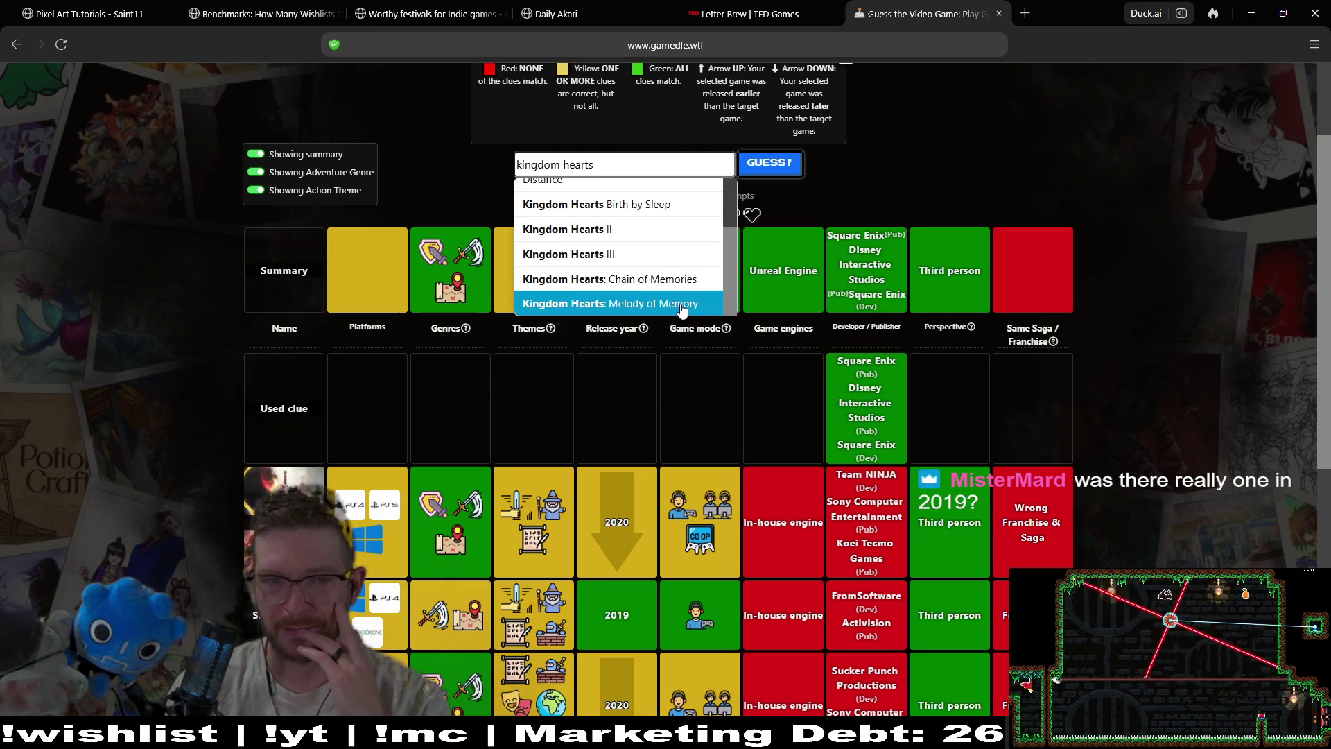
Guess Kingdom Hearts III and review the revealed clue row and stats panel
{"action": "left_click", "coordinate": [628, 255]}
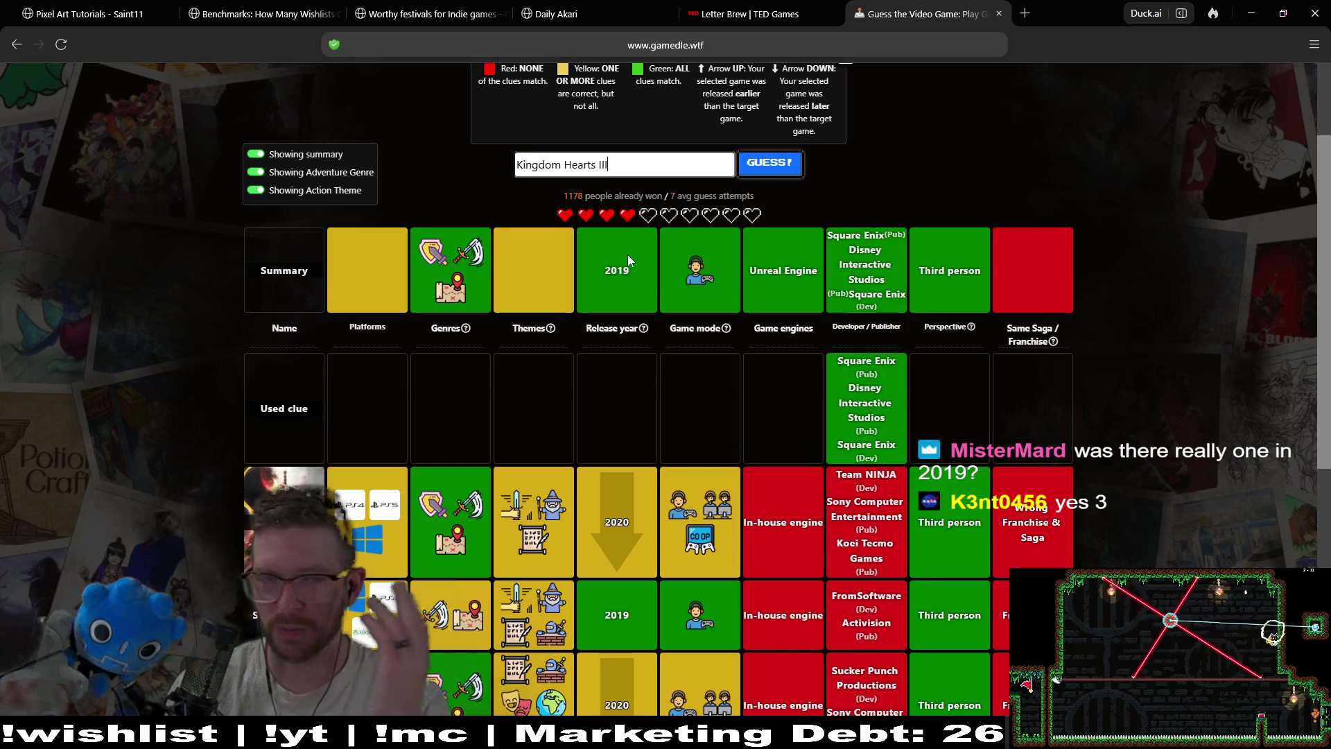
{"action": "left_click", "coordinate": [756, 163]}
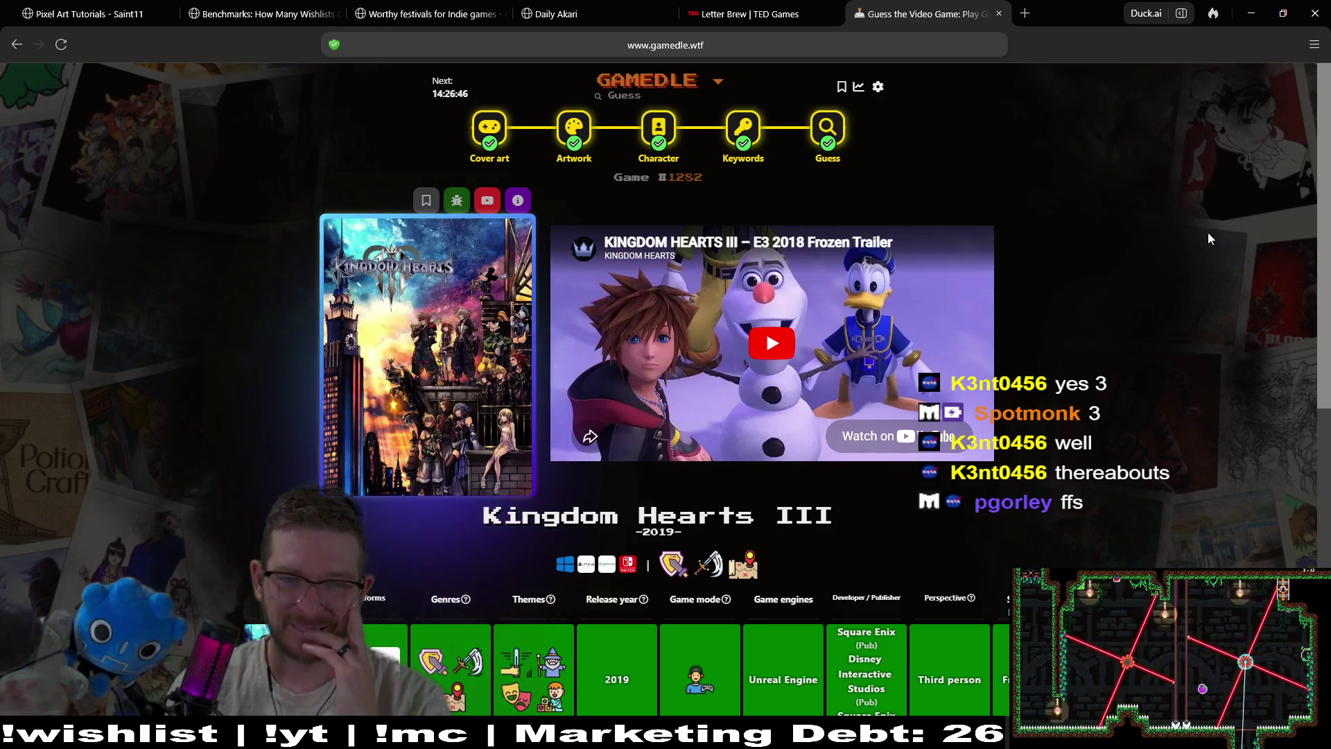
{"action": "middle_click", "coordinate": [1083, 285]}
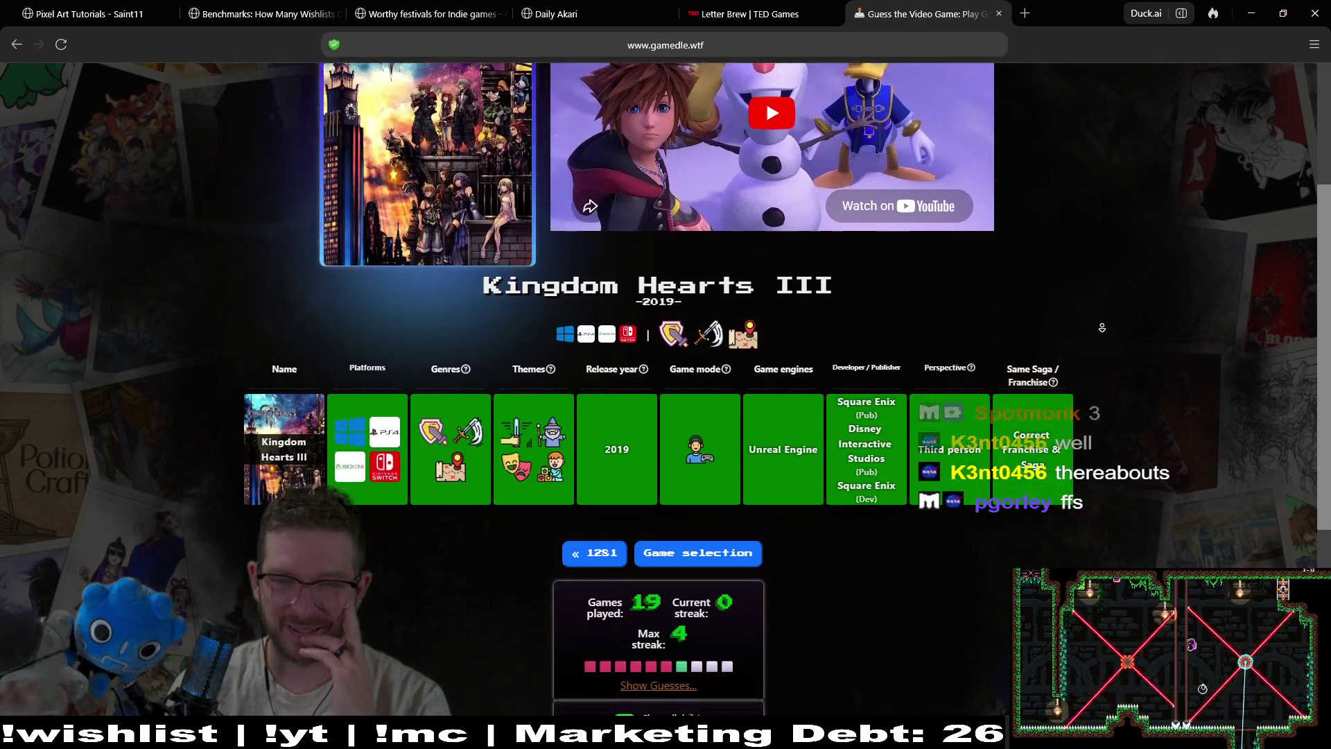
{"action": "left_click", "coordinate": [1182, 304]}
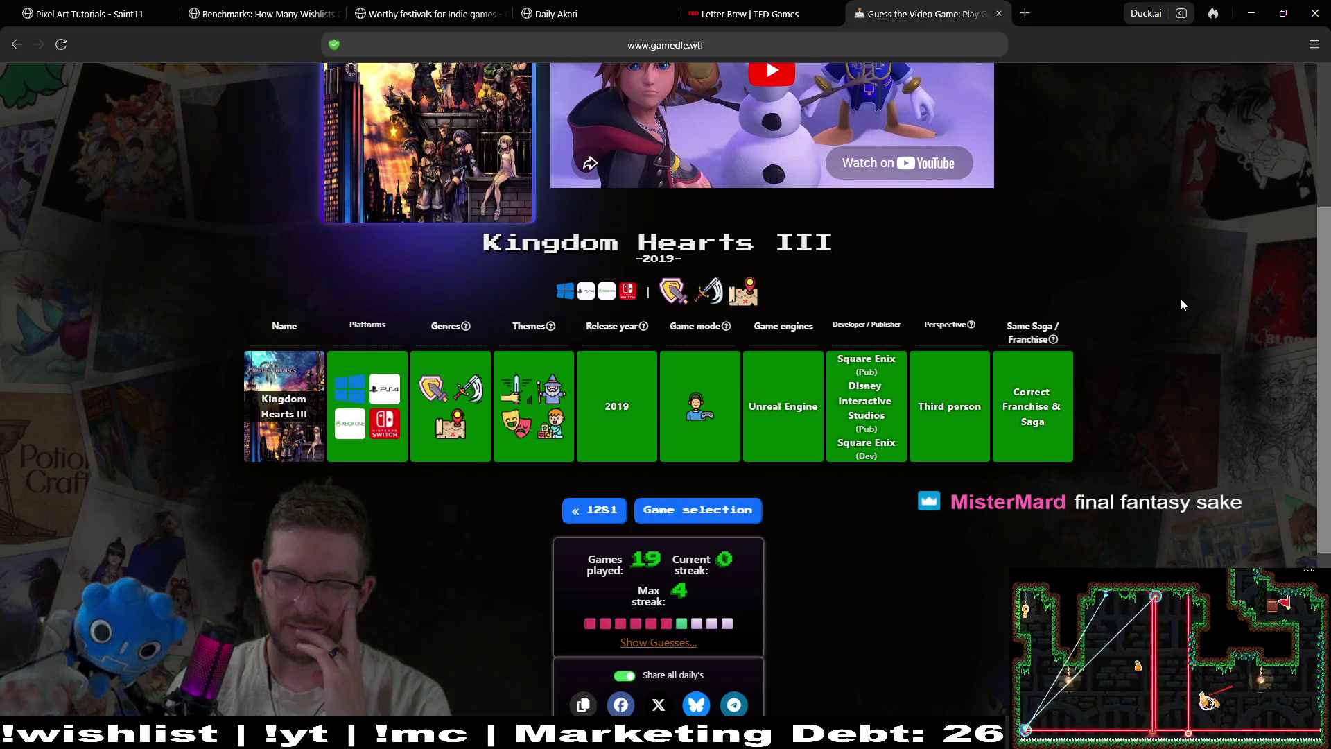
Scroll the win screen back to the Gamedle header, then switch to the Steam library
{"action": "scroll", "coordinate": [1179, 298], "scroll_direction": "up", "scroll_amount": 4}
{"action": "middle_click", "coordinate": [1180, 298]}
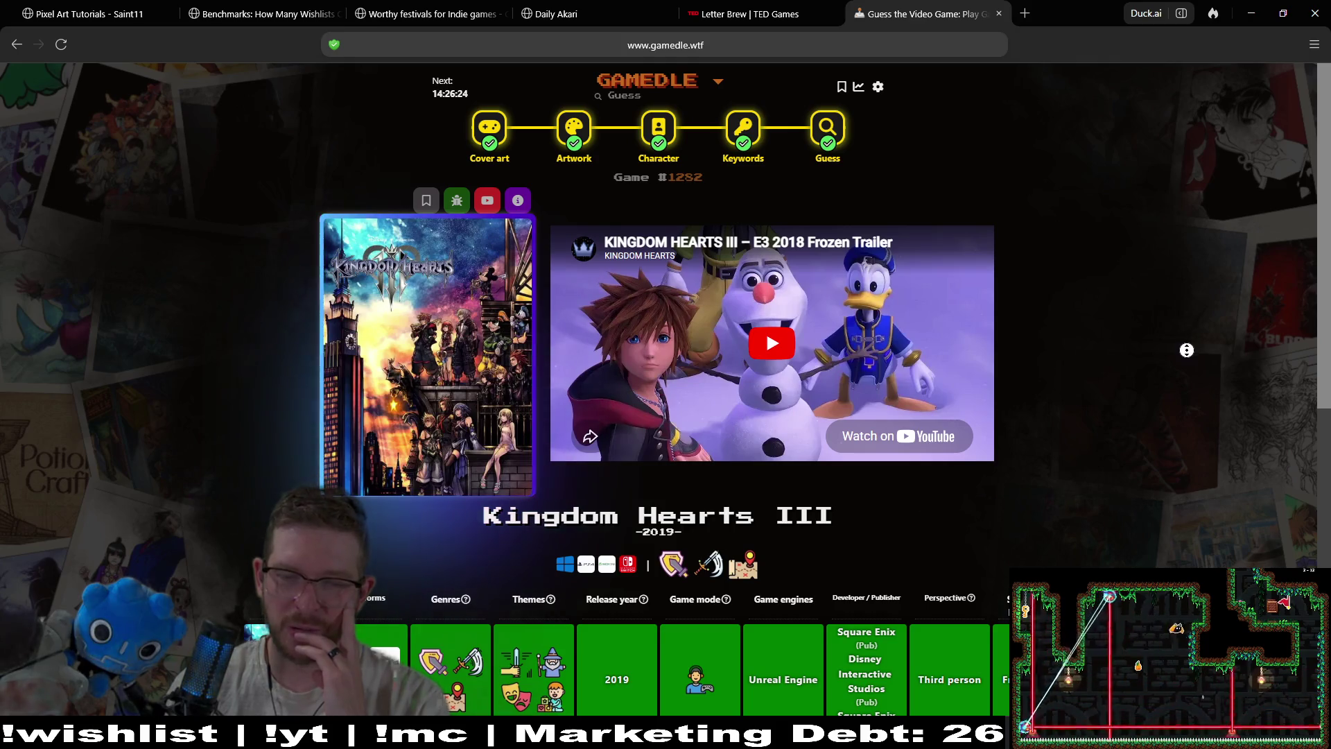
{"action": "scroll", "coordinate": [1187, 335], "scroll_direction": "down", "scroll_amount": 1}
{"action": "middle_click", "coordinate": [1187, 378]}
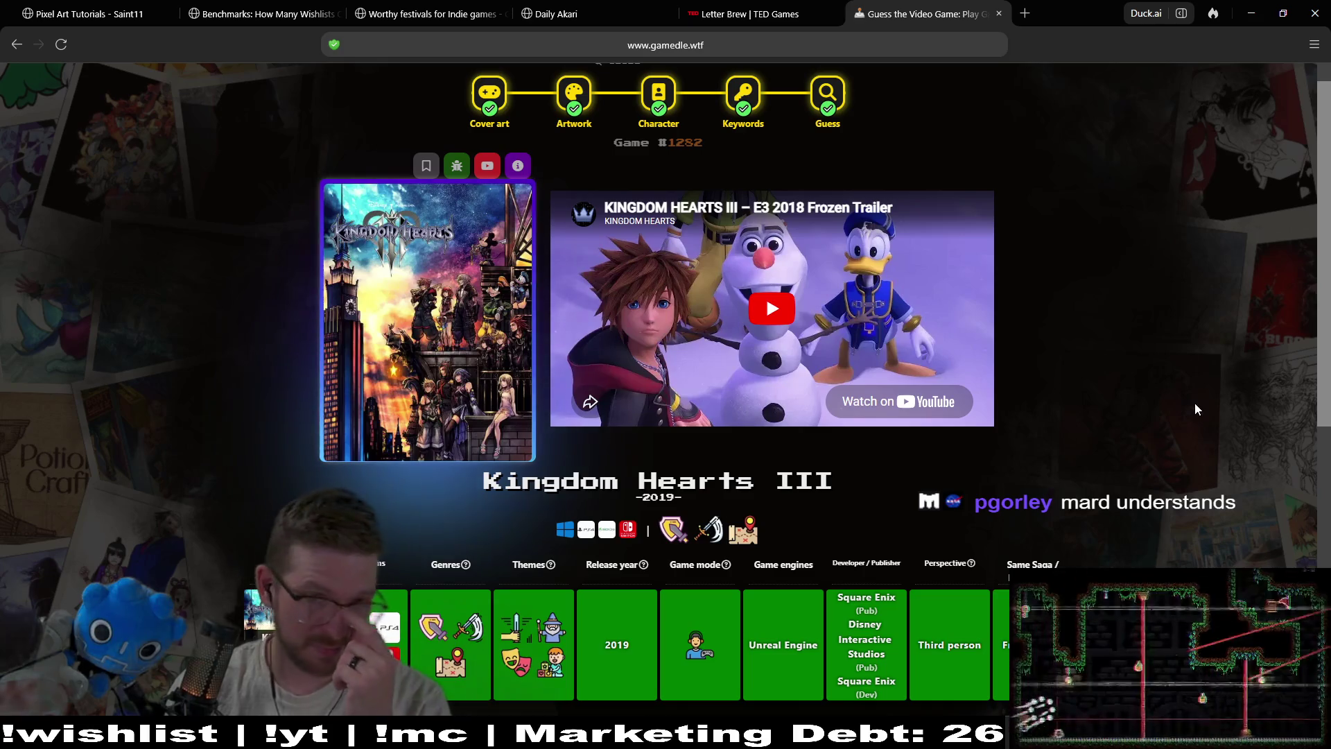
{"action": "scroll", "coordinate": [1195, 405], "scroll_direction": "up", "scroll_amount": 1}
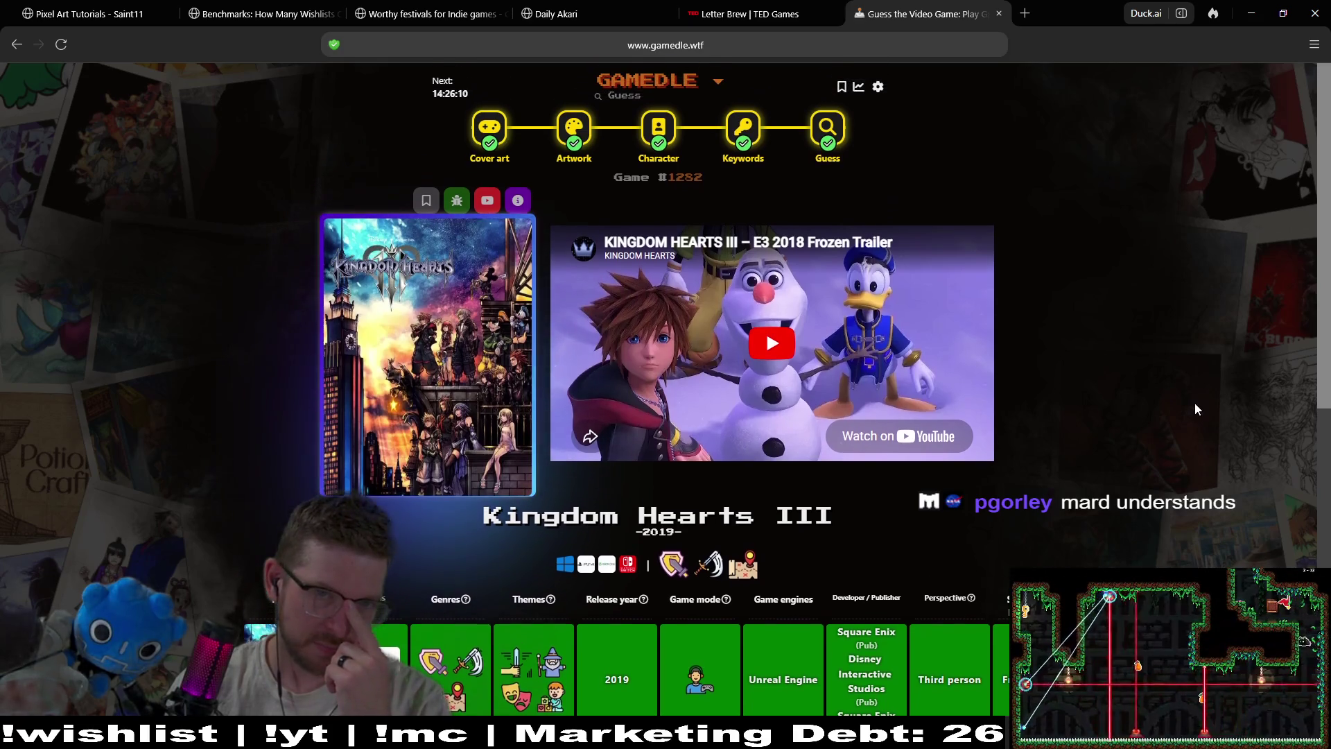
{"action": "key", "text": "alt+Tab"}
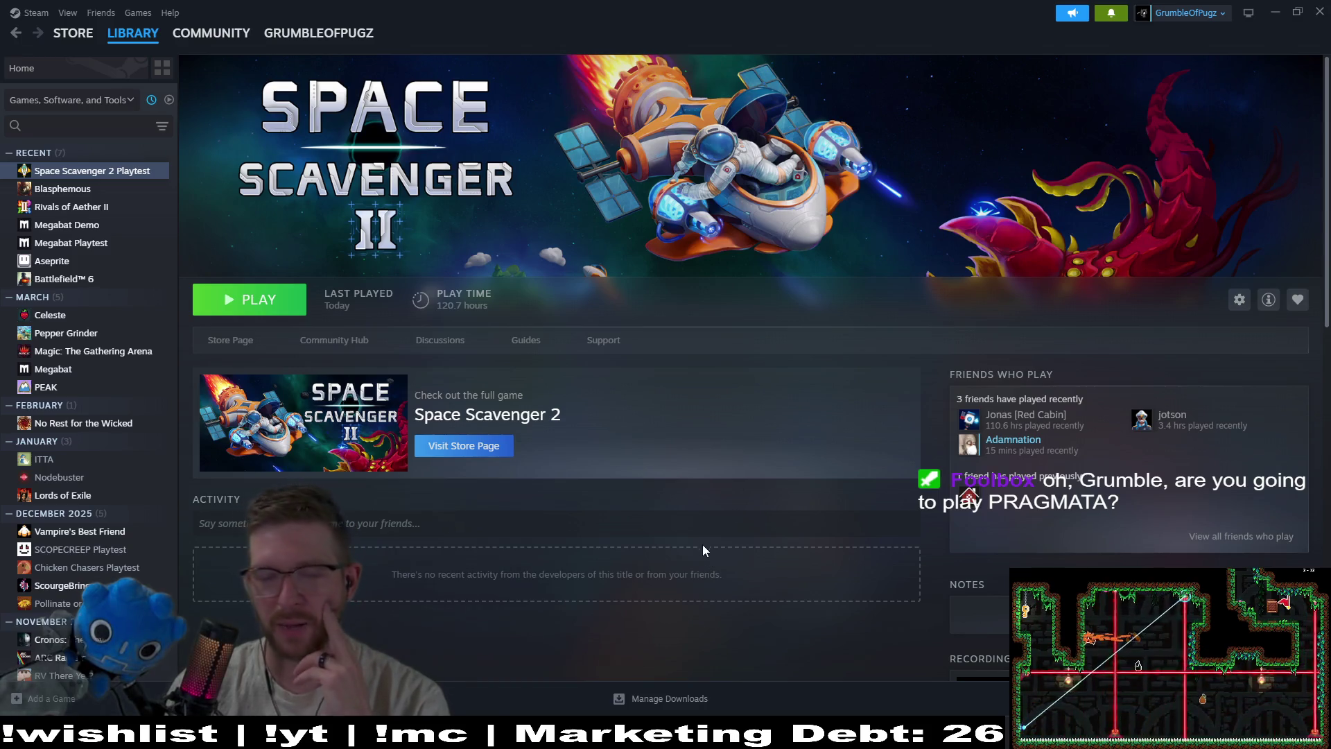
Search the Steam store for 'pra' and open the PRAGMATA result
{"action": "left_click", "coordinate": [76, 38]}
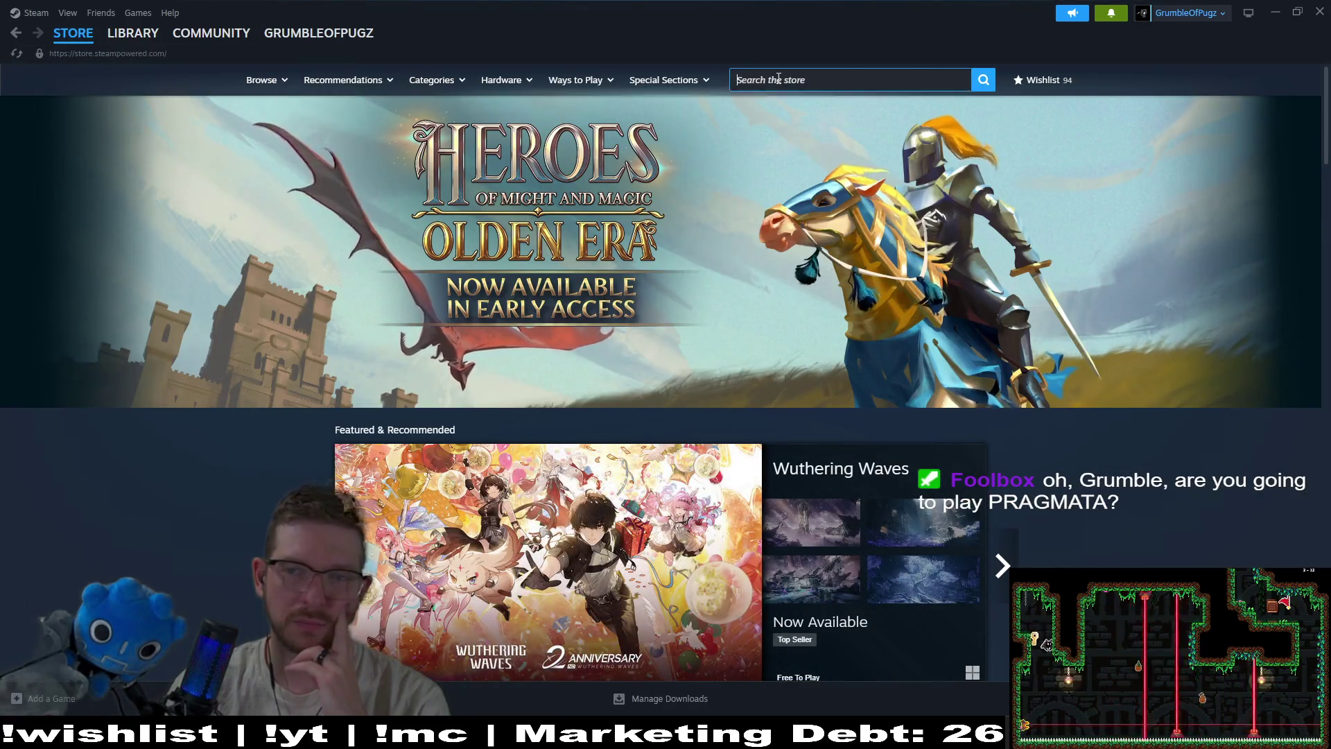
{"action": "left_click", "coordinate": [778, 79]}
{"action": "type", "text": "p"}
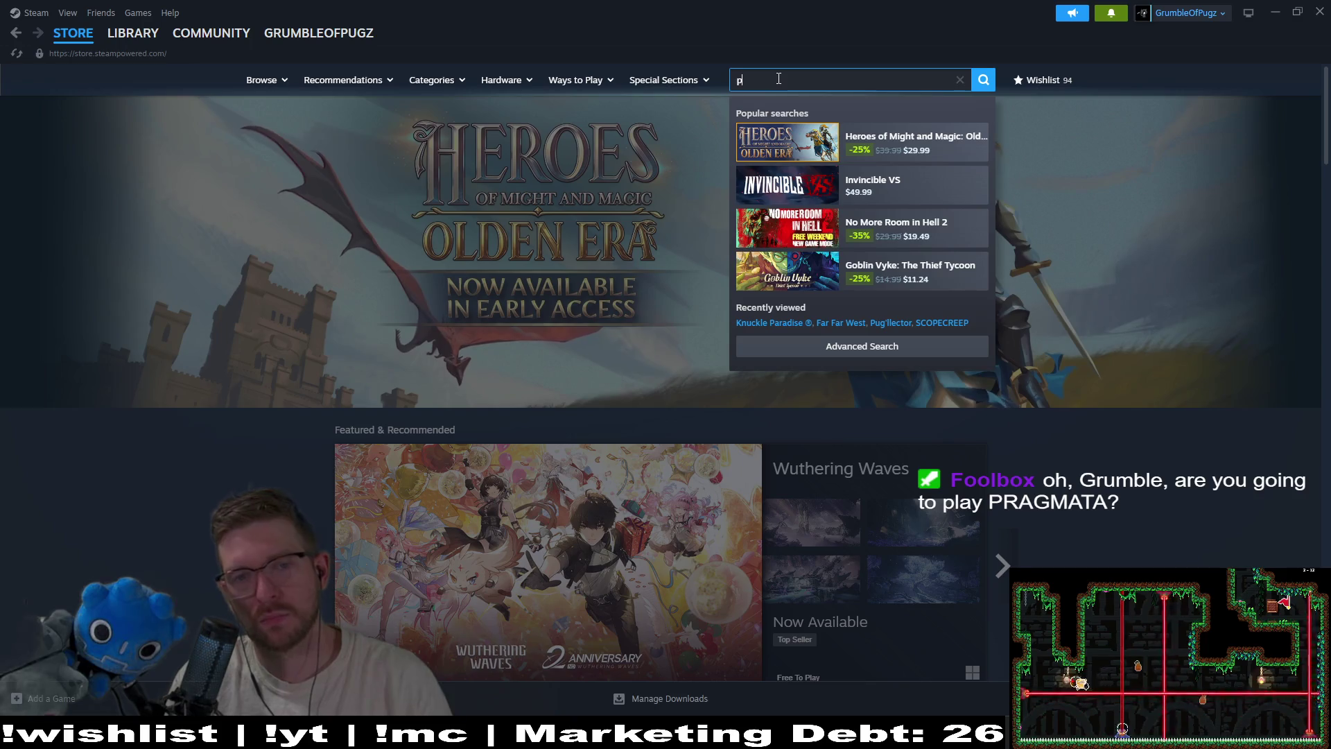
{"action": "type", "text": "ra"}
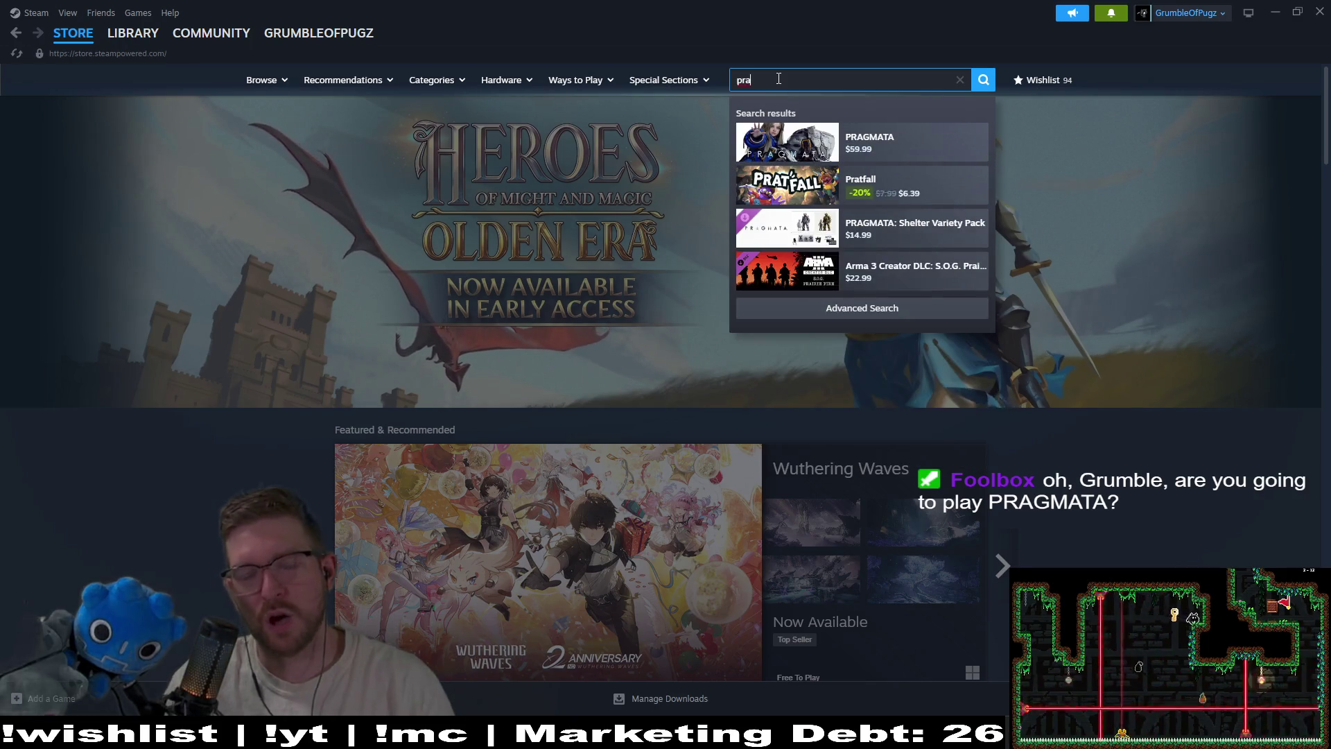
{"action": "left_click", "coordinate": [927, 142]}
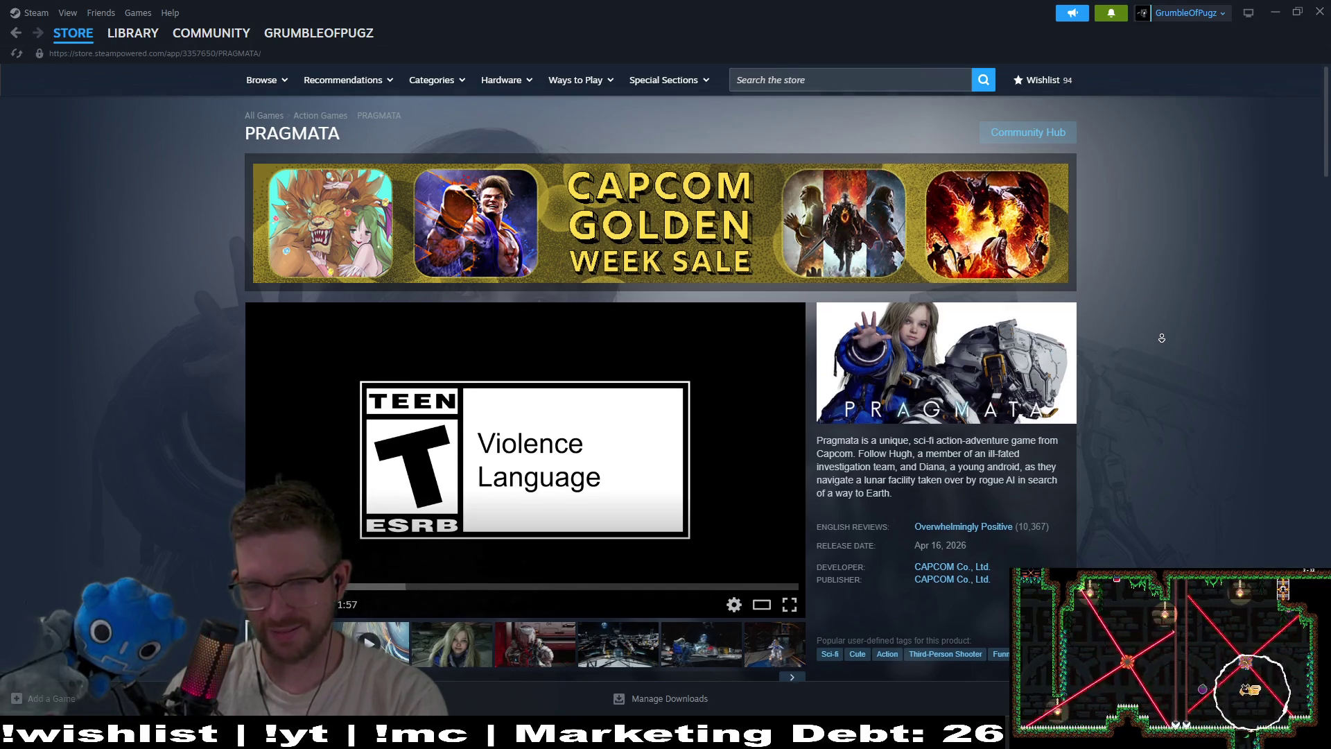
{"action": "scroll", "coordinate": [1162, 338], "scroll_direction": "down", "scroll_amount": 2}
{"action": "scroll", "coordinate": [668, 348], "scroll_direction": "down", "scroll_amount": 1}
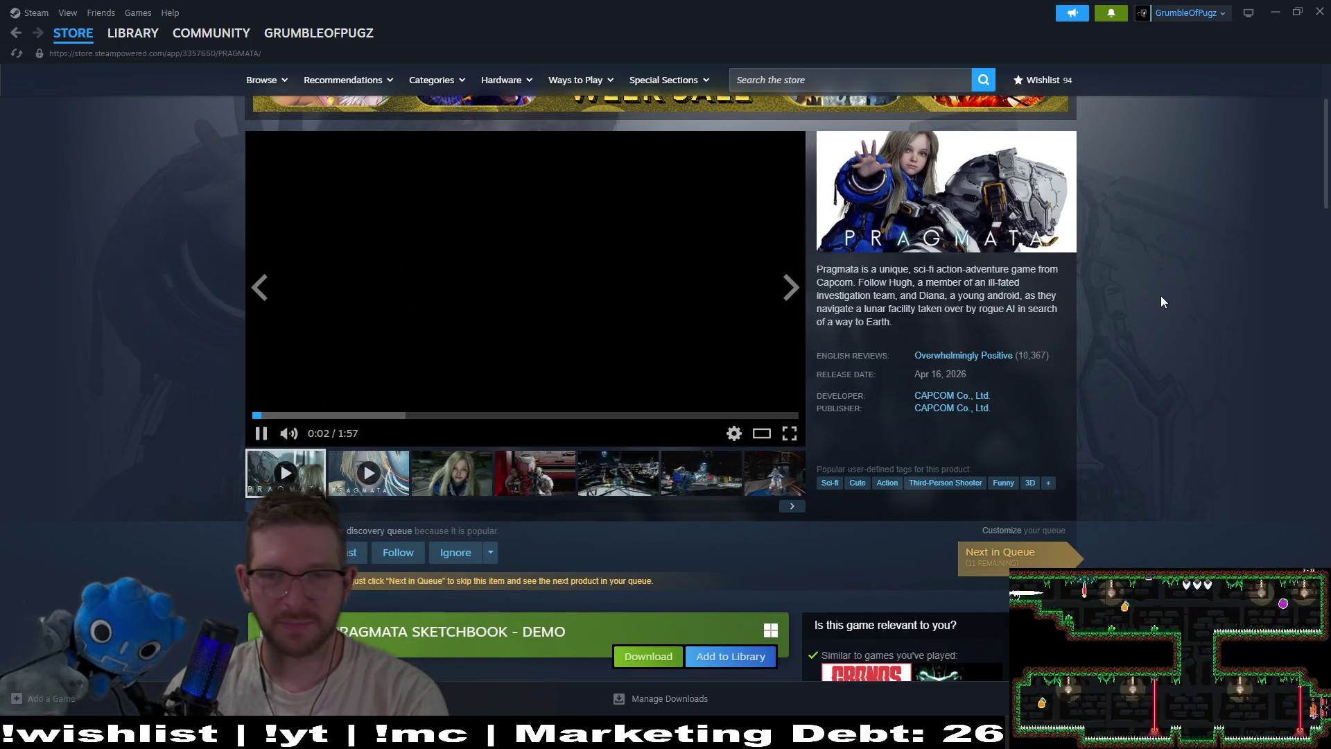
{"action": "scroll", "coordinate": [1171, 290], "scroll_direction": "up", "scroll_amount": 1}
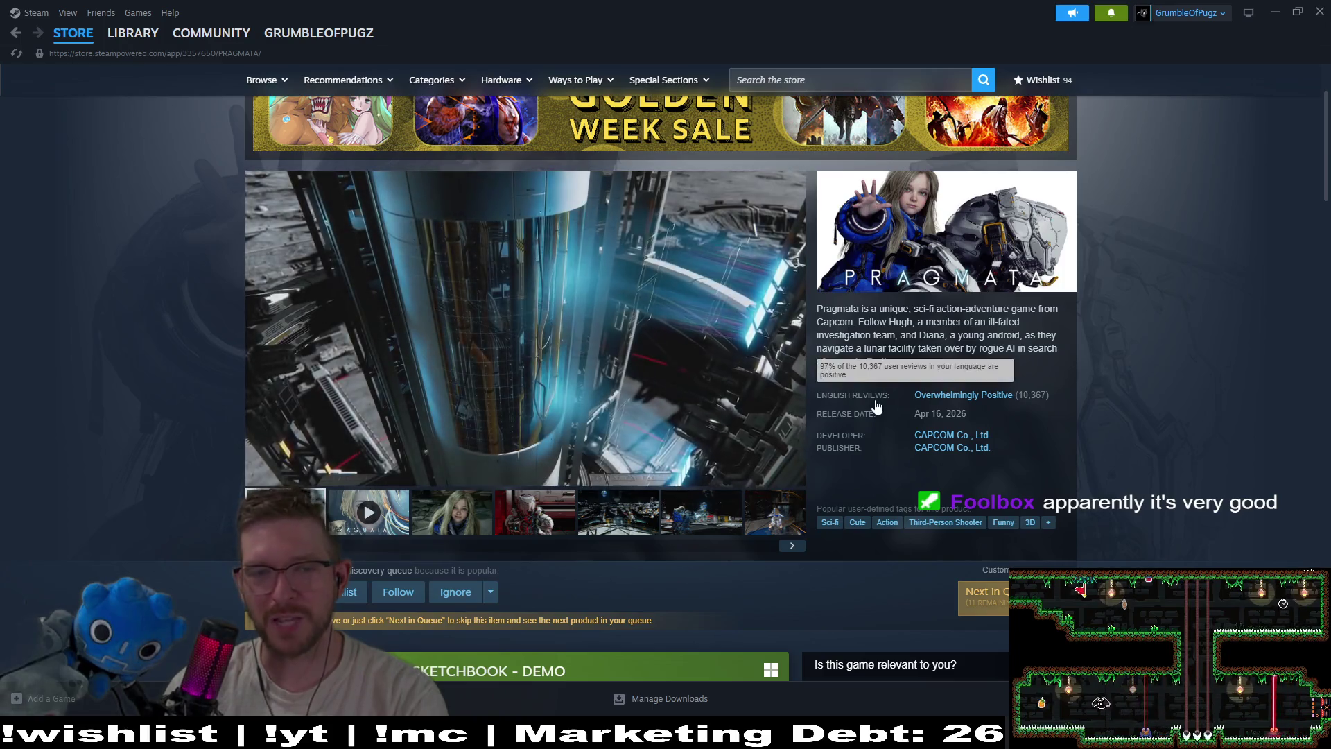
{"action": "mouse_move", "coordinate": [626, 394]}
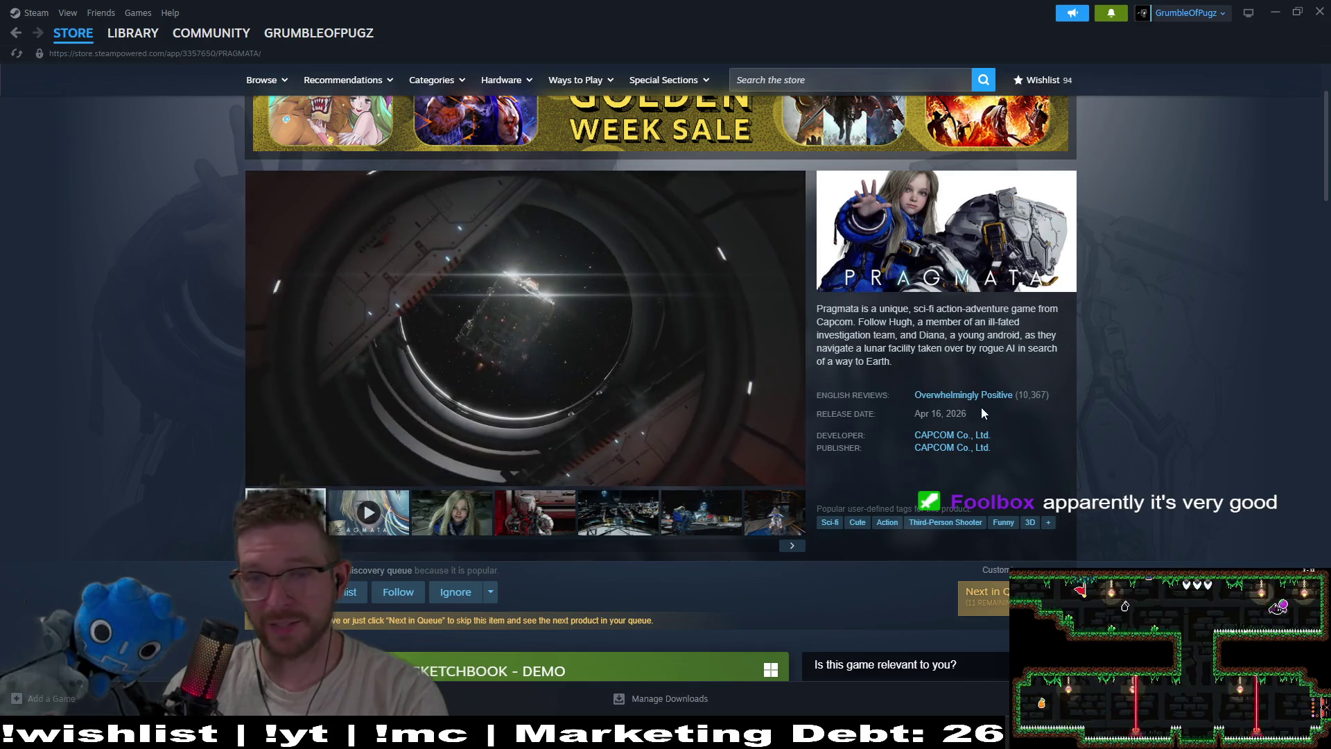
{"action": "mouse_move", "coordinate": [980, 406]}
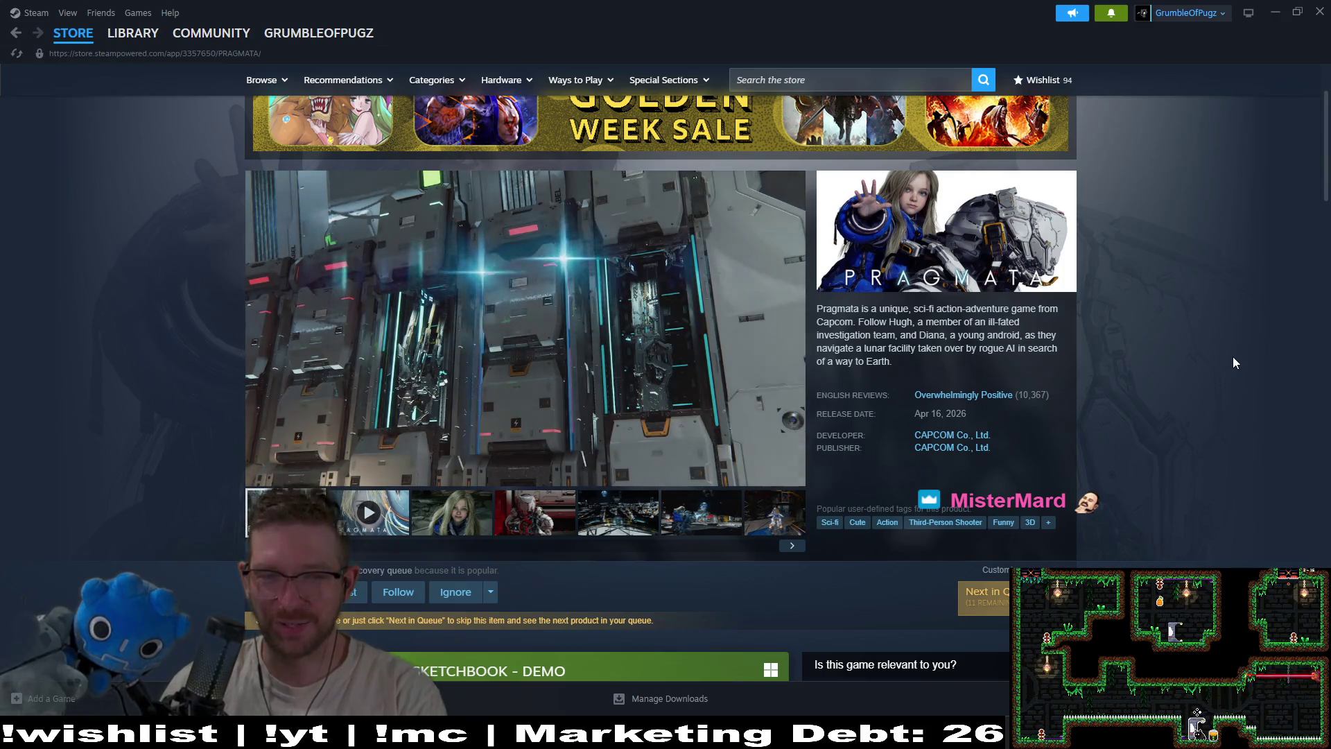
{"action": "mouse_move", "coordinate": [325, 477]}
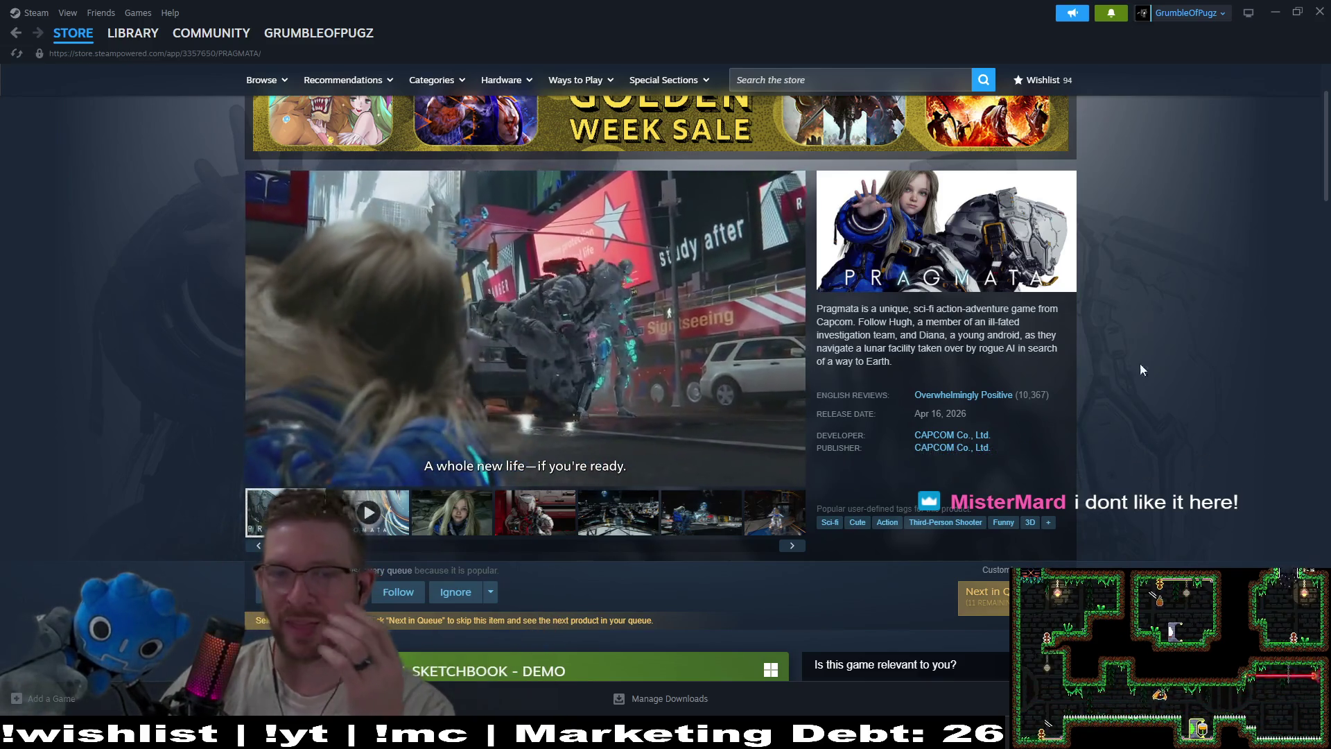
{"action": "mouse_move", "coordinate": [572, 389]}
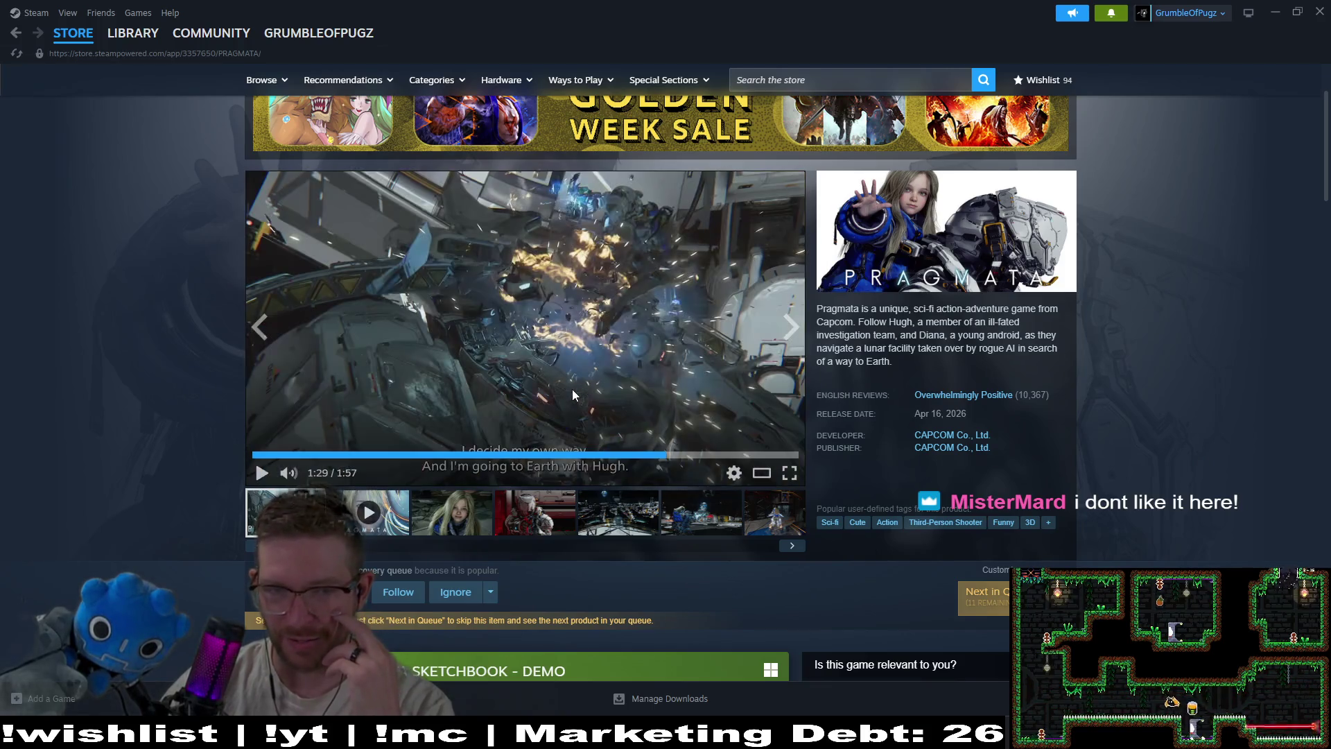
Resume, pause and resume the PRAGMATA trailer until the second 2:11 trailer starts
{"action": "left_click", "coordinate": [572, 389]}
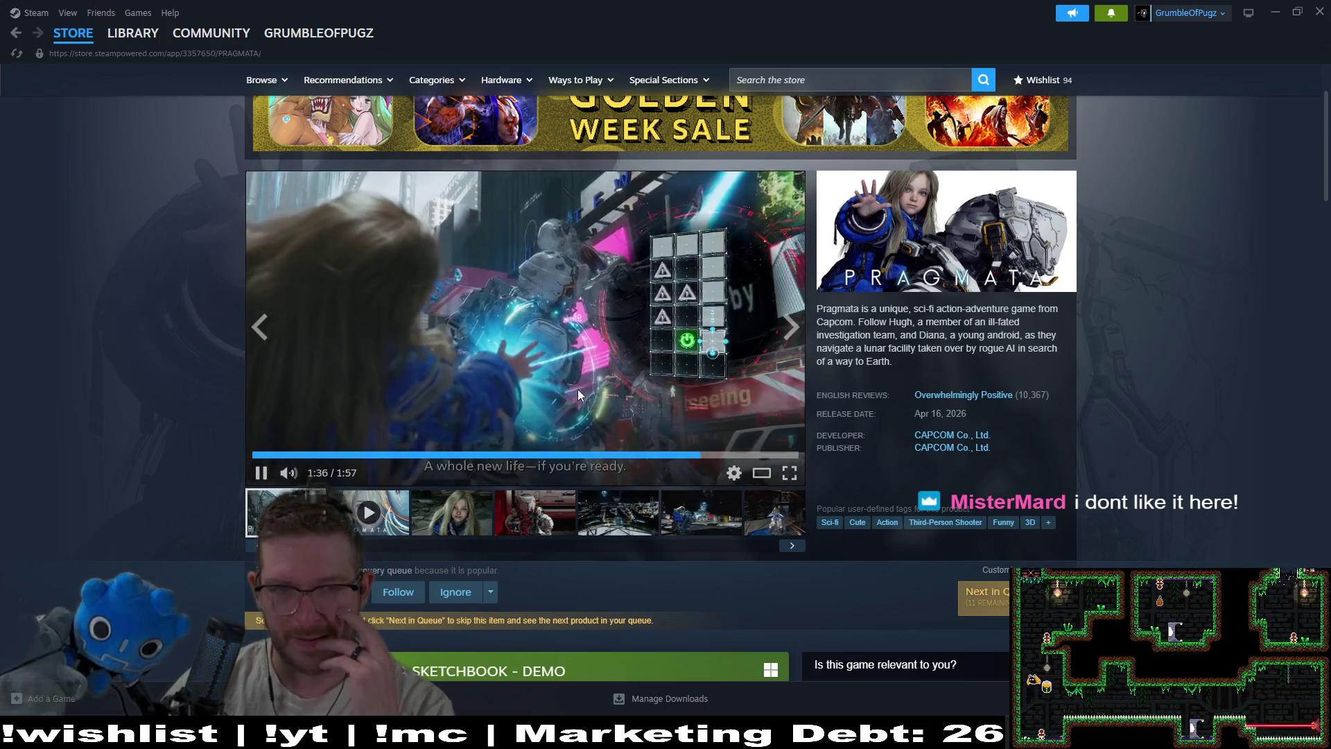
{"action": "left_click", "coordinate": [678, 338]}
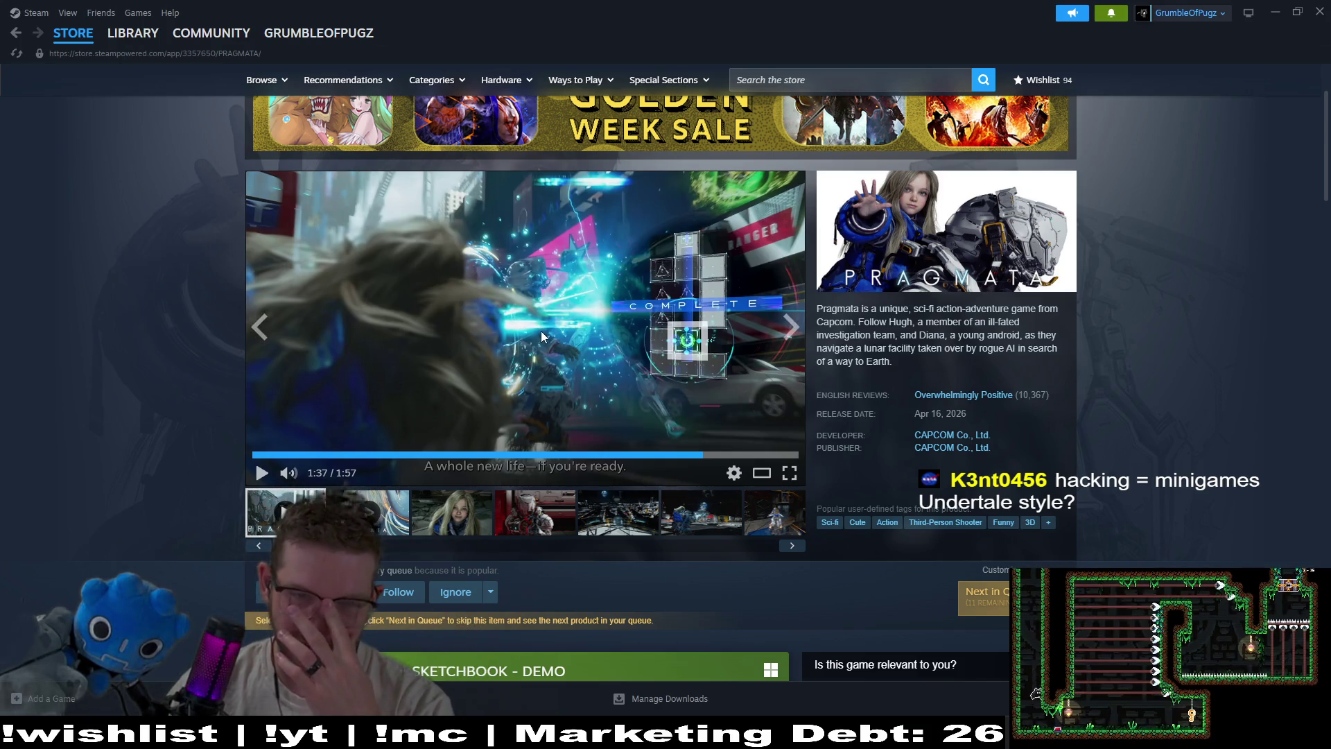
{"action": "left_click", "coordinate": [581, 347]}
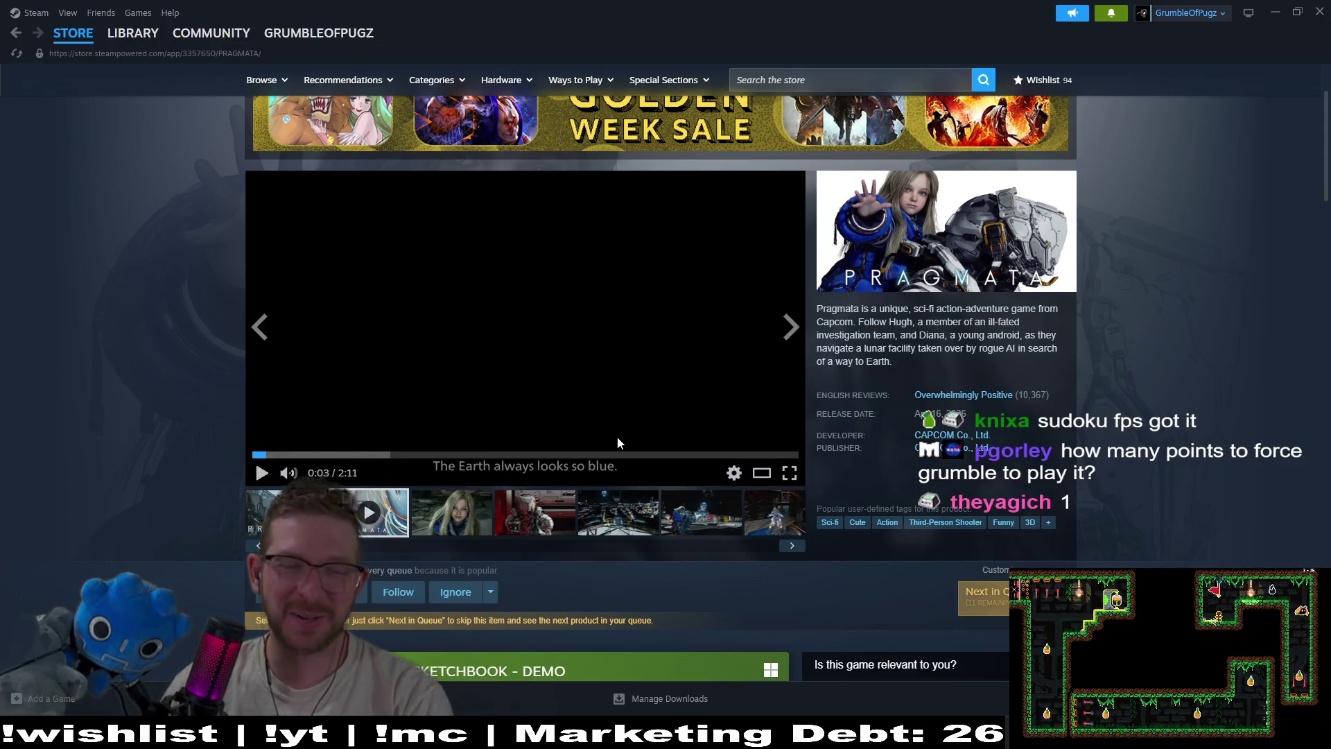
Scroll PRAGMATA's page to System Requirements, expand them with READ MORE, then return to the top
{"action": "middle_click", "coordinate": [1162, 298]}
{"action": "scroll", "coordinate": [1171, 353], "scroll_direction": "down", "scroll_amount": 3}
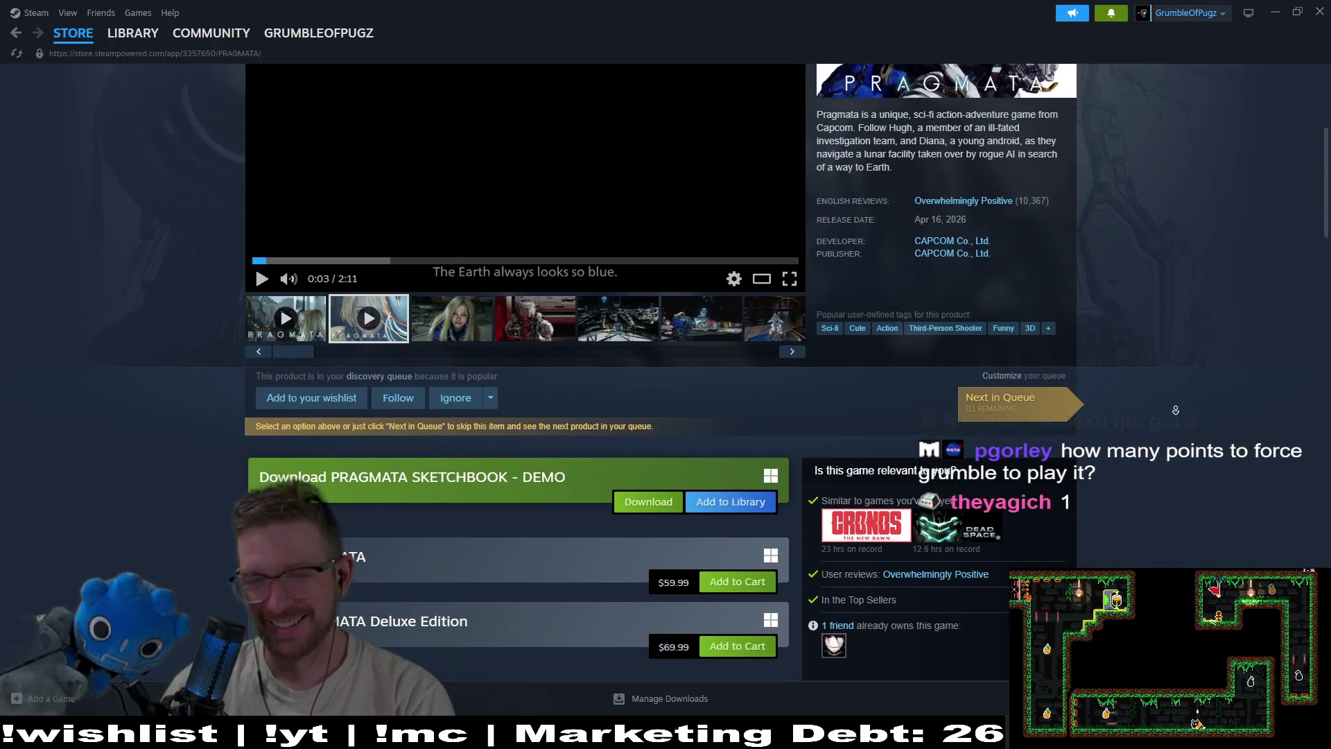
{"action": "scroll", "coordinate": [1178, 414], "scroll_direction": "down", "scroll_amount": 10}
{"action": "key", "text": "Home"}
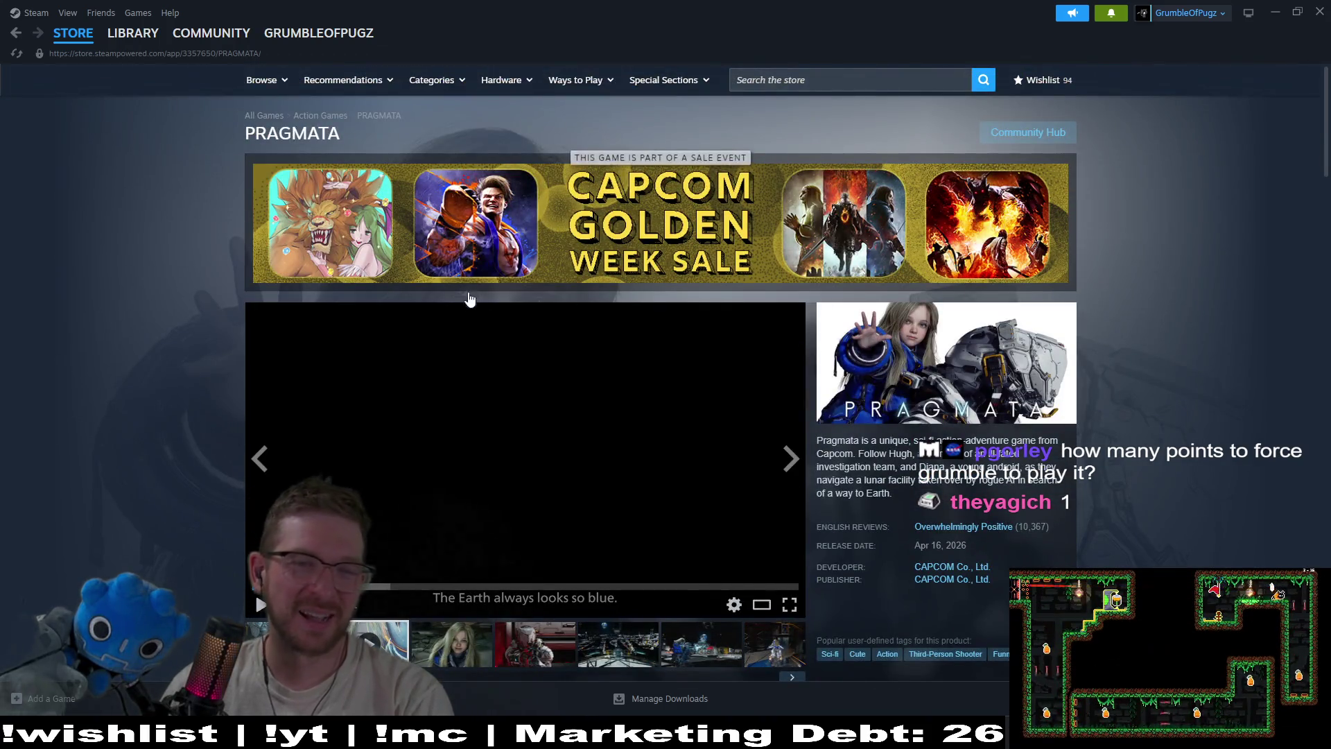
{"action": "mouse_move", "coordinate": [122, 48]}
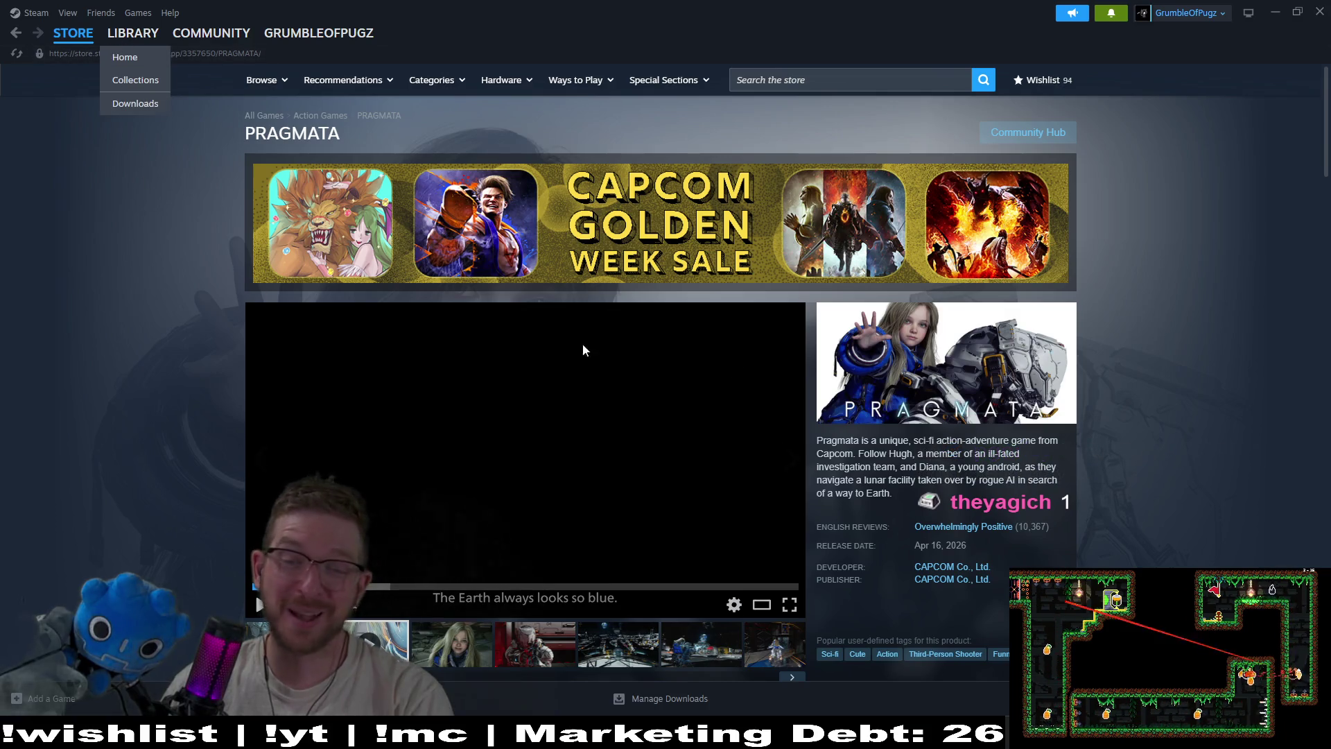
{"action": "middle_click", "coordinate": [1250, 266]}
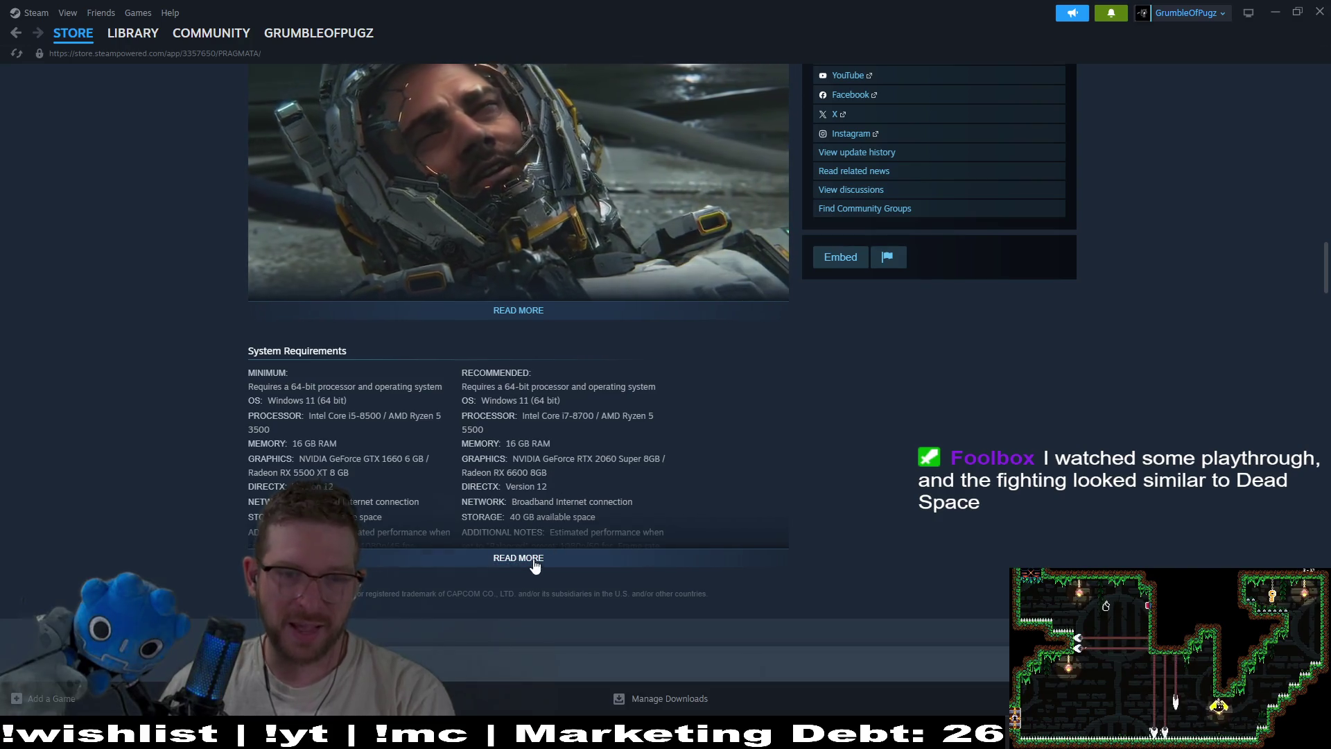
{"action": "left_click", "coordinate": [506, 558]}
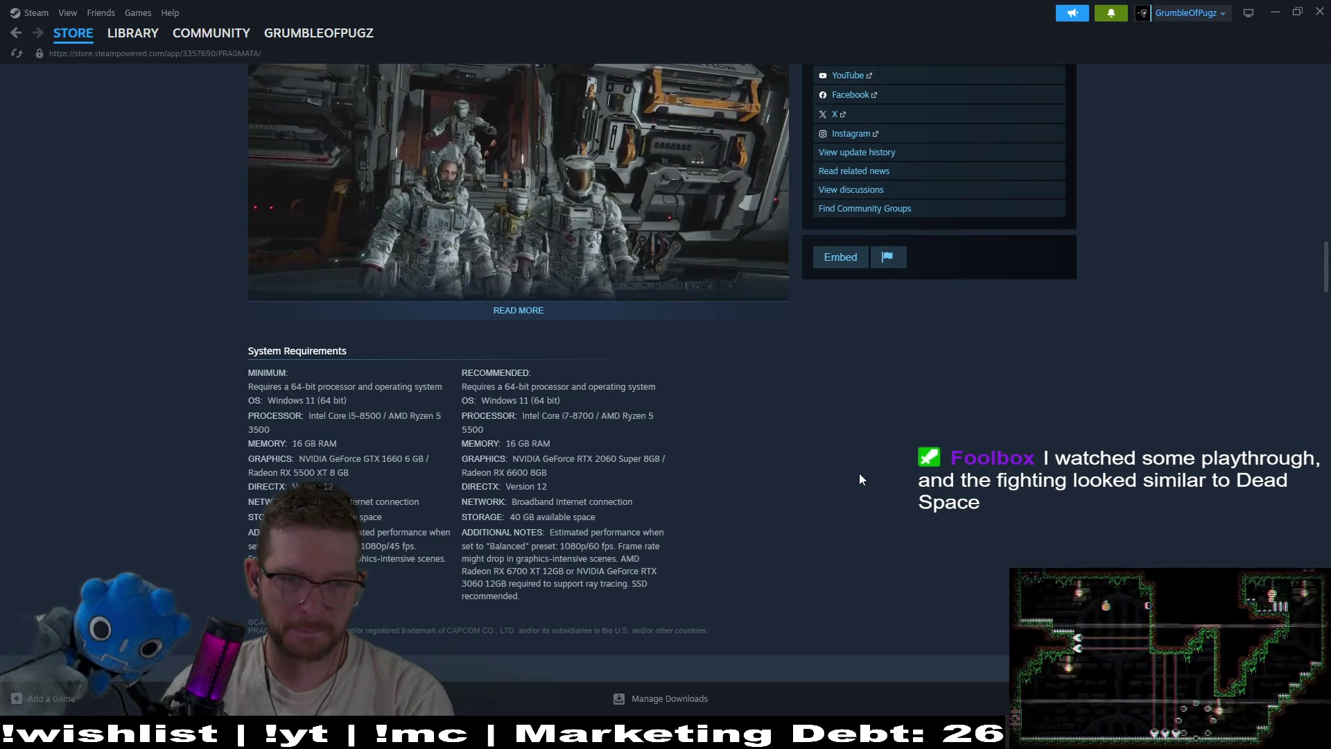
{"action": "scroll", "coordinate": [859, 473], "scroll_direction": "up", "scroll_amount": 20}
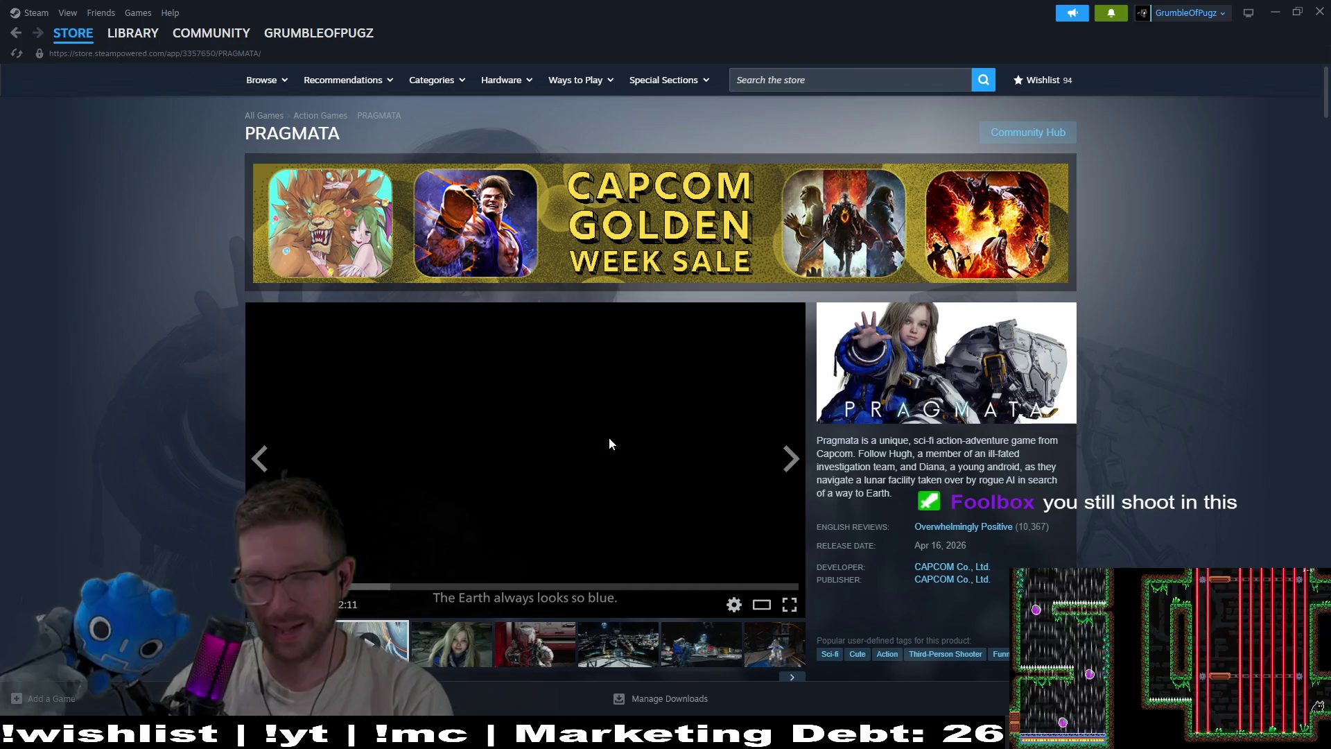
Return to the Steam library and open Megabat from Godot's Project Manager
{"action": "mouse_move", "coordinate": [126, 47]}
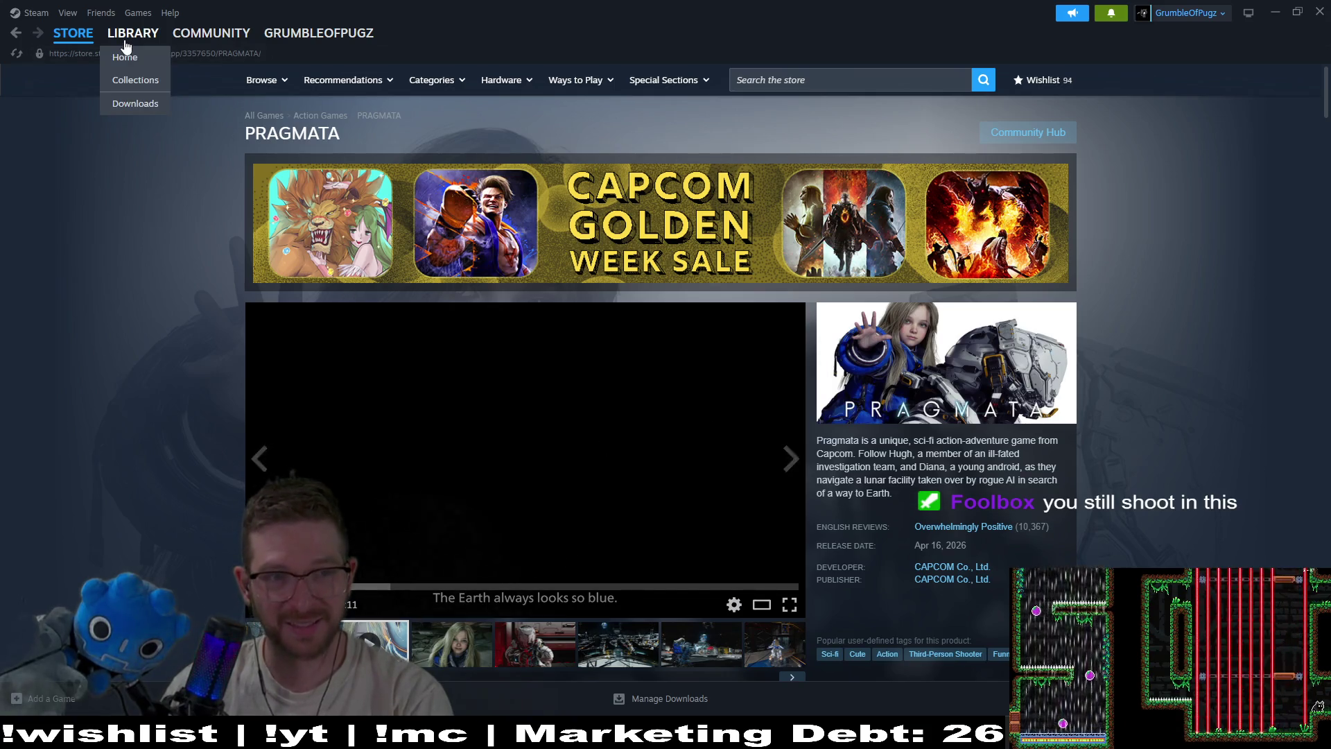
{"action": "left_click", "coordinate": [125, 43]}
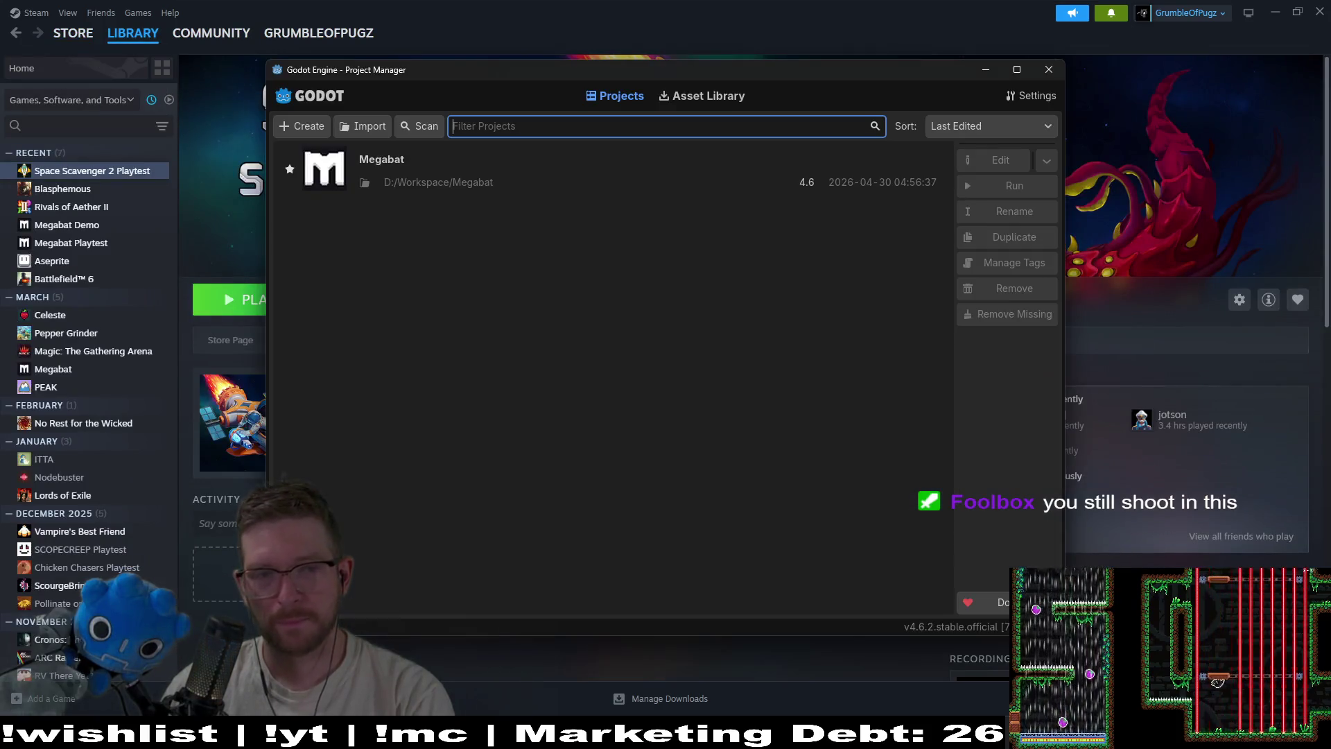
{"action": "double_click", "coordinate": [470, 173]}
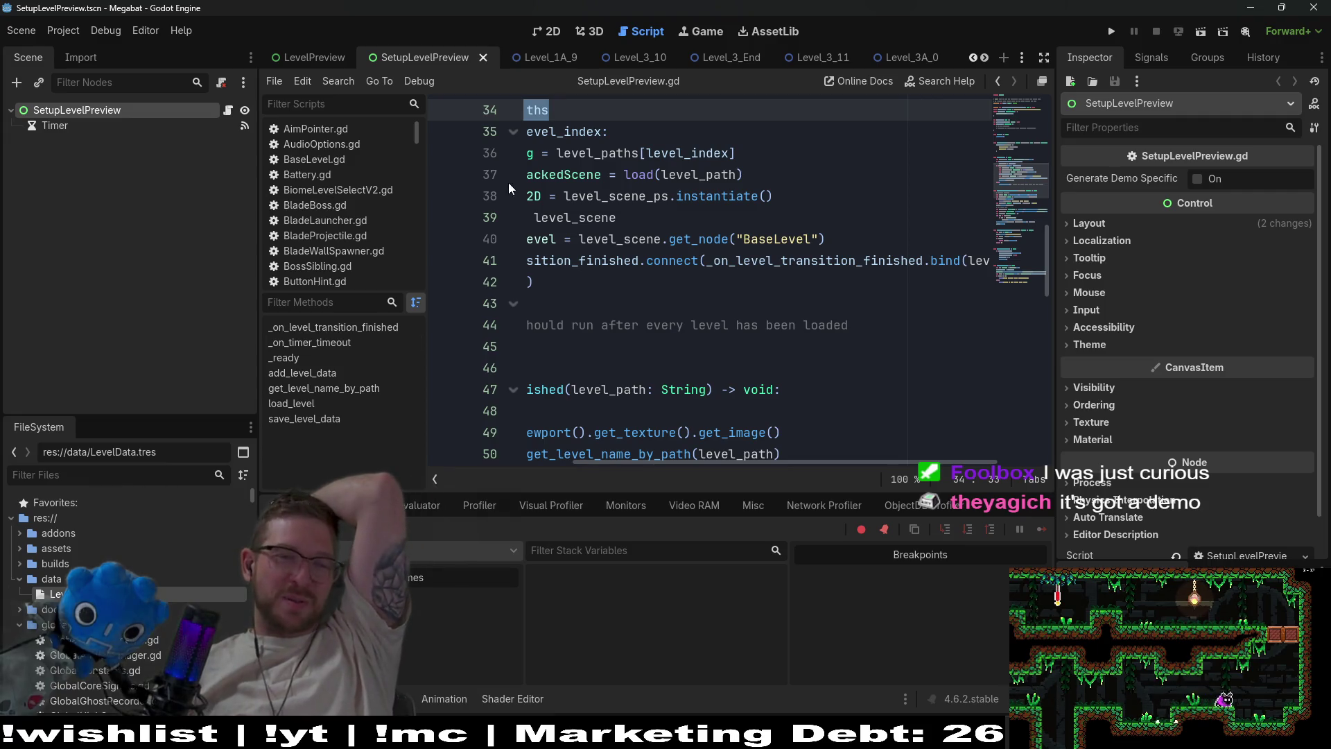
Add a level_data dictionary and add_level_data function to SetupLevelPreview.gd, then save
{"action": "scroll", "coordinate": [676, 360], "scroll_direction": "down", "scroll_amount": 3, "text": "ctrl"}
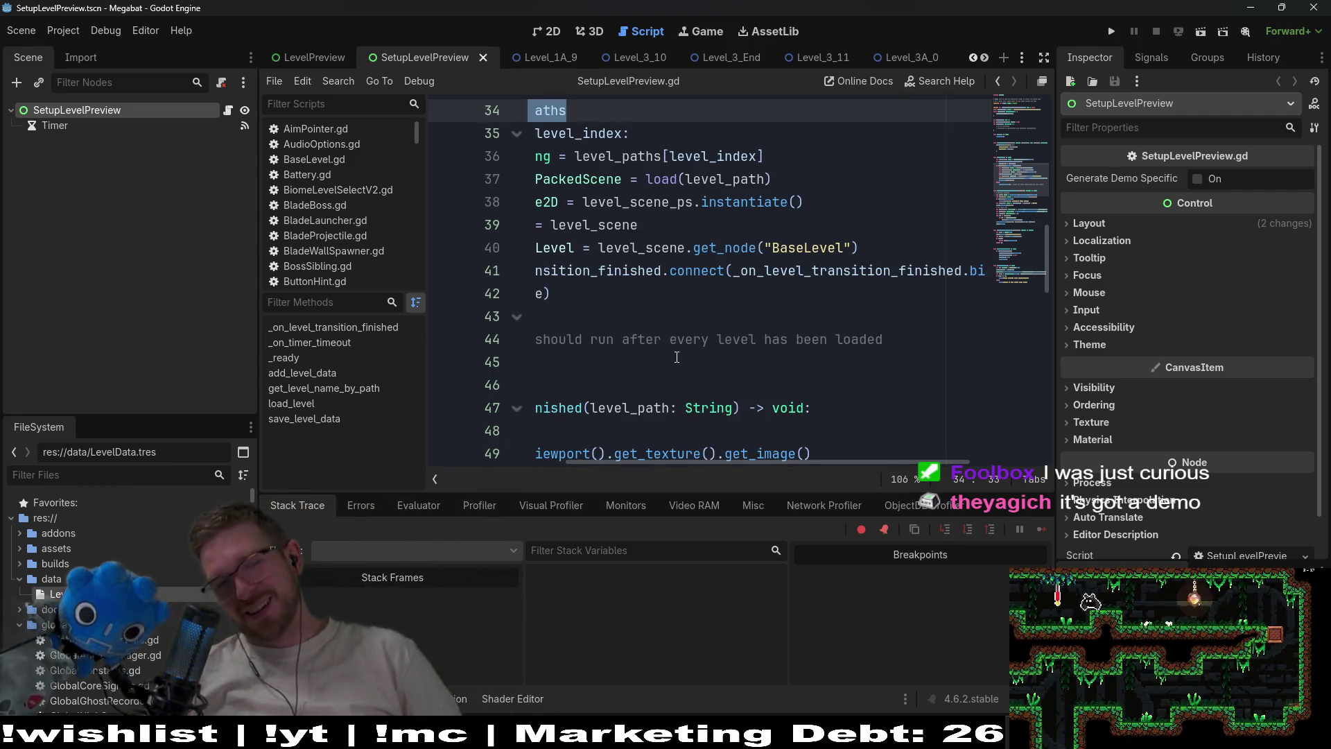
{"action": "left_click_drag", "start_coordinate": [697, 407], "coordinate": [651, 347]}
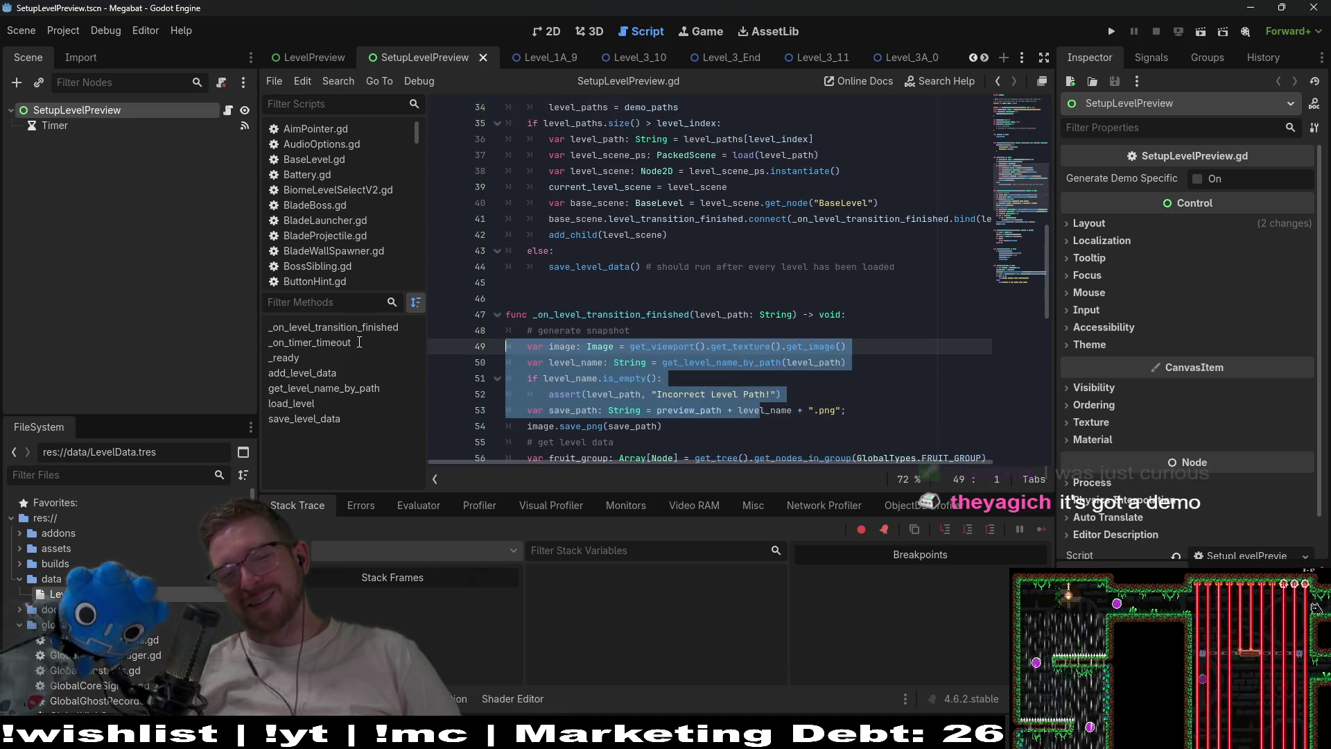
{"action": "left_click", "coordinate": [636, 251]}
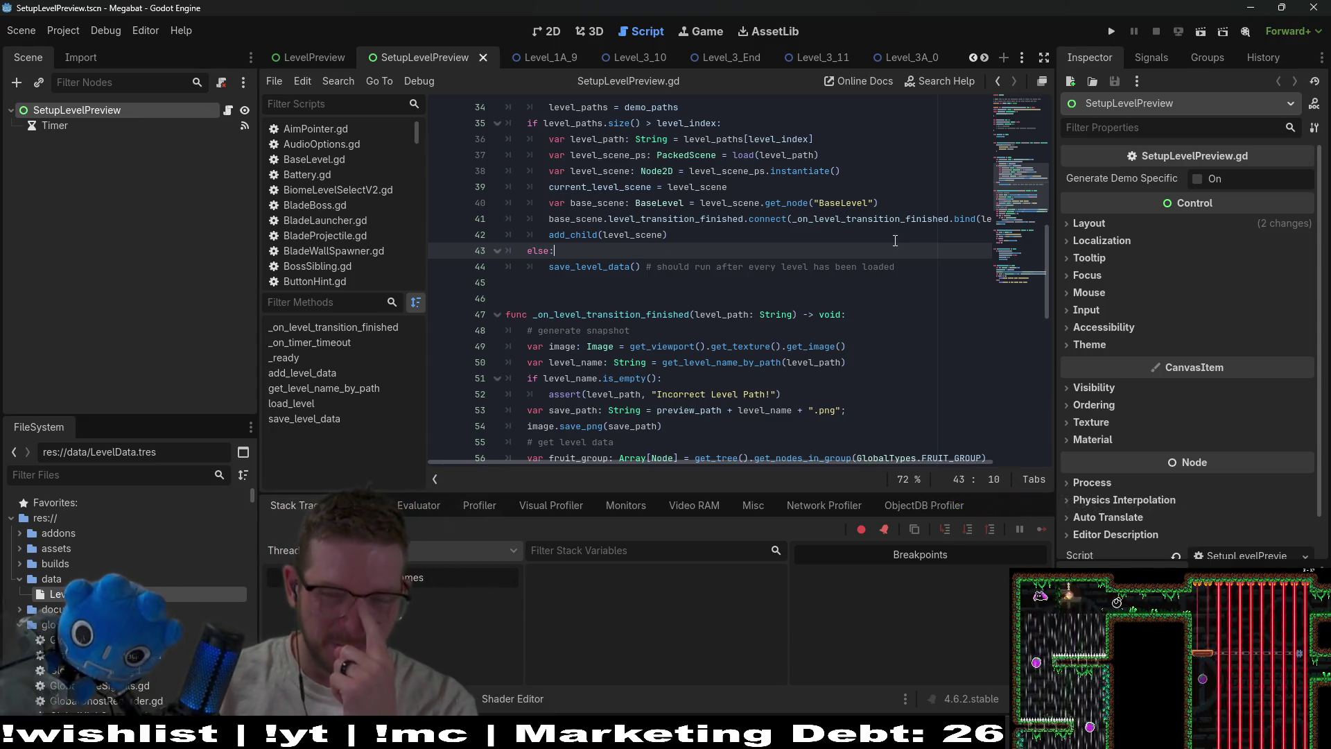
{"action": "left_click", "coordinate": [774, 378]}
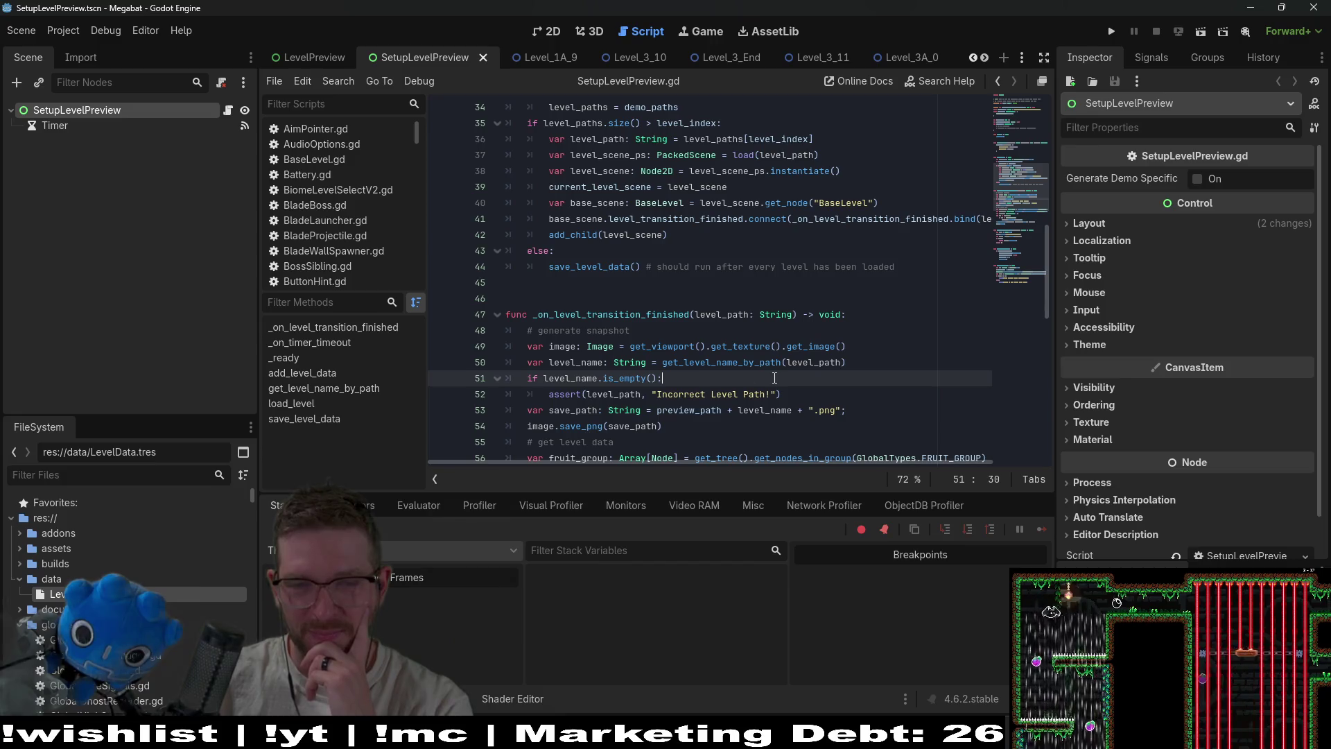
{"action": "scroll", "coordinate": [659, 202], "scroll_direction": "up", "scroll_amount": 7}
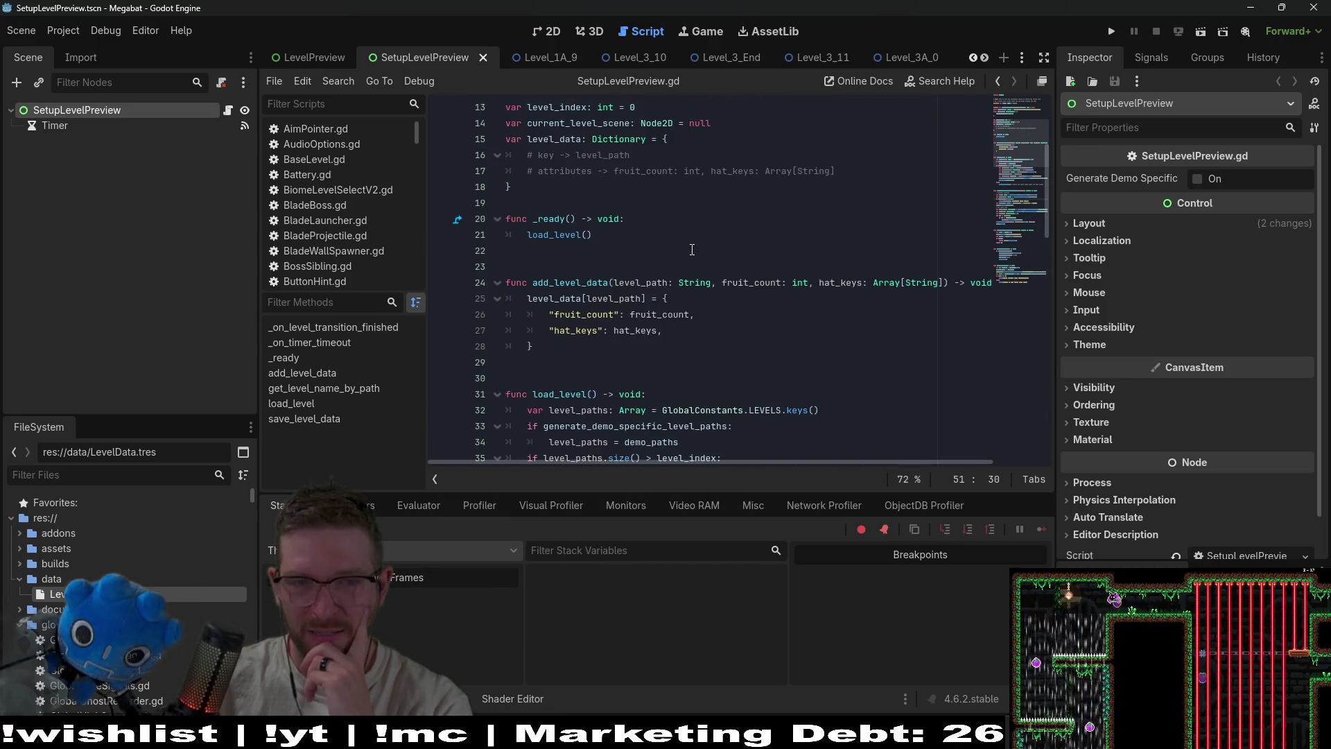
{"action": "left_click_drag", "start_coordinate": [258, 332], "coordinate": [199, 333]}
{"action": "left_click", "coordinate": [663, 333]}
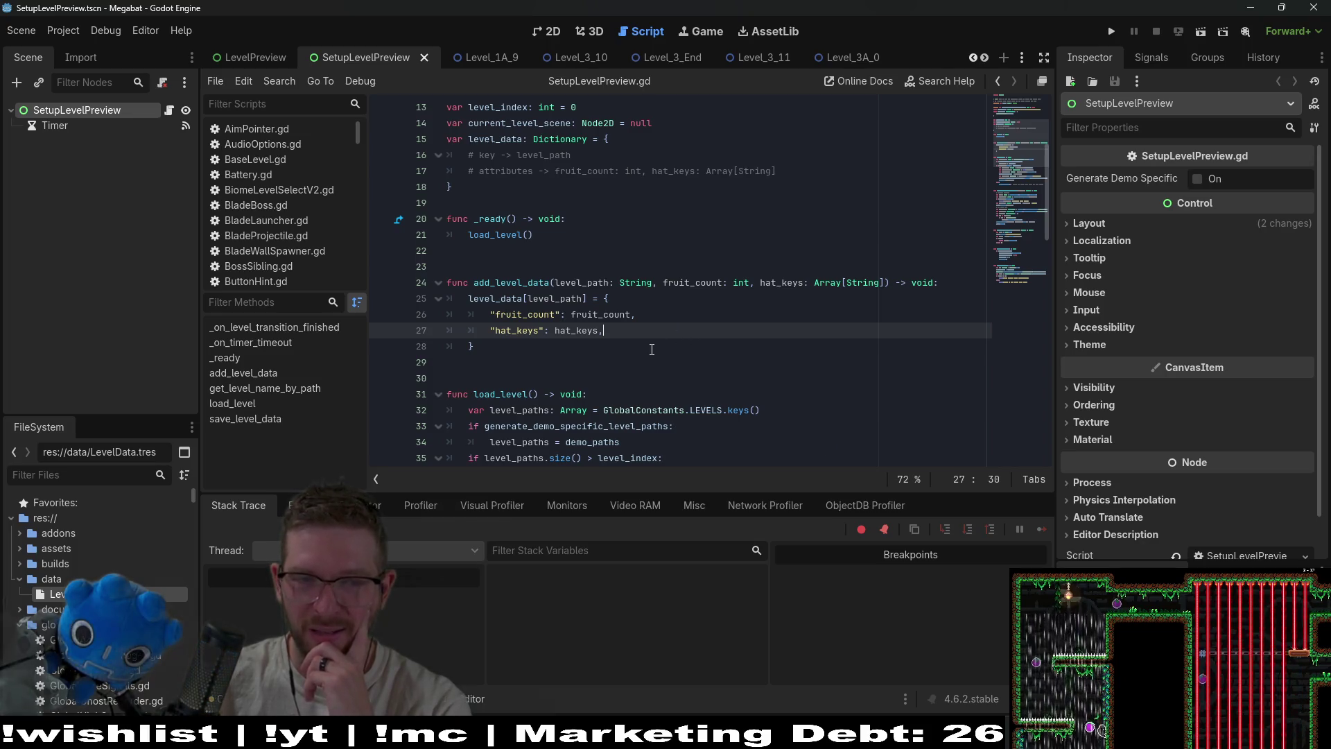
{"action": "left_click", "coordinate": [652, 349]}
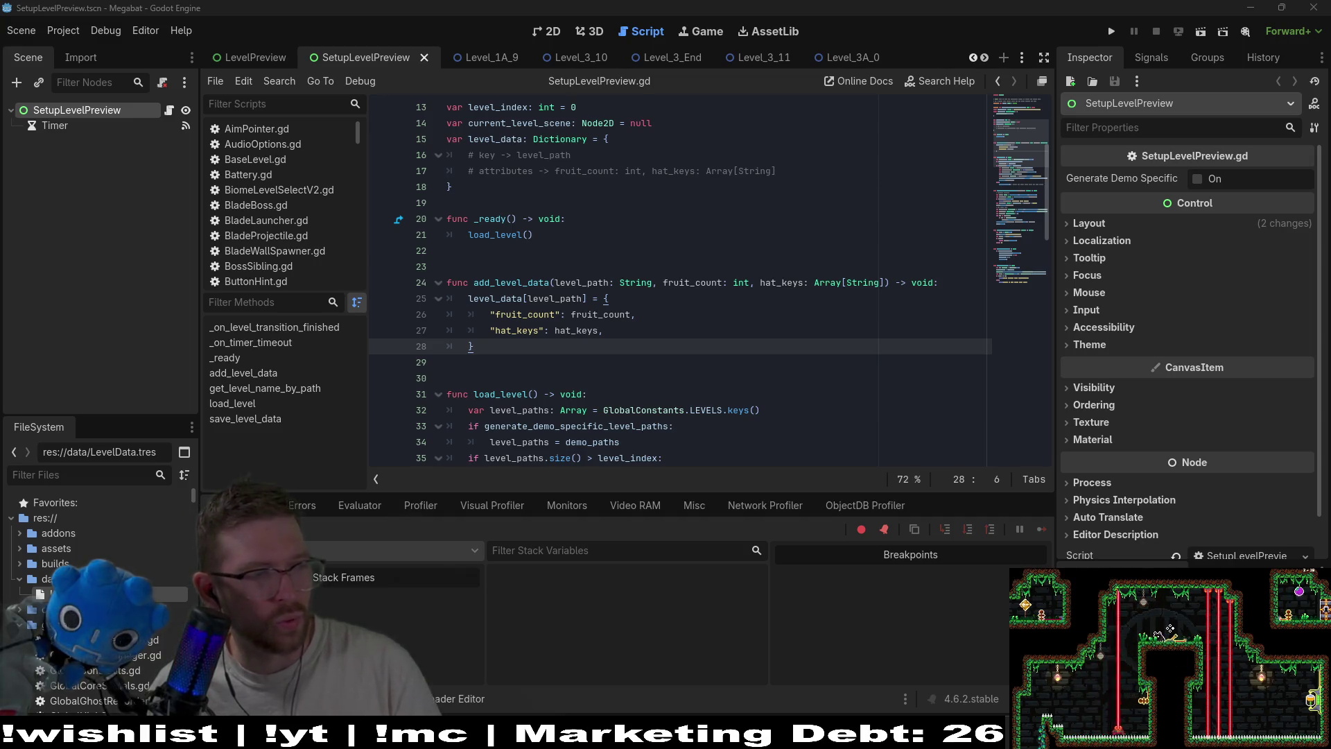
{"action": "key", "text": "ctrl+s"}
Glance at VS Code, return to Godot, and quick-open search for 'globalsteam'
{"action": "left_click", "coordinate": [752, 363]}
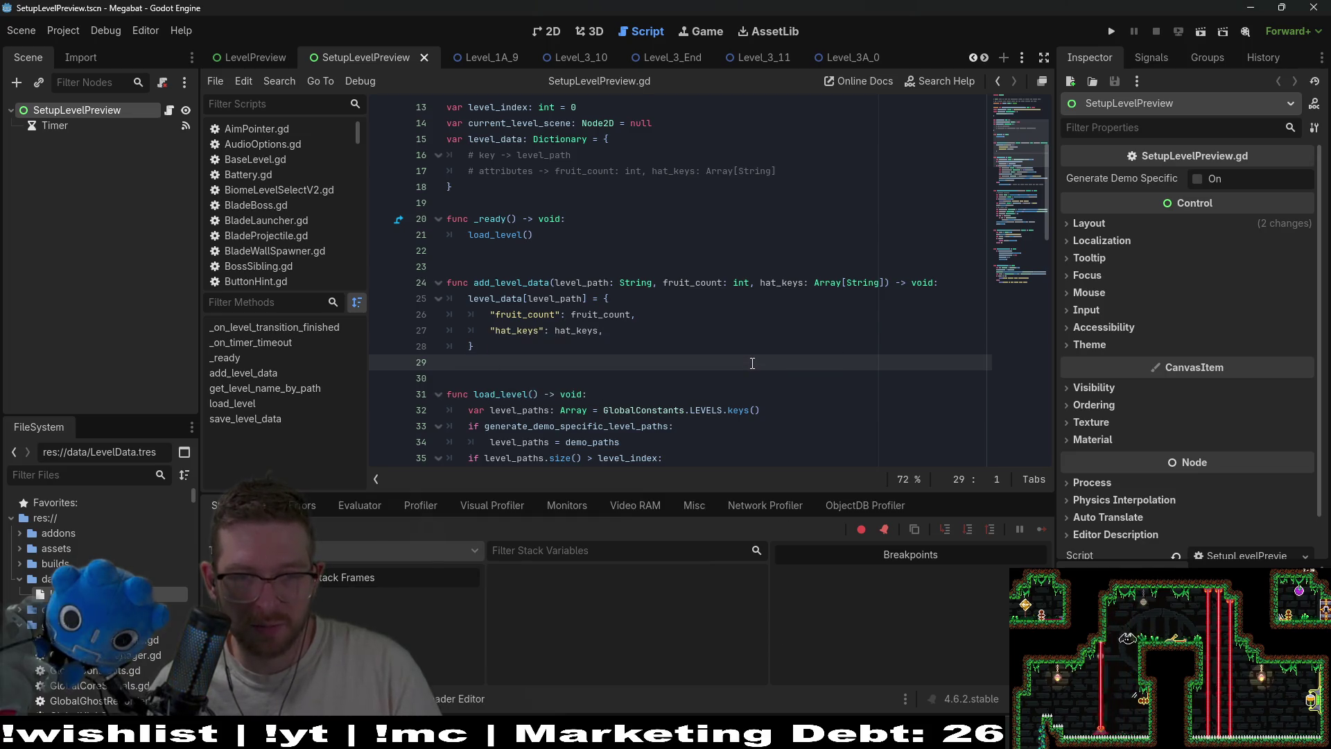
{"action": "key", "text": "alt+Tab"}
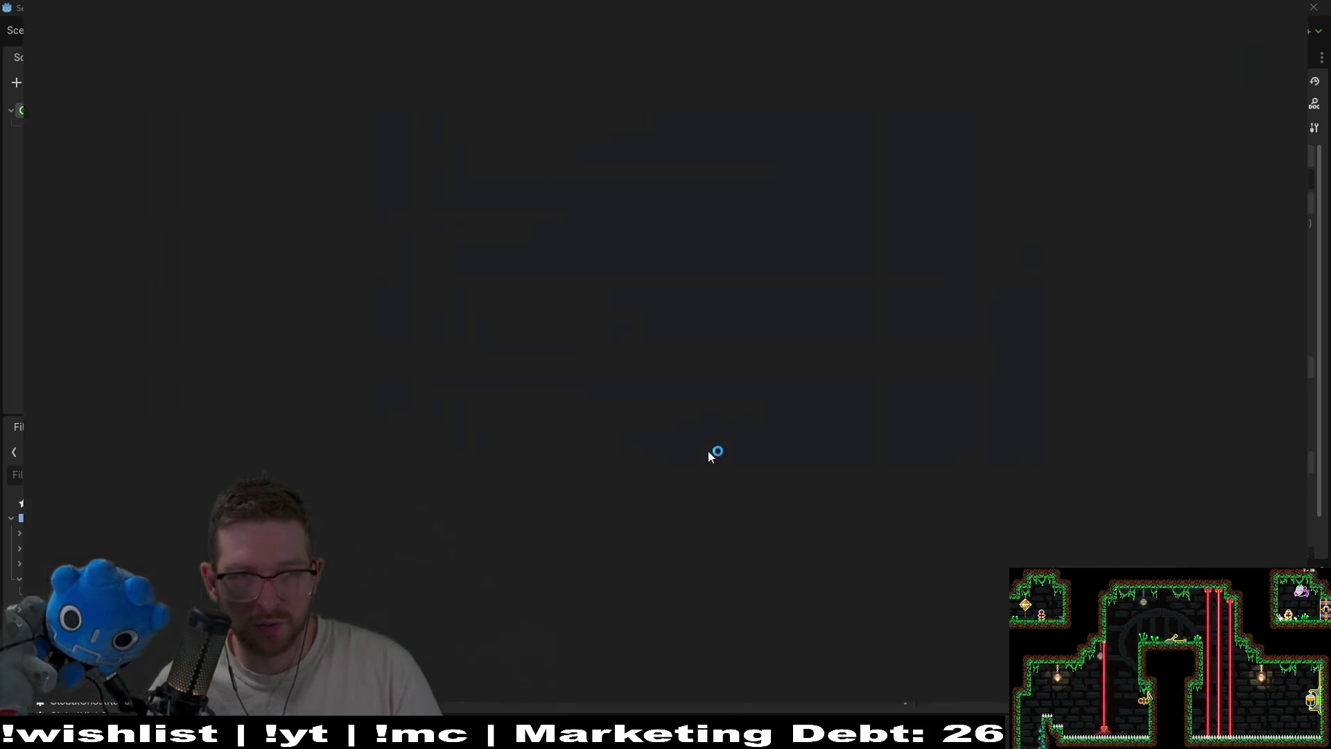
{"action": "left_click", "coordinate": [708, 226]}
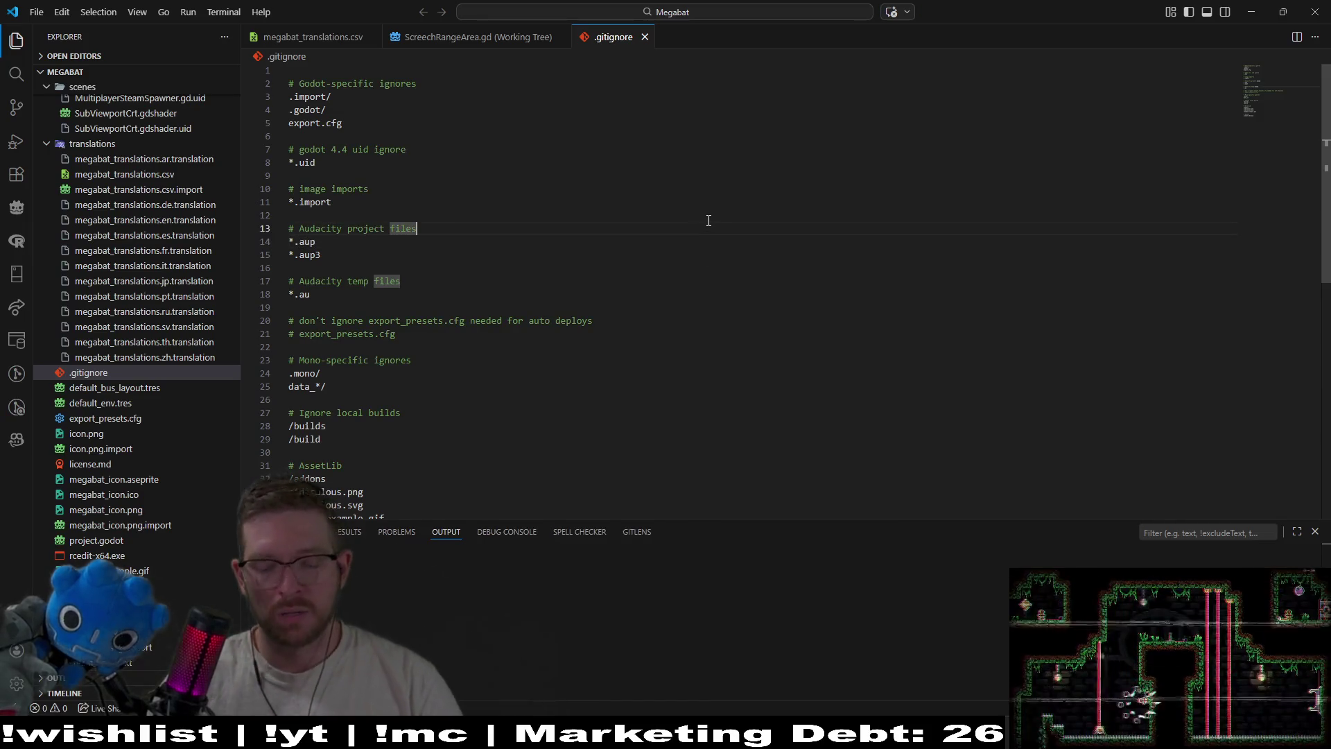
{"action": "key", "text": "alt+Tab"}
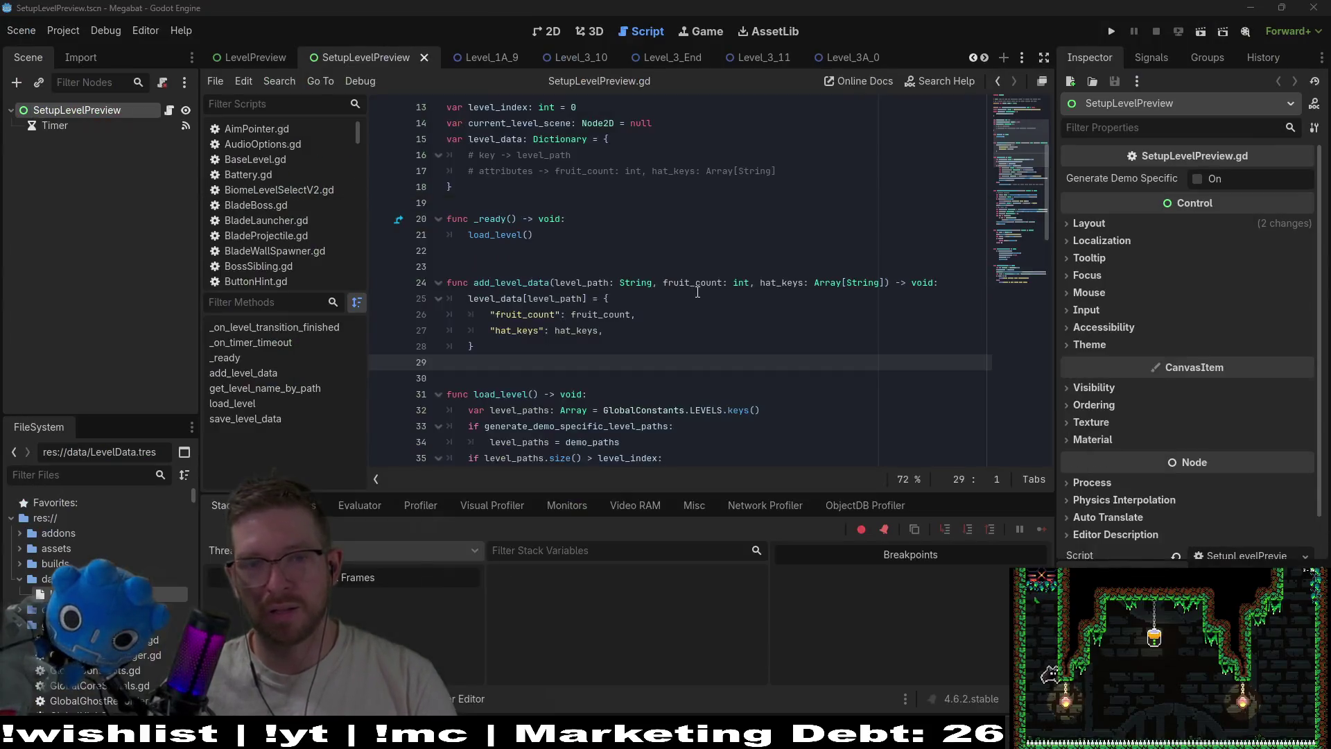
{"action": "key", "text": "shift+alt+o"}
{"action": "type", "text": "global"}
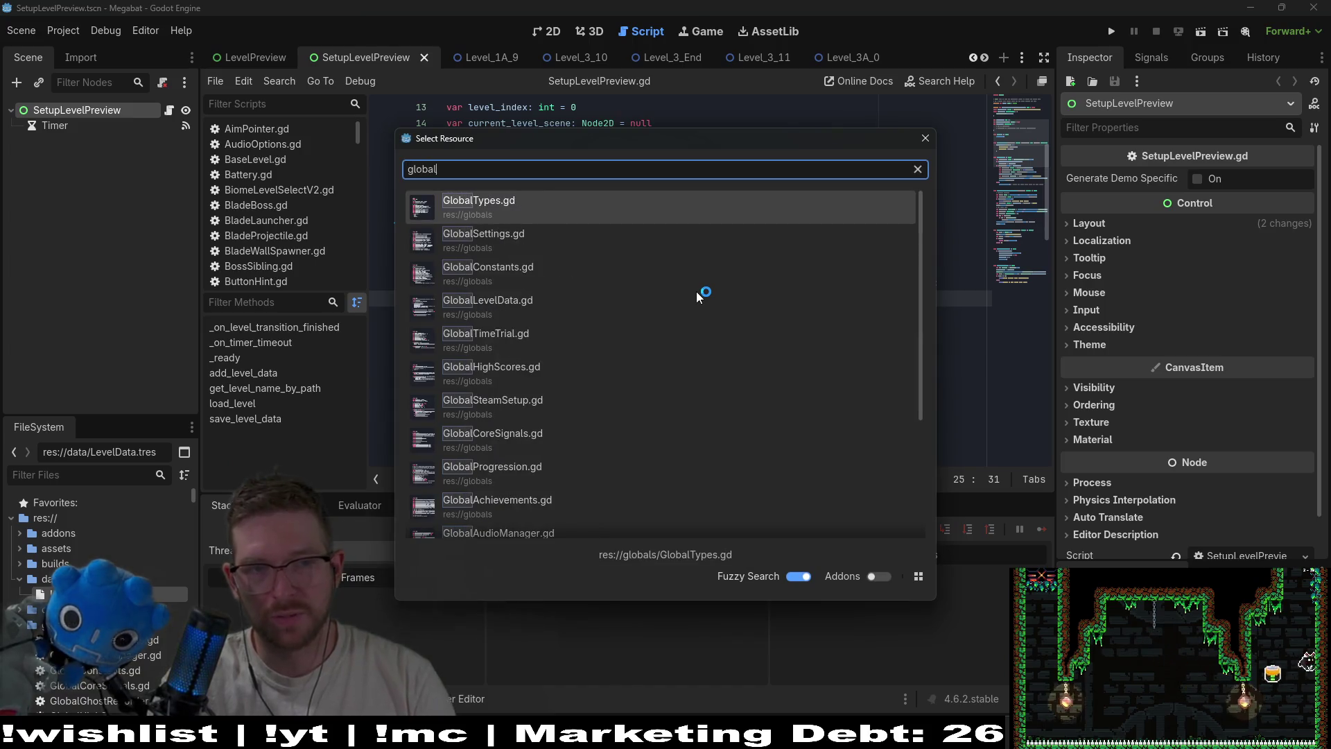
{"action": "type", "text": "steam"}
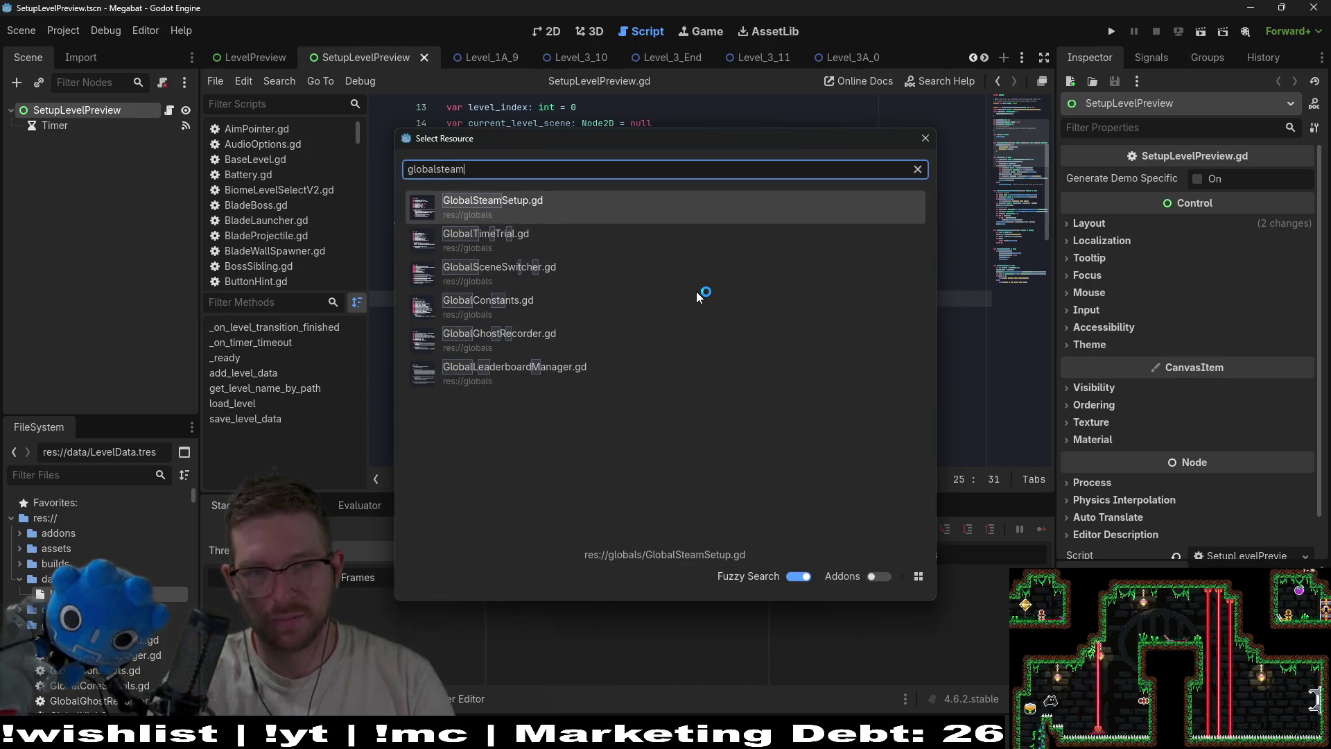
Open GlobalSteamSetup.gd and scroll through its Steam app id constants
{"action": "key", "text": "Return"}
{"action": "scroll", "coordinate": [718, 299], "scroll_direction": "down", "scroll_amount": 5}
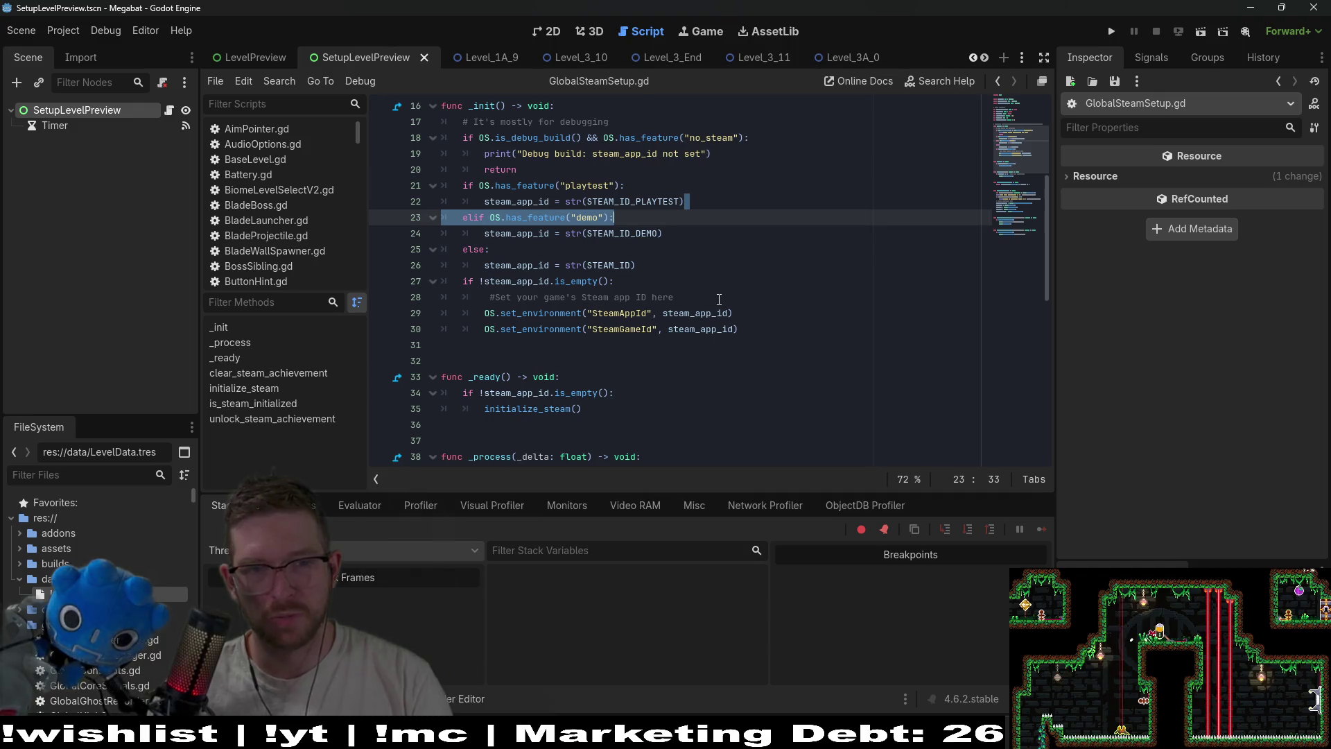
{"action": "scroll", "coordinate": [728, 288], "scroll_direction": "down", "scroll_amount": 3}
{"action": "scroll", "coordinate": [736, 278], "scroll_direction": "up", "scroll_amount": 4}
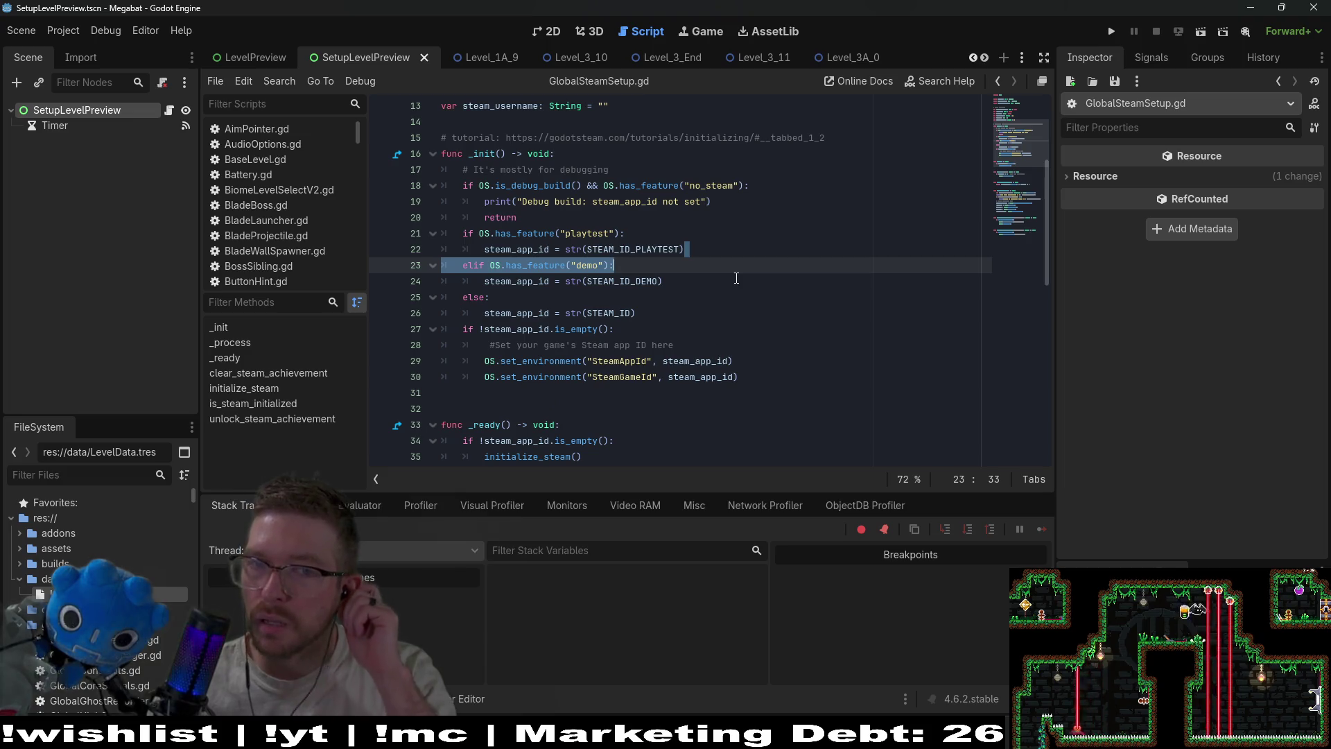
Select the debug no_steam check on lines 18–20 of _init()
{"action": "left_click_drag", "start_coordinate": [519, 217], "coordinate": [422, 184]}
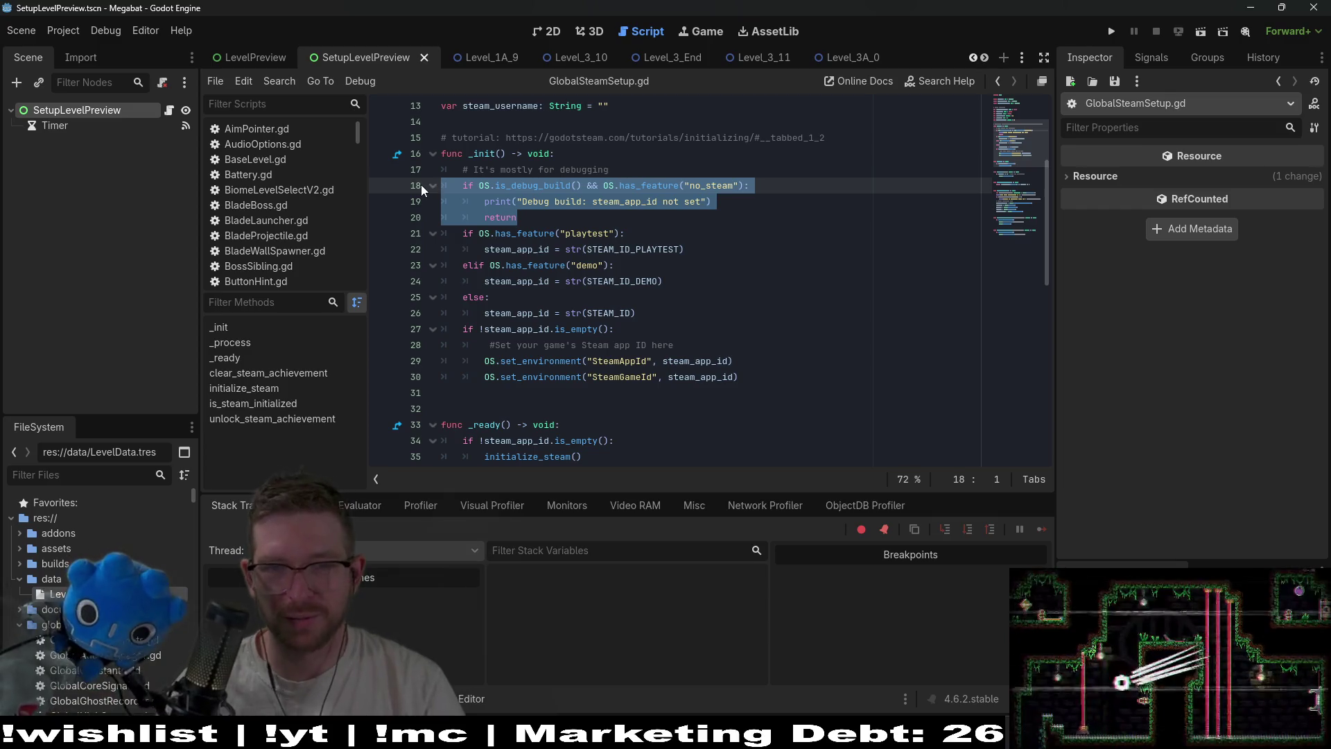
{"action": "left_click", "coordinate": [549, 205]}
{"action": "left_click", "coordinate": [545, 215]}
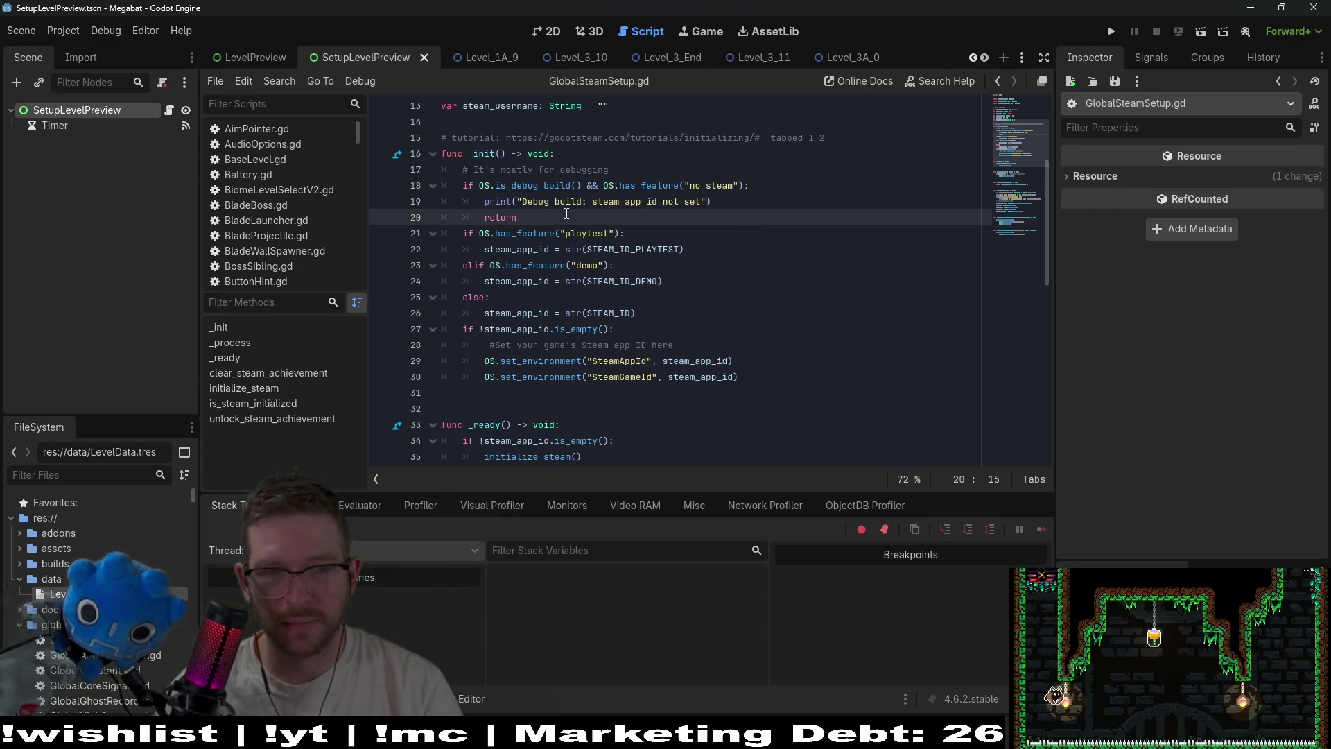
{"action": "left_click_drag", "start_coordinate": [591, 221], "coordinate": [385, 186]}
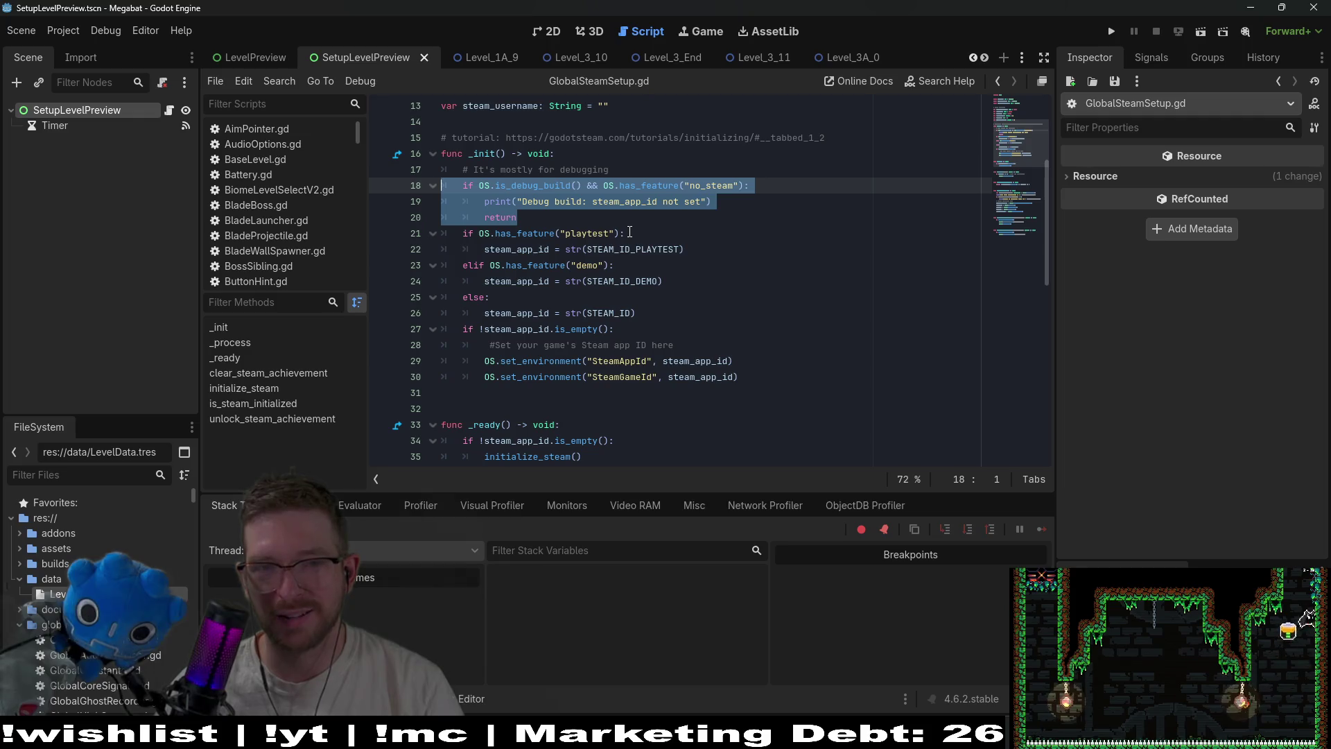
{"action": "mouse_move", "coordinate": [527, 217]}
{"action": "left_mouse_down"}
{"action": "mouse_move", "coordinate": [381, 172]}
{"action": "mouse_move", "coordinate": [379, 190]}
{"action": "left_mouse_up"}
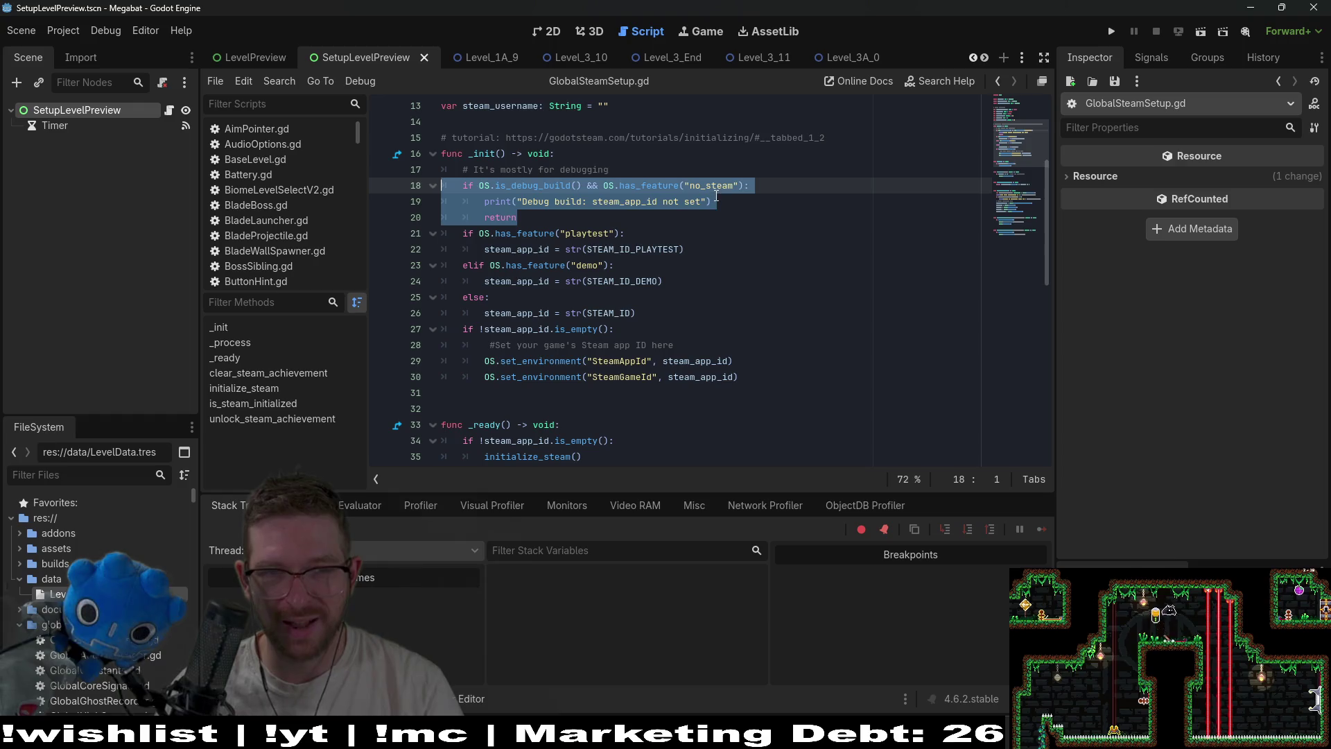
{"action": "mouse_move", "coordinate": [693, 217]}
{"action": "left_mouse_down"}
{"action": "mouse_move", "coordinate": [378, 170]}
{"action": "mouse_move", "coordinate": [364, 180]}
{"action": "left_mouse_up"}
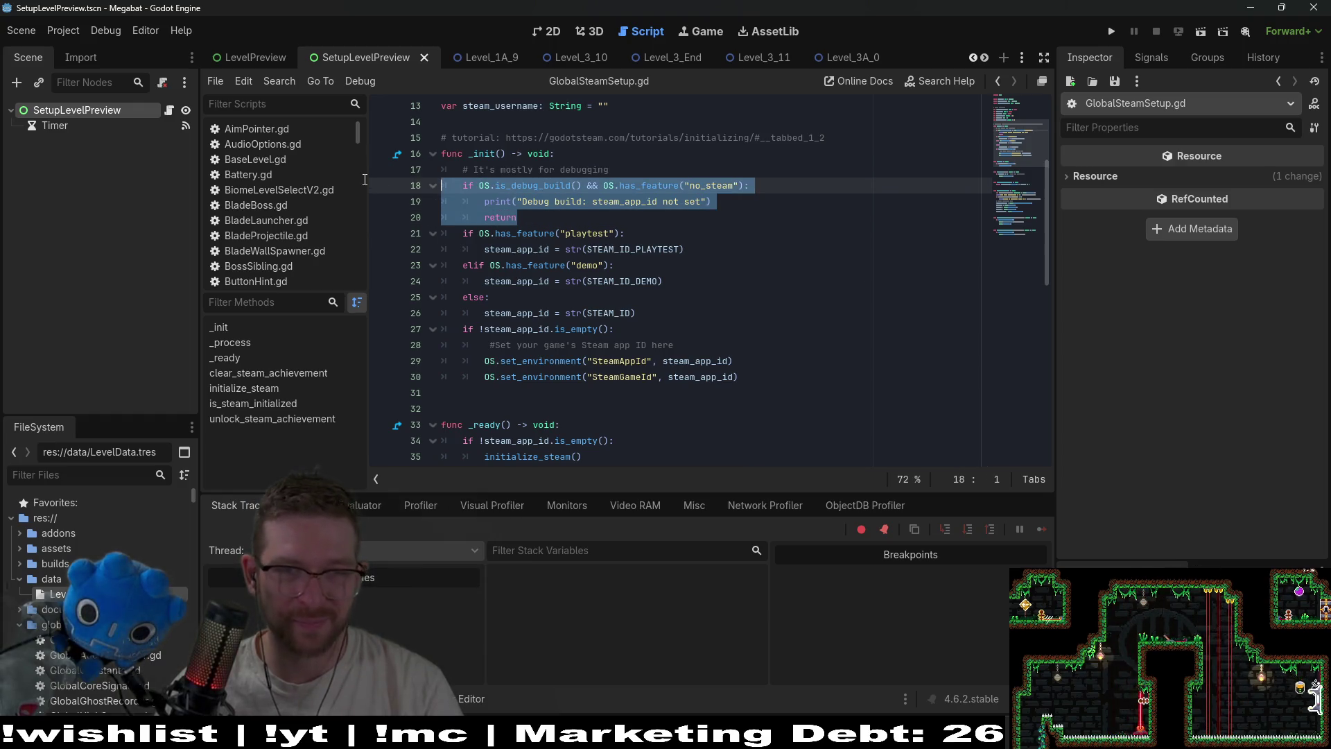
{"action": "left_click", "coordinate": [747, 209]}
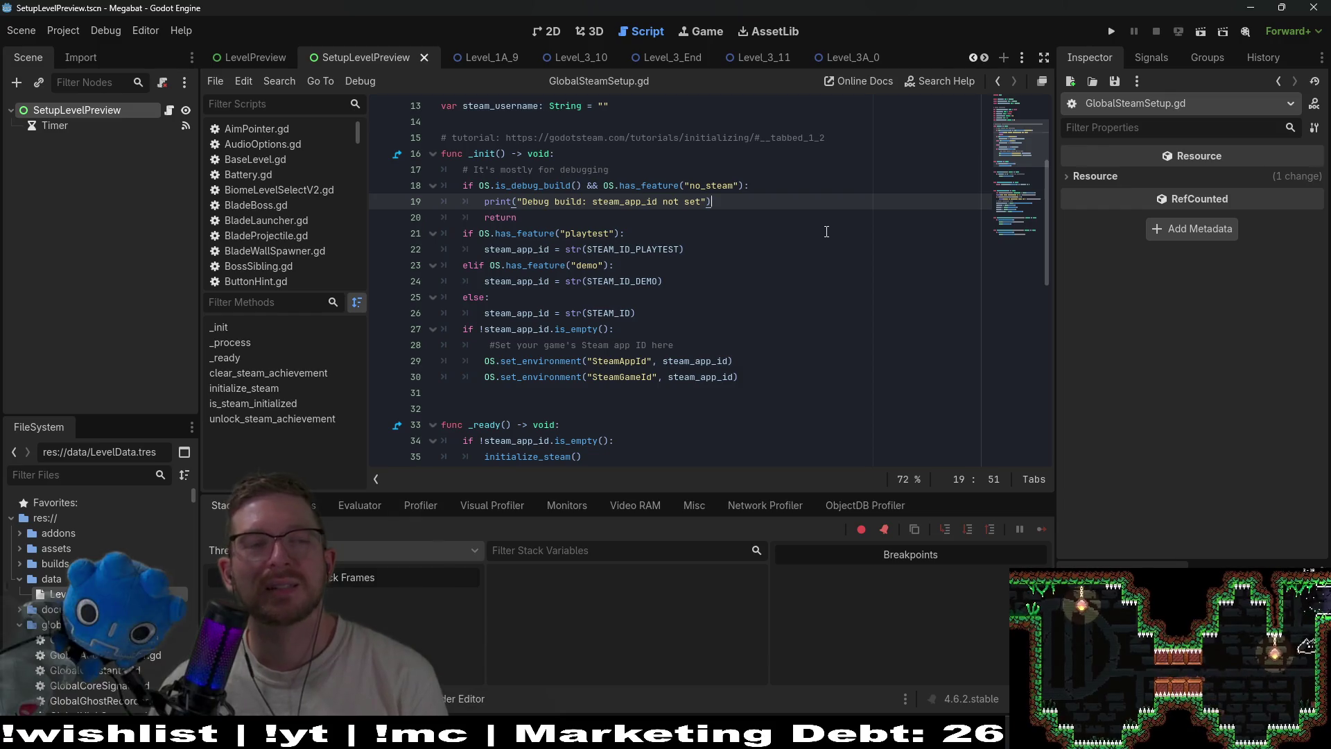
{"action": "left_click", "coordinate": [795, 319]}
{"action": "left_click", "coordinate": [533, 296]}
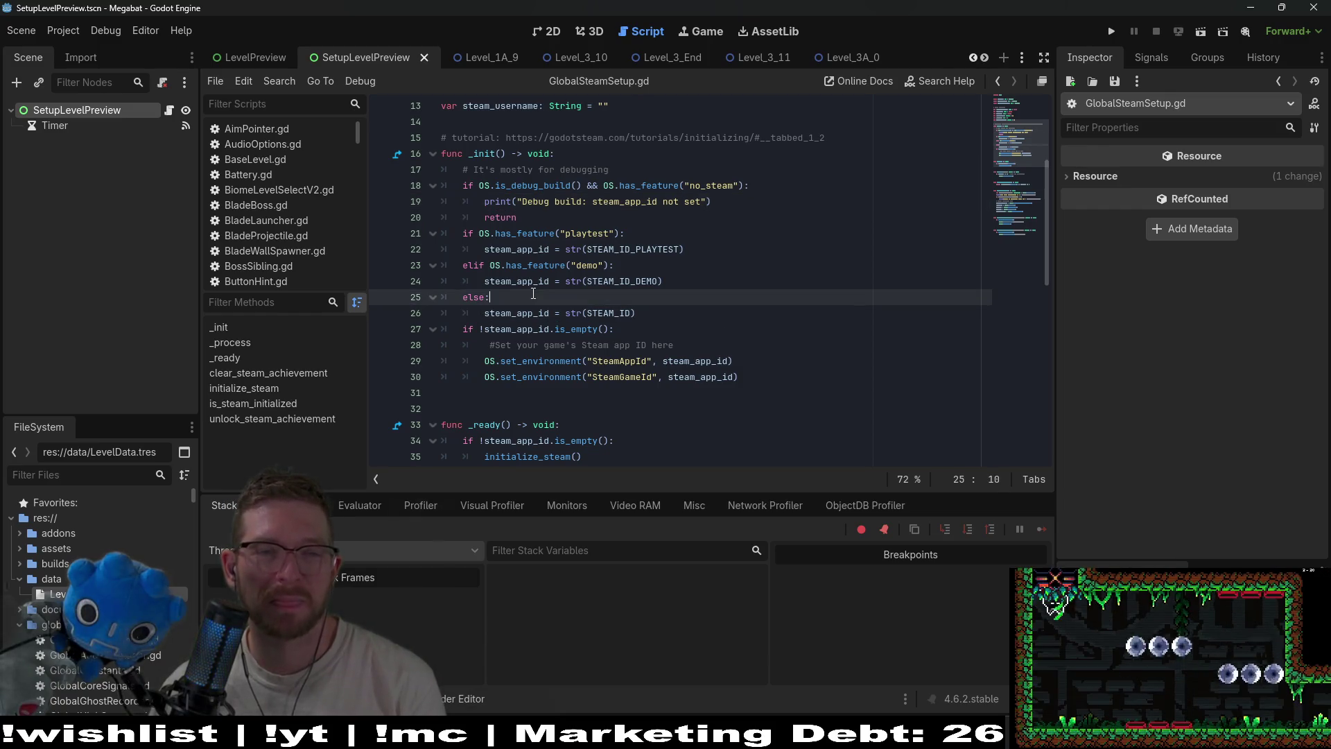
{"action": "left_click", "coordinate": [718, 280]}
{"action": "left_click", "coordinate": [660, 264]}
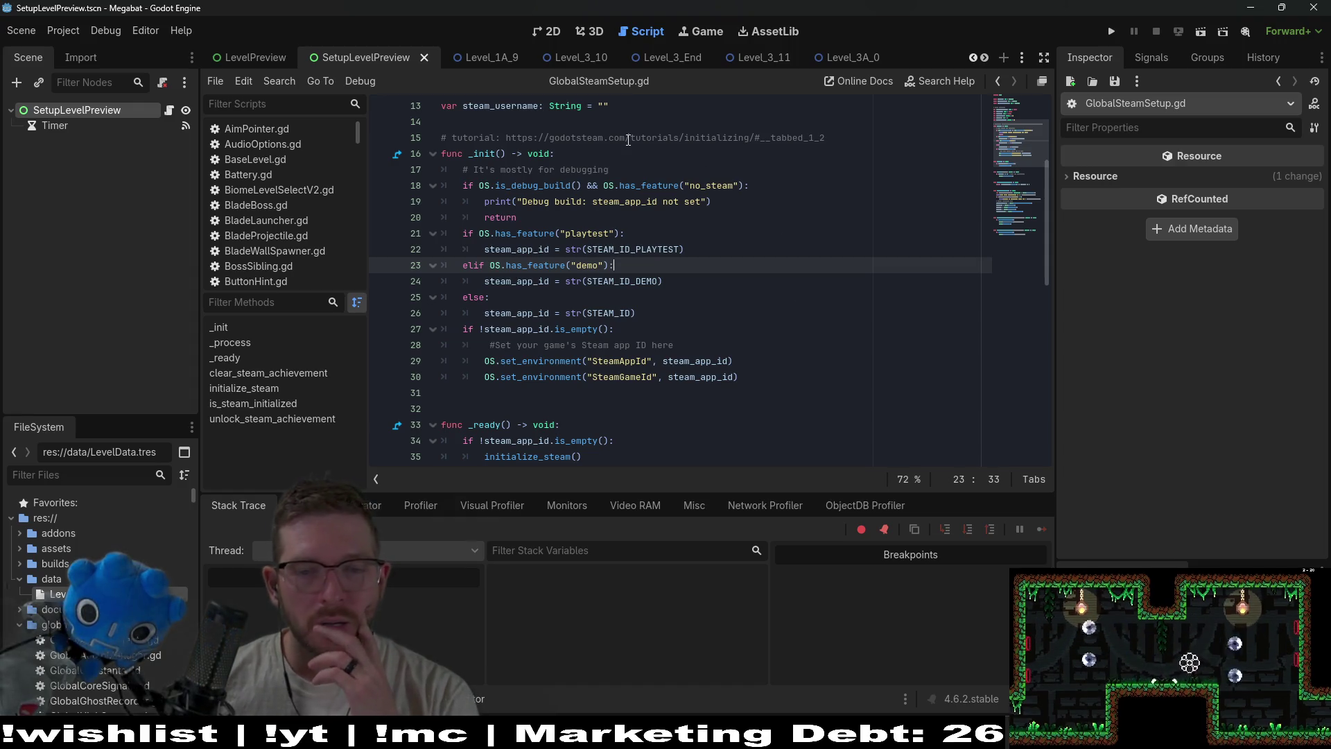
{"action": "scroll", "coordinate": [745, 311], "scroll_direction": "up", "scroll_amount": 4}
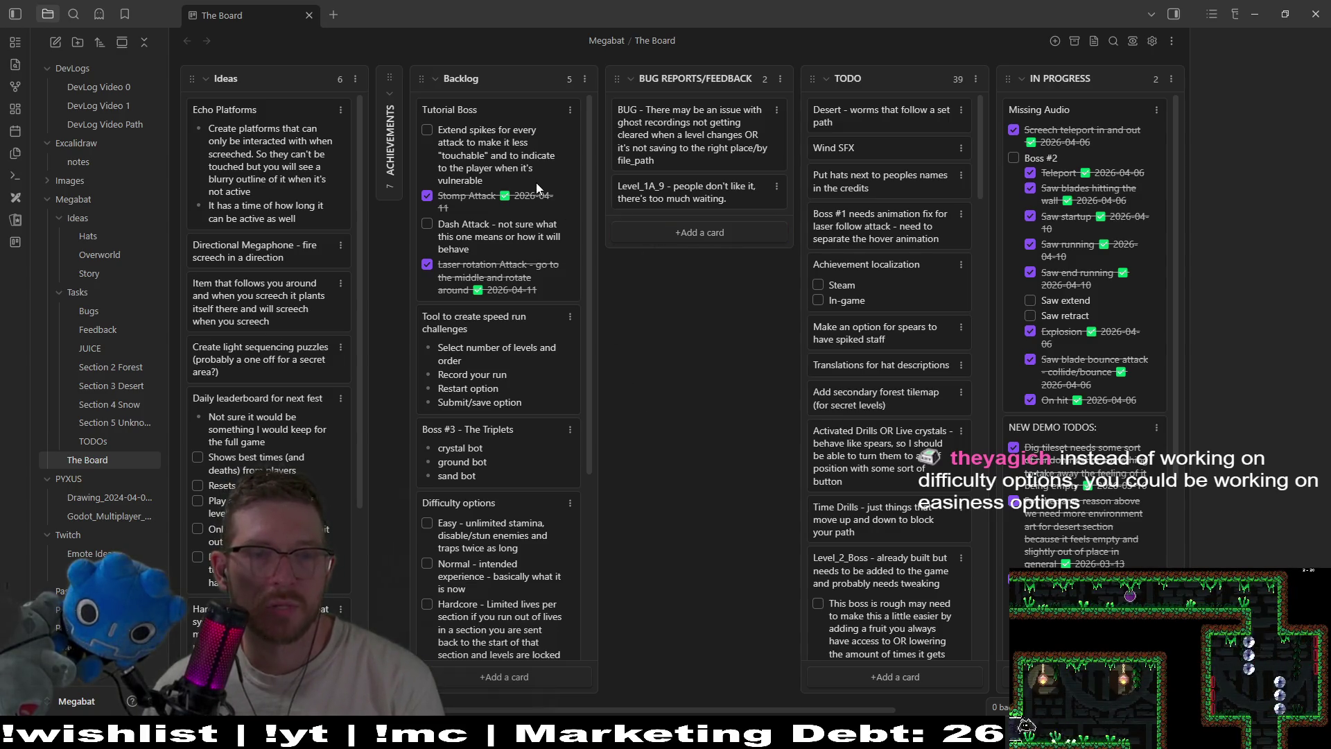
Look over The Board kanban in Obsidian, then go back to Godot
{"action": "mouse_move", "coordinate": [818, 735]}
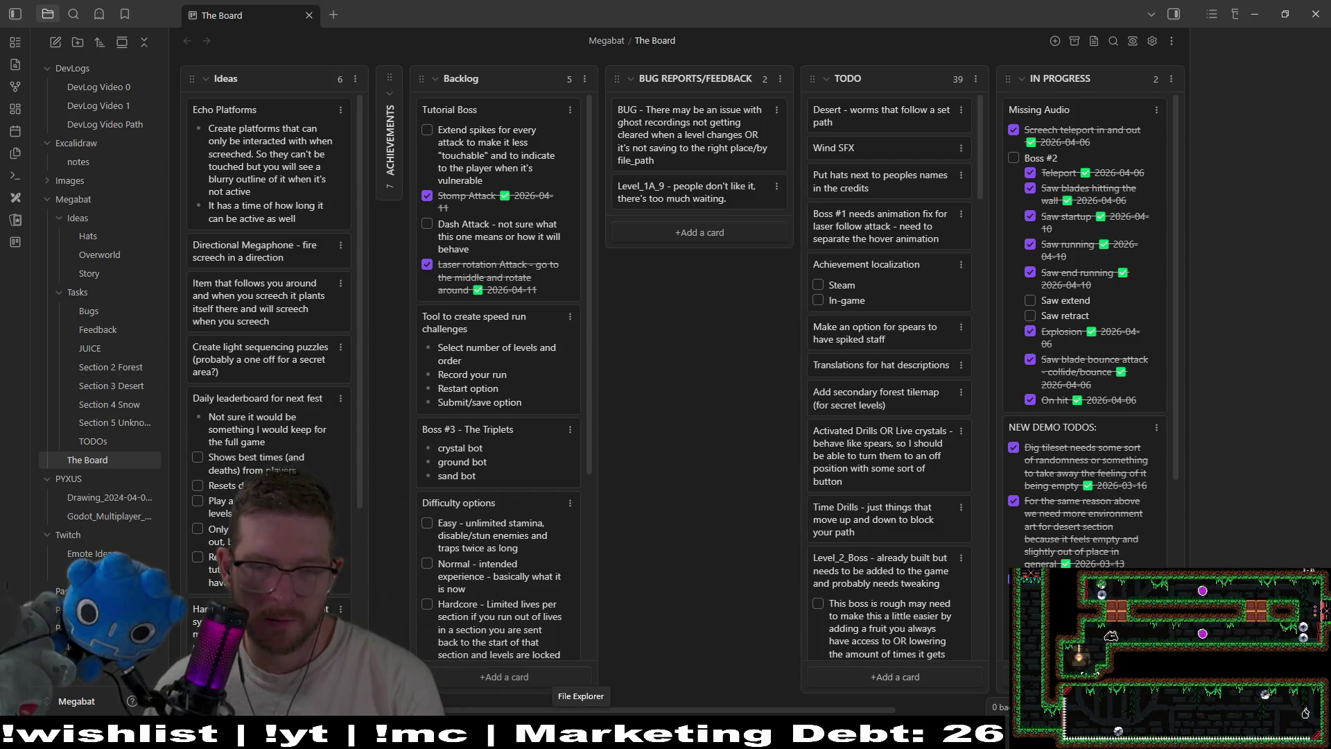
{"action": "key", "text": "alt+Tab"}
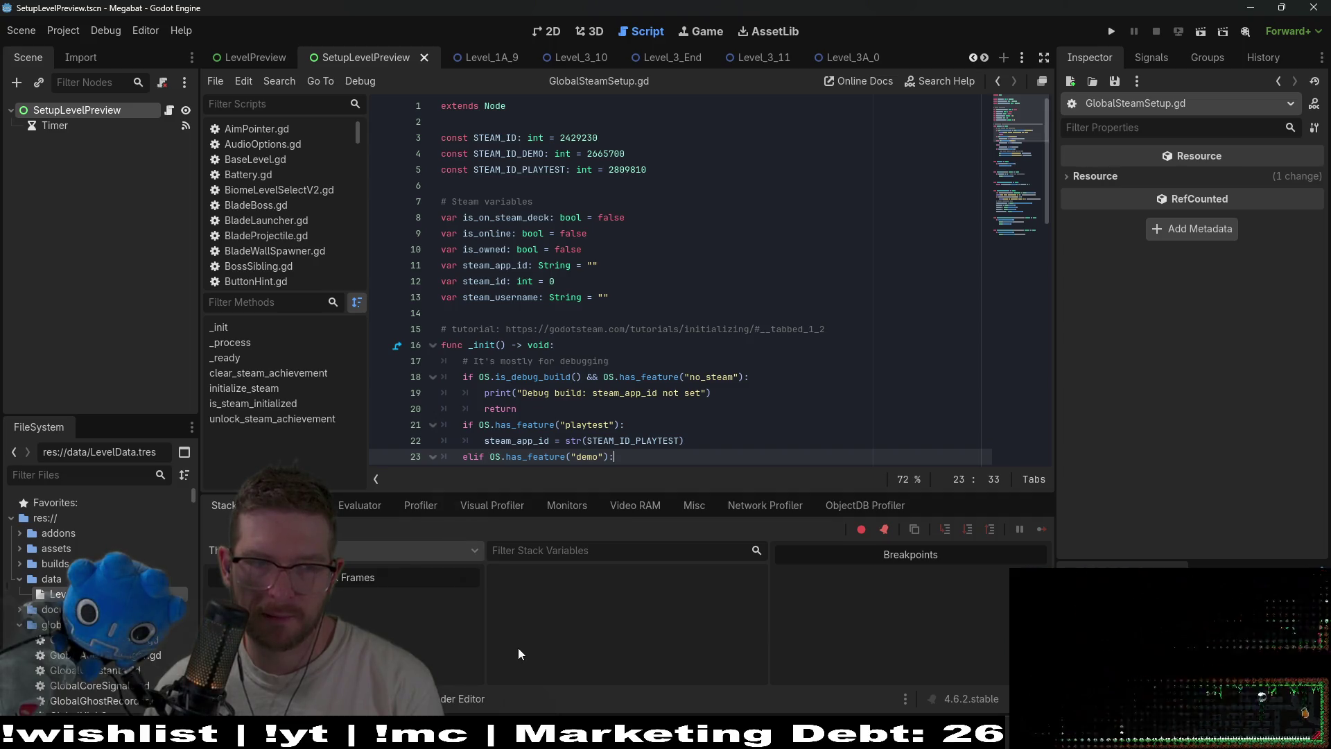
Run Megabat from the editor, check the DEMO title screen, then close the game
{"action": "left_click", "coordinate": [752, 397]}
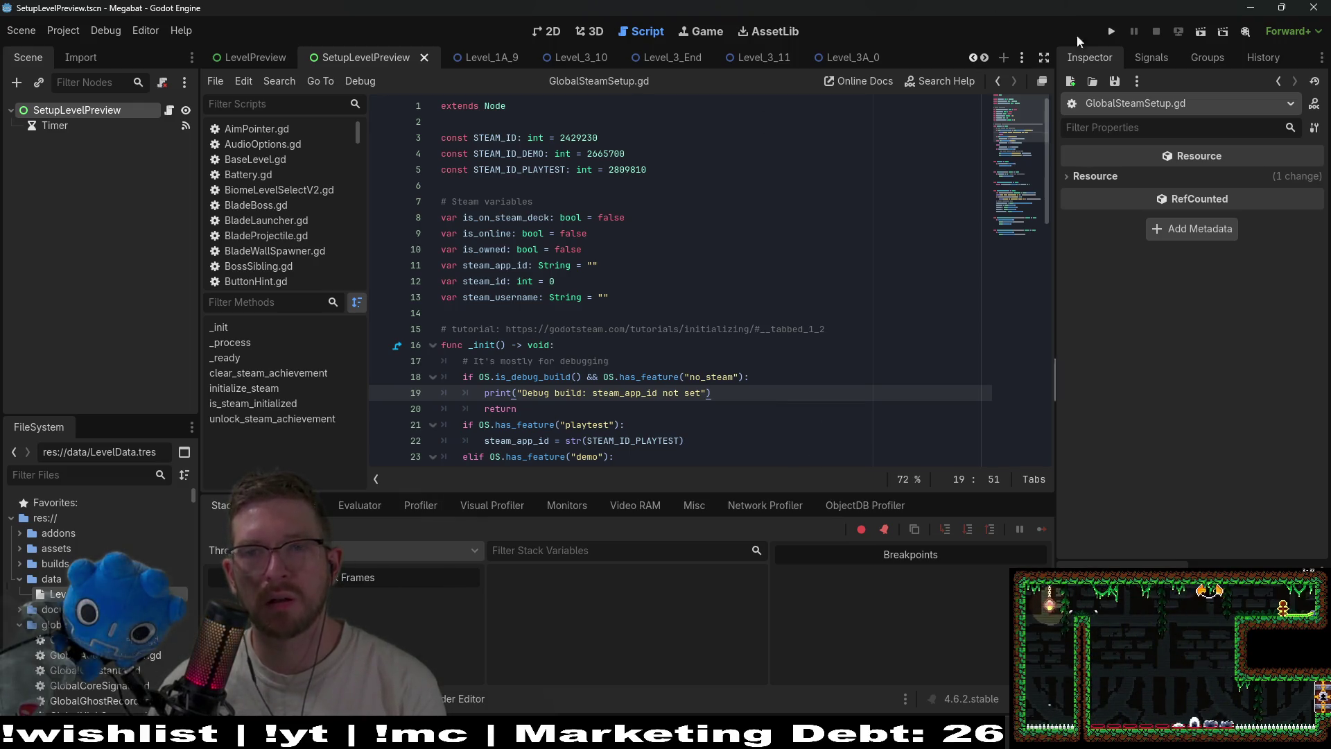
{"action": "left_click", "coordinate": [1111, 31]}
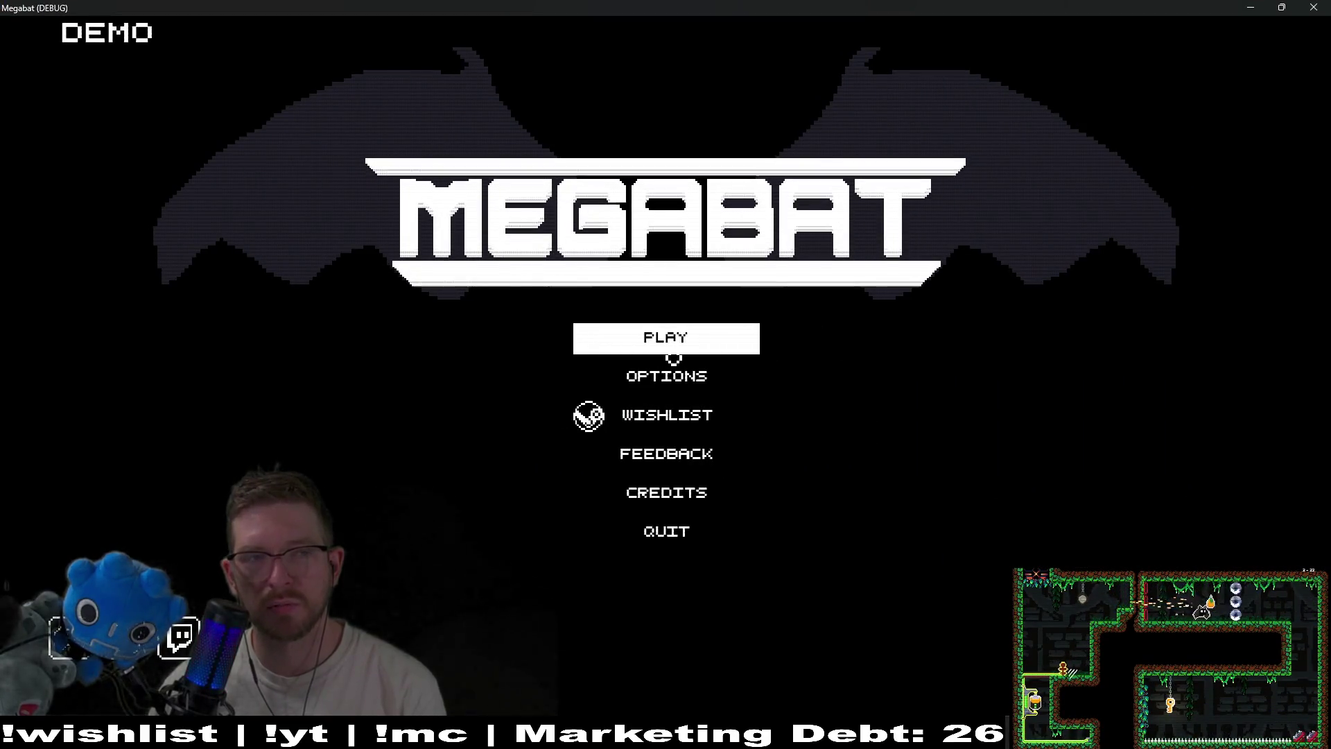
{"action": "key", "text": "alt+F4"}
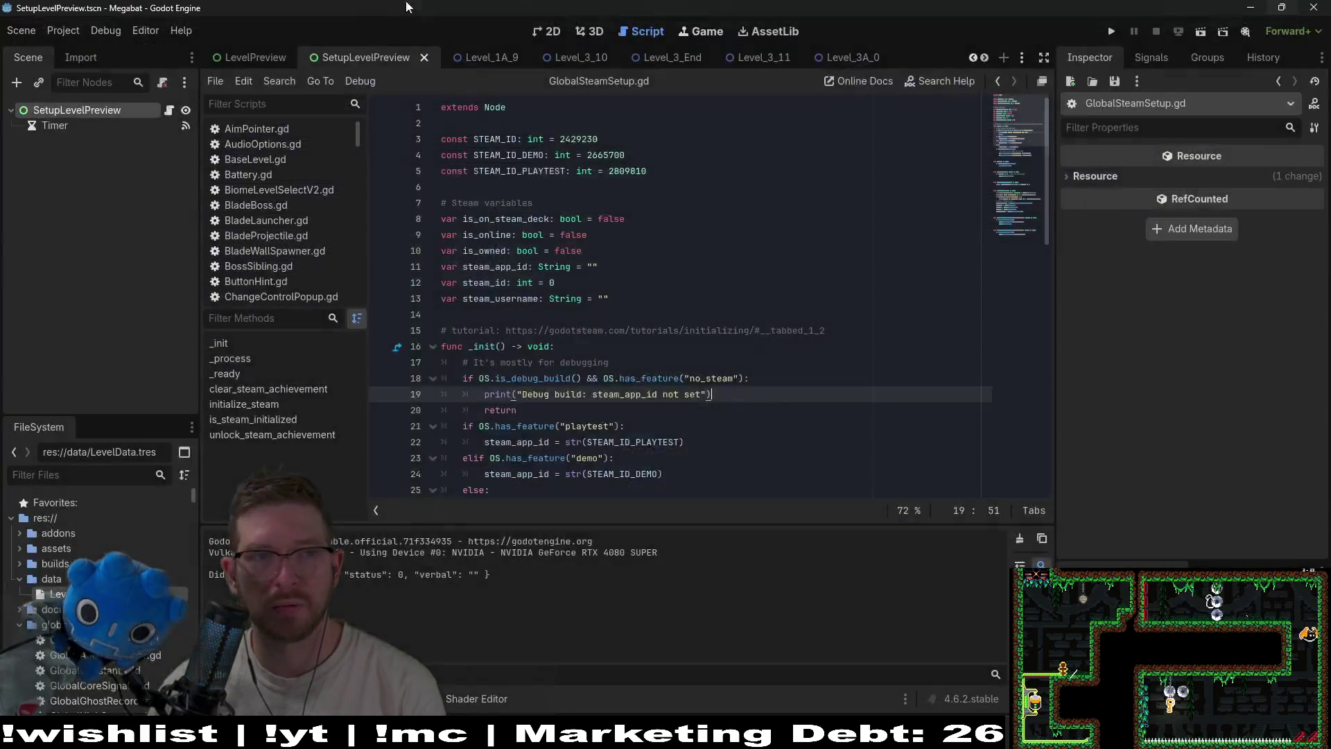
Change Main Feature Tags from skip_intro,demo to skip_intro,playtest and run the game
{"action": "left_click", "coordinate": [160, 33]}
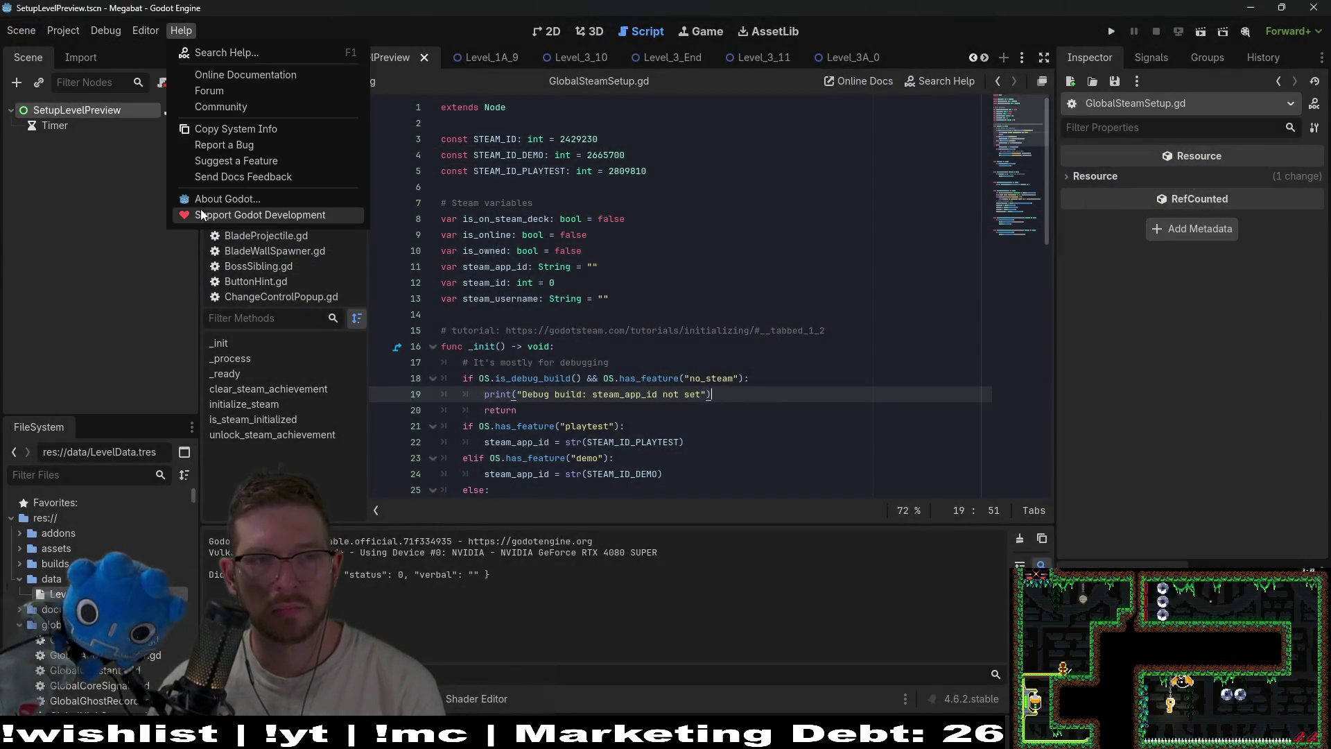
{"action": "mouse_move", "coordinate": [119, 31]}
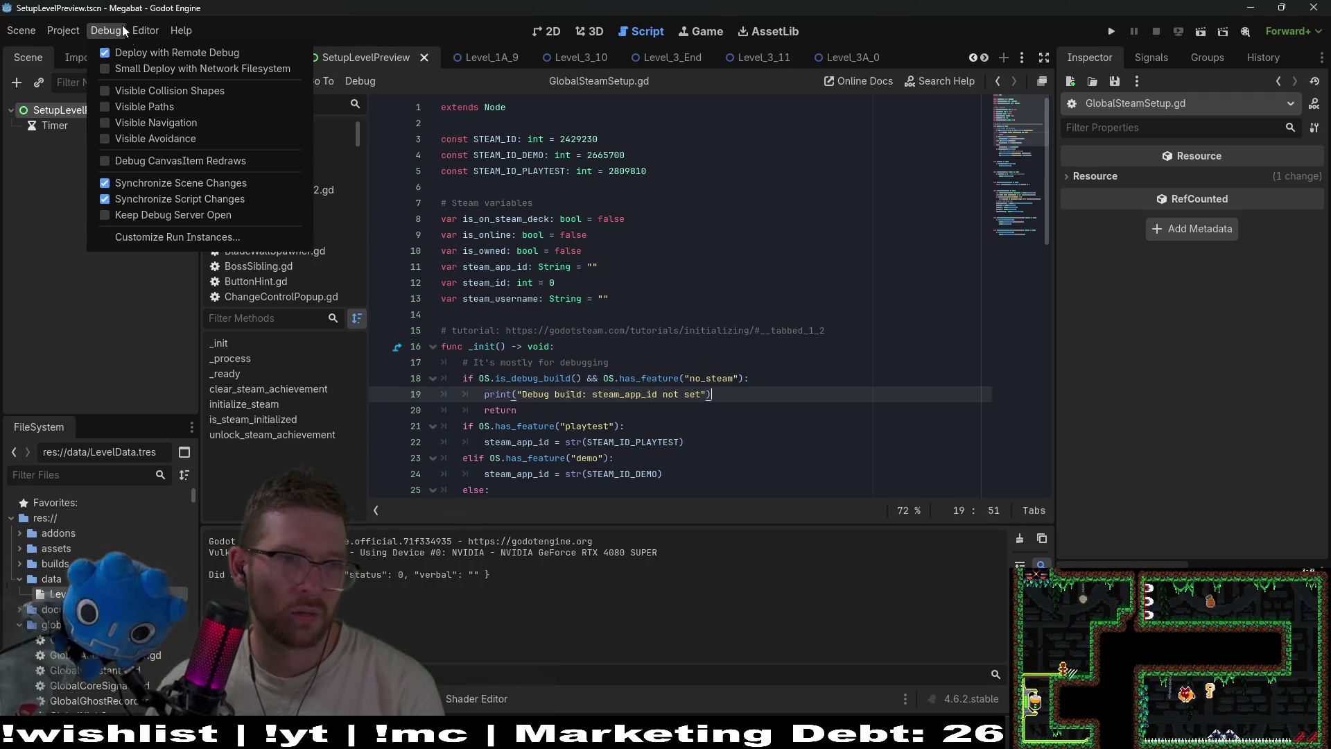
{"action": "left_click", "coordinate": [128, 237]}
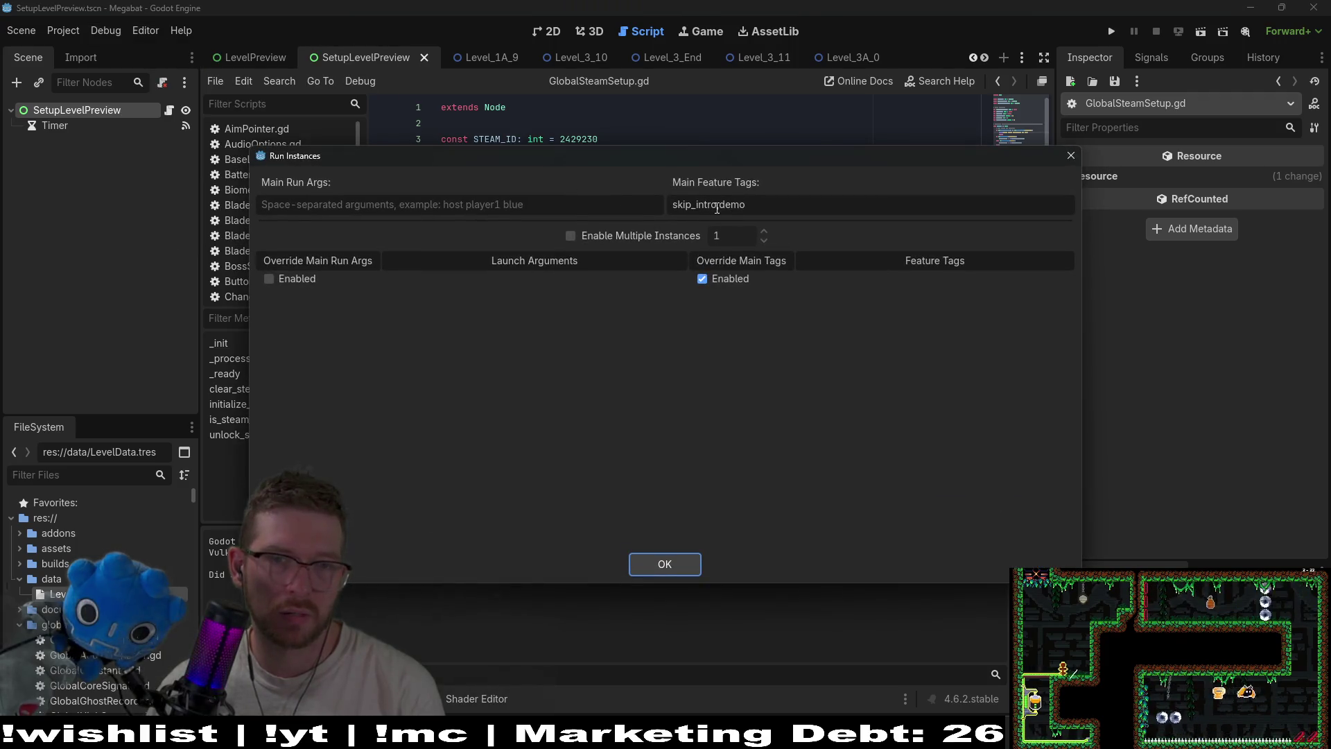
{"action": "left_click_drag", "start_coordinate": [717, 205], "coordinate": [747, 205]}
{"action": "type", "text": ",play"}
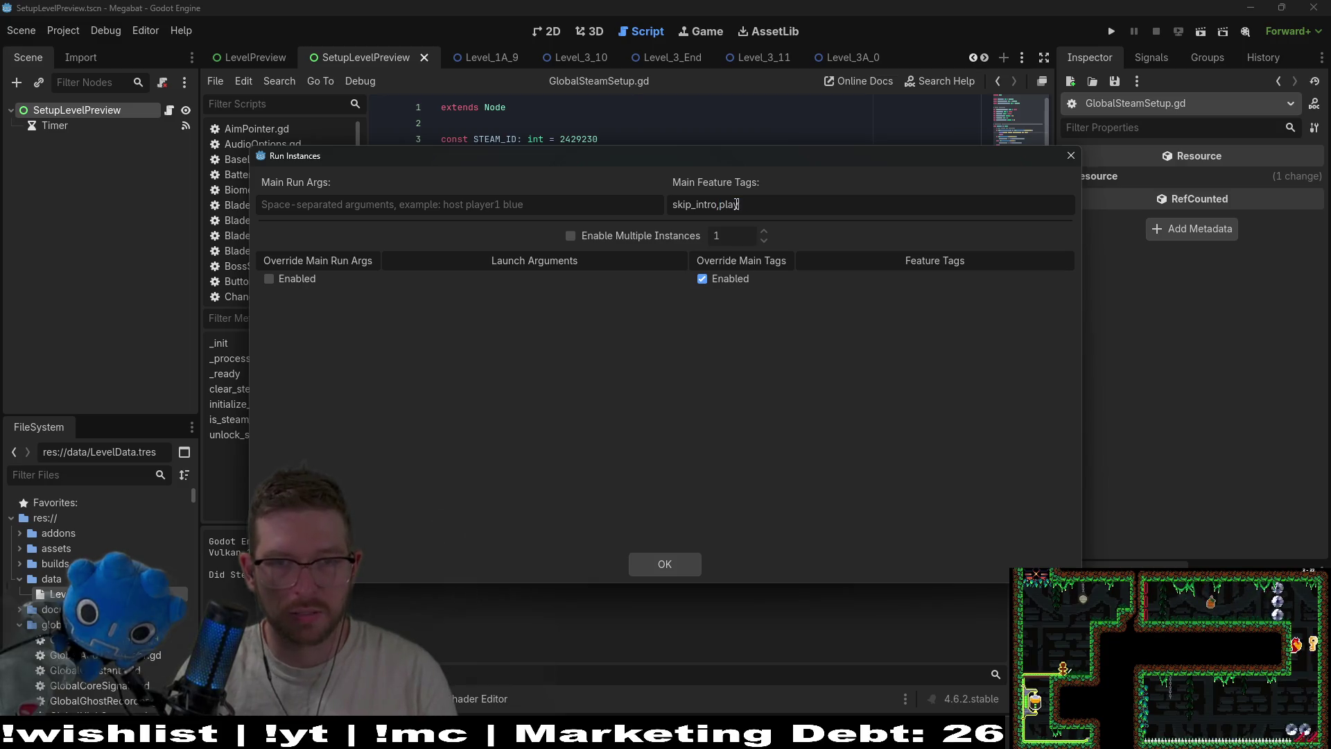
{"action": "type", "text": "test"}
{"action": "left_click", "coordinate": [665, 565]}
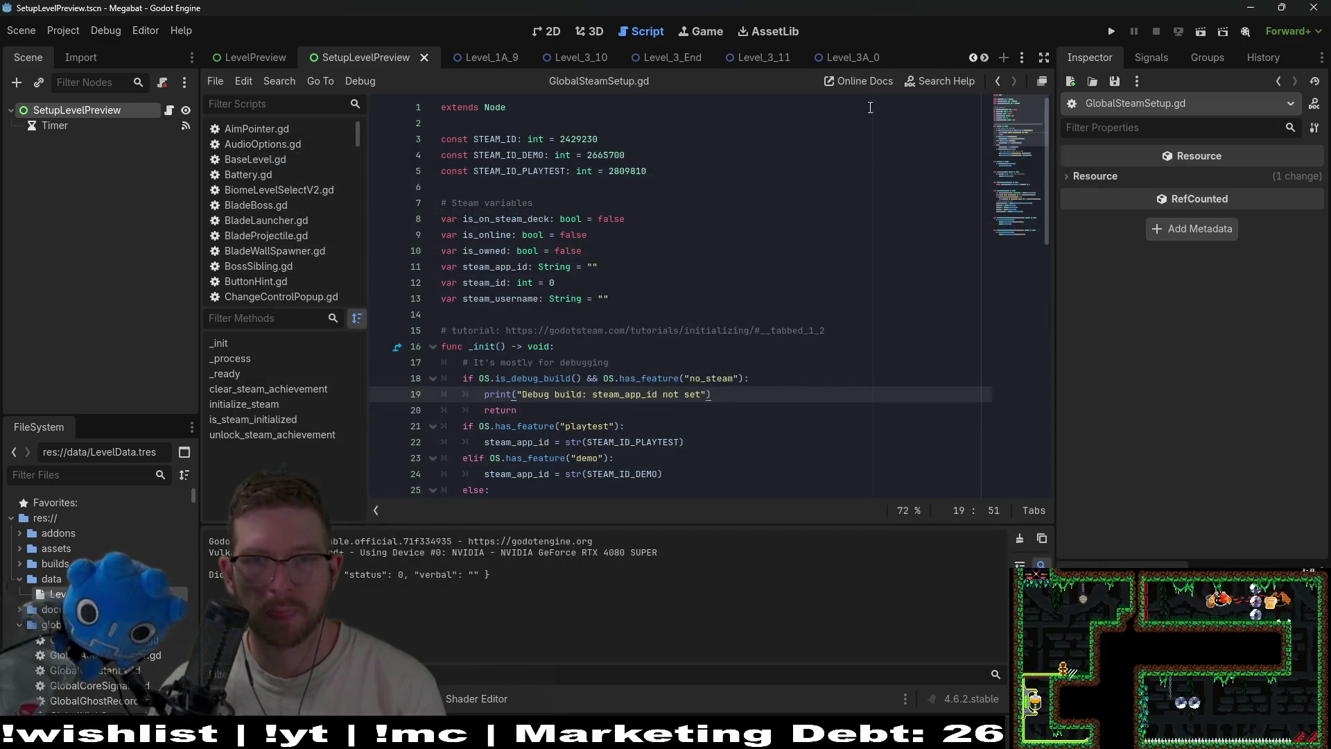
{"action": "left_click", "coordinate": [1116, 35]}
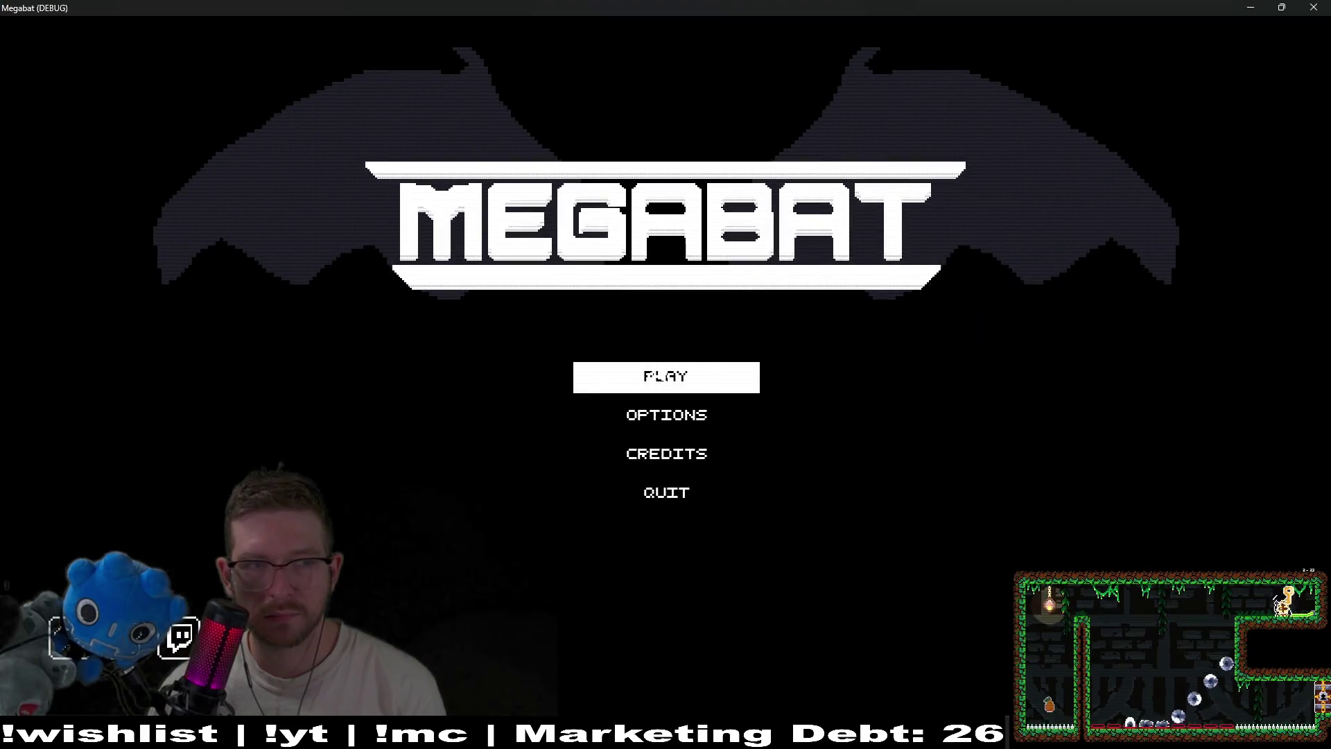
Turn the Music volume all the way down to zero in Options > Audio
{"action": "left_click", "coordinate": [658, 378]}
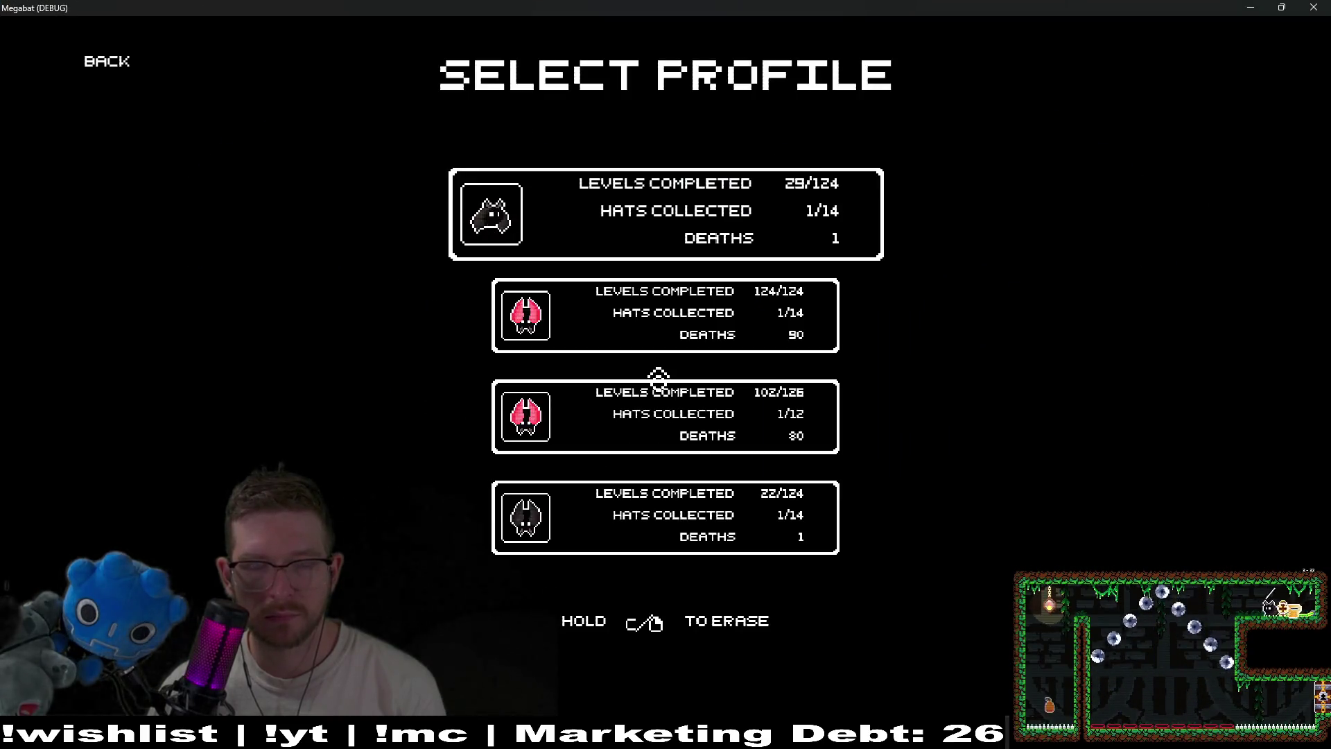
{"action": "key", "text": "Escape"}
{"action": "left_click", "coordinate": [675, 436]}
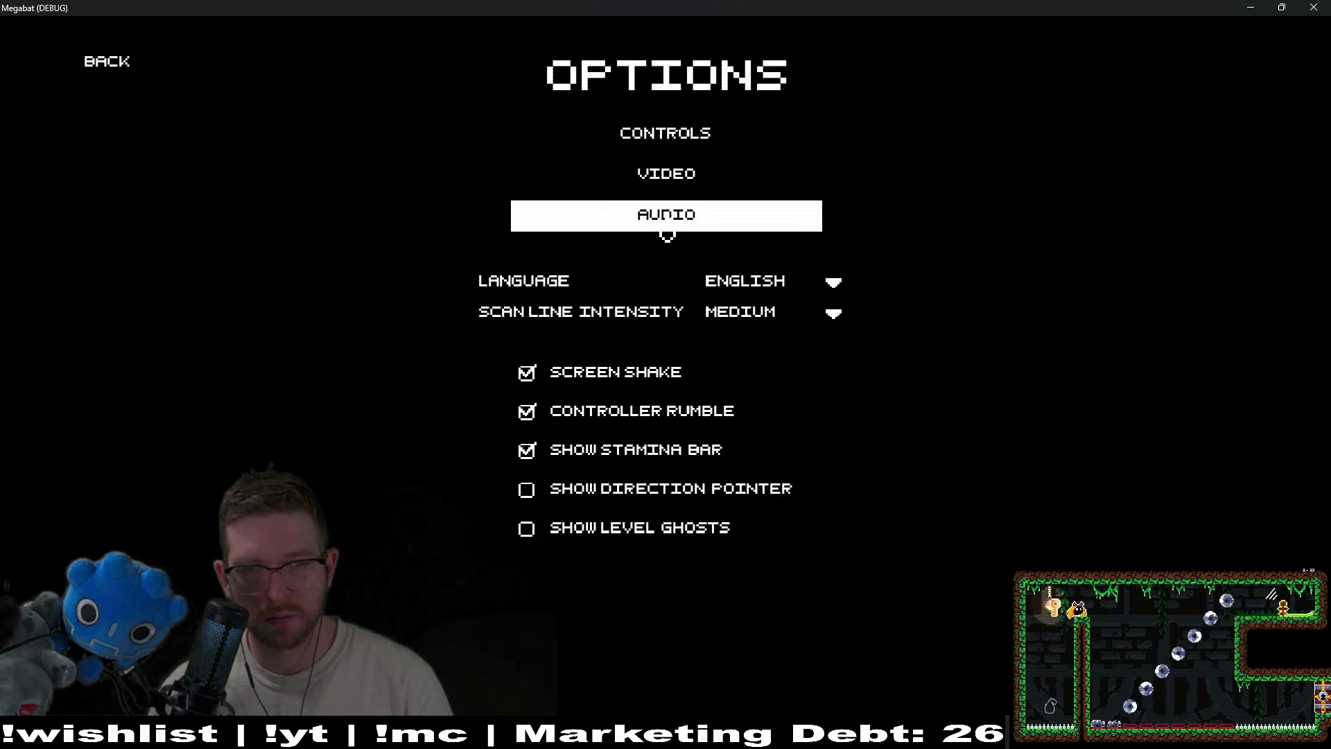
{"action": "left_click", "coordinate": [678, 225]}
{"action": "left_click_drag", "start_coordinate": [697, 336], "coordinate": [537, 333]}
{"action": "left_click", "coordinate": [106, 61]}
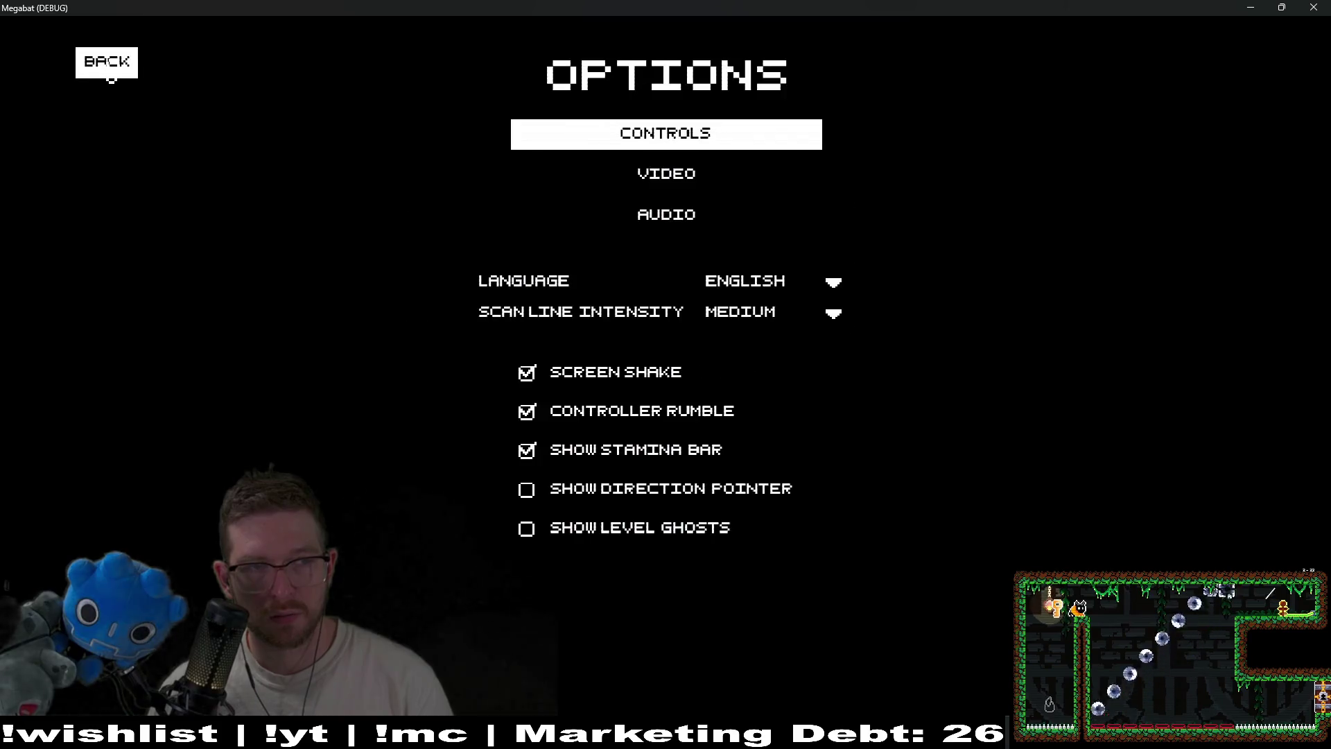
{"action": "left_click", "coordinate": [106, 61]}
Switch from the first save profile to the second profile with 124/124 levels
{"action": "left_click", "coordinate": [655, 390]}
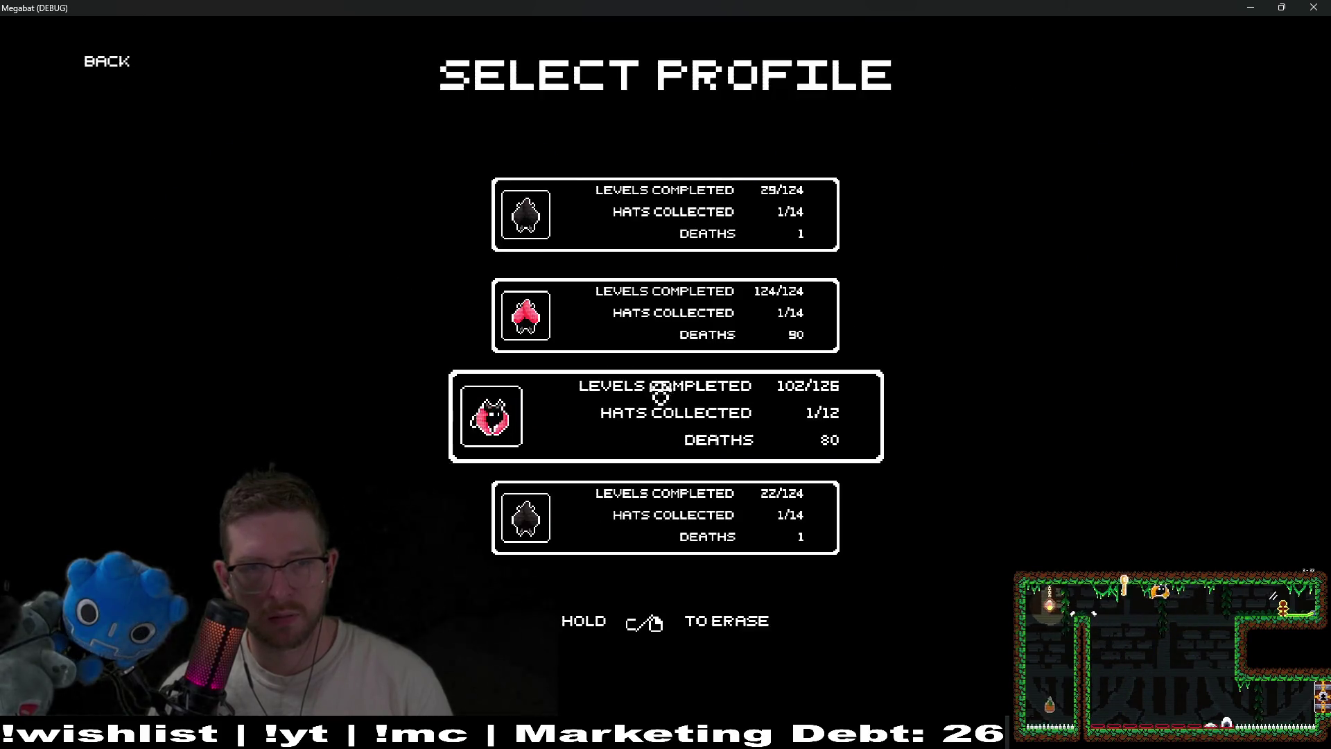
{"action": "left_click", "coordinate": [645, 222]}
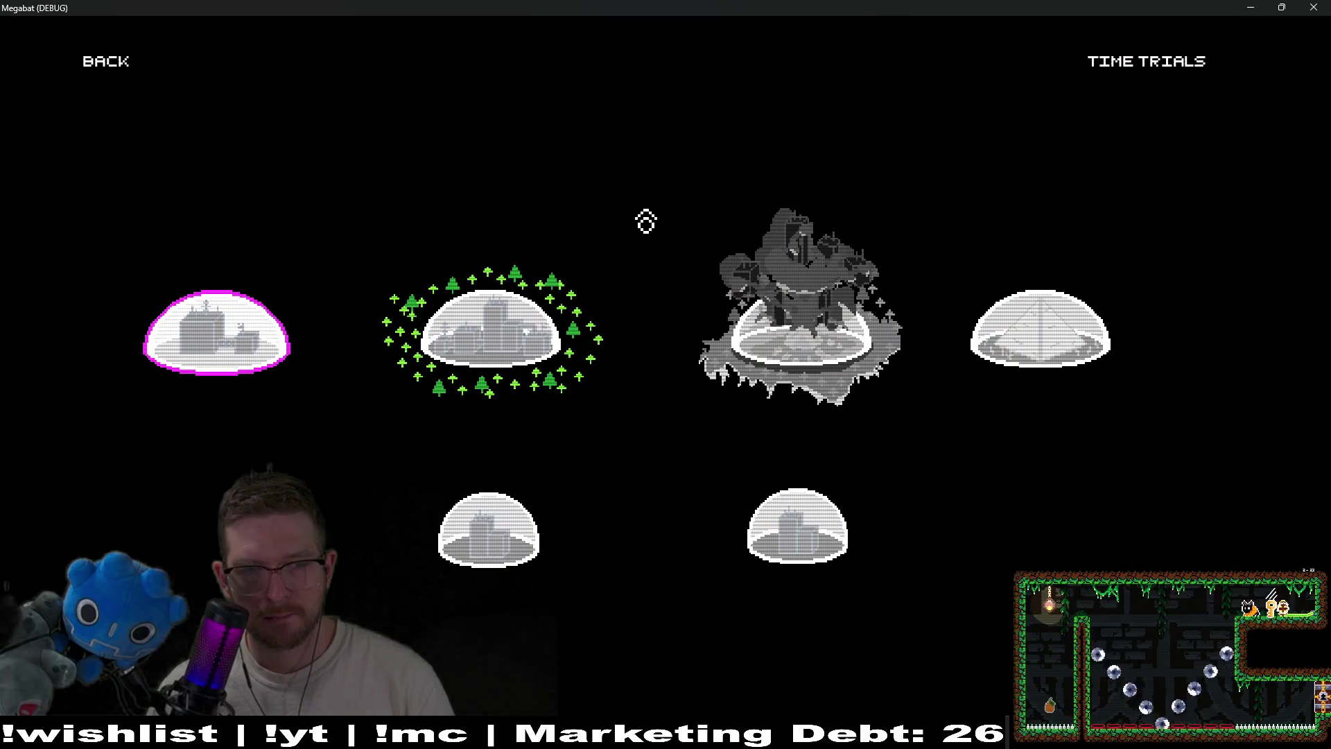
{"action": "left_click", "coordinate": [467, 377]}
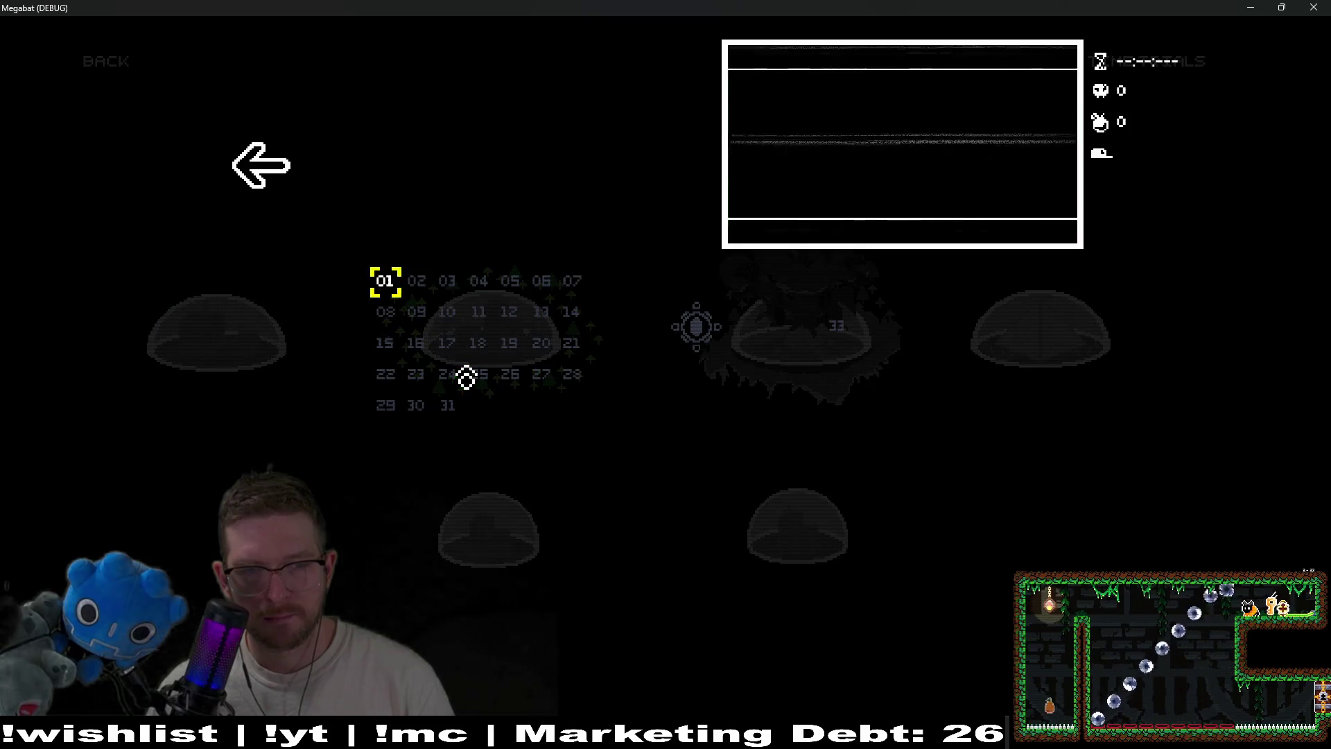
{"action": "left_click", "coordinate": [232, 168]}
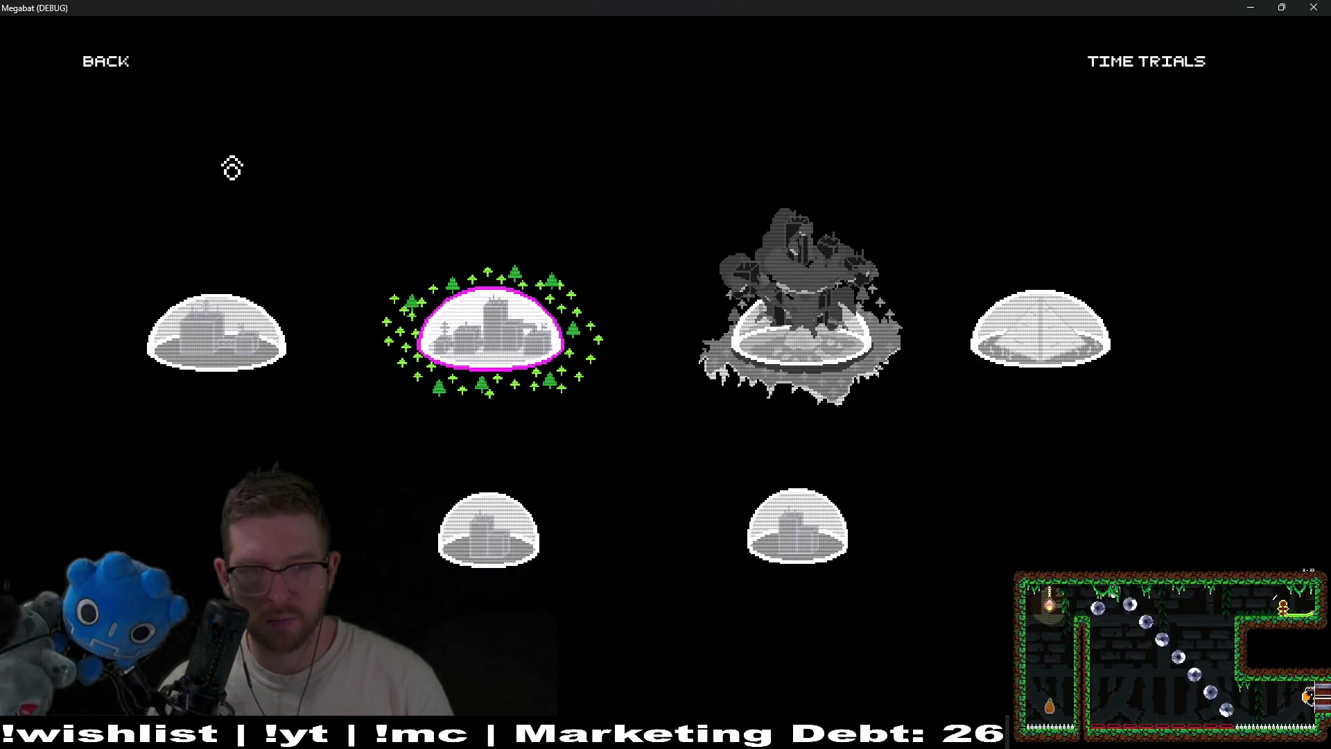
{"action": "left_click", "coordinate": [116, 73]}
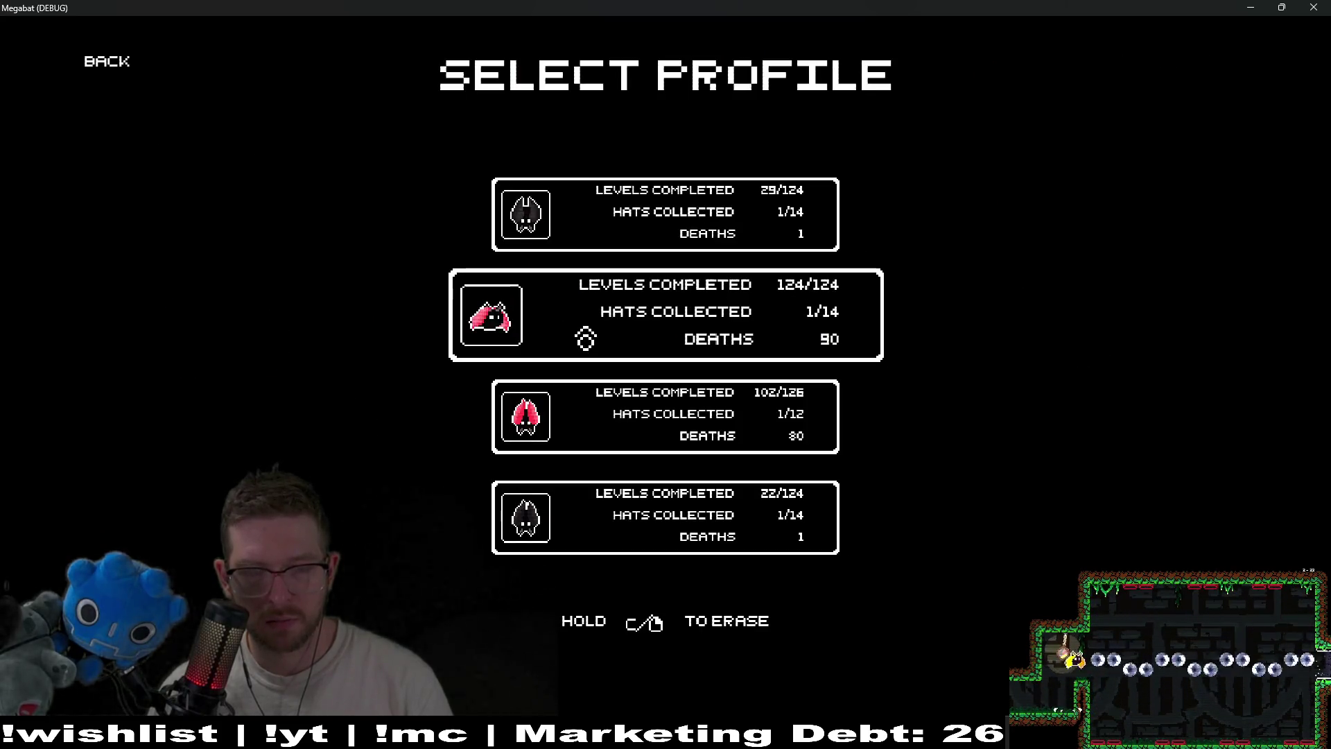
{"action": "left_click", "coordinate": [586, 339]}
Start forest world level 1-23, then pause it and quit back to the editor
{"action": "left_click", "coordinate": [456, 348]}
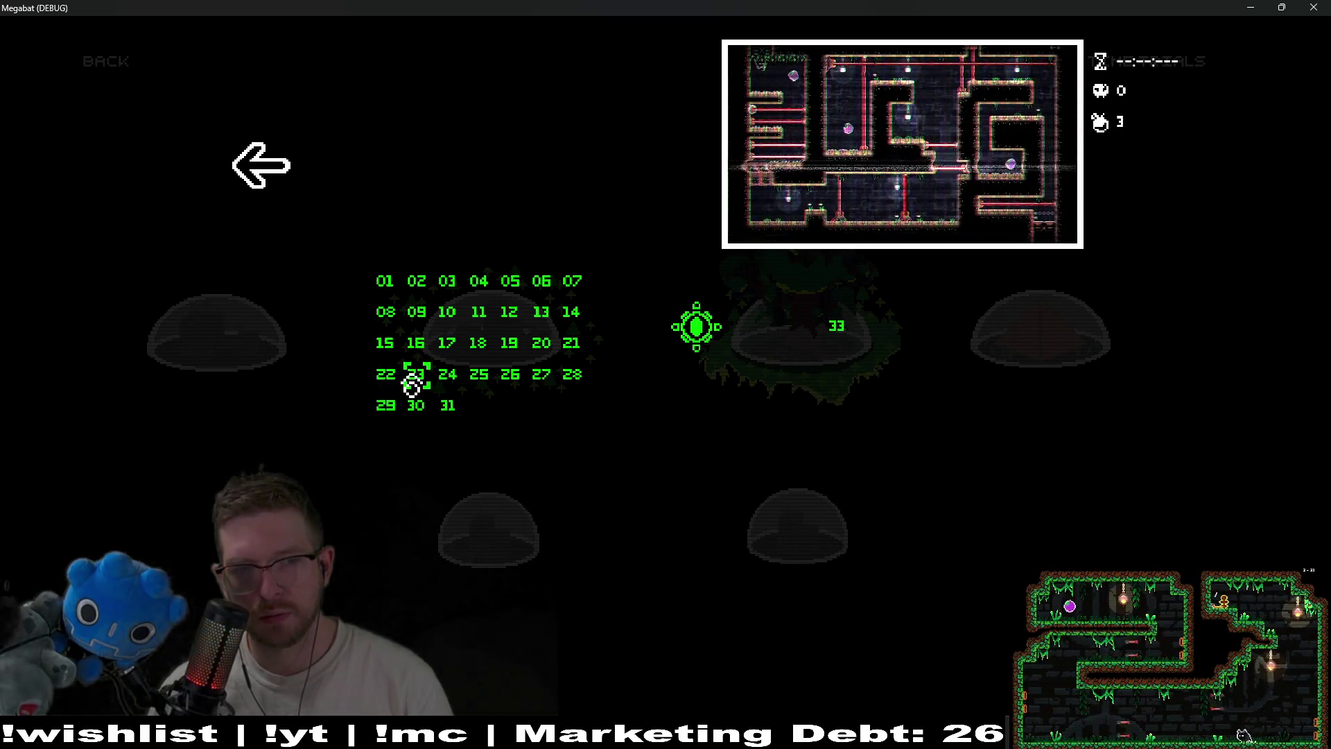
{"action": "left_click", "coordinate": [412, 382]}
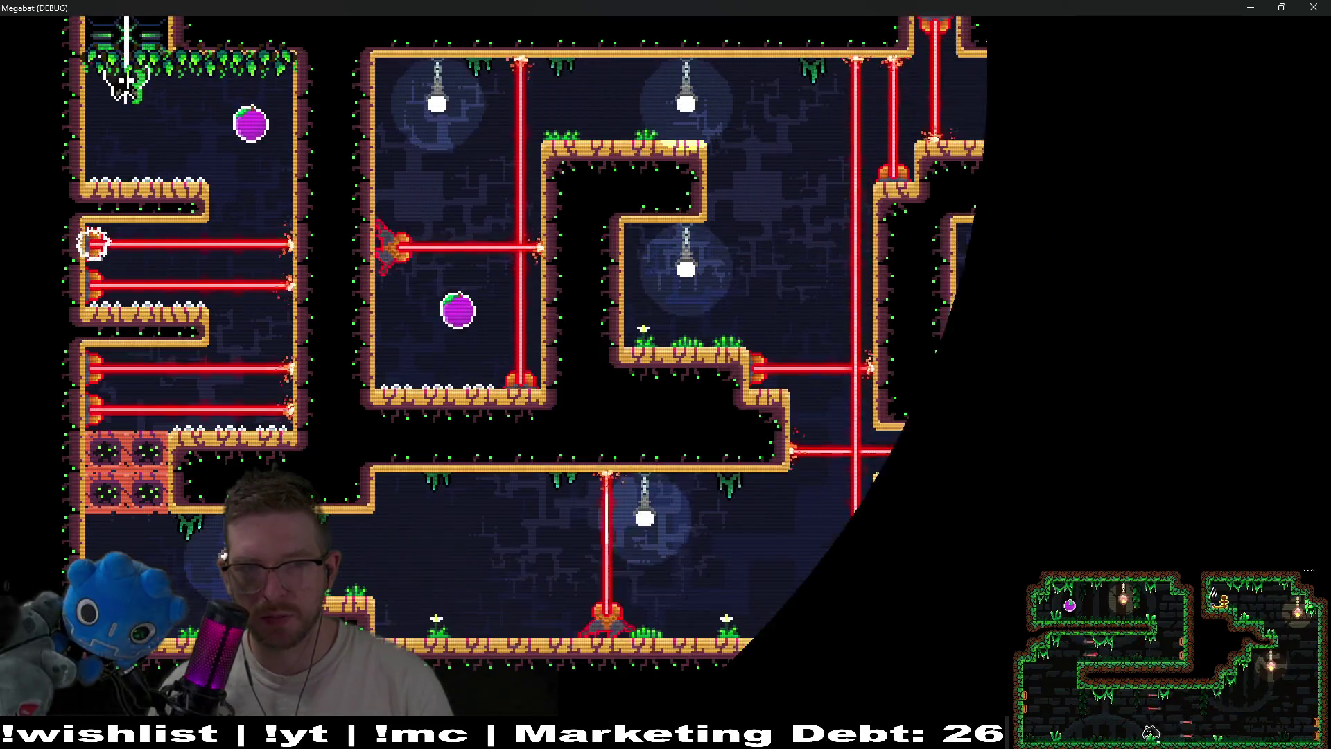
{"action": "key", "text": "Escape"}
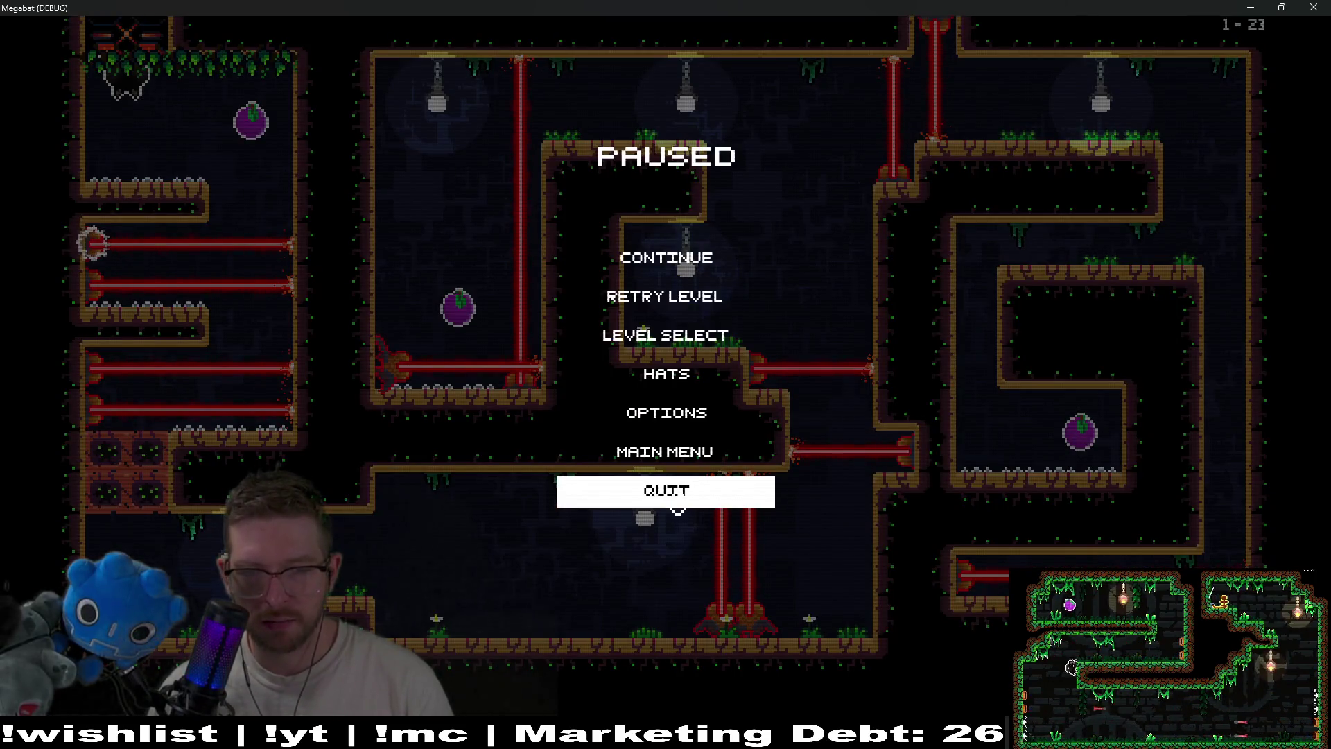
{"action": "left_click", "coordinate": [678, 490]}
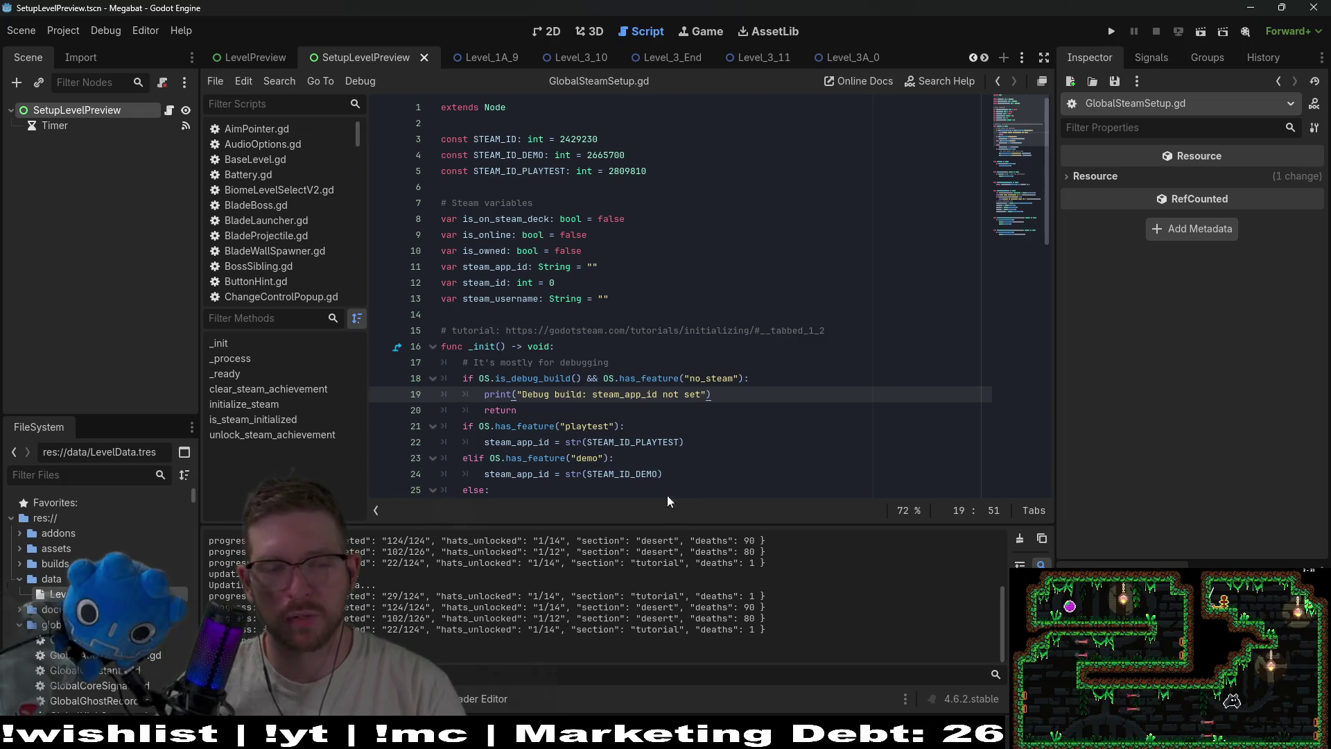
Check the res:// folder actions and Debug menu, then open the game's user data folder
{"action": "left_click", "coordinate": [36, 520]}
{"action": "right_click", "coordinate": [38, 527]}
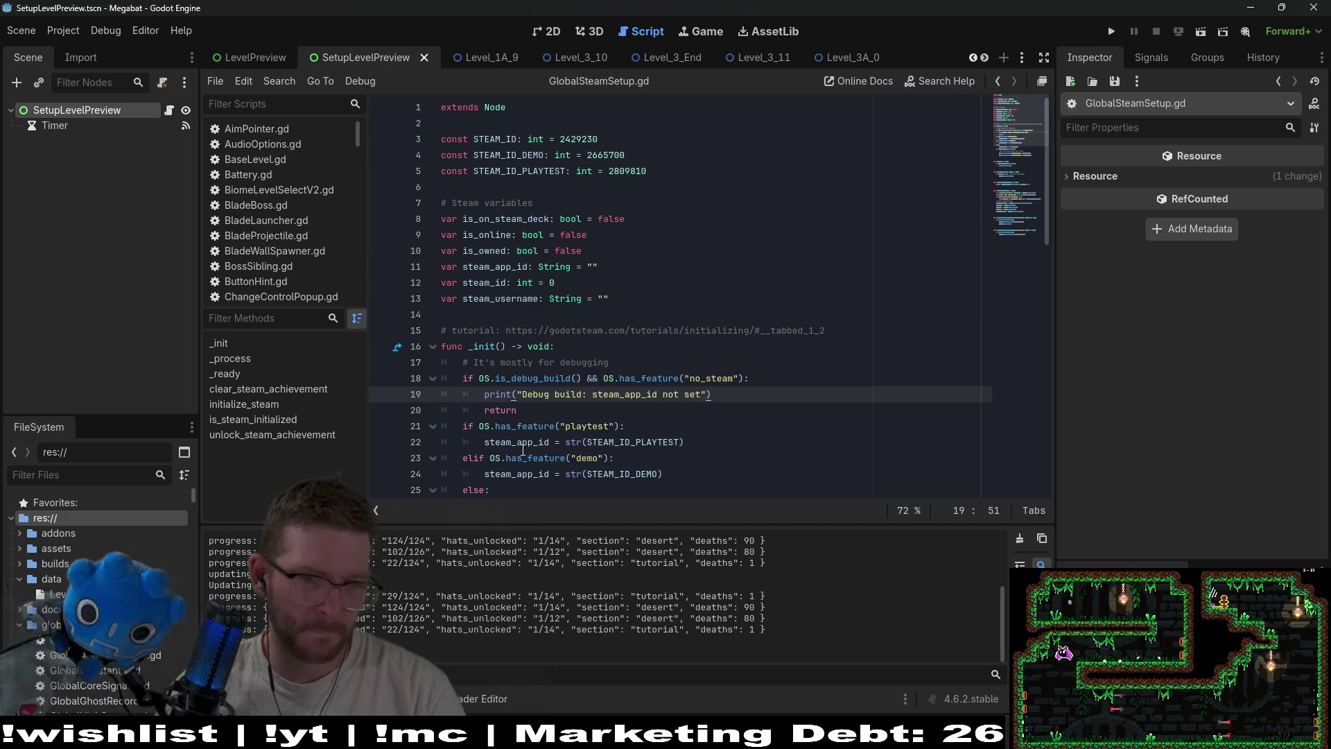
{"action": "left_click", "coordinate": [105, 30]}
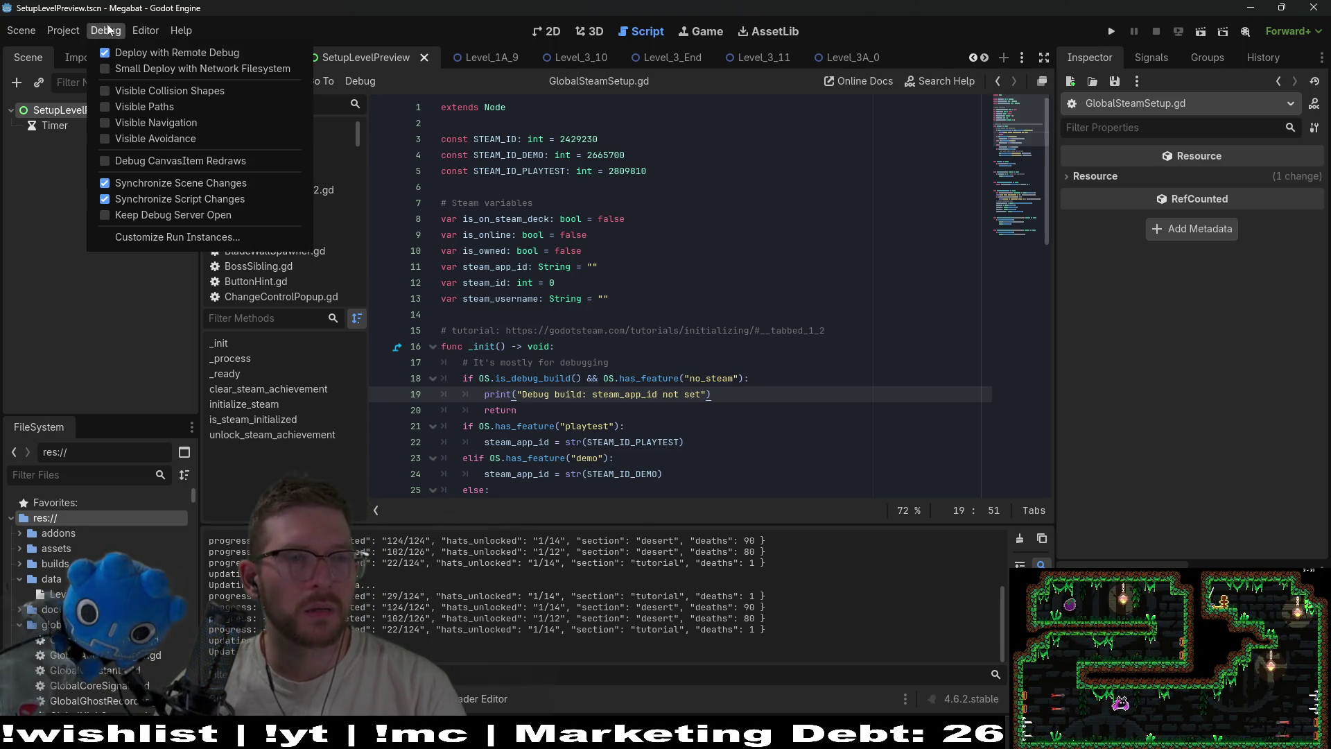
{"action": "mouse_move", "coordinate": [62, 31]}
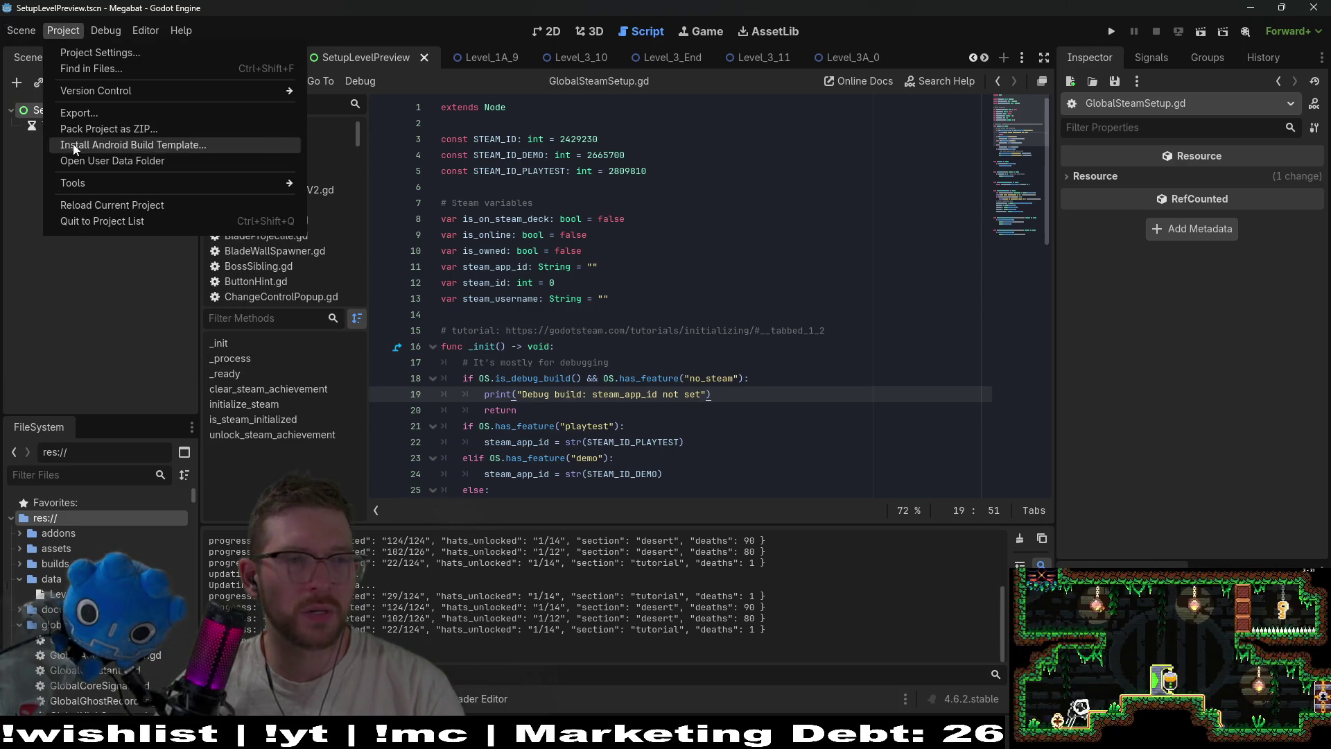
{"action": "left_click", "coordinate": [111, 160]}
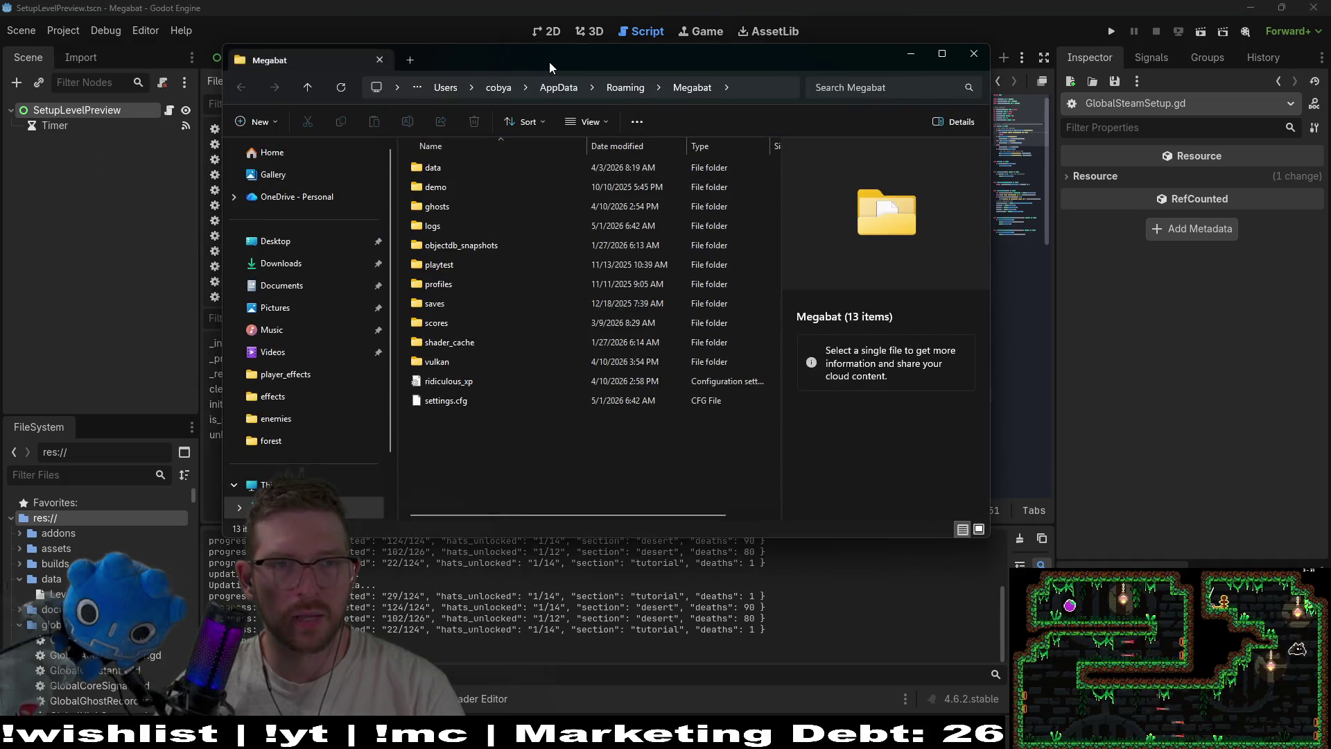
{"action": "key", "text": "alt+F4"}
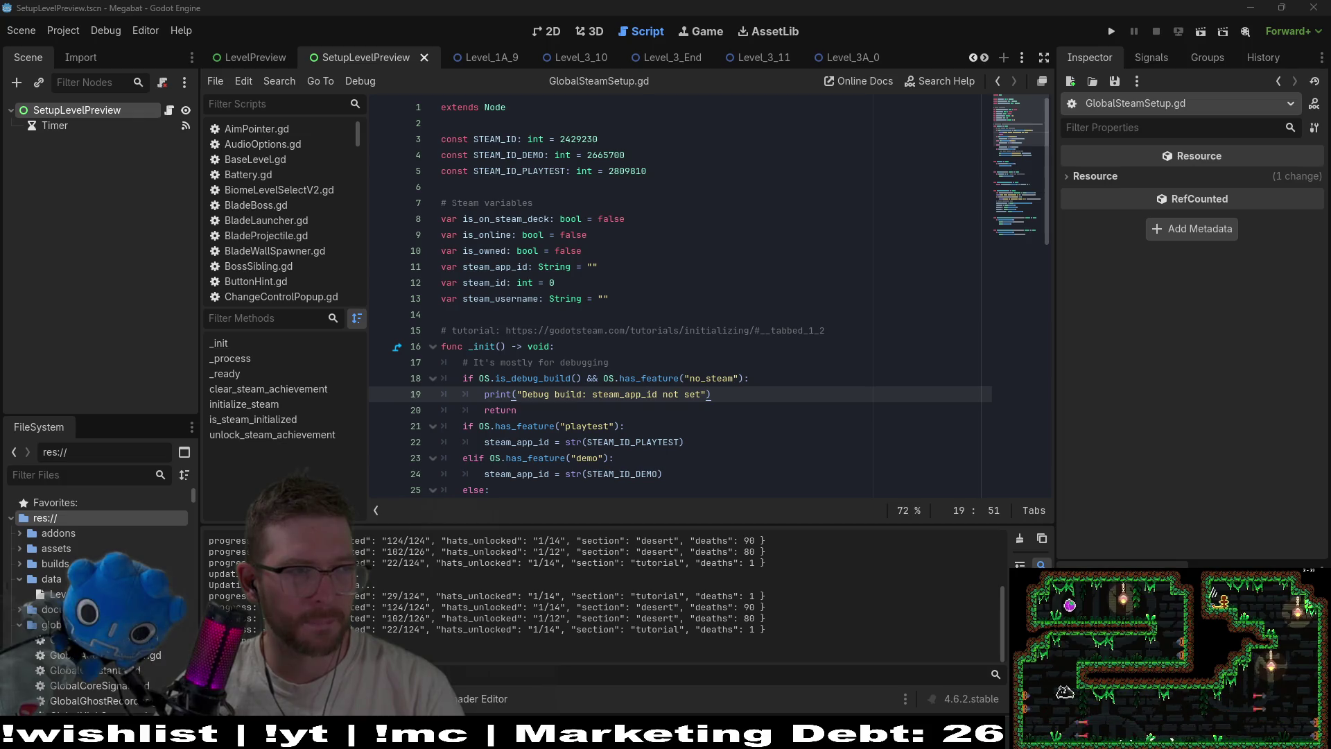
Reopen the game's user data folder from the Project menu and run the project again
{"action": "left_click", "coordinate": [100, 32]}
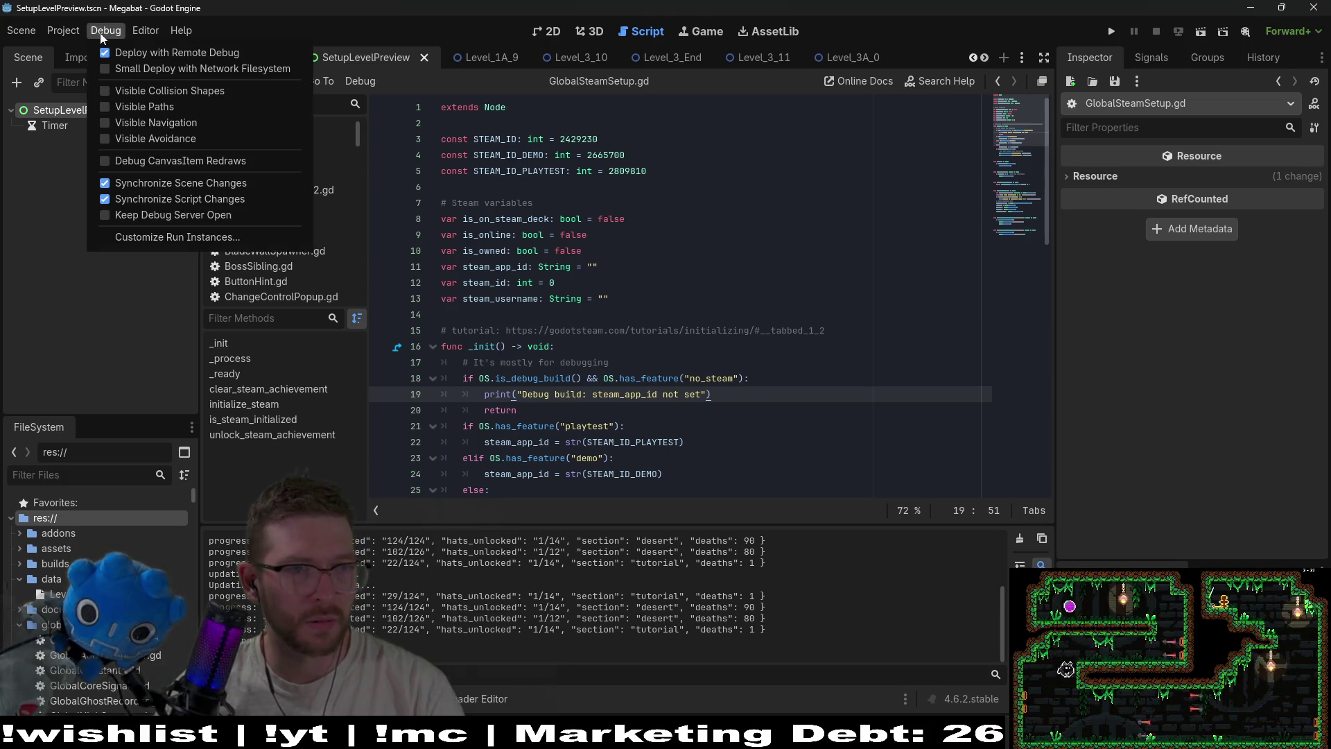
{"action": "mouse_move", "coordinate": [73, 35]}
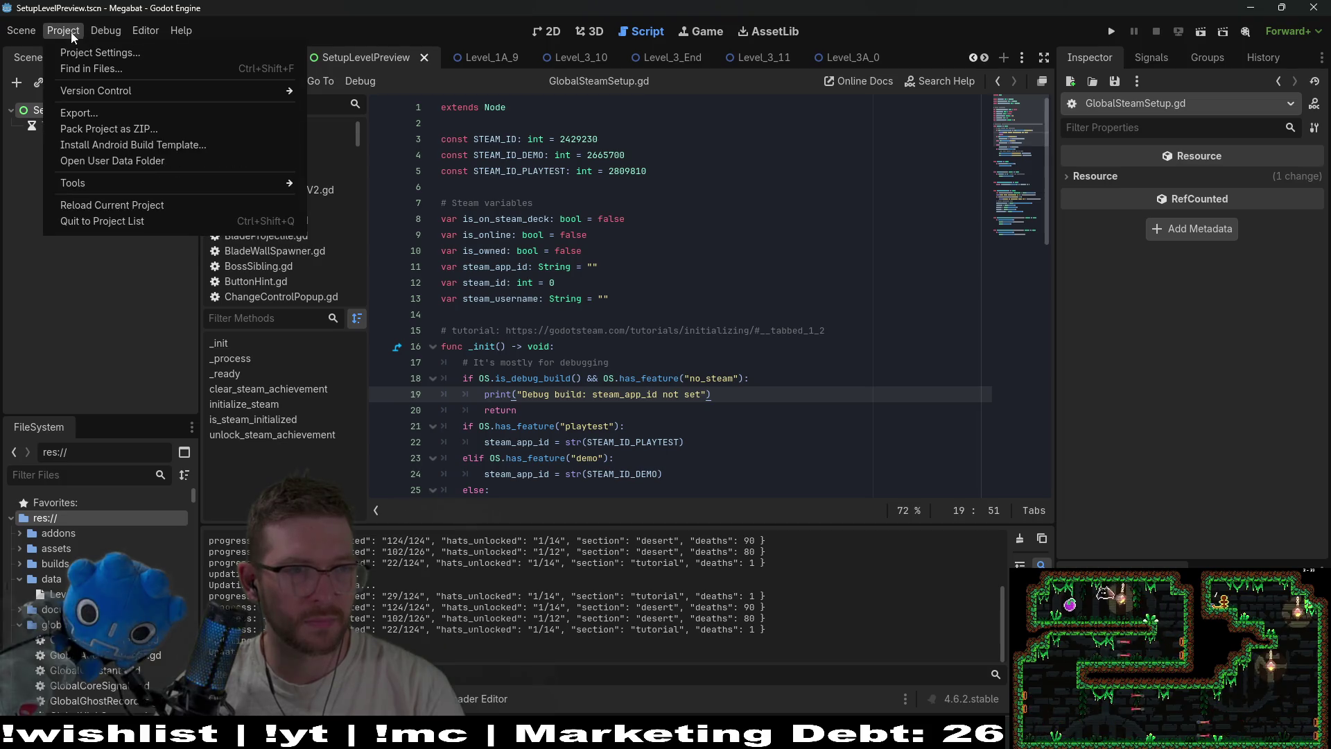
{"action": "left_click", "coordinate": [105, 159]}
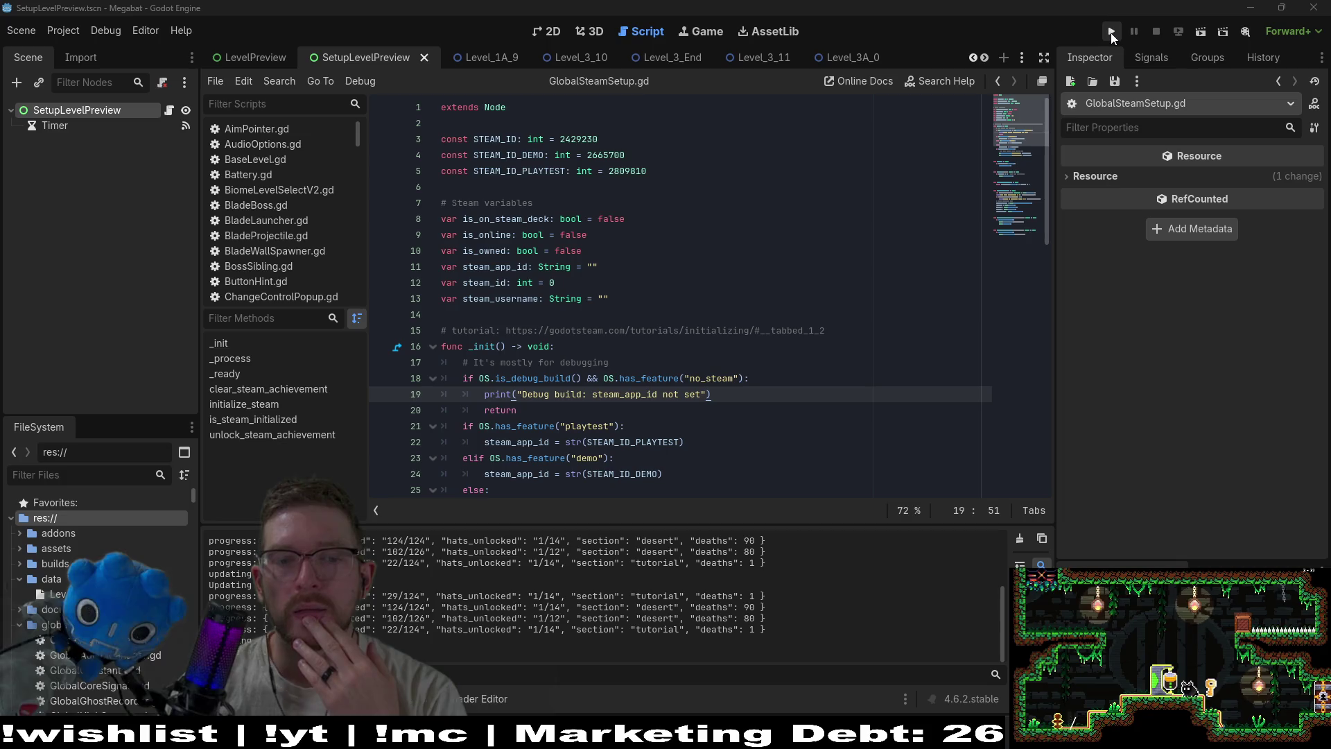
{"action": "left_click", "coordinate": [1112, 32]}
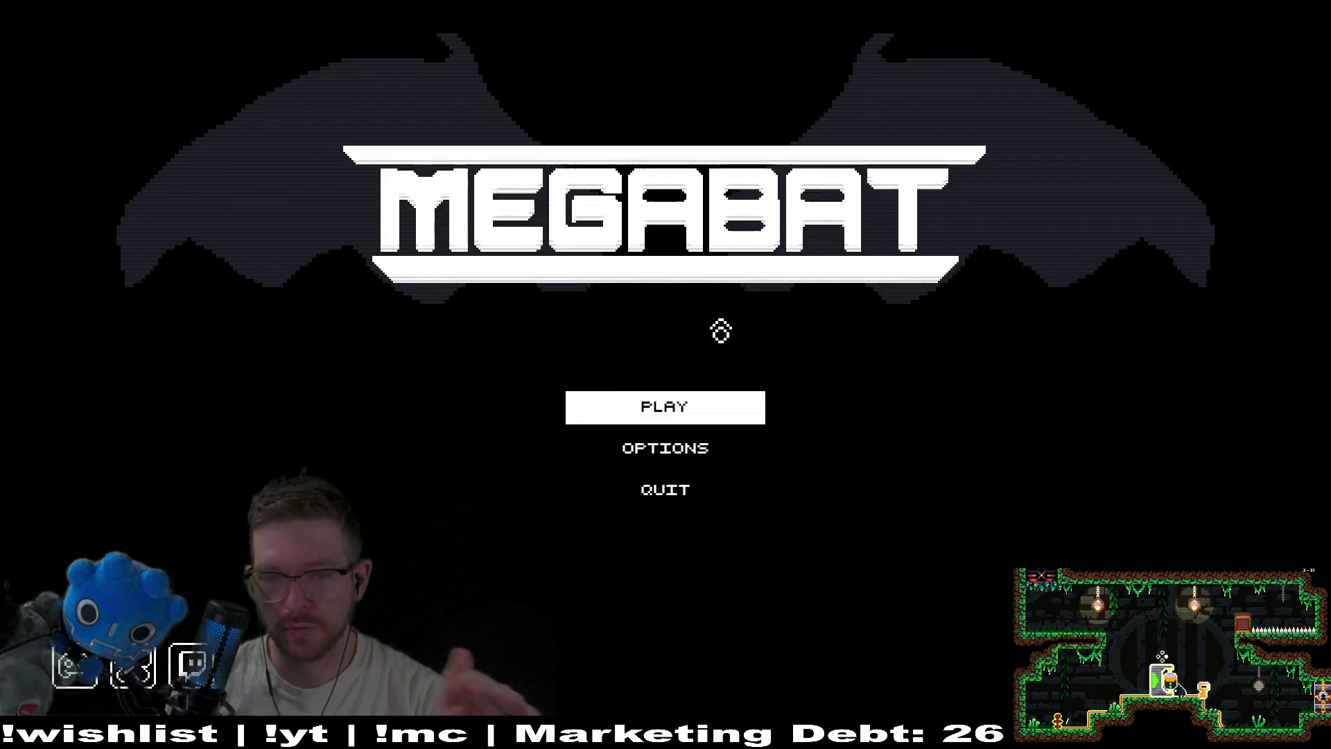
Start a new game in the first slot and inspect the audio volume sliders from the pause menu
{"action": "left_click", "coordinate": [697, 413]}
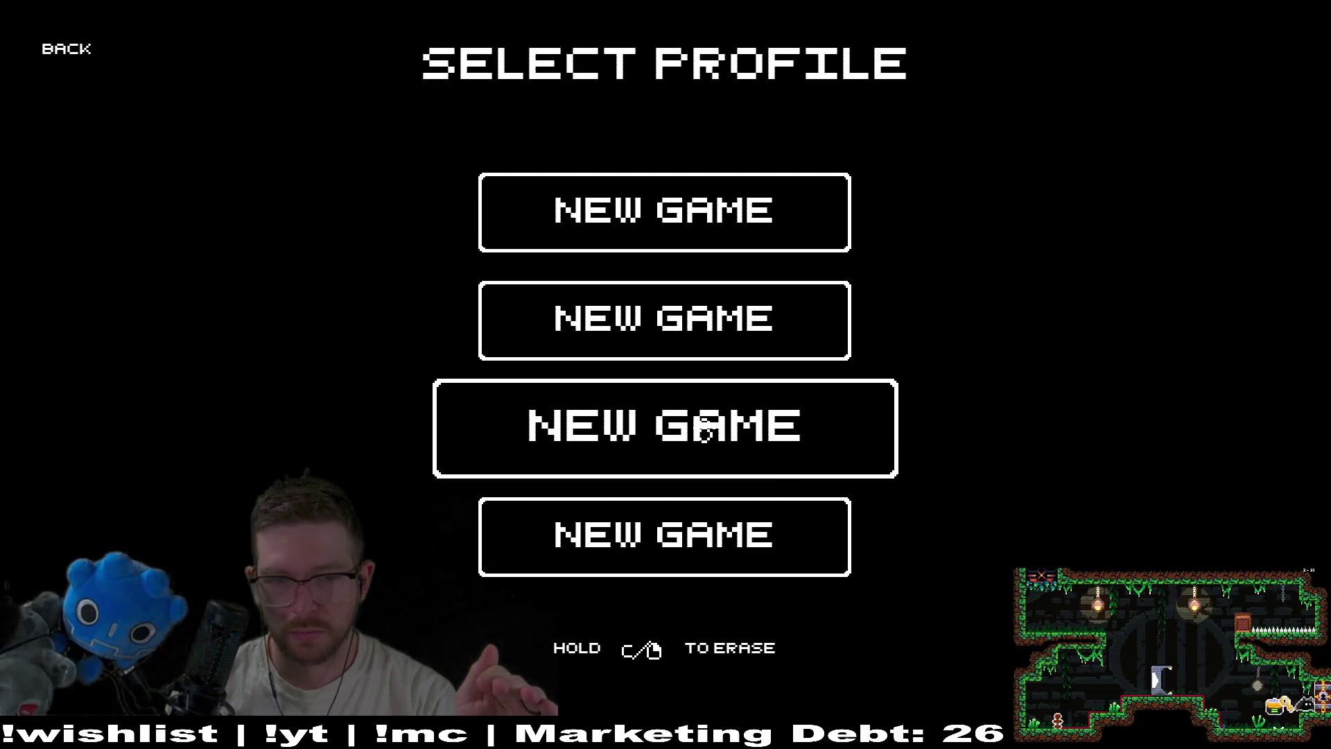
{"action": "left_click", "coordinate": [678, 237]}
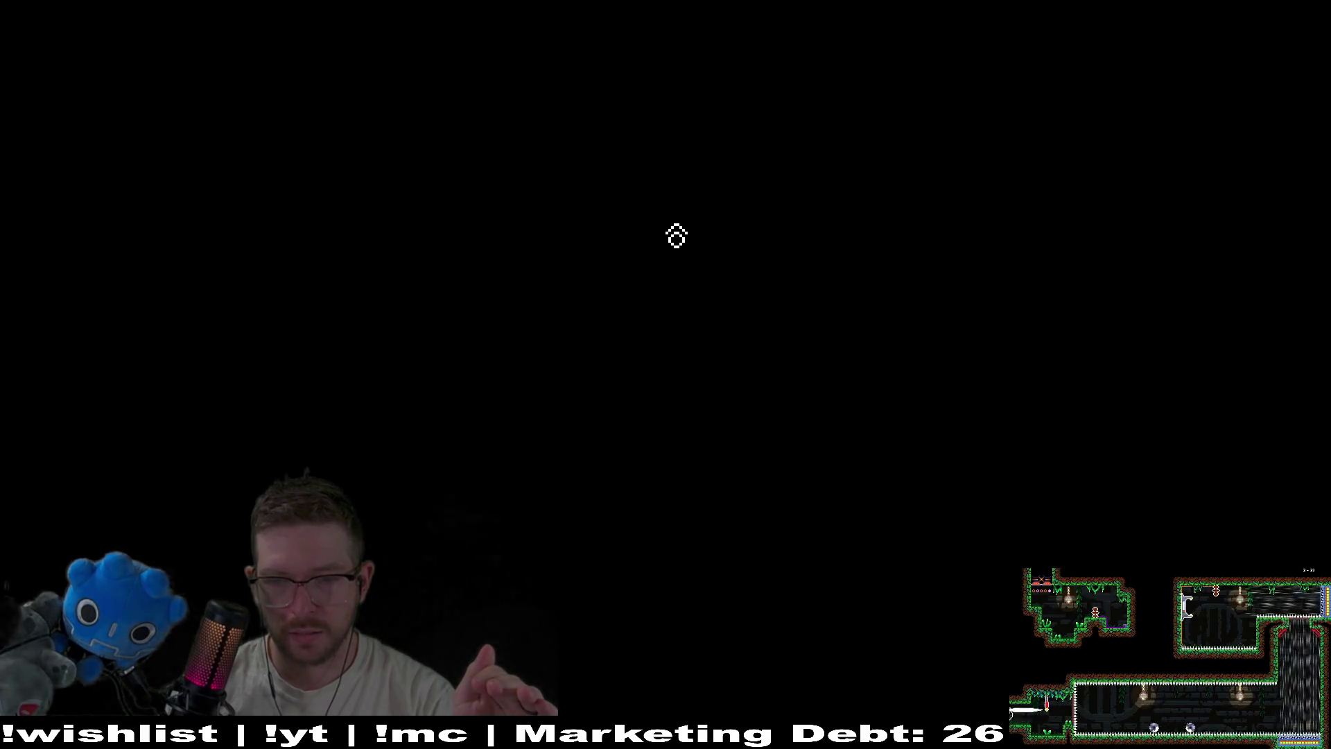
{"action": "key", "text": "Escape"}
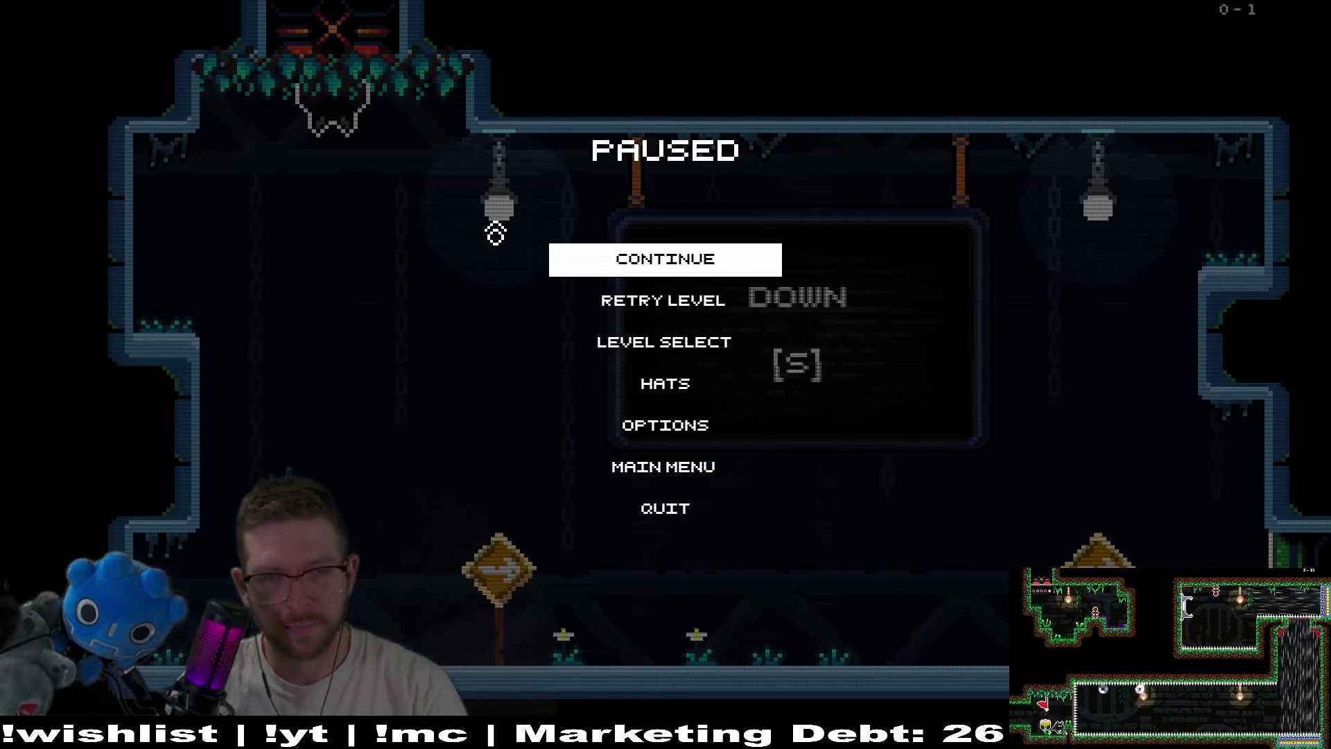
{"action": "left_click", "coordinate": [671, 436]}
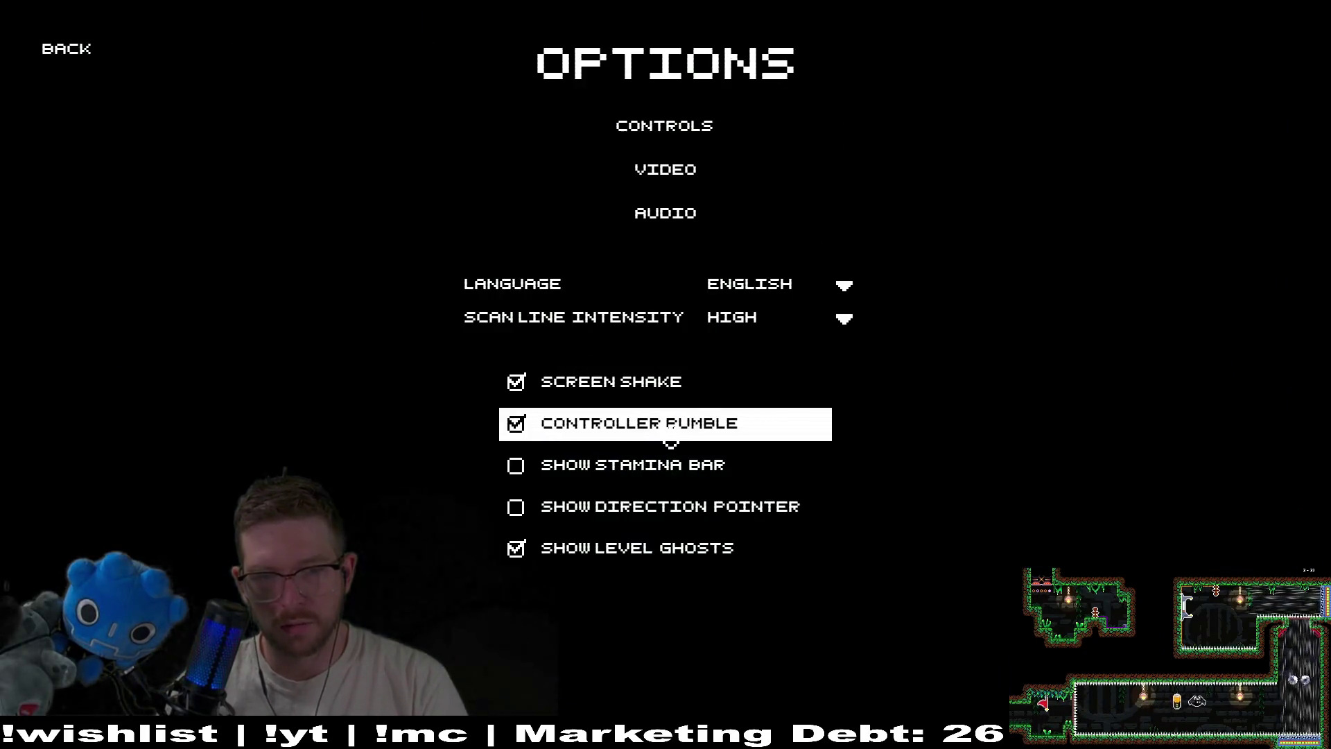
{"action": "left_click", "coordinate": [684, 215]}
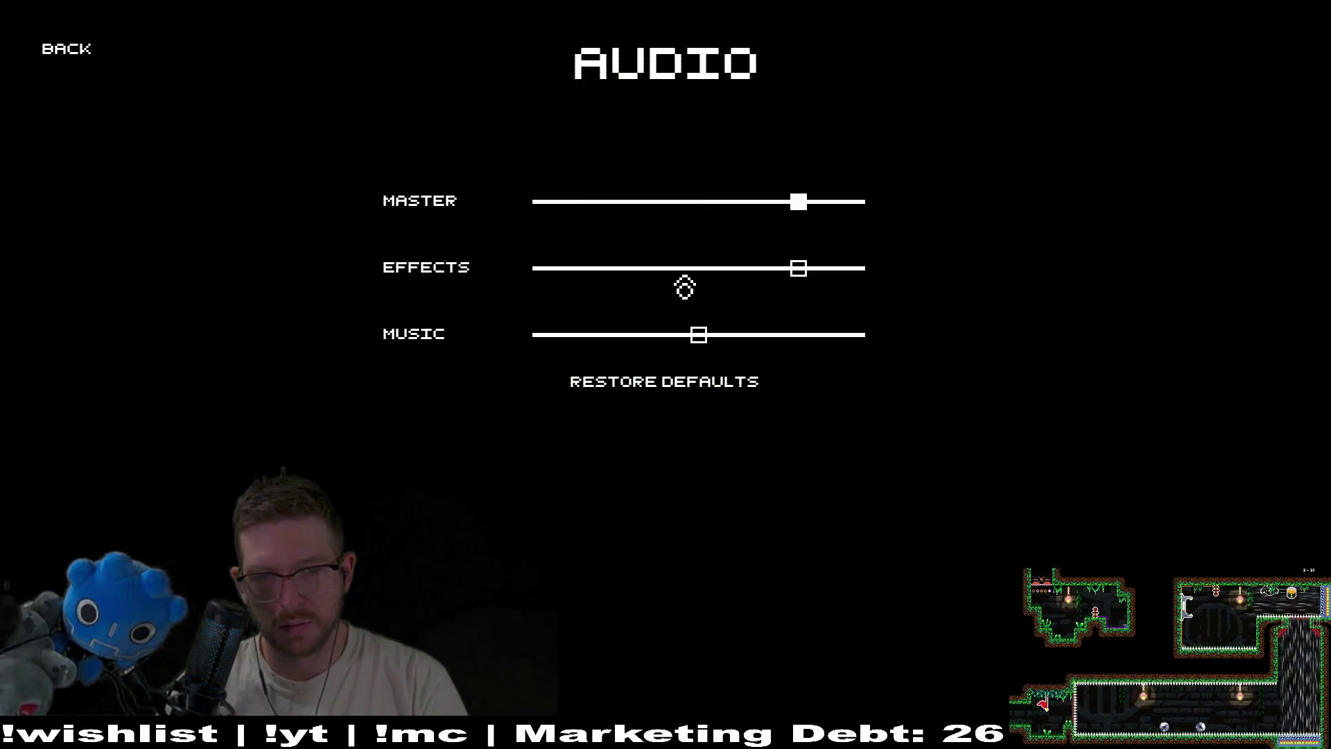
{"action": "left_click", "coordinate": [67, 50]}
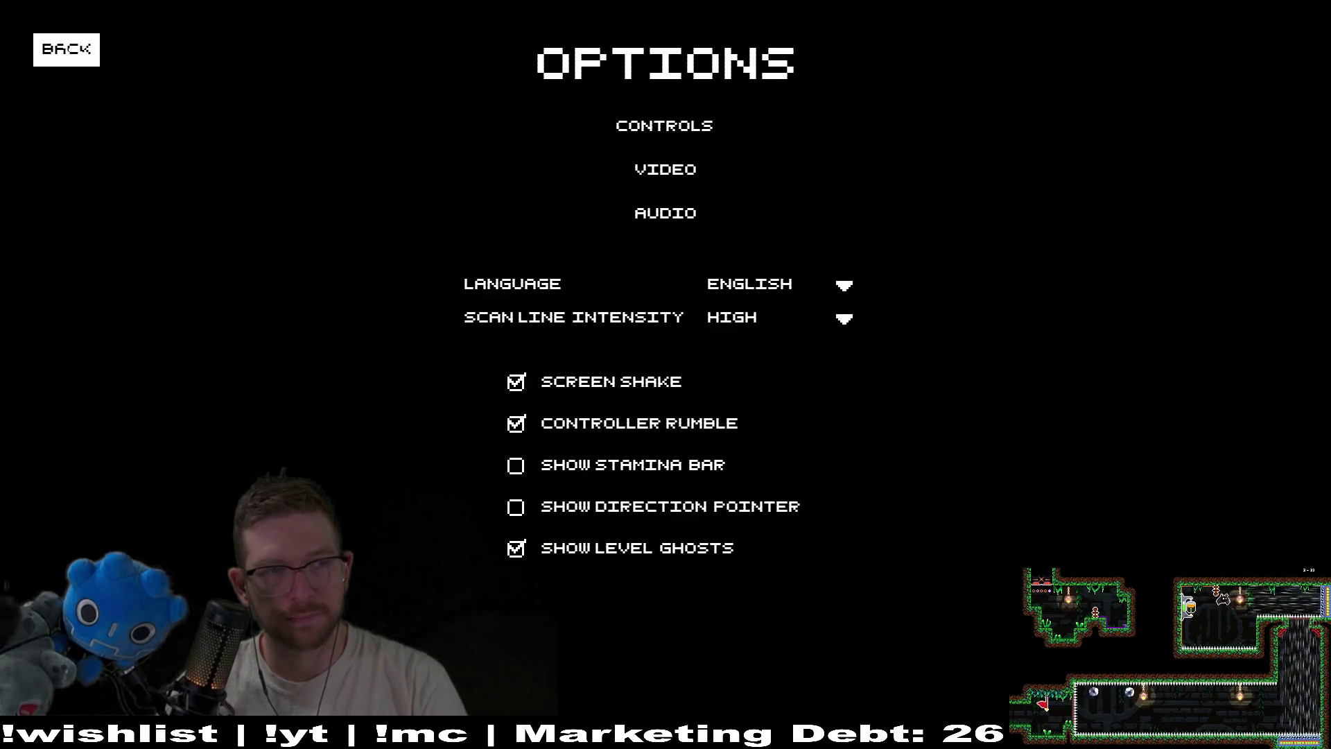
{"action": "left_click", "coordinate": [65, 28]}
Resume level 0-1, drop the bat and move it right, then quit back to the editor
{"action": "key", "text": "Escape"}
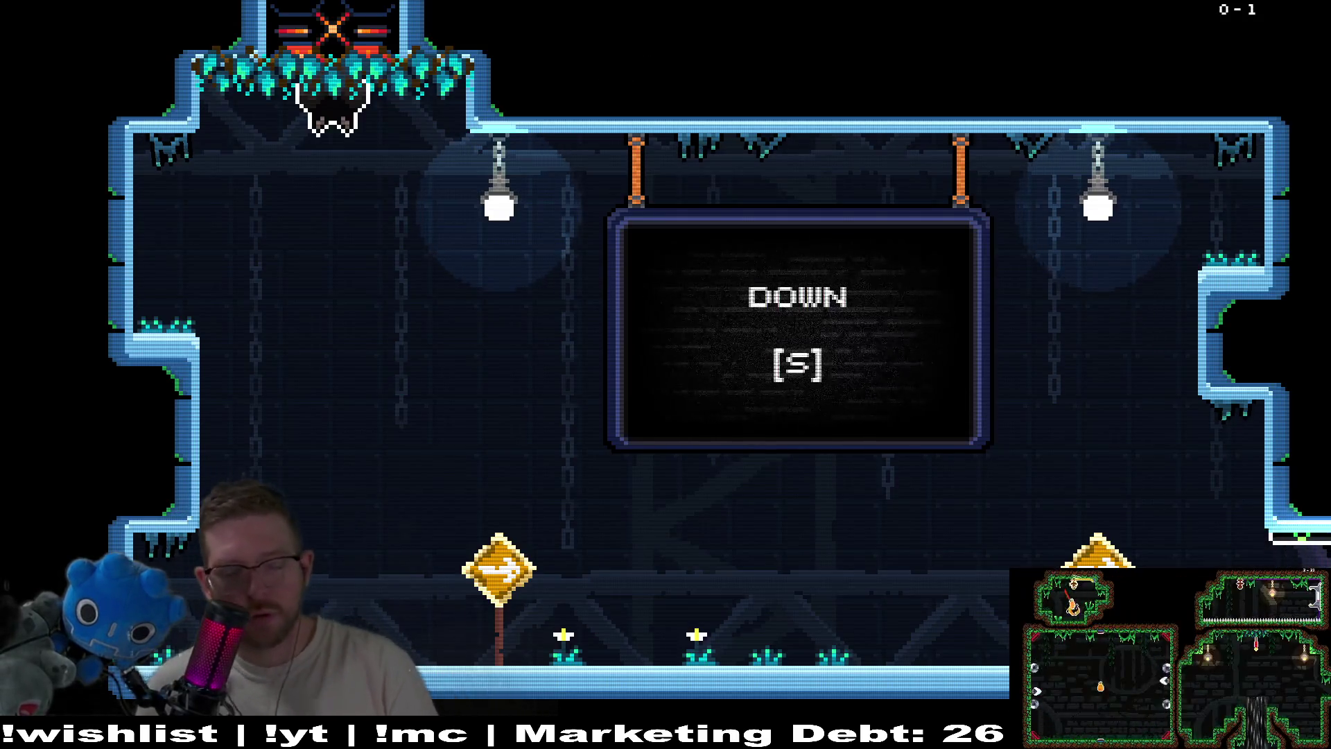
{"action": "key", "text": "s"}
{"action": "key", "text": "d"}
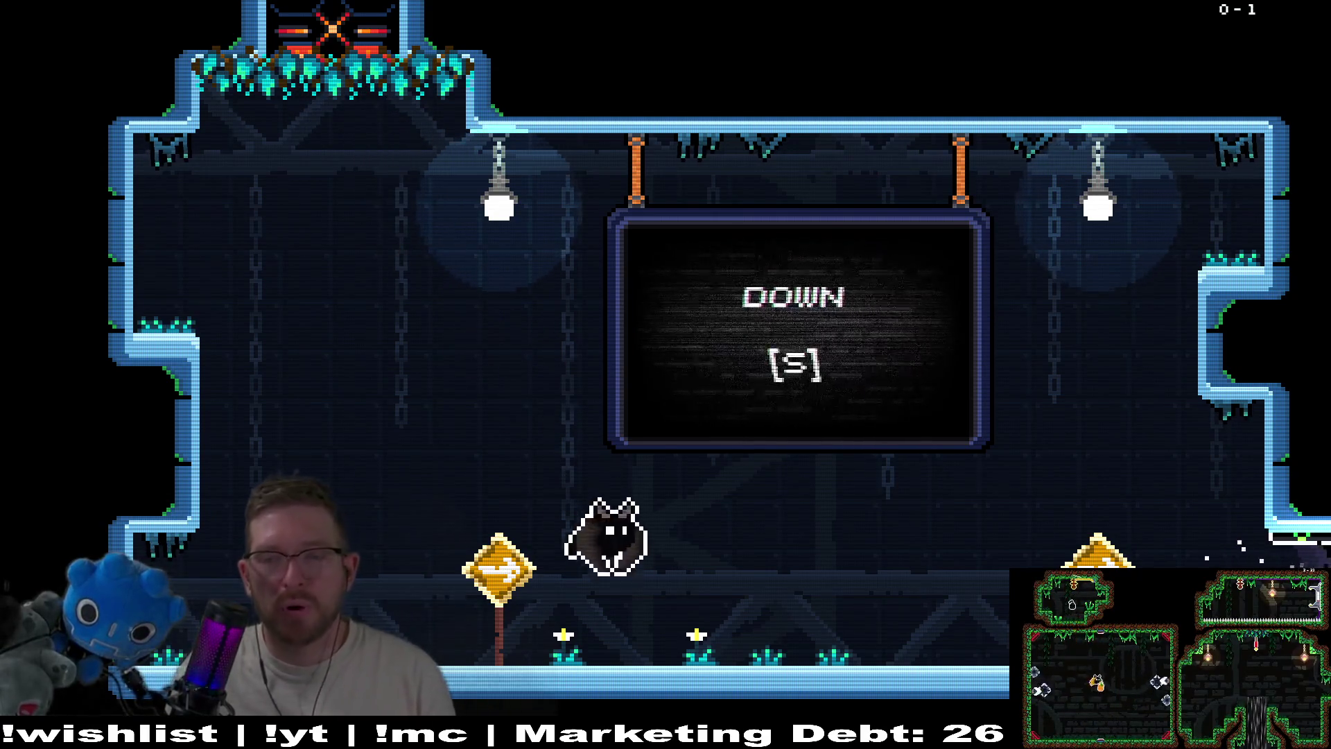
{"action": "key", "text": "d"}
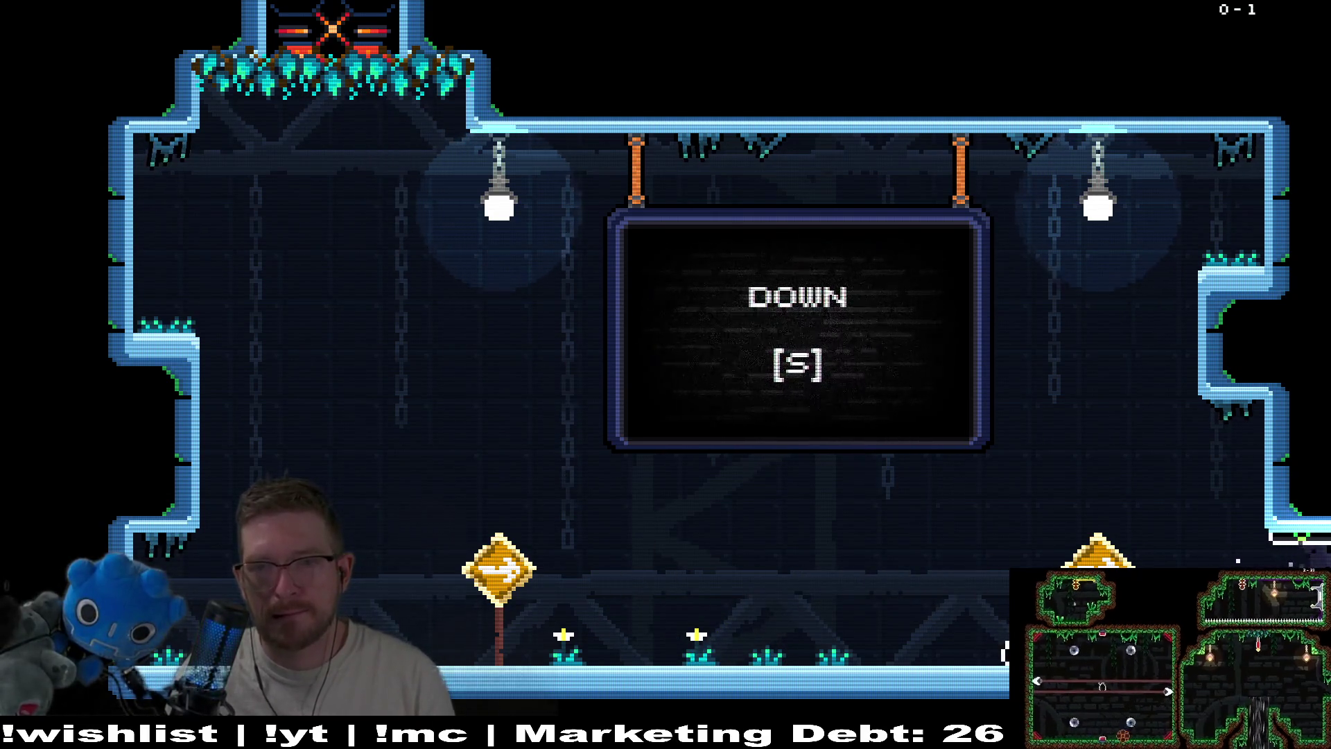
{"action": "key", "text": "Escape"}
{"action": "key", "text": "s"}
{"action": "key", "text": "s"}
{"action": "key", "text": "s"}
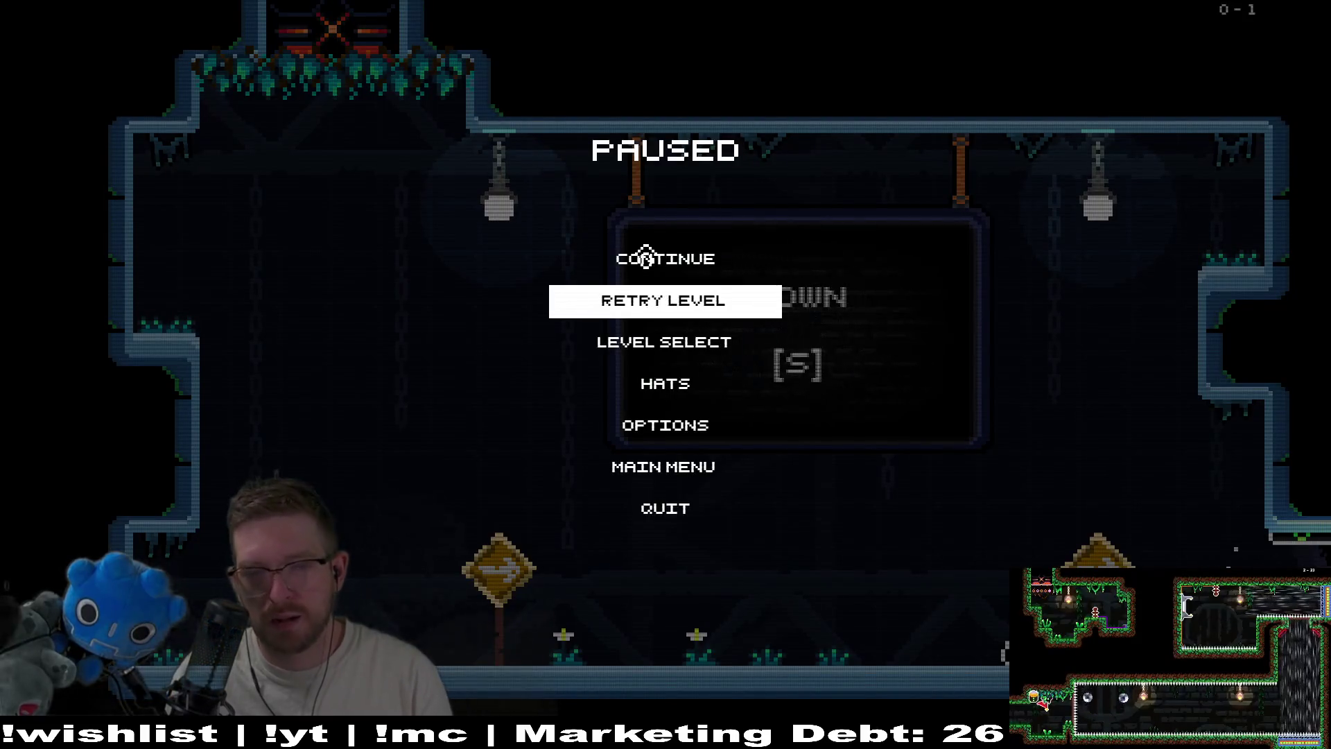
{"action": "key", "text": "s"}
{"action": "key", "text": "s"}
{"action": "key", "text": "Return"}
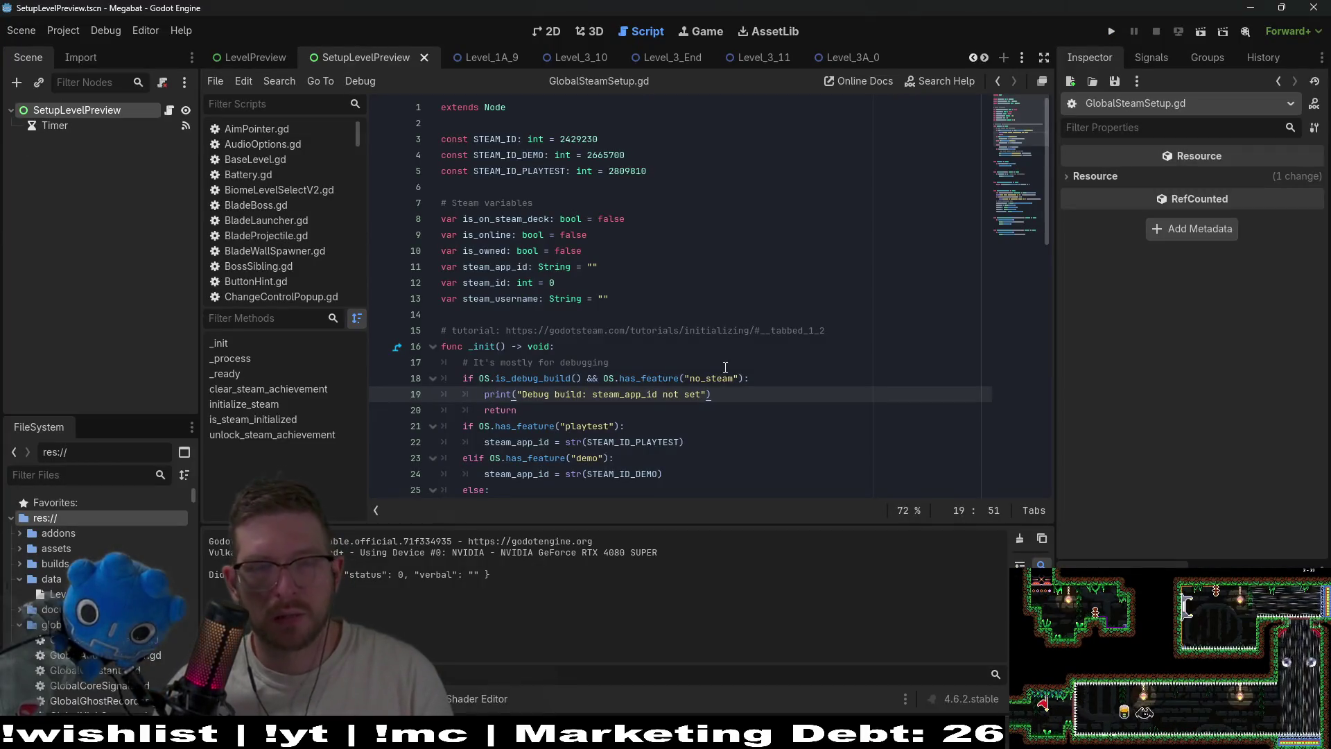
Look through the Project, Scene and Debug menus, then open the project's Export dialog
{"action": "left_click", "coordinate": [63, 31]}
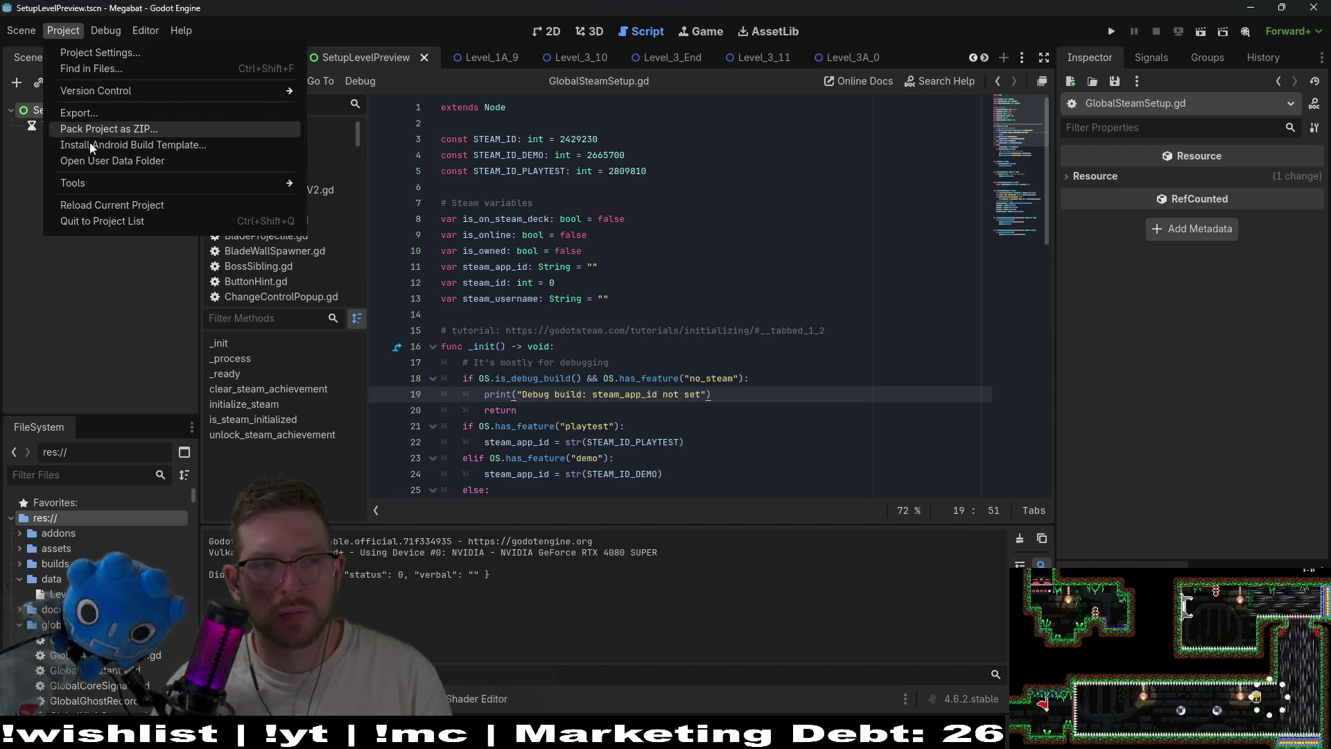
{"action": "left_click", "coordinate": [63, 30]}
{"action": "left_click", "coordinate": [63, 30]}
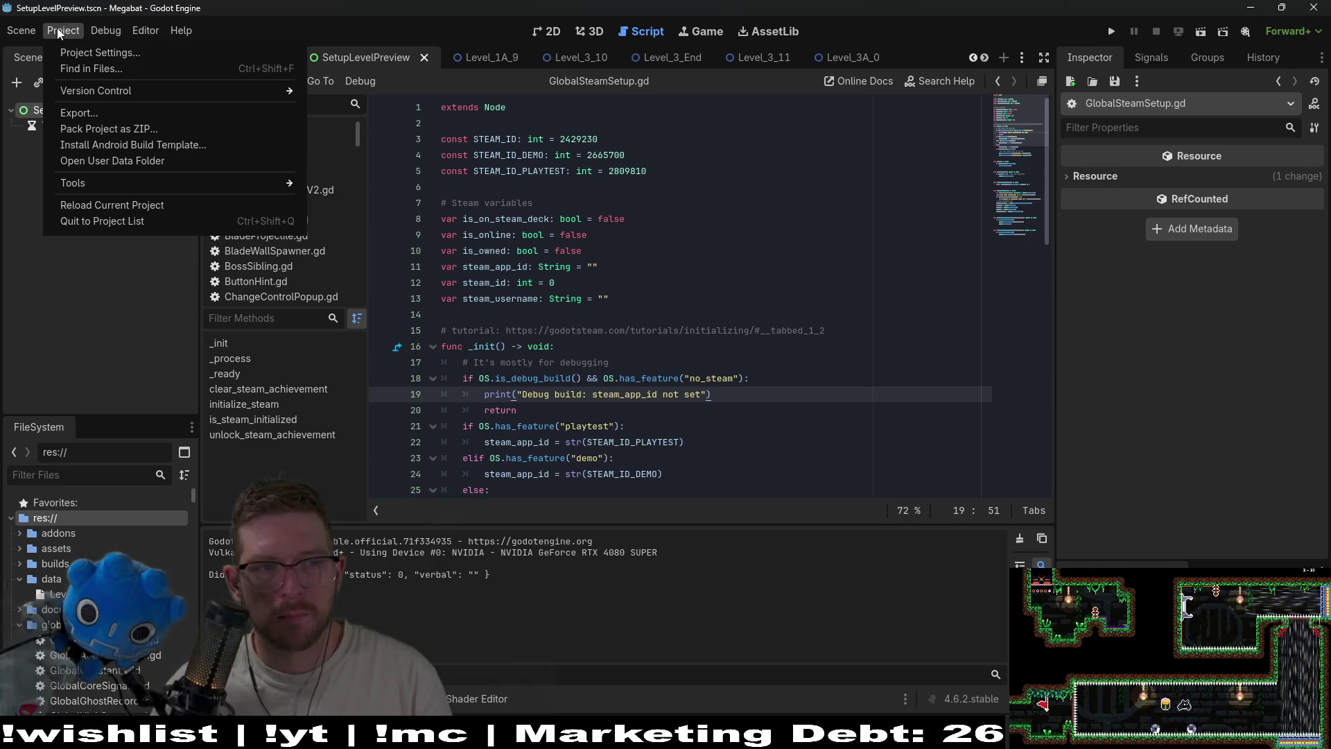
{"action": "left_click", "coordinate": [21, 31]}
{"action": "left_click", "coordinate": [97, 31]}
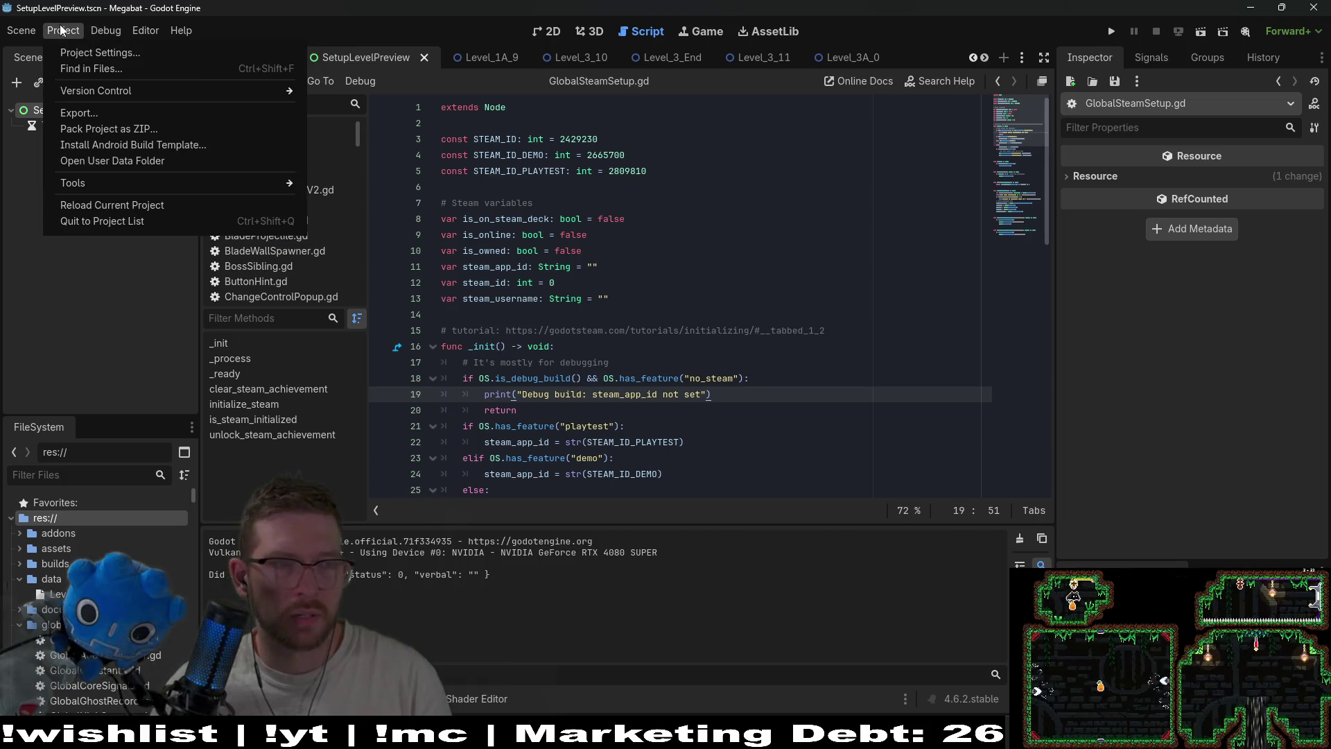
{"action": "left_click", "coordinate": [79, 113]}
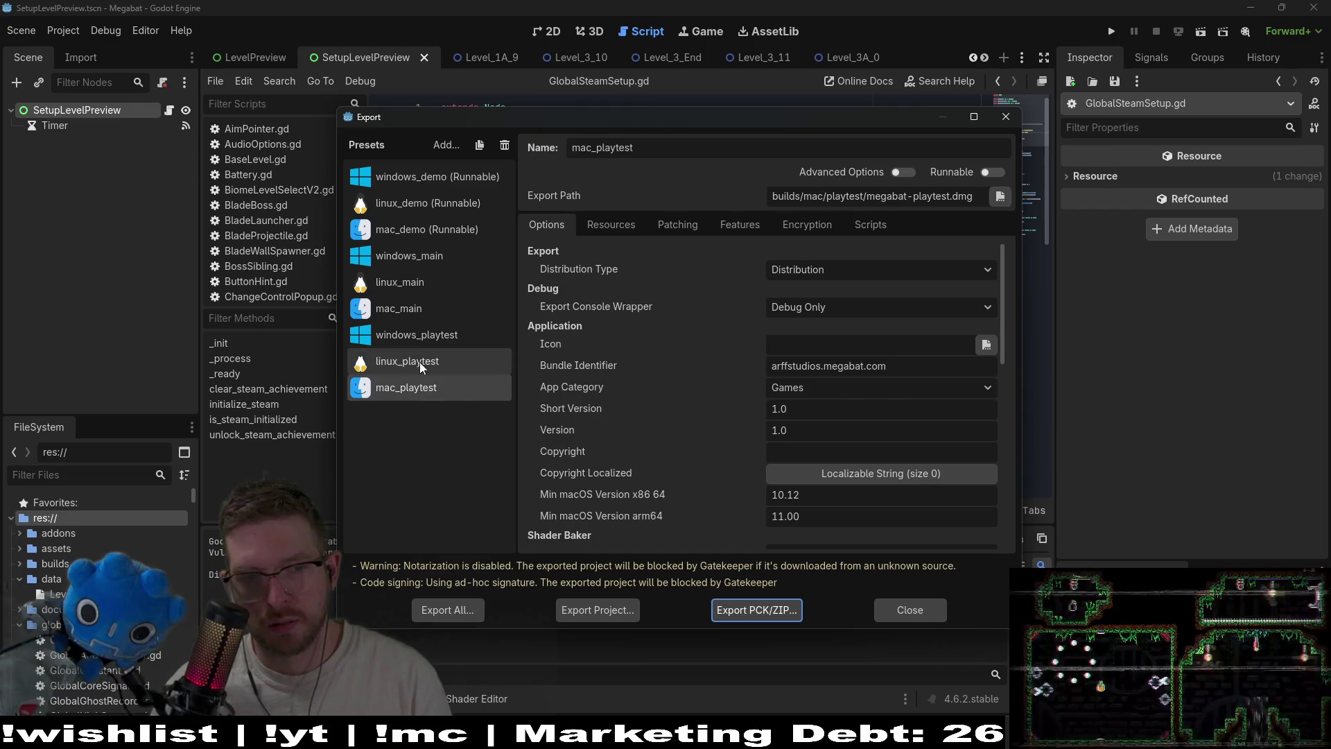
Export windows_playtest over builds/windows/playtest/megabat-playtest.exe, then close the Export dialog
{"action": "left_click", "coordinate": [411, 337]}
{"action": "left_click", "coordinate": [603, 613]}
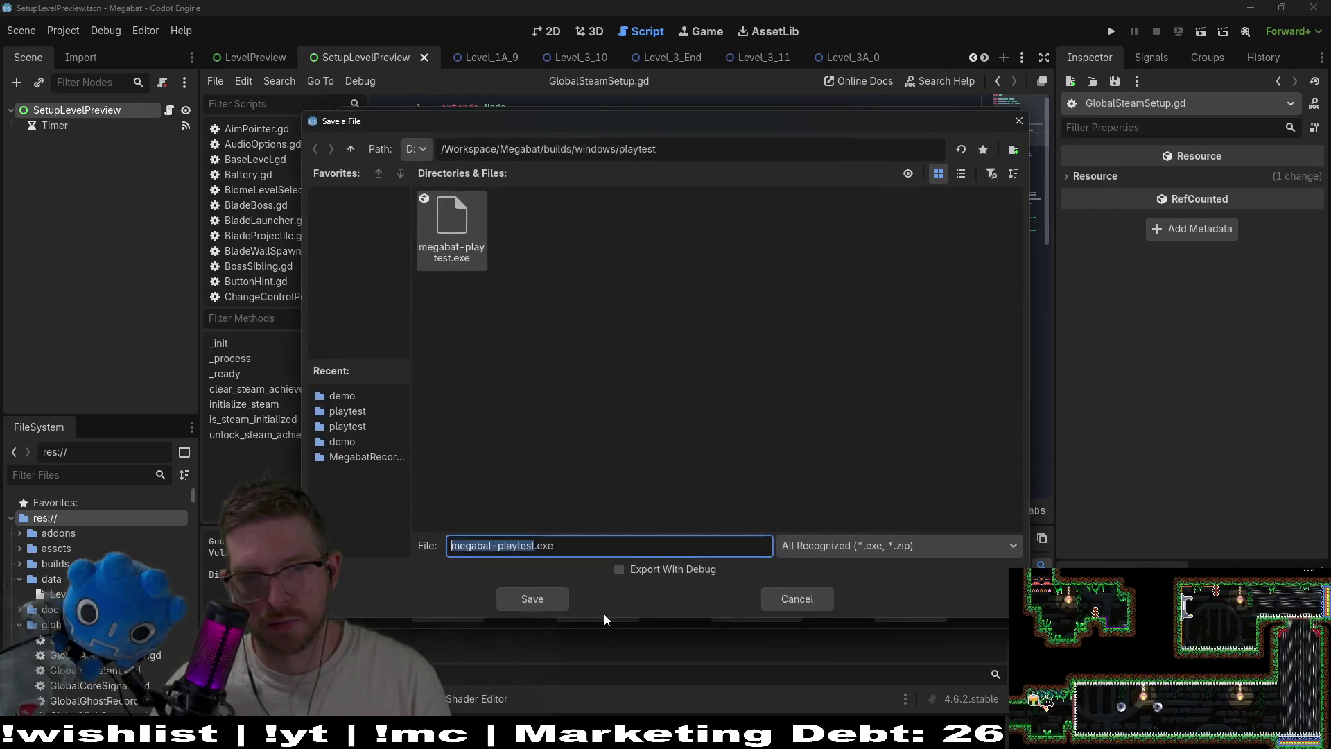
{"action": "left_click", "coordinate": [528, 604]}
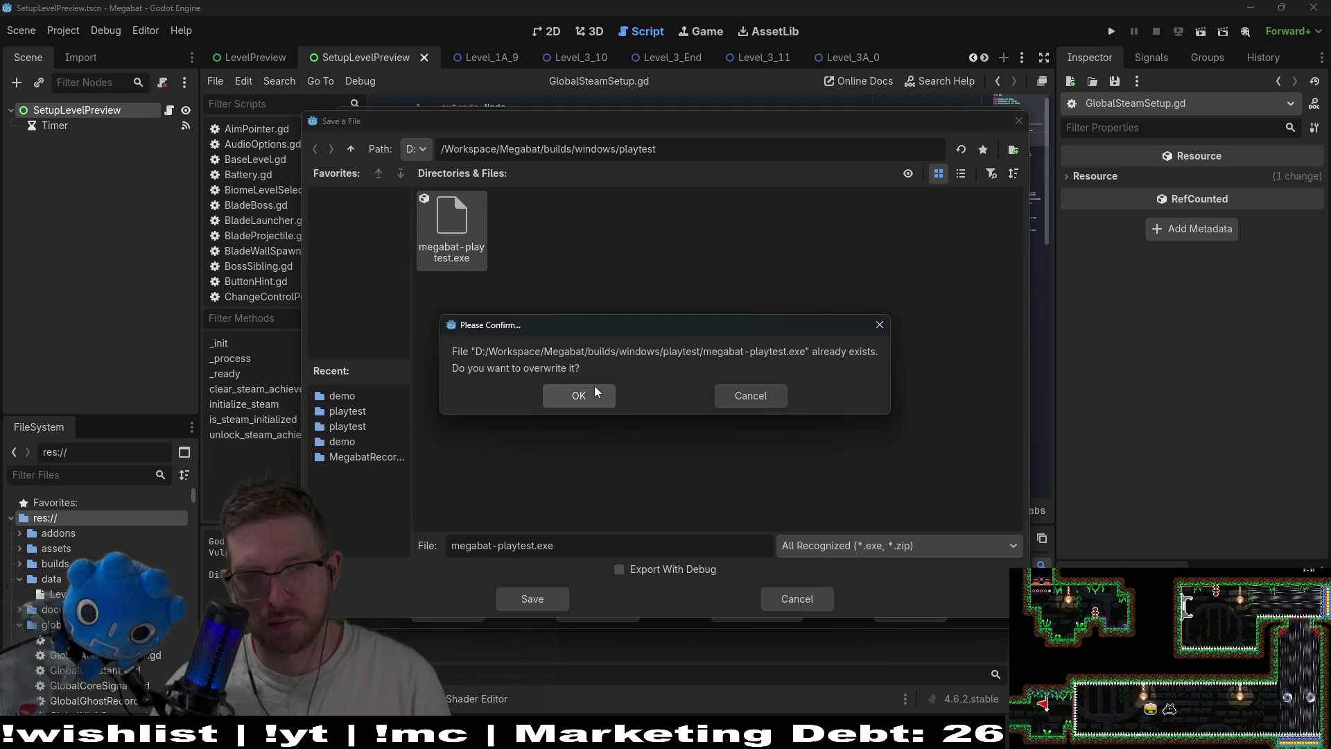
{"action": "left_click", "coordinate": [593, 386]}
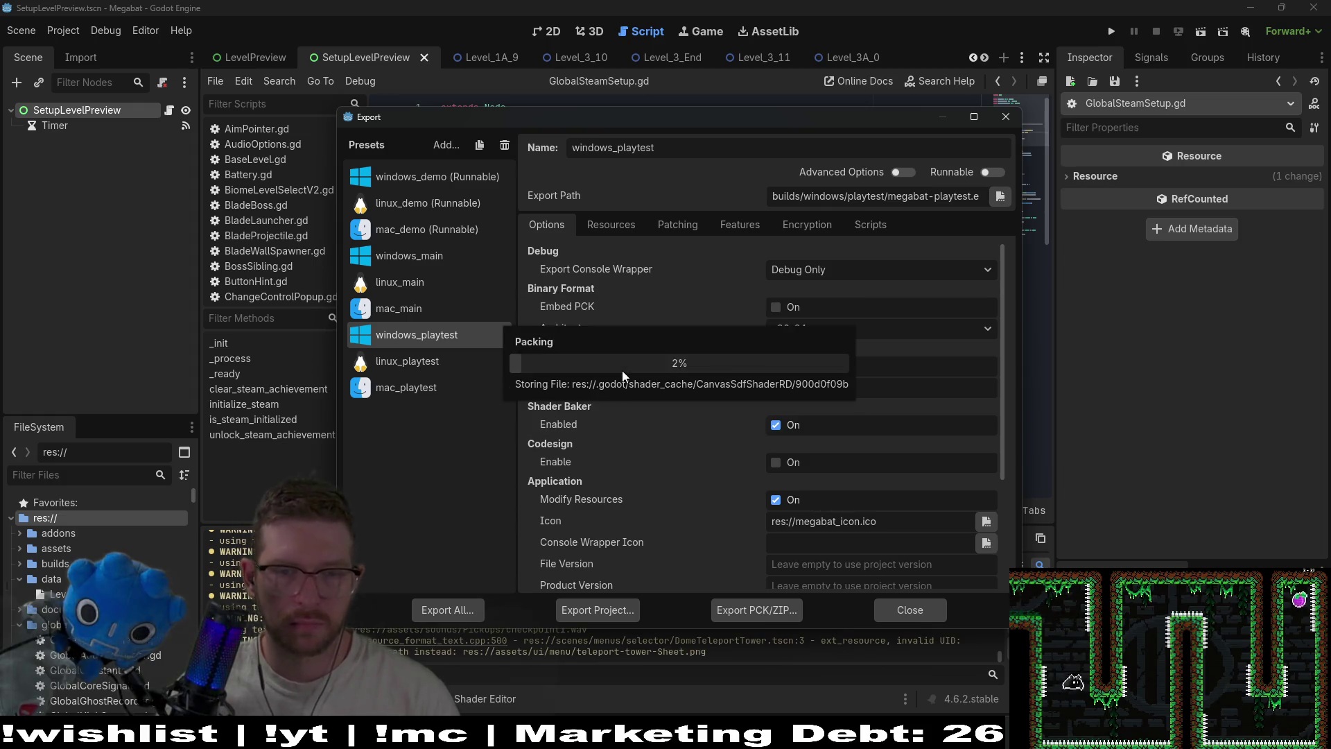
{"action": "left_click", "coordinate": [677, 551]}
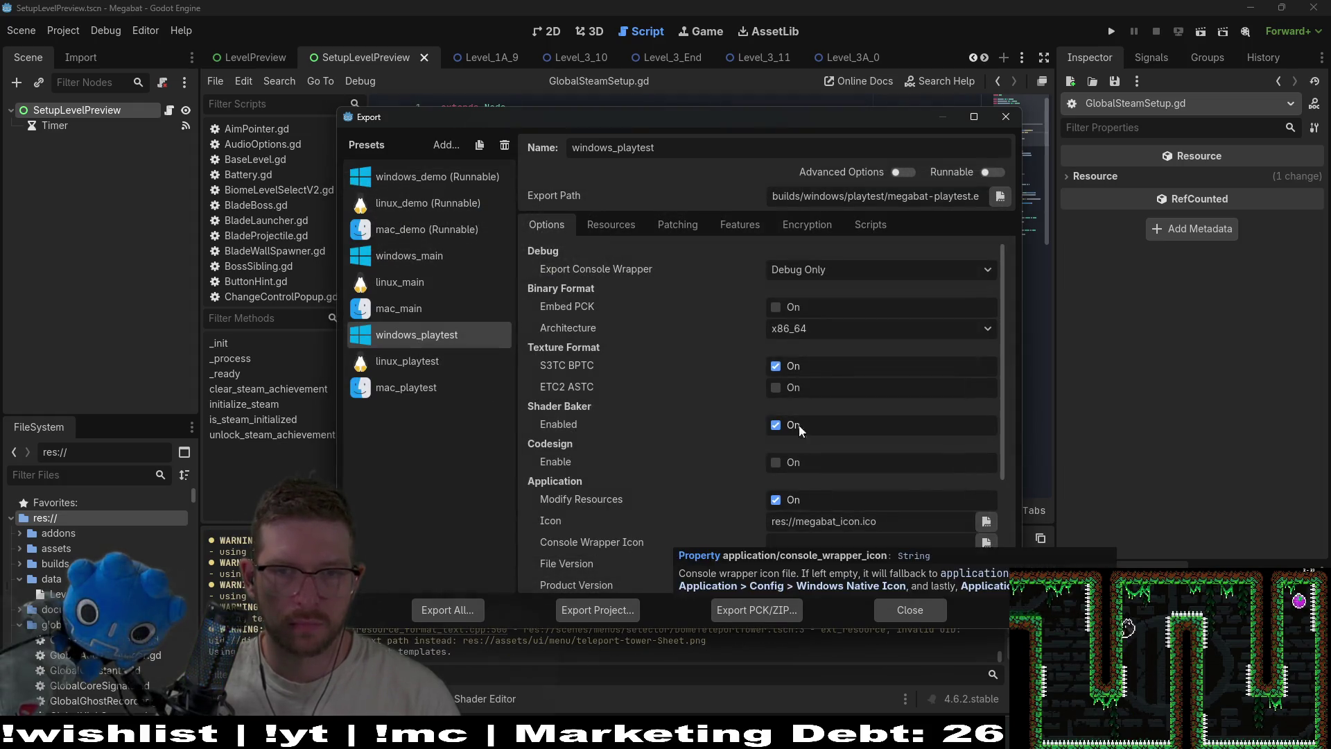
{"action": "left_click", "coordinate": [996, 118]}
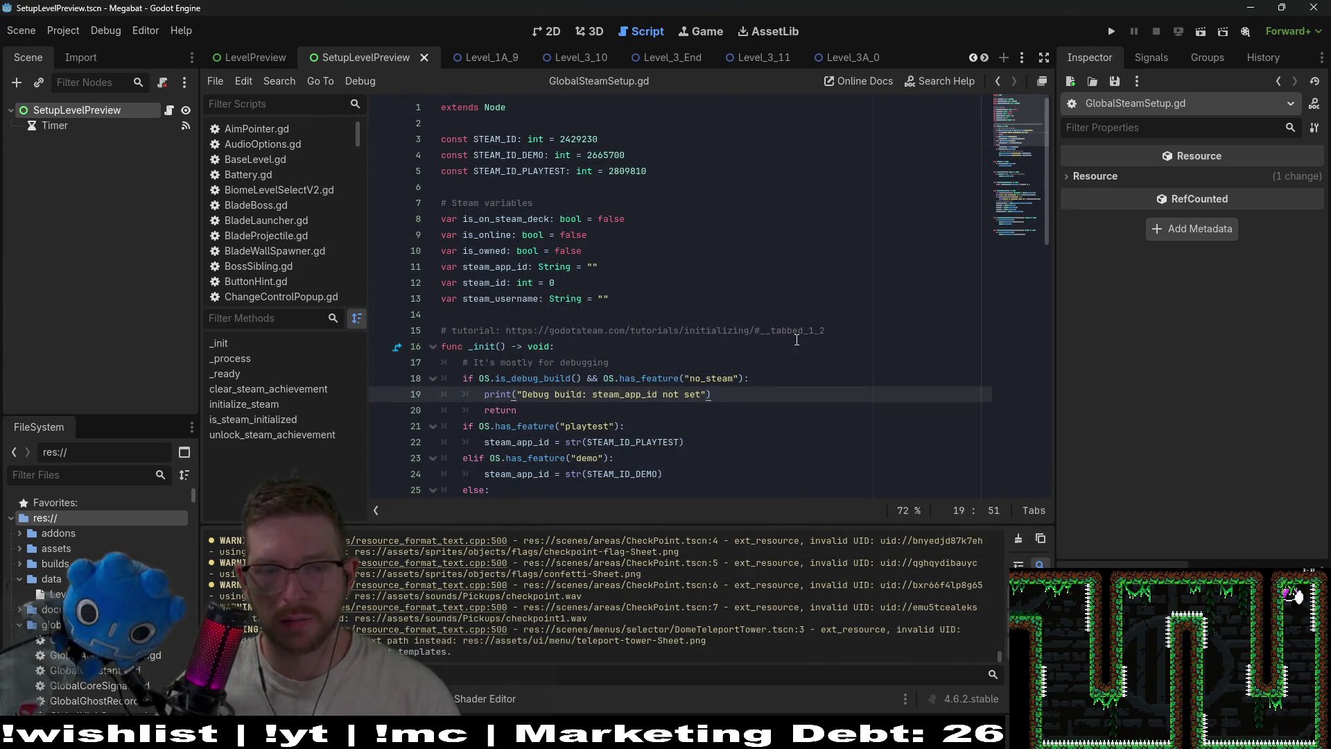
Open the builds folder in the file manager and launch the game with F5
{"action": "left_click", "coordinate": [67, 35]}
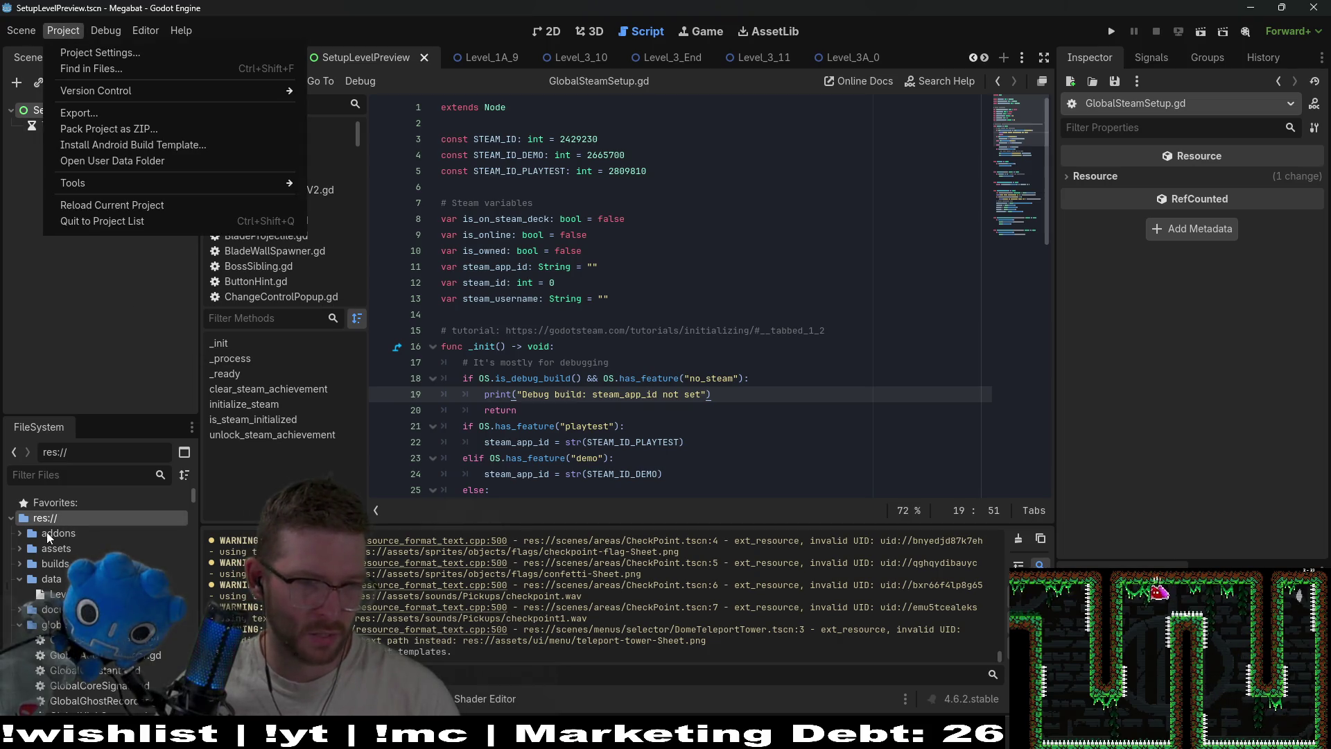
{"action": "right_click", "coordinate": [57, 570]}
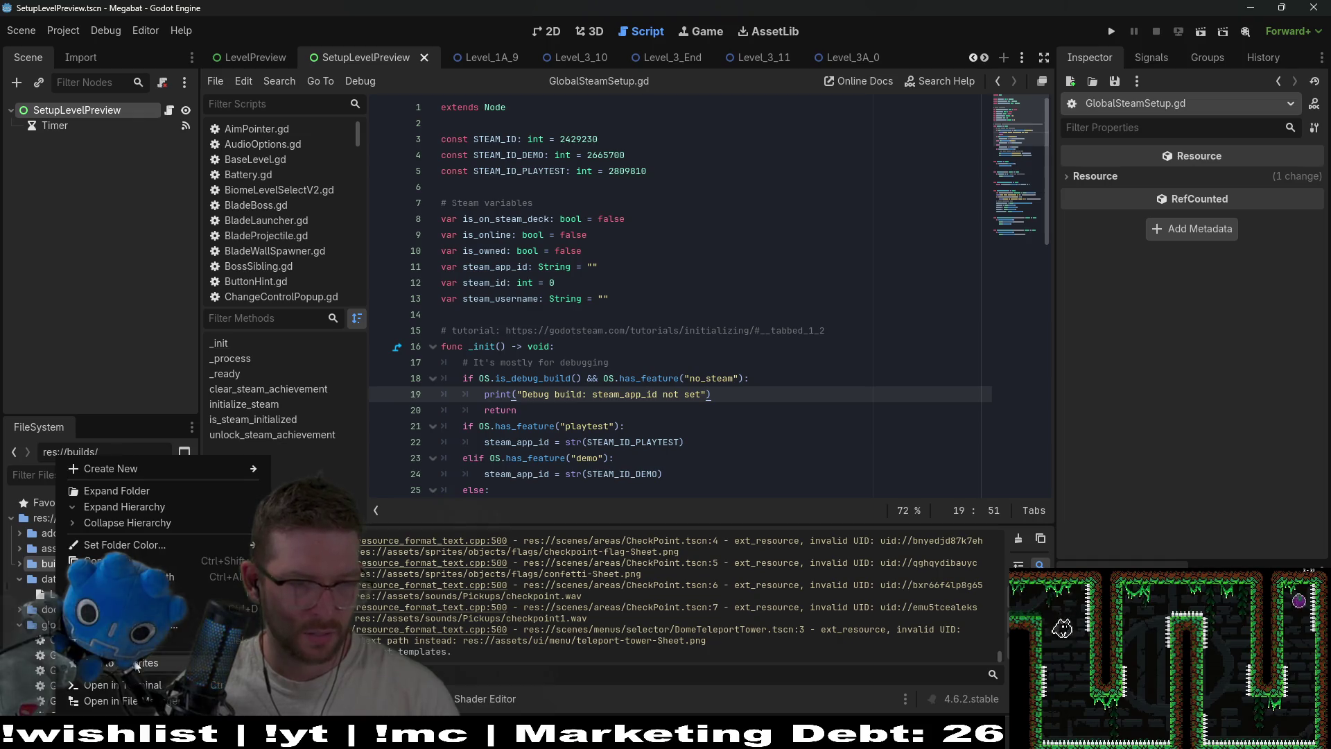
{"action": "left_click", "coordinate": [142, 707]}
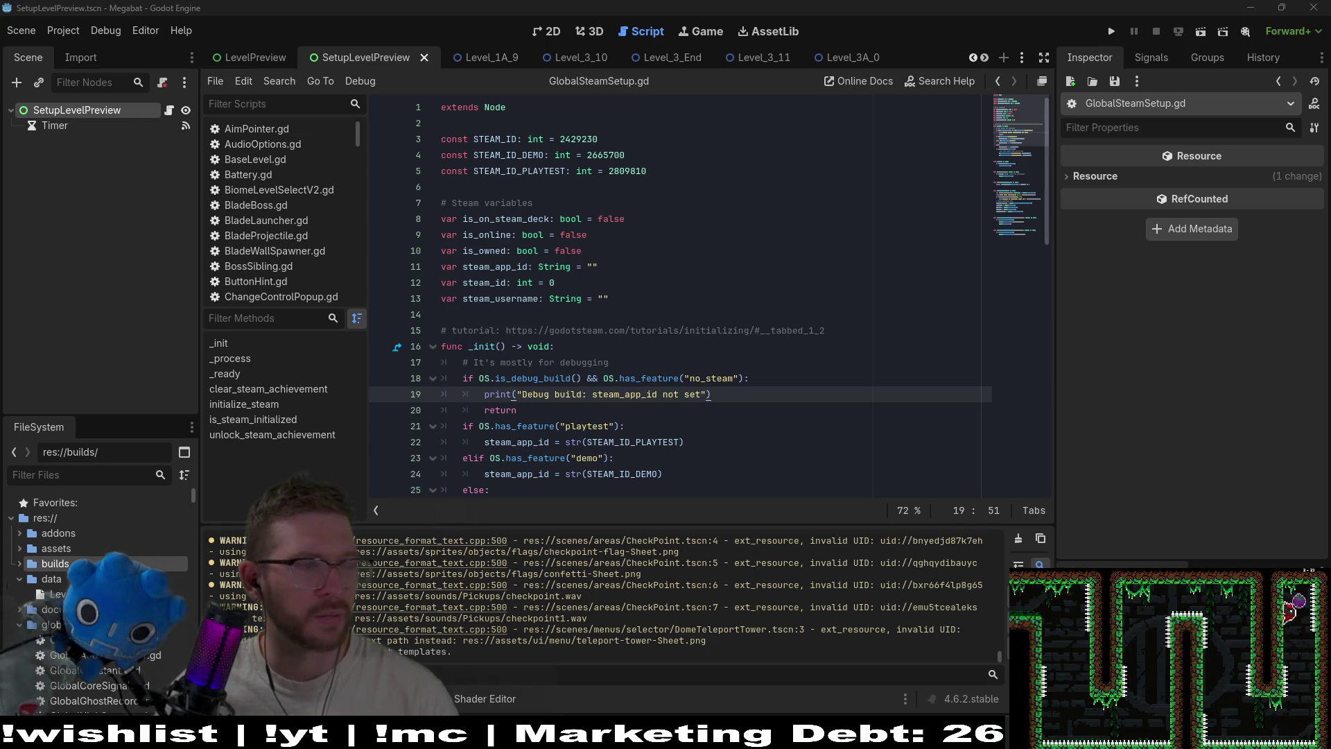
{"action": "key", "text": "F5"}
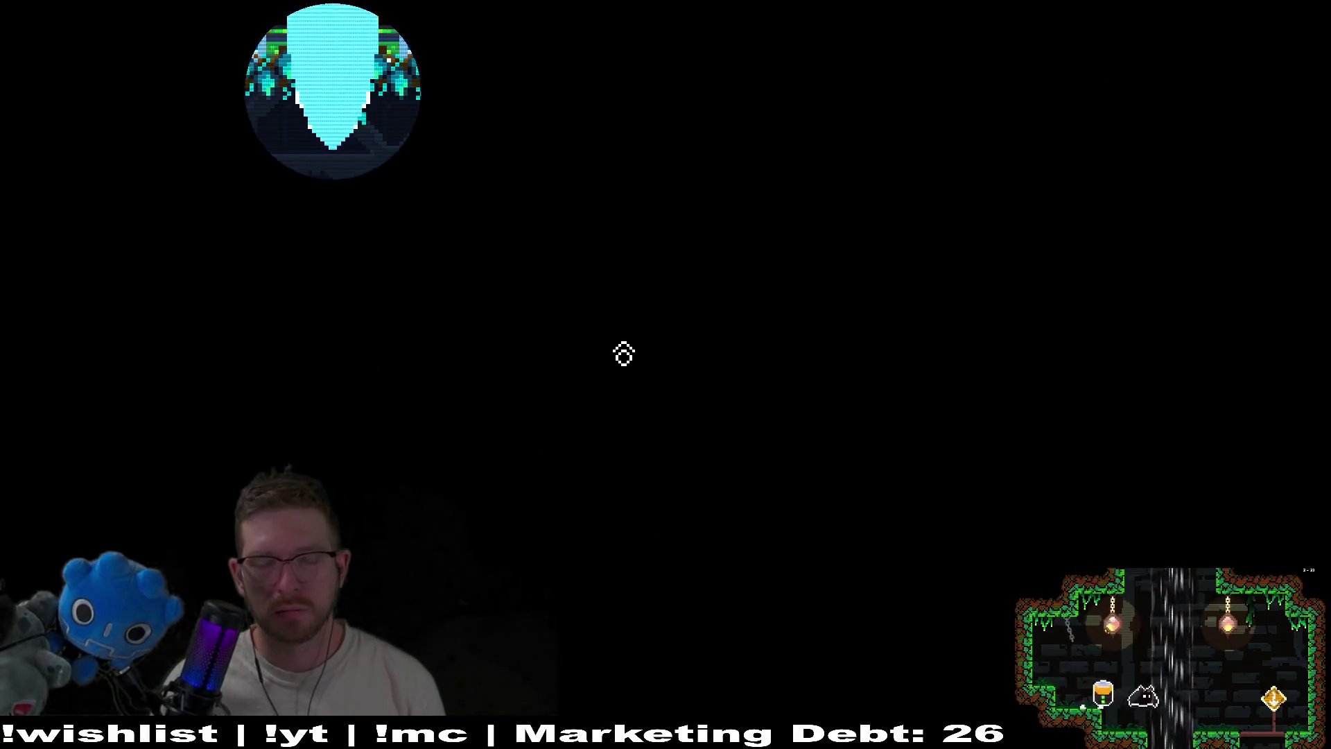
Leave level 0-1 for the main menu, peek at options, and return to profile selection
{"action": "key", "text": "d"}
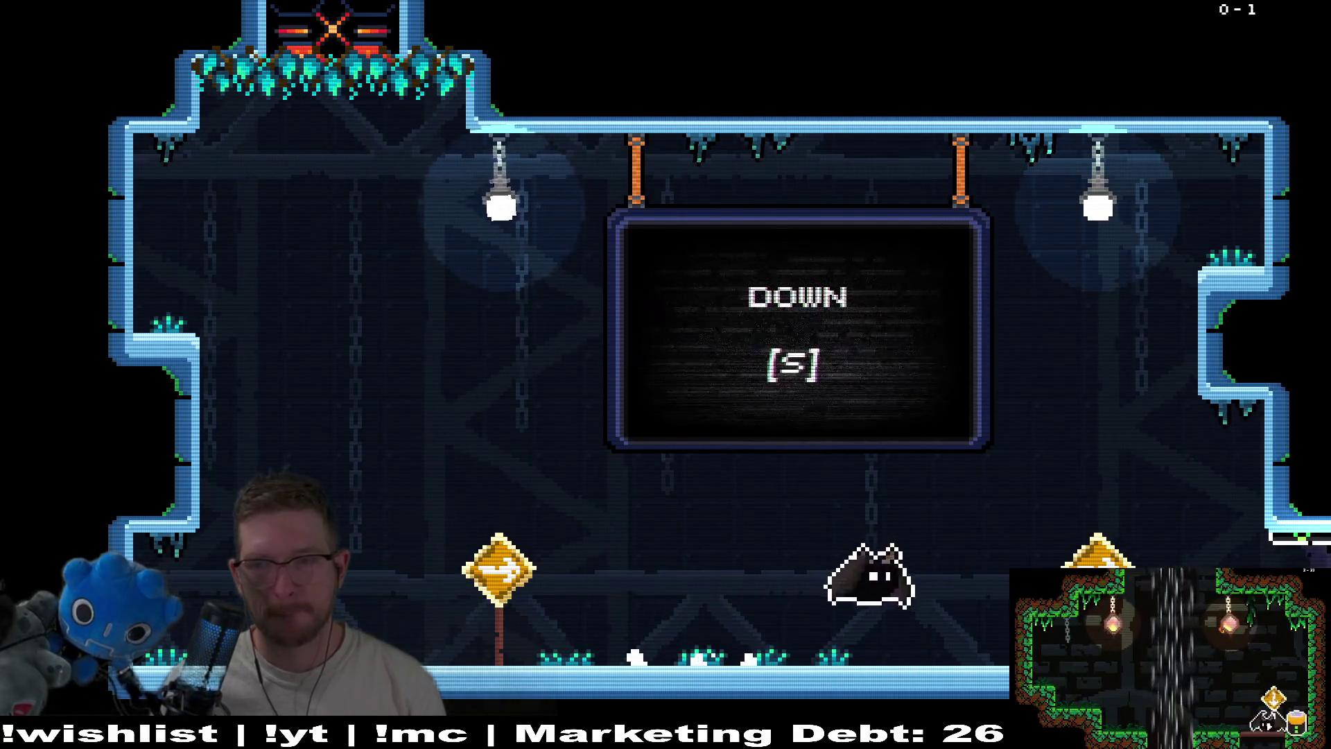
{"action": "key", "text": "Escape"}
{"action": "key", "text": "s"}
{"action": "key", "text": "s"}
{"action": "key", "text": "s"}
{"action": "key", "text": "s"}
{"action": "key", "text": "s"}
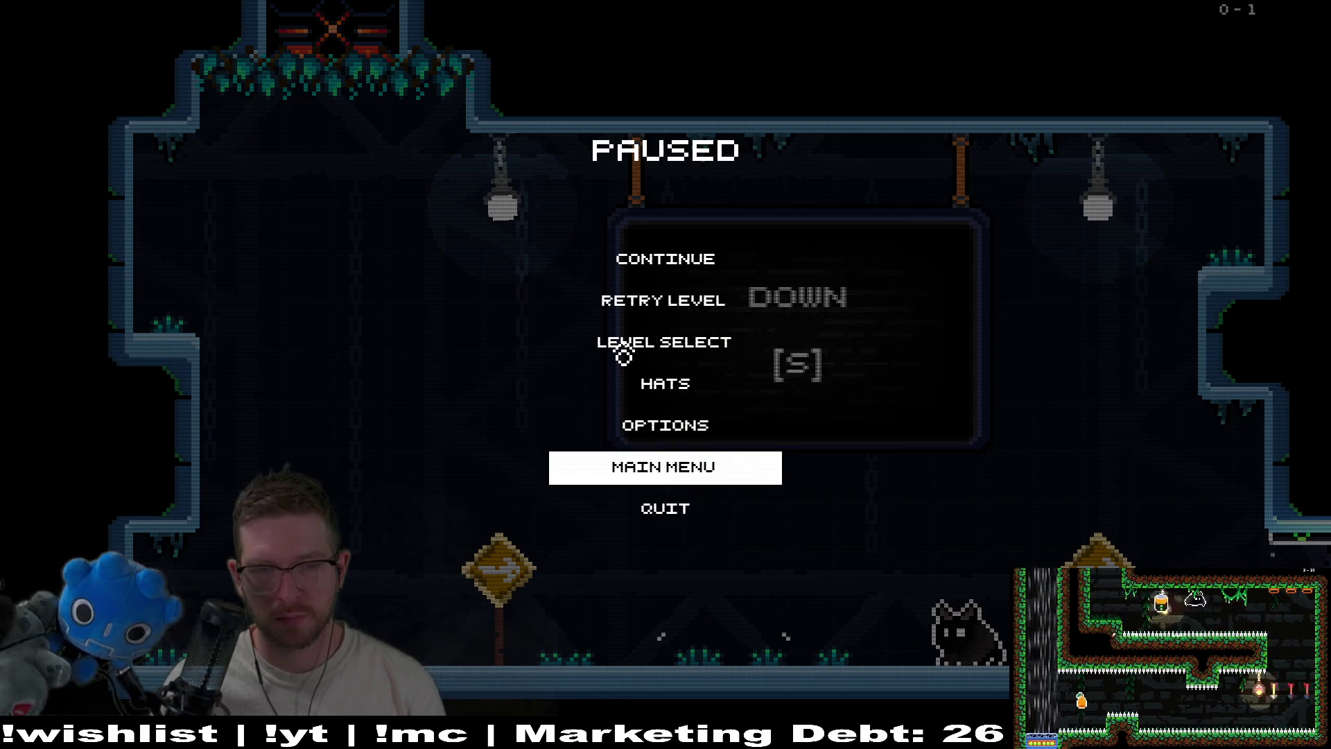
{"action": "key", "text": "Return"}
{"action": "key", "text": "s"}
{"action": "key", "text": "Return"}
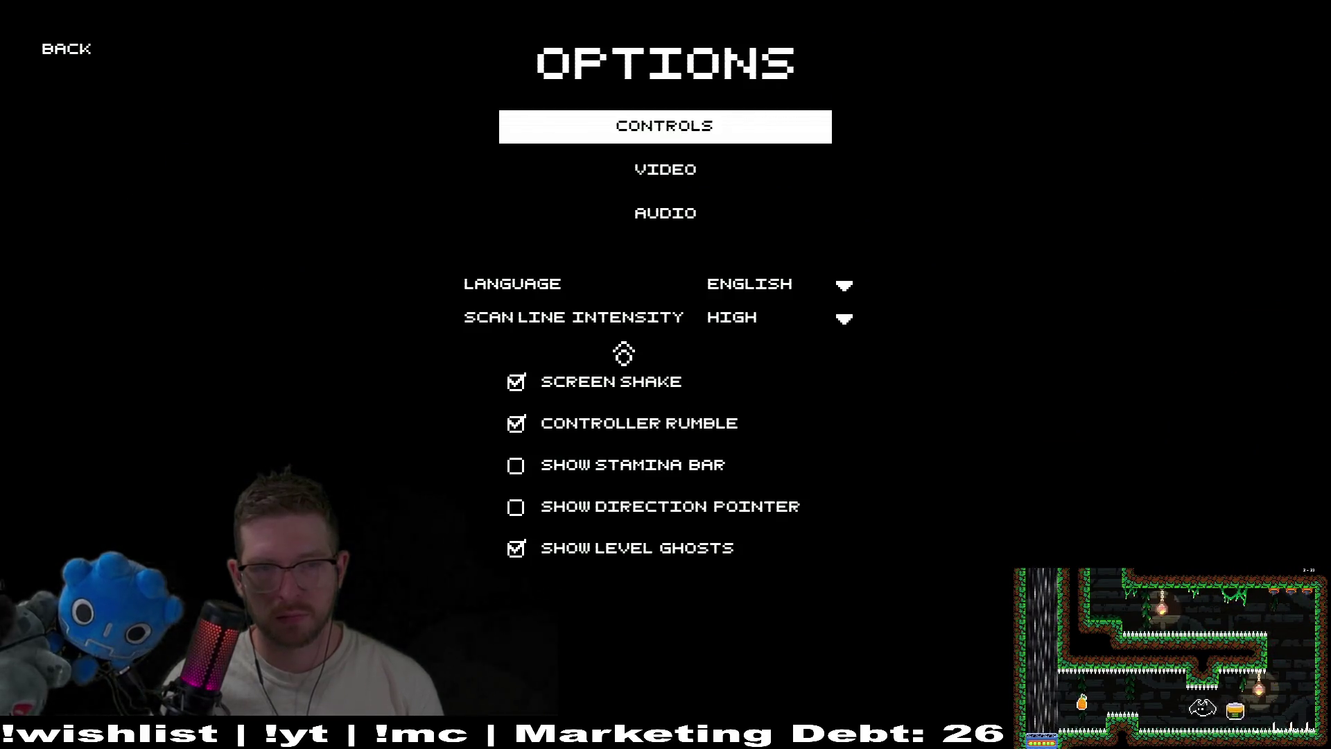
{"action": "key", "text": "w"}
{"action": "key", "text": "Return"}
{"action": "key", "text": "Return"}
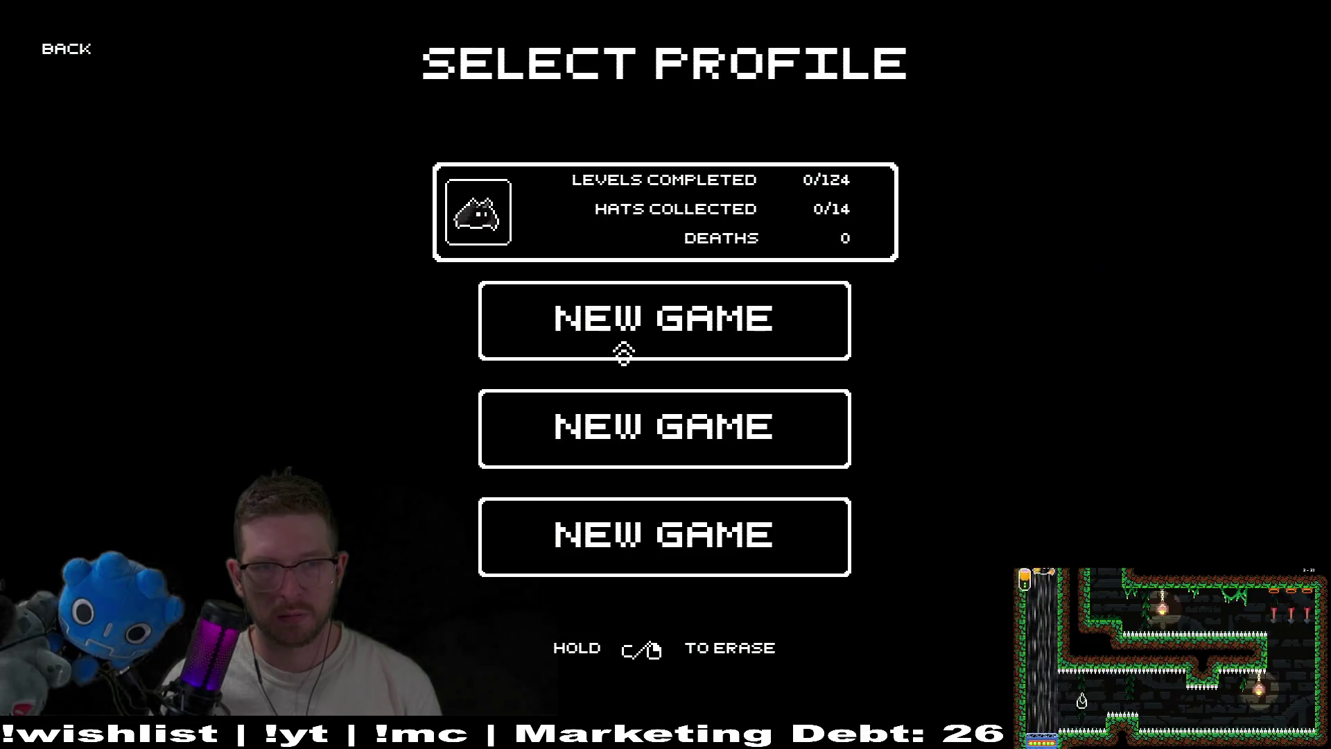
{"action": "key", "text": "Return"}
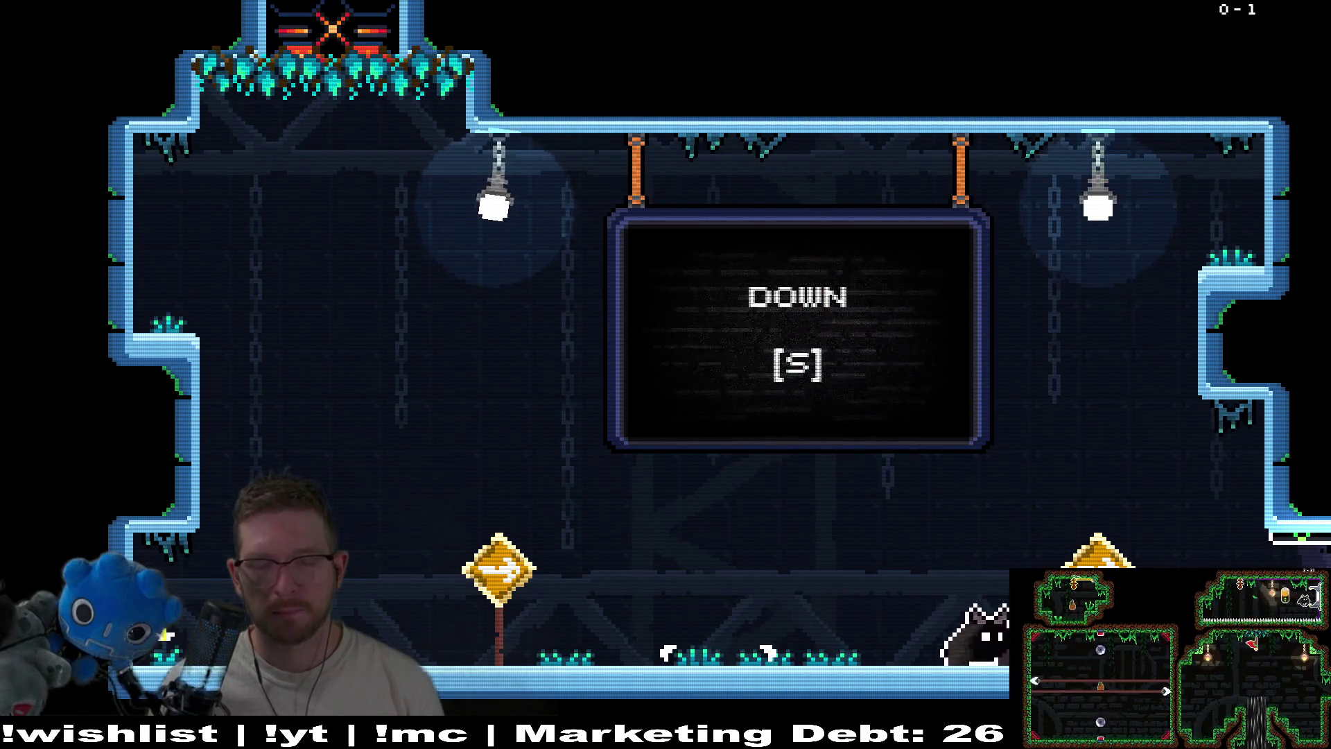
Fly the bat from level 0-2 through level 0-5, leaving by the top exit
{"action": "key", "text": "s"}
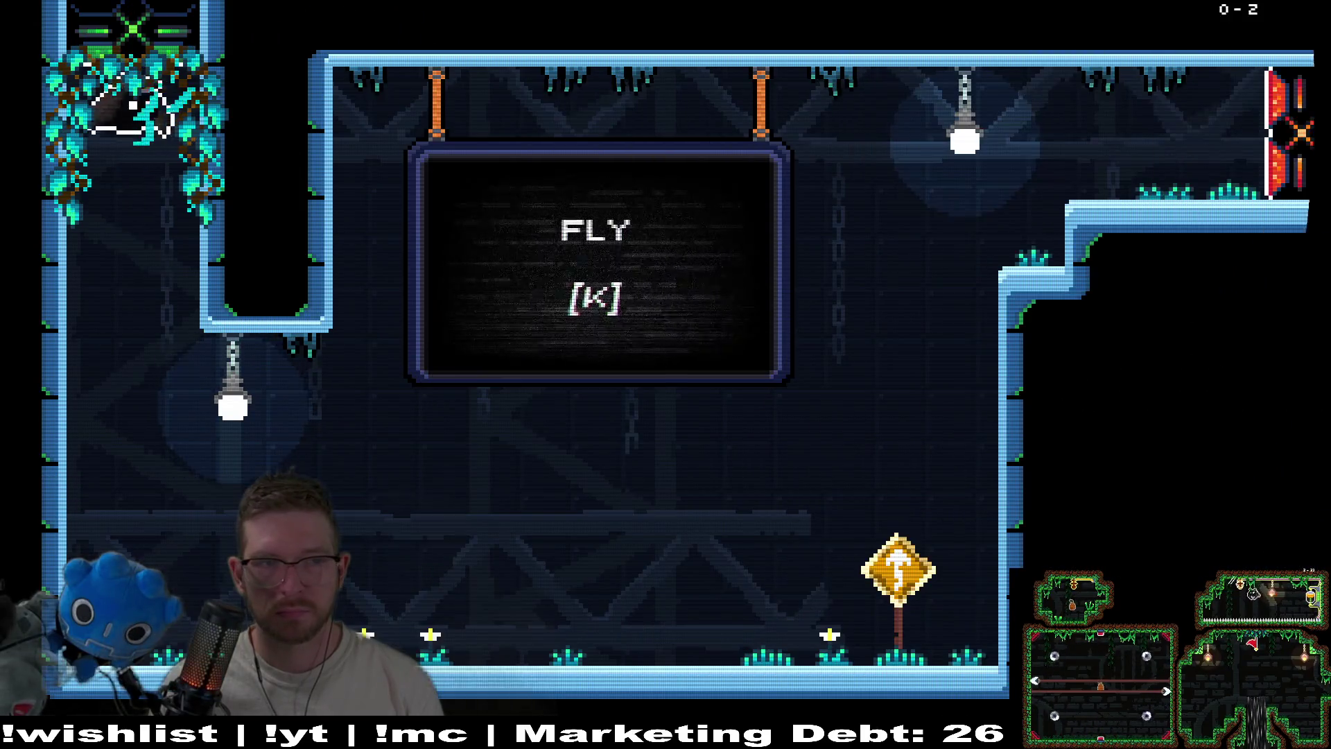
{"action": "key", "text": "d"}
{"action": "key", "text": "k"}
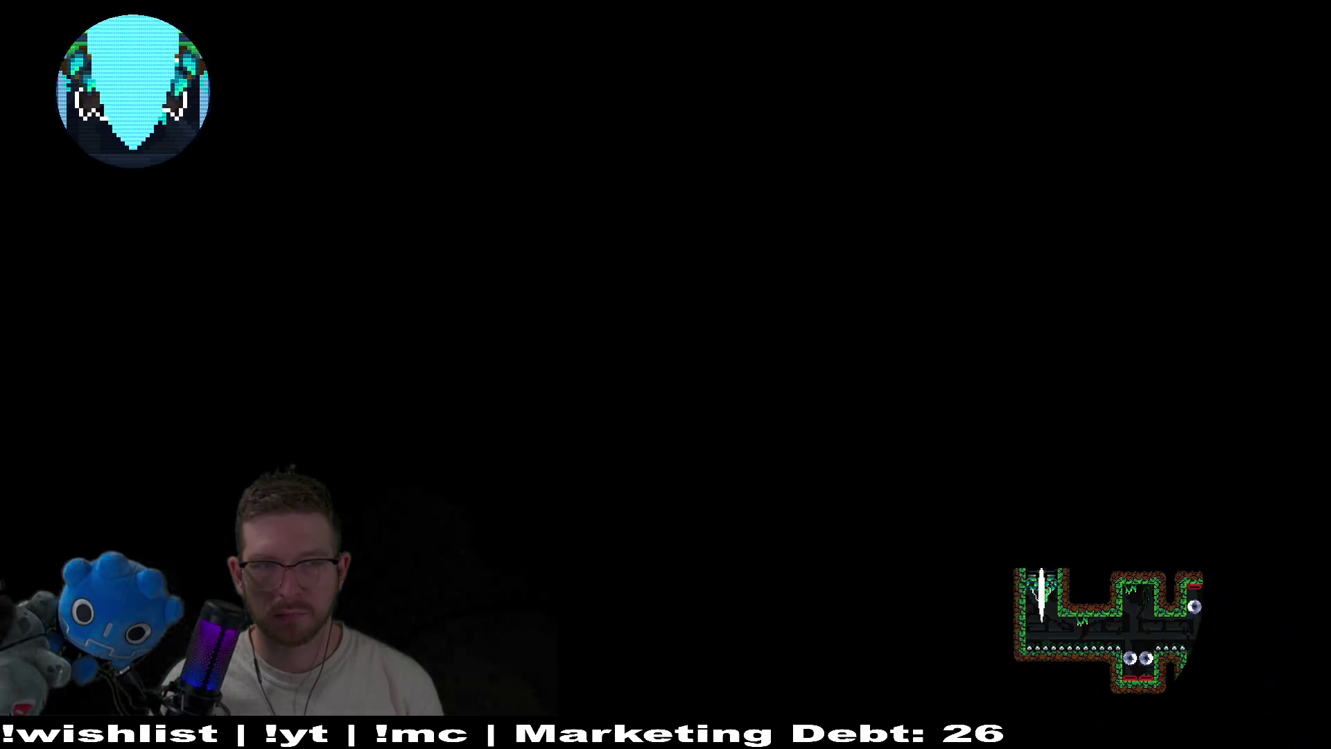
{"action": "key", "text": "d"}
{"action": "key", "text": "k"}
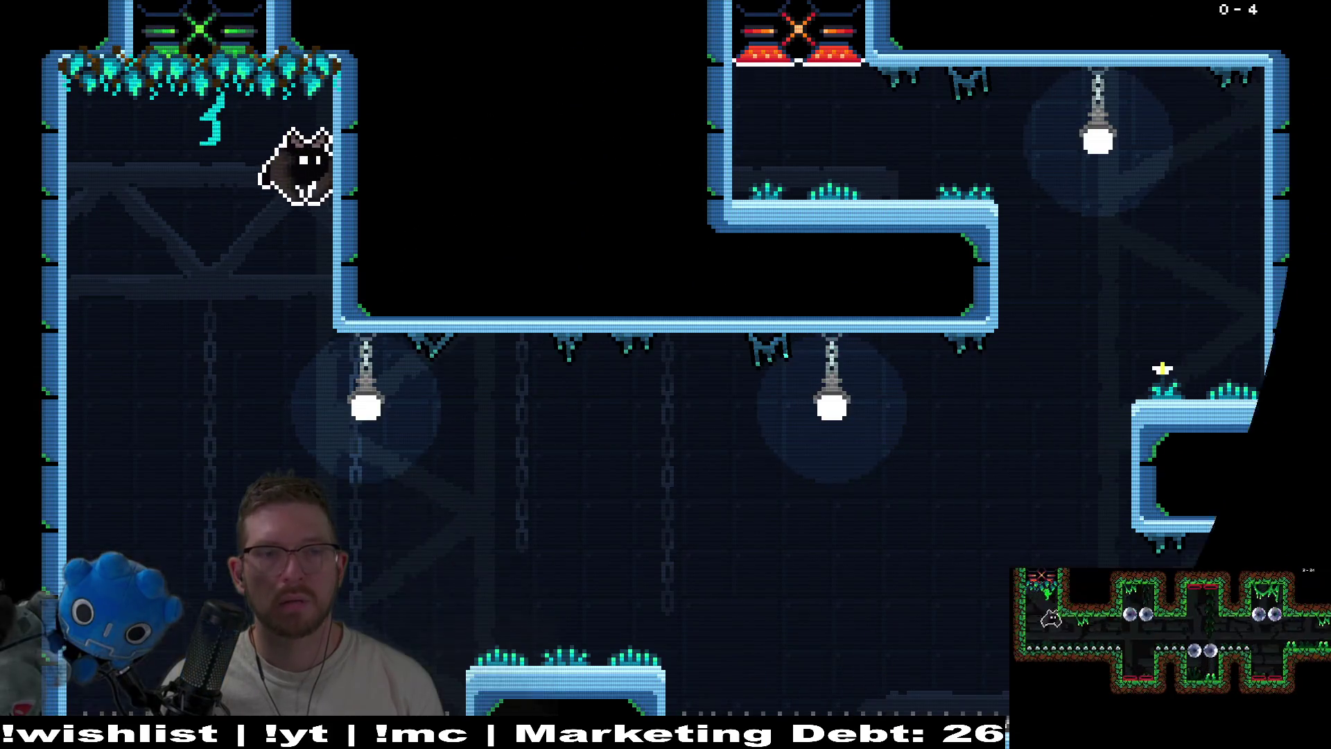
{"action": "key", "text": "d"}
{"action": "key", "text": "w"}
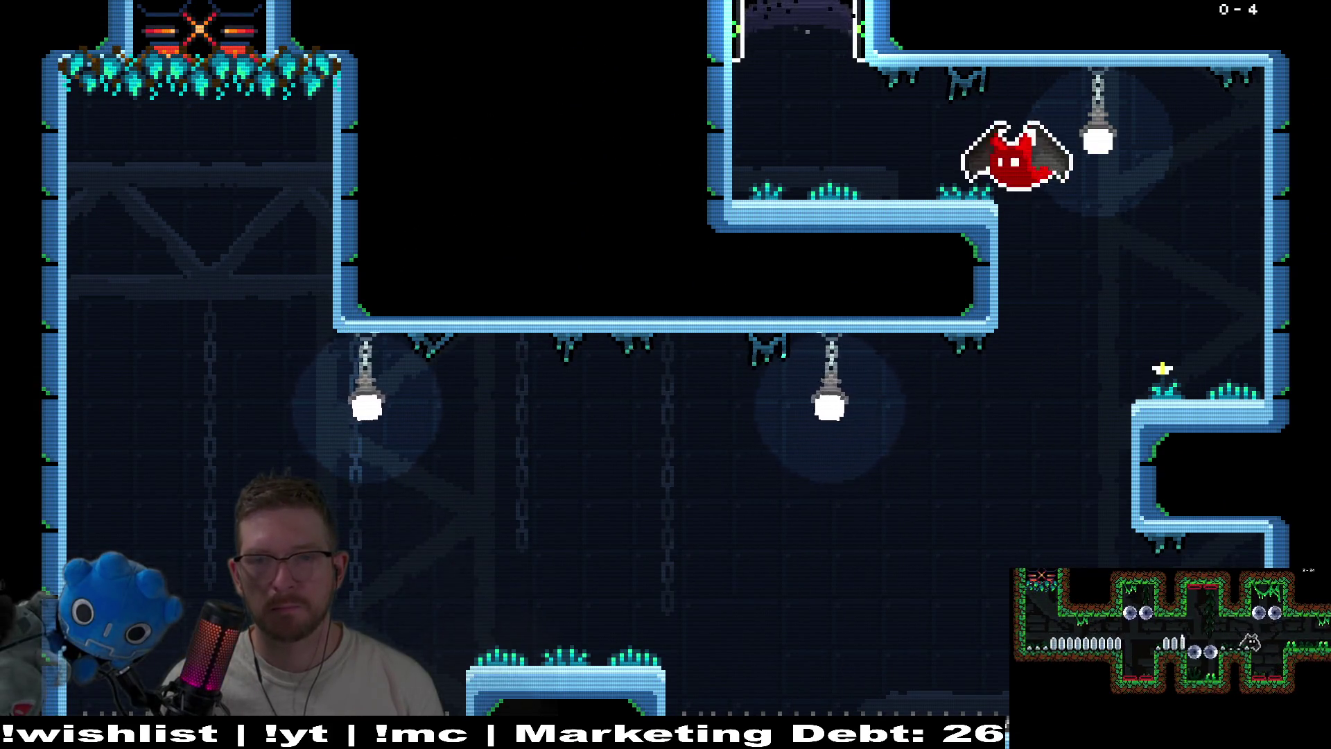
{"action": "key", "text": "a"}
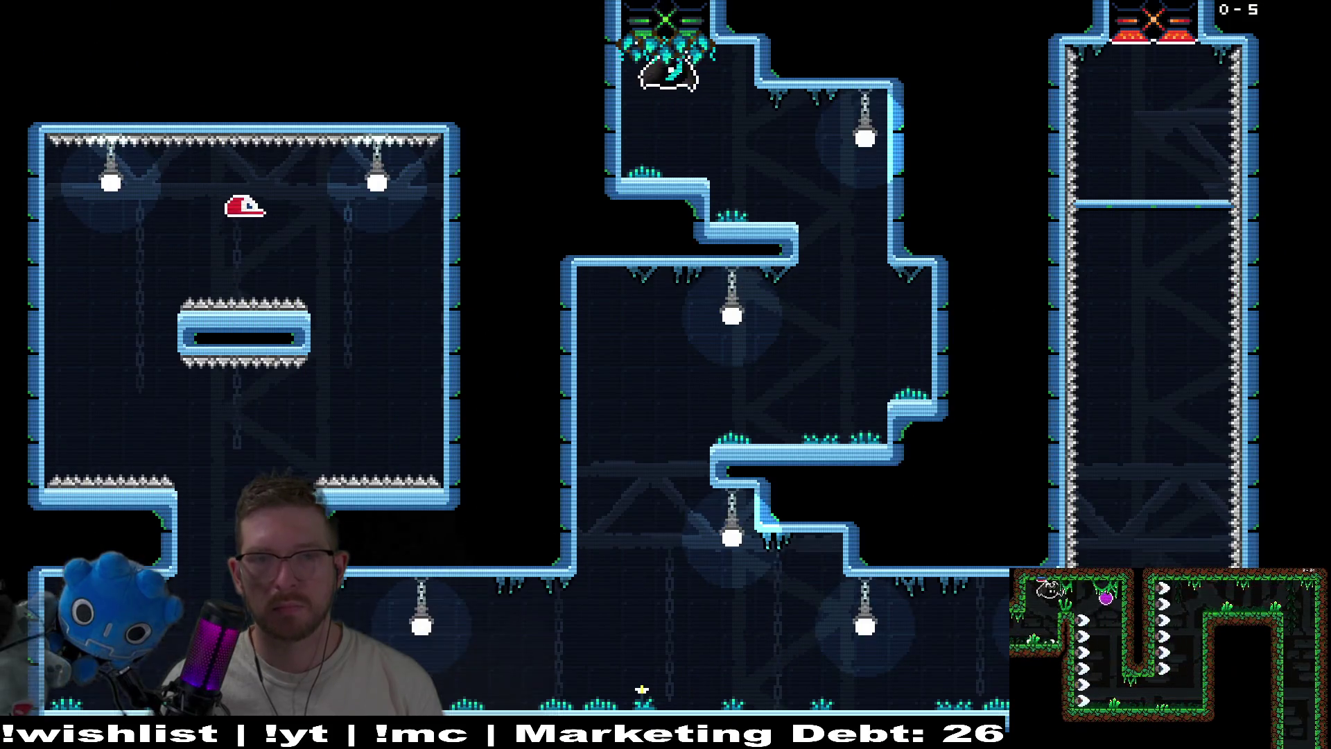
{"action": "key", "text": "s"}
{"action": "key", "text": "a"}
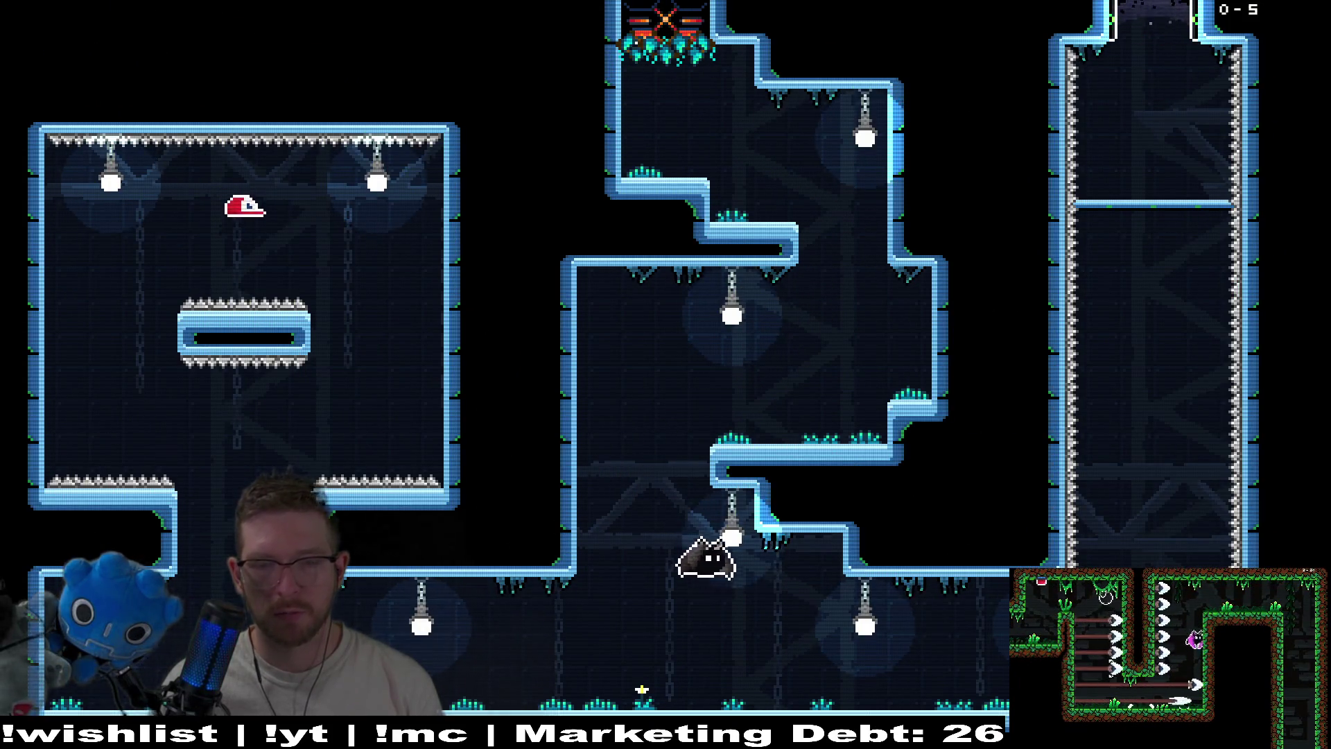
{"action": "key", "text": "d"}
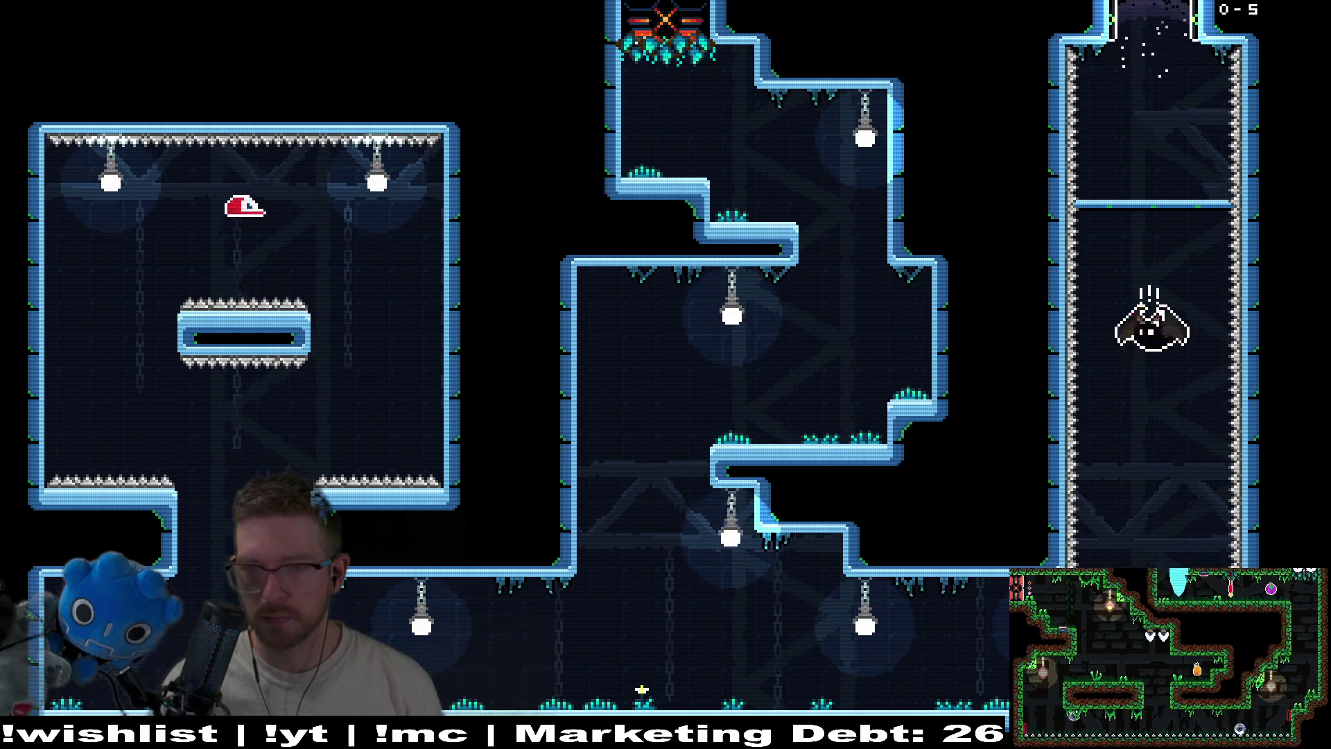
{"action": "key", "text": "w"}
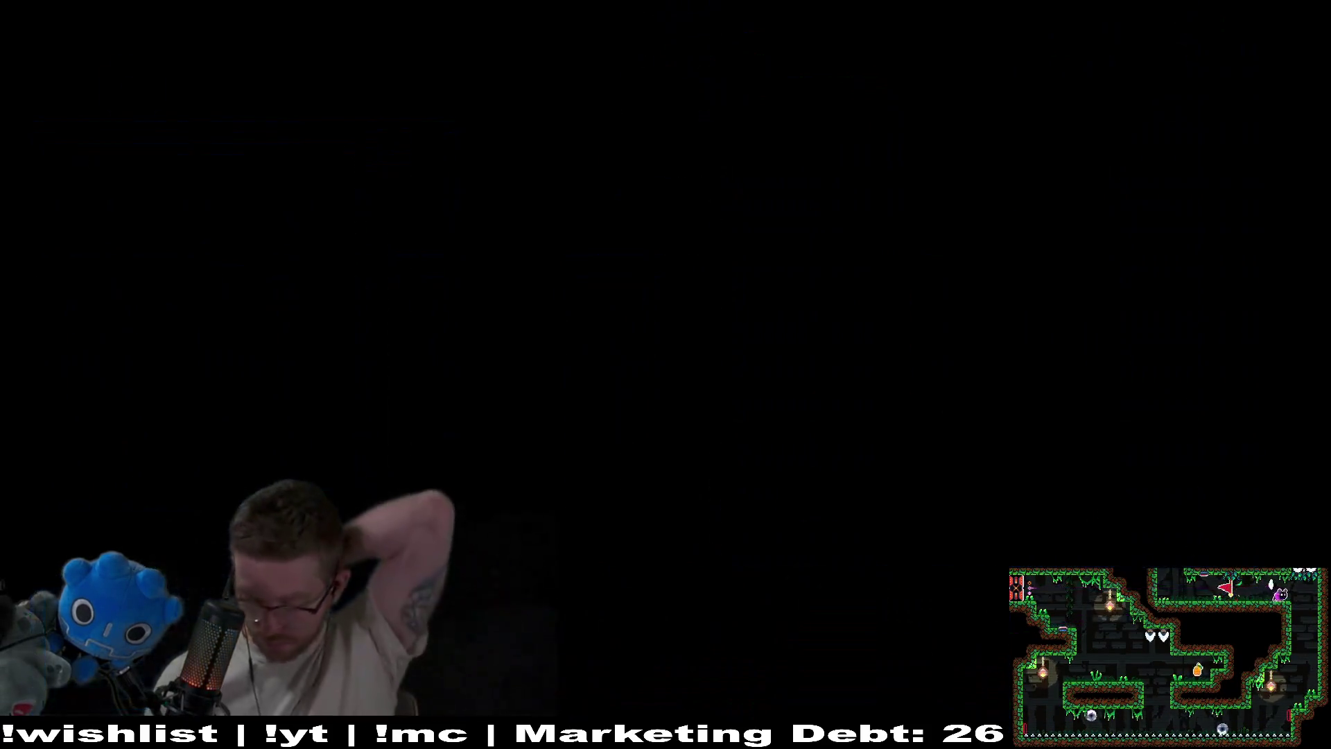
Cross the next rooms via the right exit and lower corridor, exiting left into level 0-8
{"action": "key", "text": "s"}
{"action": "key", "text": "d"}
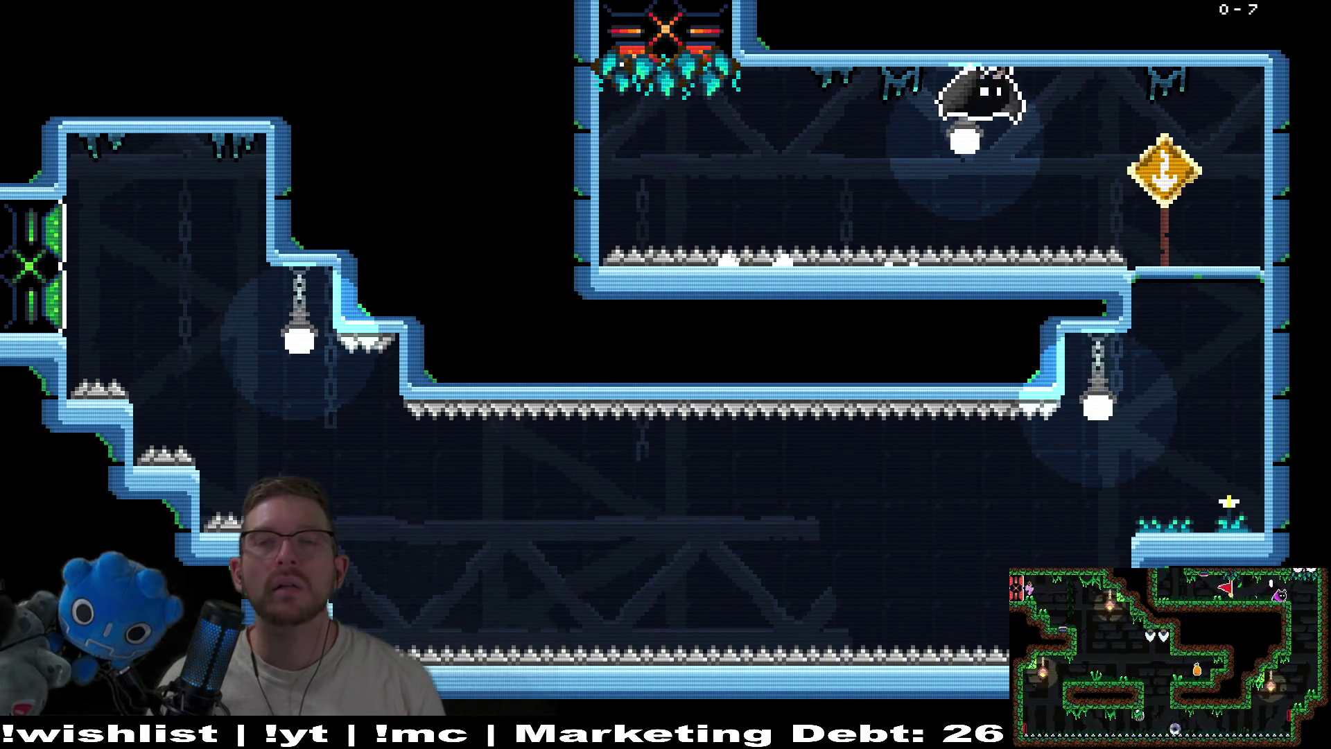
{"action": "key", "text": "d"}
{"action": "key", "text": "a"}
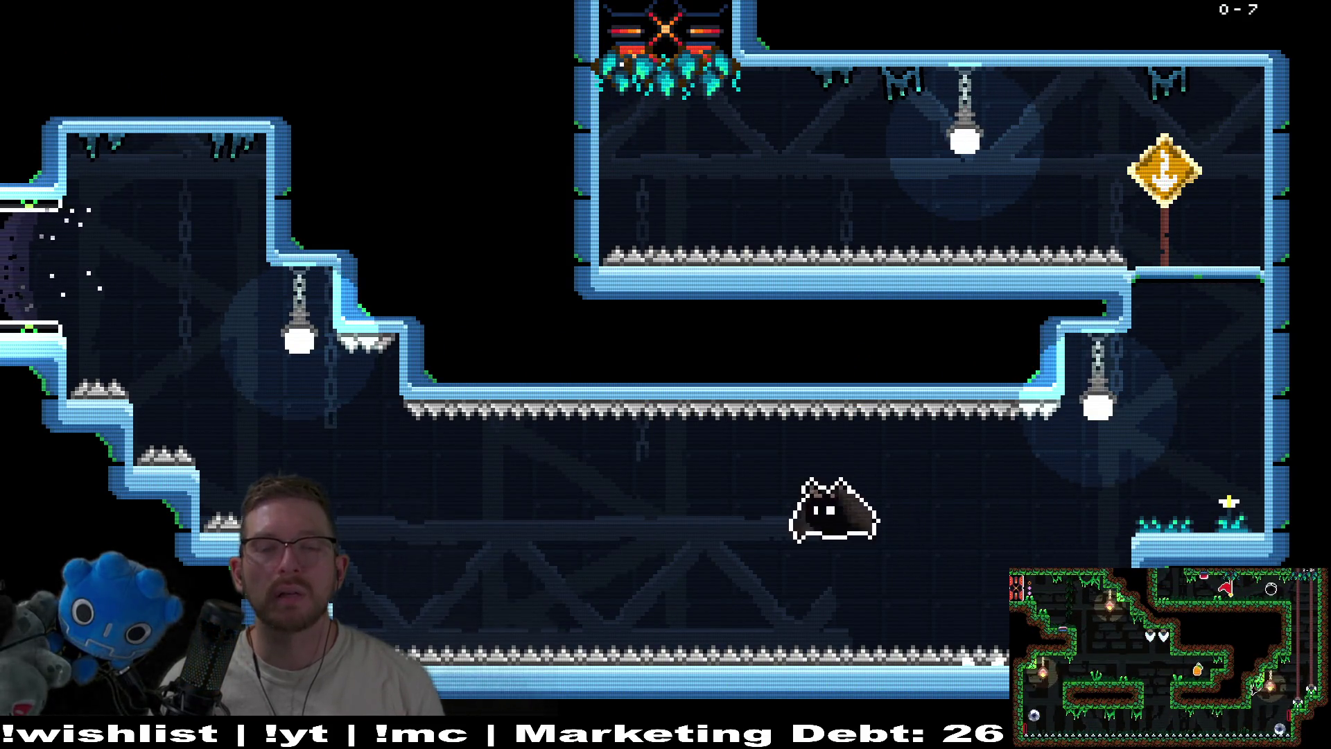
{"action": "key", "text": "a"}
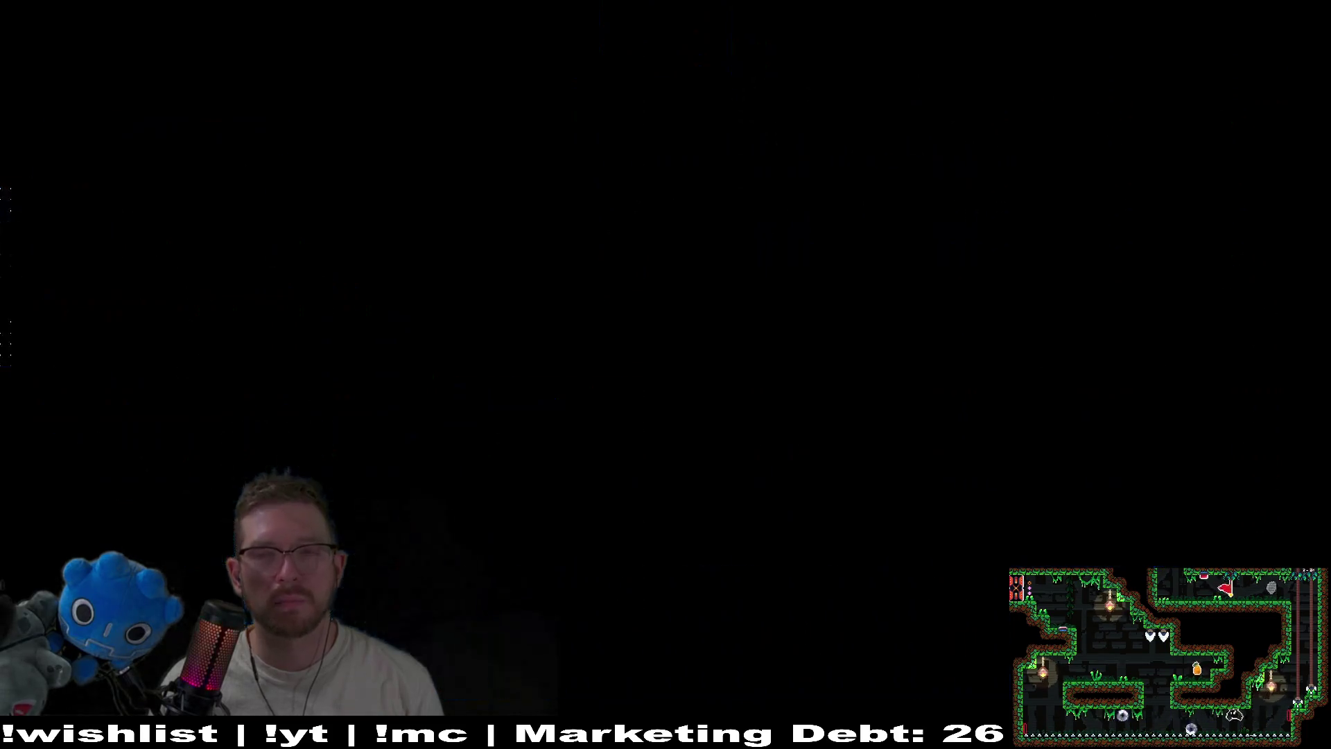
Clear level 0-8 through the right gate and shafts to its upper exit
{"action": "key", "text": "a"}
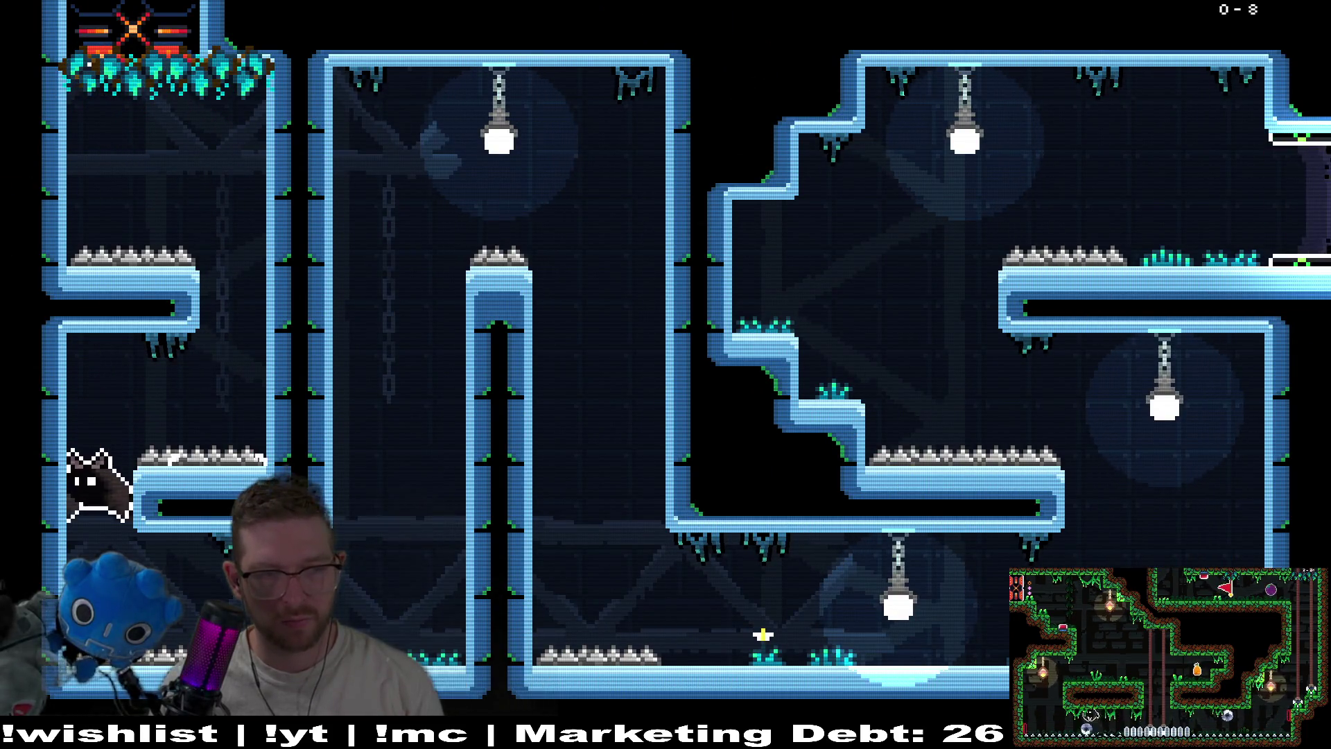
{"action": "key", "text": "d"}
{"action": "key", "text": "w"}
{"action": "key", "text": "d"}
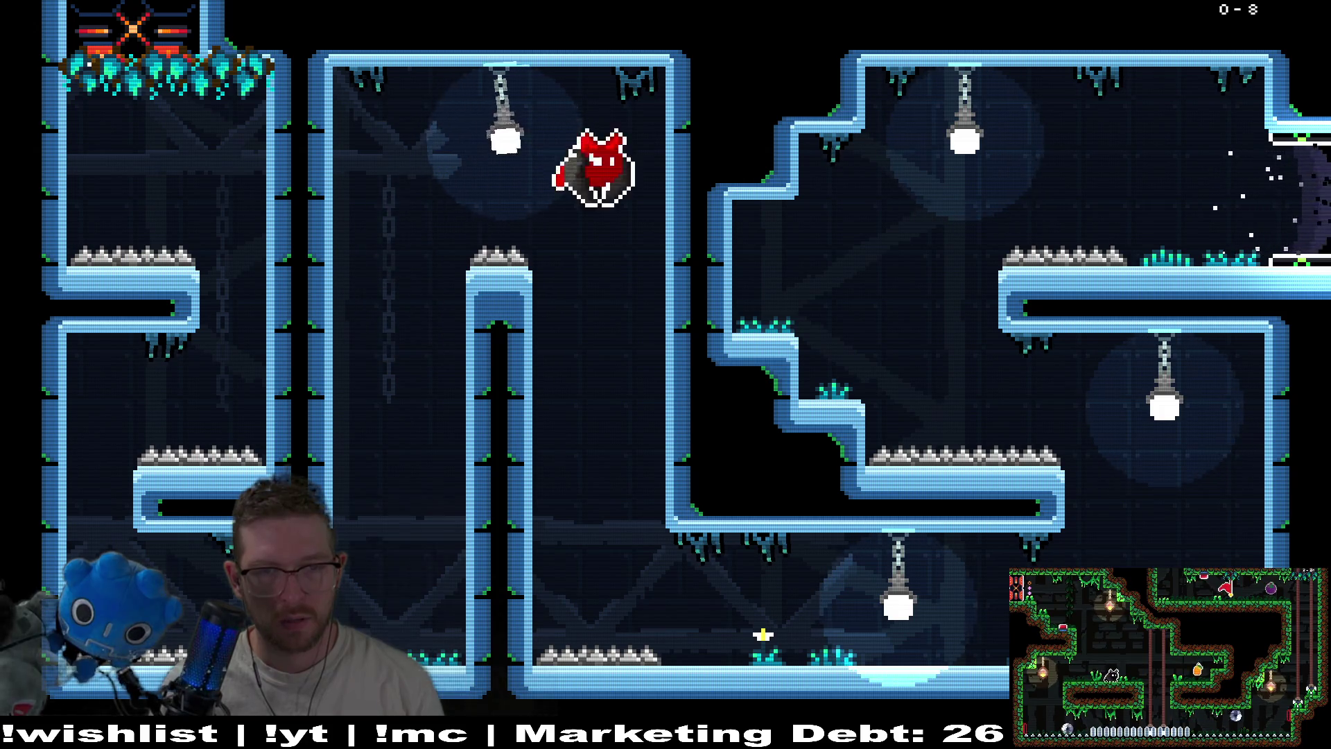
{"action": "key", "text": "s"}
{"action": "key", "text": "d"}
{"action": "key", "text": "d"}
{"action": "key", "text": "w"}
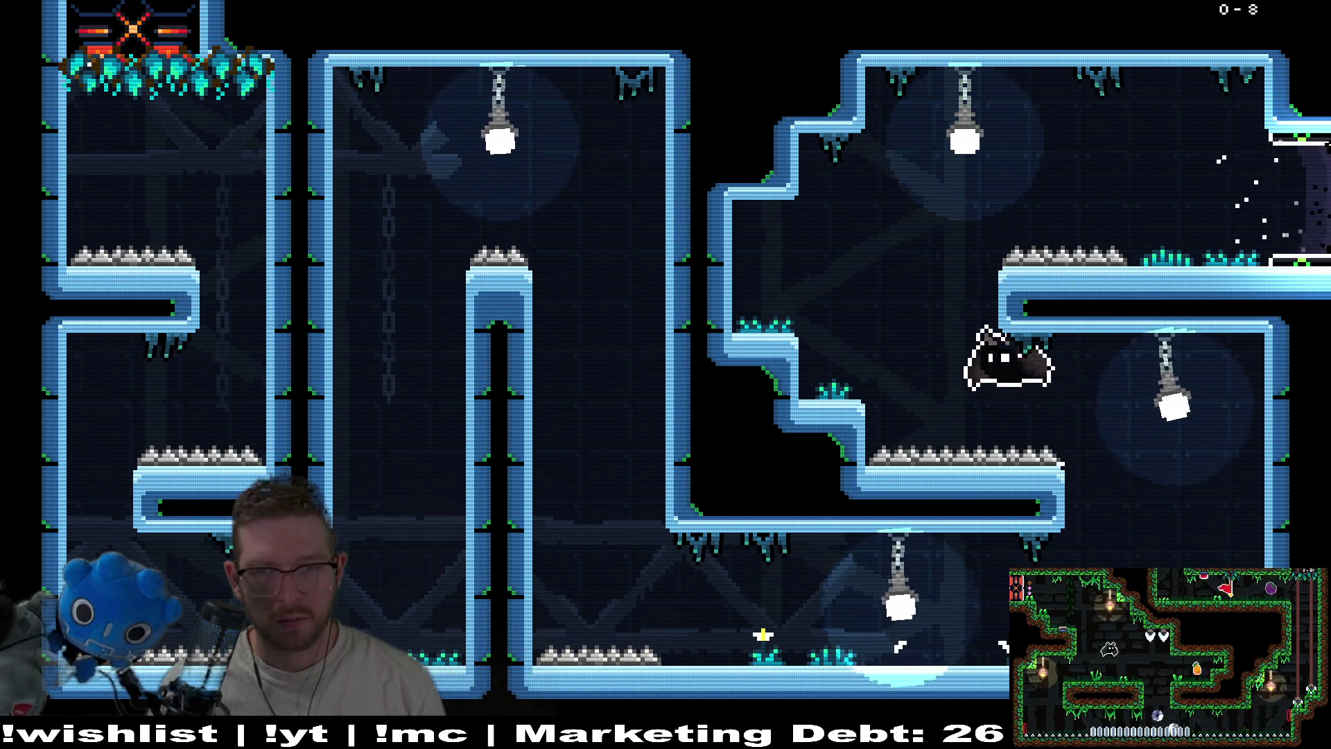
{"action": "key", "text": "d"}
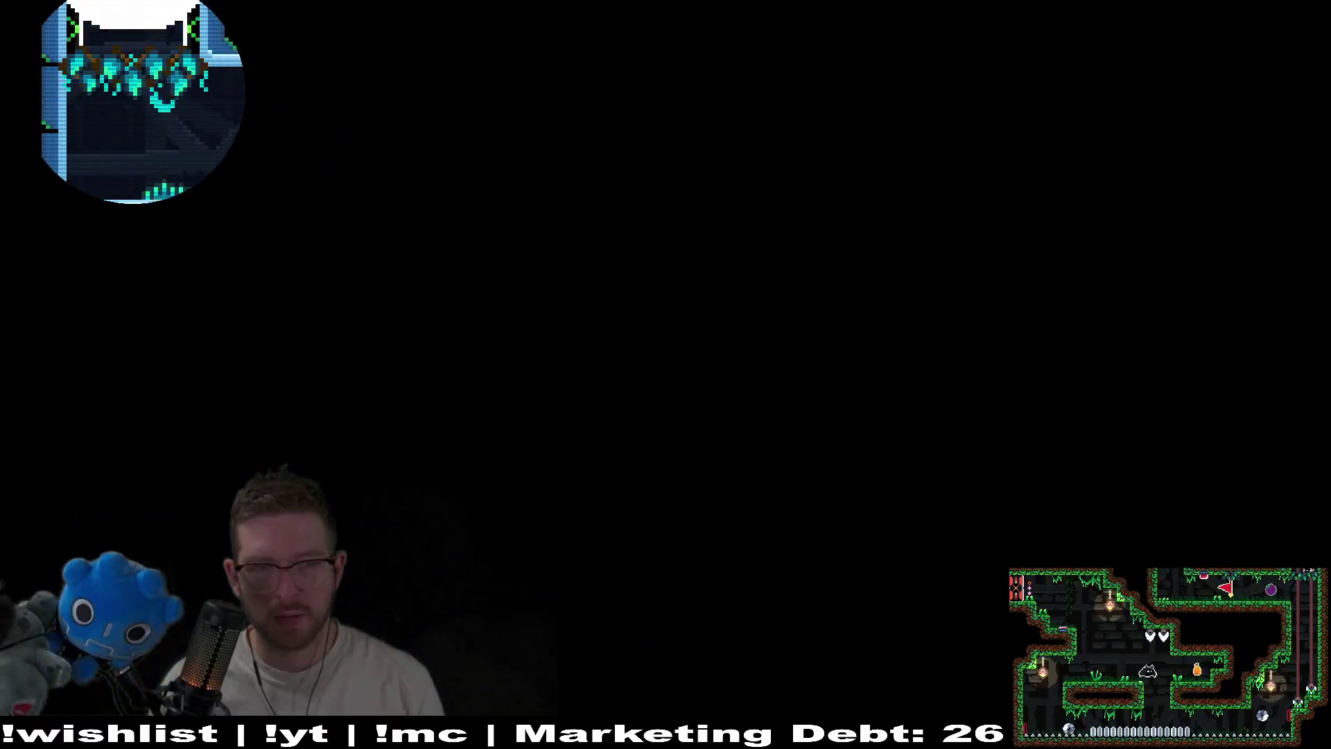
Cross level 0-9 onward, climbing the vine shafts and jumping into the top exit to 0-13
{"action": "key", "text": "d"}
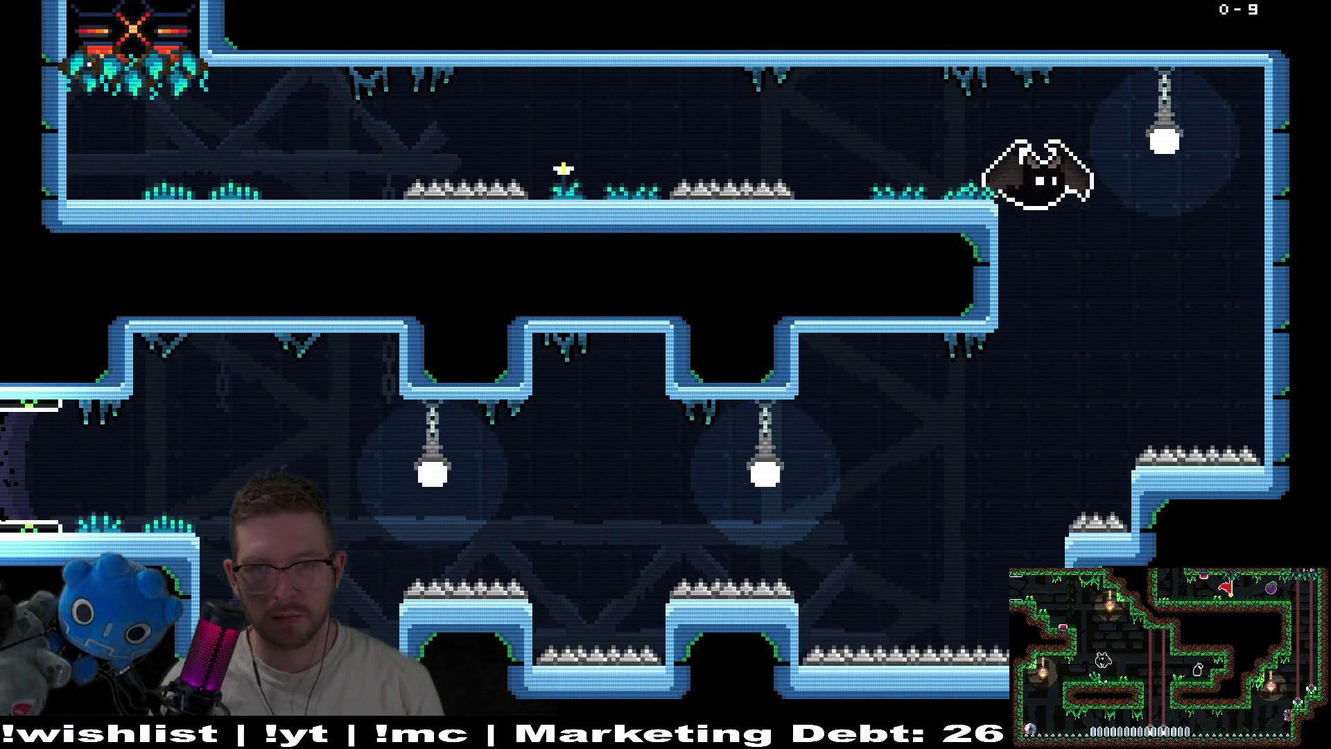
{"action": "key", "text": "a"}
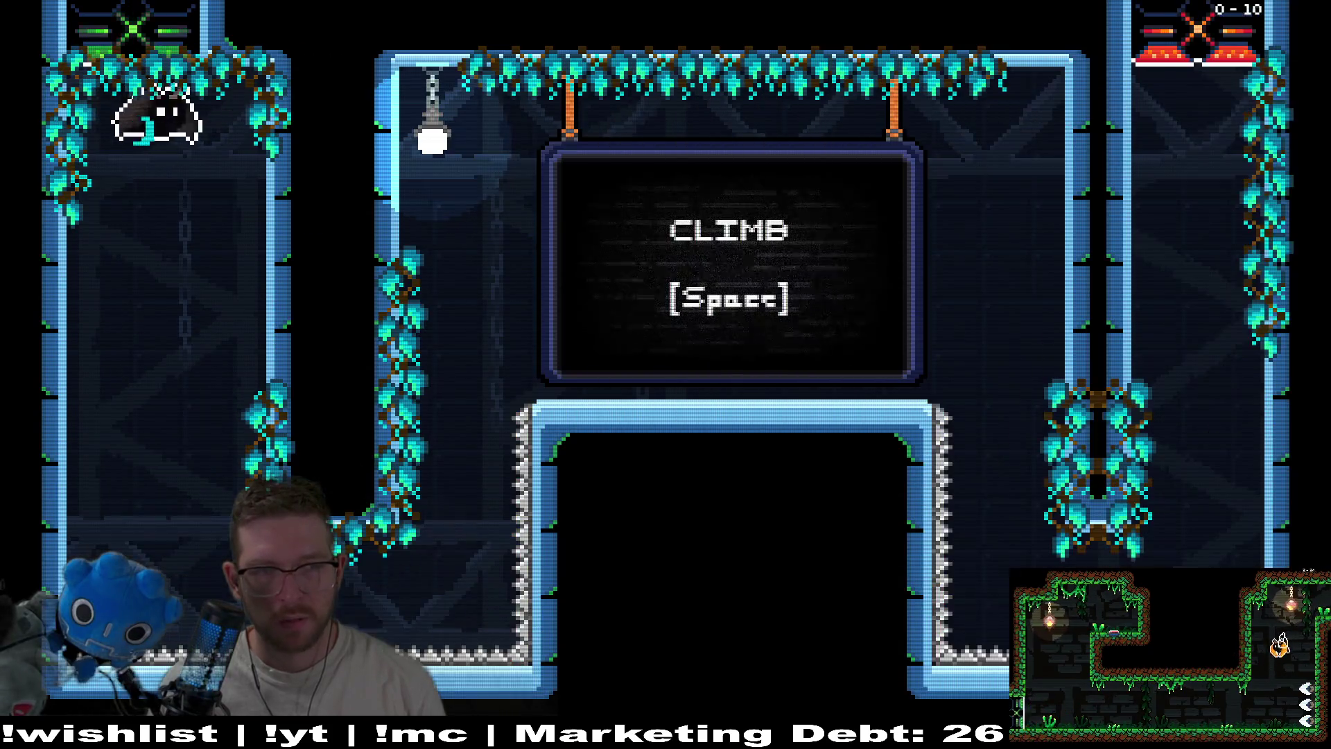
{"action": "key", "text": "space"}
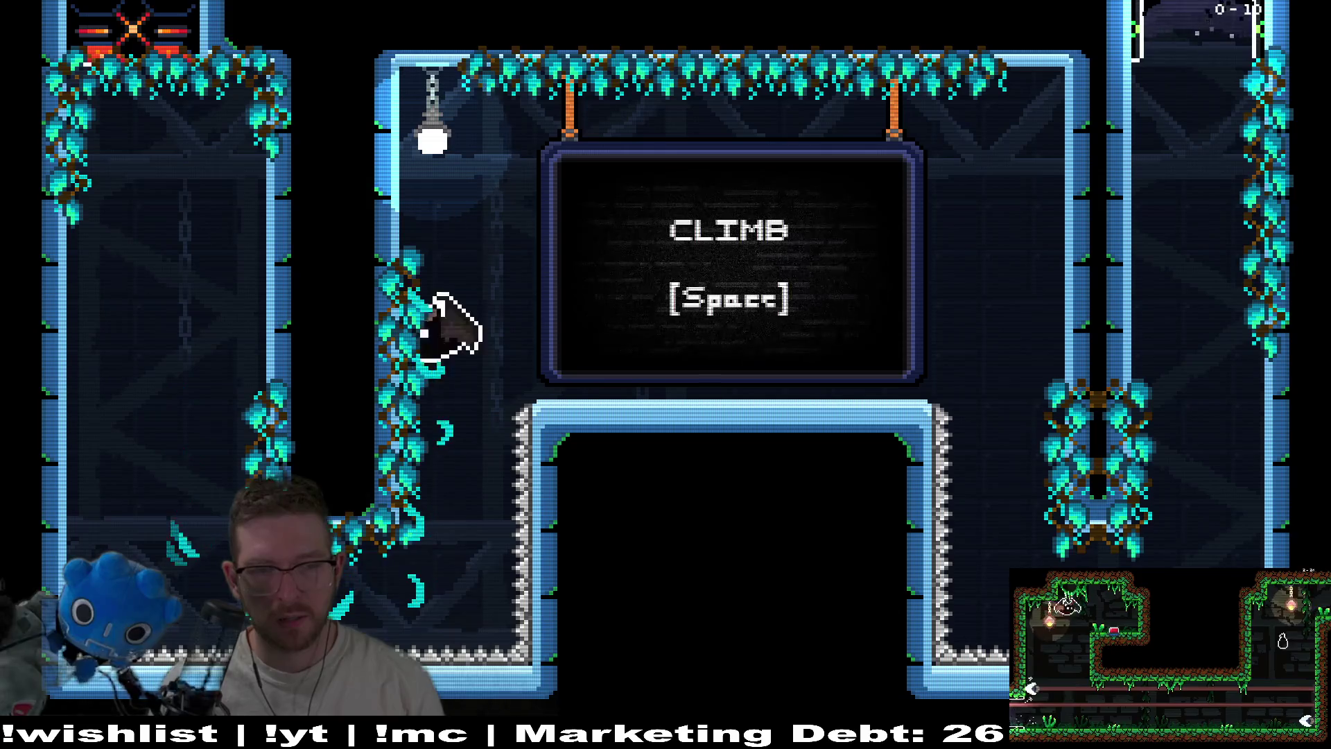
{"action": "key", "text": "d"}
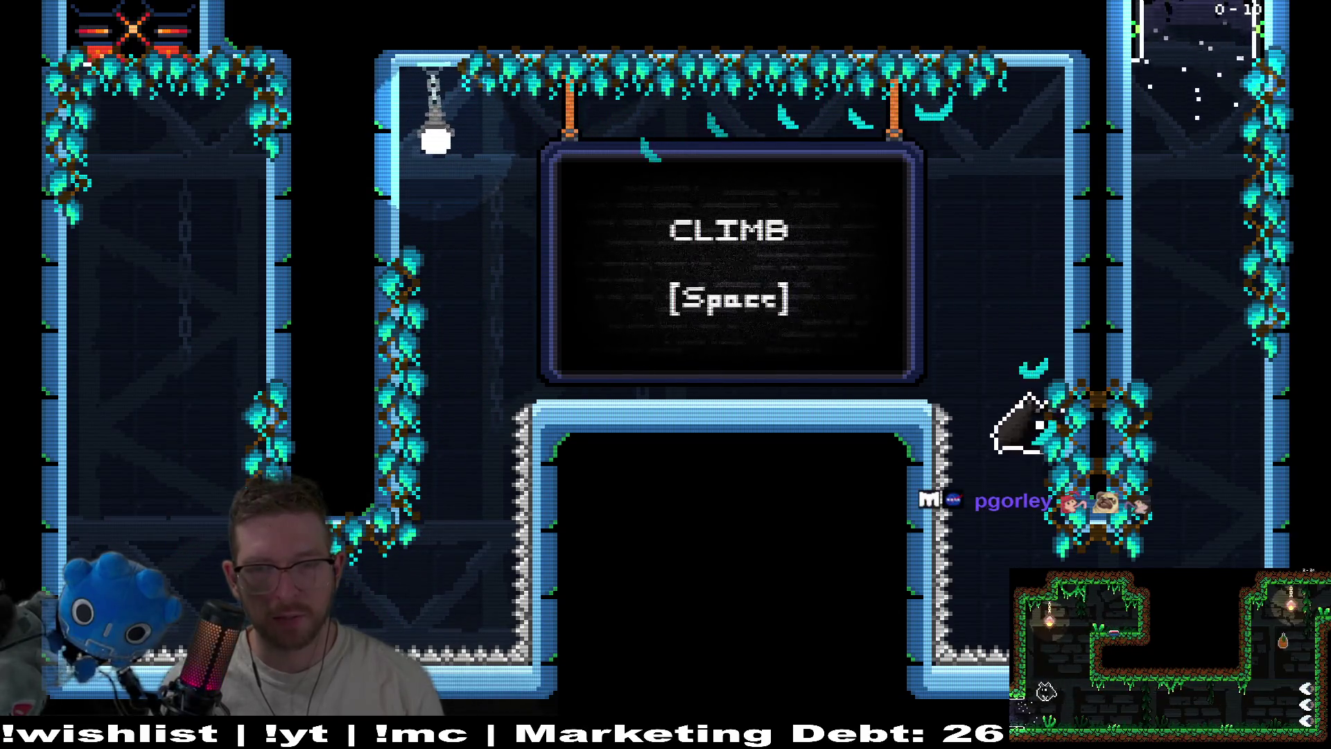
{"action": "key", "text": "space"}
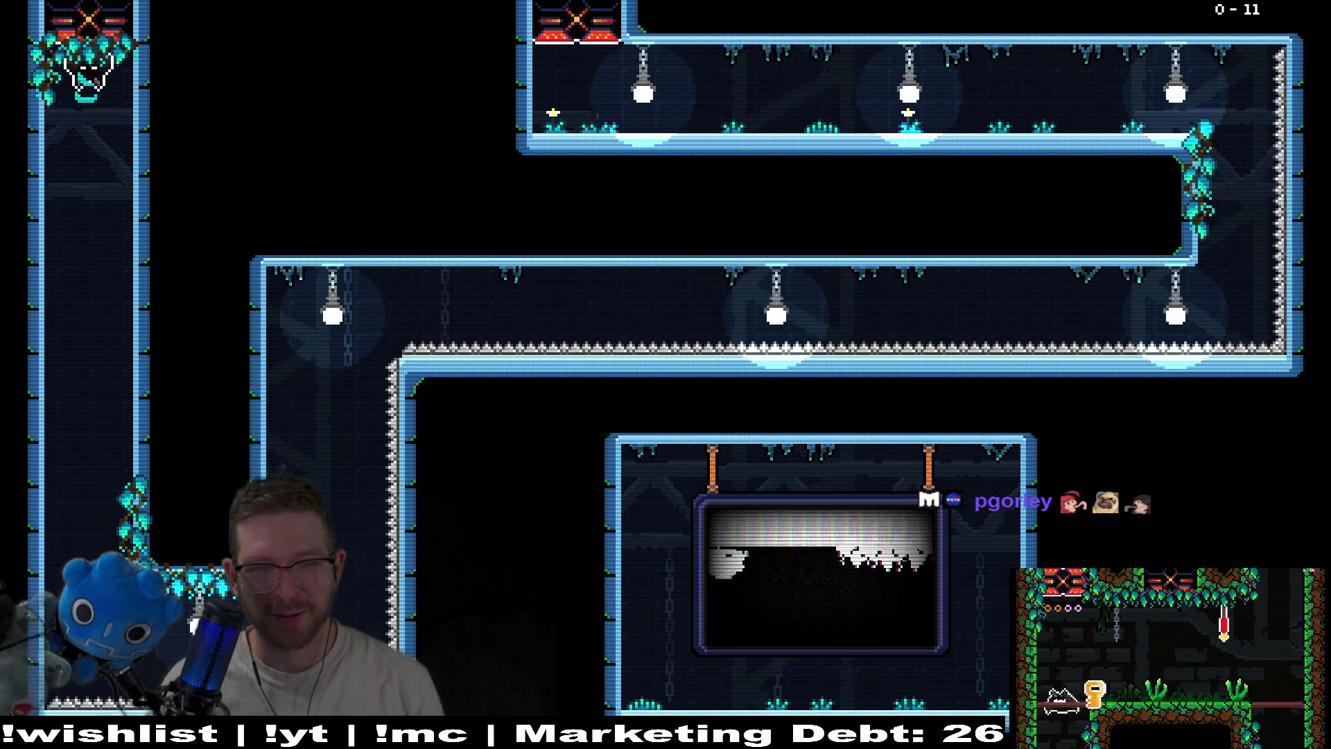
{"action": "key", "text": "d"}
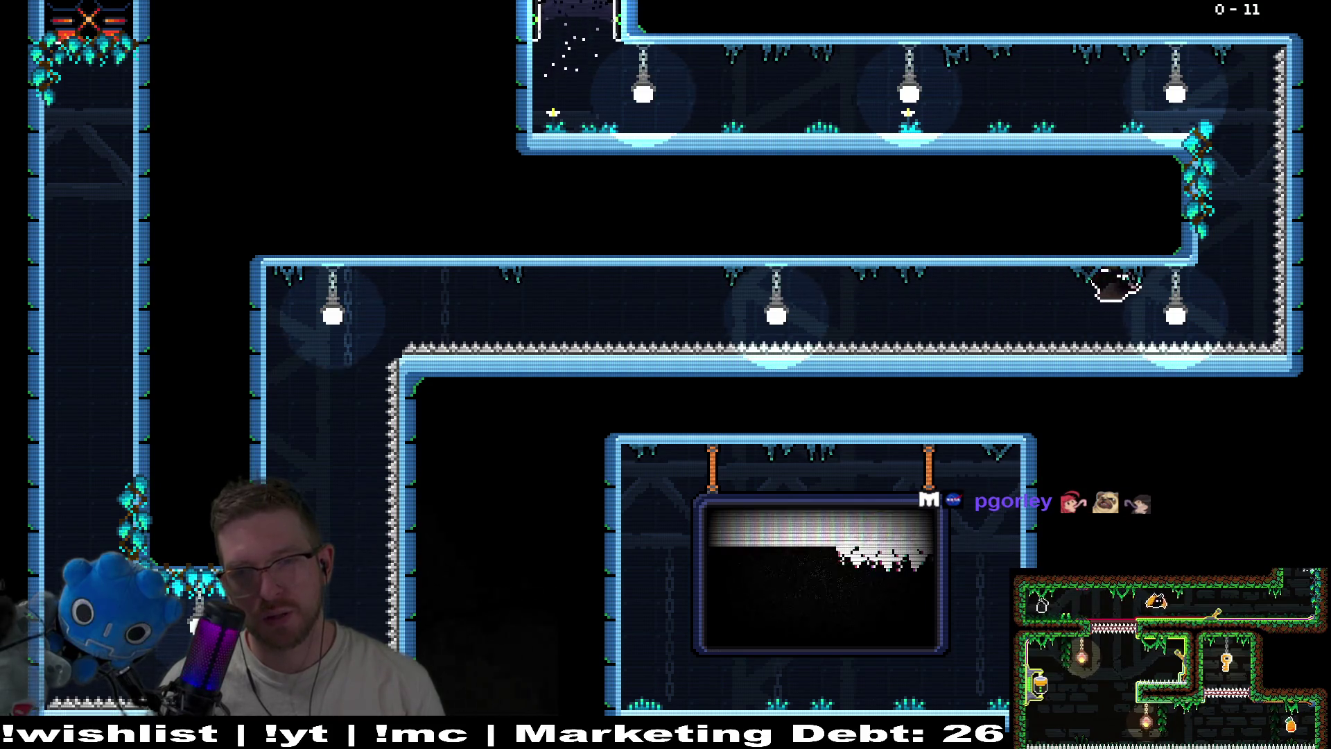
{"action": "key", "text": "space"}
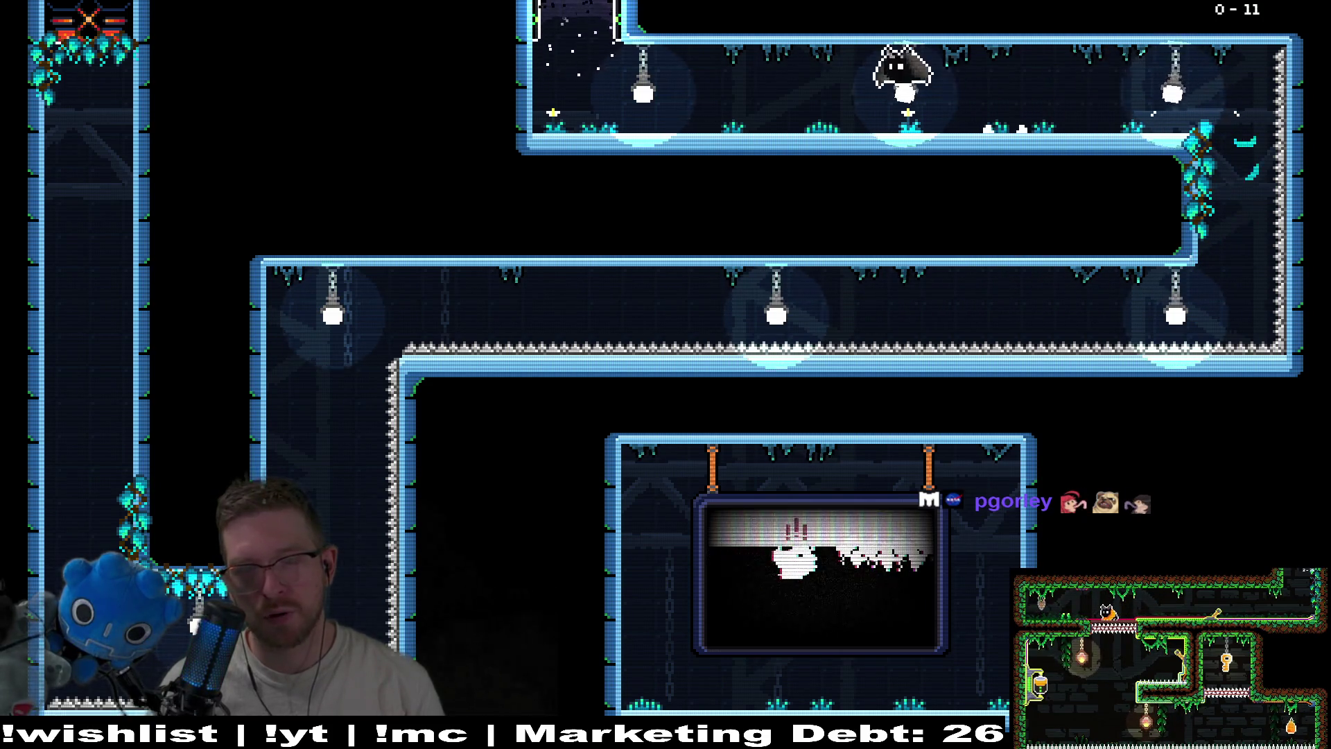
{"action": "key", "text": "Left"}
{"action": "key", "text": "space"}
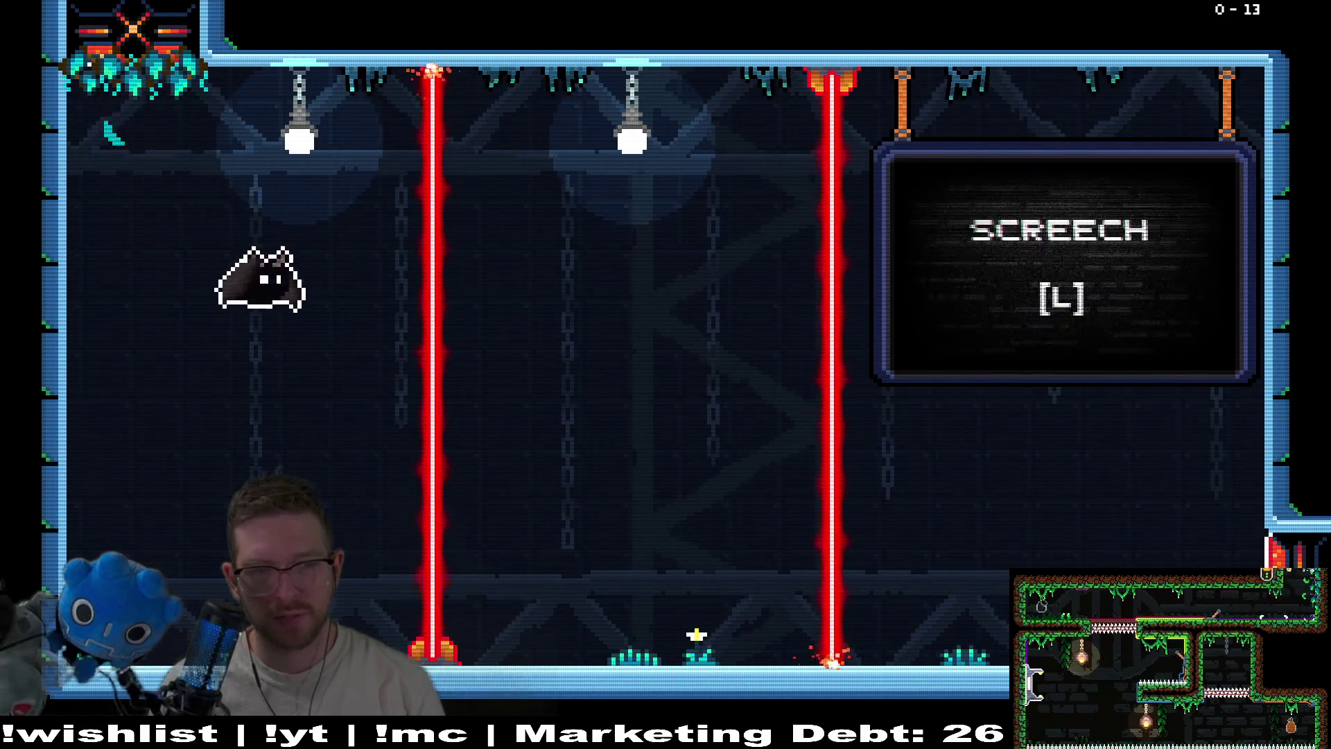
Screech with L to dim the lasers and fly up through the laser rooms
{"action": "key", "text": "l"}
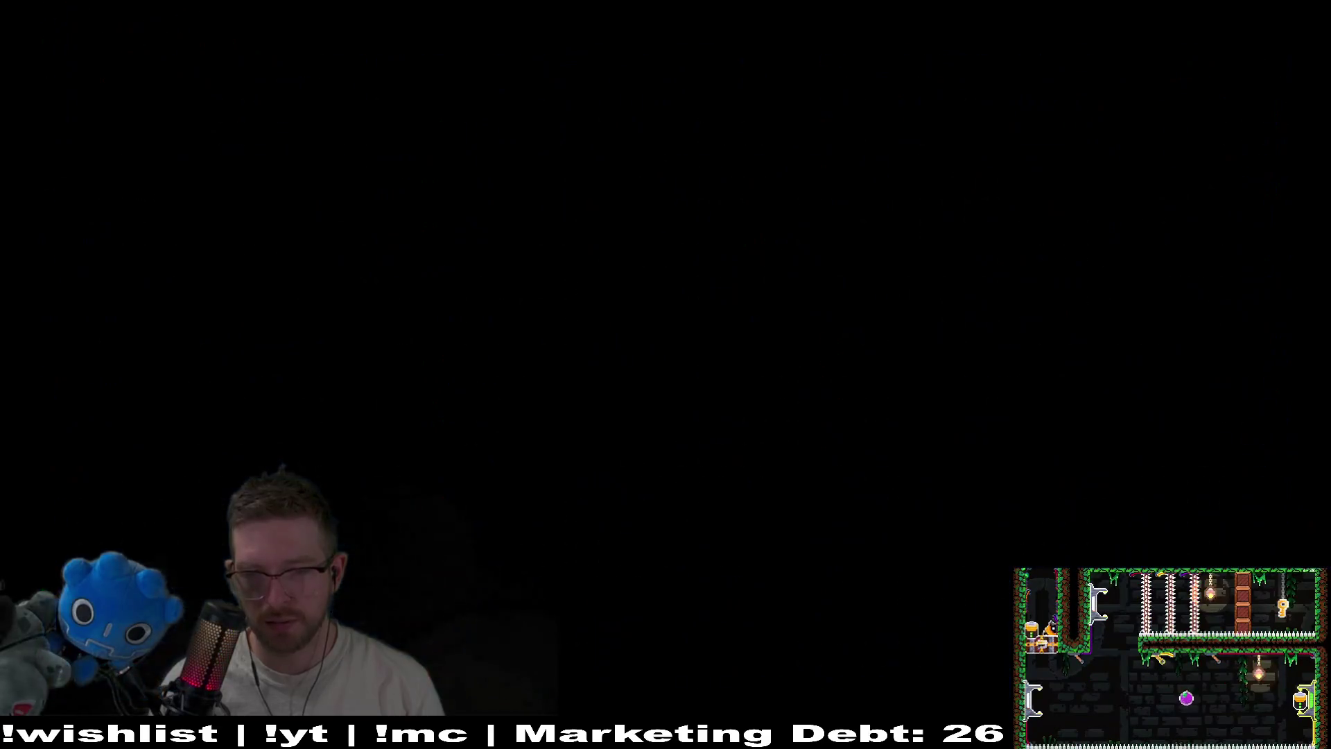
{"action": "key", "text": "l"}
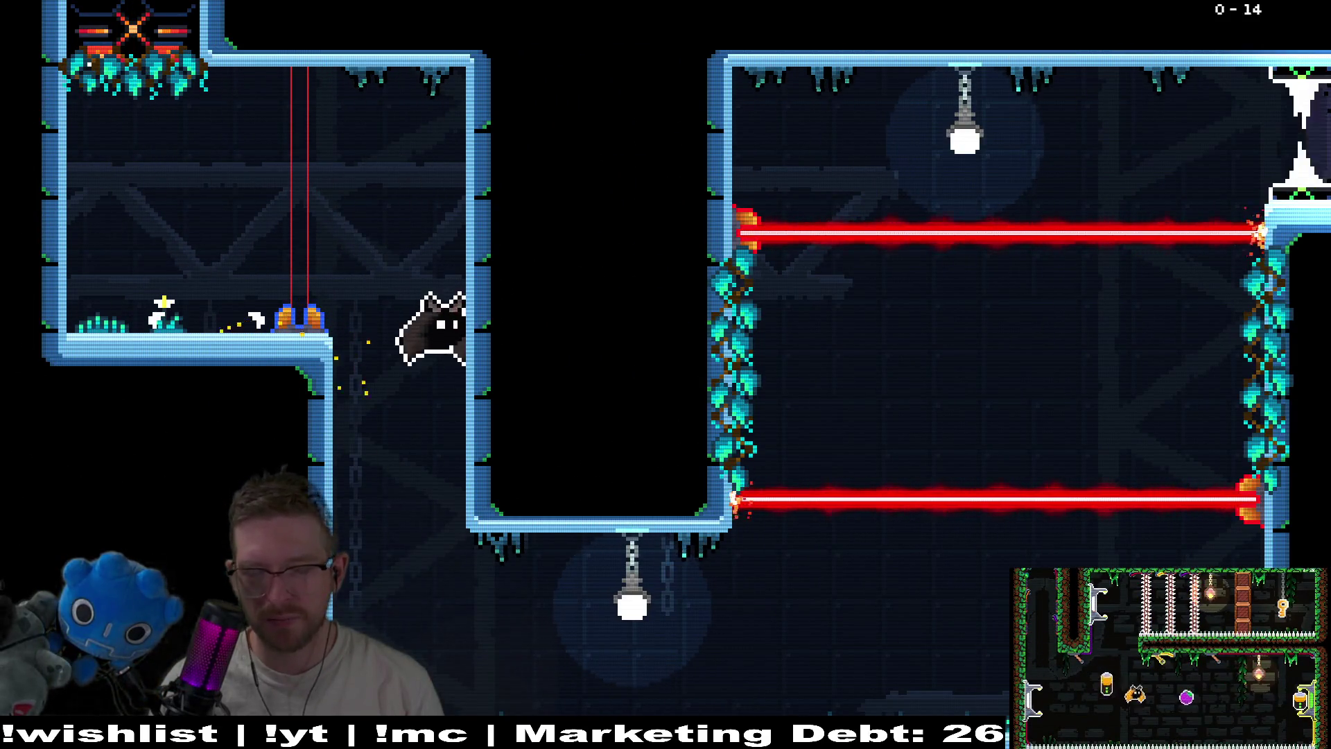
{"action": "key", "text": "l"}
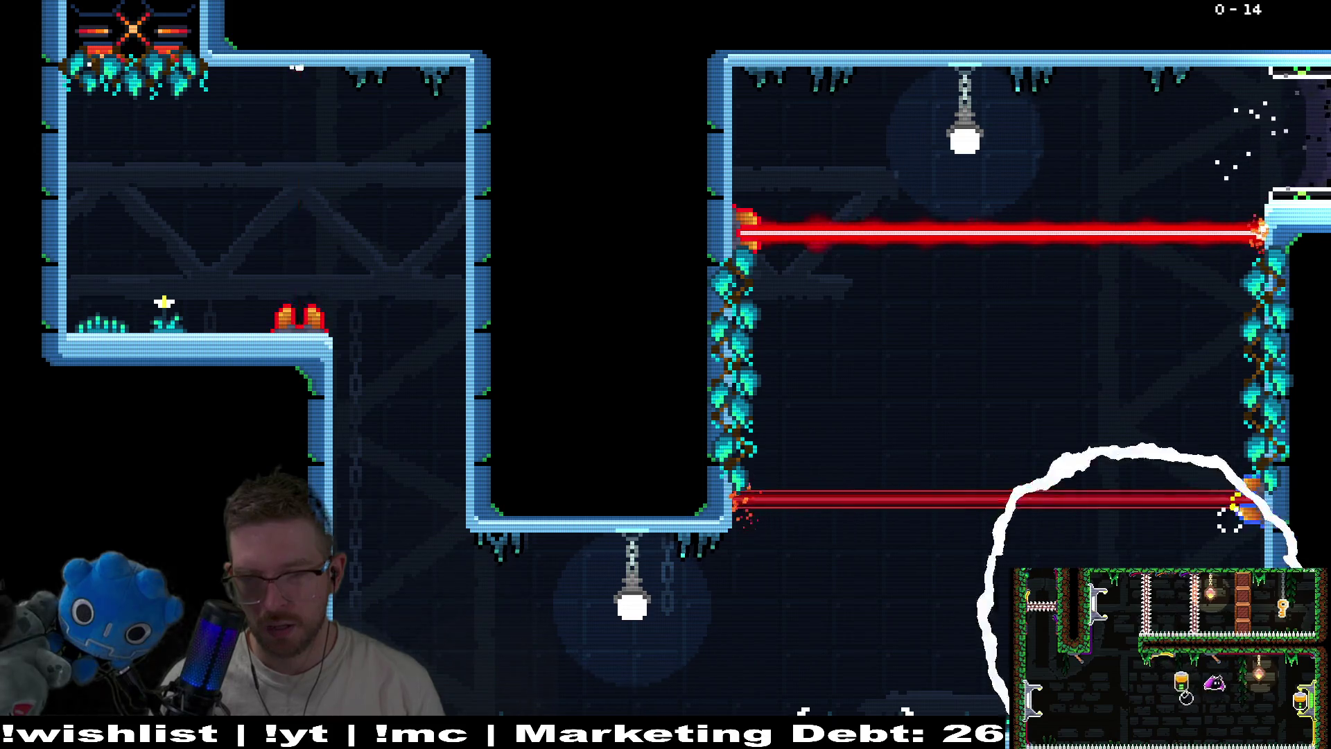
{"action": "key", "text": "l"}
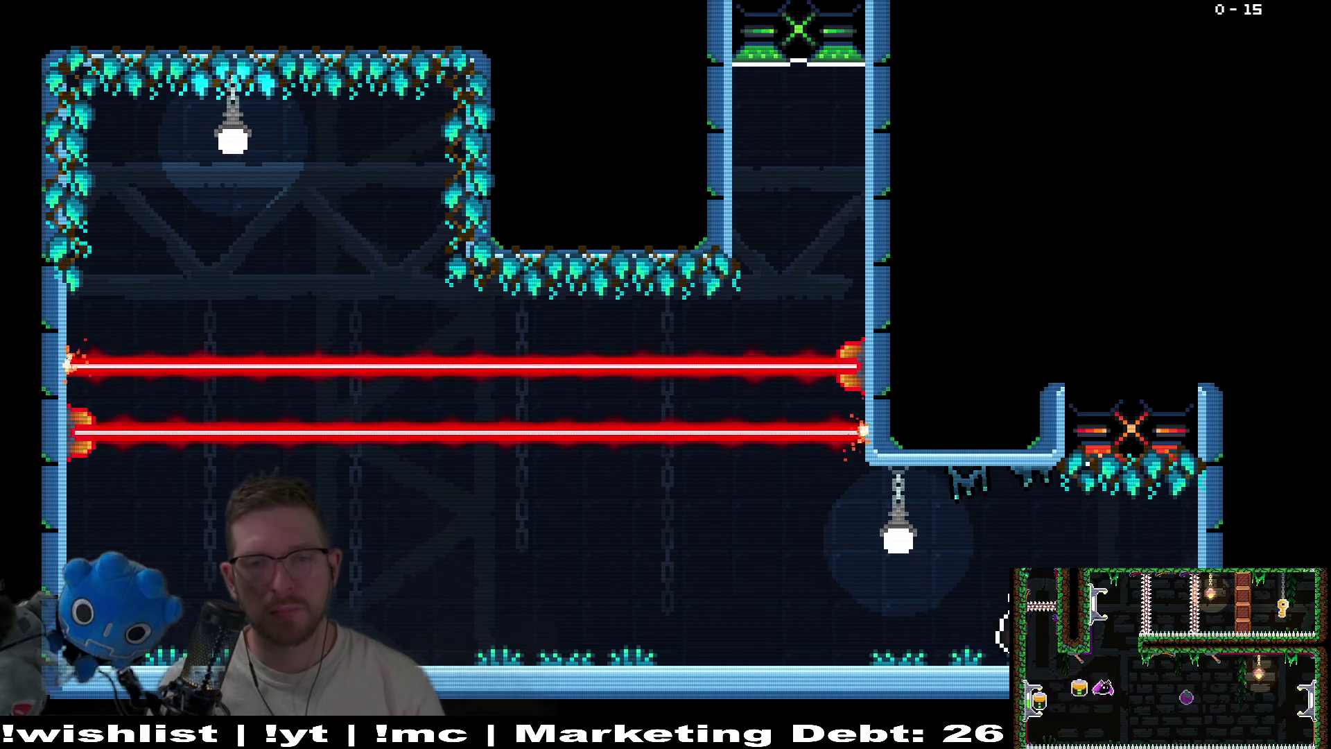
{"action": "key", "text": "l"}
{"action": "key", "text": "l"}
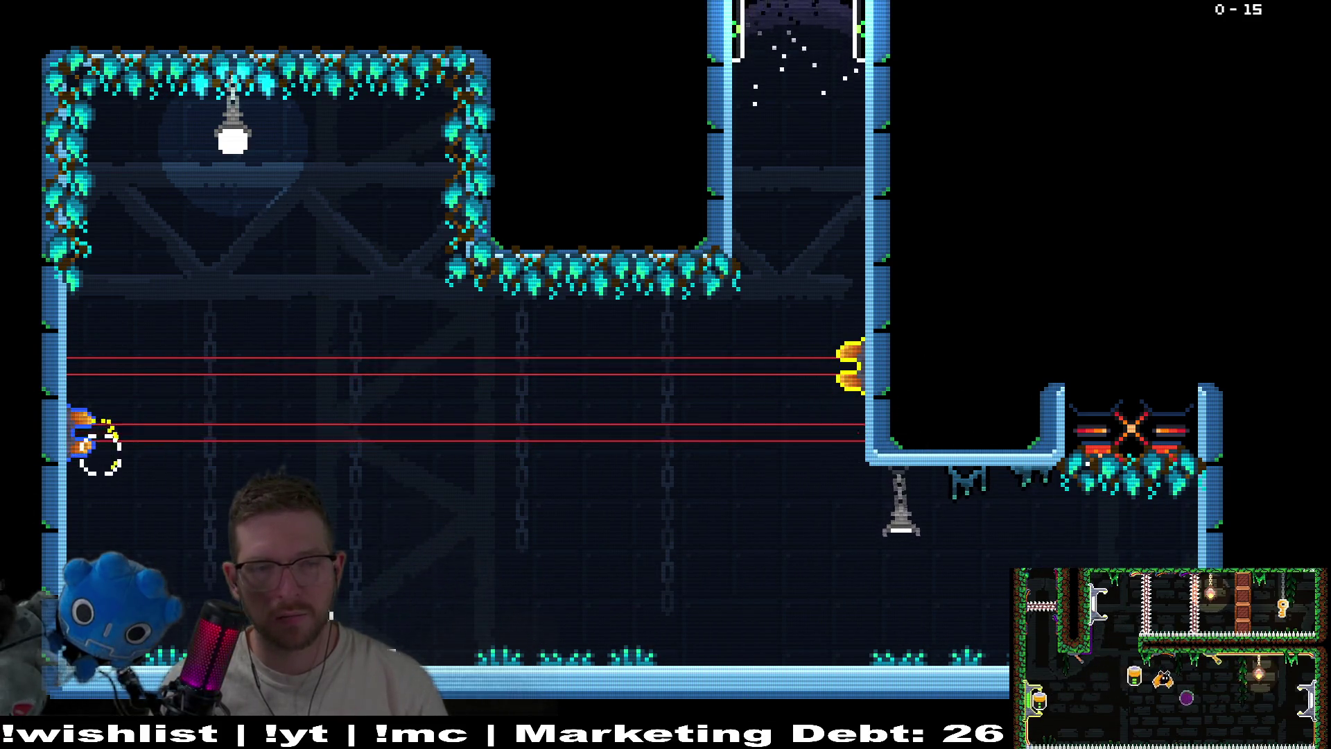
{"action": "key", "text": "Right"}
{"action": "key", "text": "Up"}
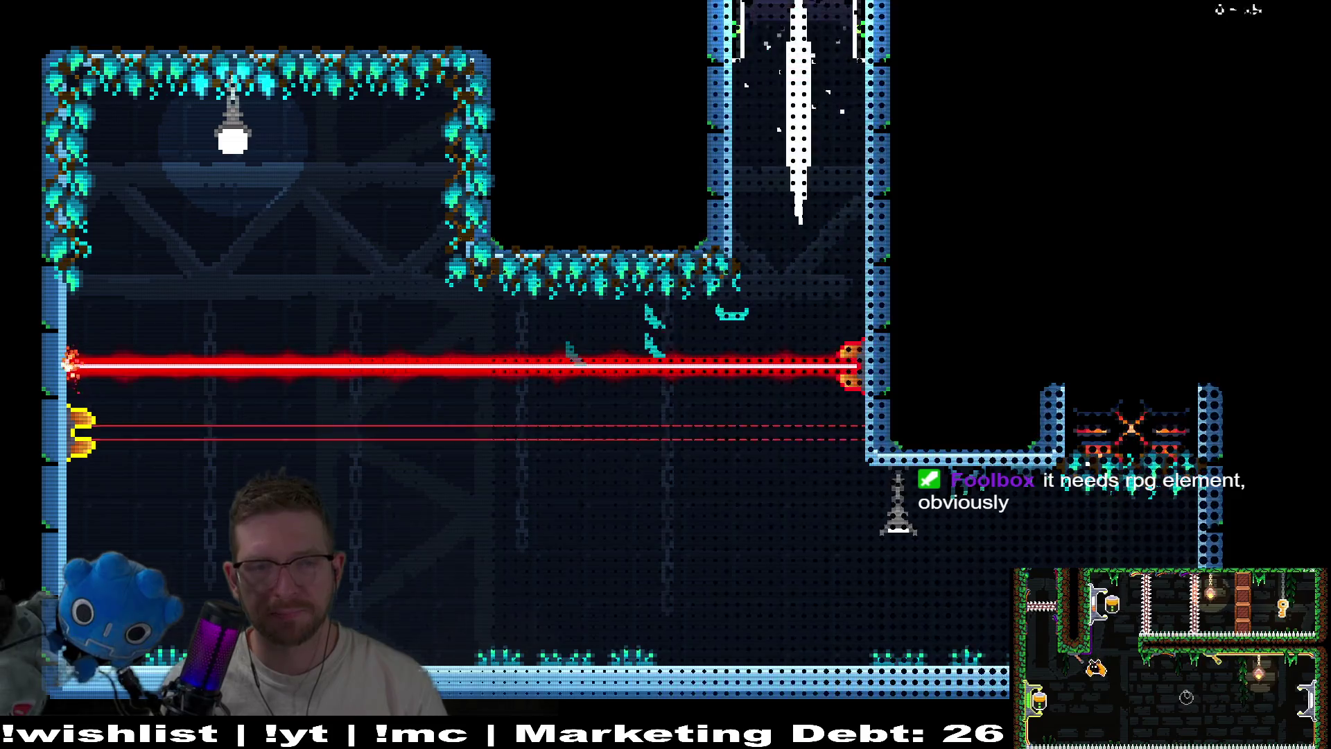
Eat the plum in level 0-16, drop into 0-17, and eat its plum for the pink ability
{"action": "key", "text": "Down"}
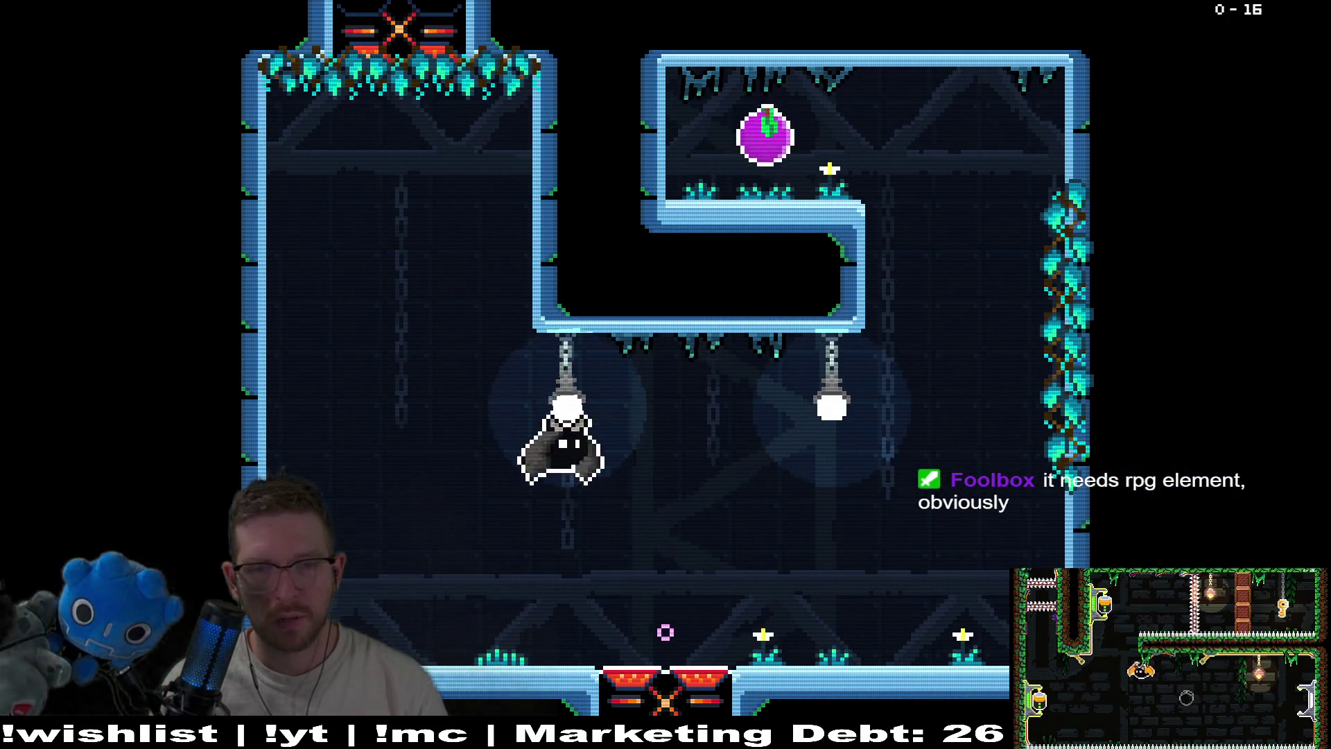
{"action": "key", "text": "Right"}
{"action": "key", "text": "Up"}
{"action": "key", "text": "Right"}
{"action": "key", "text": "Down"}
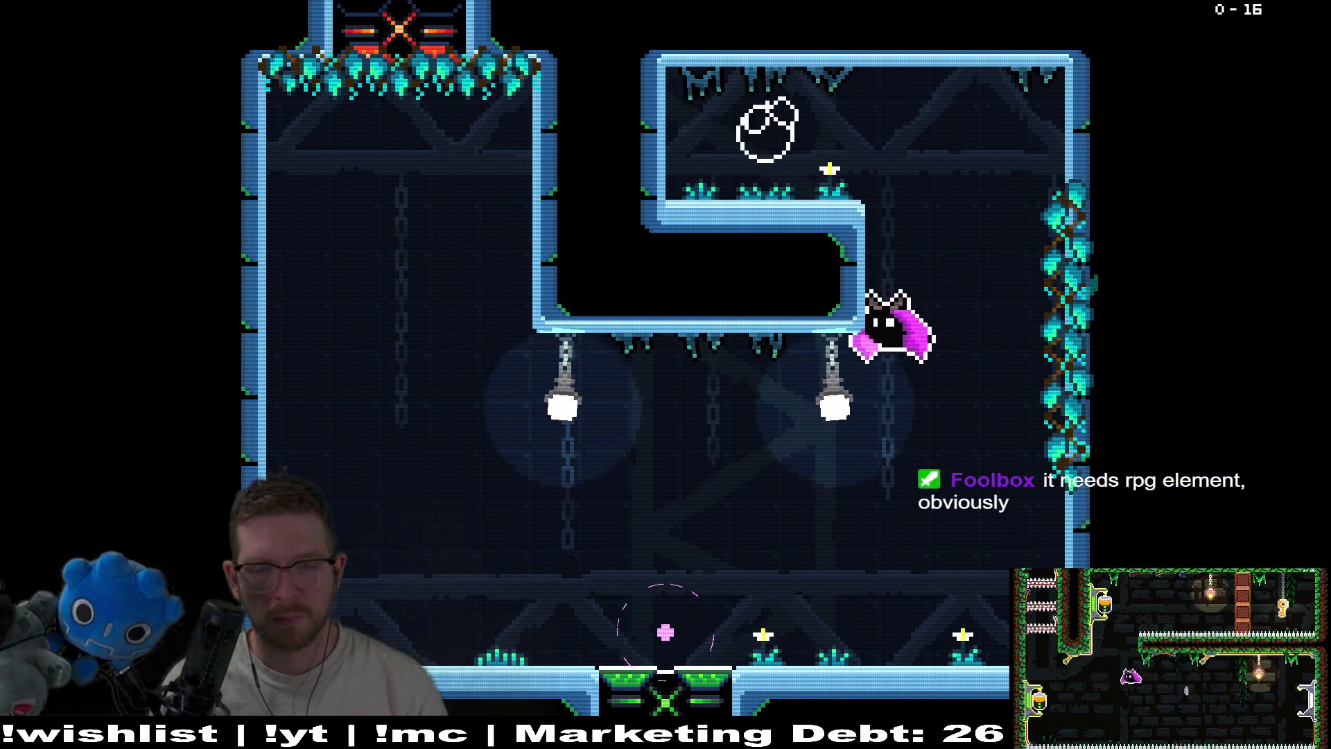
{"action": "key", "text": "Left"}
{"action": "key", "text": "Down"}
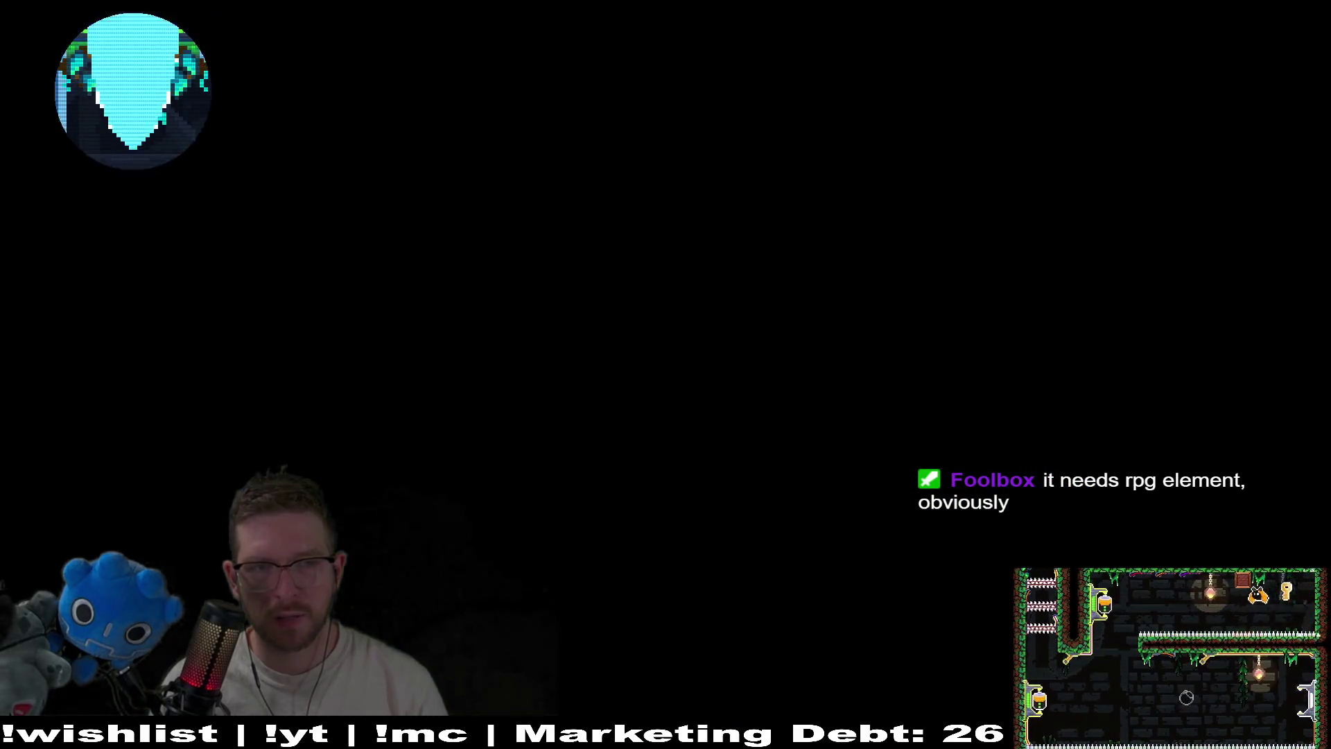
{"action": "key", "text": "Right"}
{"action": "key", "text": "Left"}
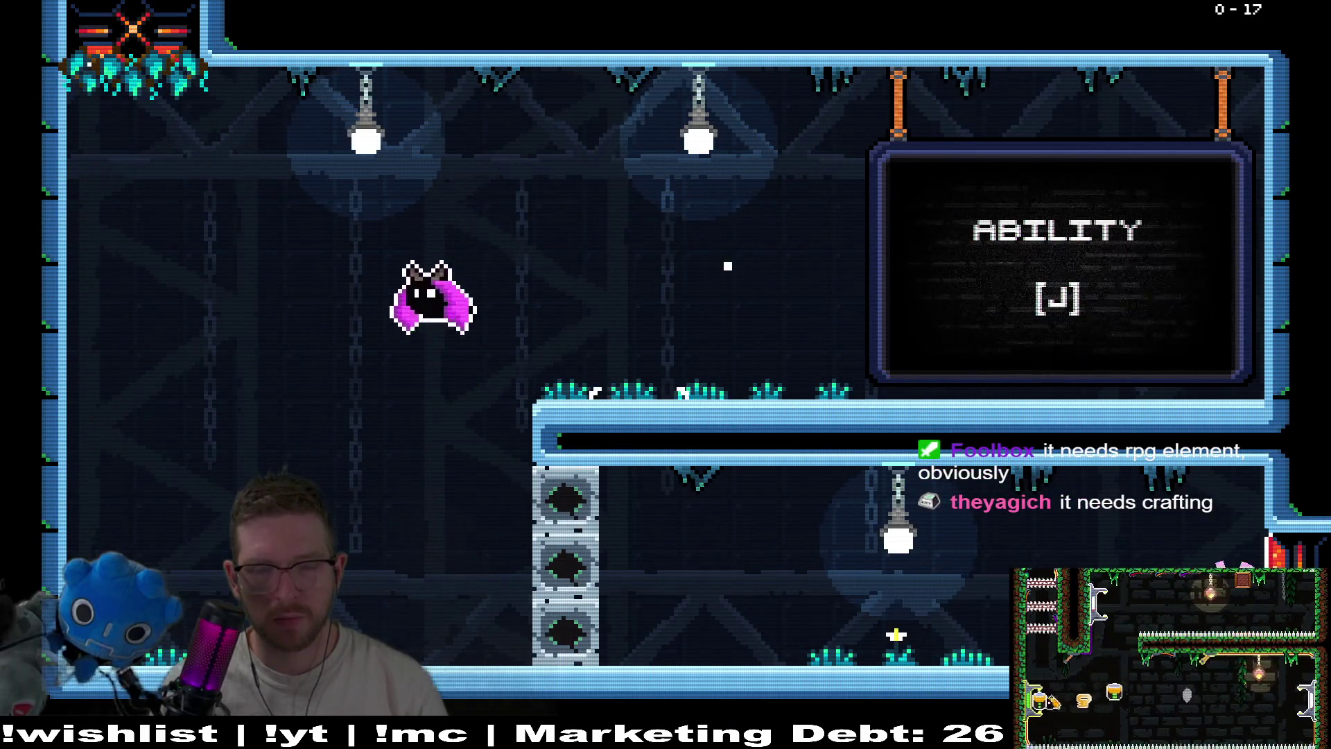
Clear room 0-18: pass the lower gate, eat the plum, and dash out the exit gate
{"action": "key", "text": "Down"}
{"action": "key", "text": "Right"}
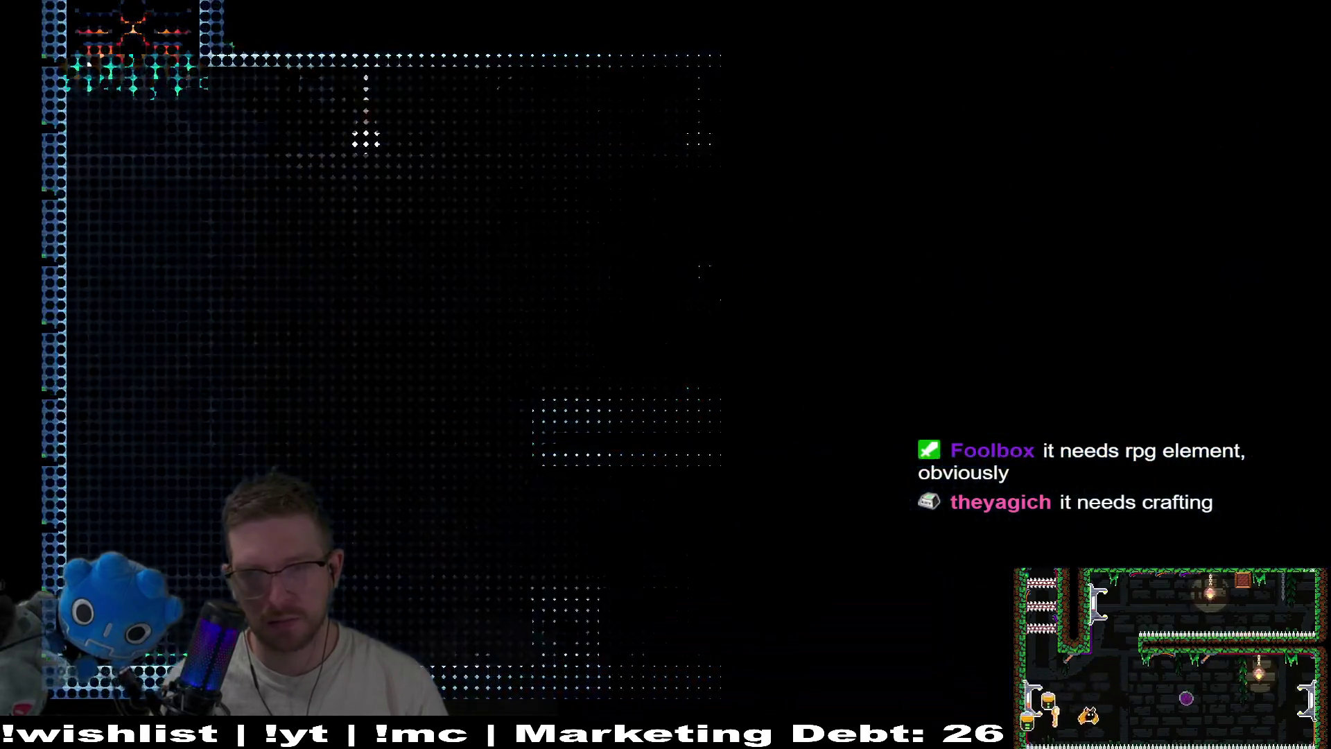
{"action": "key", "text": "Right"}
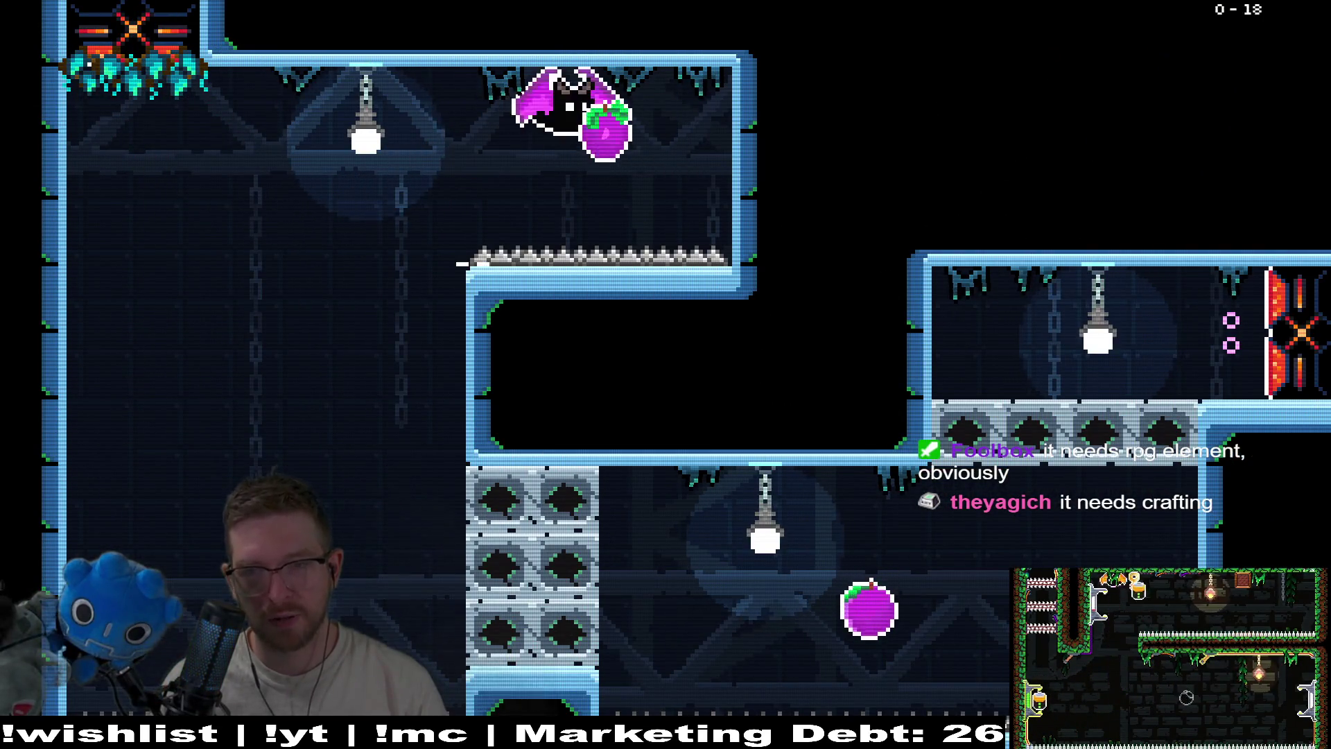
{"action": "key", "text": "Left"}
{"action": "key", "text": "Down"}
{"action": "key", "text": "Right"}
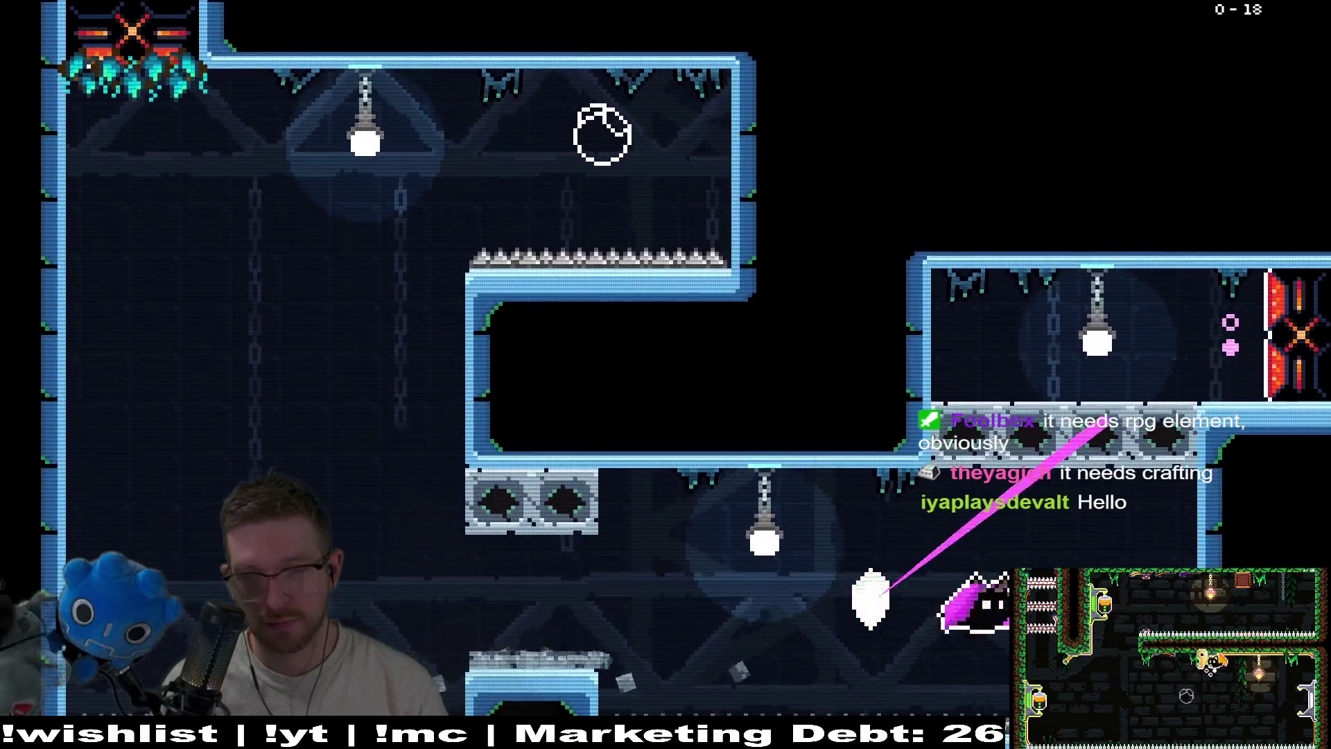
{"action": "key", "text": "Up"}
{"action": "key", "text": "Right"}
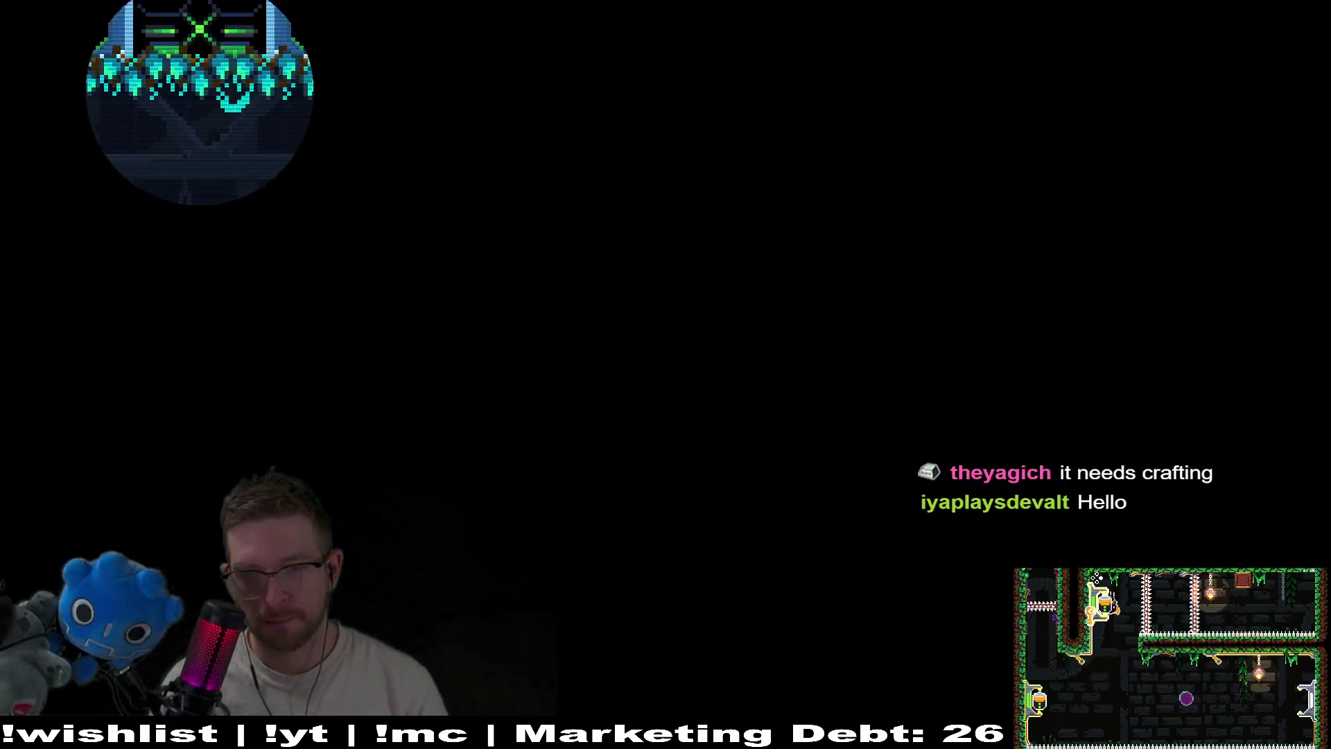
Eat room 0-19's plum, switch off the right laser, smash the grey blocks, and dash through room 0-20
{"action": "key", "text": "Right"}
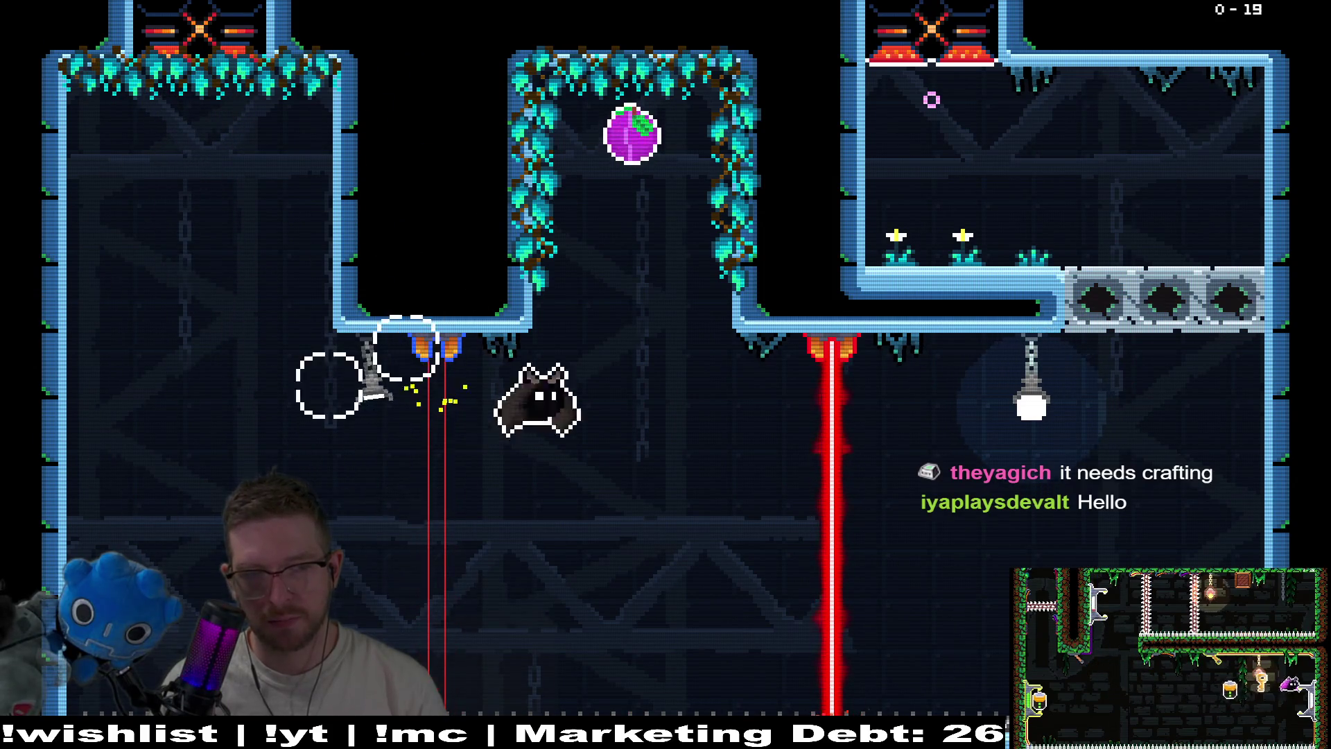
{"action": "key", "text": "Up"}
{"action": "key", "text": "Down"}
{"action": "key", "text": "Right"}
{"action": "key", "text": "Right"}
{"action": "key", "text": "Up"}
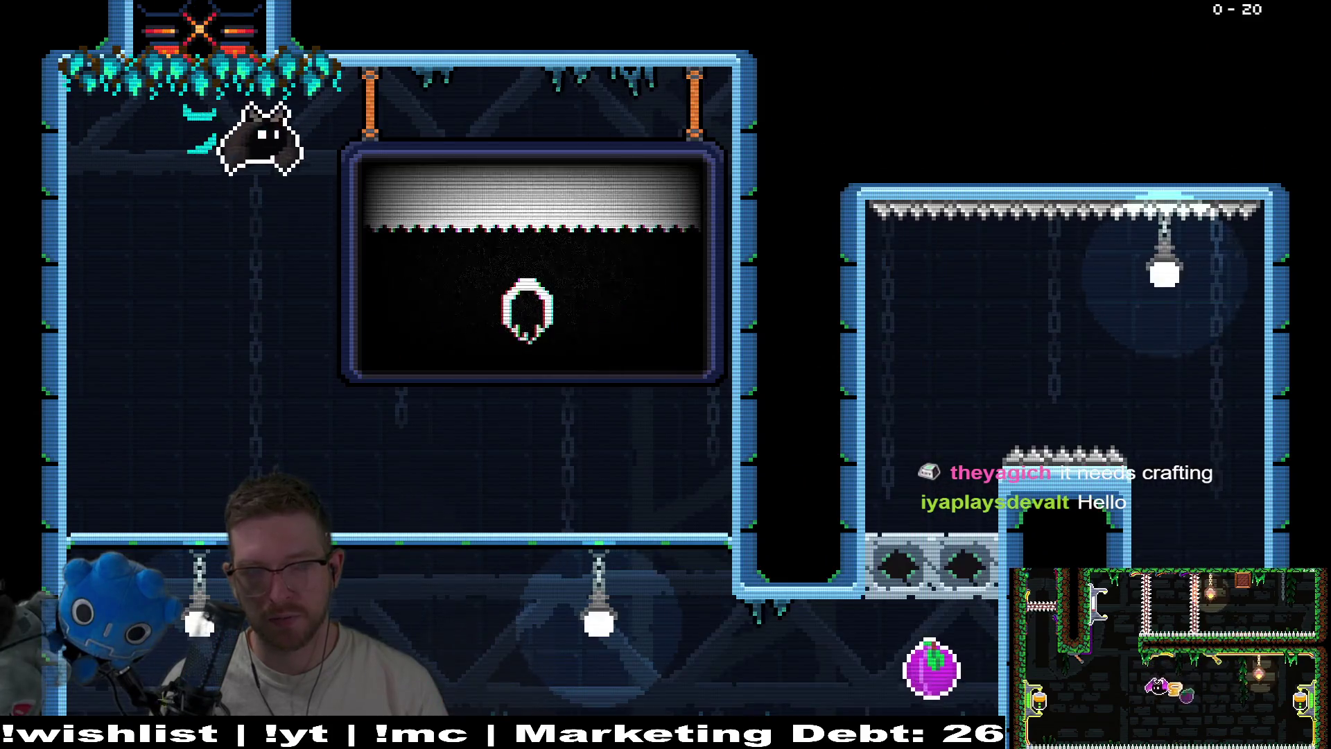
{"action": "key", "text": "Right"}
{"action": "key", "text": "Right"}
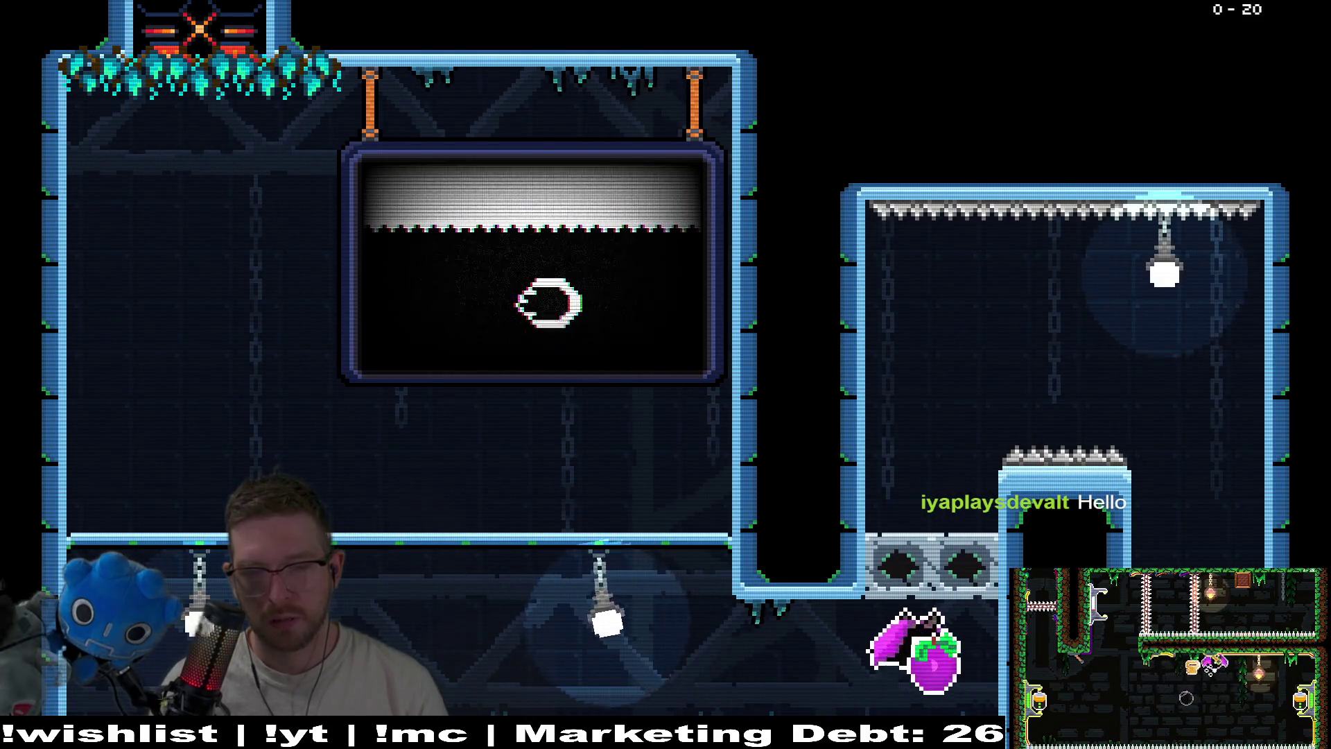
{"action": "key", "text": "Up"}
{"action": "key", "text": "Right"}
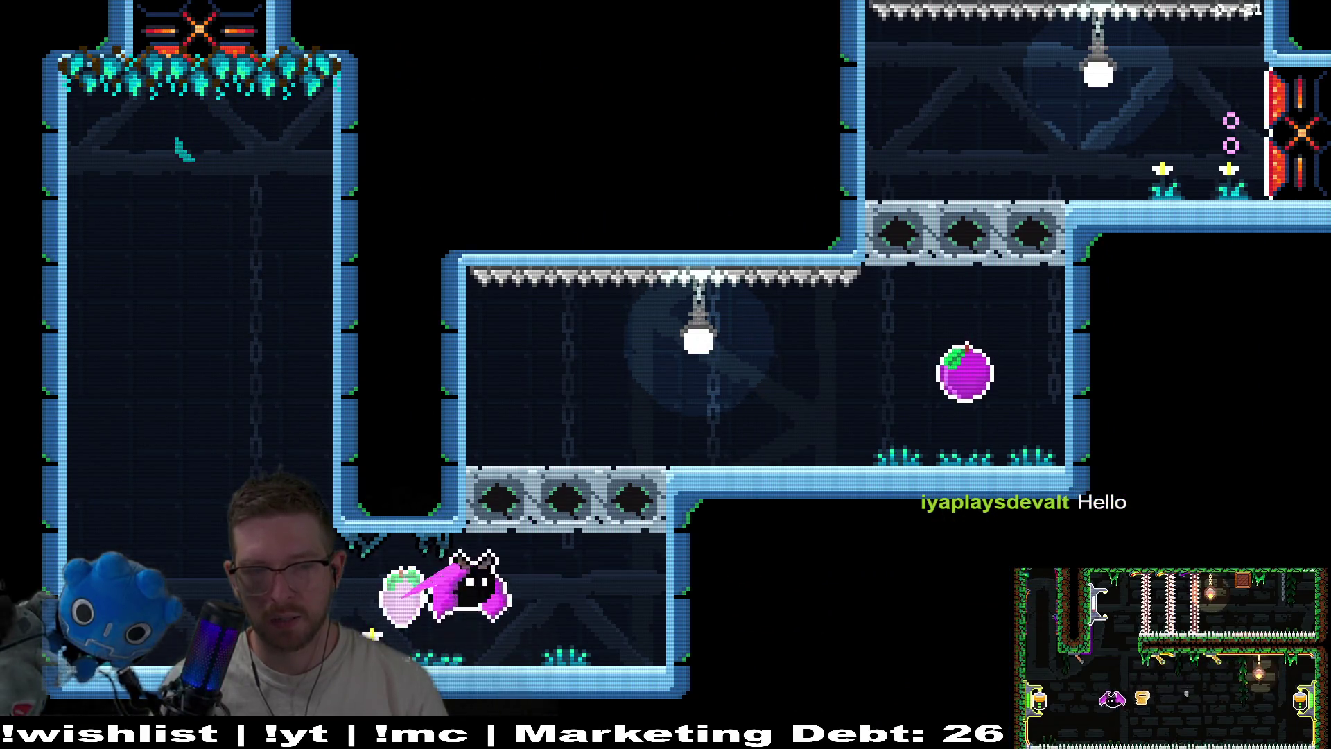
Dash up and right to eat the next plum and carry it to the top-right area
{"action": "key", "text": "Up"}
{"action": "key", "text": "Right"}
{"action": "key", "text": "Up"}
{"action": "key", "text": "Right"}
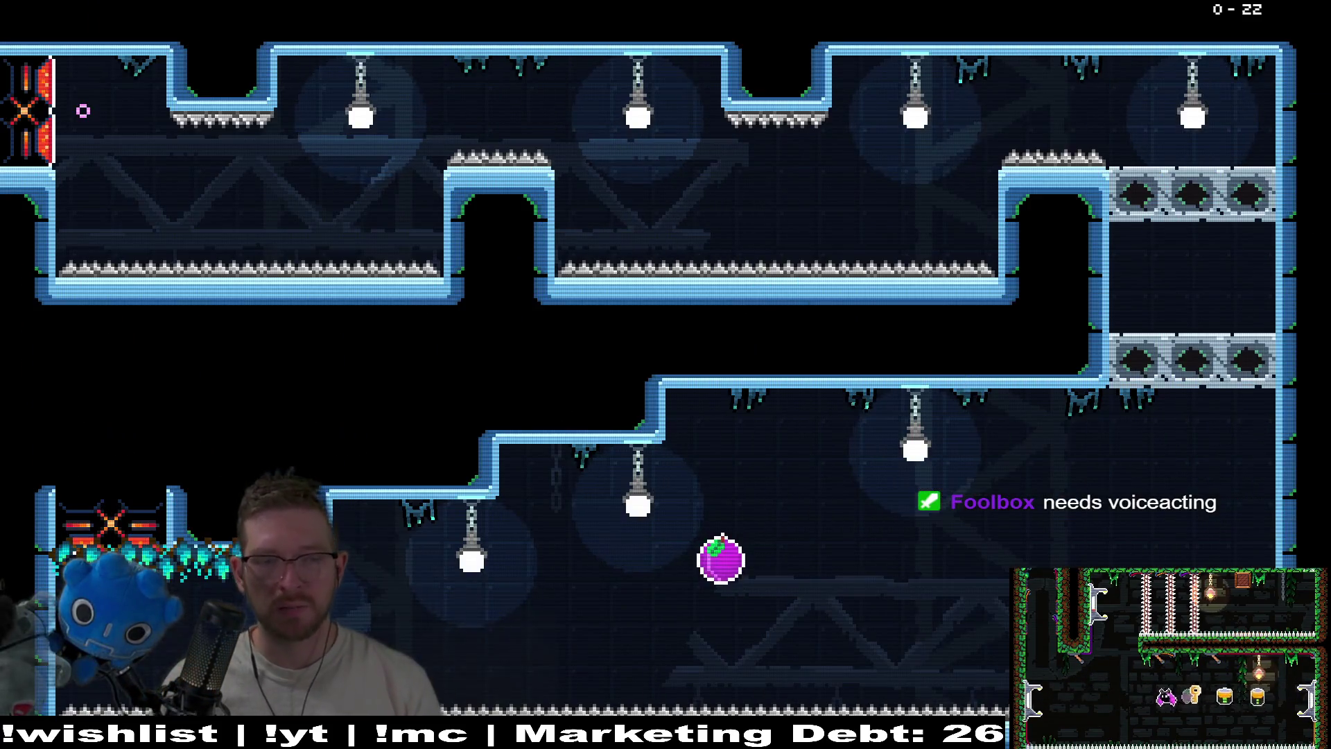
{"action": "key", "text": "Right"}
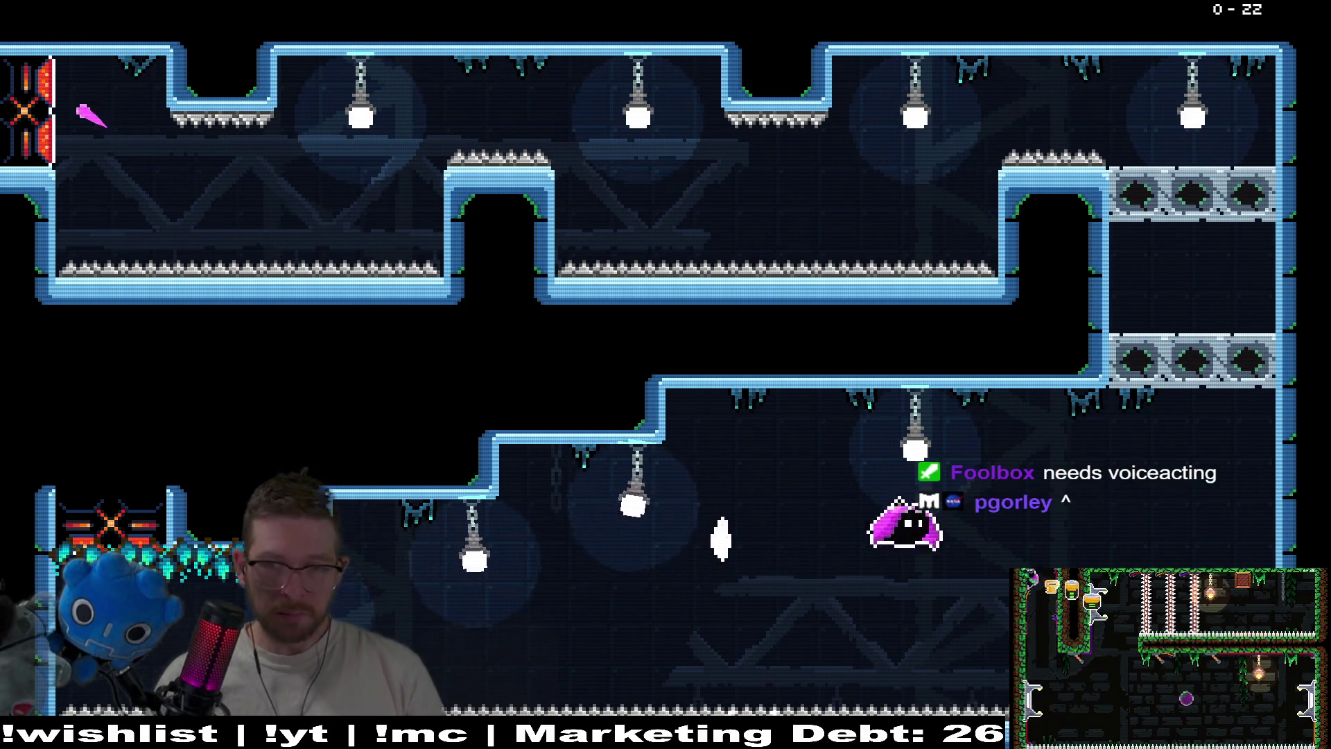
{"action": "key", "text": "Up"}
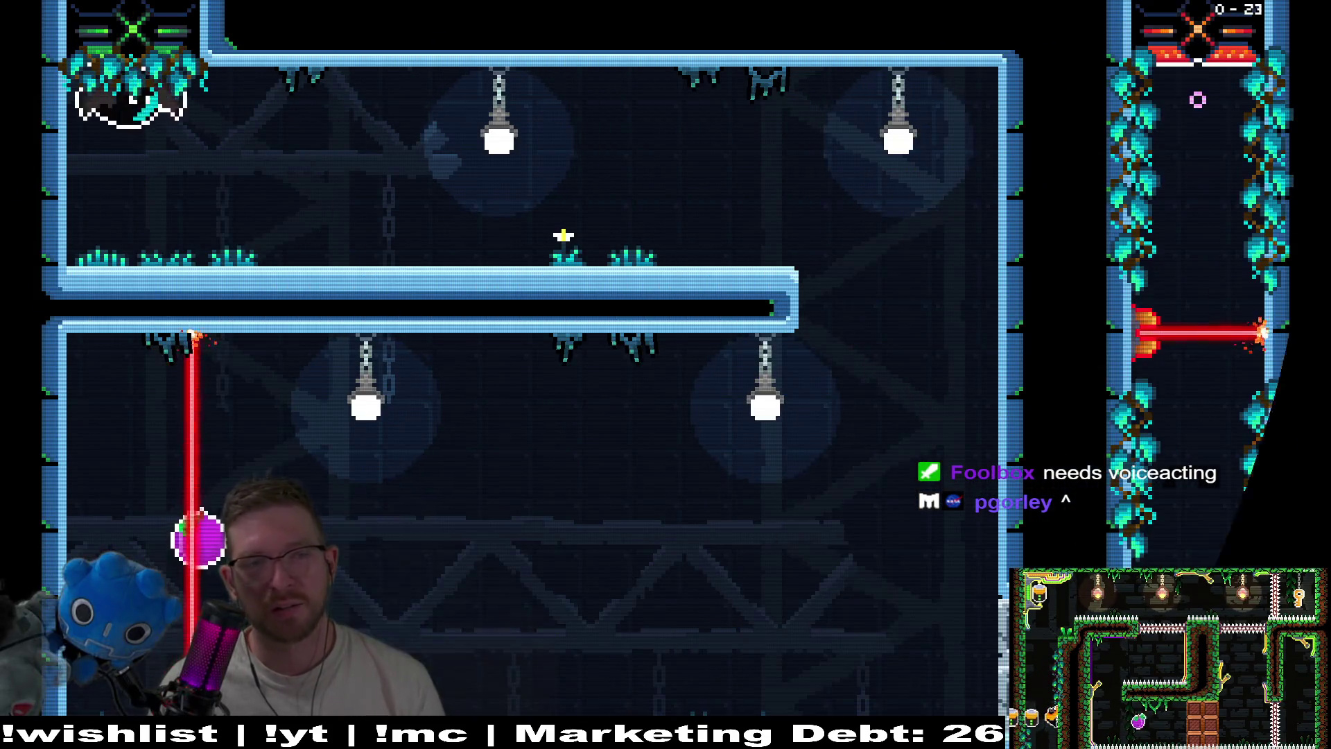
Leap across the room, dodge the robot's laser, and drop into the right shaft toward room 0-23
{"action": "key", "text": "Right"}
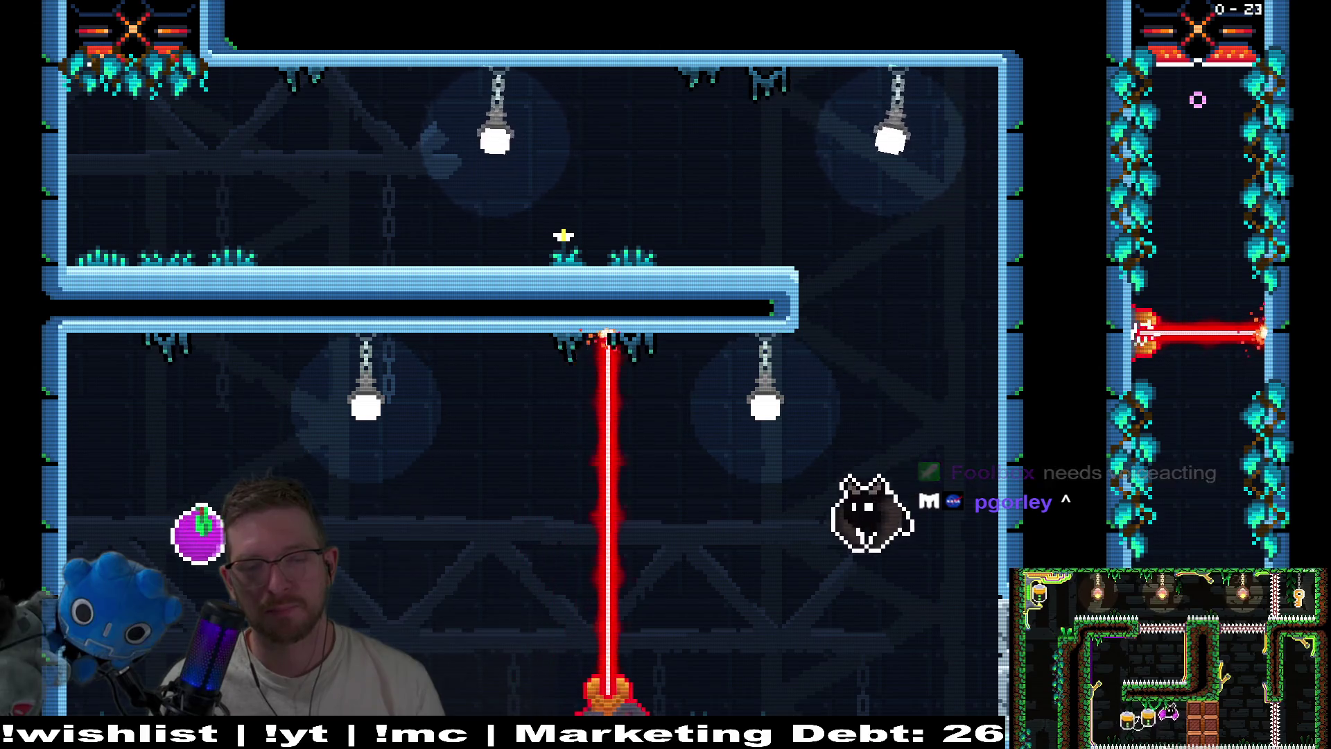
{"action": "key", "text": "Left"}
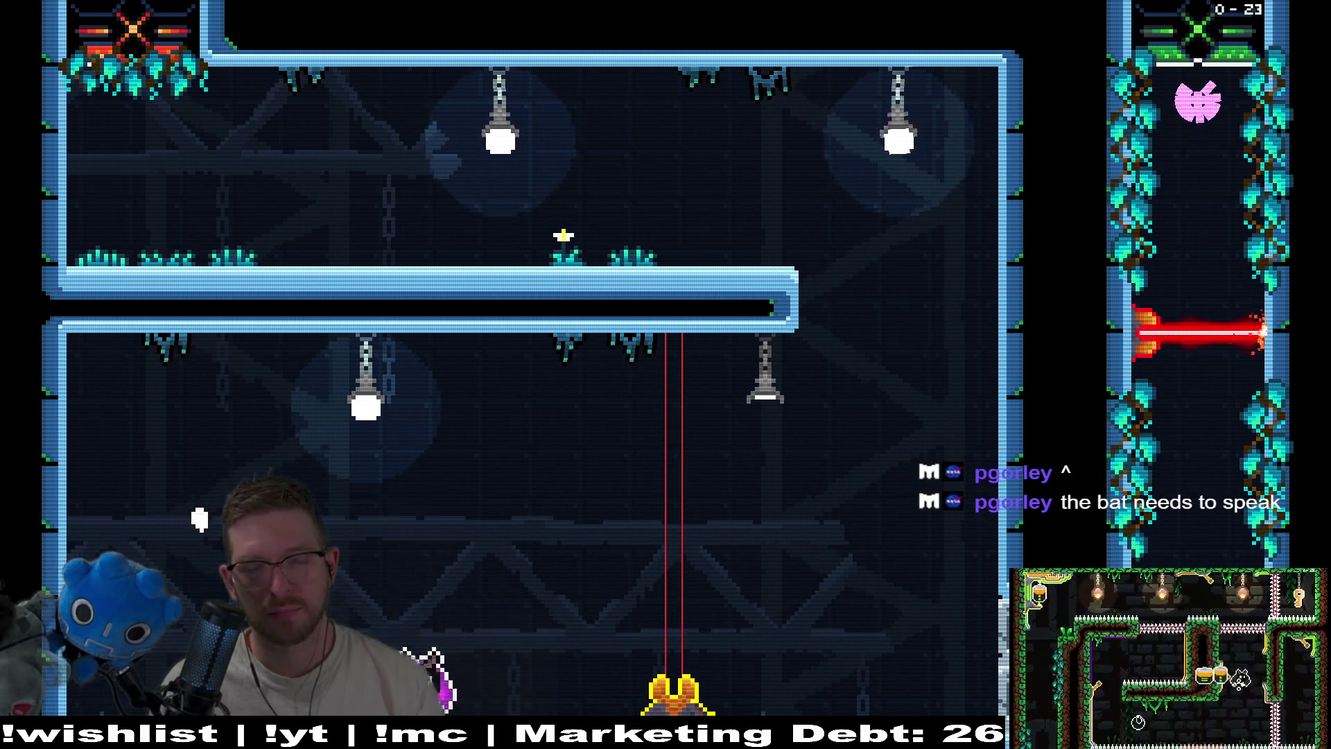
{"action": "key", "text": "Right"}
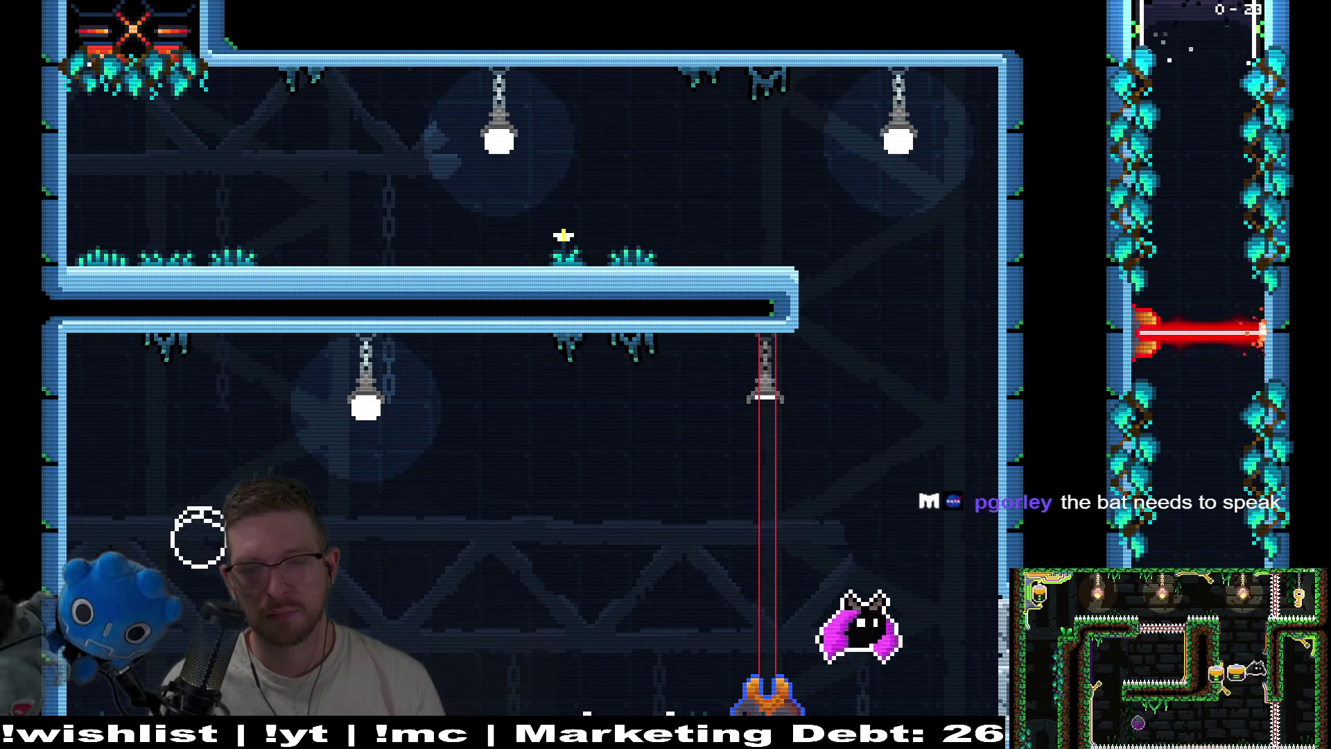
{"action": "key", "text": "Right"}
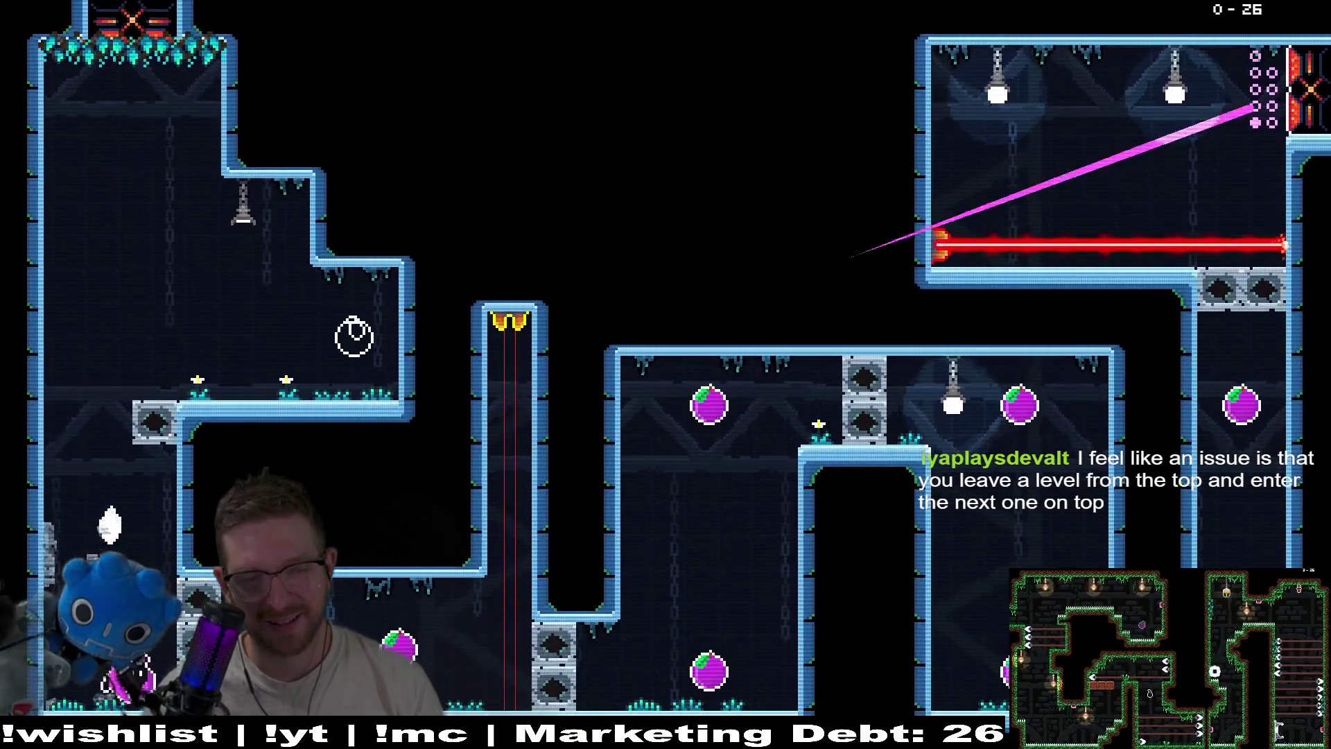
Retry room 0-26, dashing right through the lower rooms and shooting up through the blocks to the top-right
{"action": "key", "text": "Escape"}
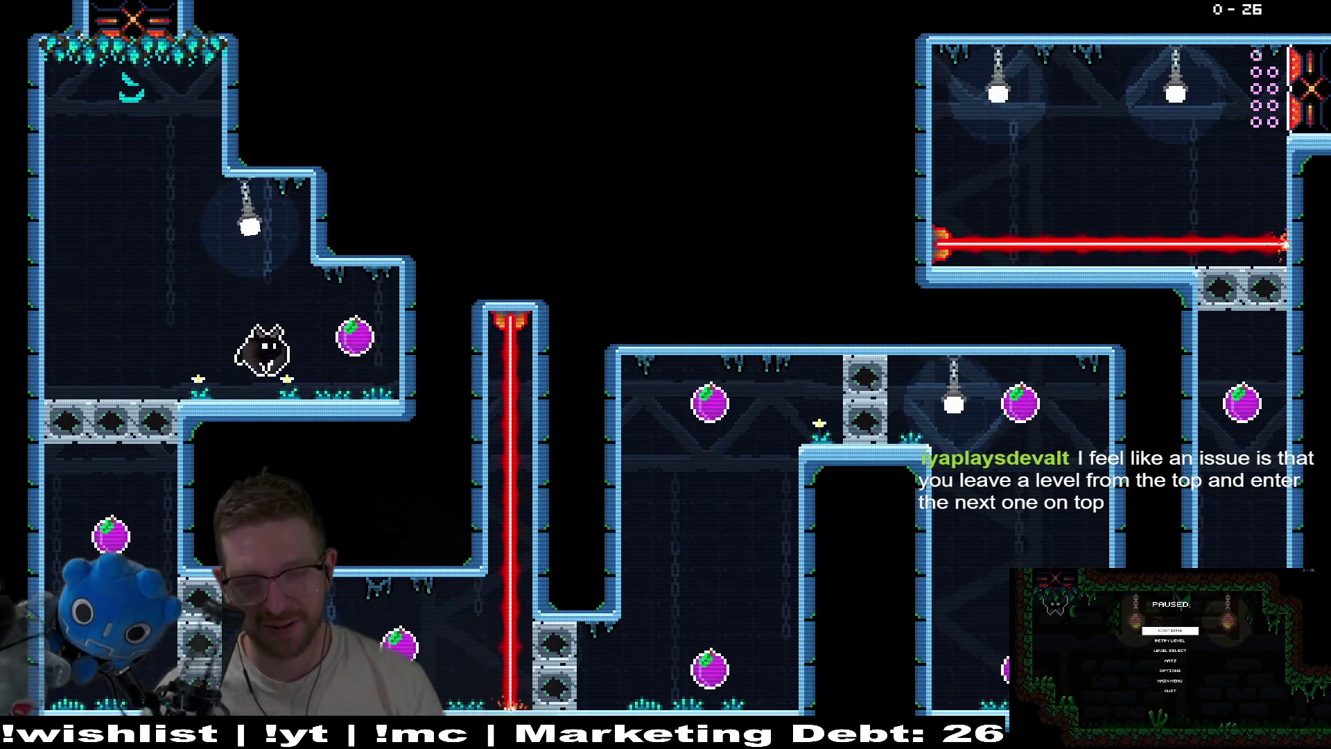
{"action": "key", "text": "Left"}
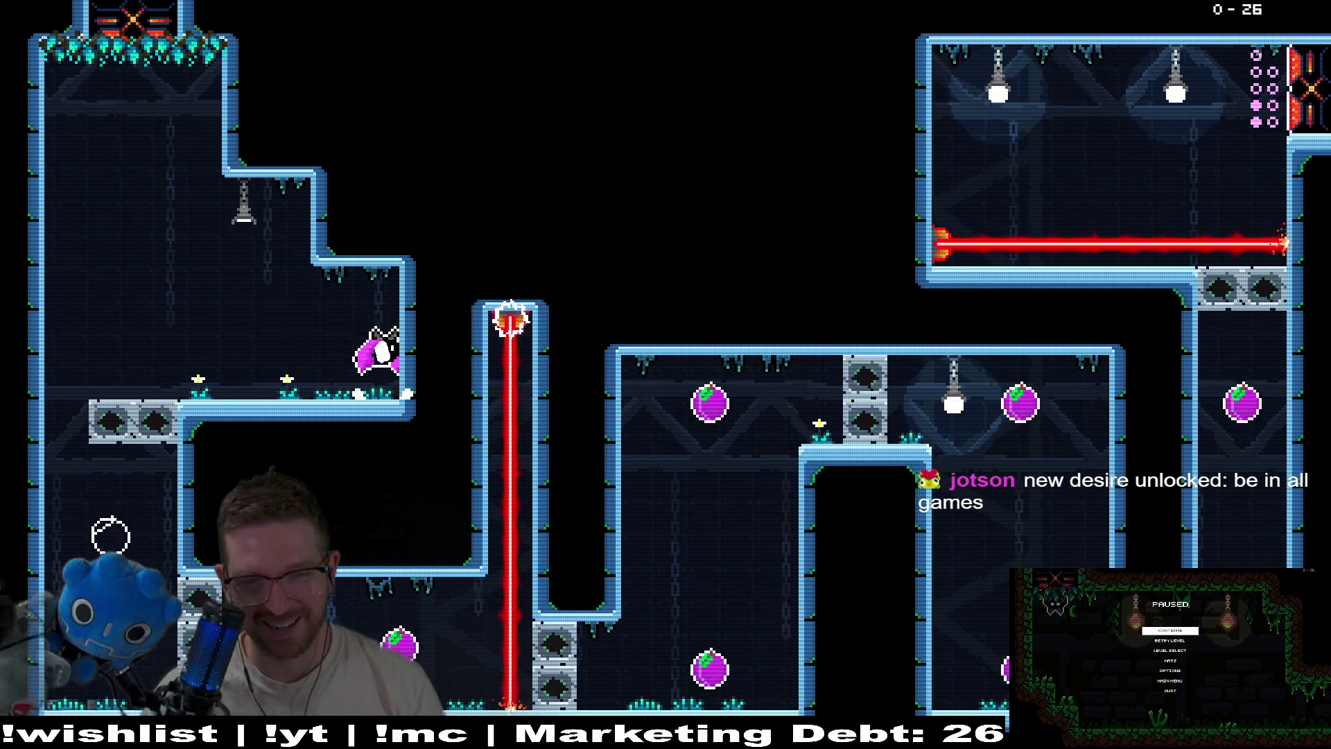
{"action": "key", "text": "Right"}
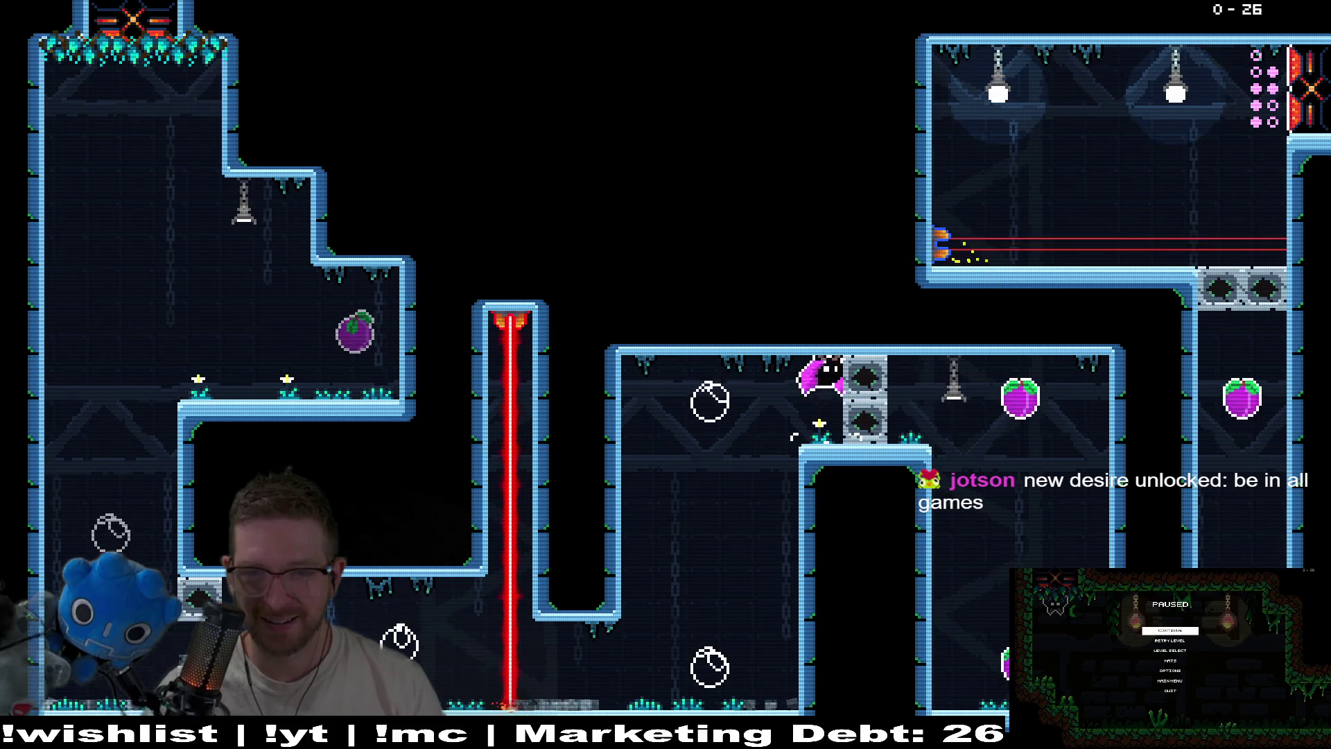
{"action": "key", "text": "Right"}
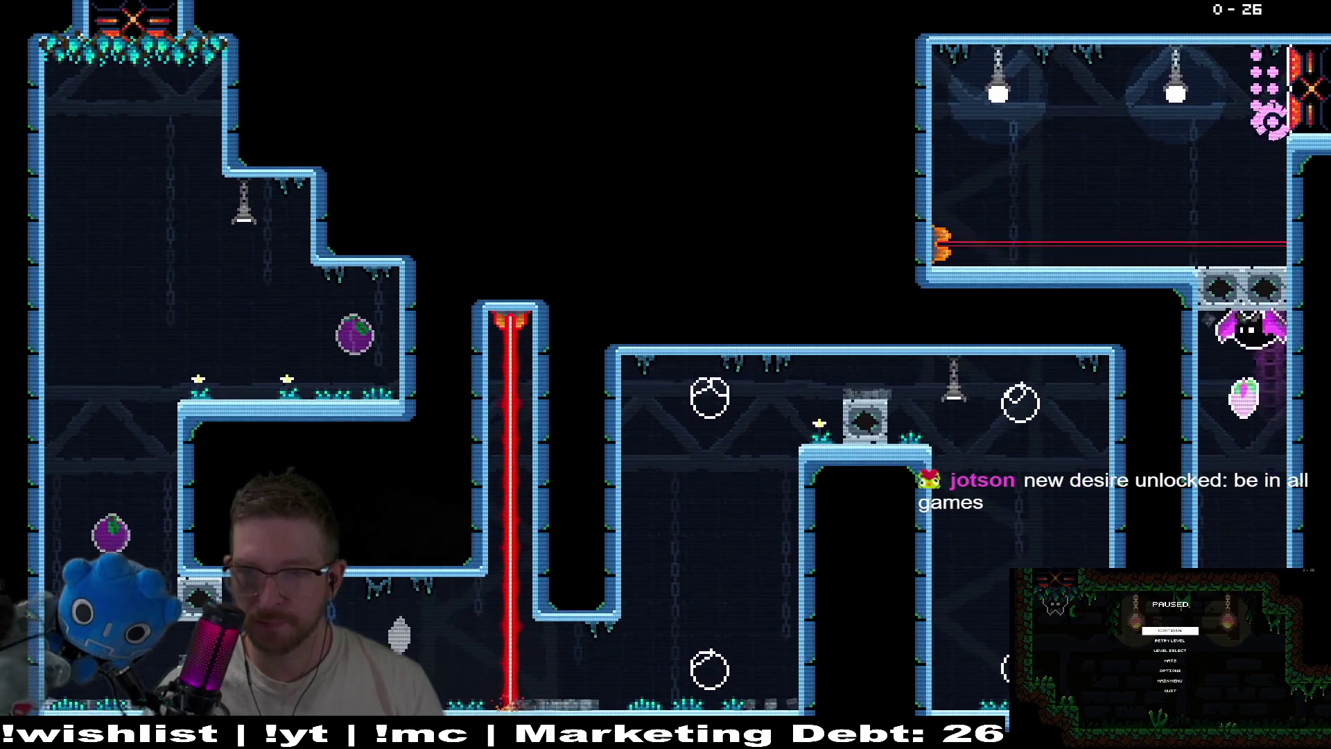
{"action": "key", "text": "Up"}
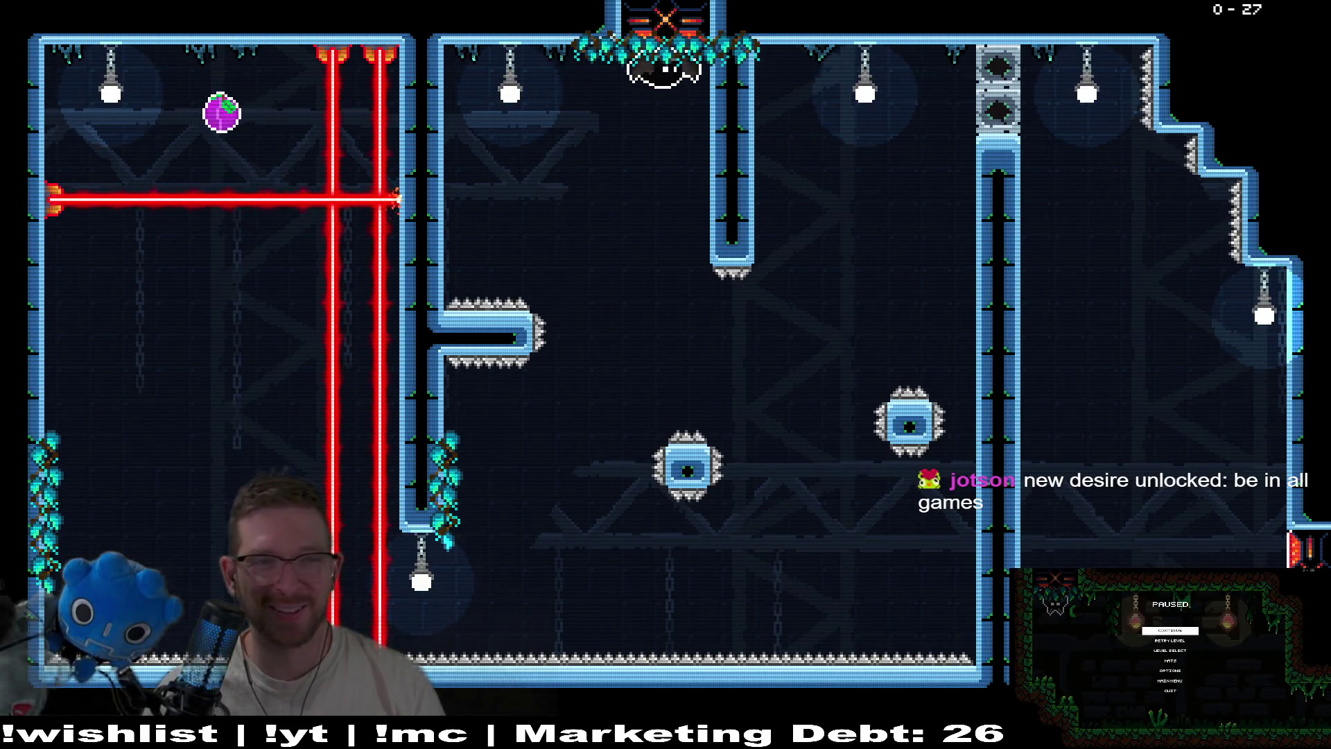
Fly up room 0-27, retry the wall leap, then collect both plums along the top corridor
{"action": "key", "text": "Up"}
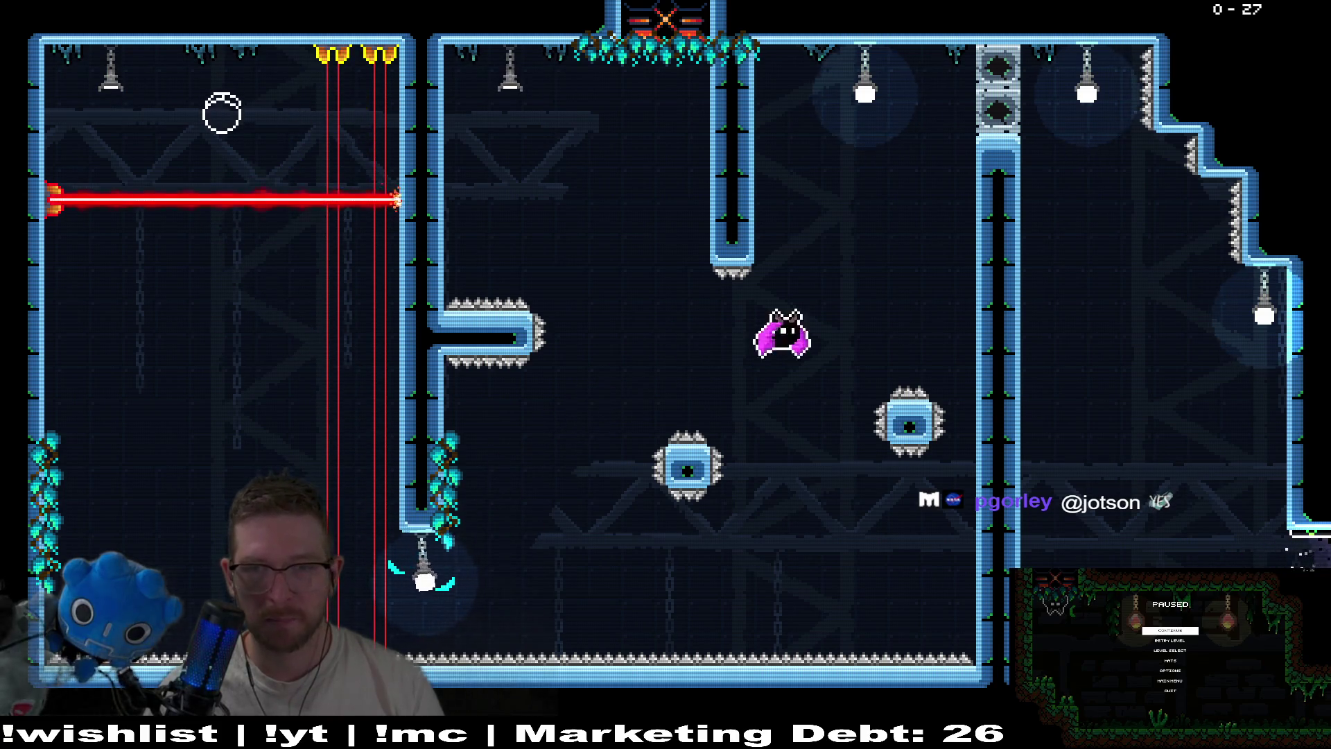
{"action": "key", "text": "Up"}
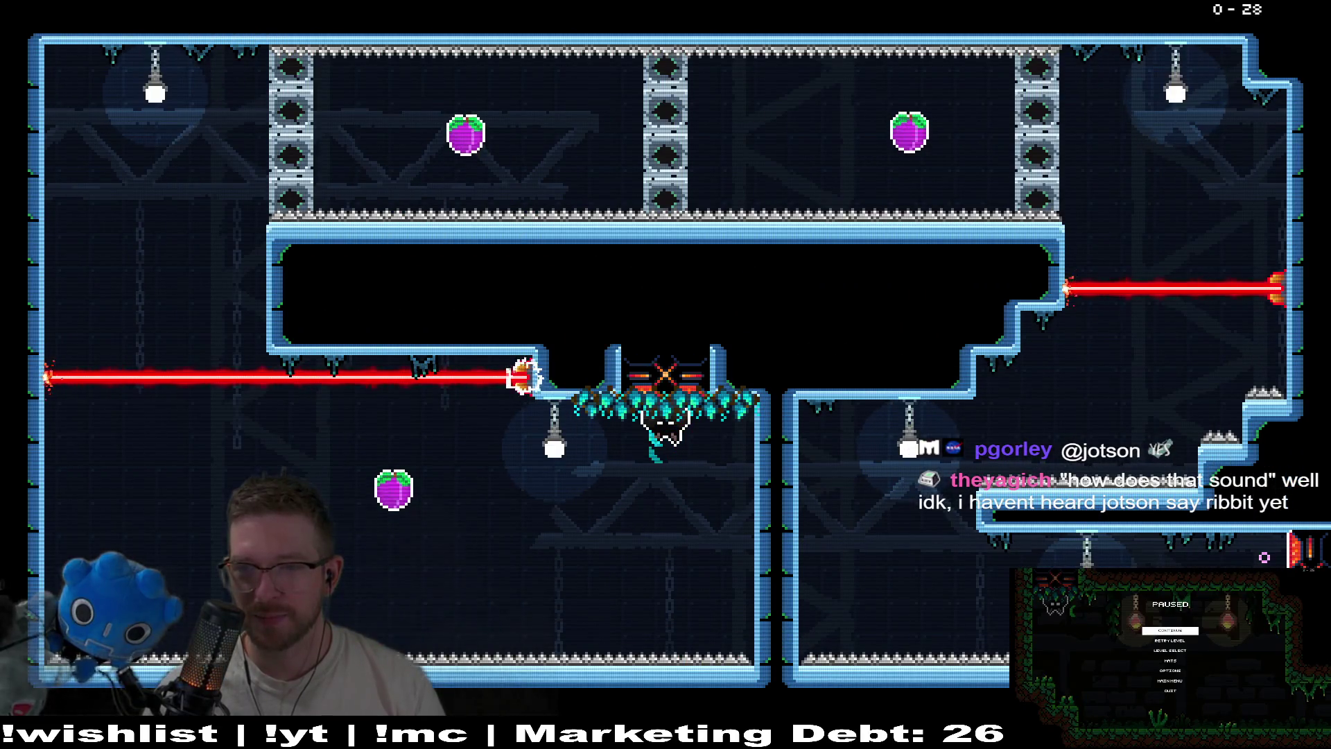
{"action": "key", "text": "Left"}
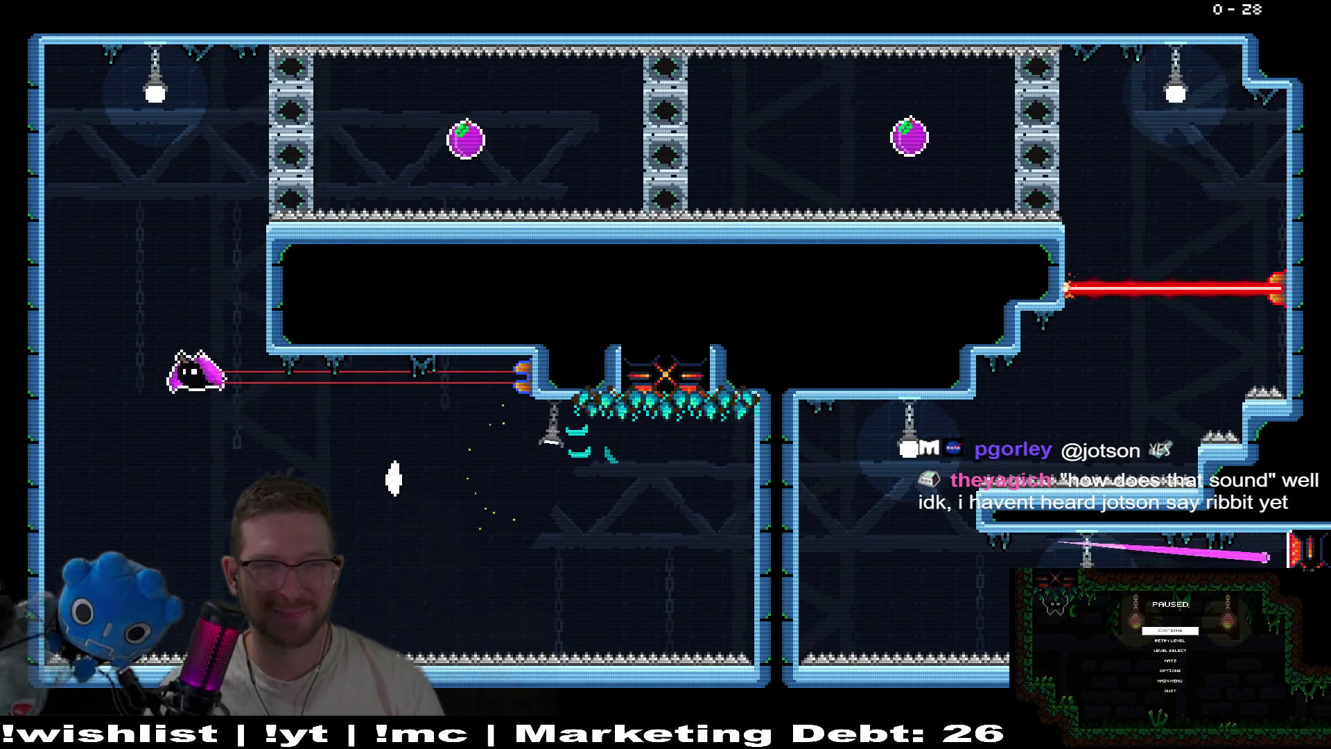
{"action": "key", "text": "Right"}
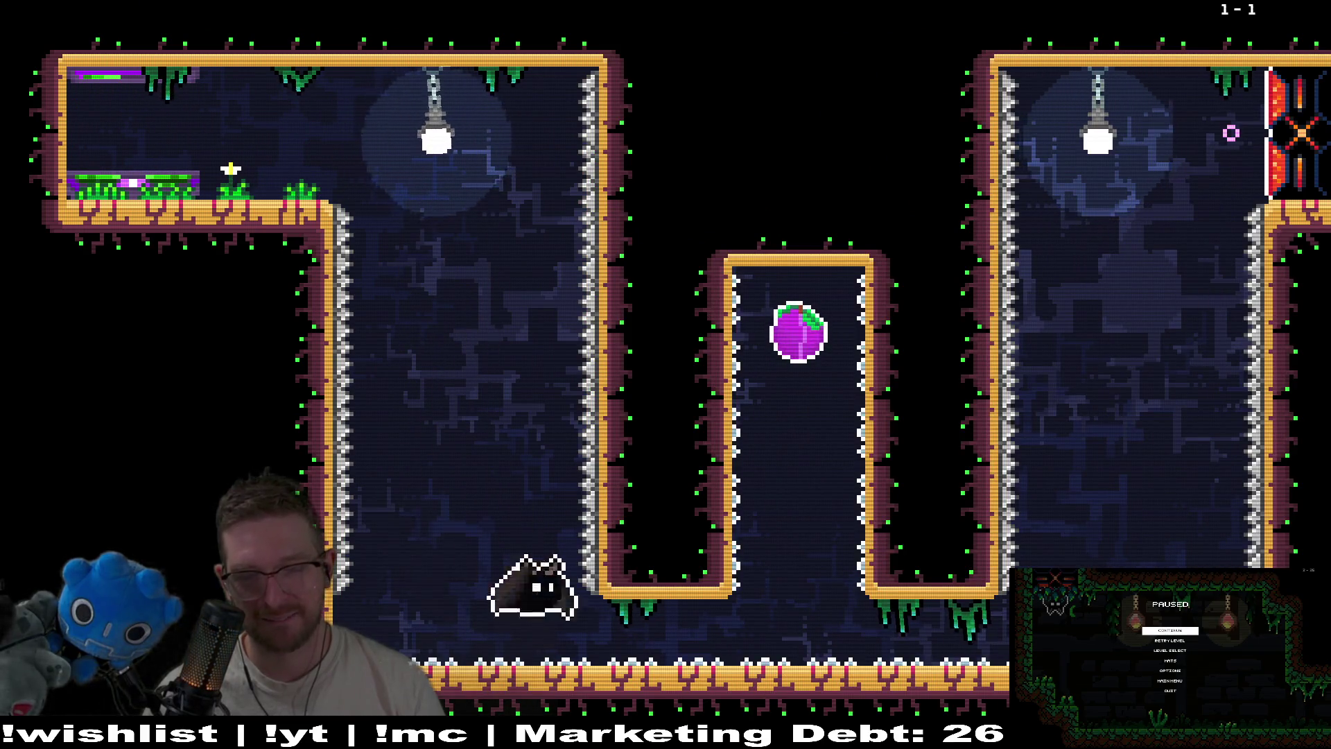
Grapple to the pink ring, grab the plum, and climb the right shaft to level 1-1's goal
{"action": "key", "text": "space"}
{"action": "key", "text": "Right"}
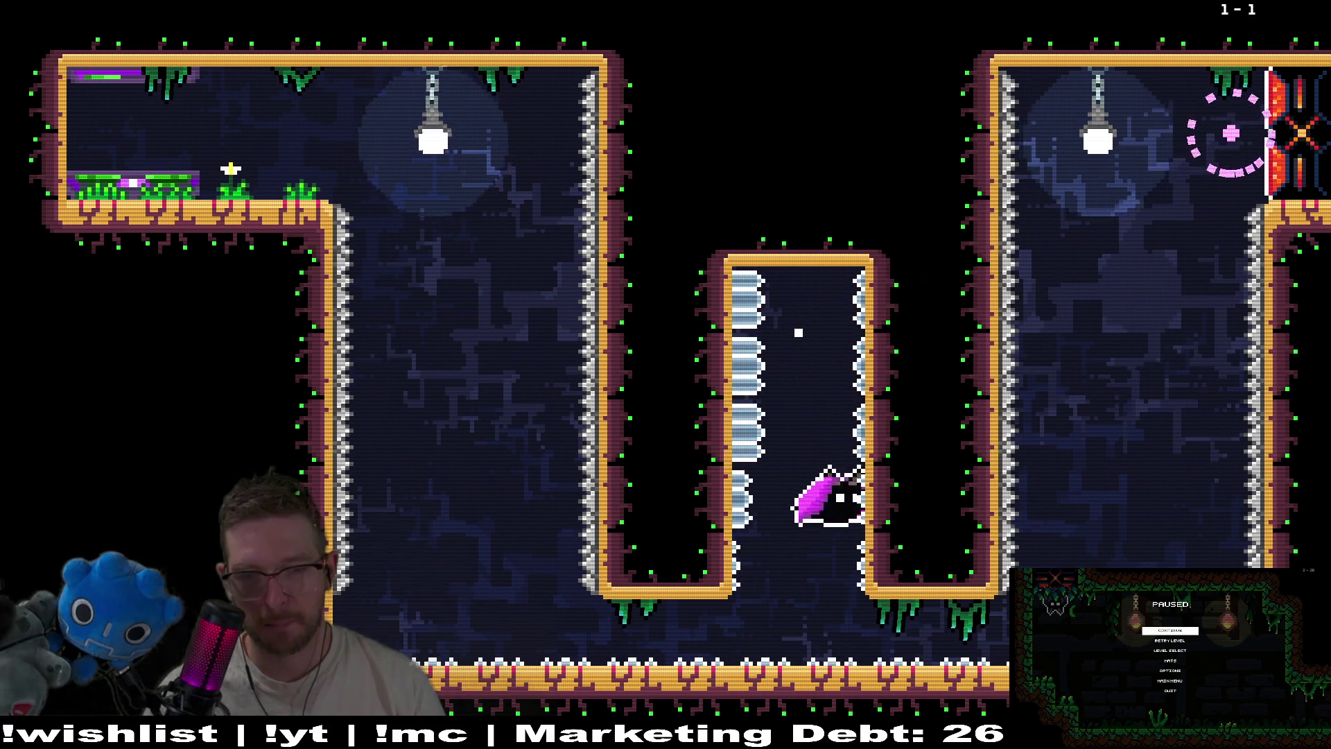
{"action": "key", "text": "Right"}
{"action": "key", "text": "space"}
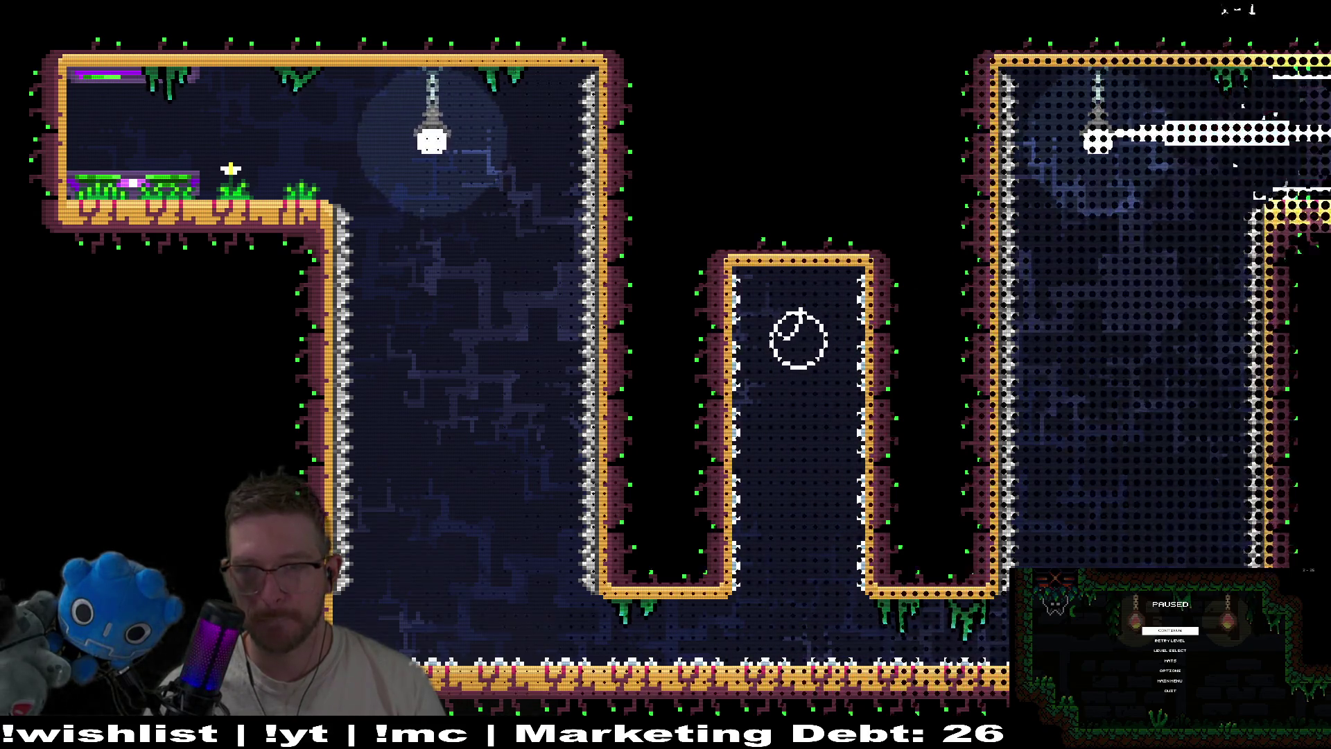
Swing across level 1-2, drop down the middle shaft, collect the right plum, and reach the top-right exit
{"action": "key", "text": "space"}
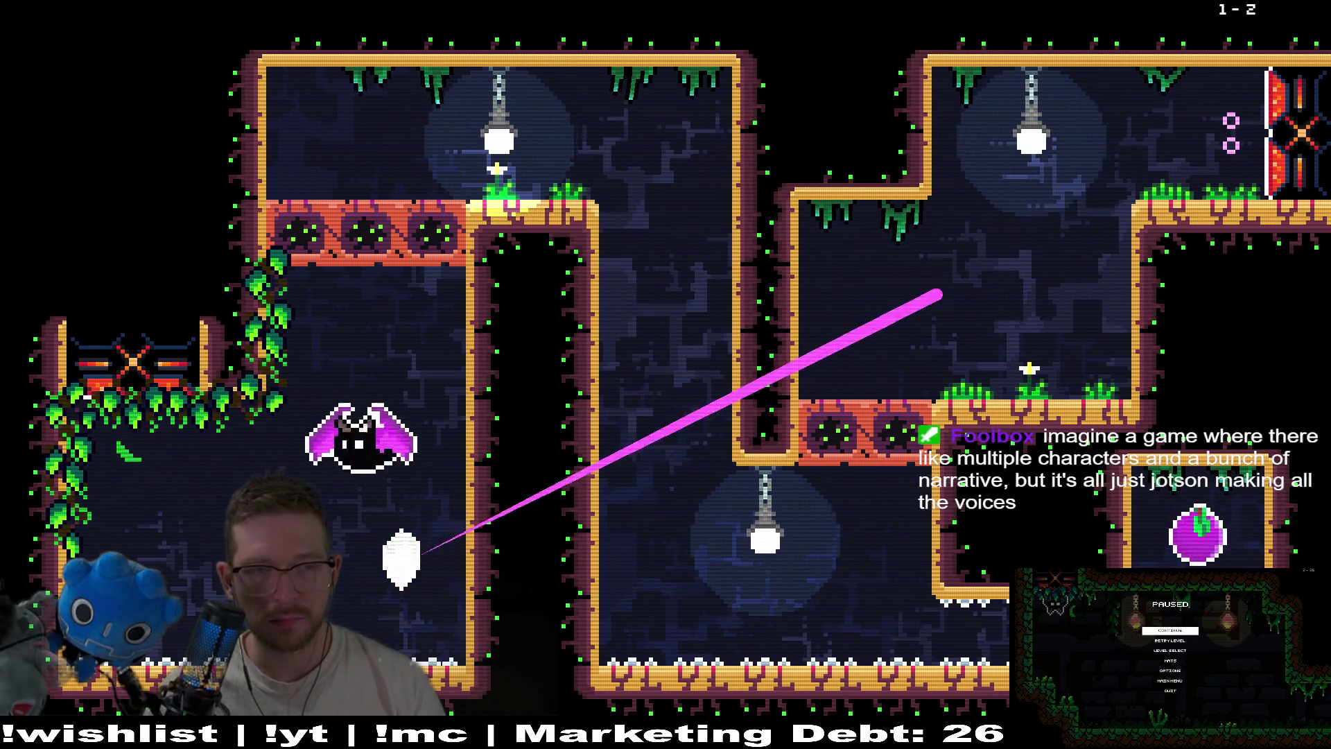
{"action": "key", "text": "Right"}
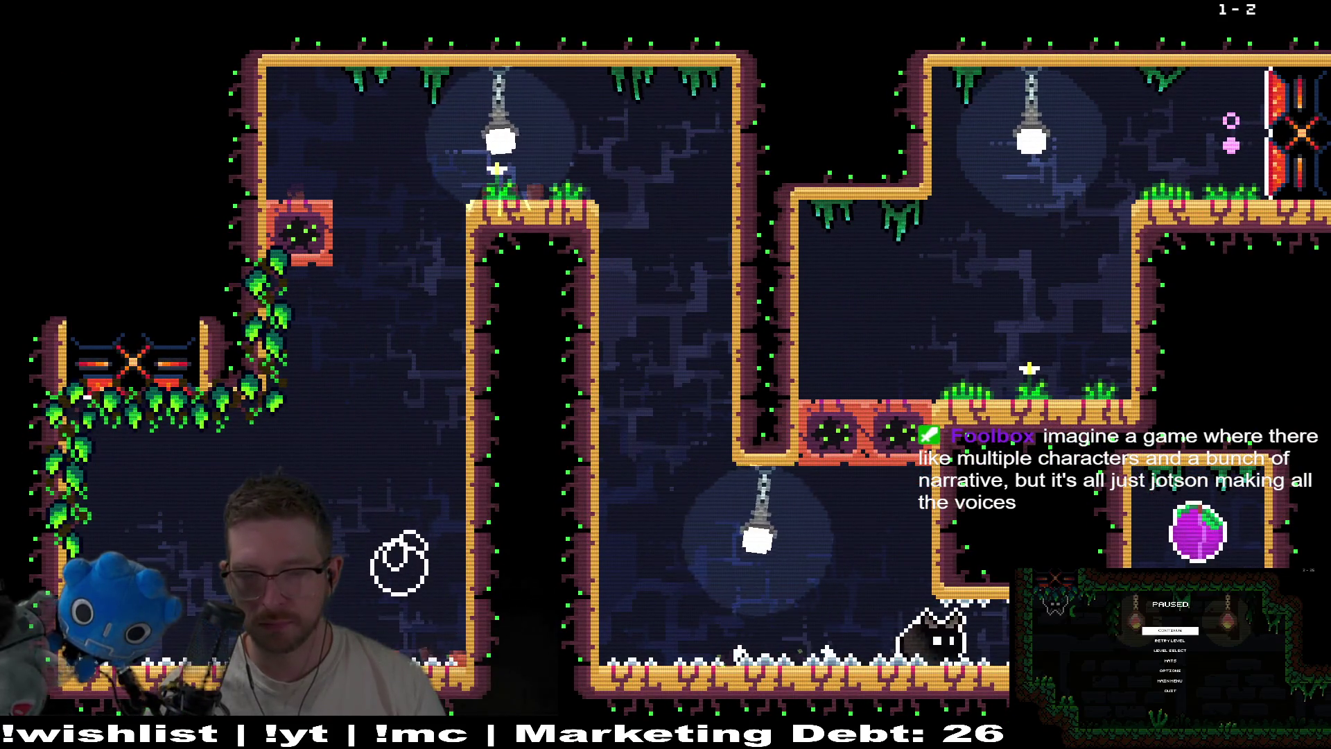
{"action": "key", "text": "space"}
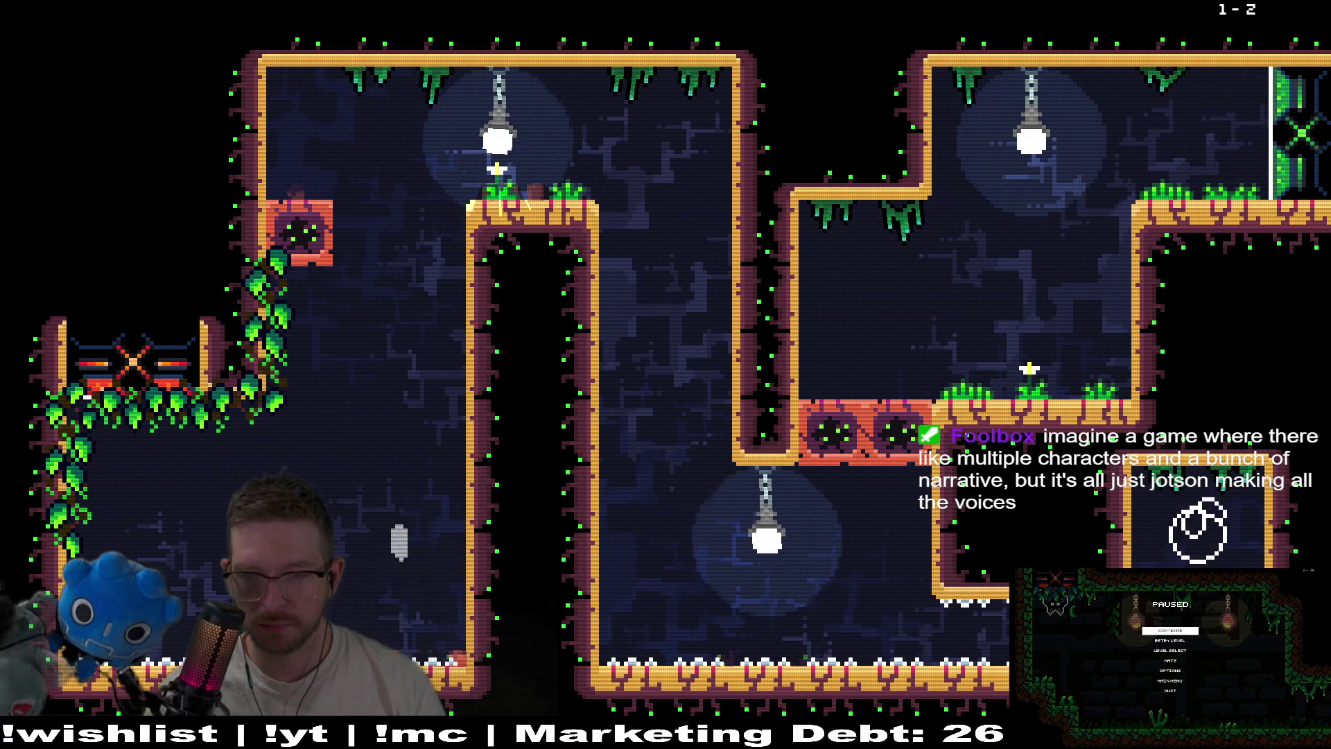
{"action": "key", "text": "space"}
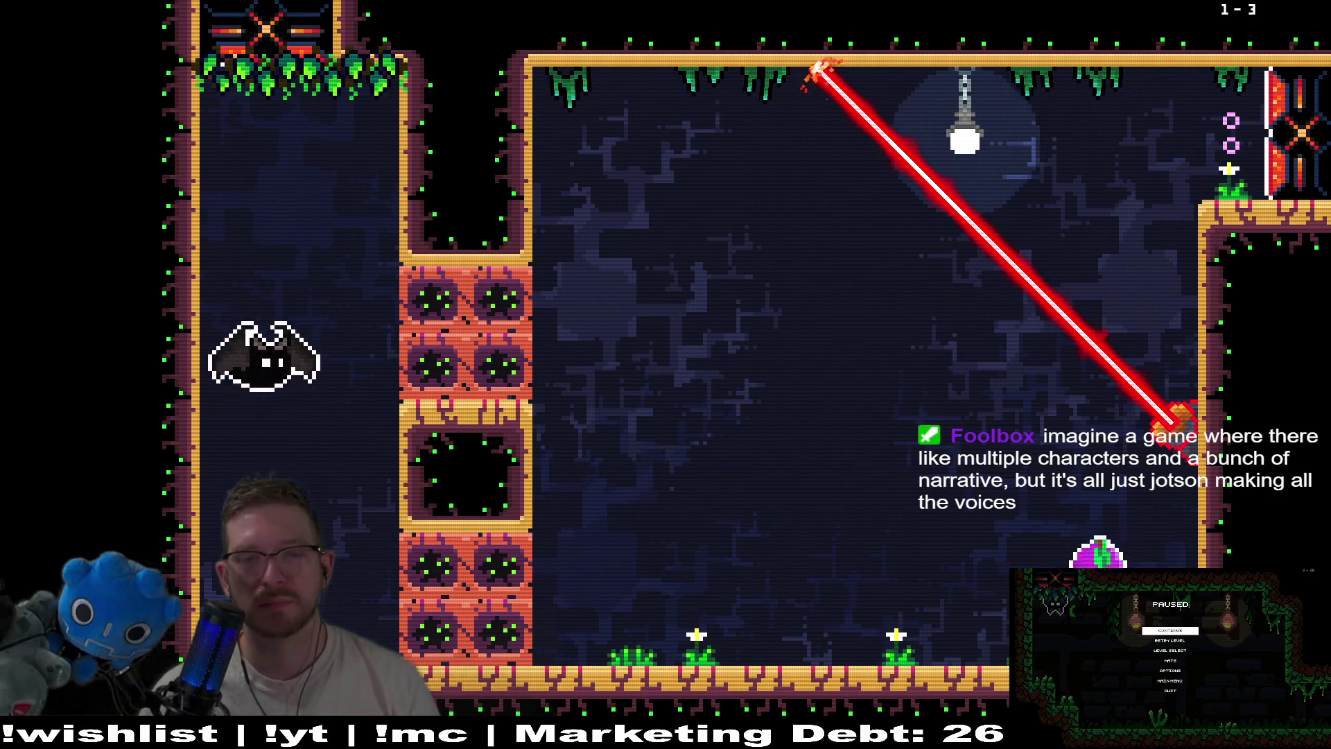
Grapple through the orange blocks and swing off the right-hand lamp up into the laser room
{"action": "key", "text": "space"}
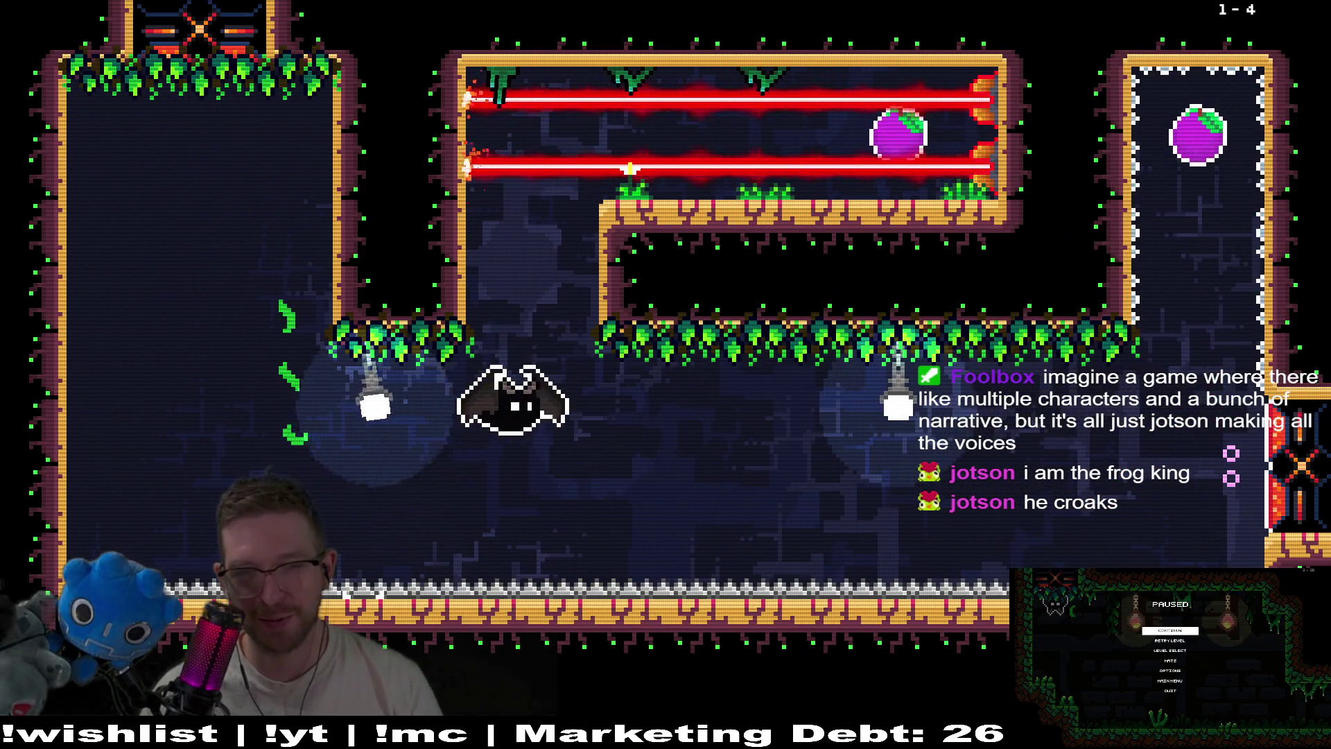
{"action": "key", "text": "space"}
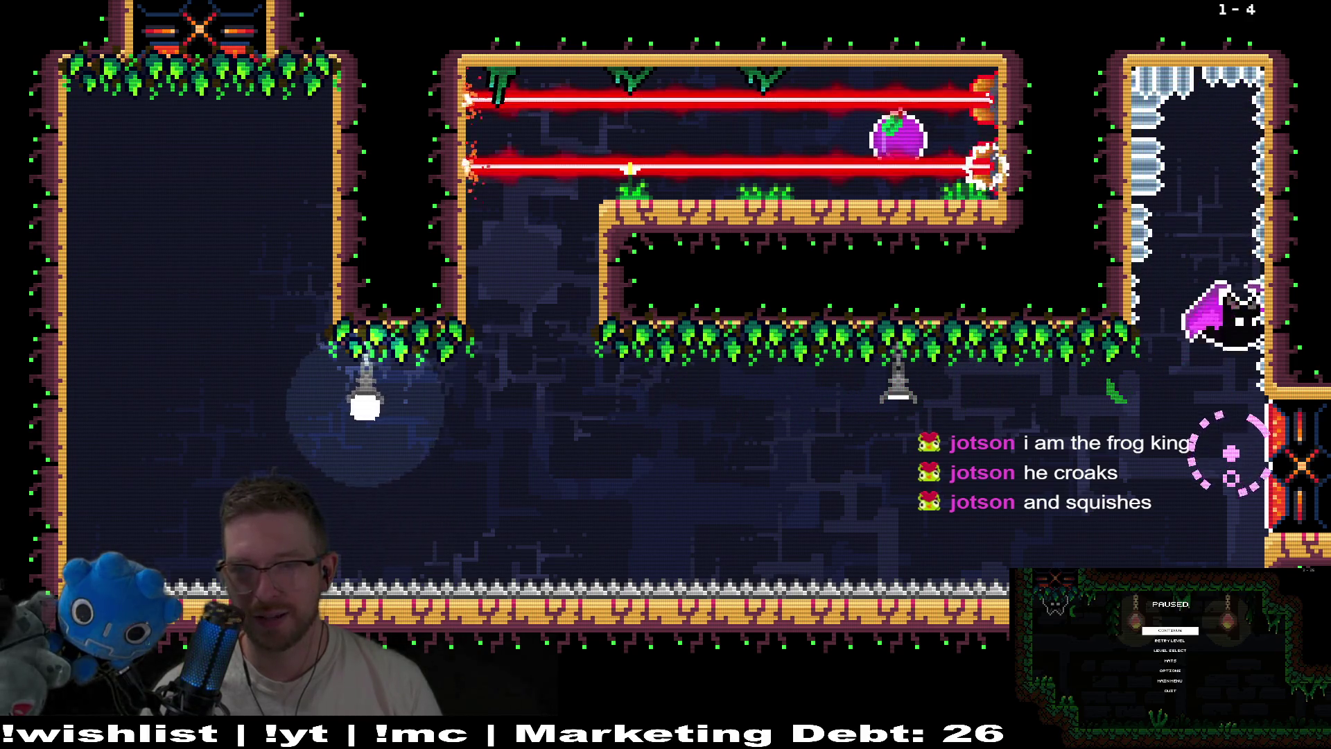
{"action": "key", "text": "space"}
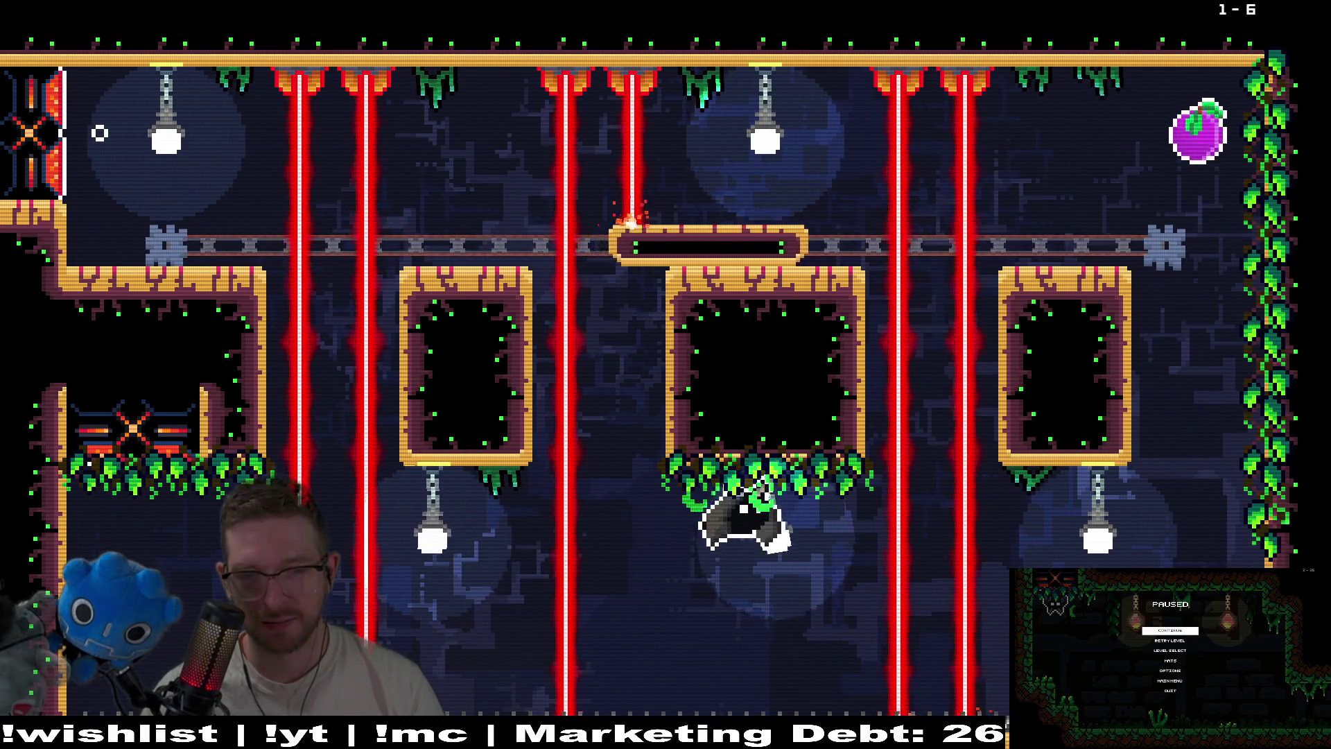
Climb the vine for the plum, shut off the left laser emitter, and return to the top-left corner
{"action": "key", "text": "space"}
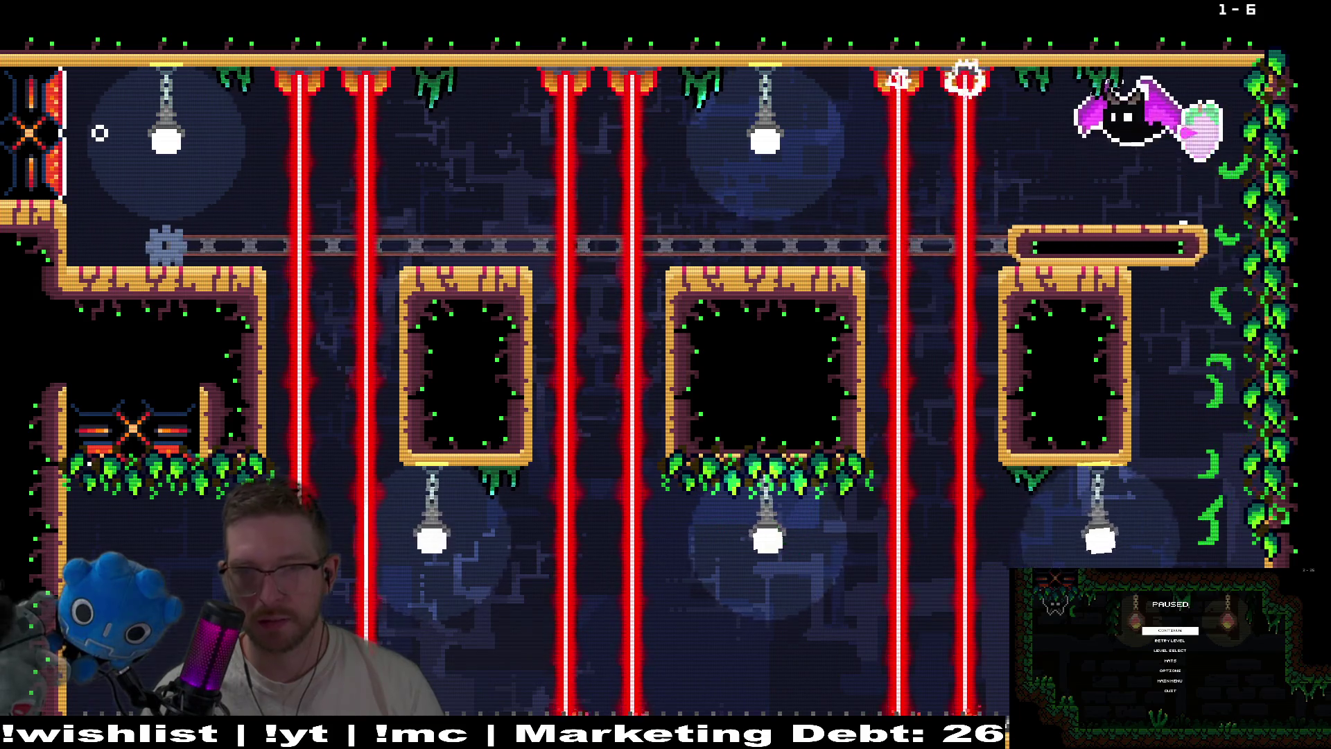
{"action": "key", "text": "Left"}
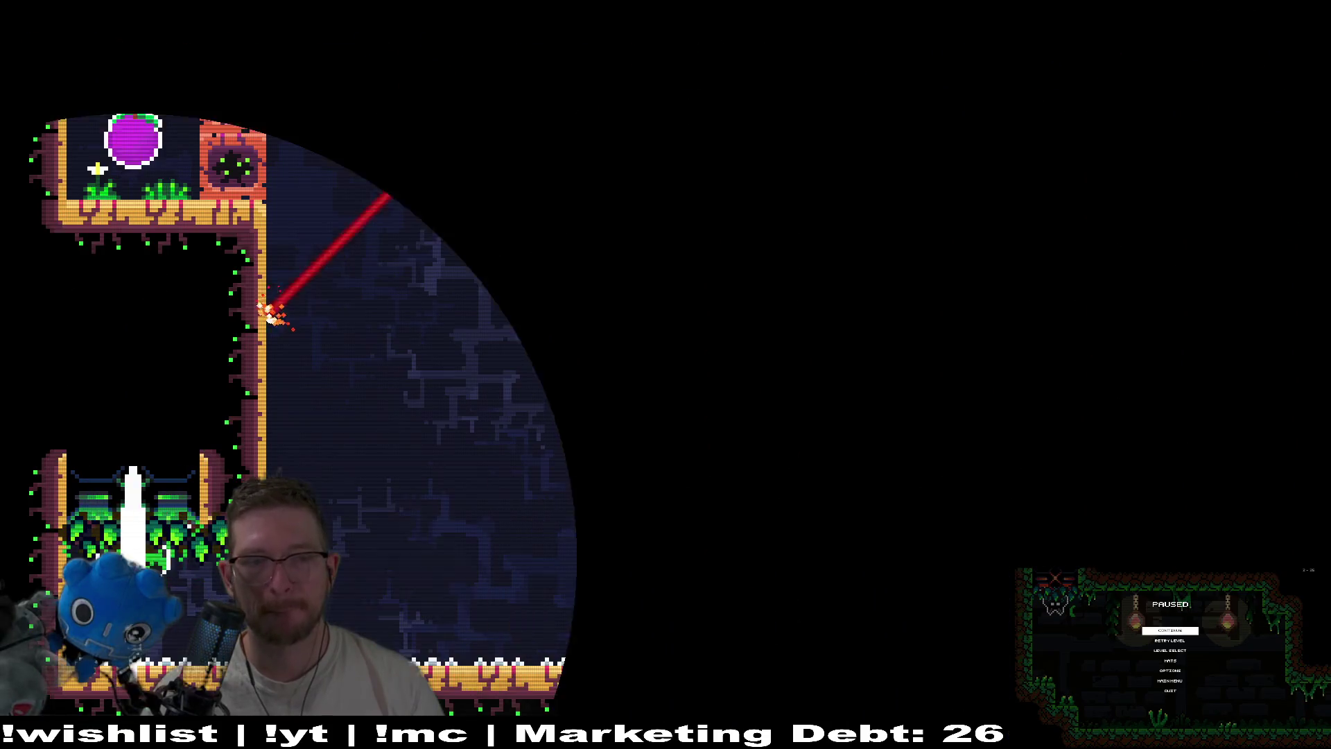
{"action": "key", "text": "Up"}
{"action": "key", "text": "Right"}
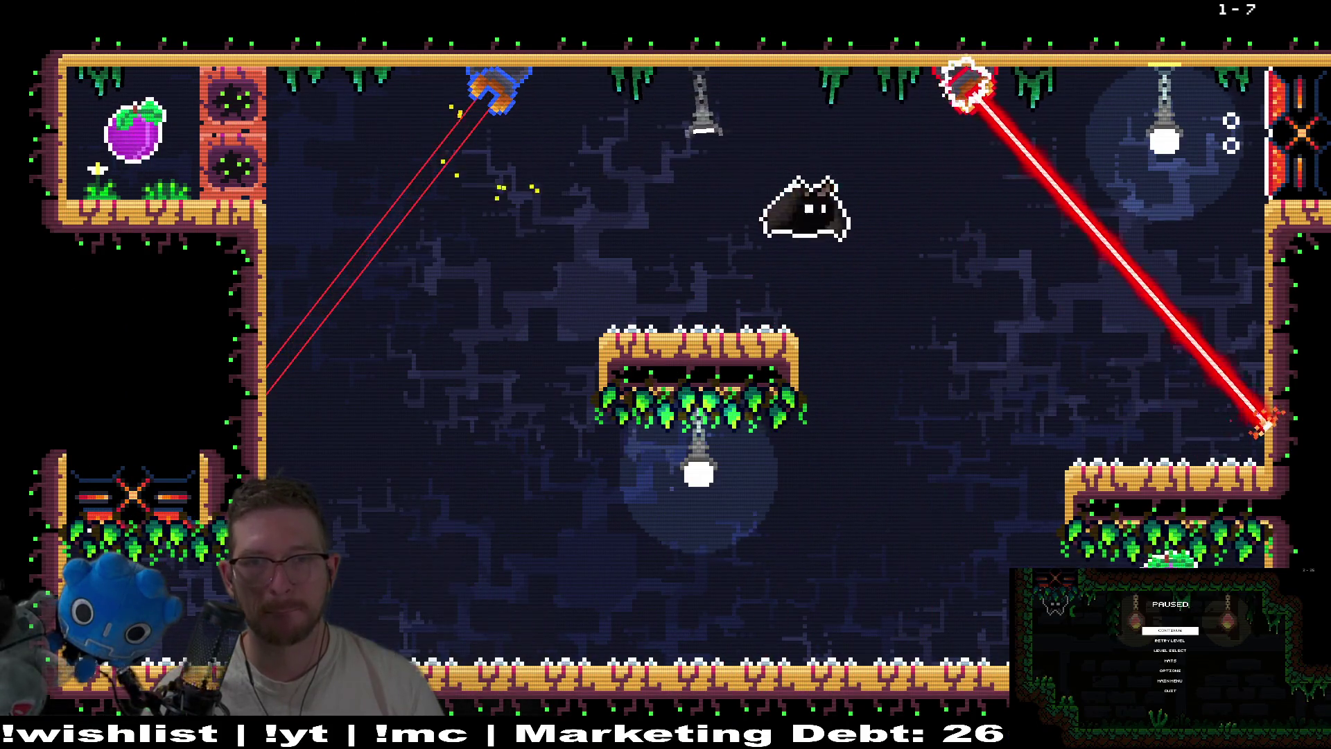
{"action": "key", "text": "Left"}
{"action": "key", "text": "Up"}
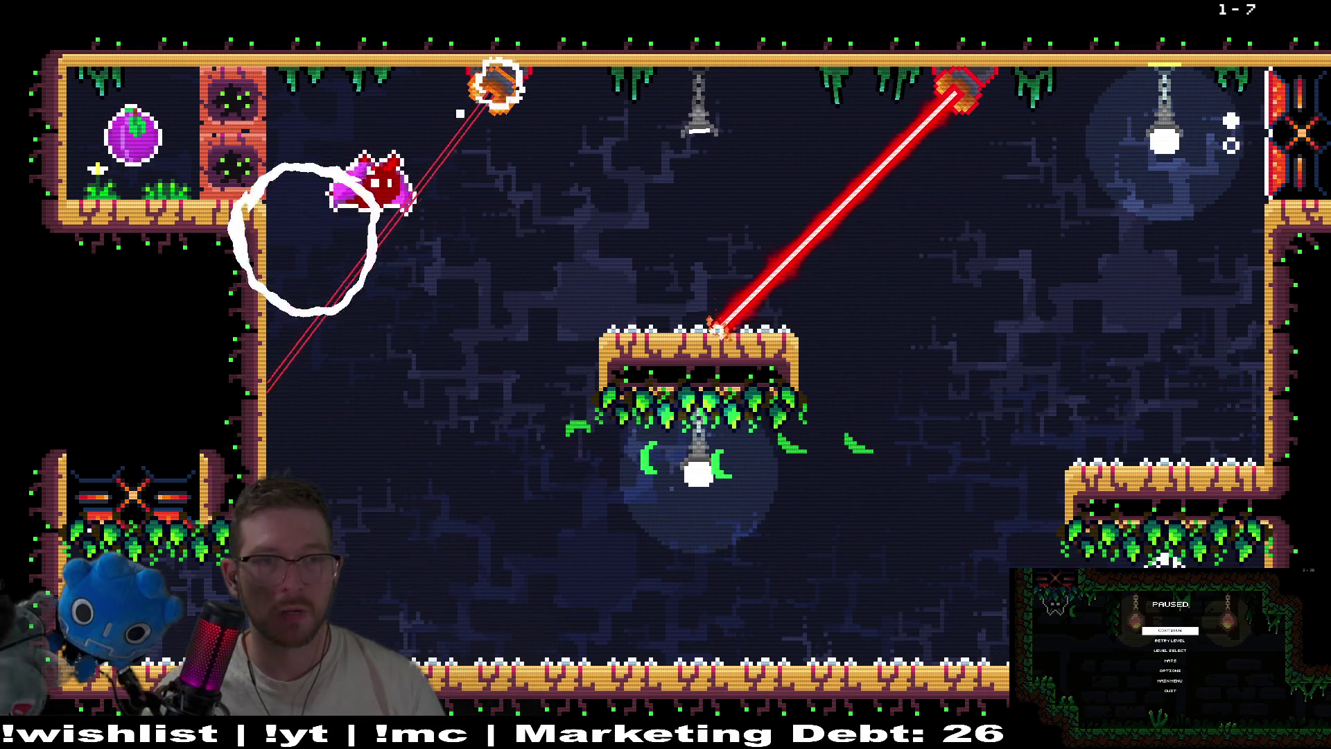
Turn off the right laser emitter, then dive to the lower-left emitter to swap the lasers
{"action": "key", "text": "Right"}
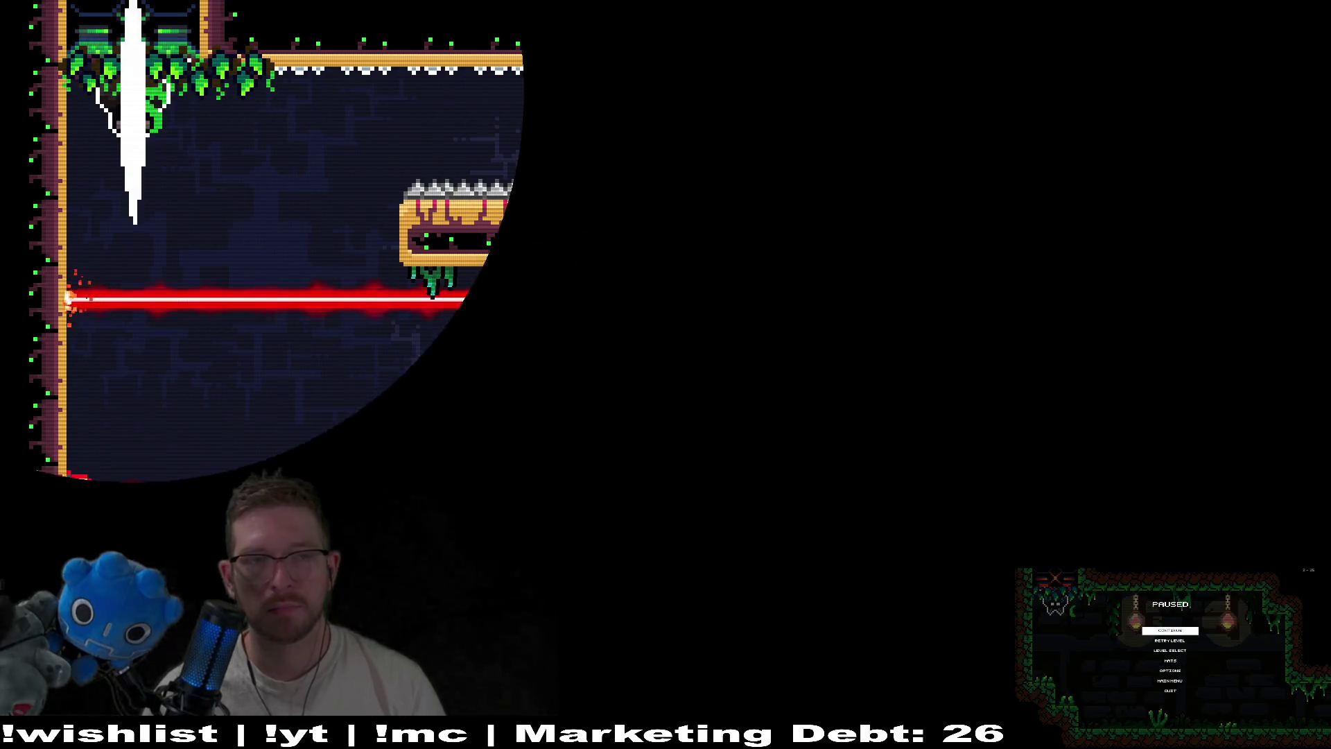
{"action": "key", "text": "Right"}
{"action": "key", "text": "Down"}
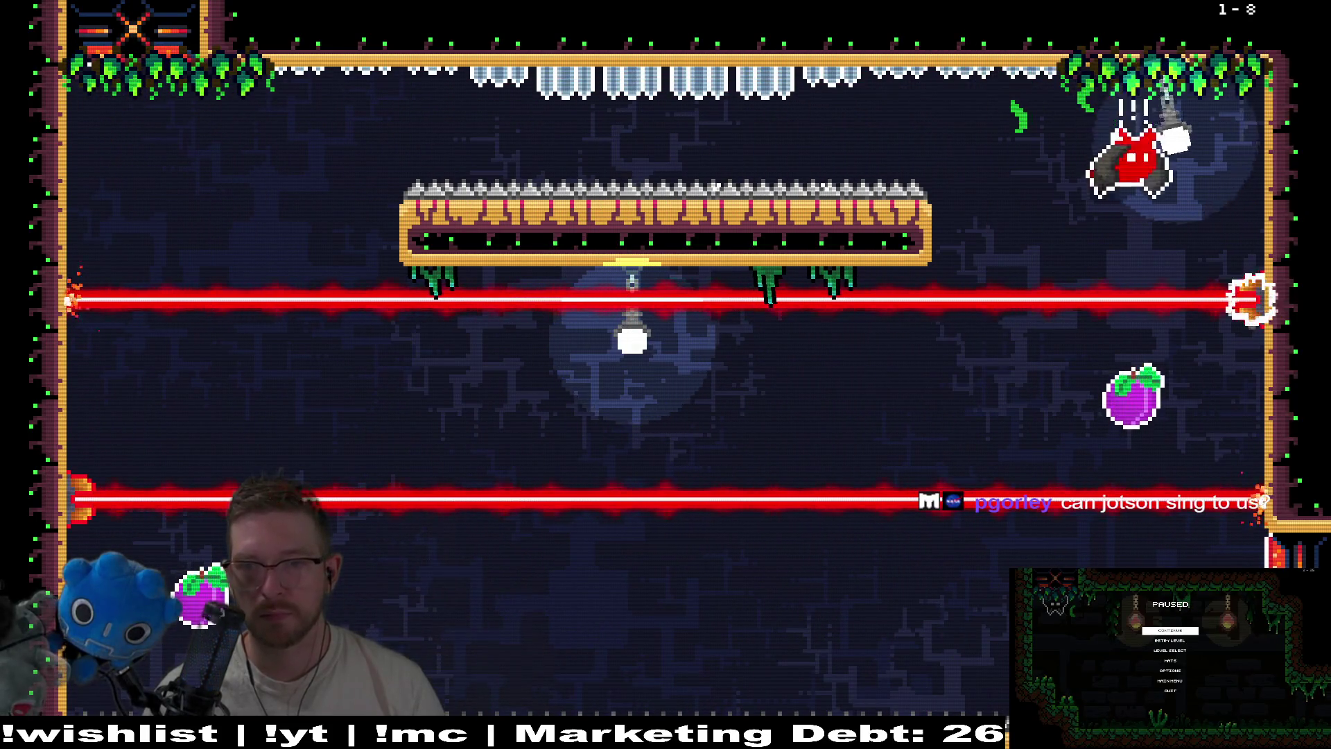
{"action": "key", "text": "Left"}
{"action": "key", "text": "Down"}
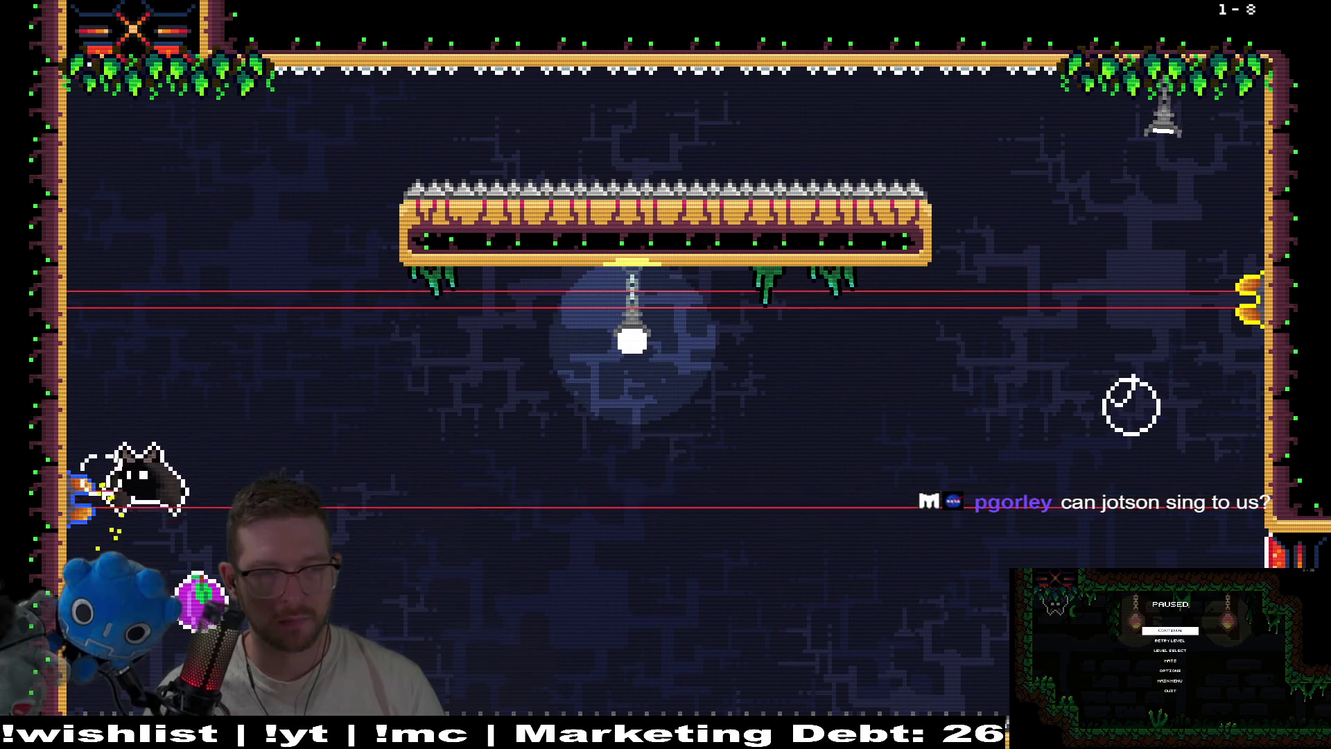
{"action": "key", "text": "Right"}
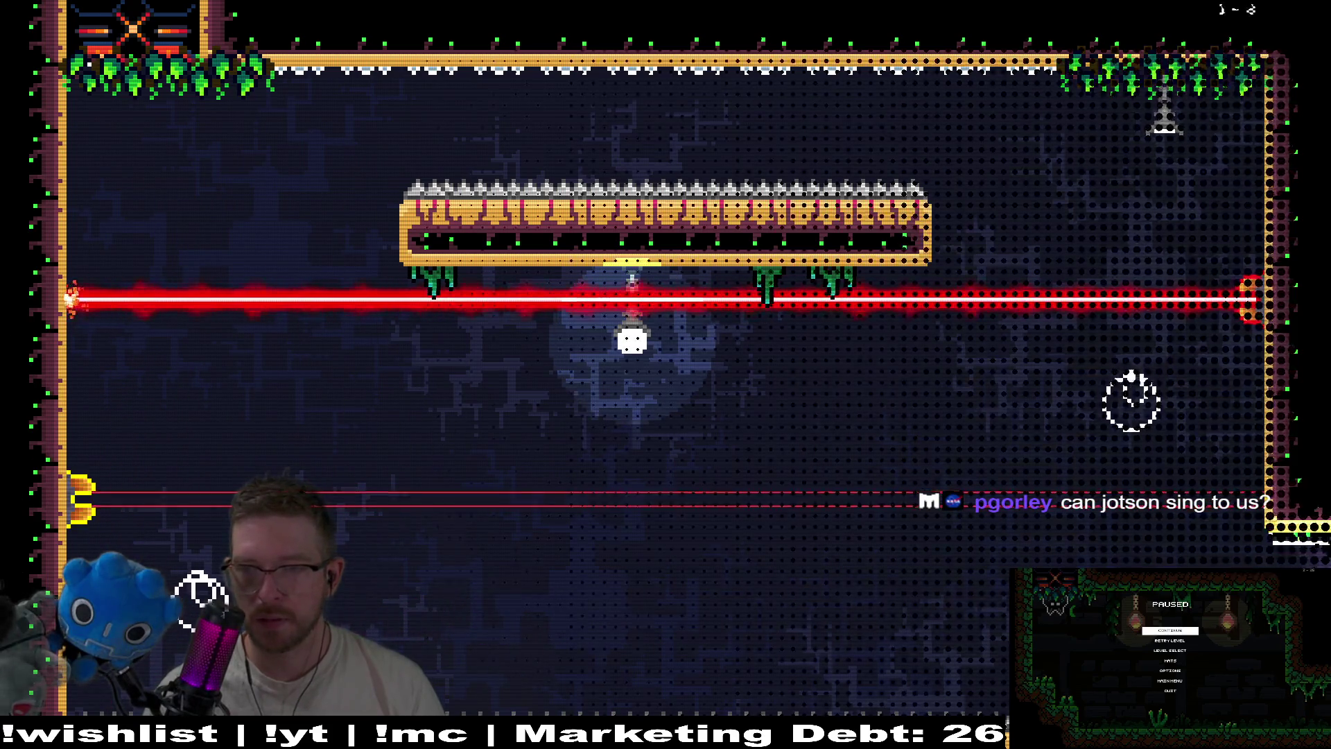
Land on the left ledge to switch off lasers and fly right to grab the plum
{"action": "key", "text": "Down"}
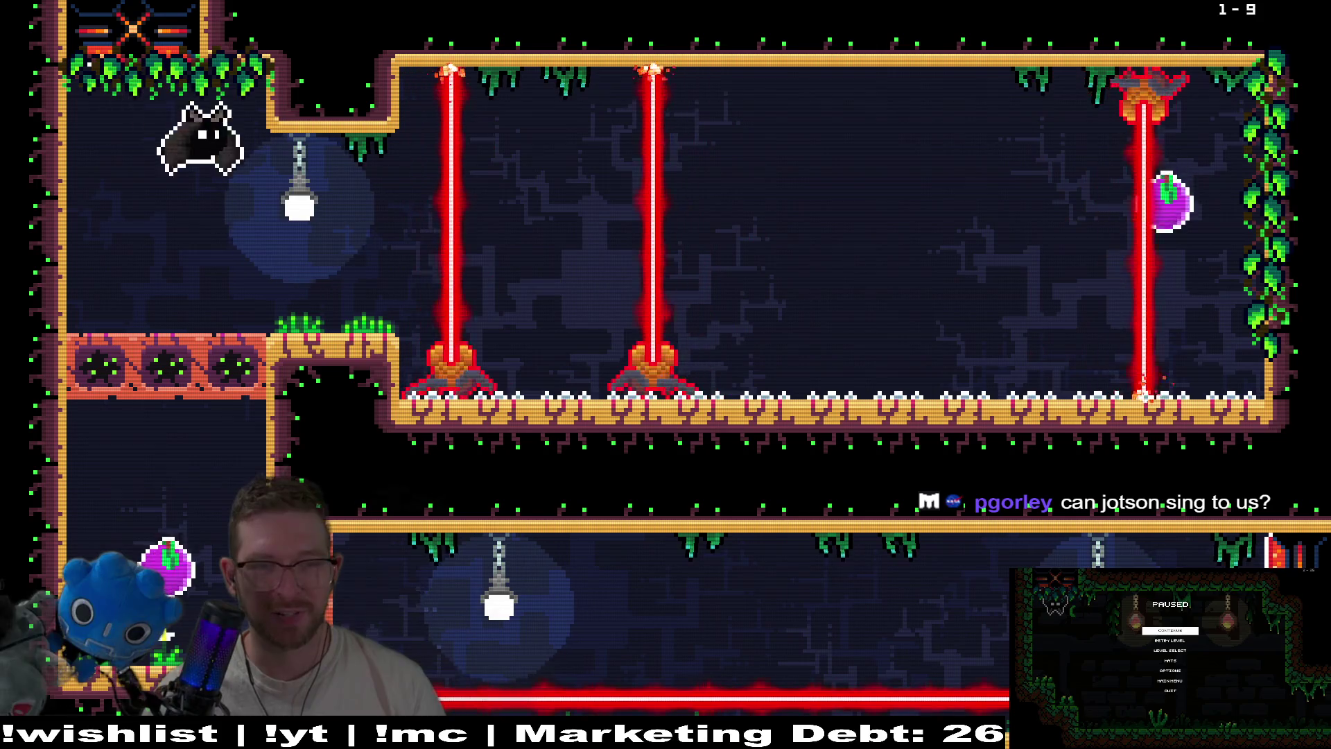
{"action": "key", "text": "Up"}
{"action": "key", "text": "Right"}
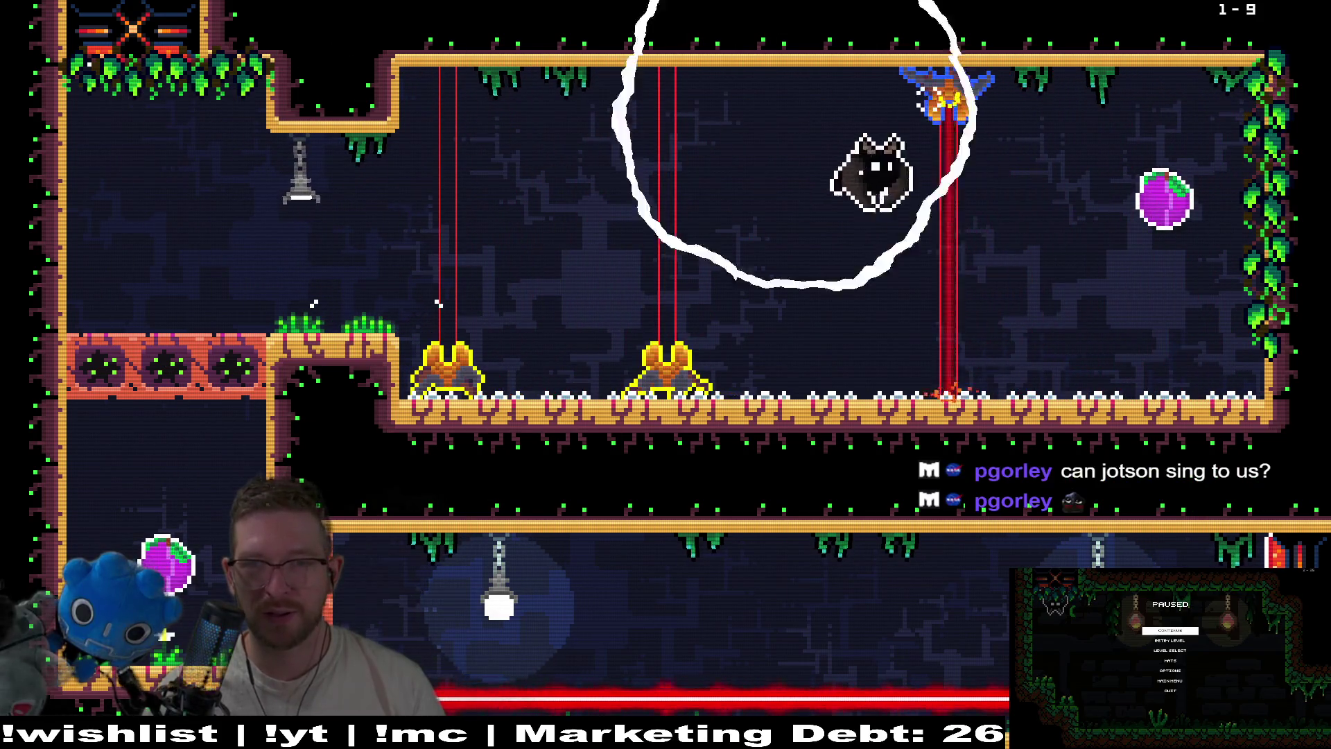
{"action": "key", "text": "Left"}
Toggle the lasers from the floor and left ledge, then dive through the breaking ledge into the lower corridor
{"action": "key", "text": "Down"}
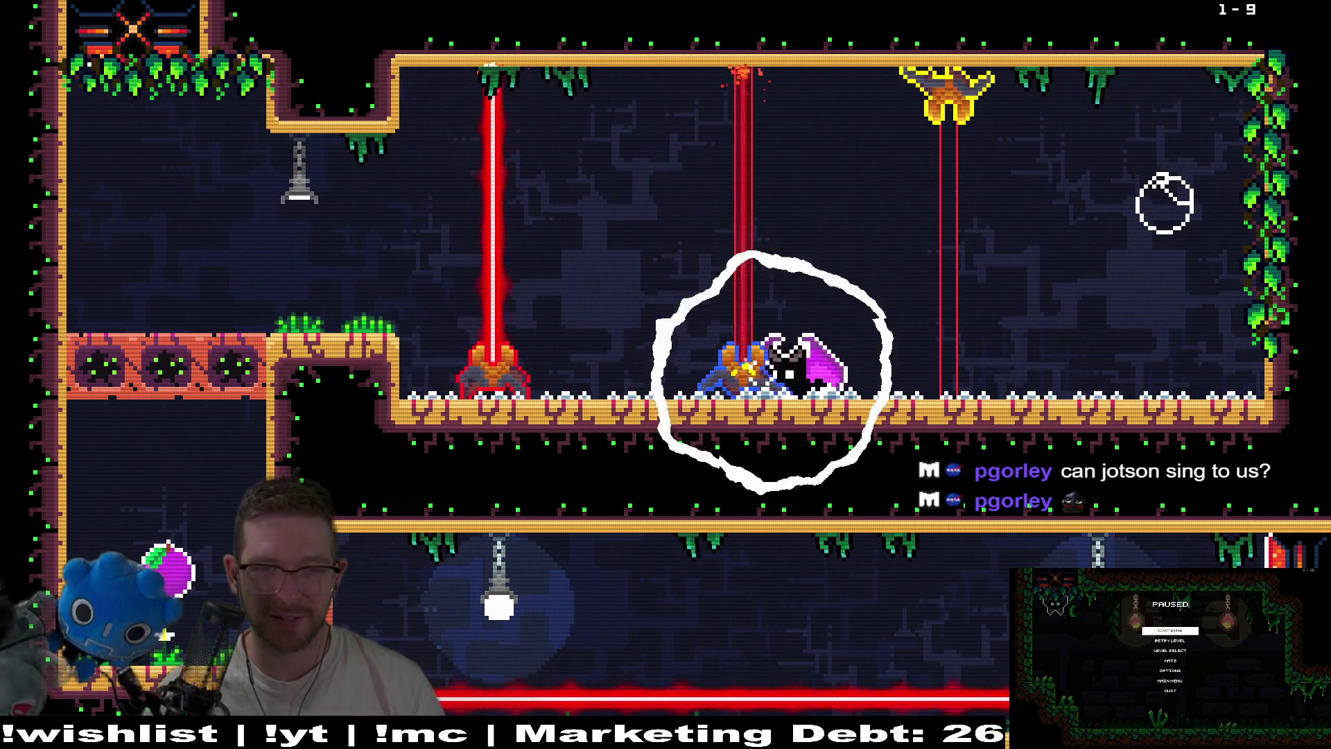
{"action": "key", "text": "Up"}
{"action": "key", "text": "Left"}
{"action": "key", "text": "Down"}
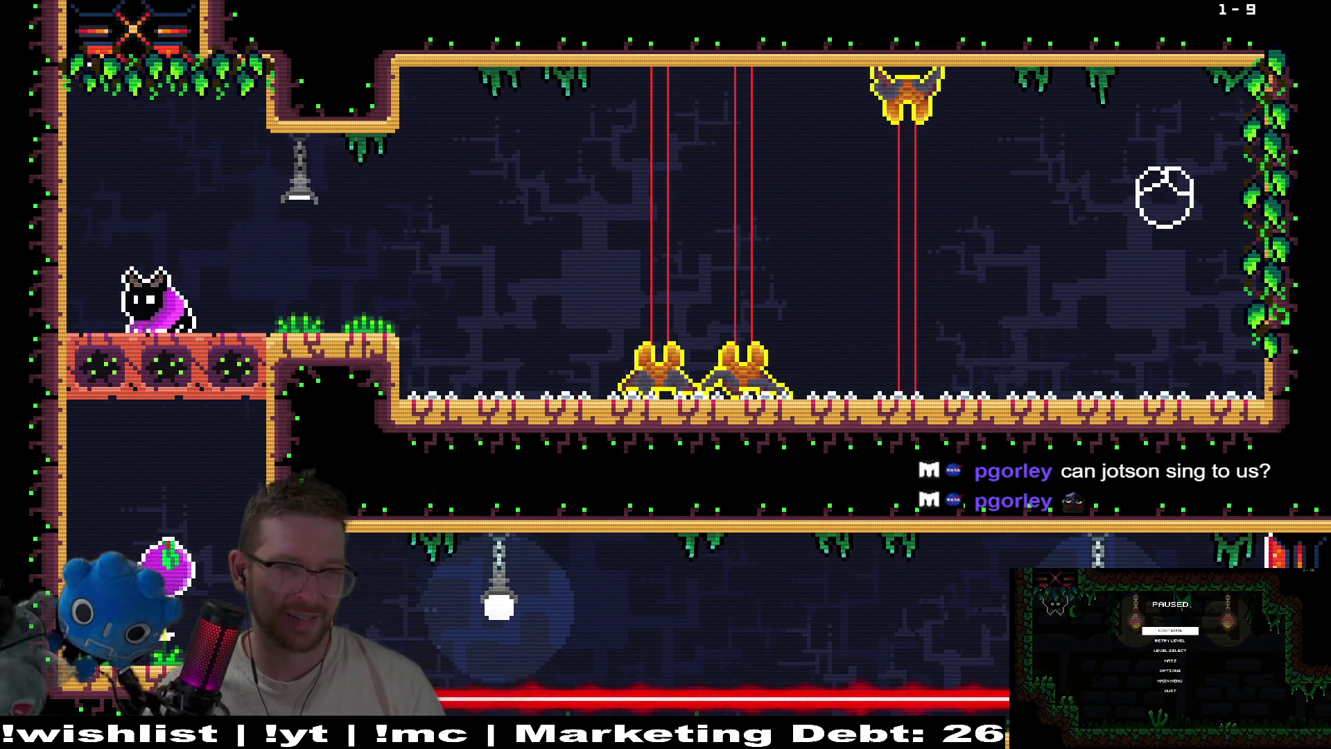
{"action": "key", "text": "Down"}
{"action": "key", "text": "Left"}
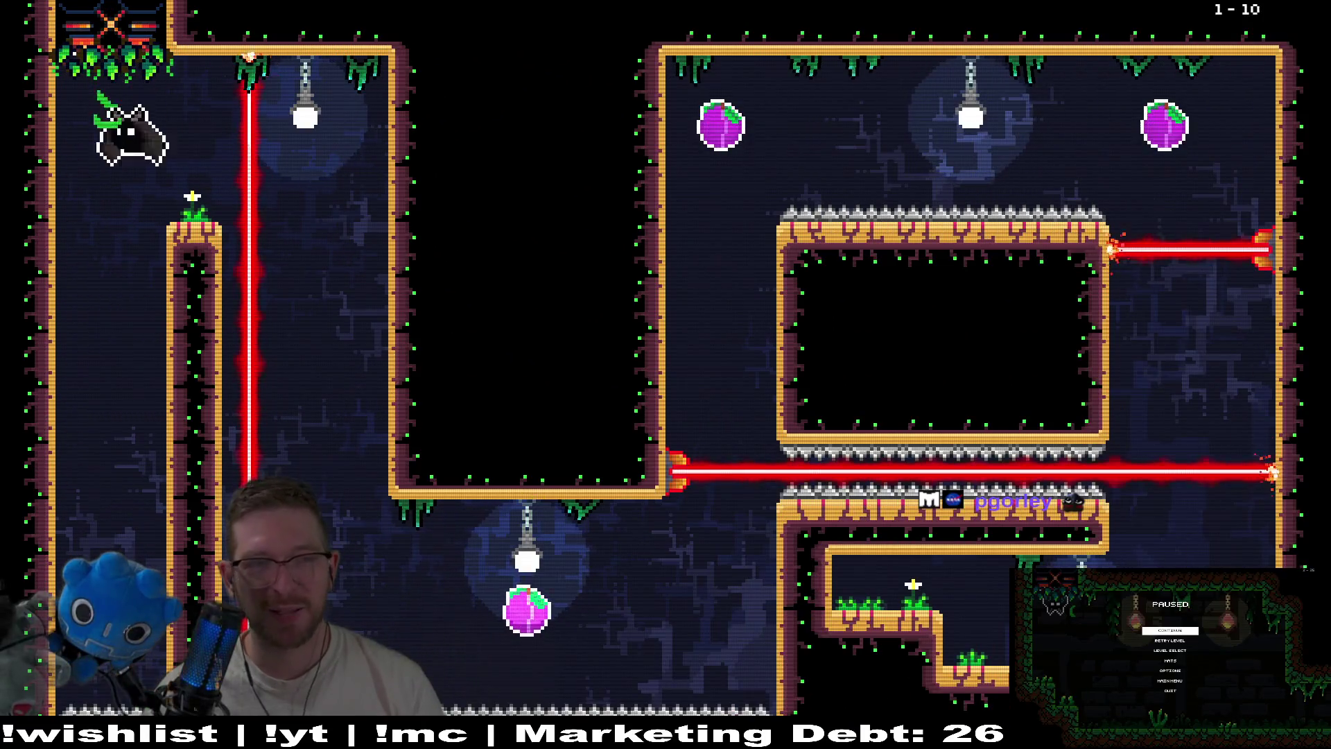
Shut off the vertical laser in level 1-10 and dash through the plums to the far wall
{"action": "key", "text": "Up"}
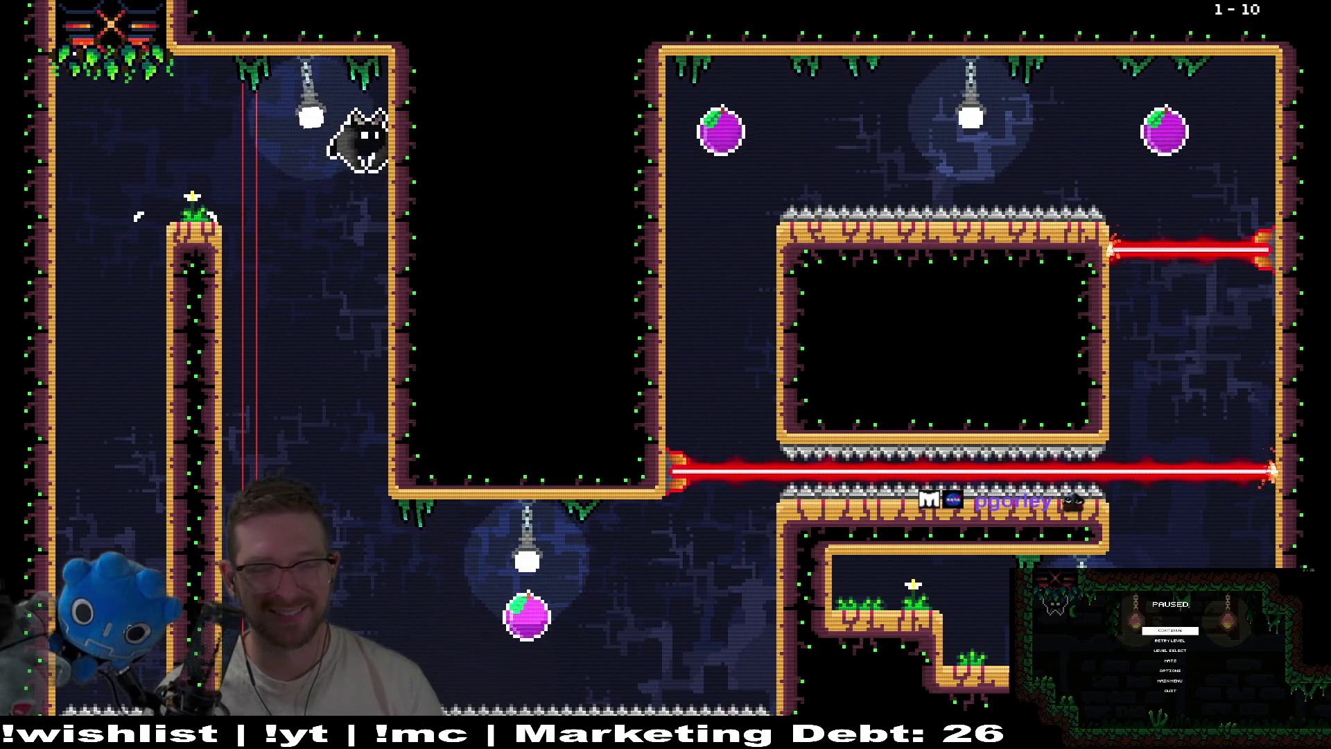
{"action": "key", "text": "Right"}
{"action": "key", "text": "Up"}
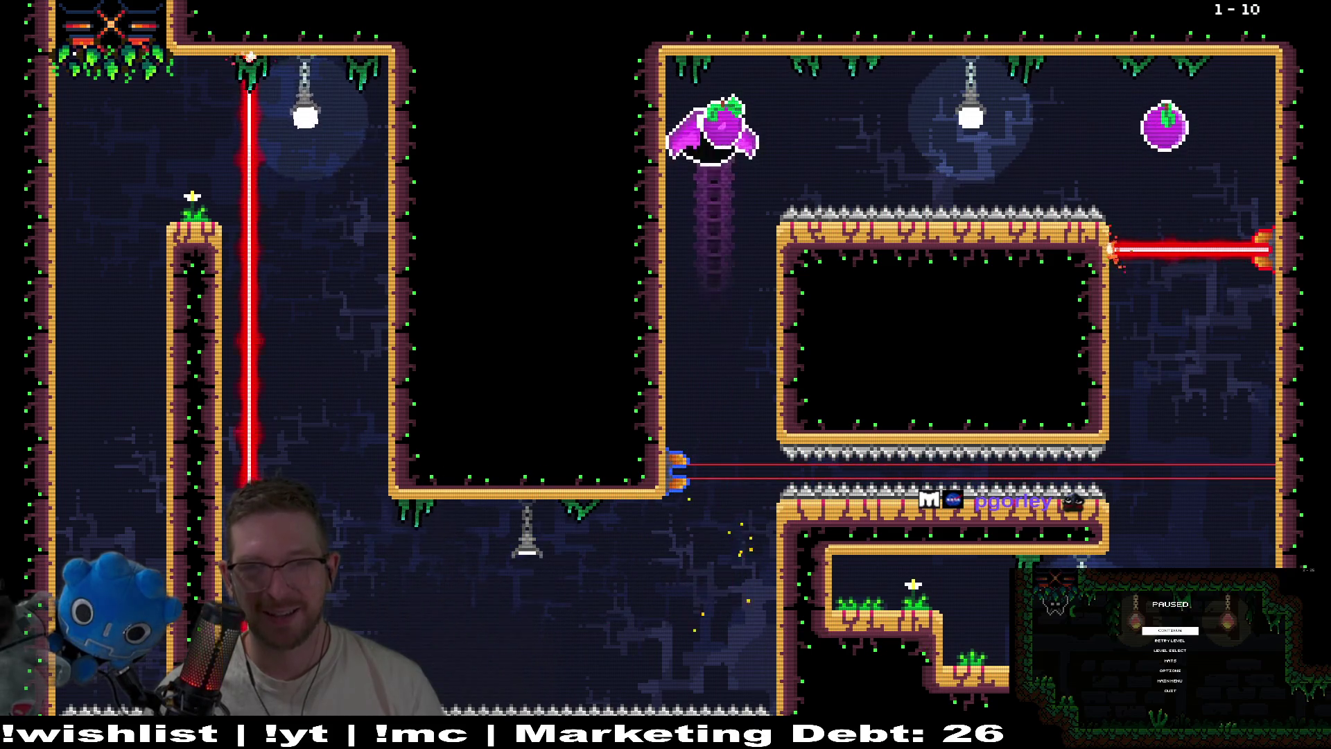
{"action": "key", "text": "Right"}
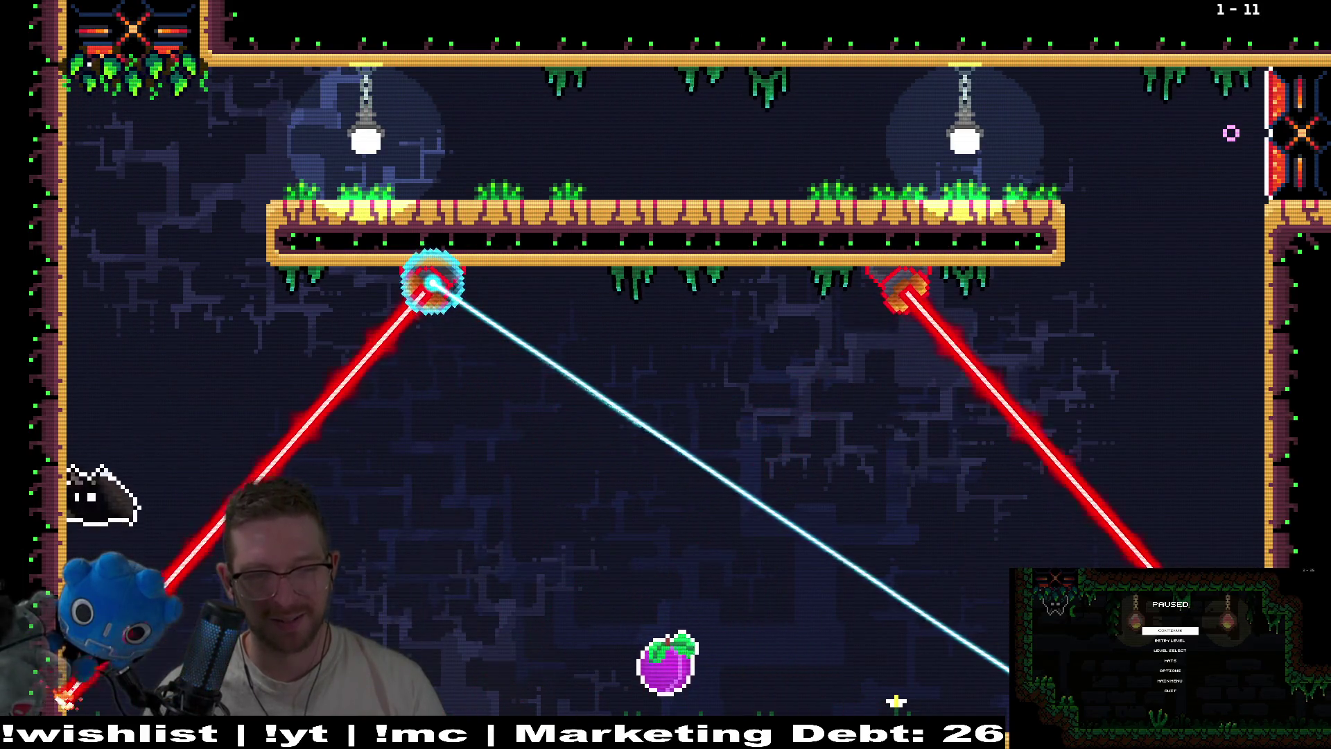
Dash to the left lamp in level 1-11, collect the plum, and exit the level
{"action": "key", "text": "Up"}
{"action": "key", "text": "Right"}
{"action": "key", "text": "Right"}
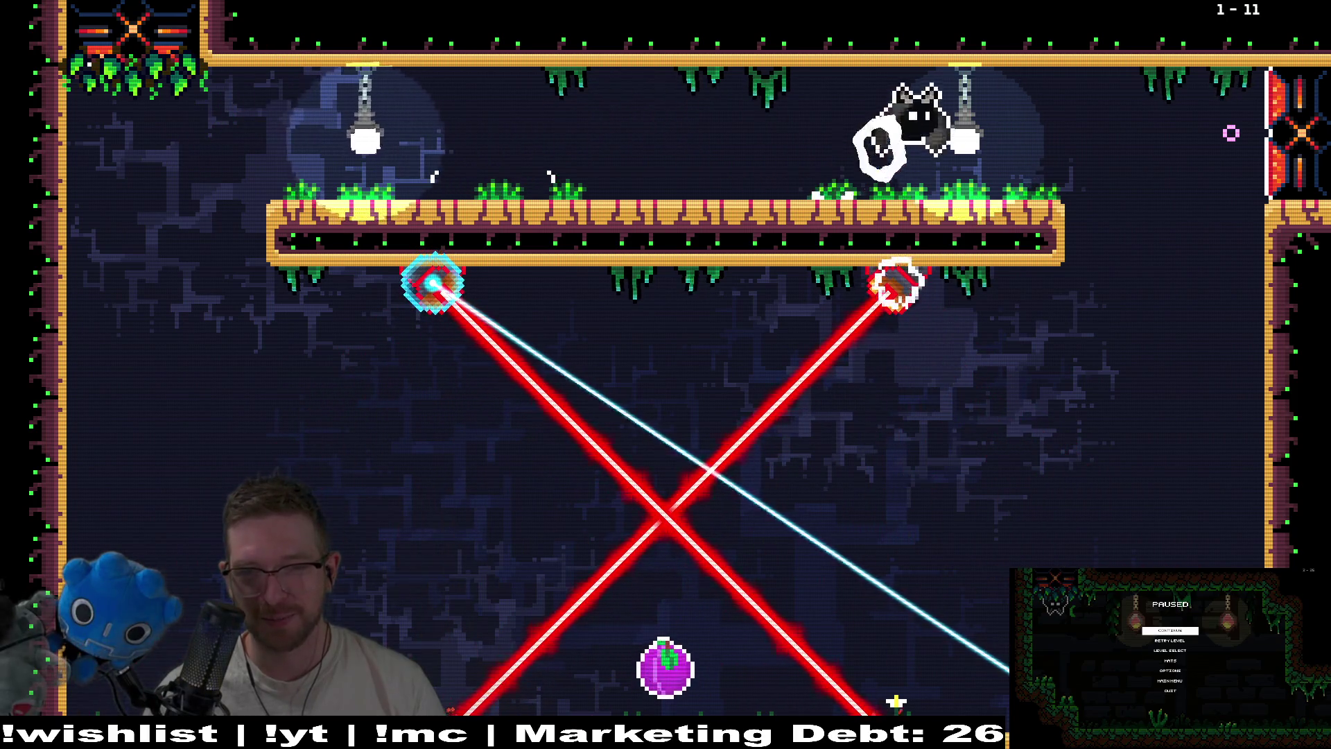
{"action": "key", "text": "Left"}
{"action": "key", "text": "Up"}
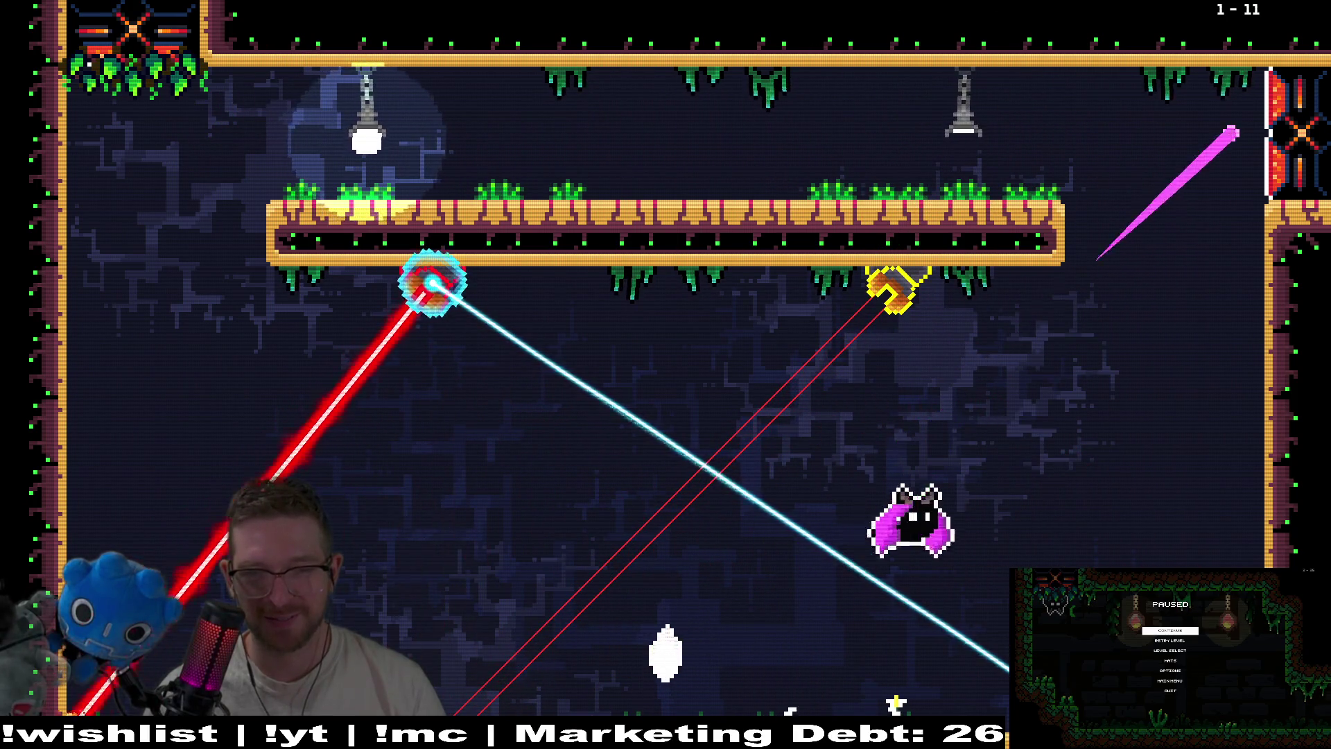
{"action": "key", "text": "Right"}
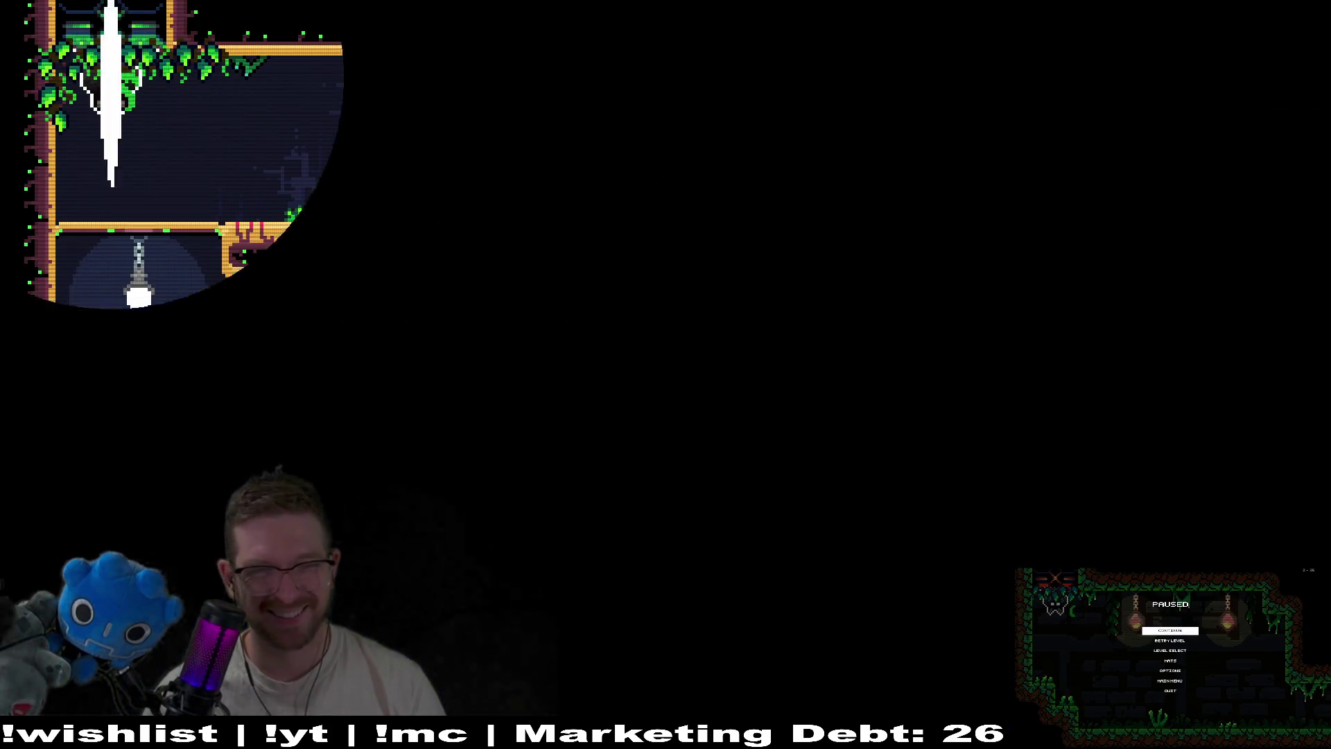
Dash through the middle, lower and top corridors of level 1-12, slipping past the first laser
{"action": "key", "text": "Down"}
{"action": "key", "text": "Right"}
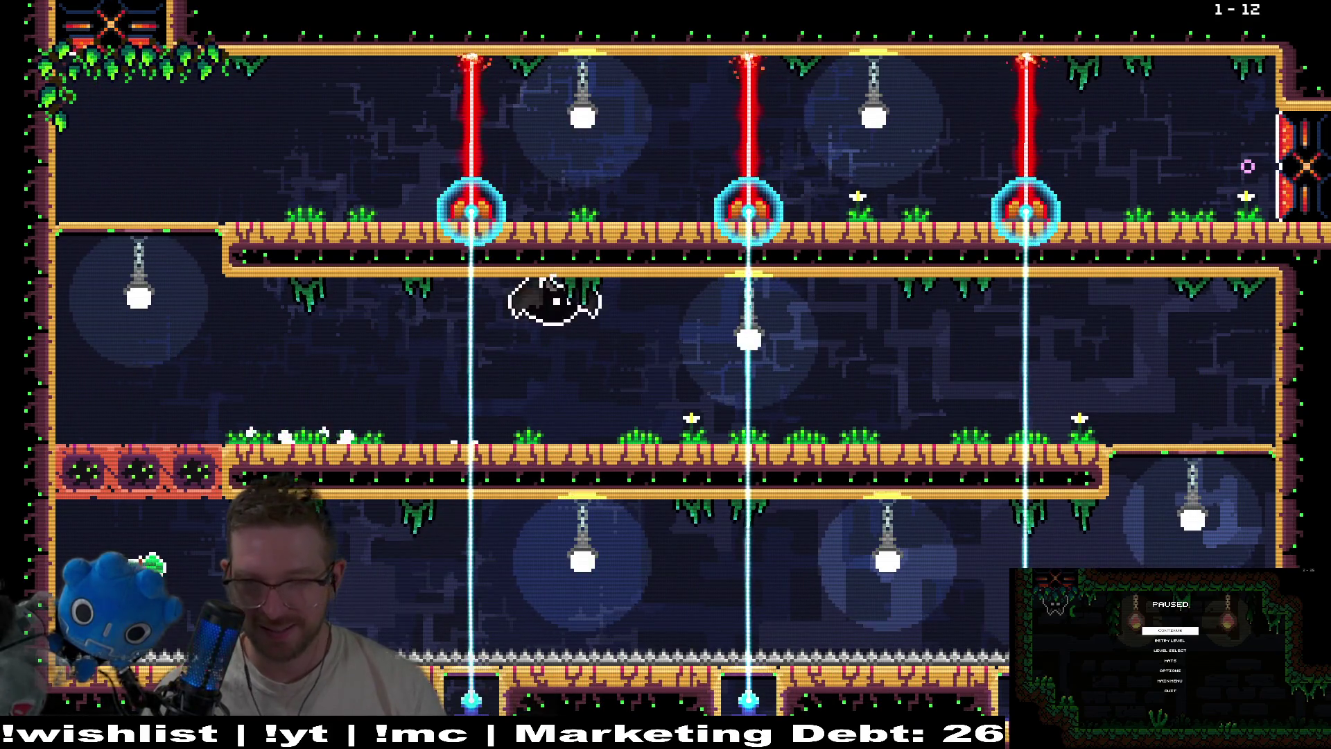
{"action": "key", "text": "Right"}
{"action": "key", "text": "Left"}
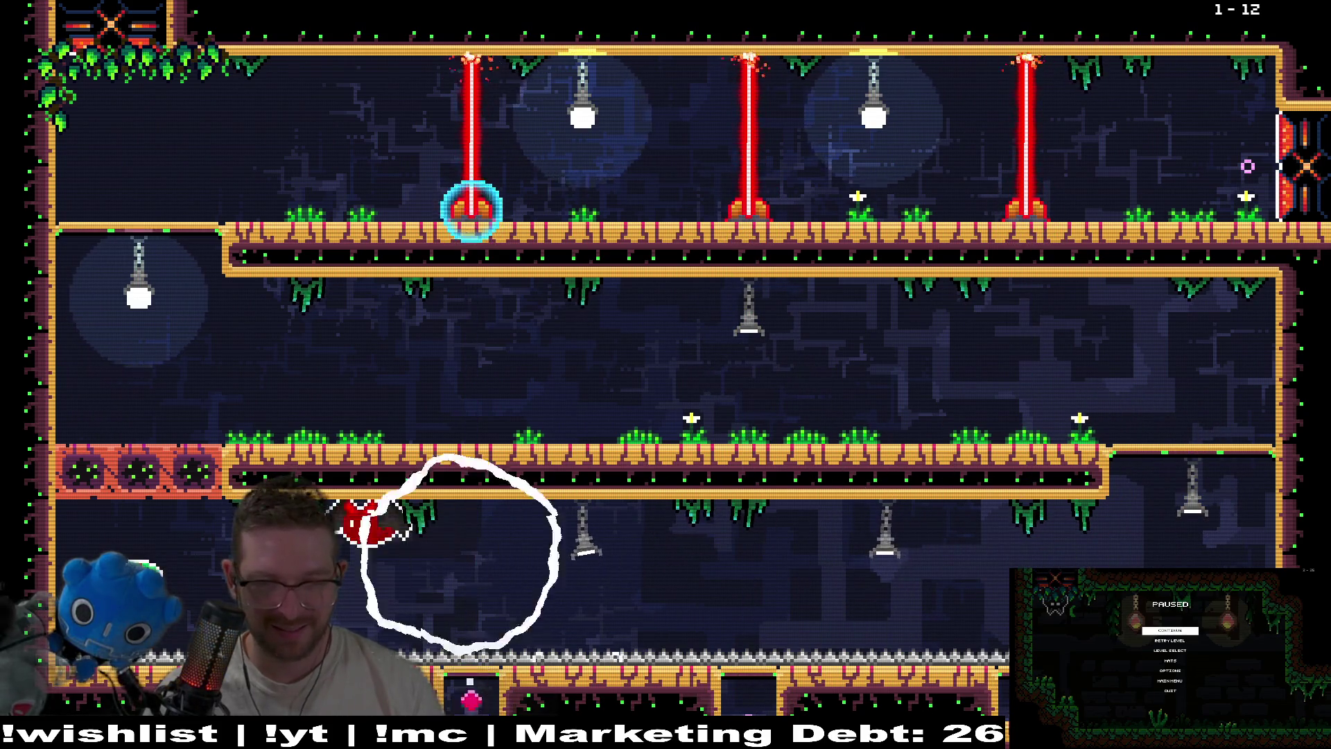
{"action": "key", "text": "Up"}
{"action": "key", "text": "Right"}
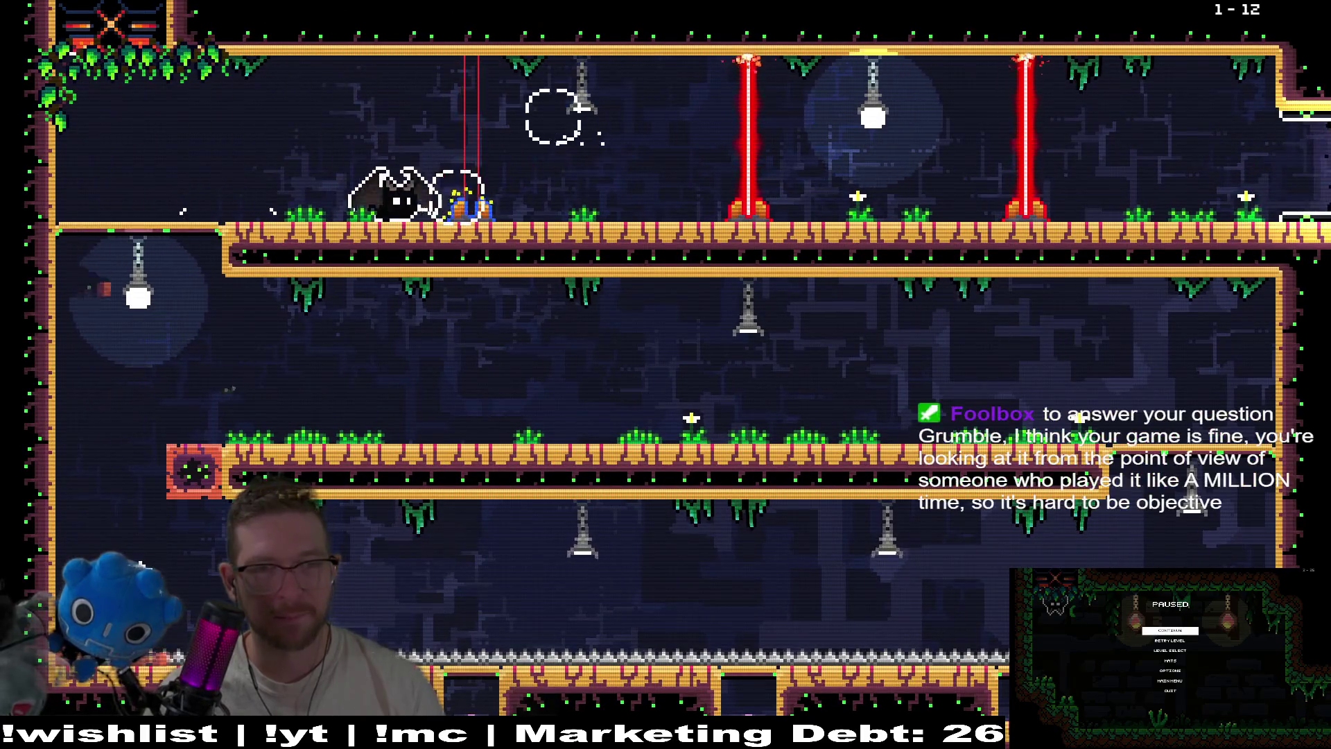
{"action": "key", "text": "Right"}
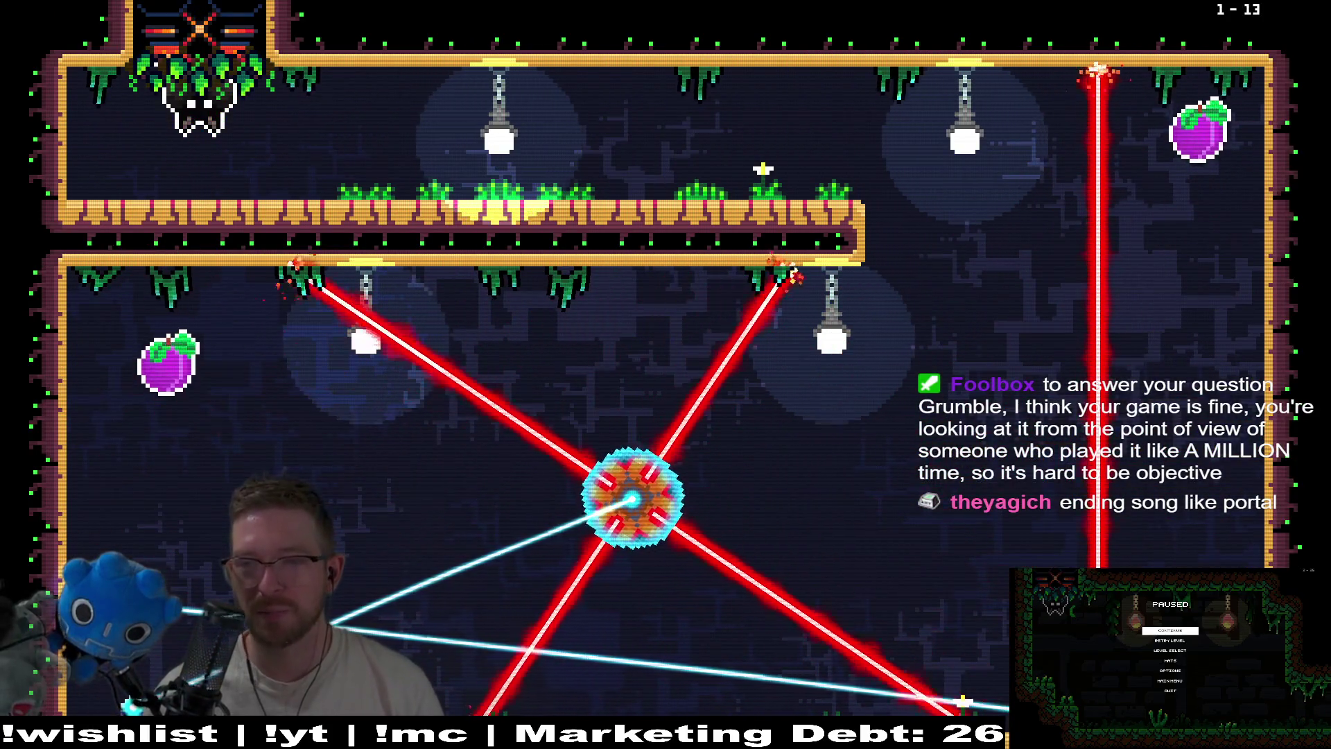
In level 1-13, run left through the lower room, dash through the left plum, and pass the laser hub
{"action": "key", "text": "Right"}
{"action": "key", "text": "Right"}
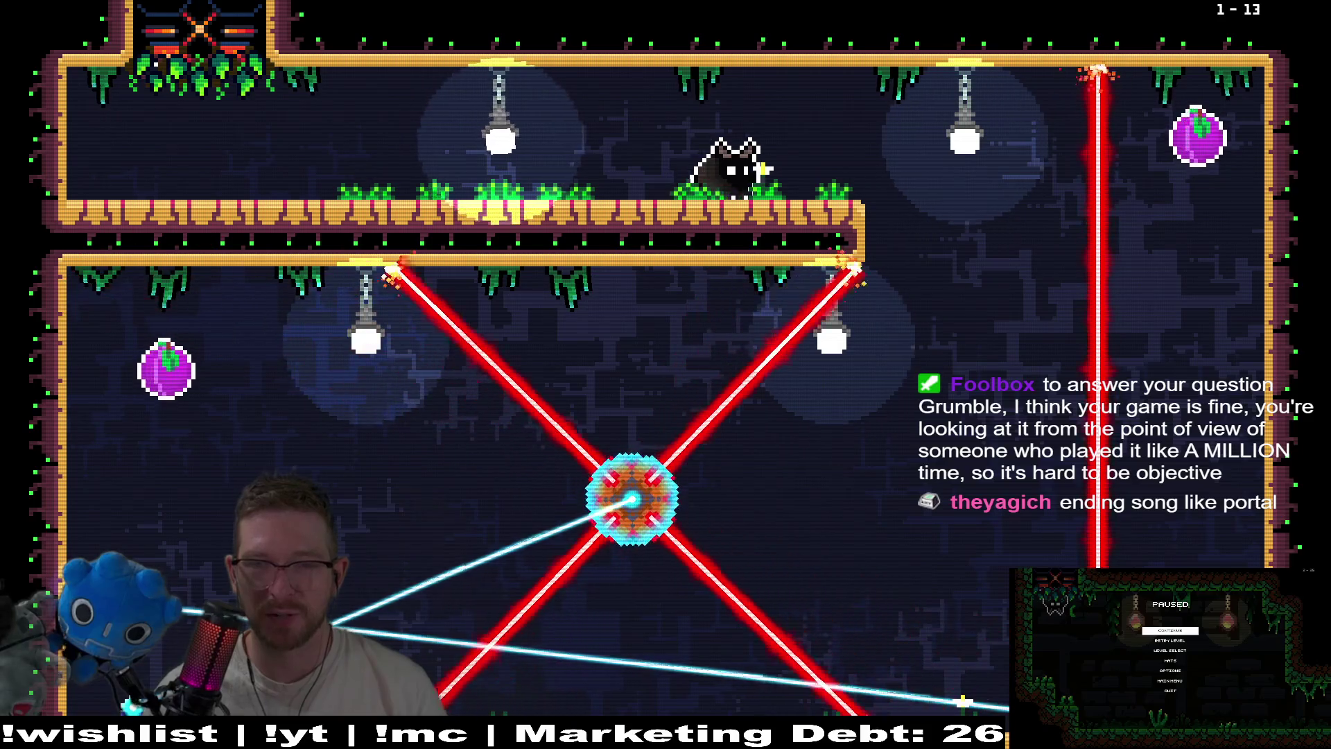
{"action": "key", "text": "Left"}
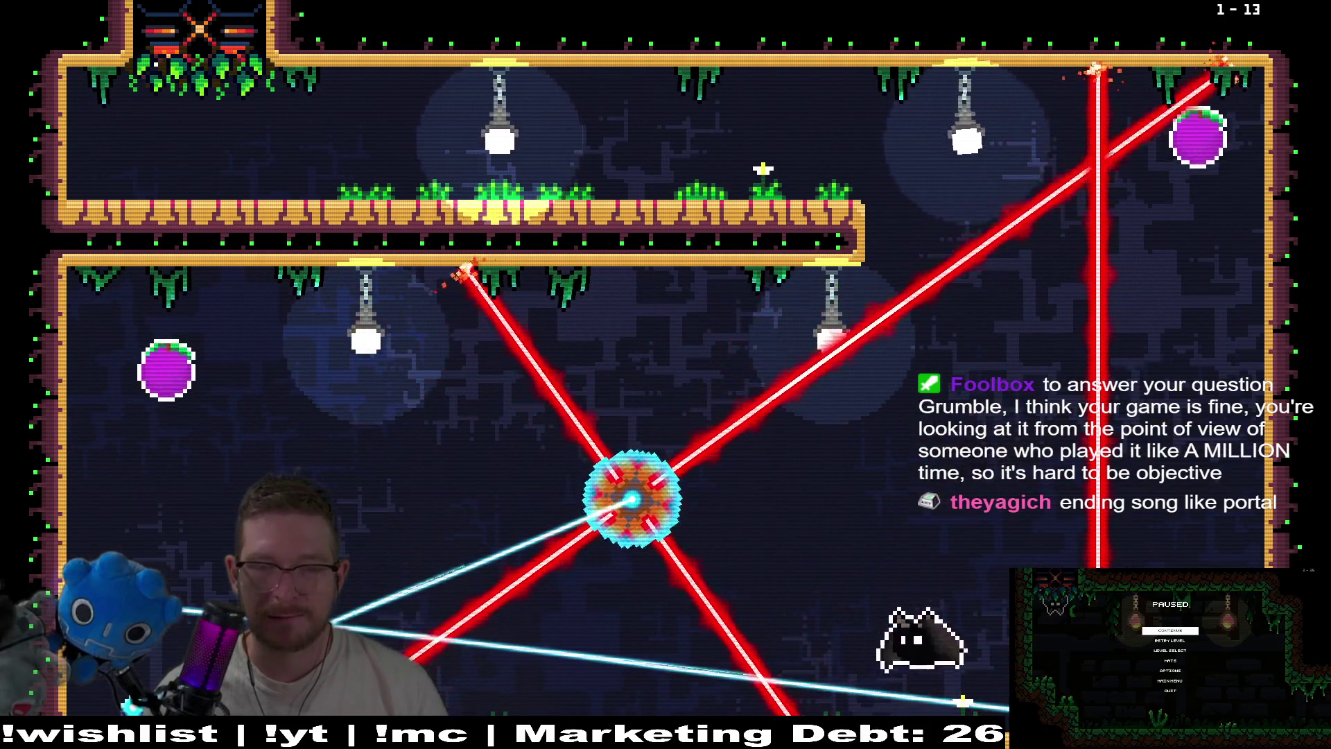
{"action": "key", "text": "Left"}
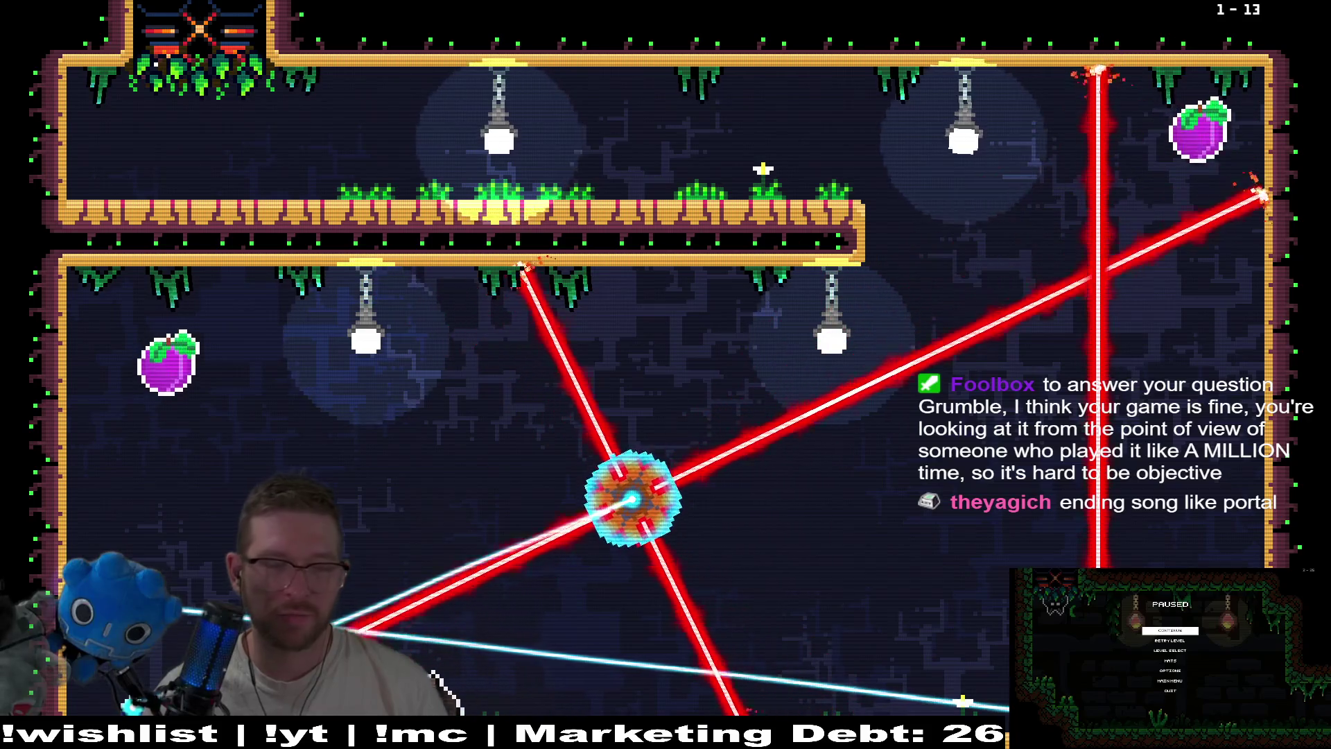
{"action": "key", "text": "Right"}
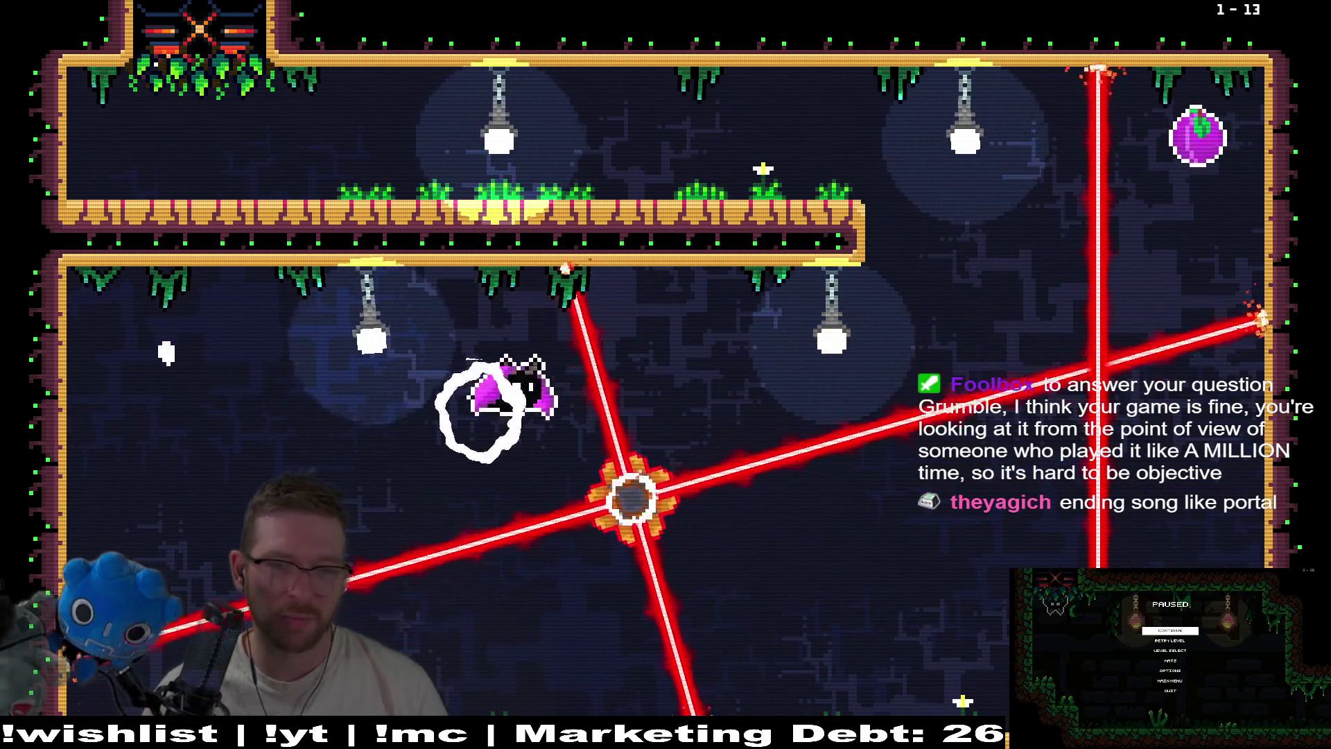
{"action": "key", "text": "Right"}
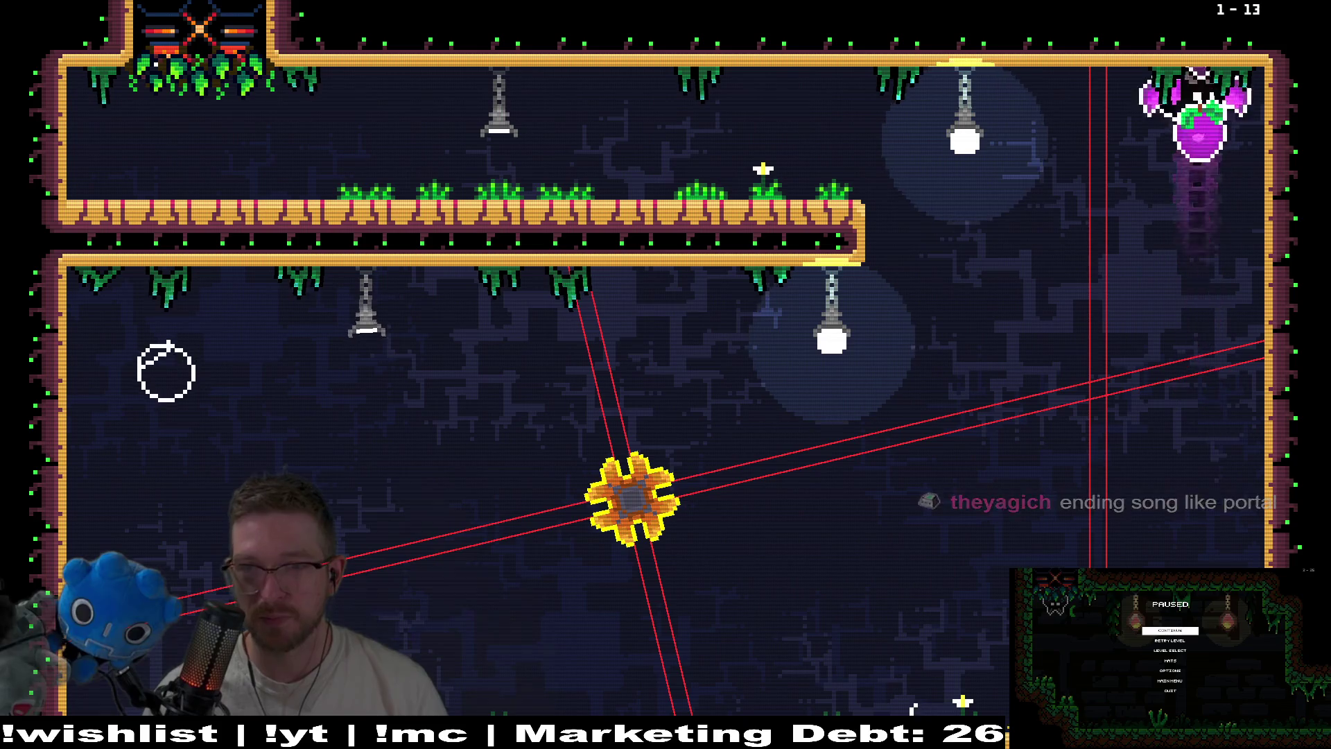
{"action": "key", "text": "Down"}
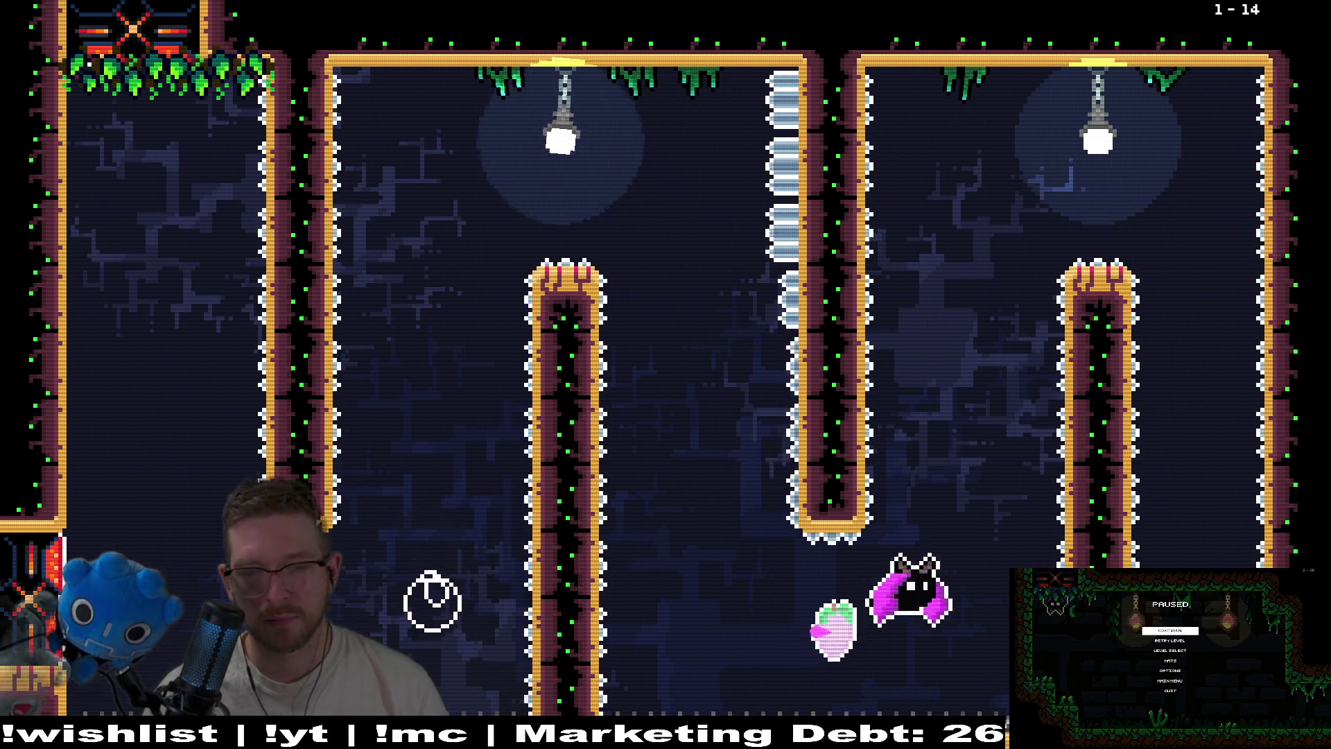
Dash off the right wall to the central pillar, ride the moving platform, and fly up-left to the plum
{"action": "key", "text": "x"}
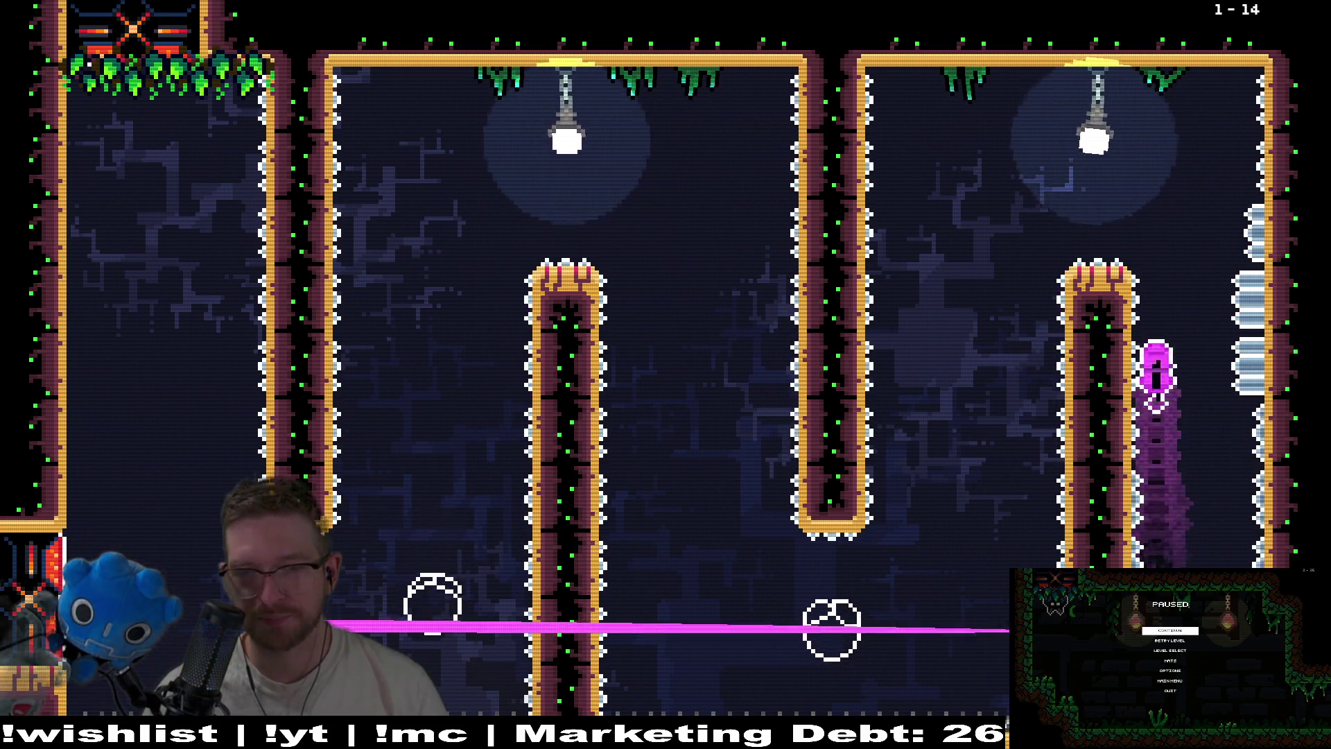
{"action": "key", "text": "Left"}
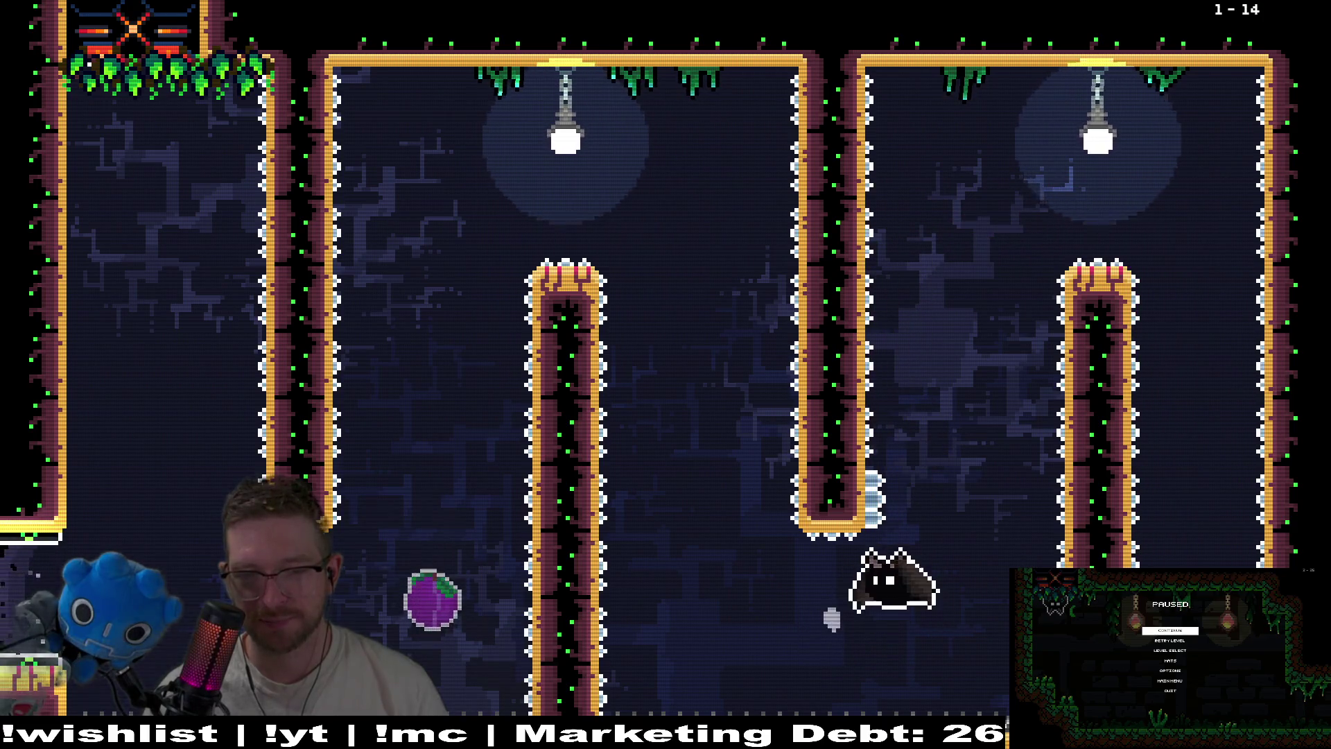
{"action": "key", "text": "x"}
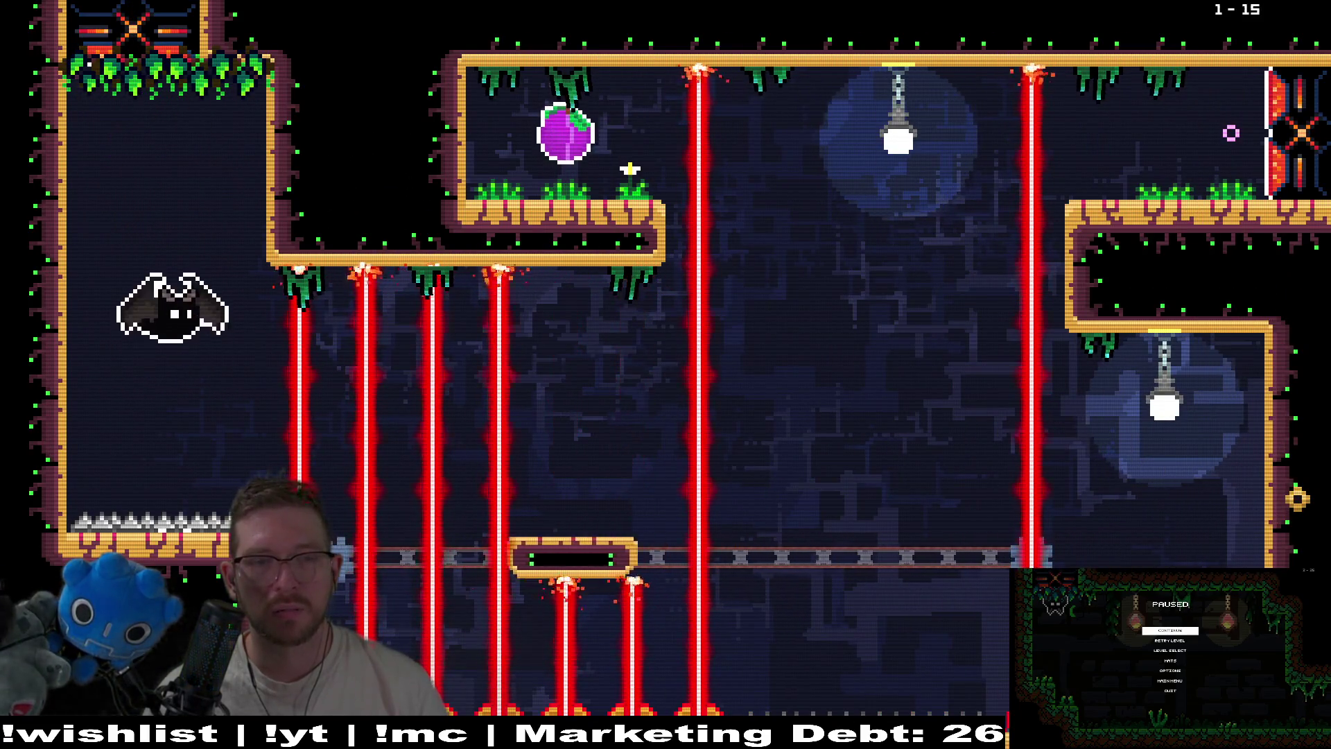
{"action": "key", "text": "Right"}
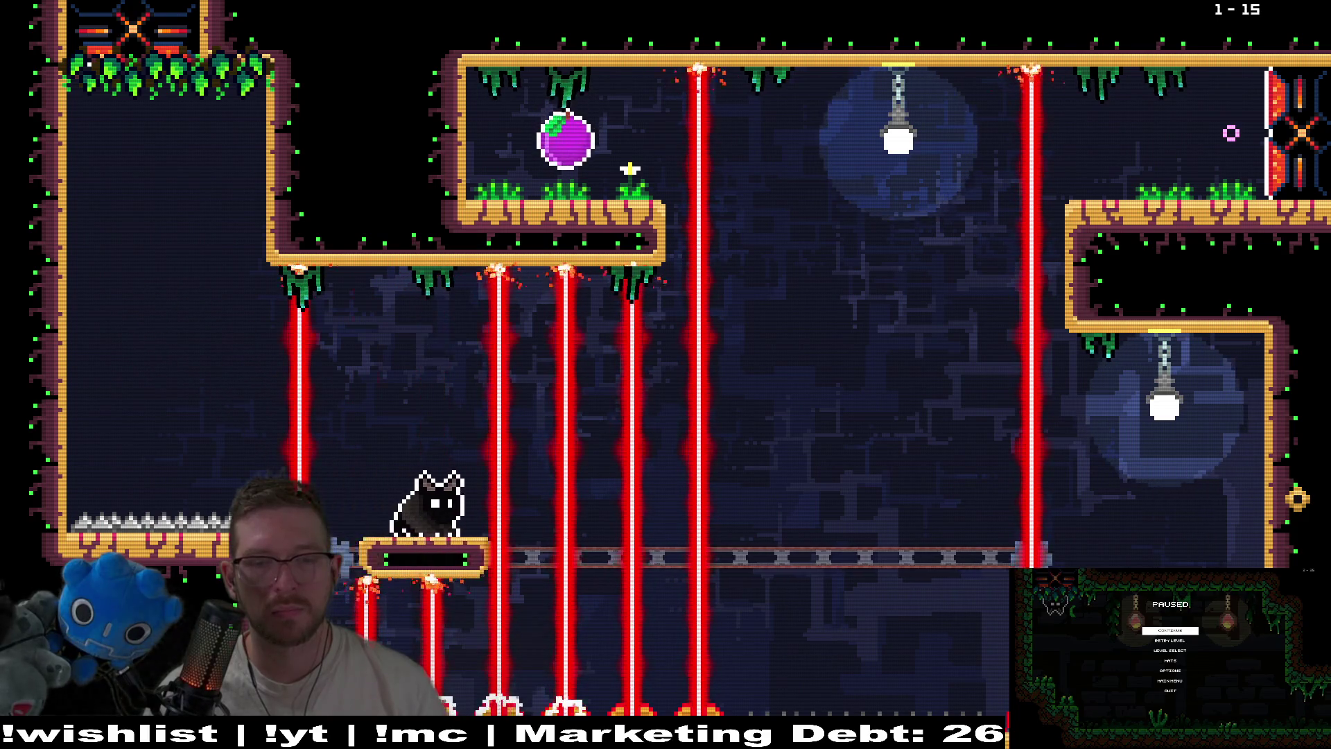
{"action": "key", "text": "x"}
{"action": "key", "text": "Up"}
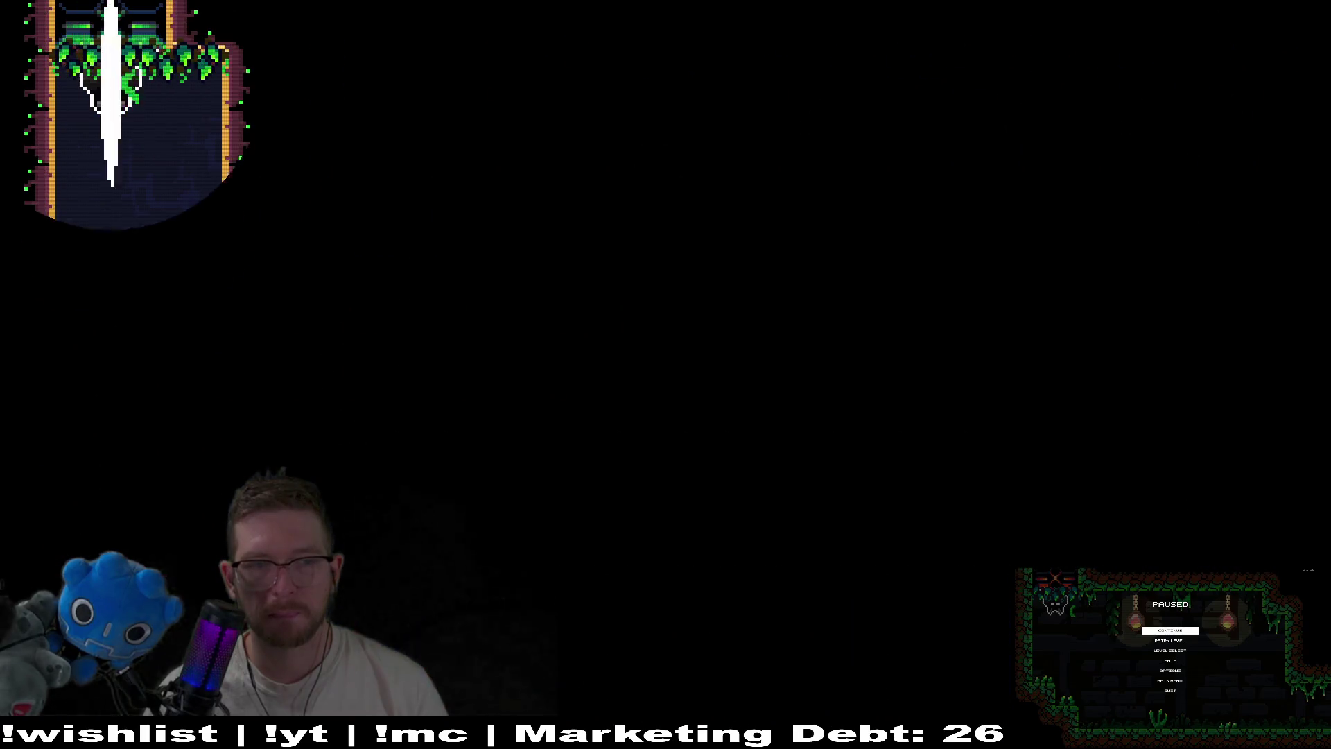
After respawning, fly up to collect the plum and reach the exit of level 1-16
{"action": "key", "text": "Right"}
{"action": "key", "text": "Right"}
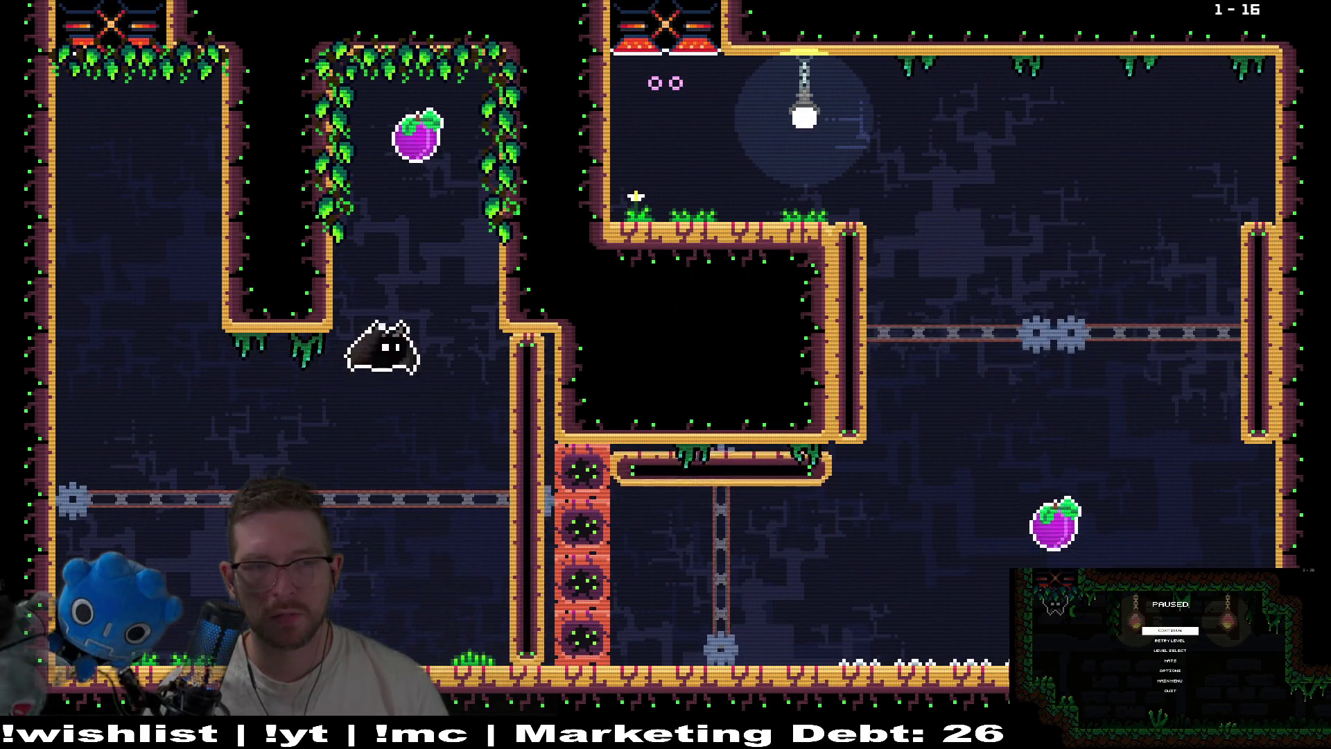
{"action": "key", "text": "x"}
{"action": "key", "text": "Right"}
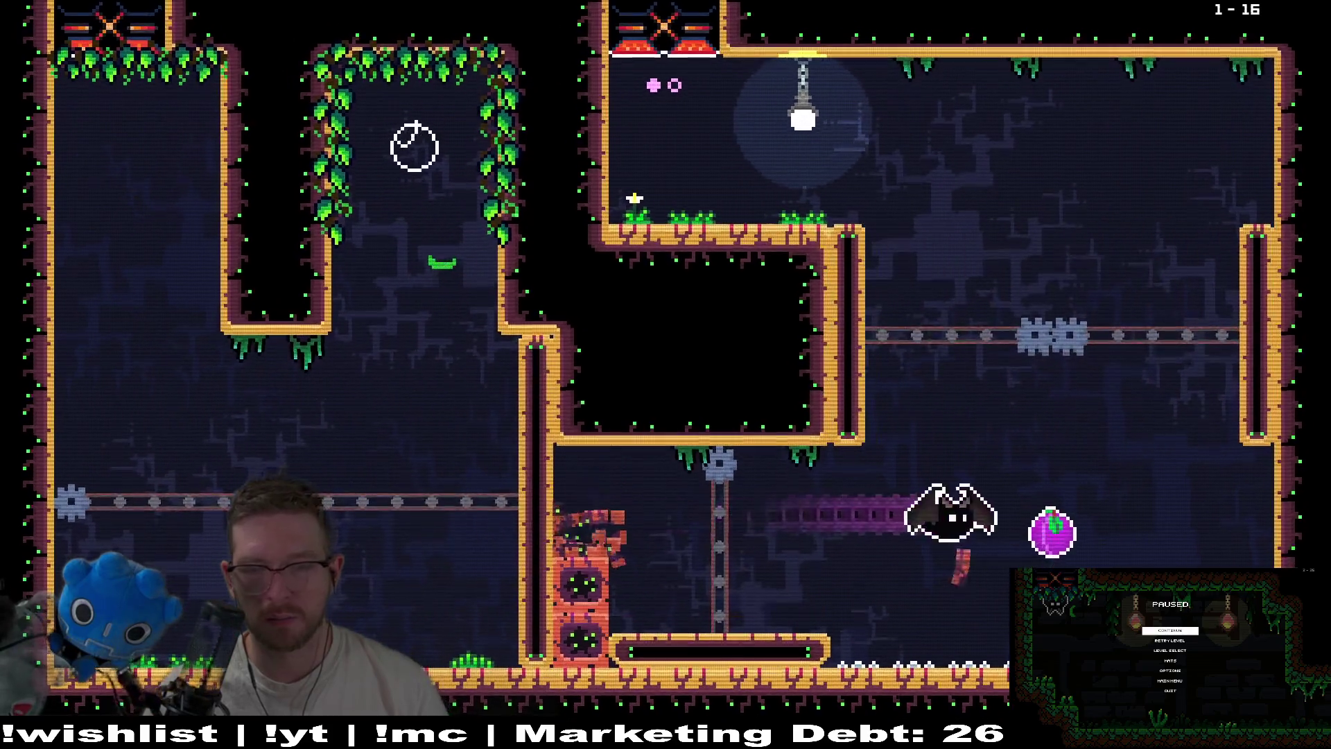
{"action": "key", "text": "x"}
{"action": "key", "text": "Left"}
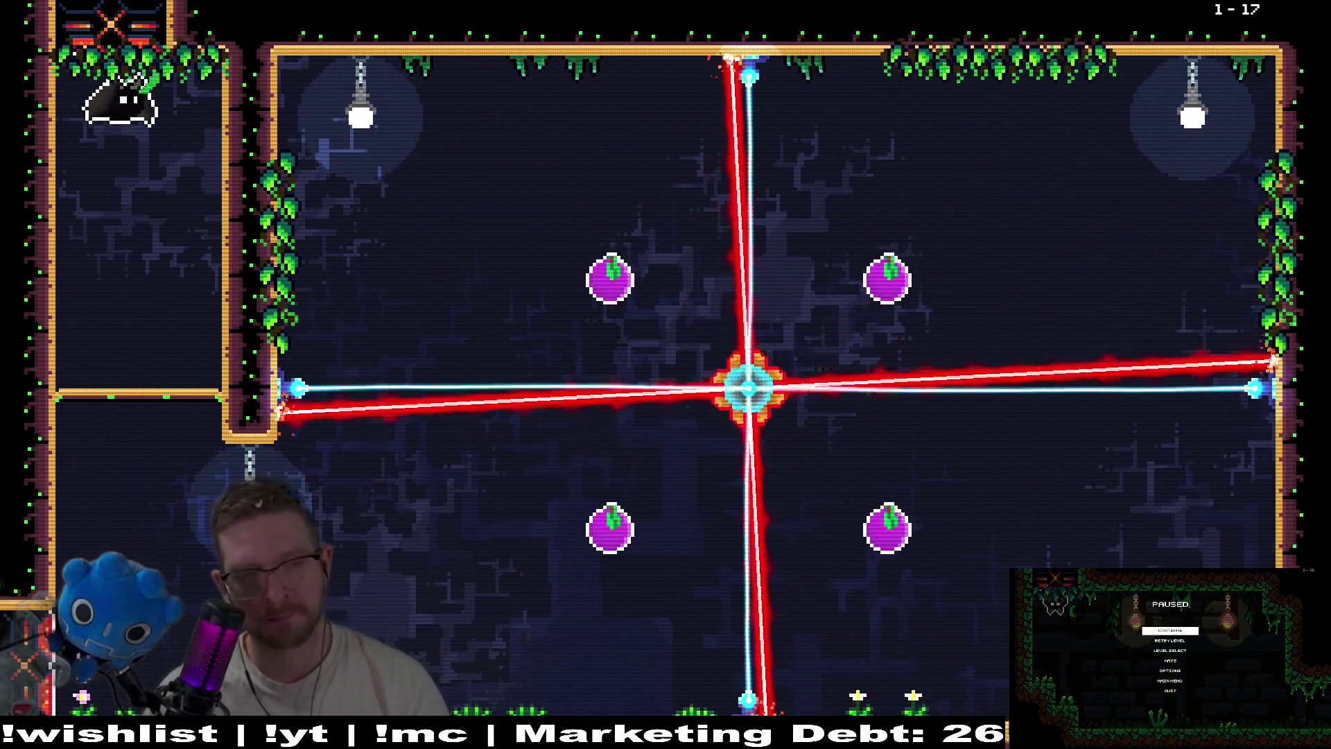
In level 1-17, fly up between the rotating lasers, collect the right plum, and head for the exit
{"action": "key", "text": "Right"}
{"action": "key", "text": "Right"}
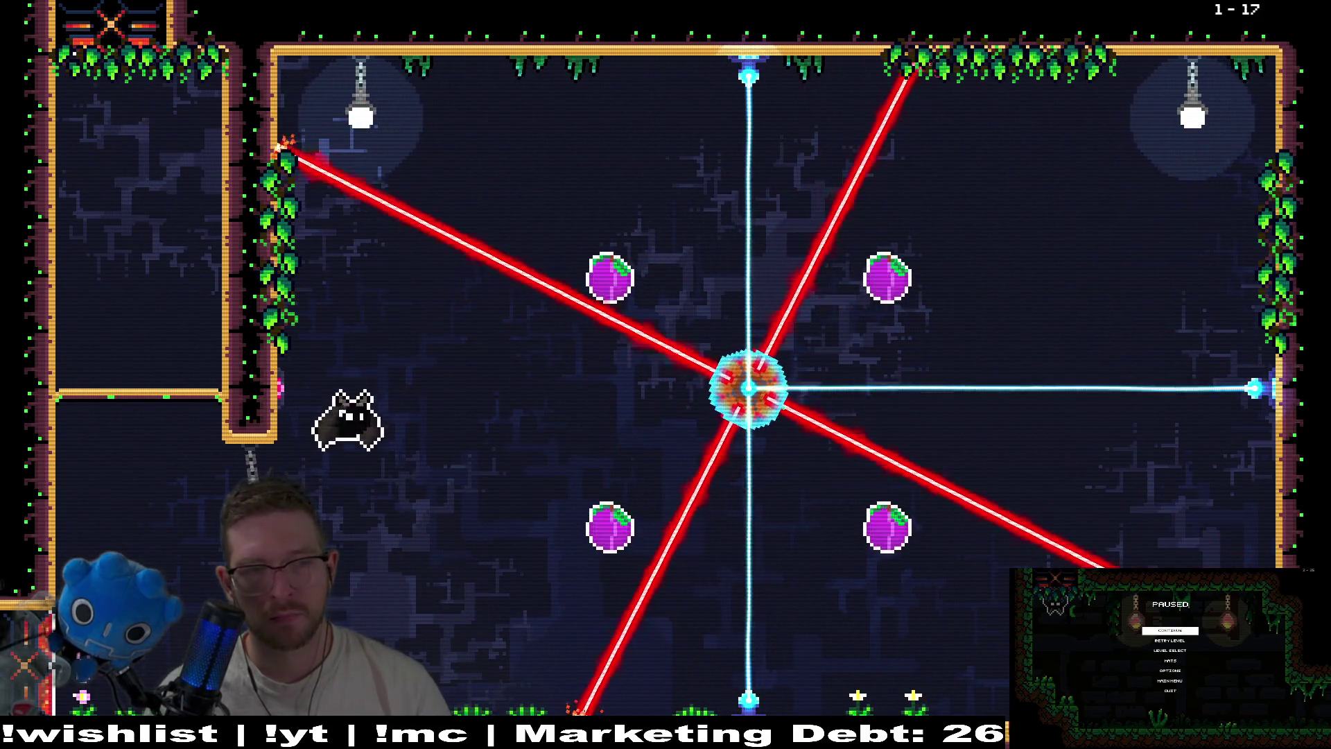
{"action": "key", "text": "x"}
{"action": "key", "text": "Right"}
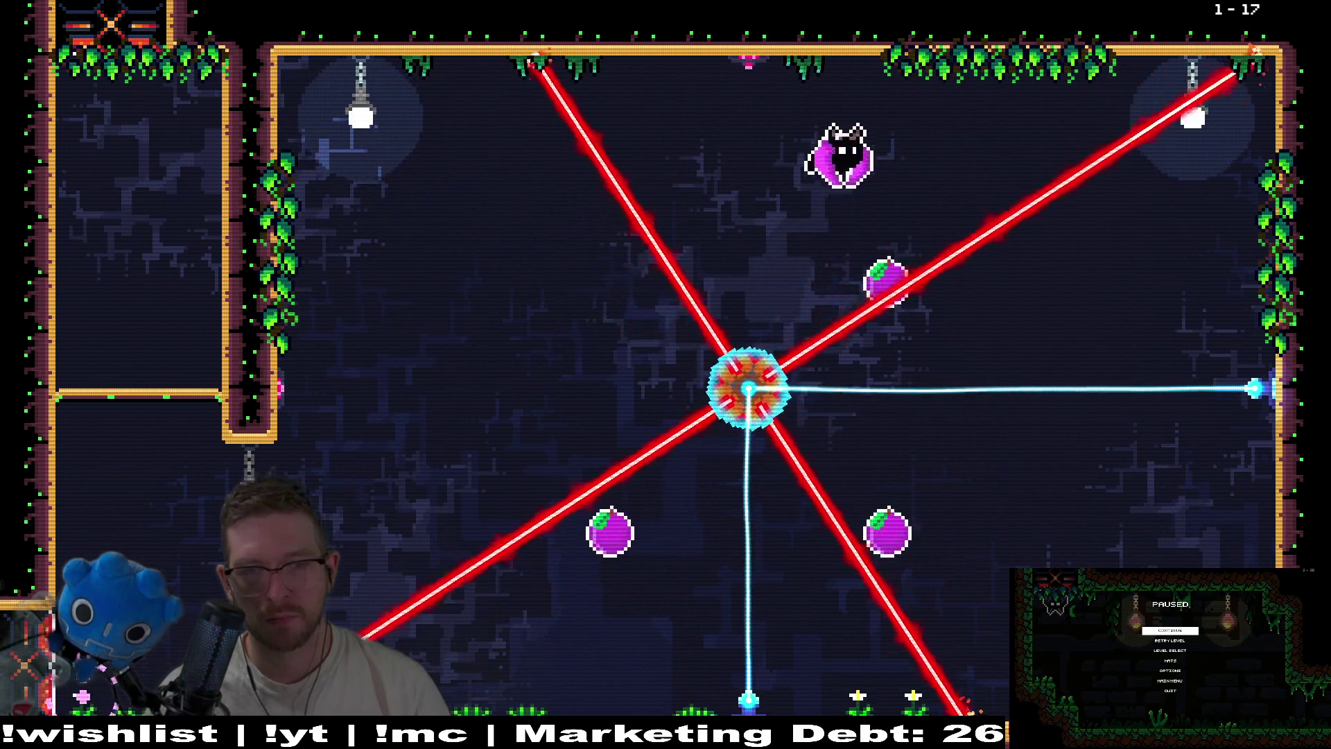
{"action": "key", "text": "Left"}
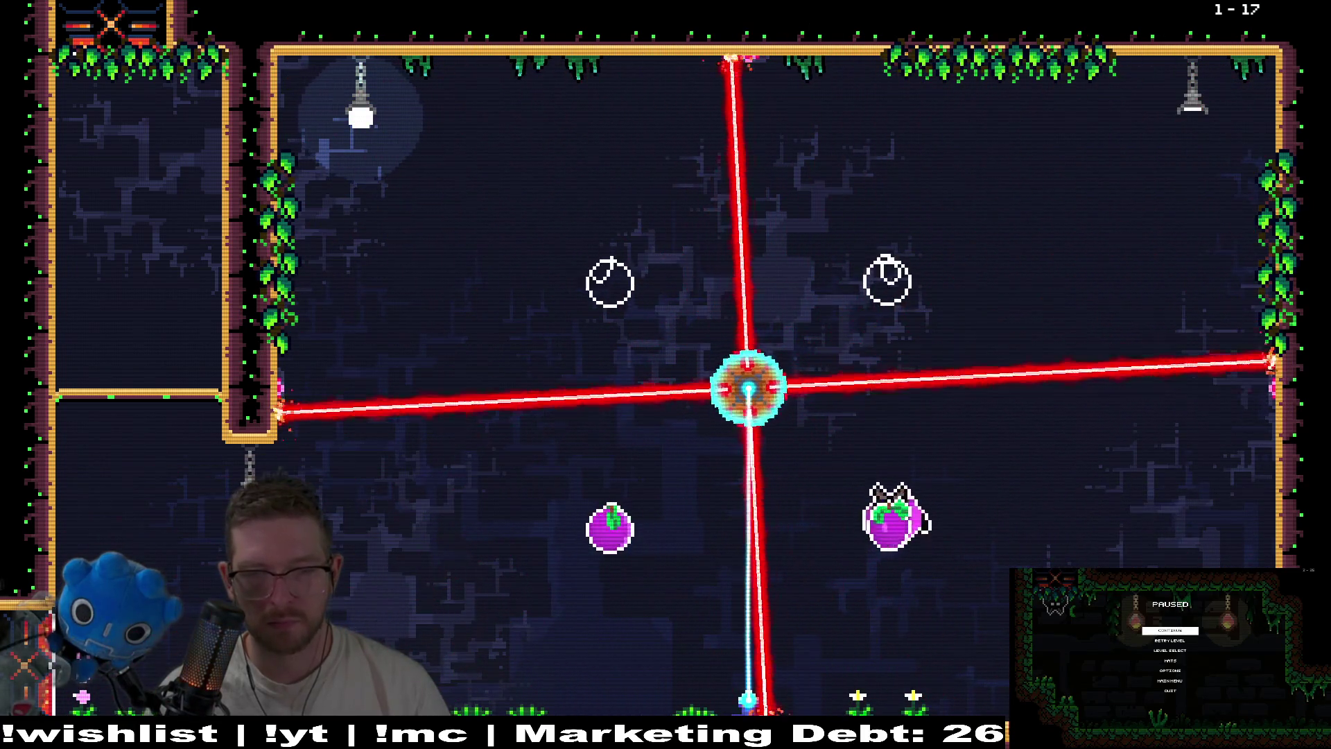
{"action": "key", "text": "Left"}
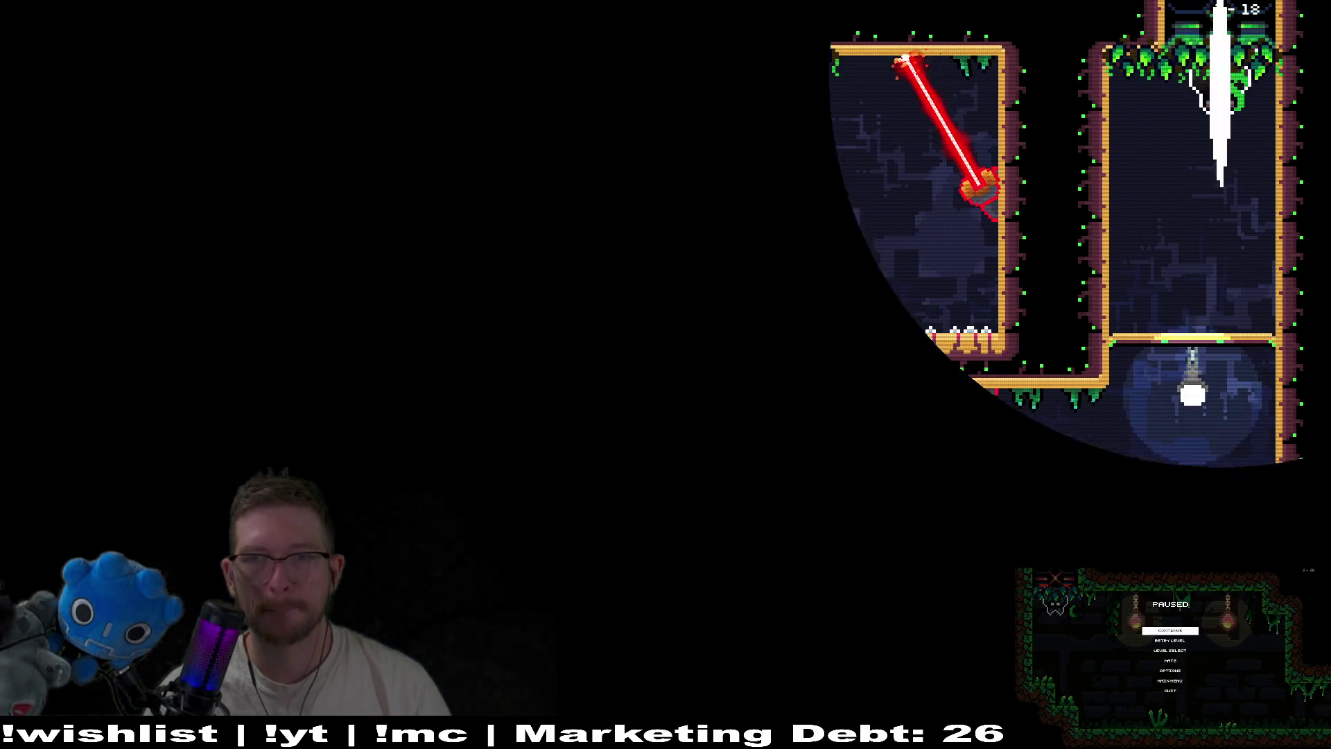
Collect the lower, upper and last plums in level 1-18, then drop down the left wall
{"action": "key", "text": "Down"}
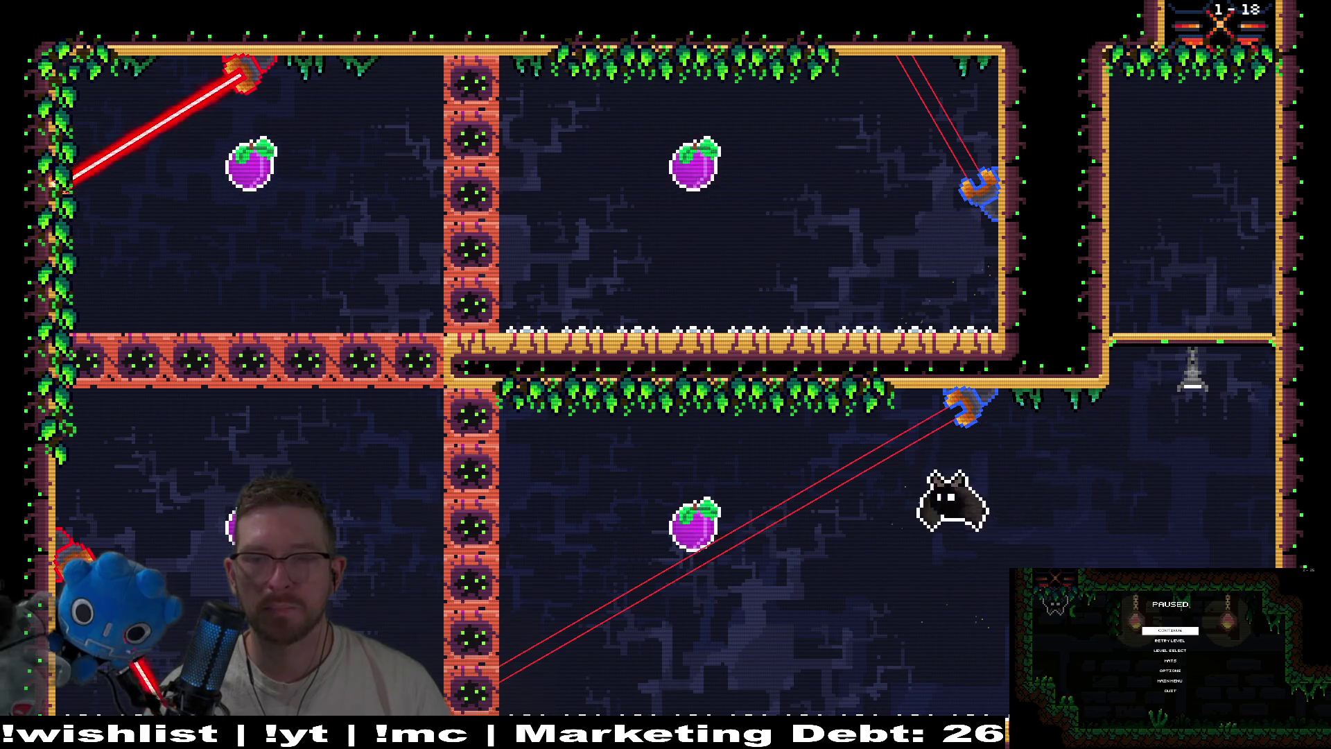
{"action": "key", "text": "Left"}
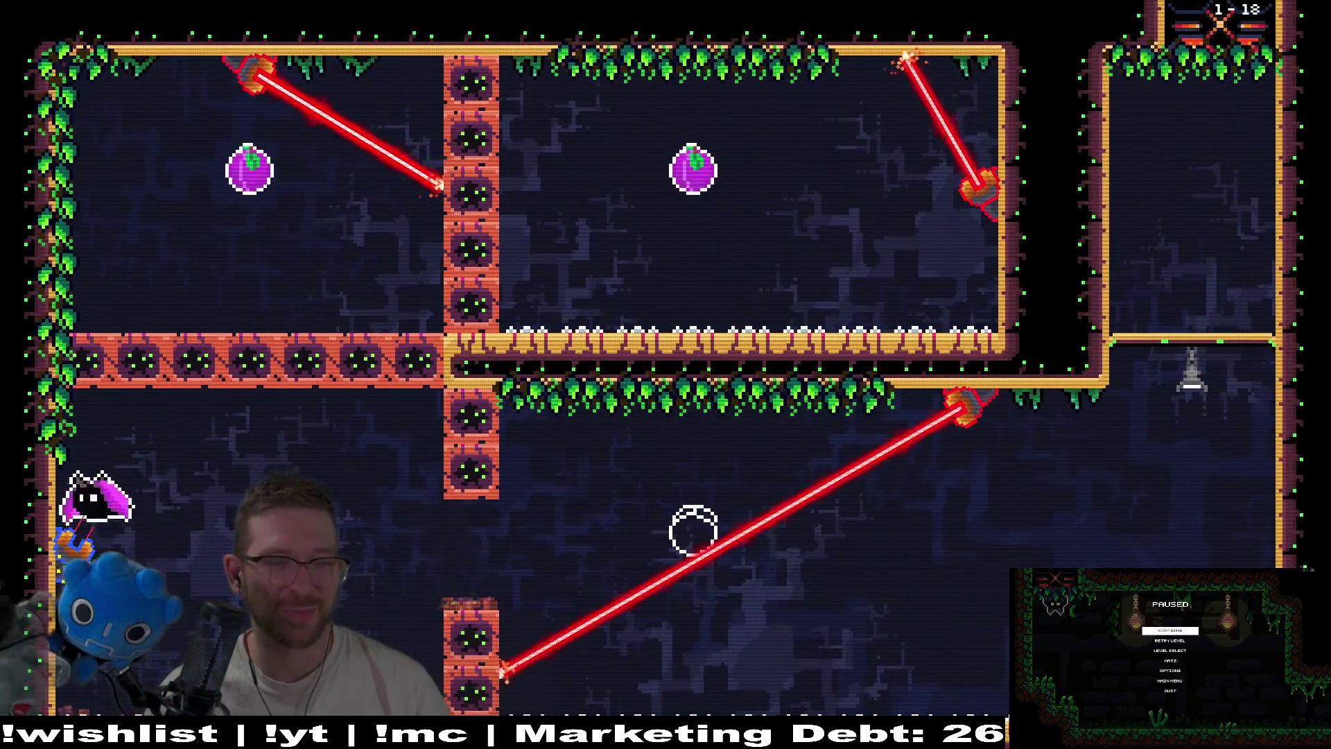
{"action": "key", "text": "Up"}
{"action": "key", "text": "Right"}
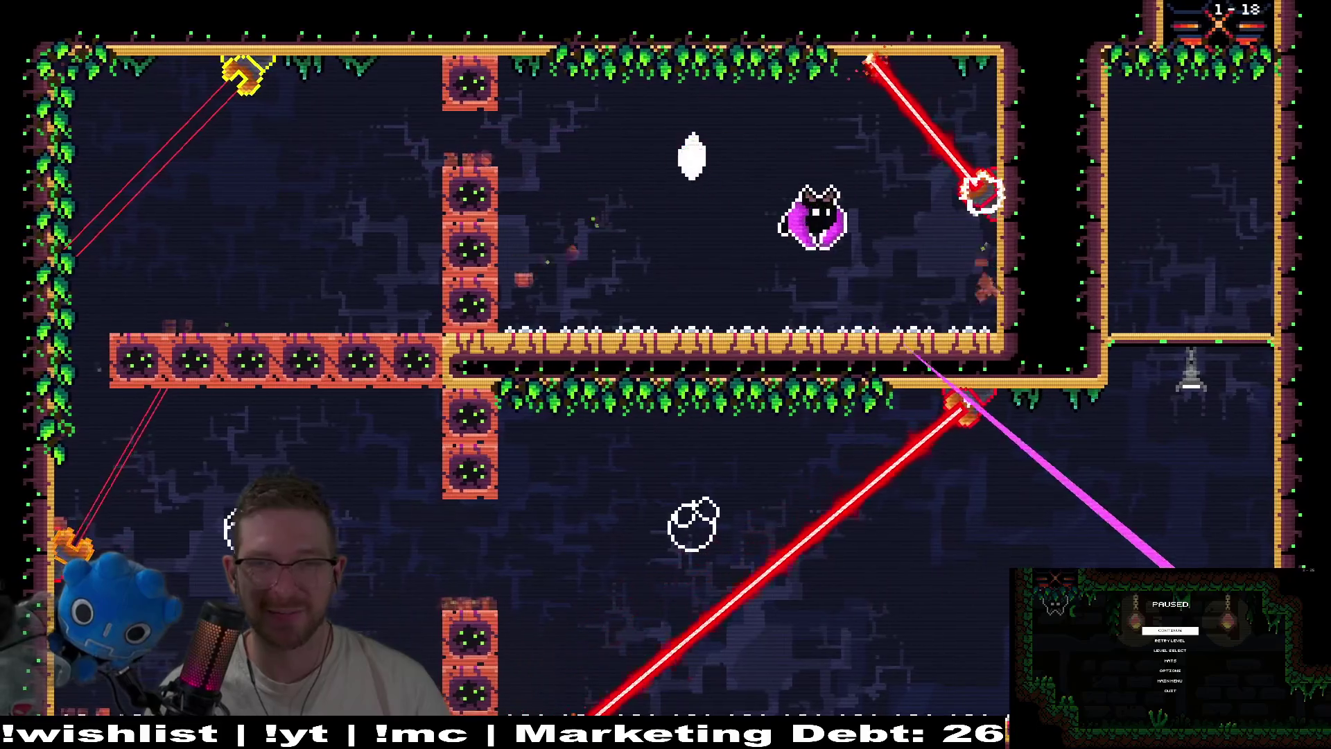
{"action": "key", "text": "Left"}
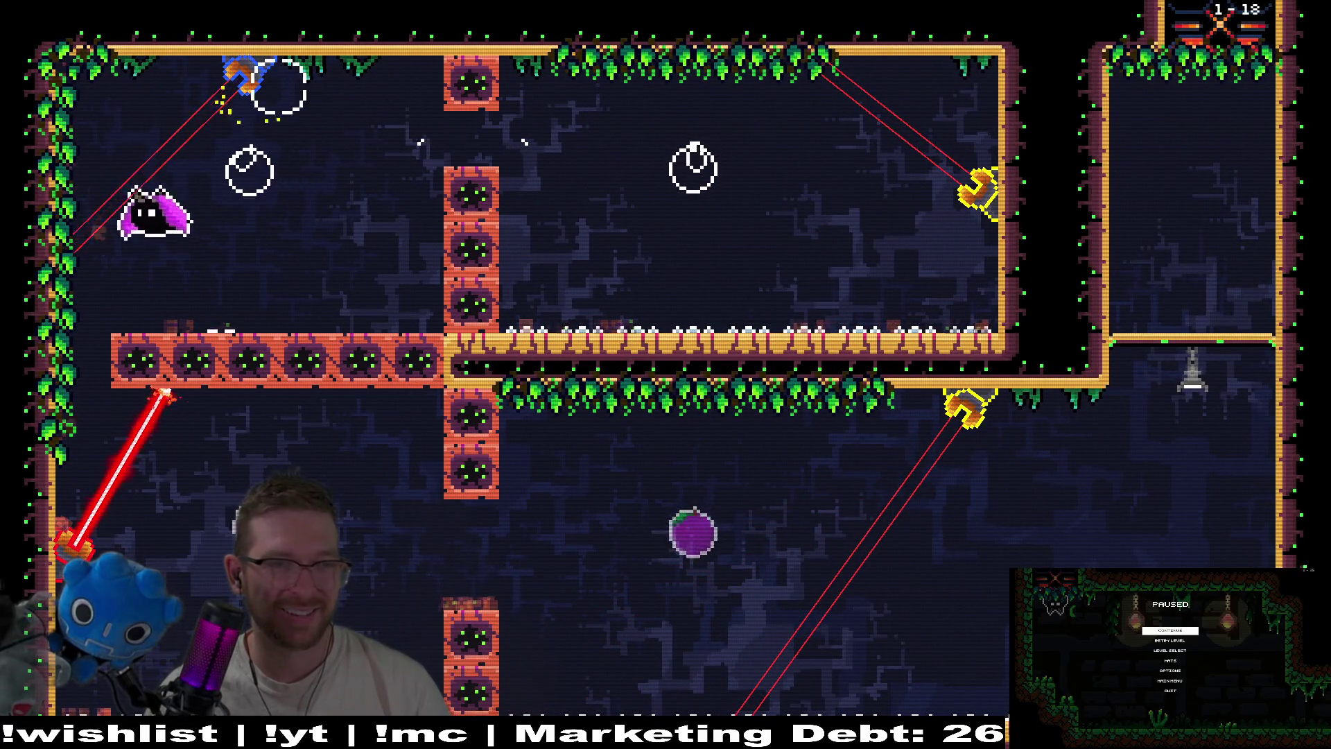
{"action": "key", "text": "Down"}
After respawning, fly right across the lower room and dive through the breakable blocks to the fruit
{"action": "key", "text": "Right"}
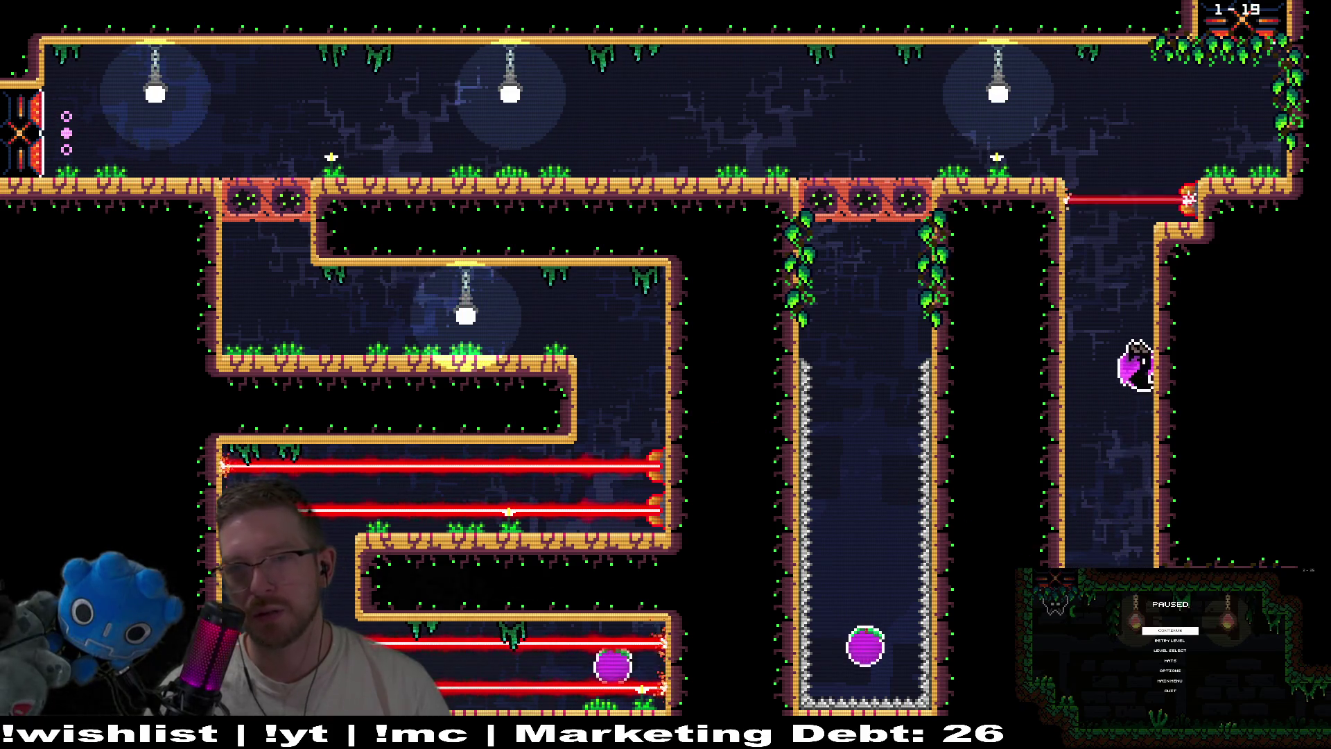
{"action": "key", "text": "Down"}
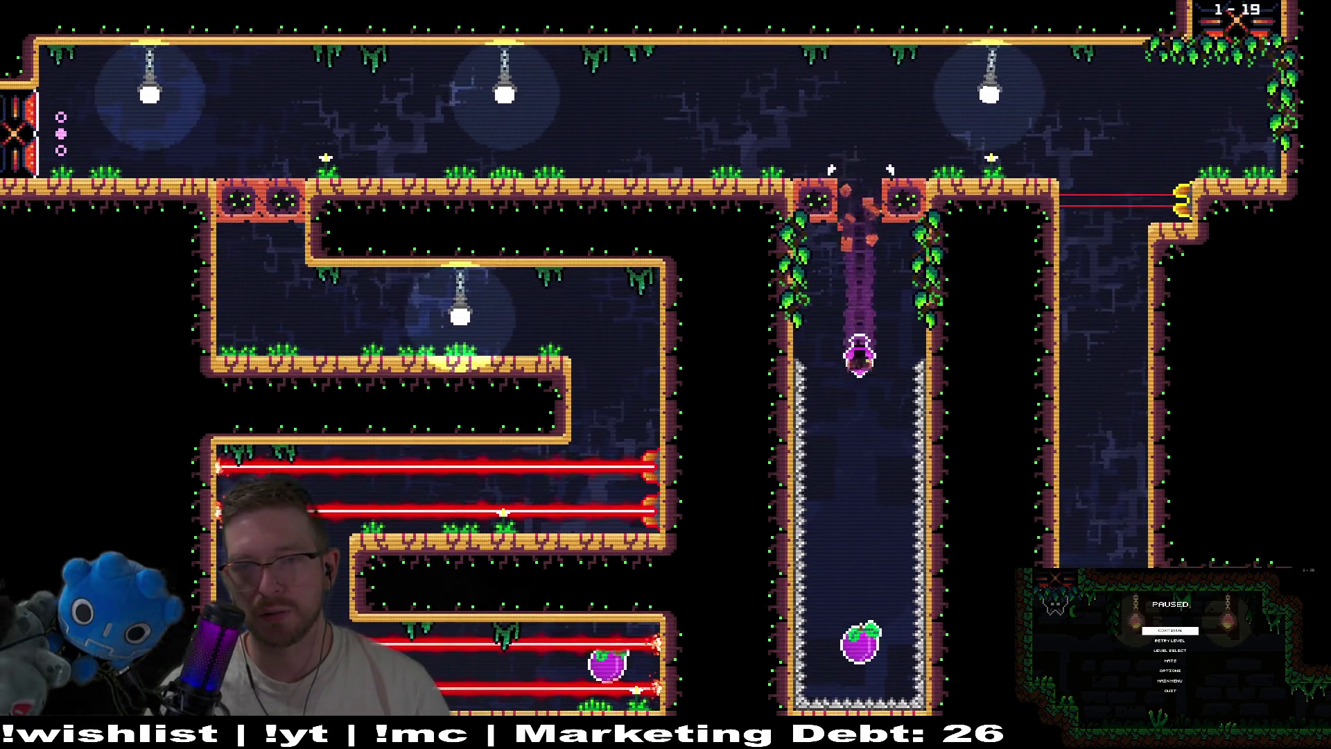
{"action": "key", "text": "Up"}
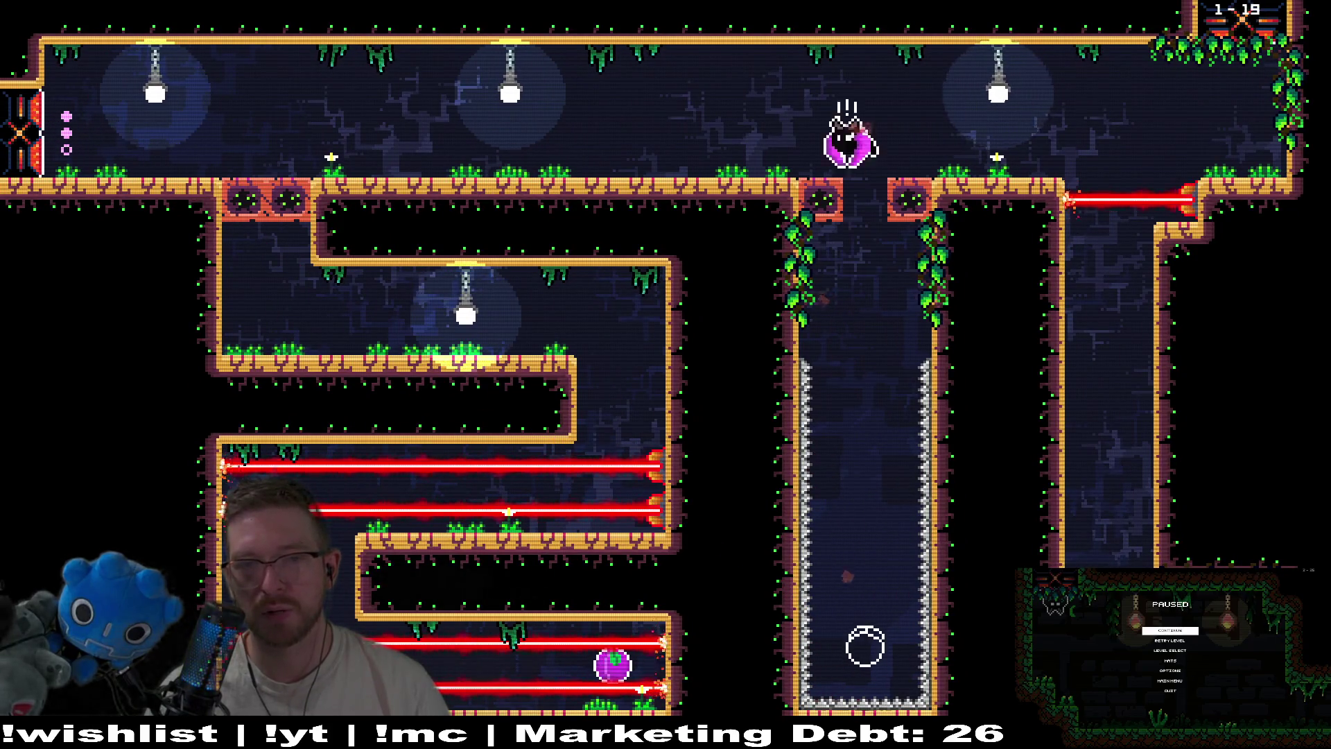
Dive into the middle room, dash along the bottom corridor to the fruit, and climb to level 1-20's top exit
{"action": "key", "text": "Left"}
{"action": "key", "text": "Down"}
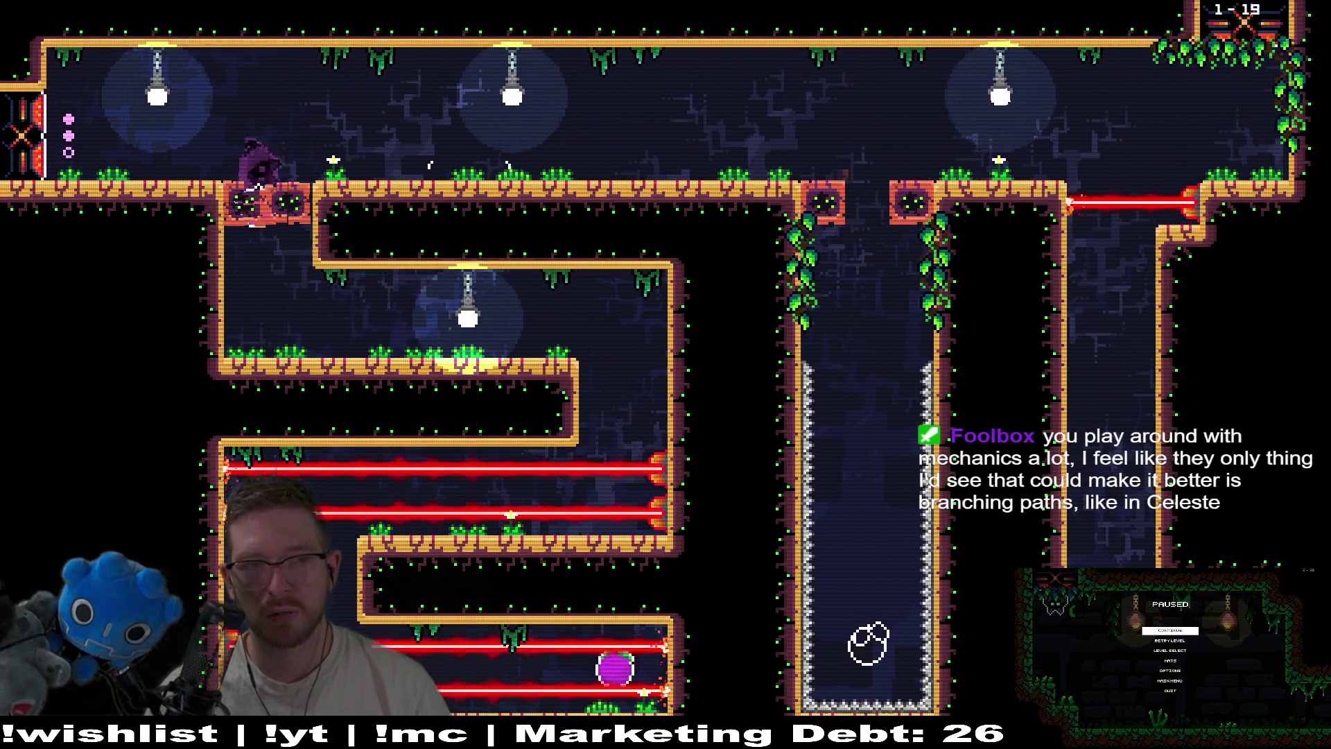
{"action": "key", "text": "Right"}
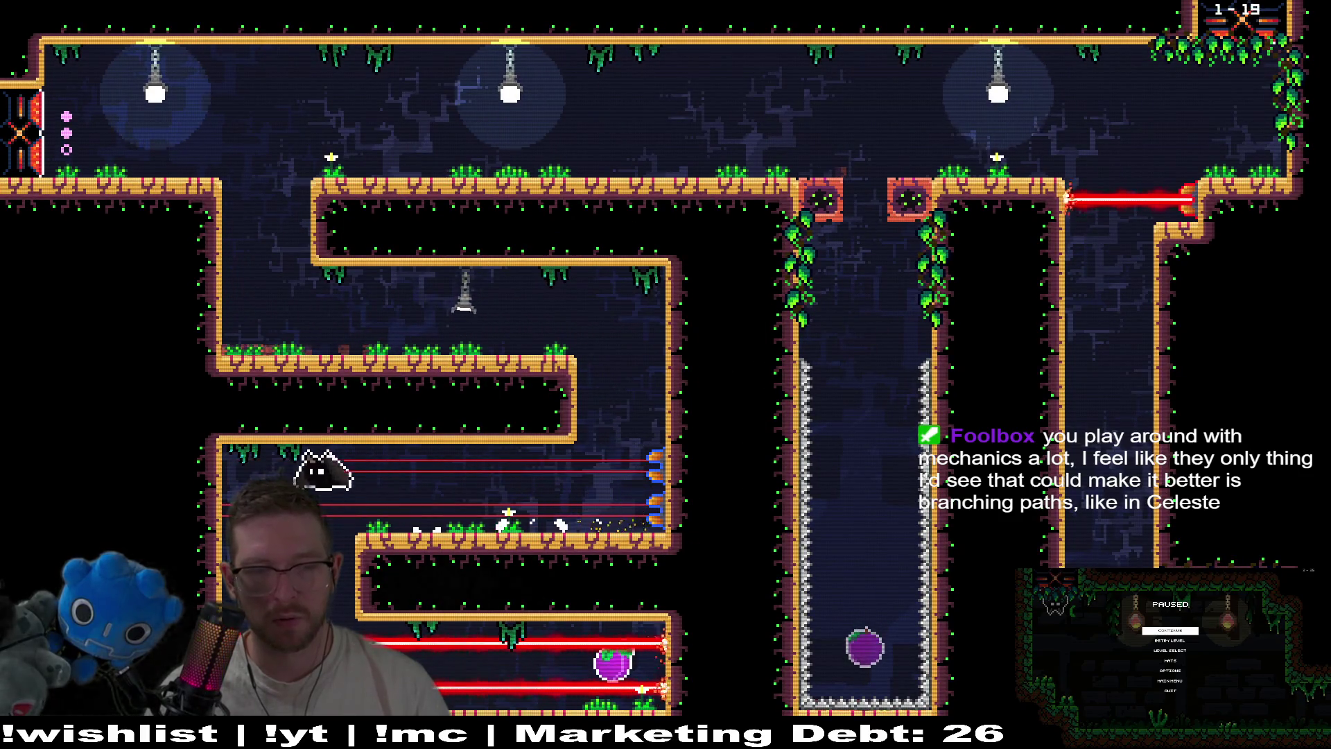
{"action": "key", "text": "Right"}
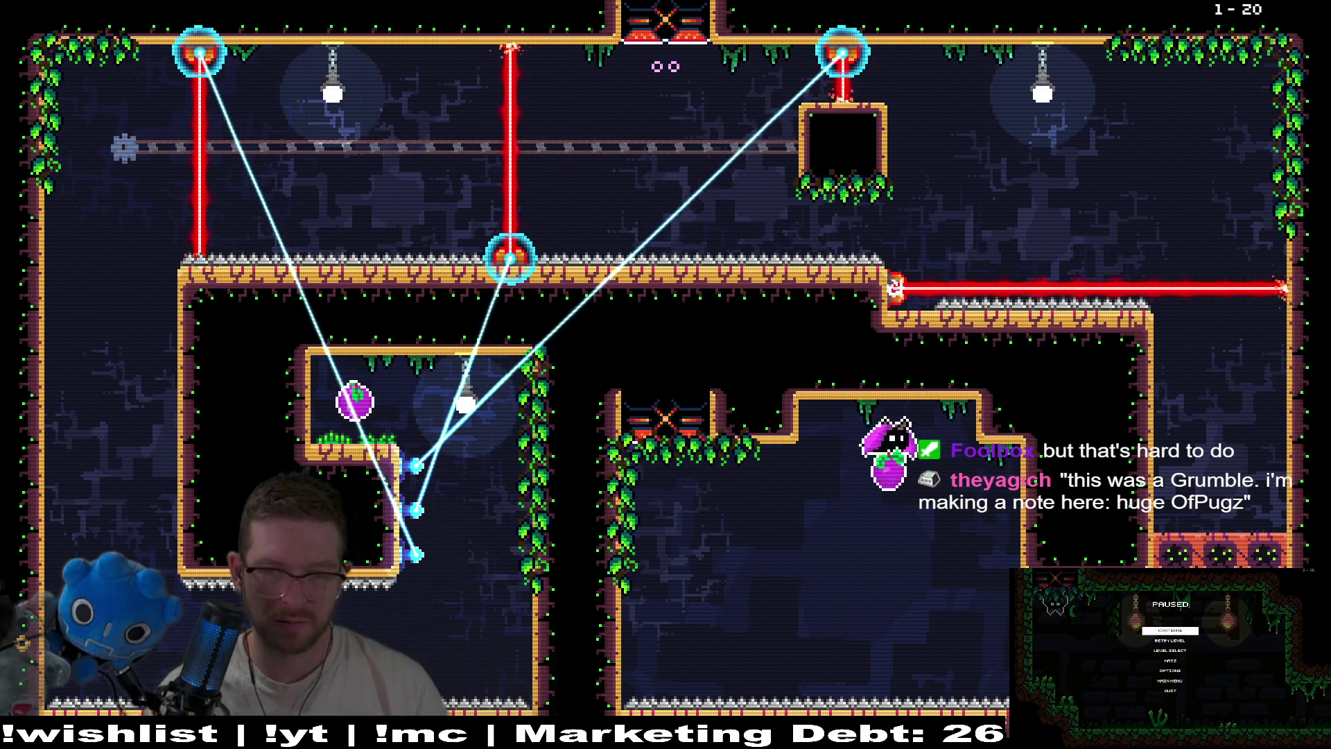
{"action": "key", "text": "space"}
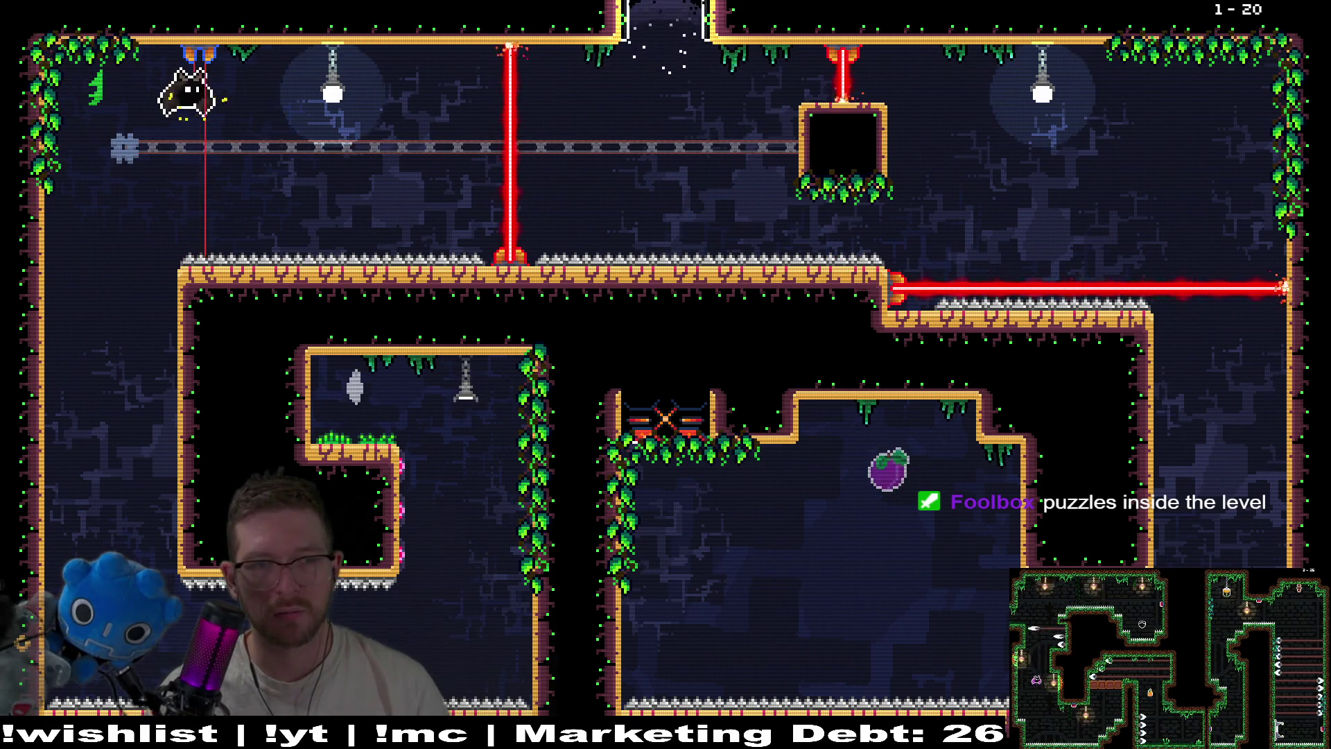
{"action": "key", "text": "Right"}
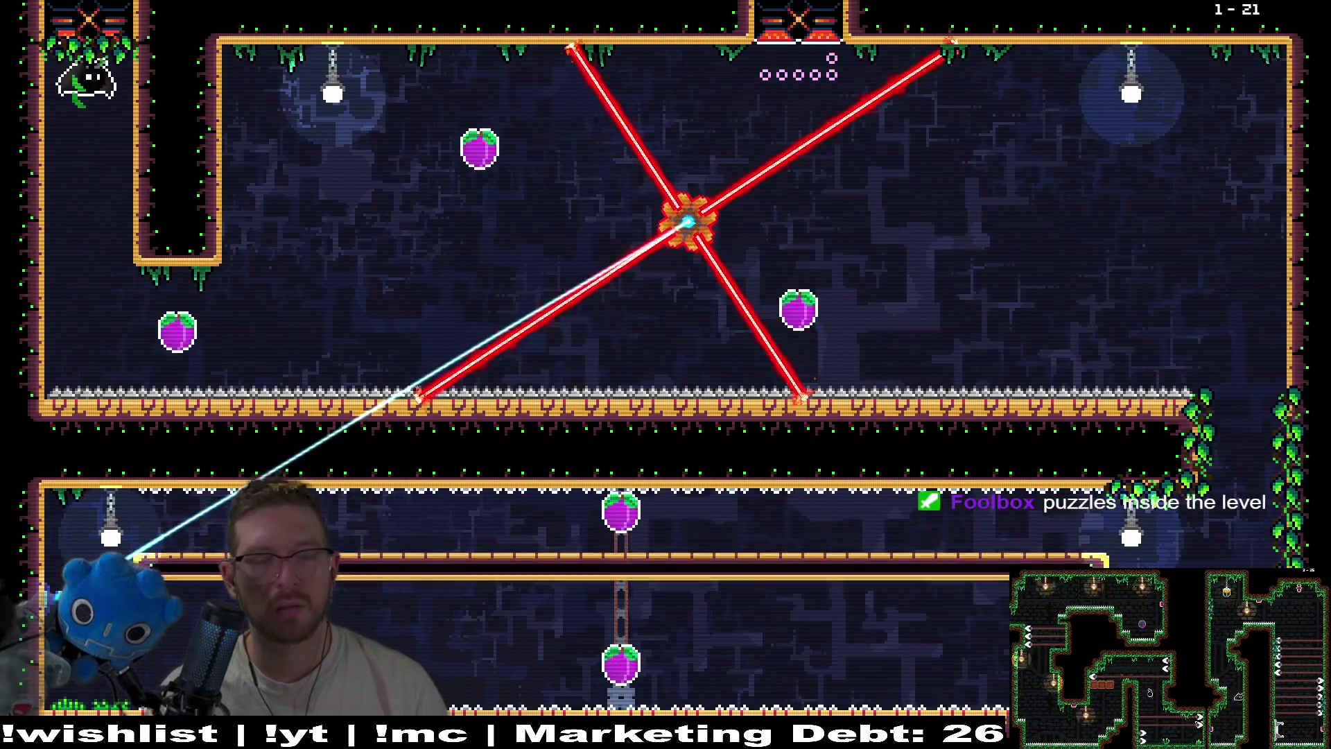
Fly the bat around level 1-21, collecting plums until it dies at the right wall
{"action": "key", "text": "Right"}
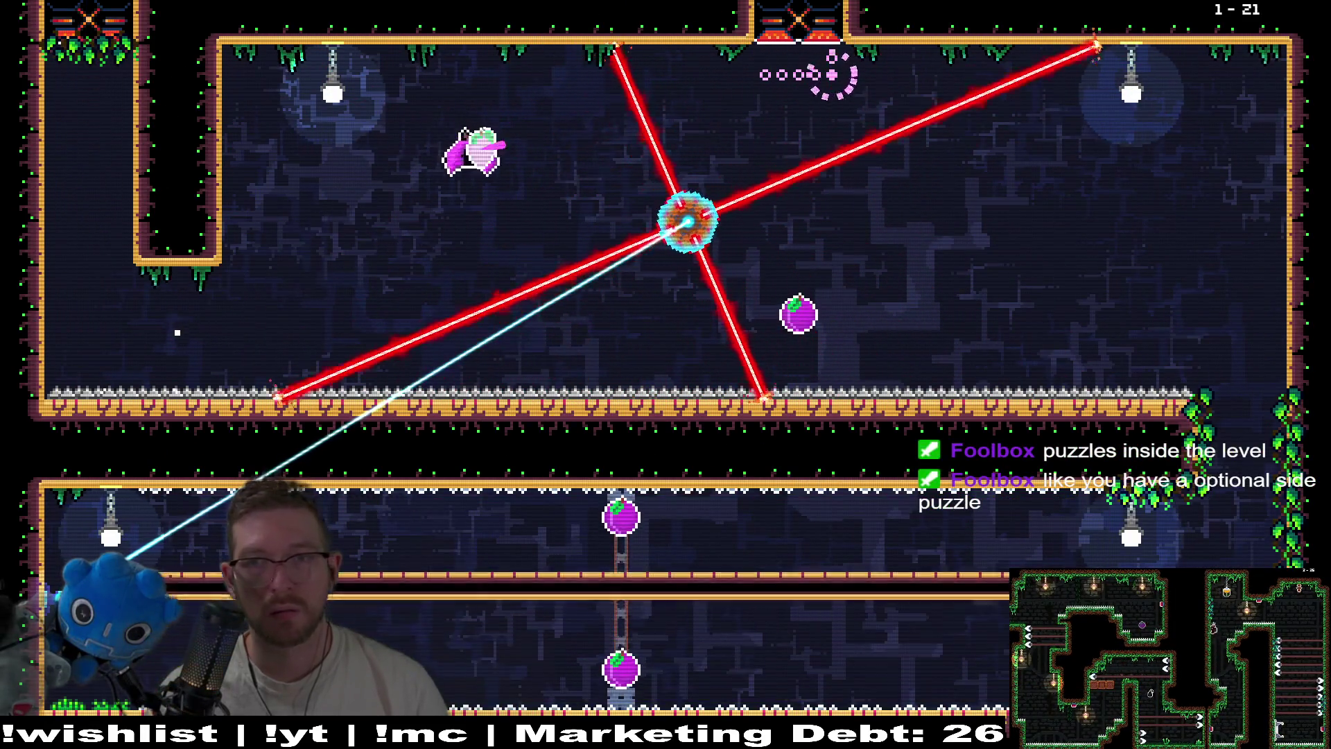
{"action": "key", "text": "Right"}
{"action": "key", "text": "Right"}
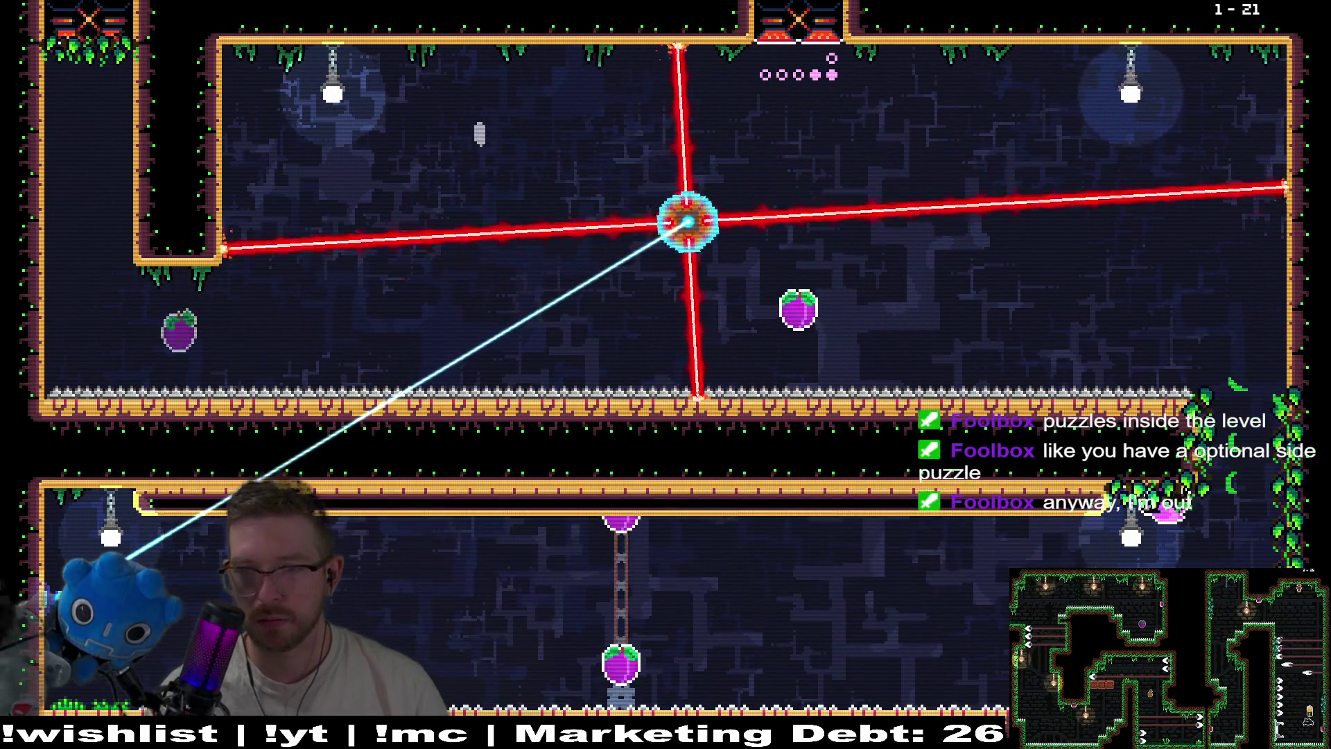
{"action": "key", "text": "Left"}
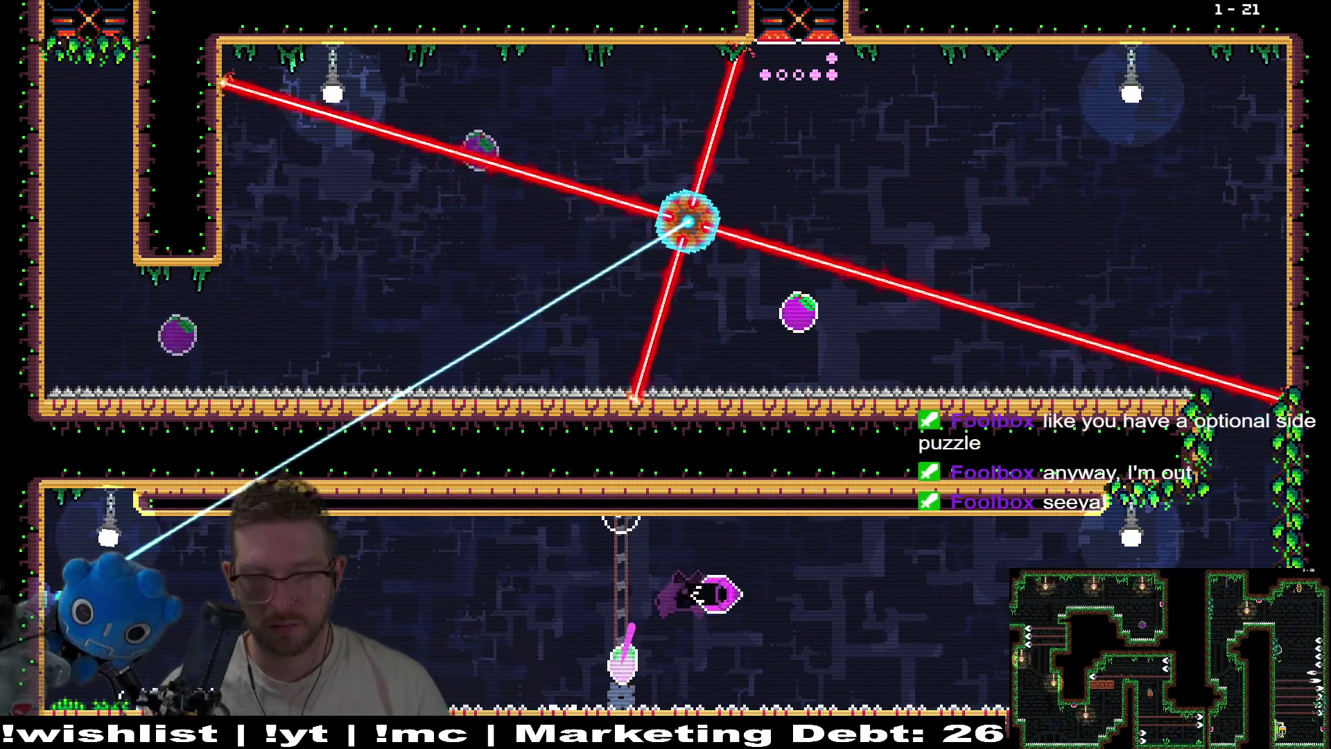
{"action": "key", "text": "Right"}
{"action": "key", "text": "Down"}
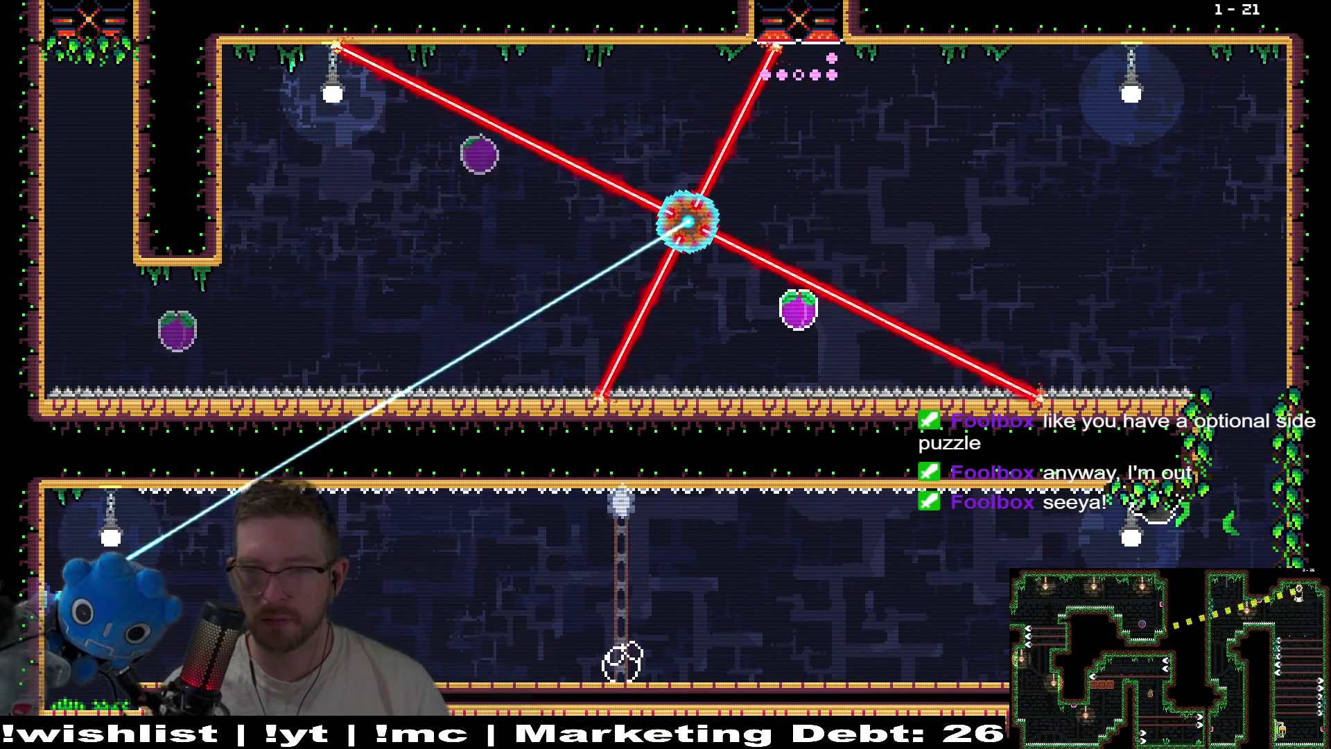
{"action": "key", "text": "Left"}
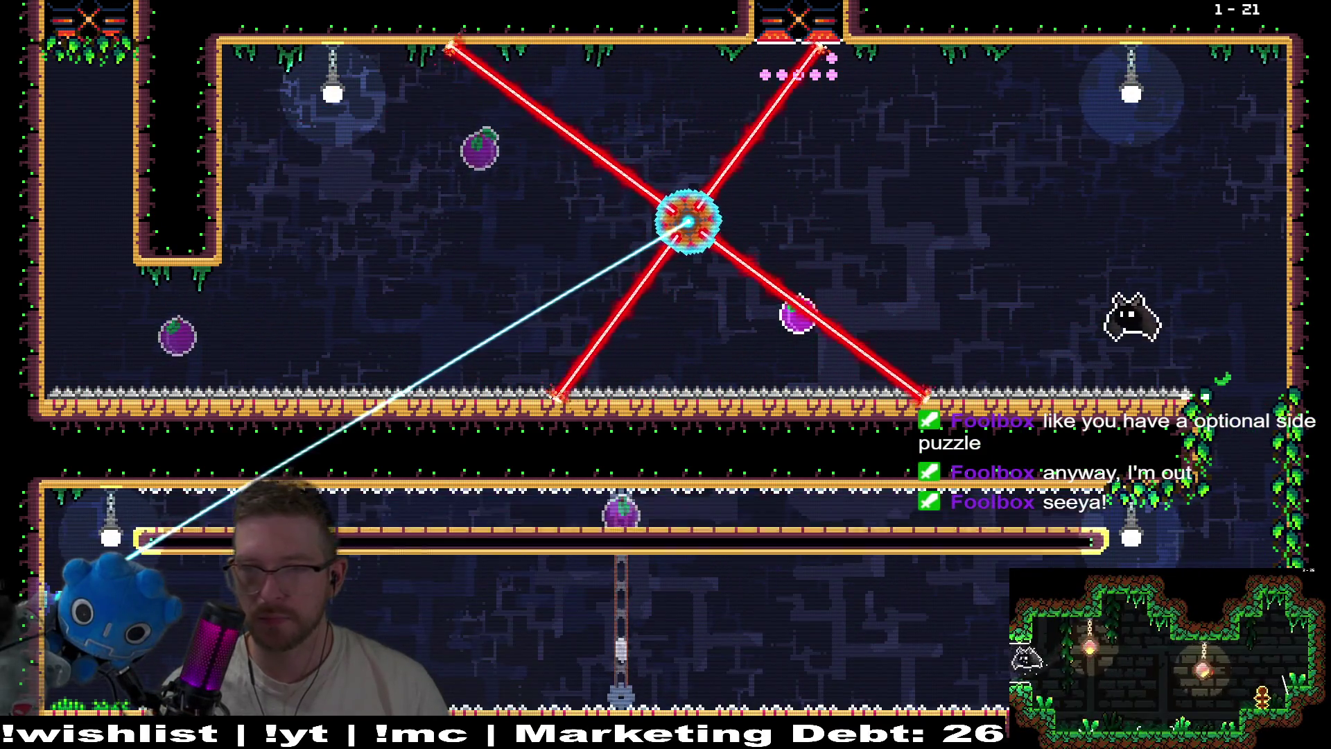
{"action": "key", "text": "Left"}
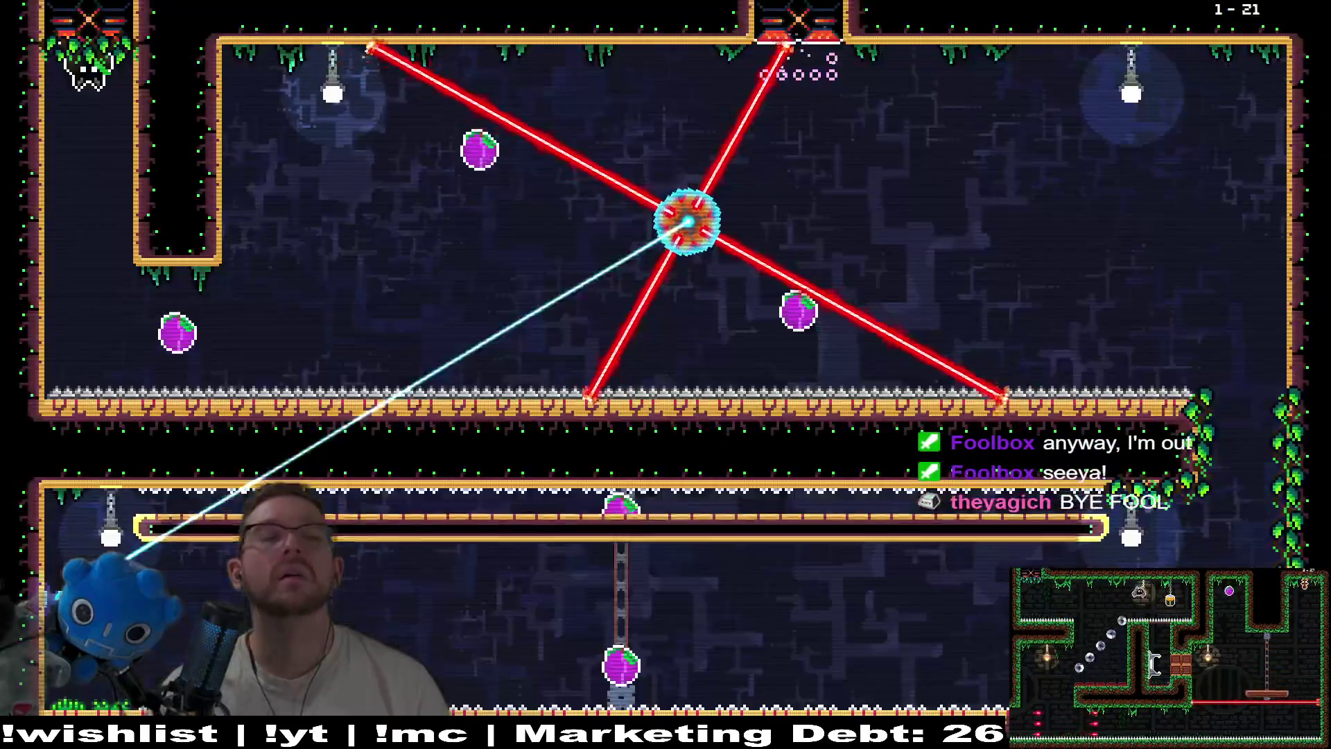
{"action": "key", "text": "Right"}
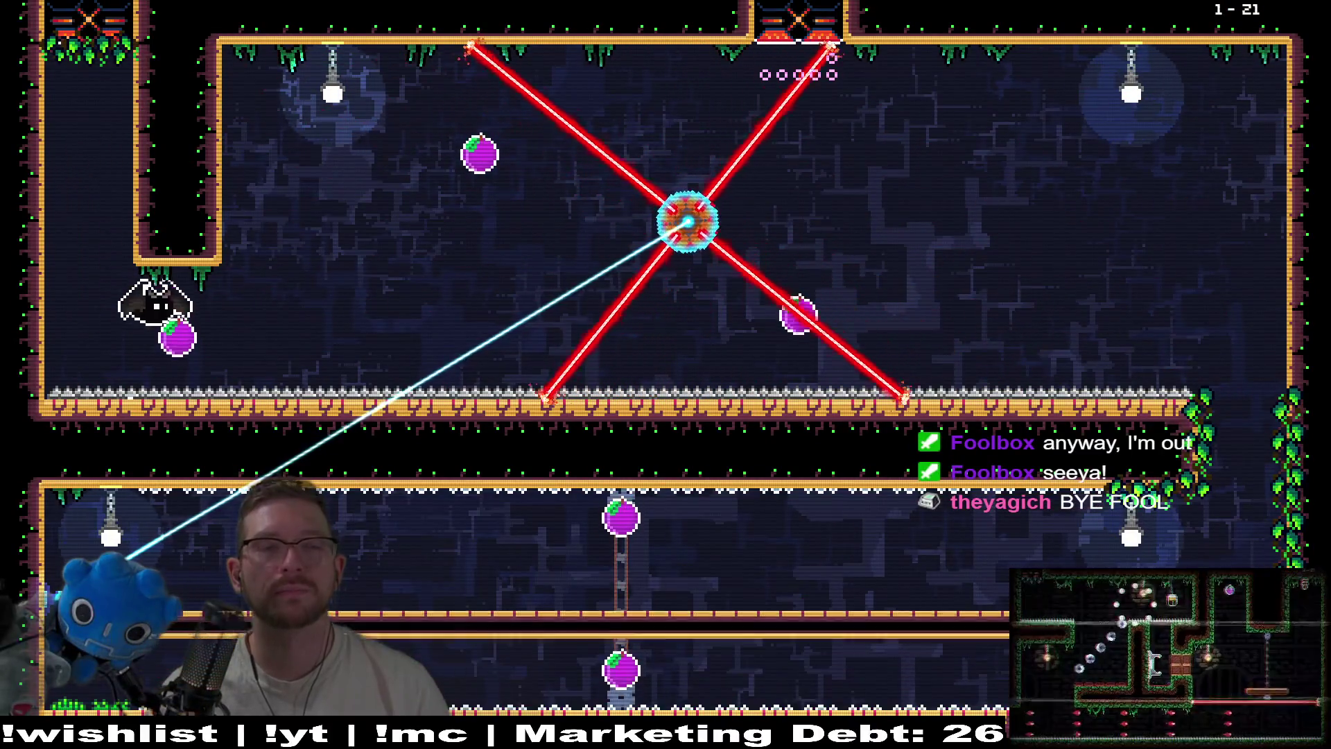
{"action": "key", "text": "Right"}
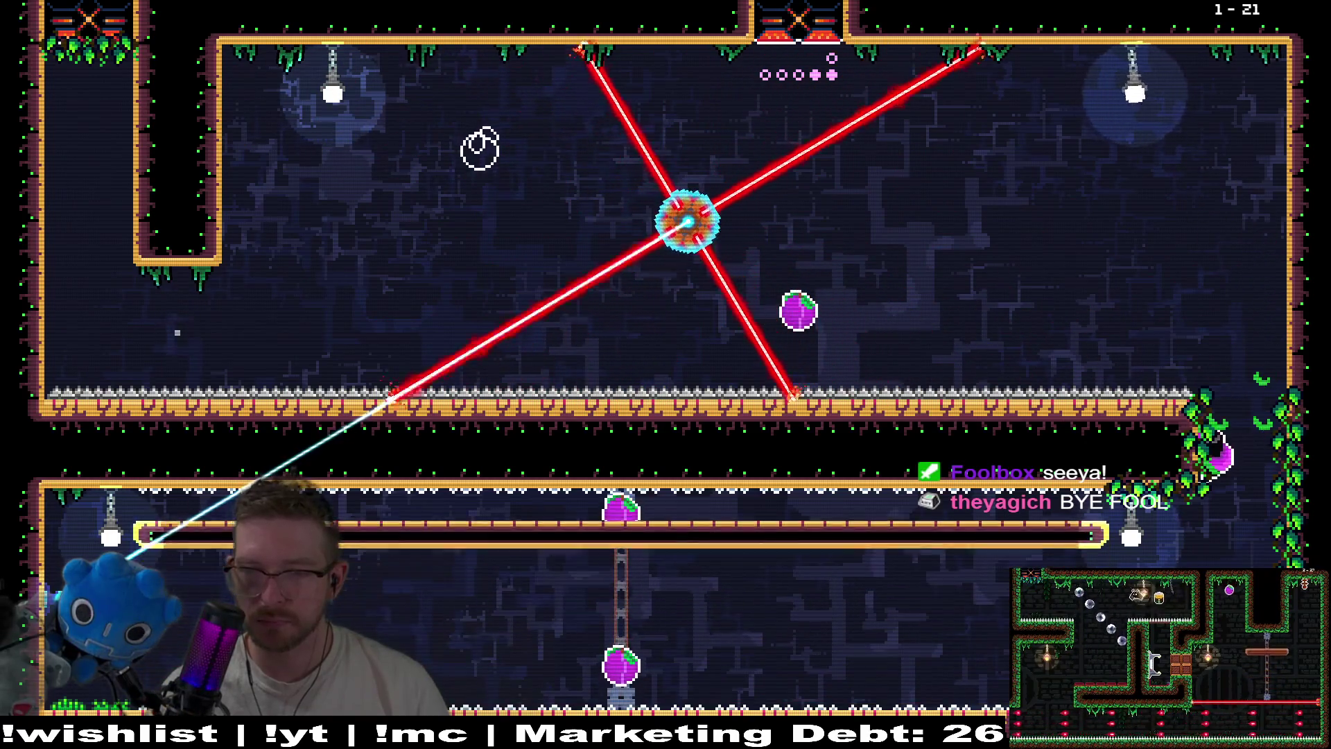
Retry level 1-21 from the respawn, grab the centre plum and leave through the top exit
{"action": "key", "text": "Right"}
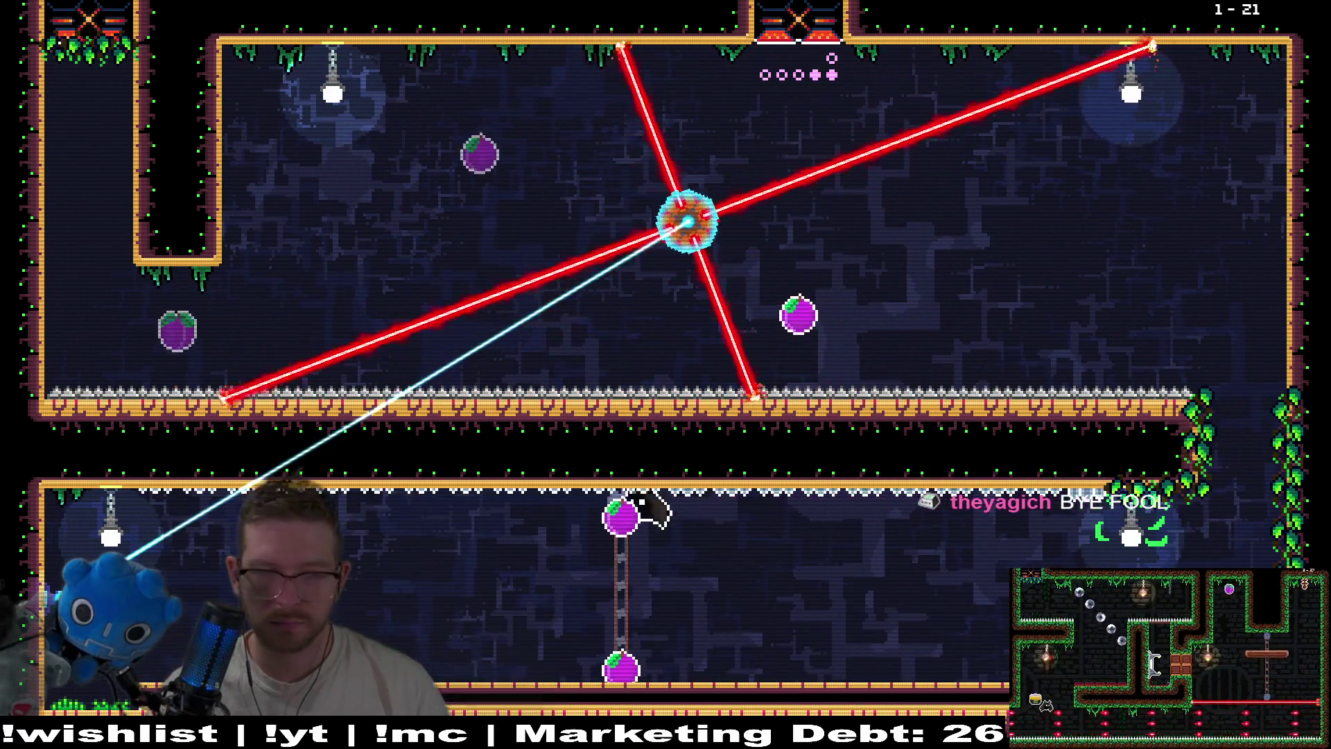
{"action": "key", "text": "Right"}
{"action": "key", "text": "Right"}
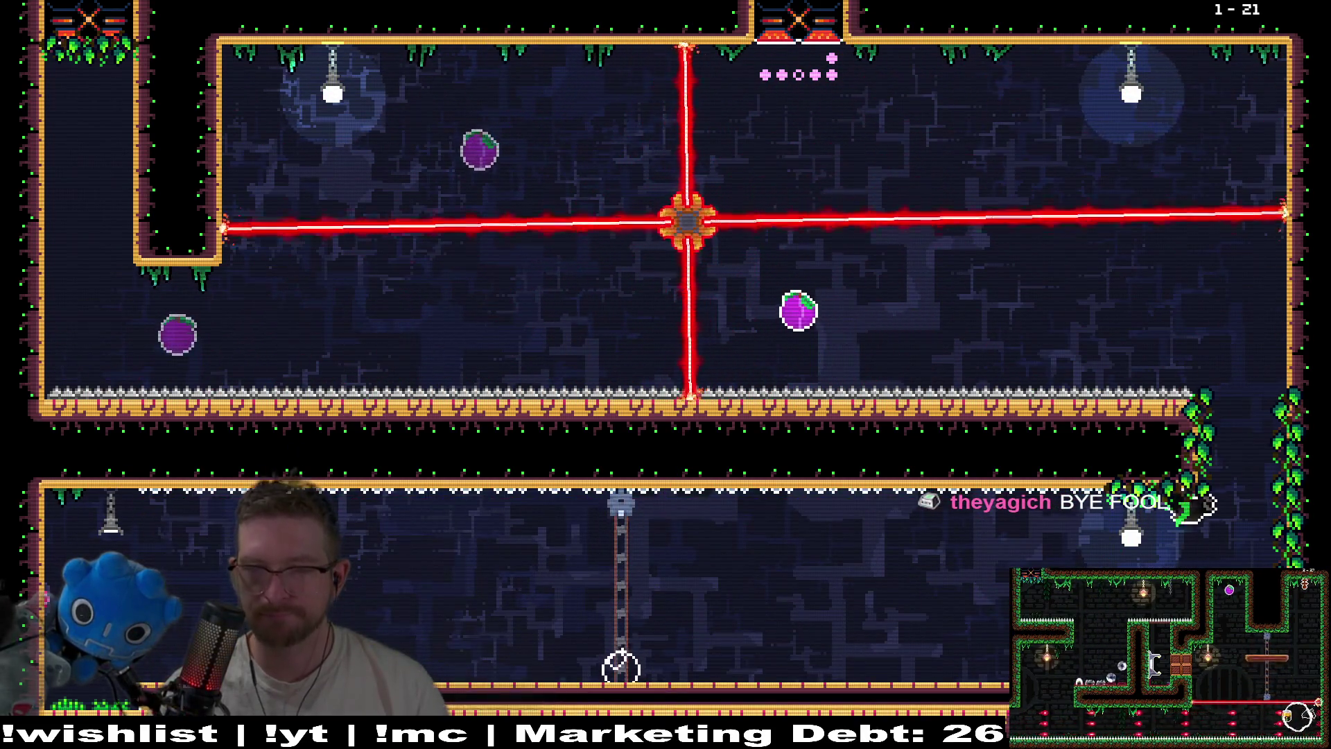
{"action": "key", "text": "Up"}
{"action": "key", "text": "Left"}
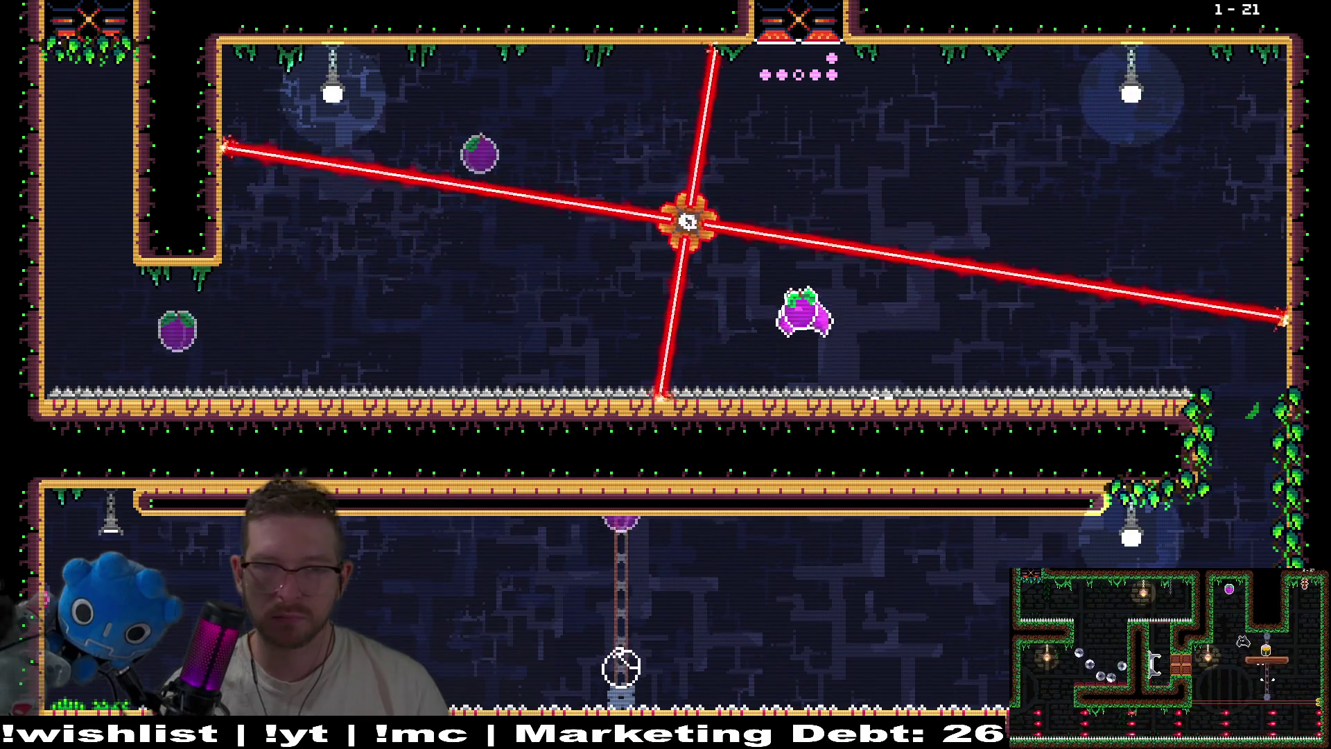
{"action": "key", "text": "Up"}
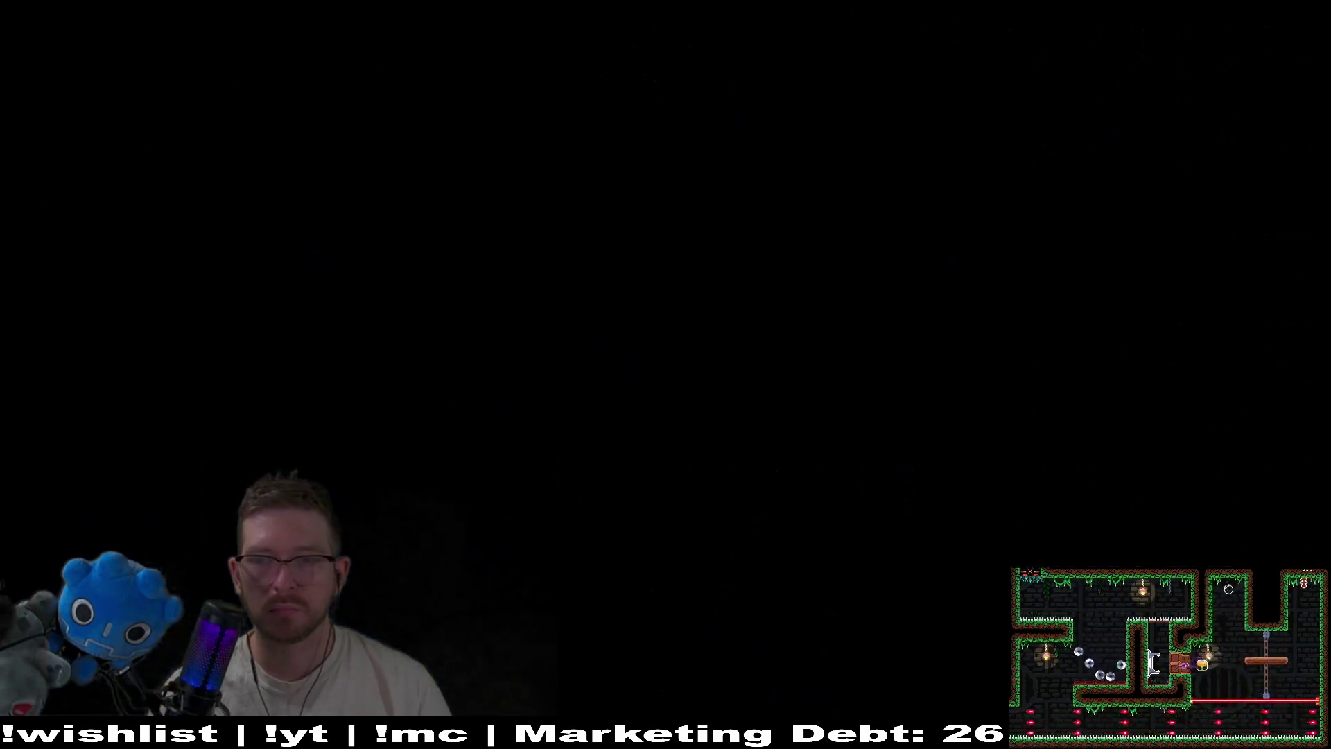
Fly level 1-22's upper corridor, loop around the room collecting fruit, and enter the middle shaft
{"action": "key", "text": "Right"}
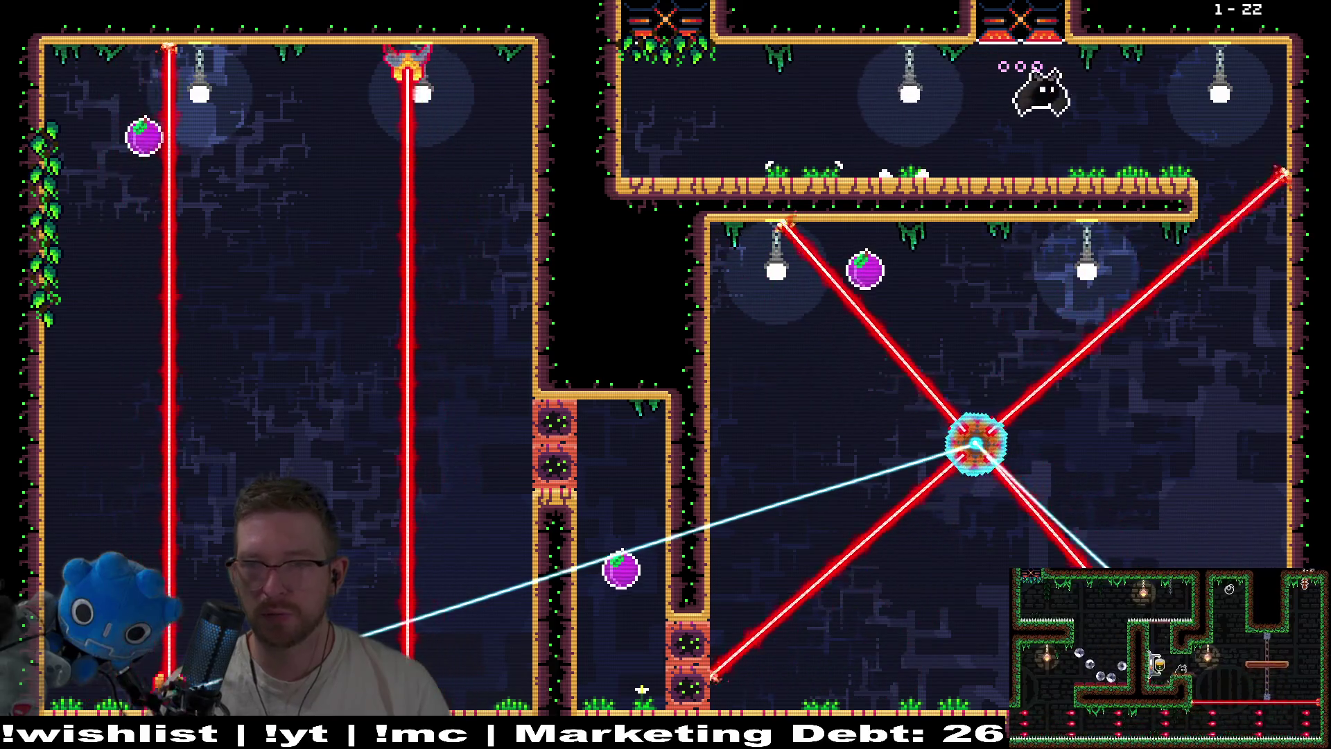
{"action": "key", "text": "Down"}
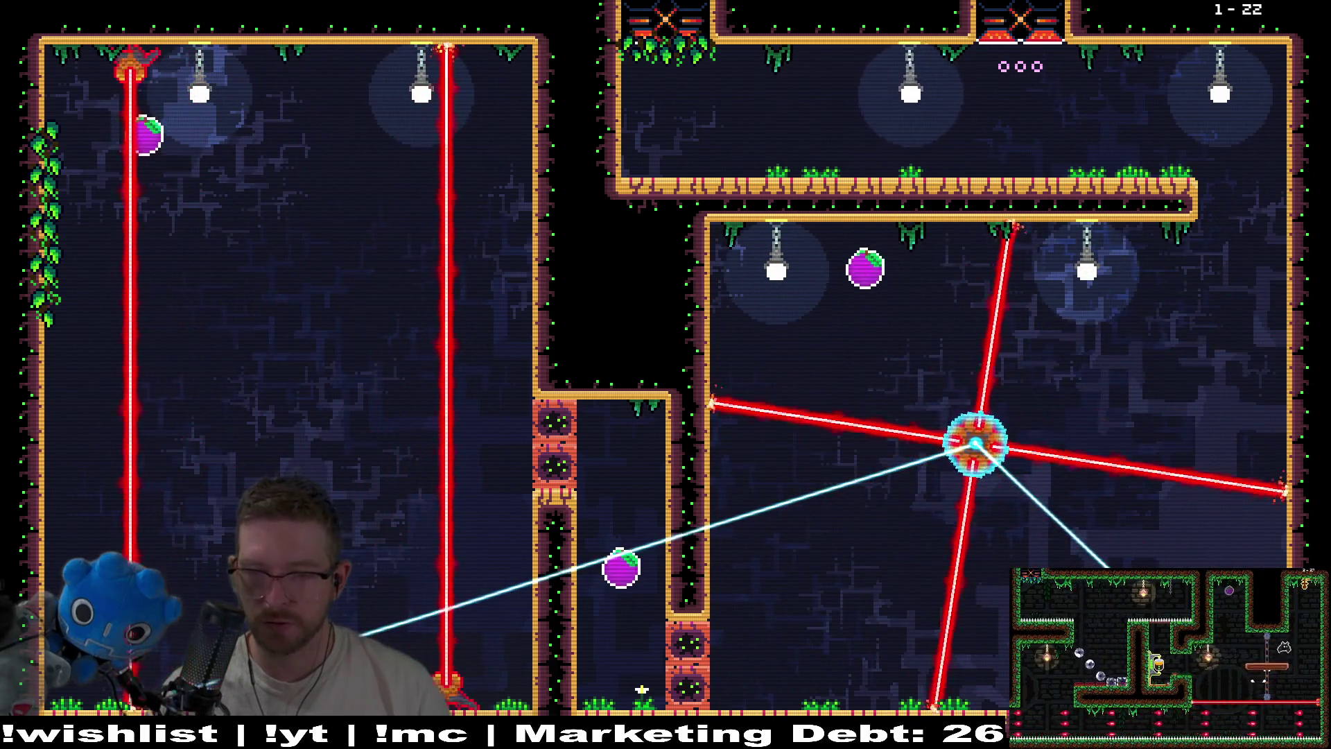
{"action": "key", "text": "Left"}
{"action": "key", "text": "Up"}
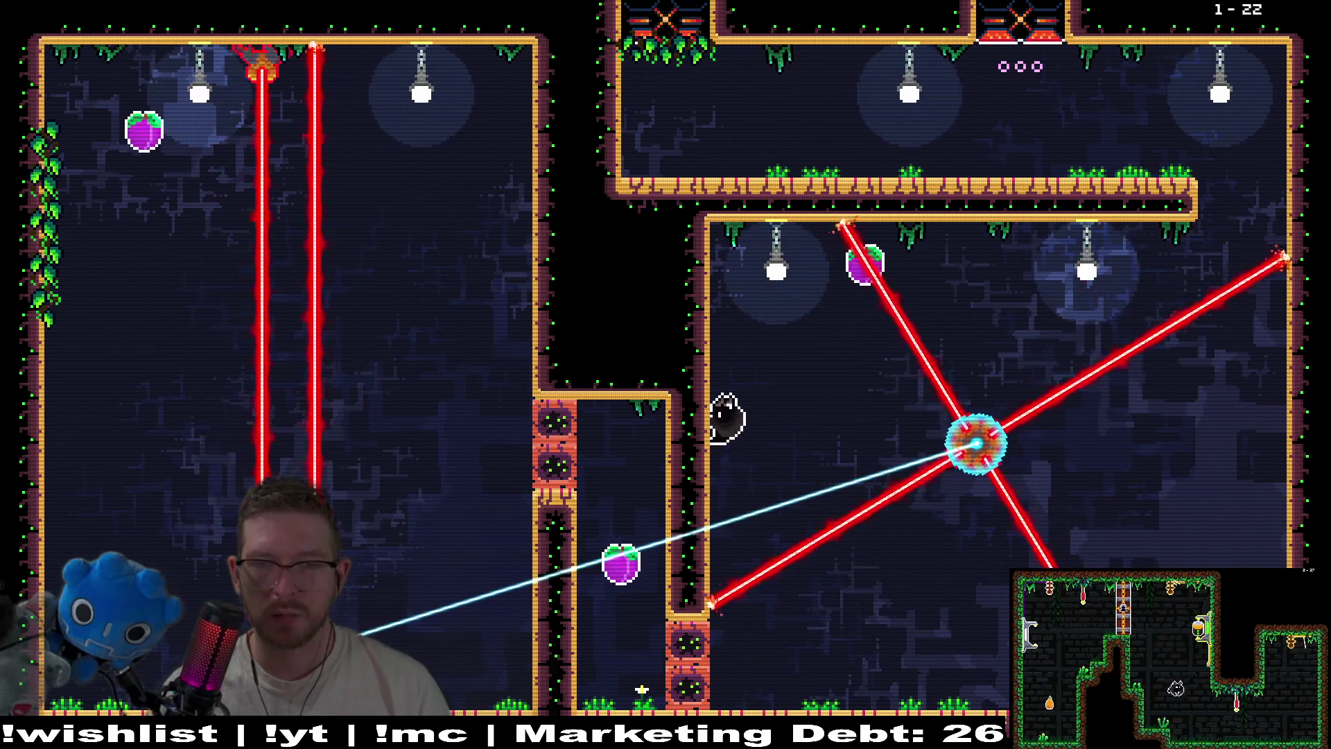
{"action": "key", "text": "Right"}
{"action": "key", "text": "Down"}
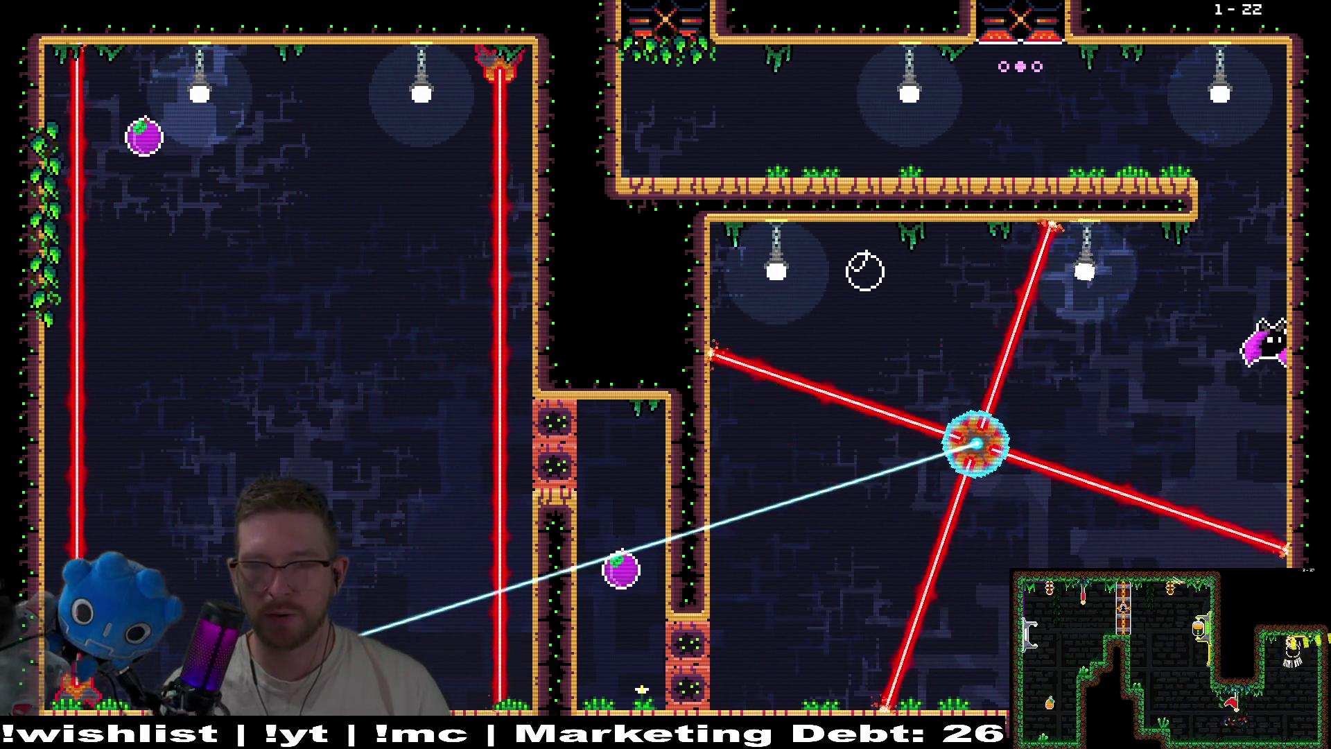
{"action": "key", "text": "Left"}
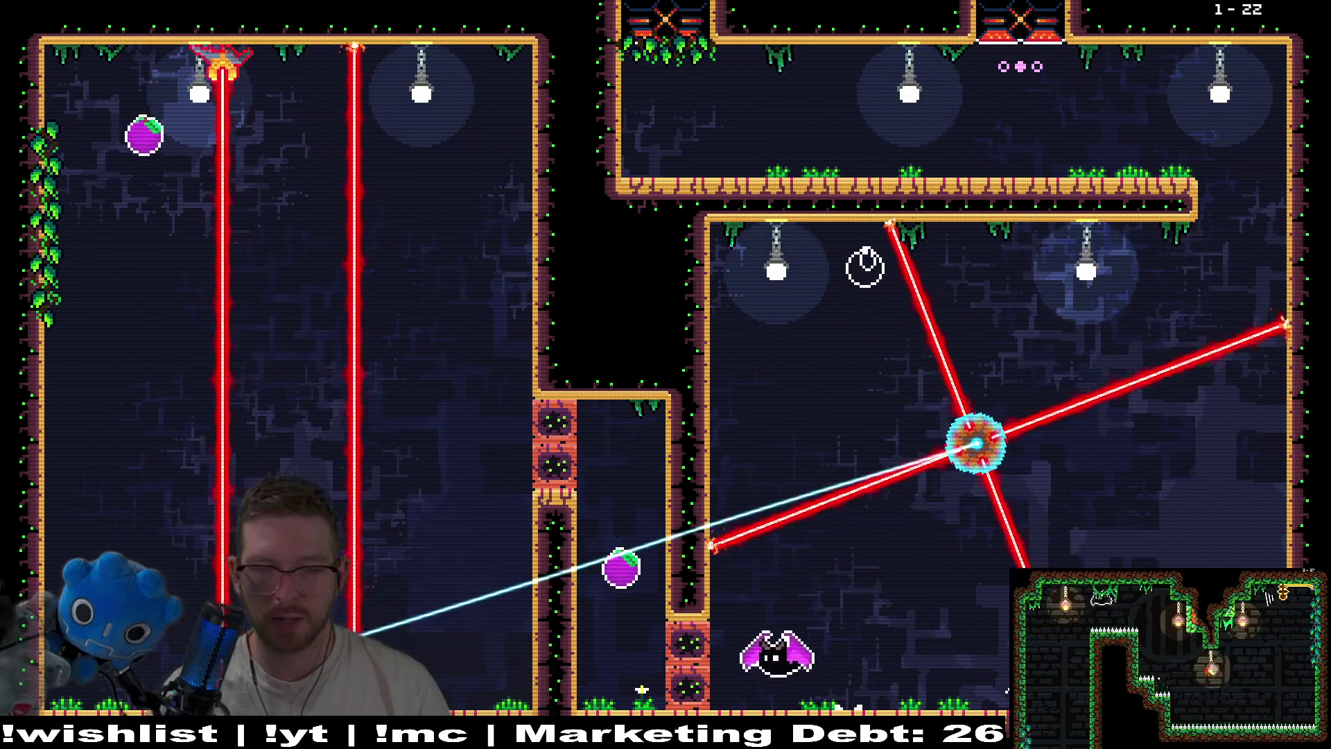
{"action": "key", "text": "Up"}
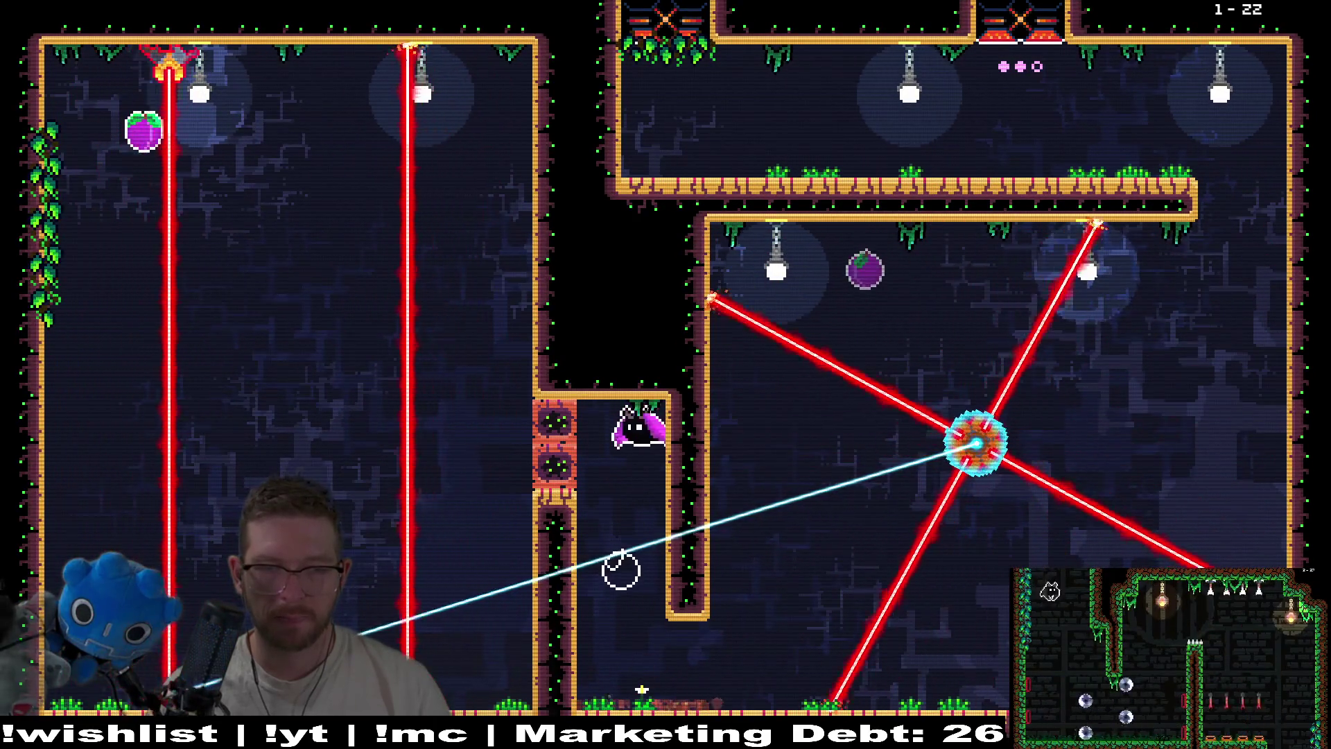
Break the orange blocks, collect the purple fruit and exit level 1-22 through the top
{"action": "key", "text": "Left"}
{"action": "key", "text": "Up"}
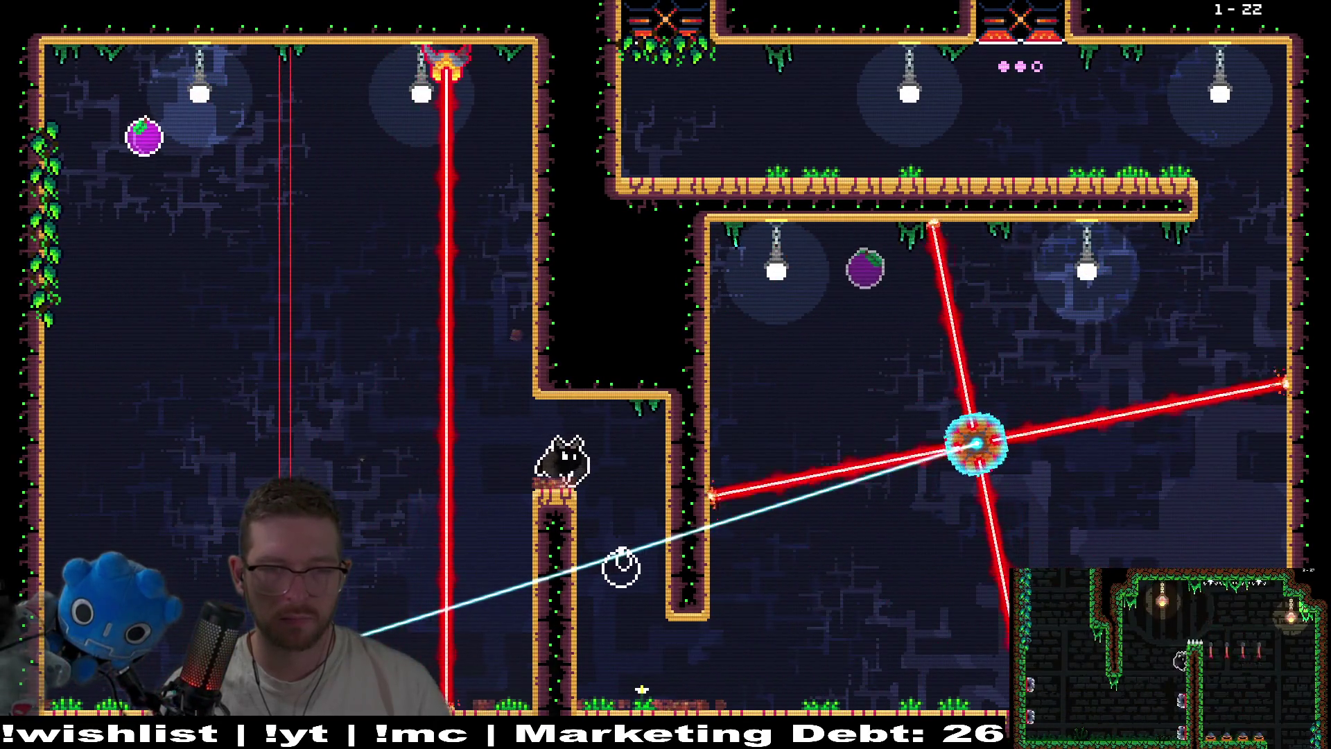
{"action": "key", "text": "Up"}
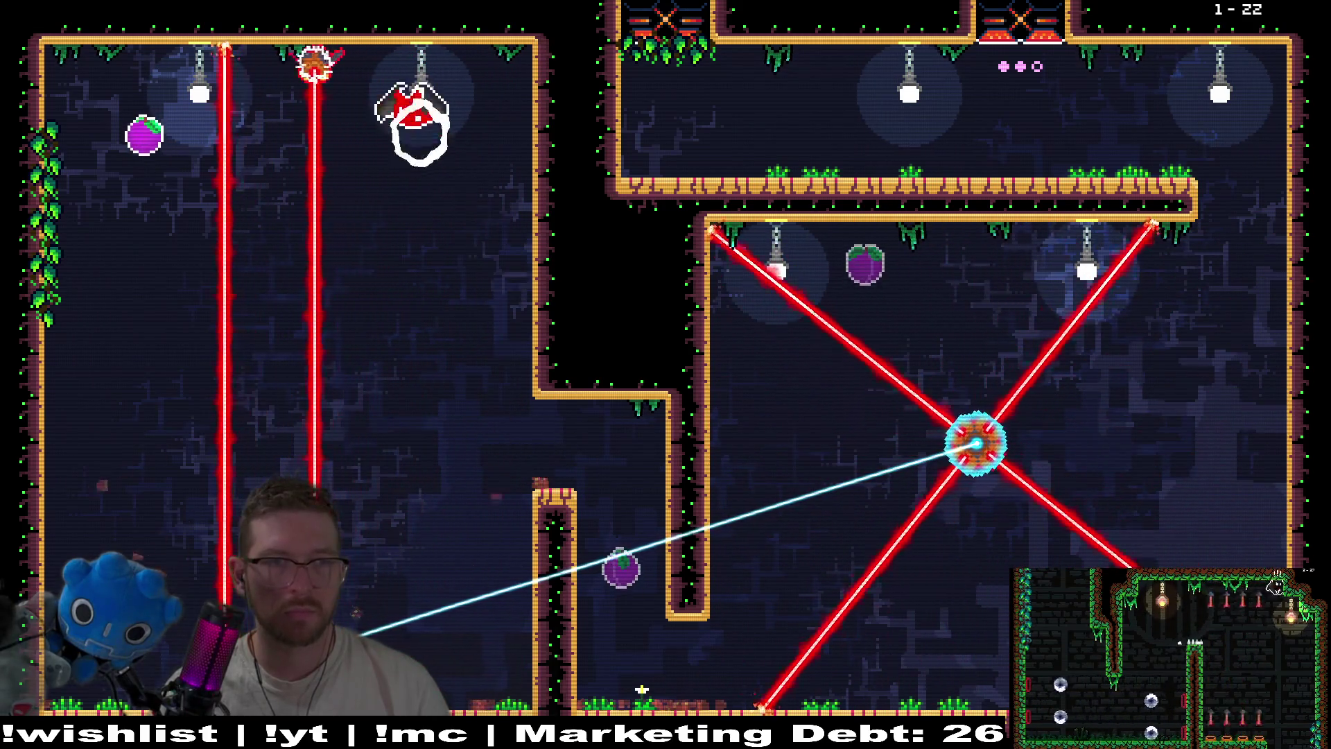
{"action": "key", "text": "Right"}
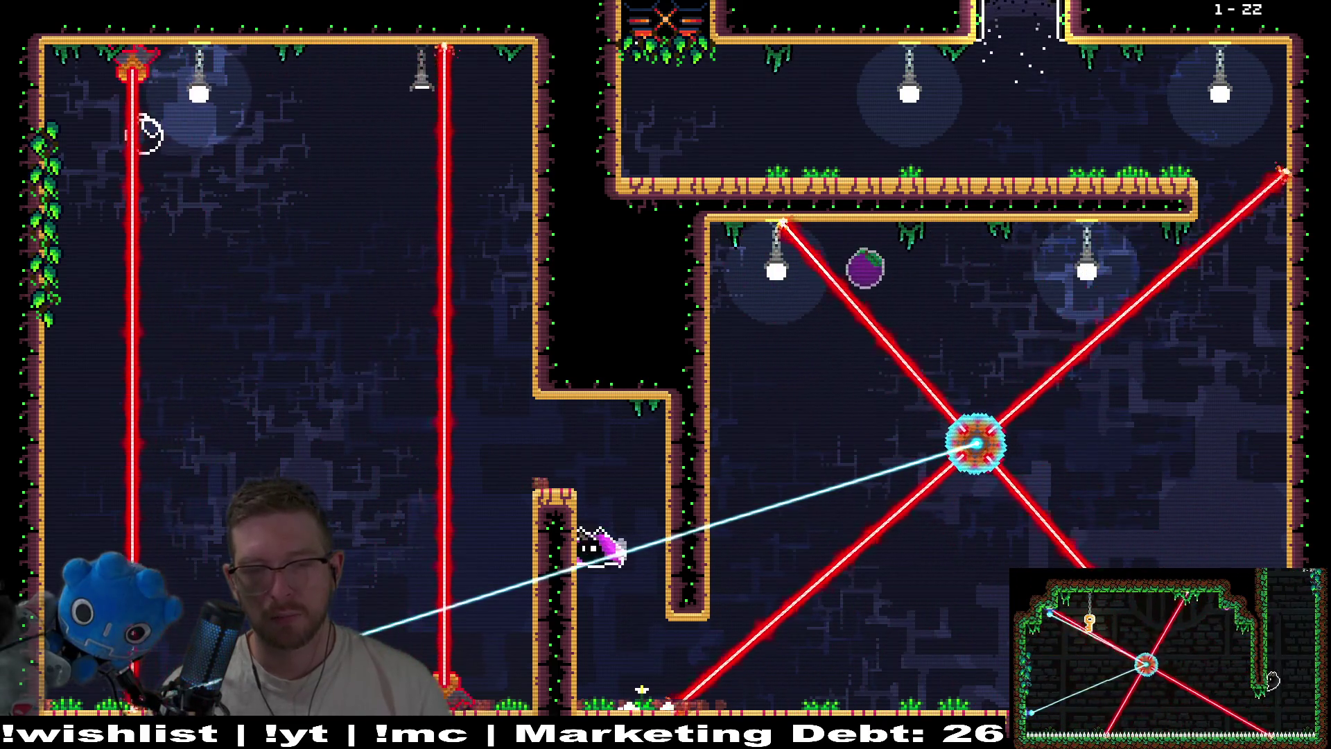
{"action": "key", "text": "Right"}
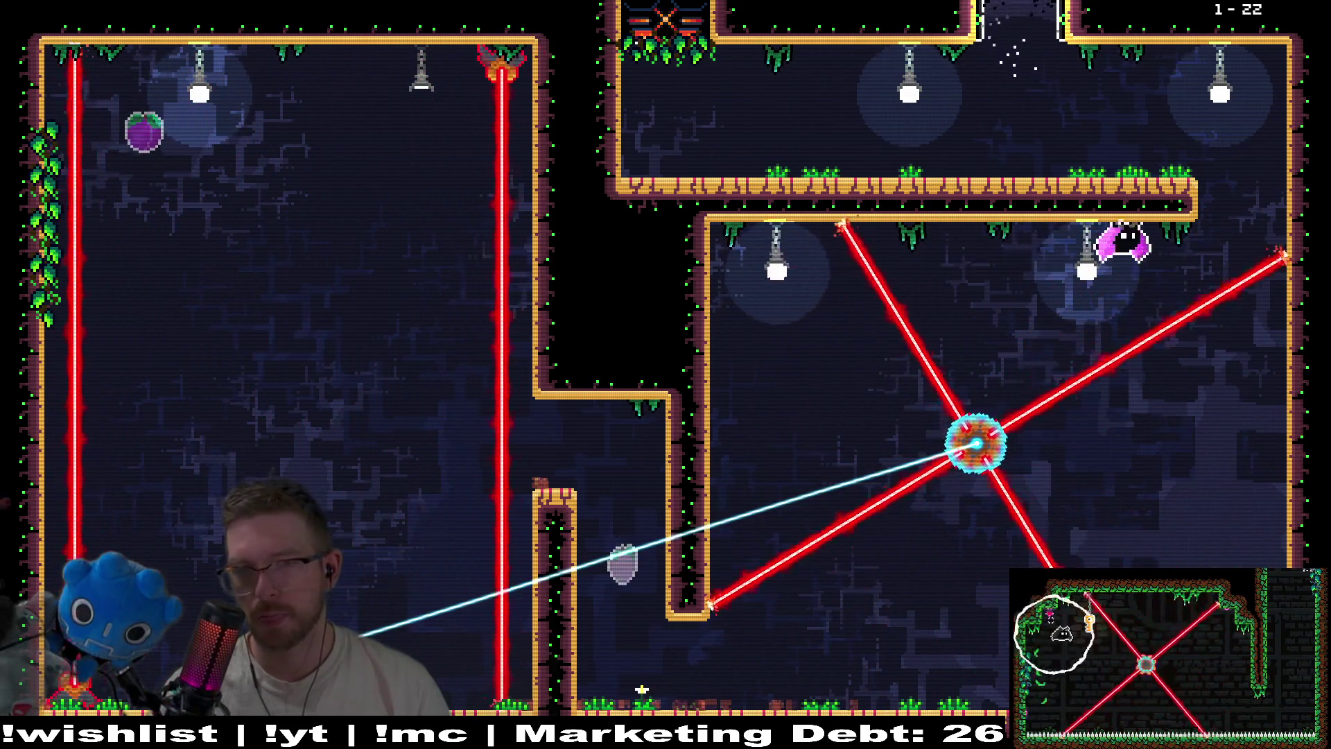
{"action": "key", "text": "Up"}
{"action": "key", "text": "Left"}
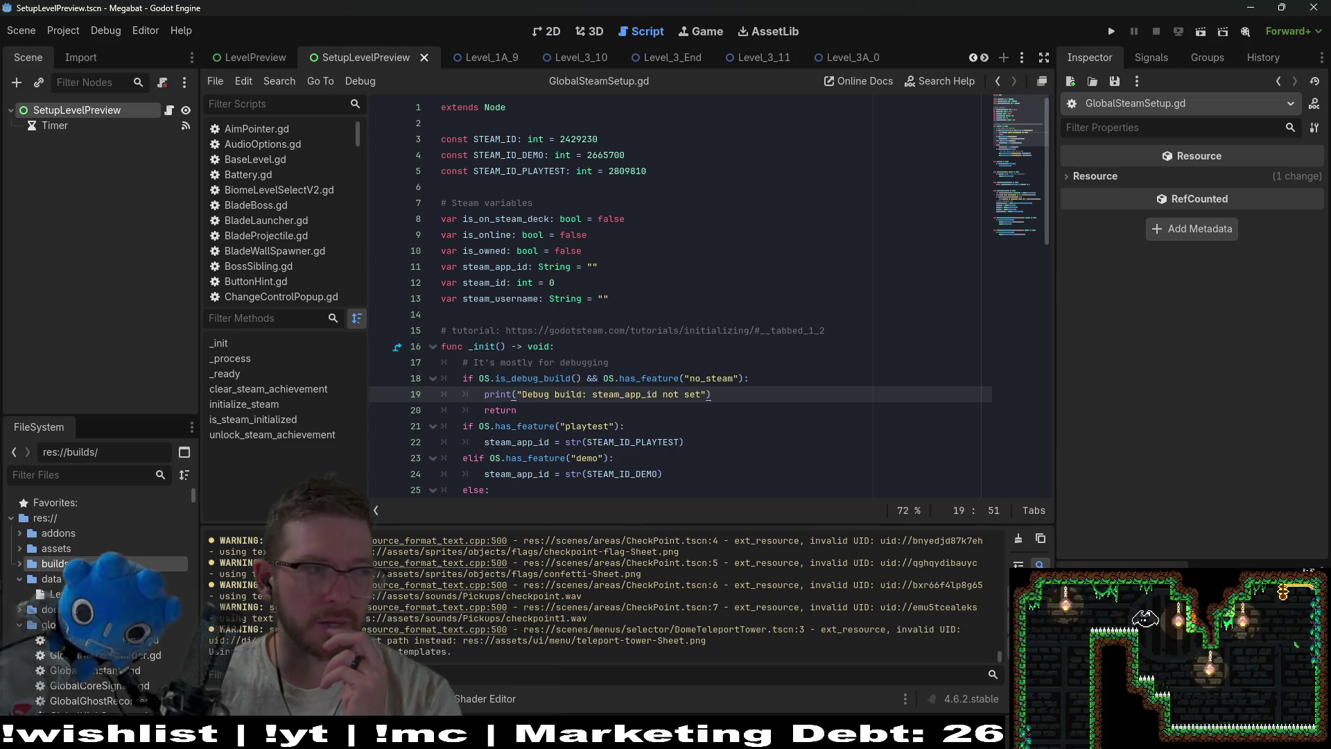
Launch the Megabat game with F5 and wait for its title menu
{"action": "key", "text": "F5"}
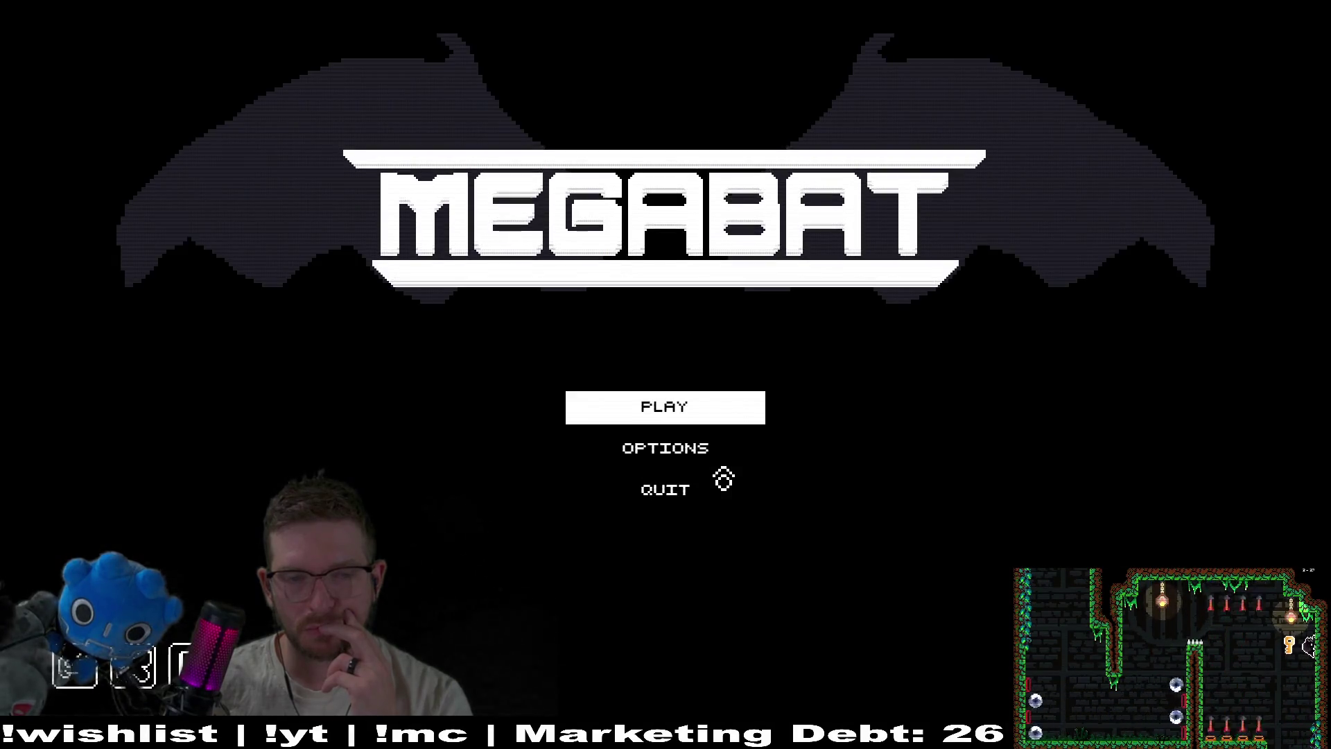
Start with the New Game profile and pick level 23 from the green world's grid
{"action": "key", "text": "Return"}
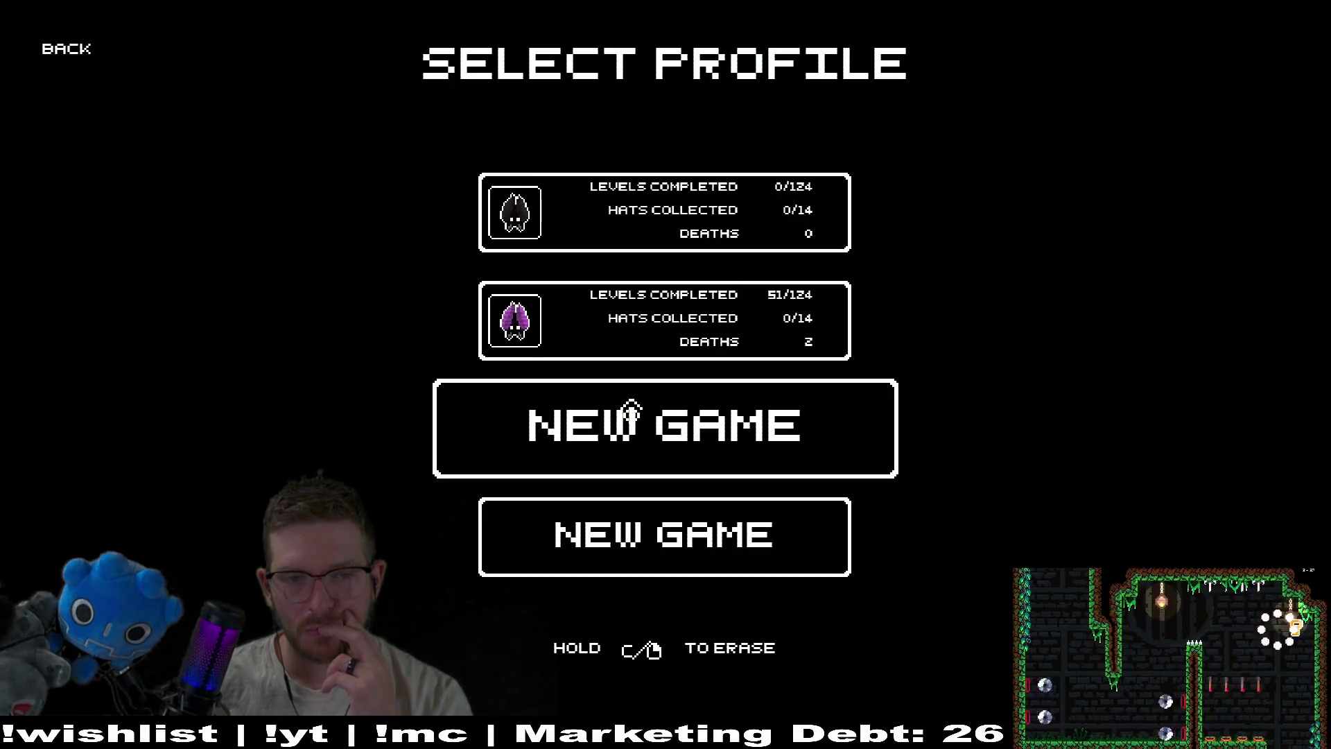
{"action": "key", "text": "Return"}
{"action": "left_click", "coordinate": [486, 361]}
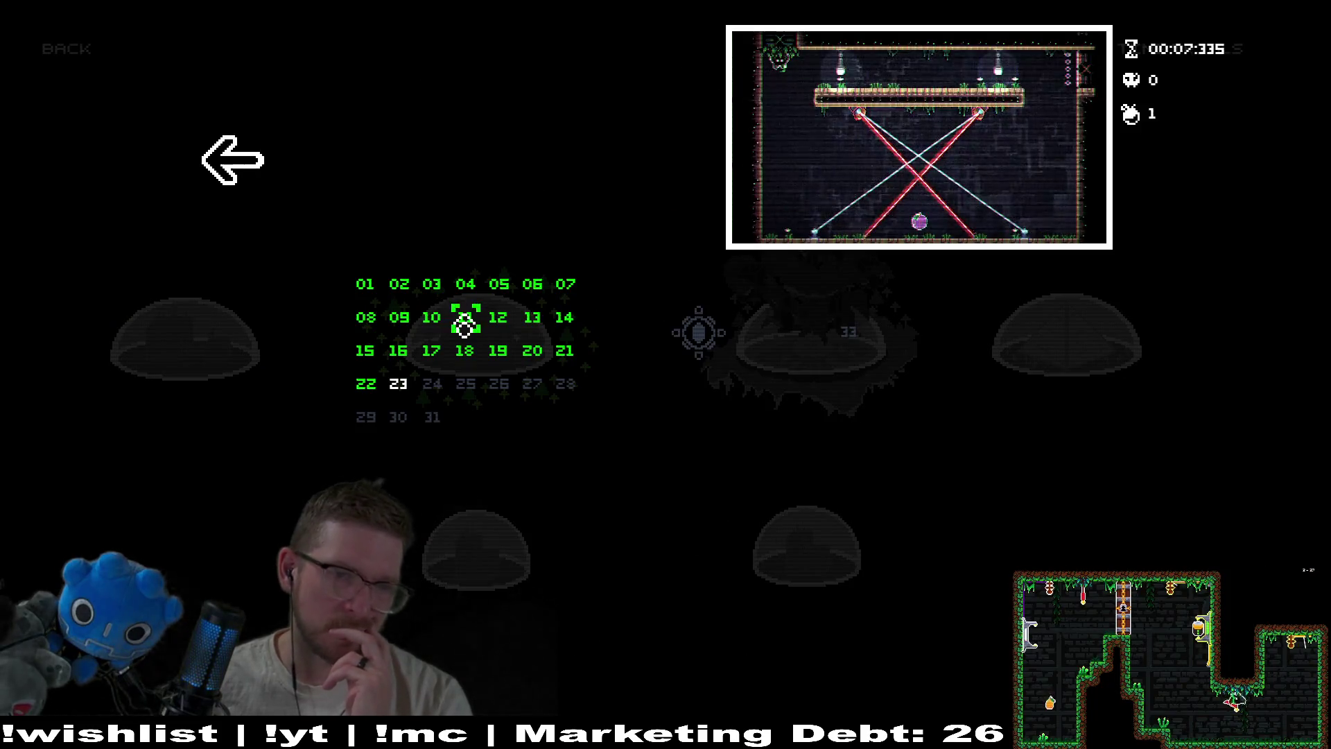
{"action": "left_click", "coordinate": [406, 401]}
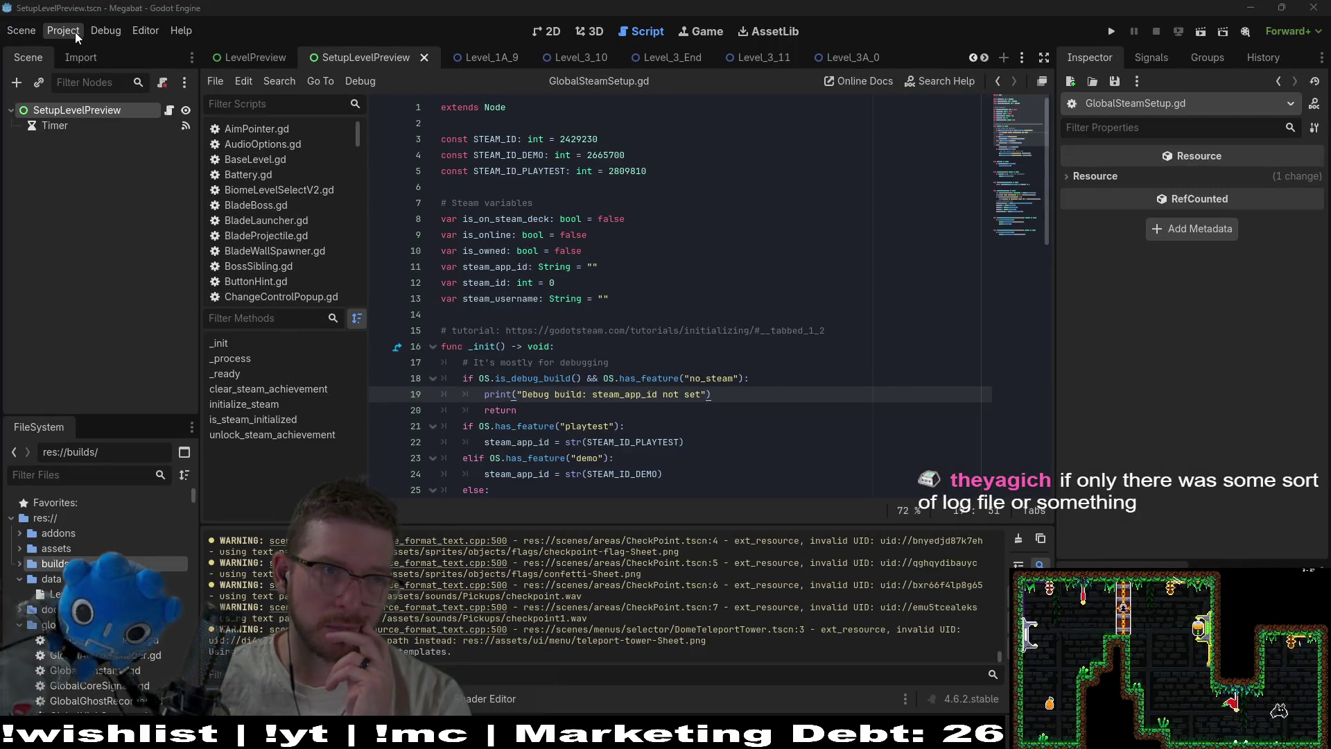
Re-export windows_playtest with debug over megabat-playtest.exe and dismiss the icon warnings
{"action": "left_click", "coordinate": [114, 32]}
{"action": "mouse_move", "coordinate": [66, 35]}
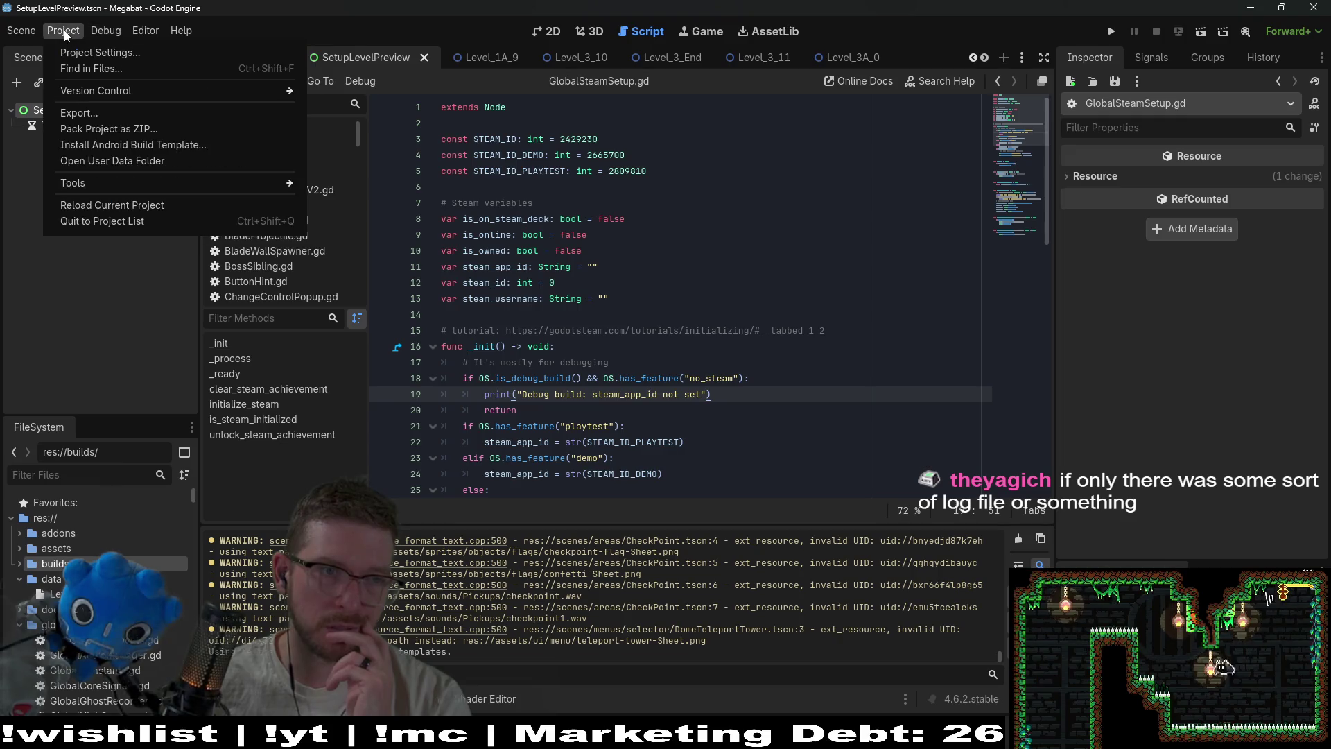
{"action": "left_click", "coordinate": [107, 112]}
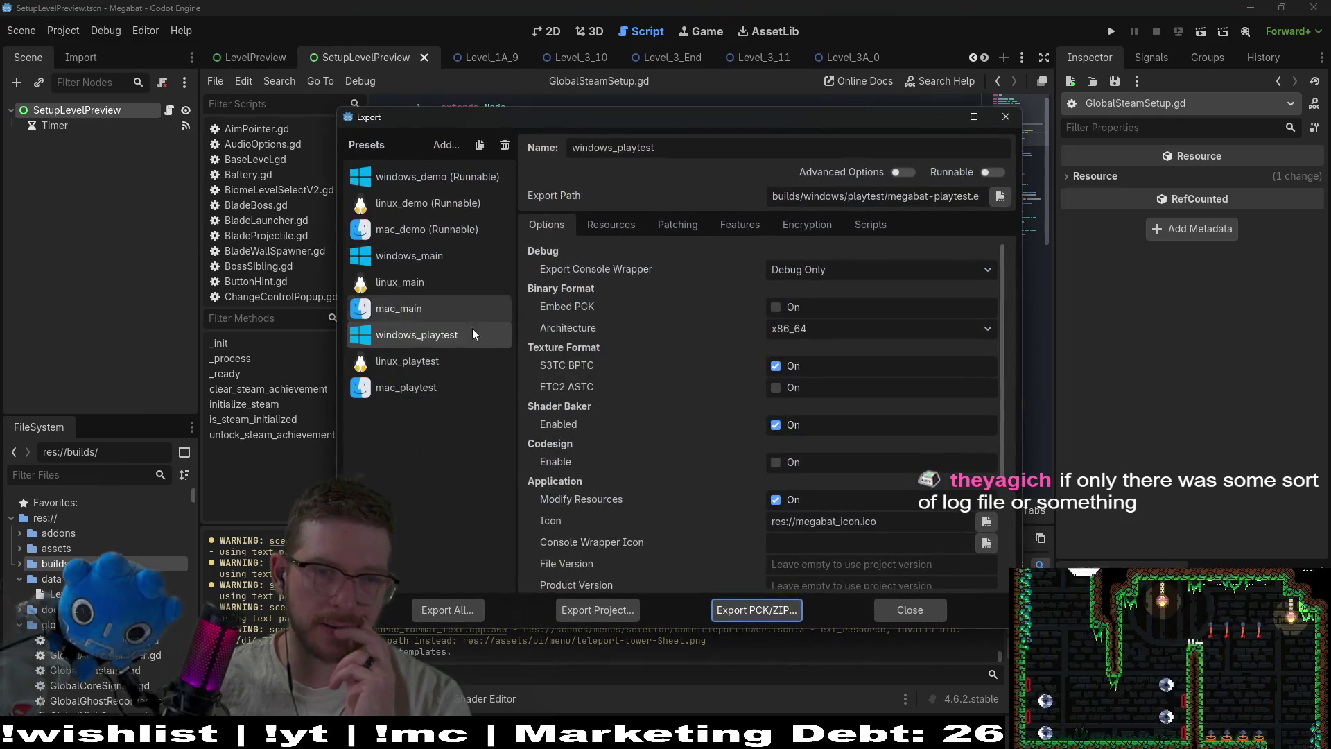
{"action": "left_click", "coordinate": [606, 613]}
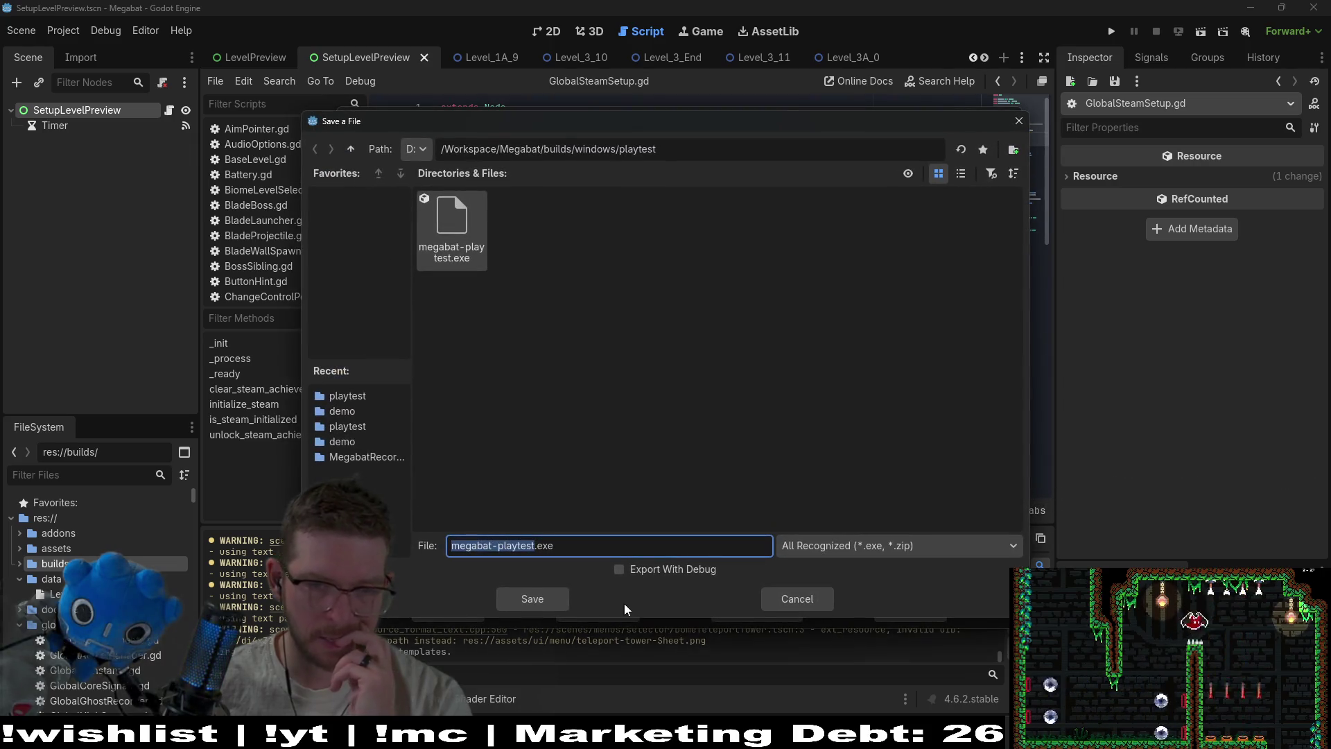
{"action": "left_click", "coordinate": [541, 608]}
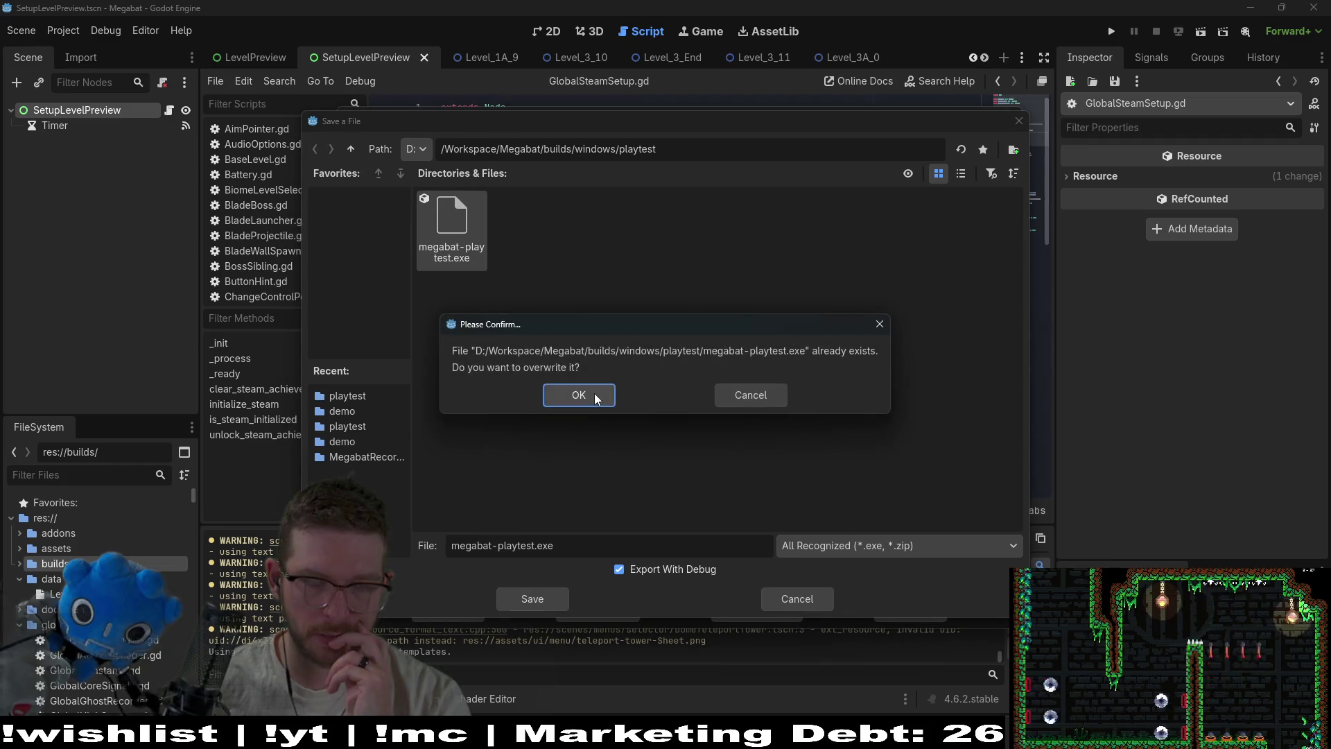
{"action": "left_click", "coordinate": [593, 393]}
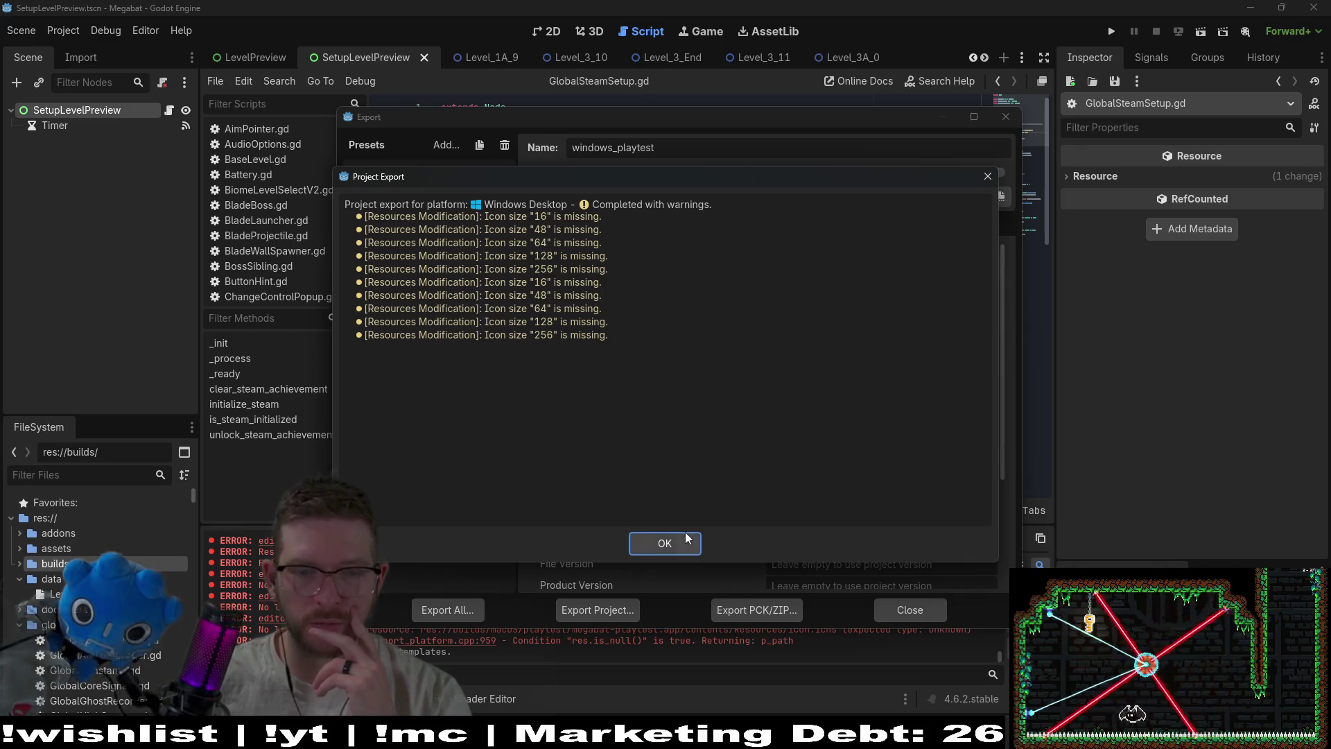
{"action": "left_click", "coordinate": [667, 543]}
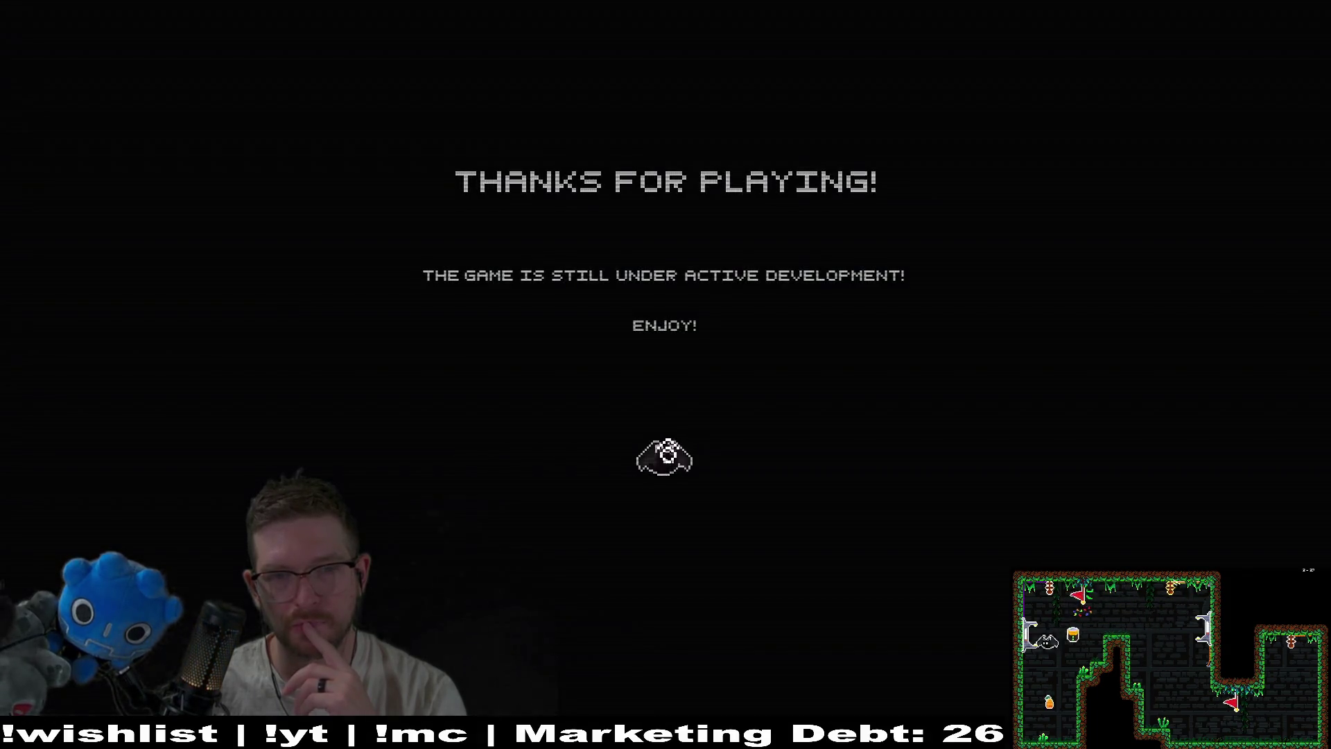
In the new build, choose the first profile and pick level 23 from the green world's grid
{"action": "left_click", "coordinate": [666, 407]}
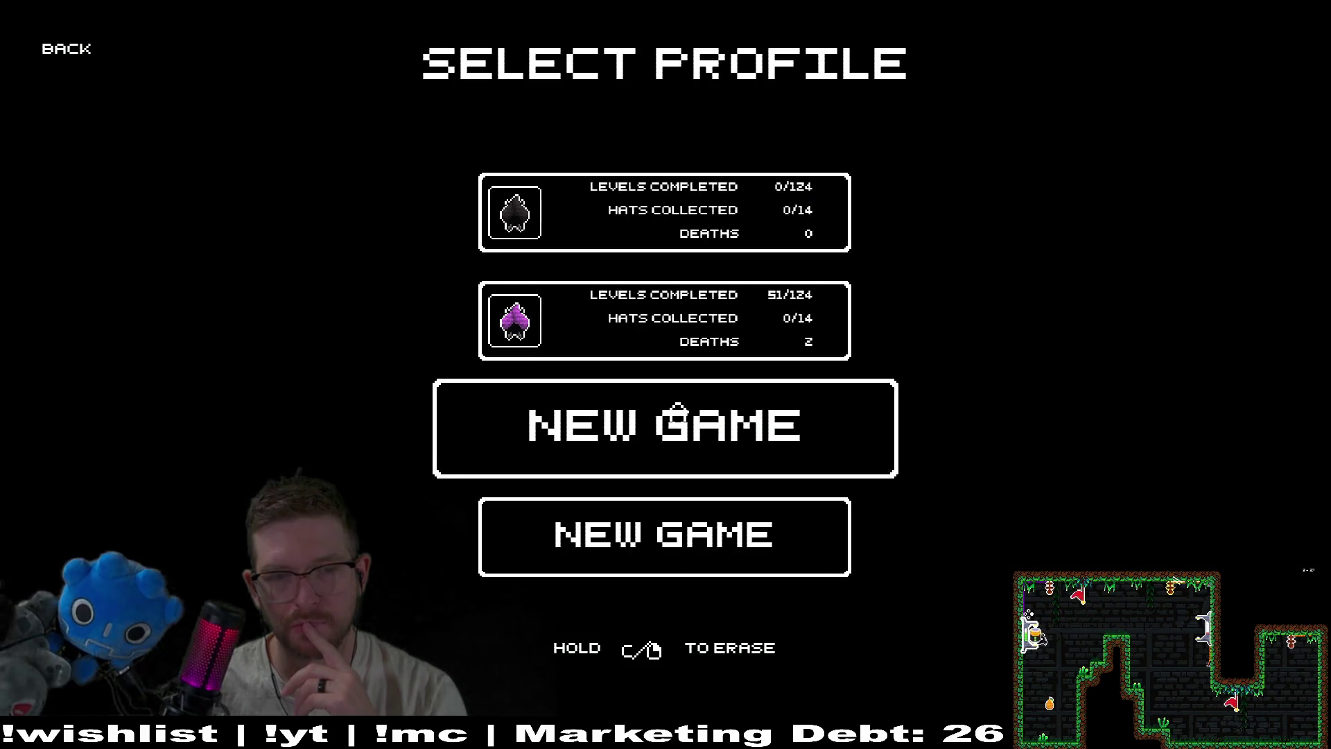
{"action": "left_click", "coordinate": [587, 222]}
{"action": "left_click", "coordinate": [464, 360]}
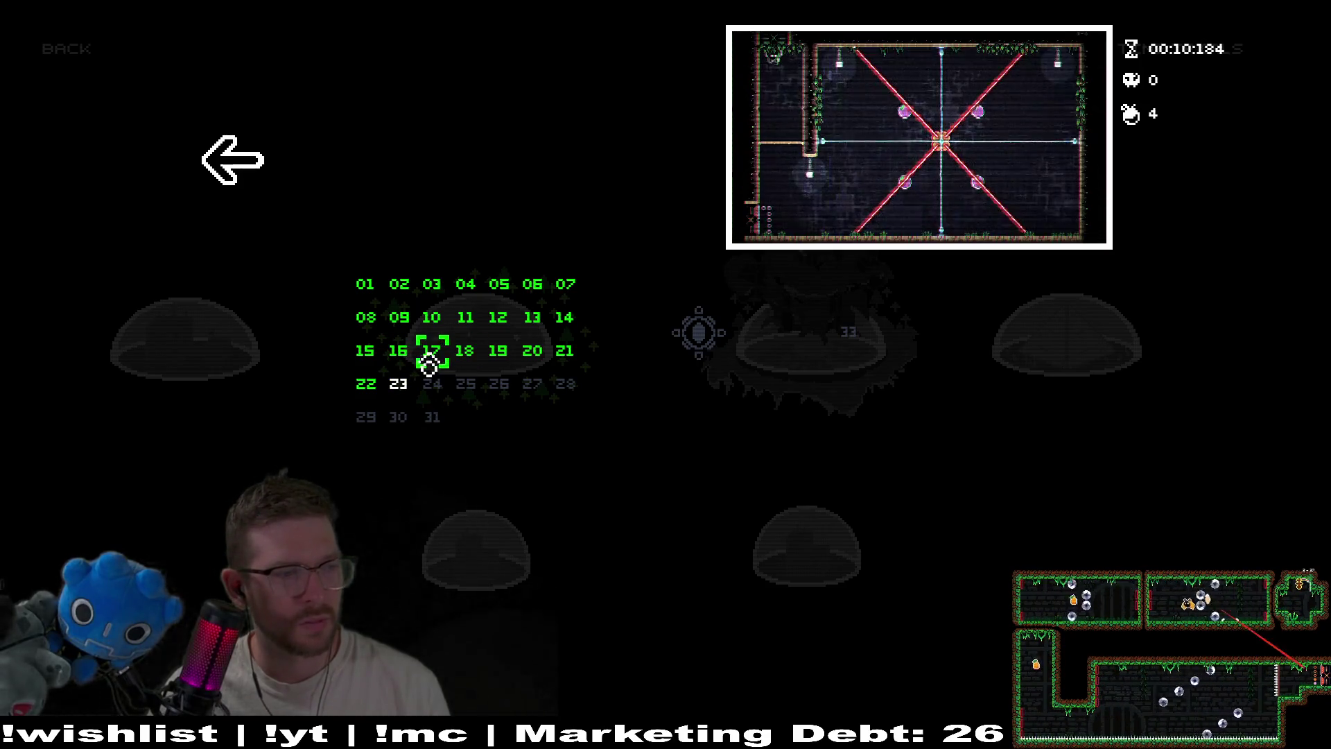
{"action": "left_click", "coordinate": [398, 387]}
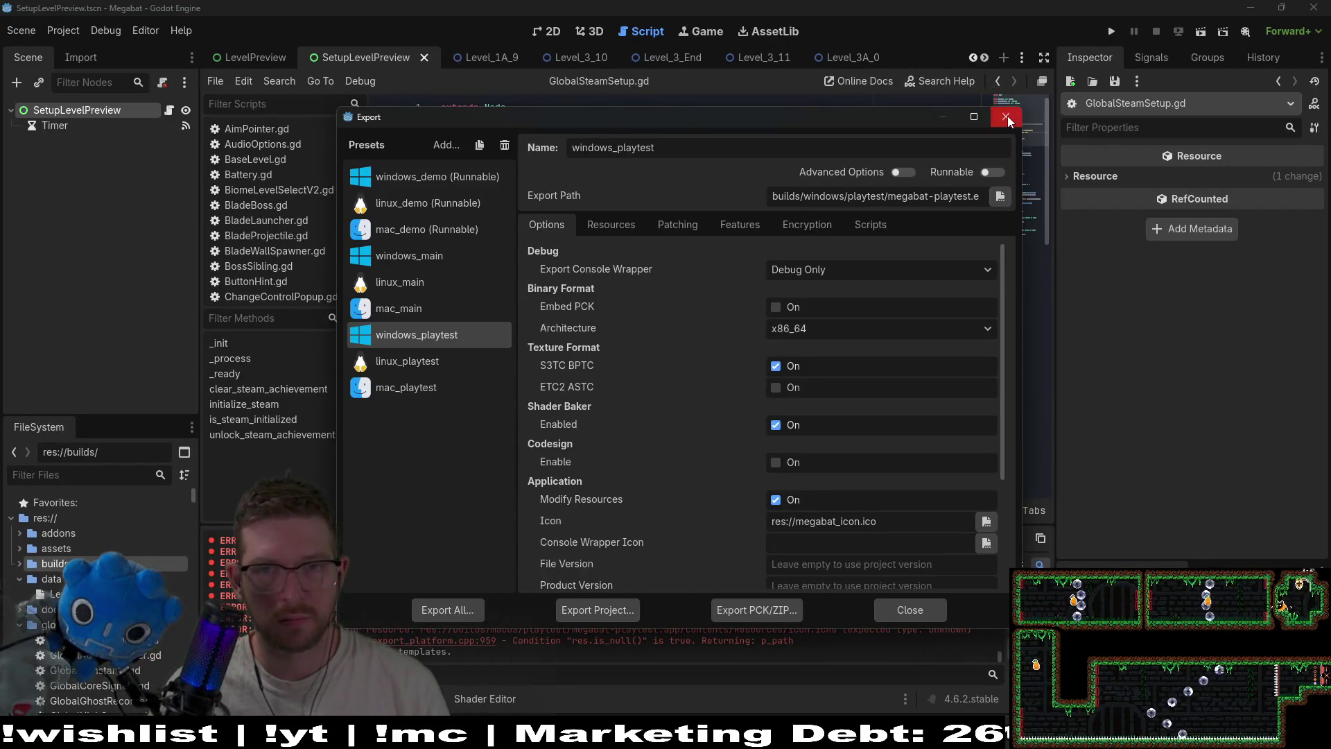
Close the export window, filter FileSystem for level_1_20, then clear the filter
{"action": "left_click", "coordinate": [1008, 115]}
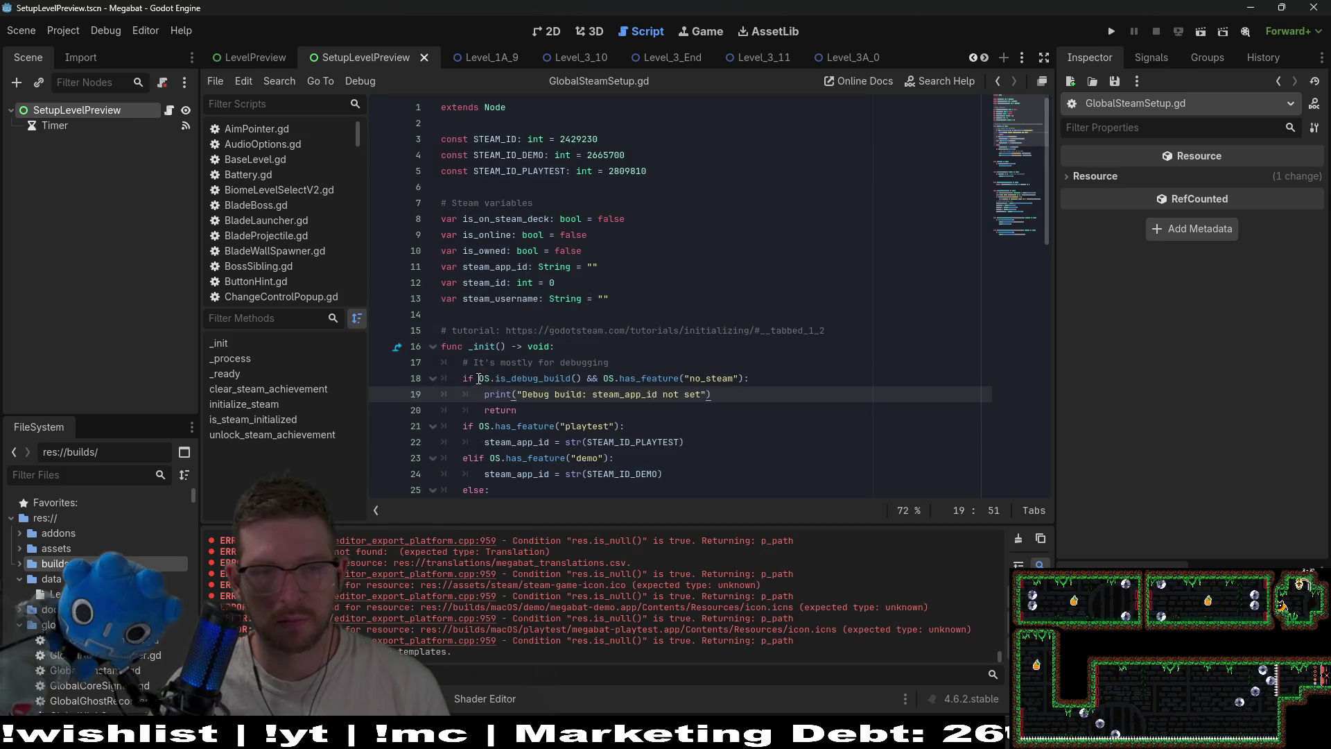
{"action": "left_click", "coordinate": [133, 477]}
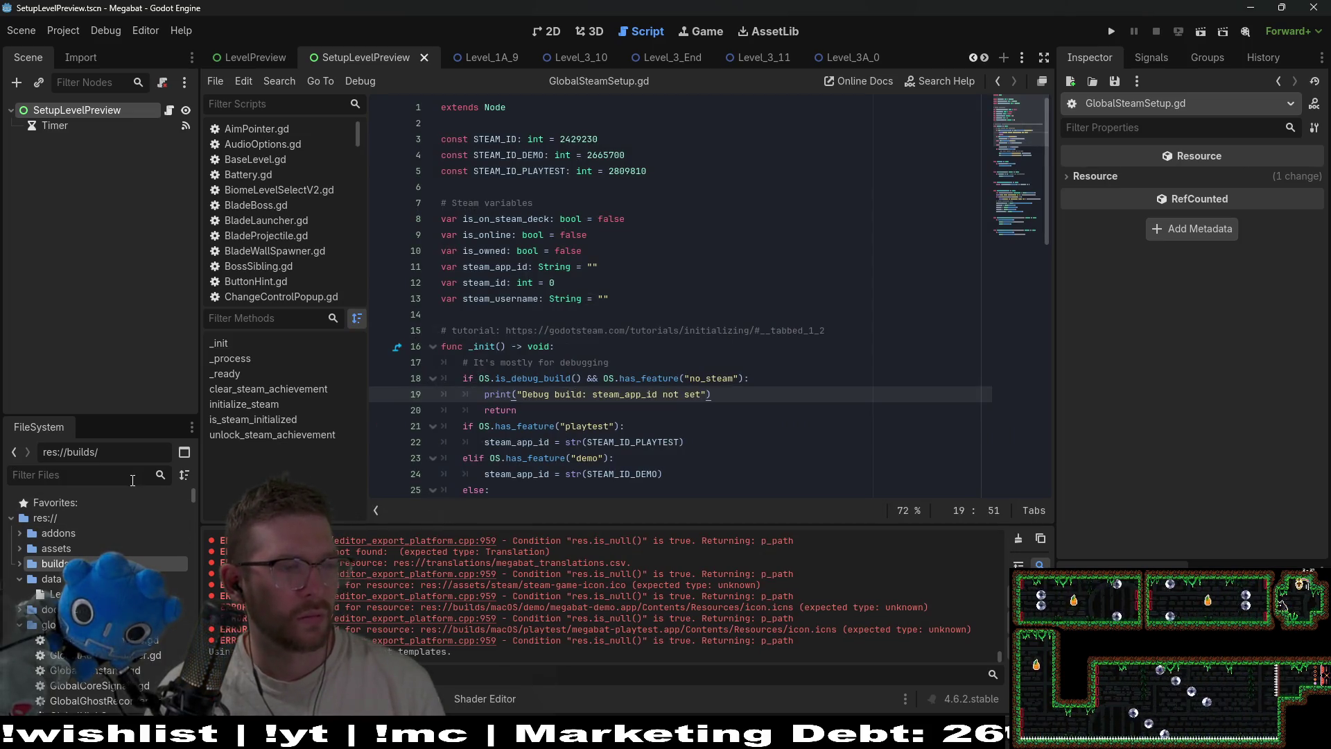
{"action": "type", "text": "level_1_"}
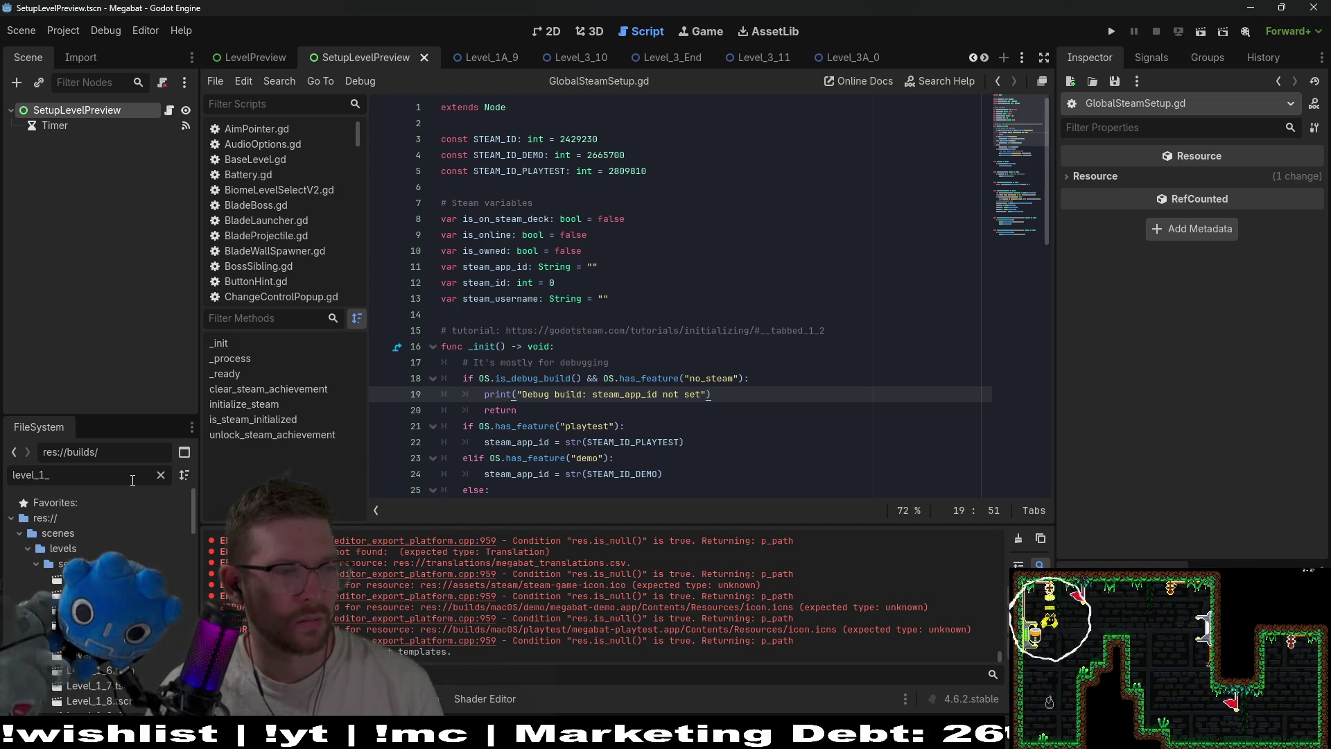
{"action": "type", "text": "20"}
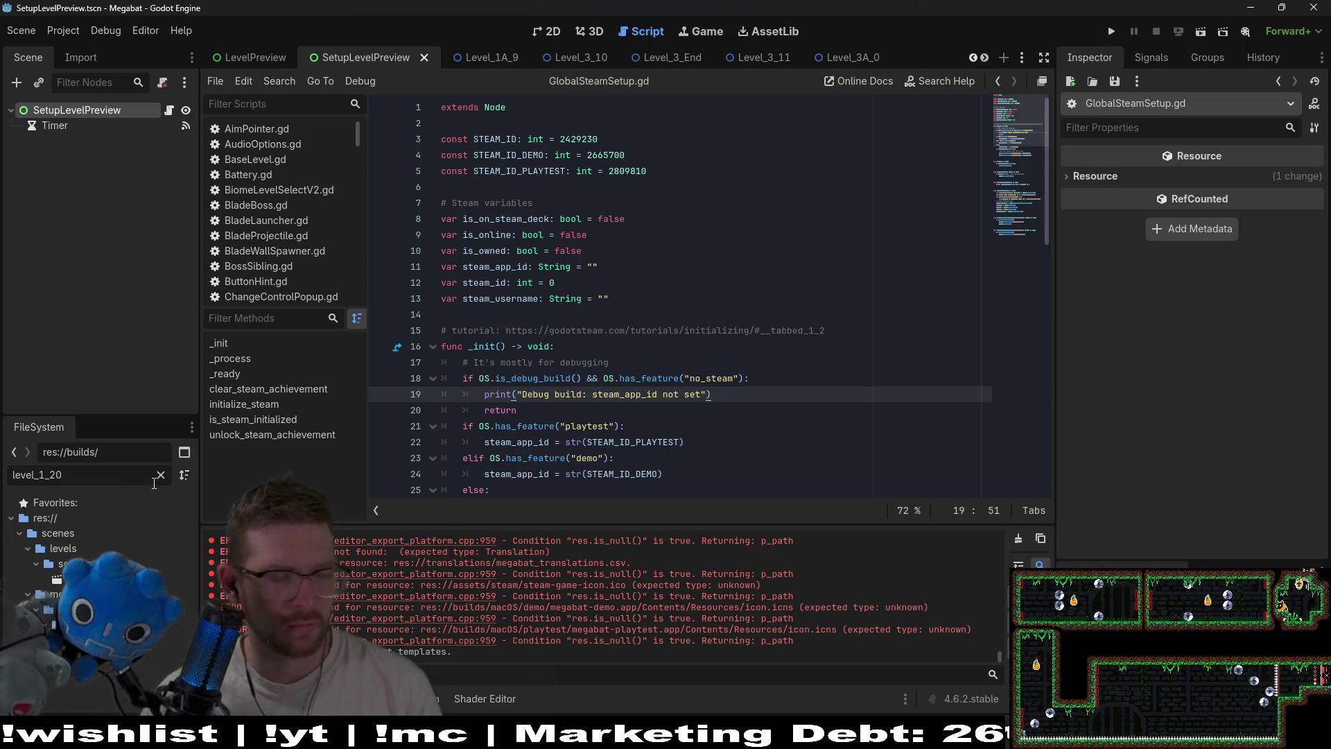
{"action": "key", "text": "Down"}
{"action": "left_click", "coordinate": [160, 476]}
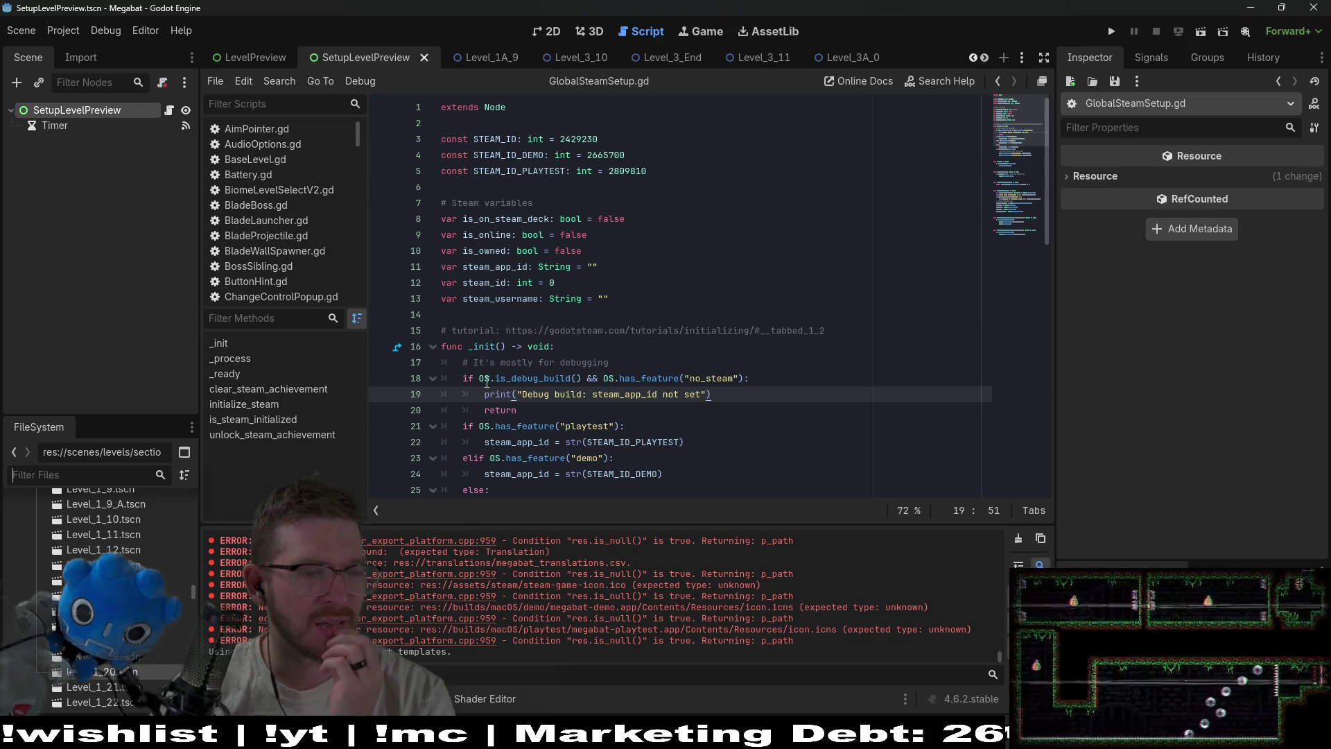
Select the Level_1_20 scene file and save the open scene with Ctrl+S
{"action": "right_click", "coordinate": [80, 678]}
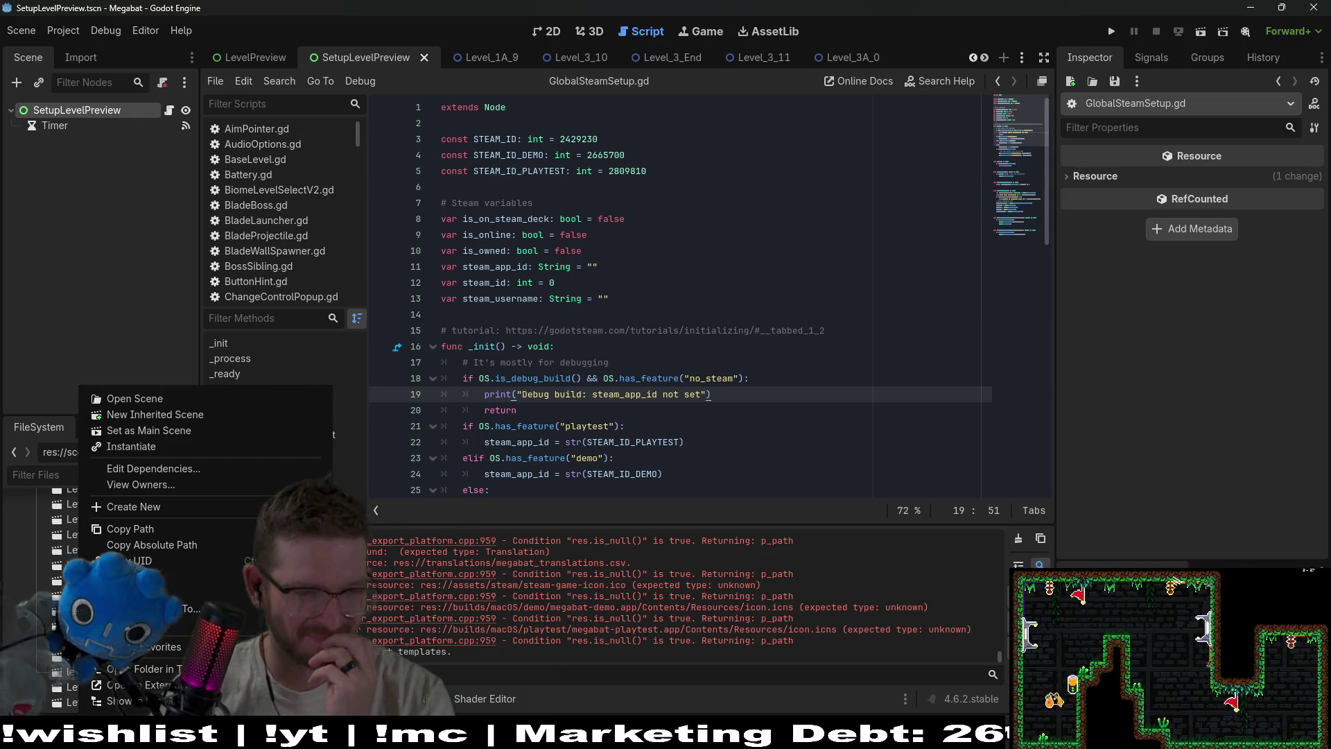
{"action": "key", "text": "Escape"}
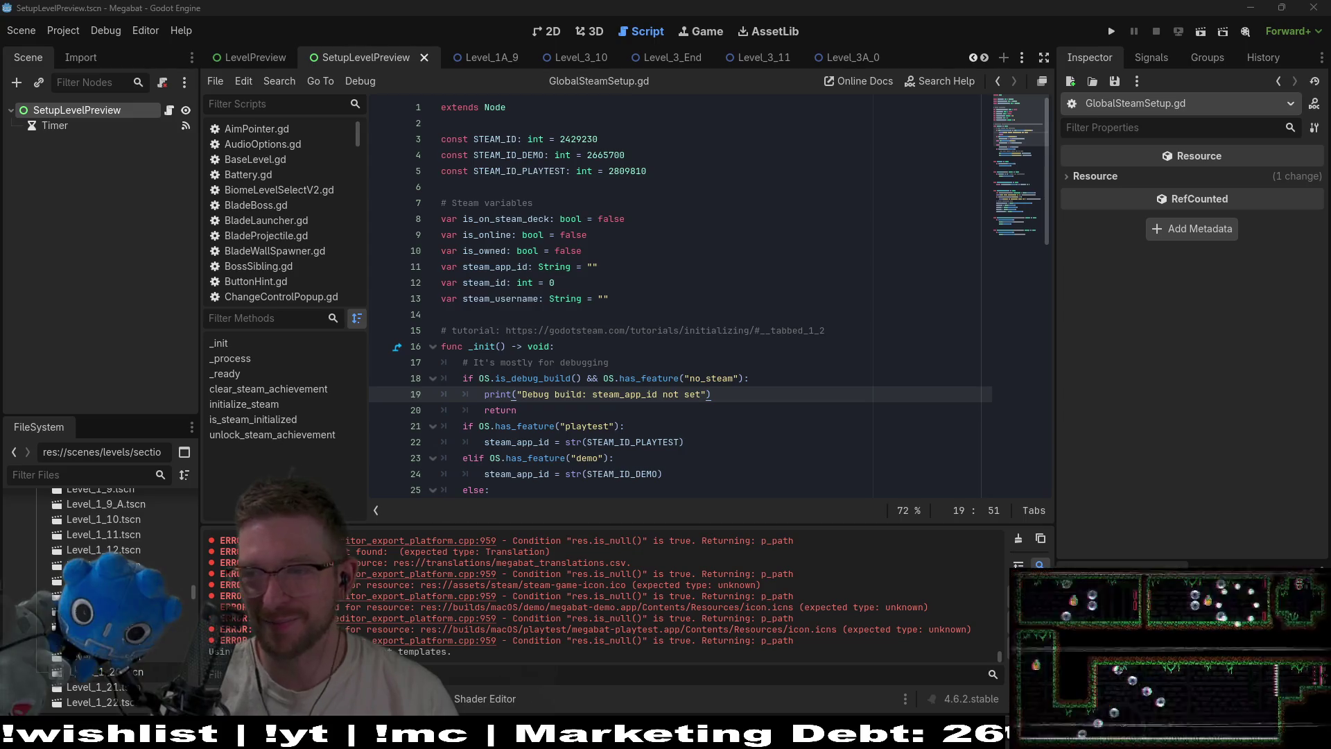
{"action": "left_click", "coordinate": [104, 671]}
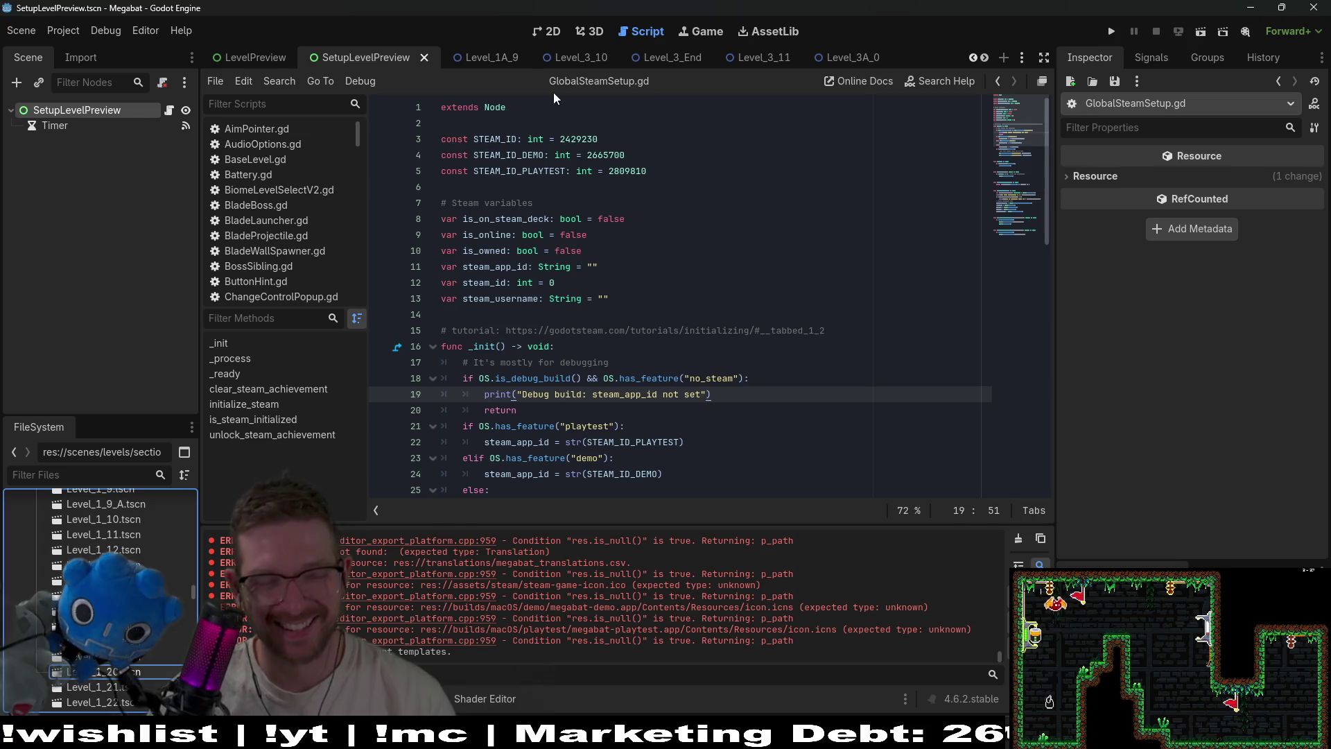
{"action": "key", "text": "ctrl+s"}
{"action": "scroll", "coordinate": [134, 561], "scroll_direction": "down", "scroll_amount": 4}
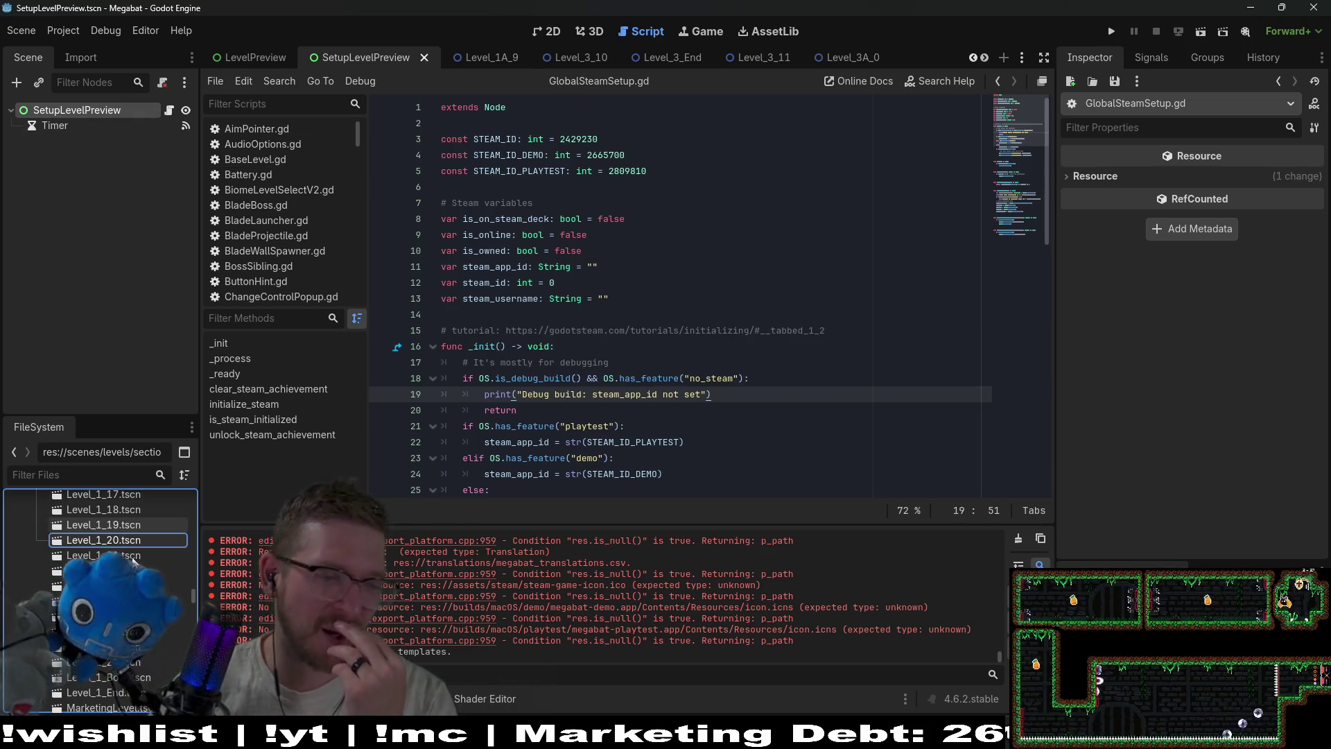
{"action": "scroll", "coordinate": [134, 561], "scroll_direction": "down", "scroll_amount": 3}
{"action": "scroll", "coordinate": [134, 562], "scroll_direction": "down", "scroll_amount": 2}
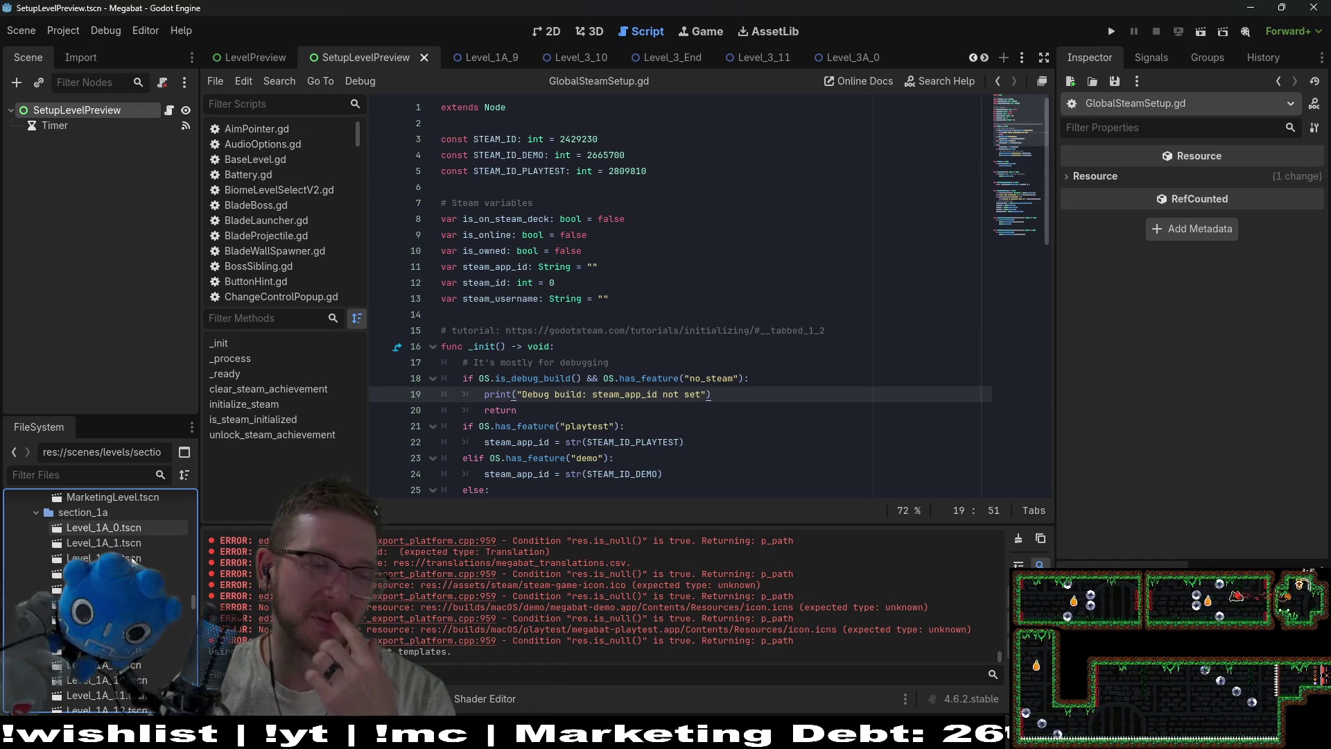
{"action": "scroll", "coordinate": [134, 561], "scroll_direction": "up", "scroll_amount": 5}
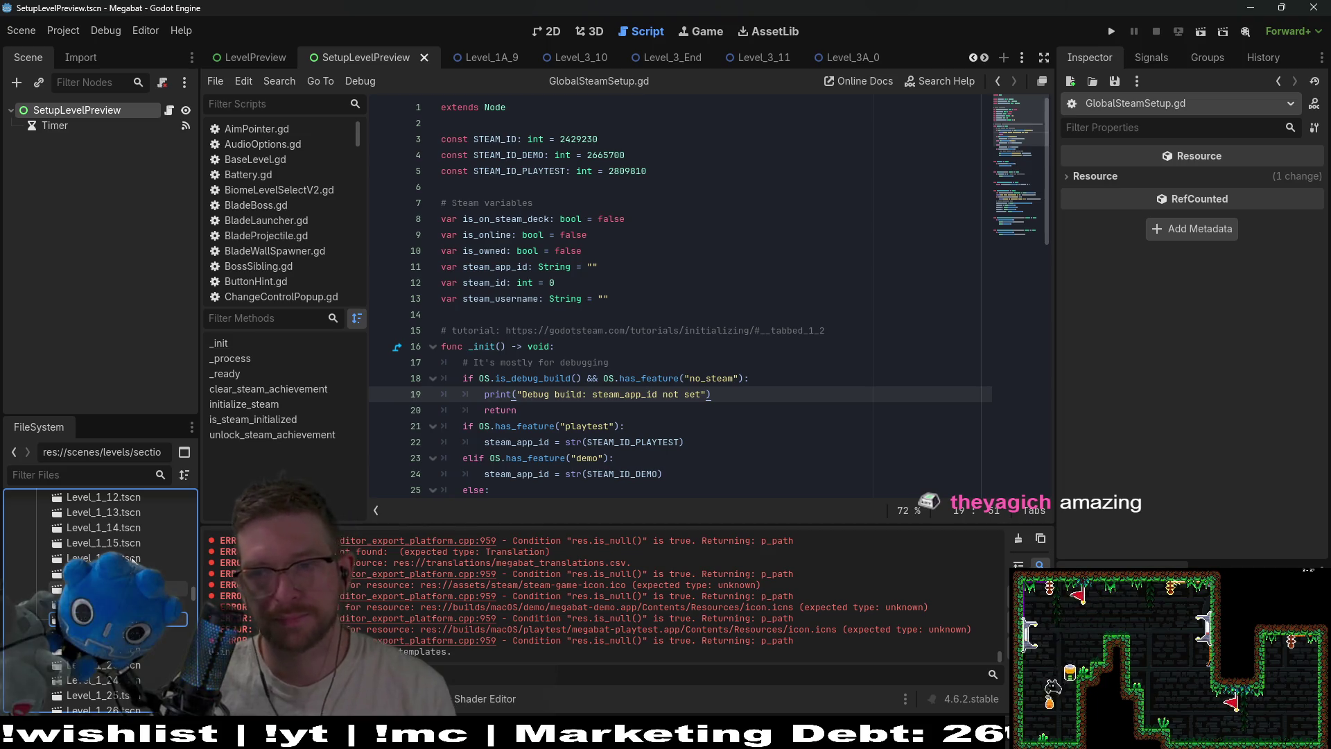
{"action": "left_click", "coordinate": [53, 32]}
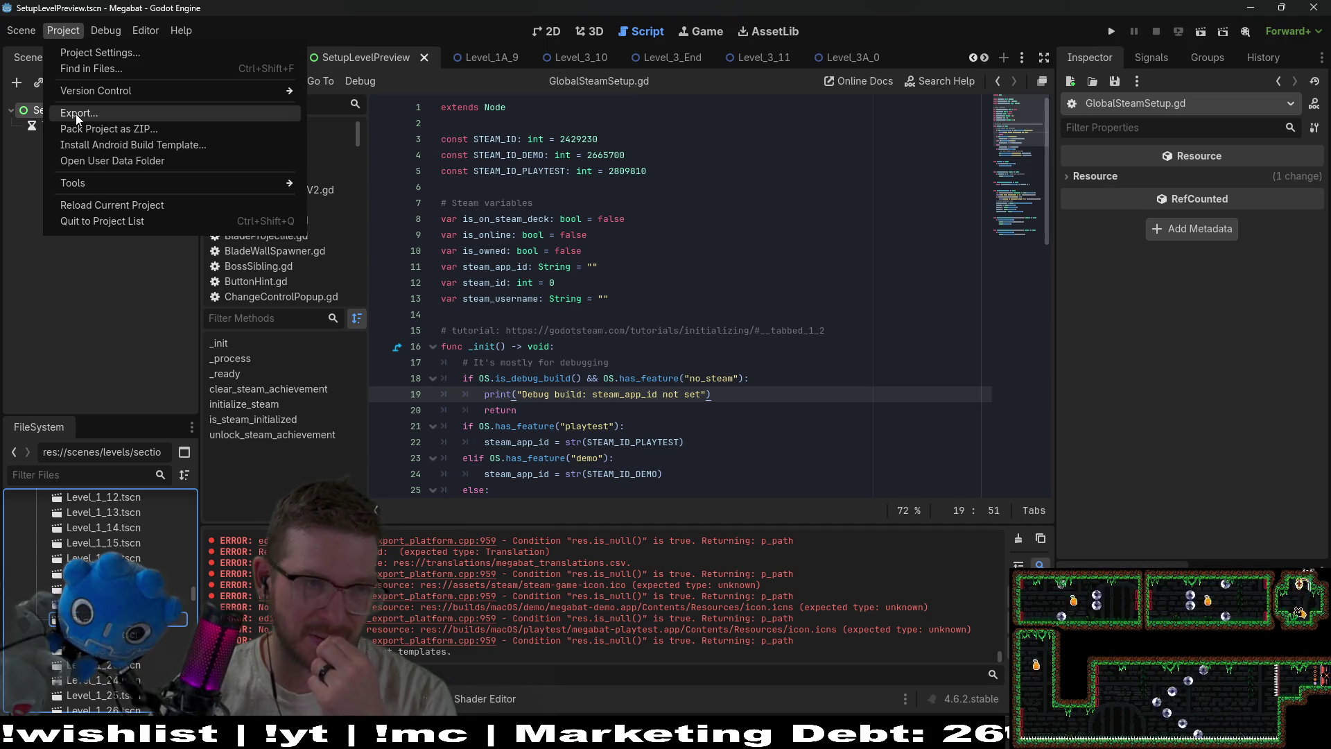
Re-export windows_playtest as megabat-playtest.exe with debug off, then close the export window
{"action": "left_click", "coordinate": [76, 114]}
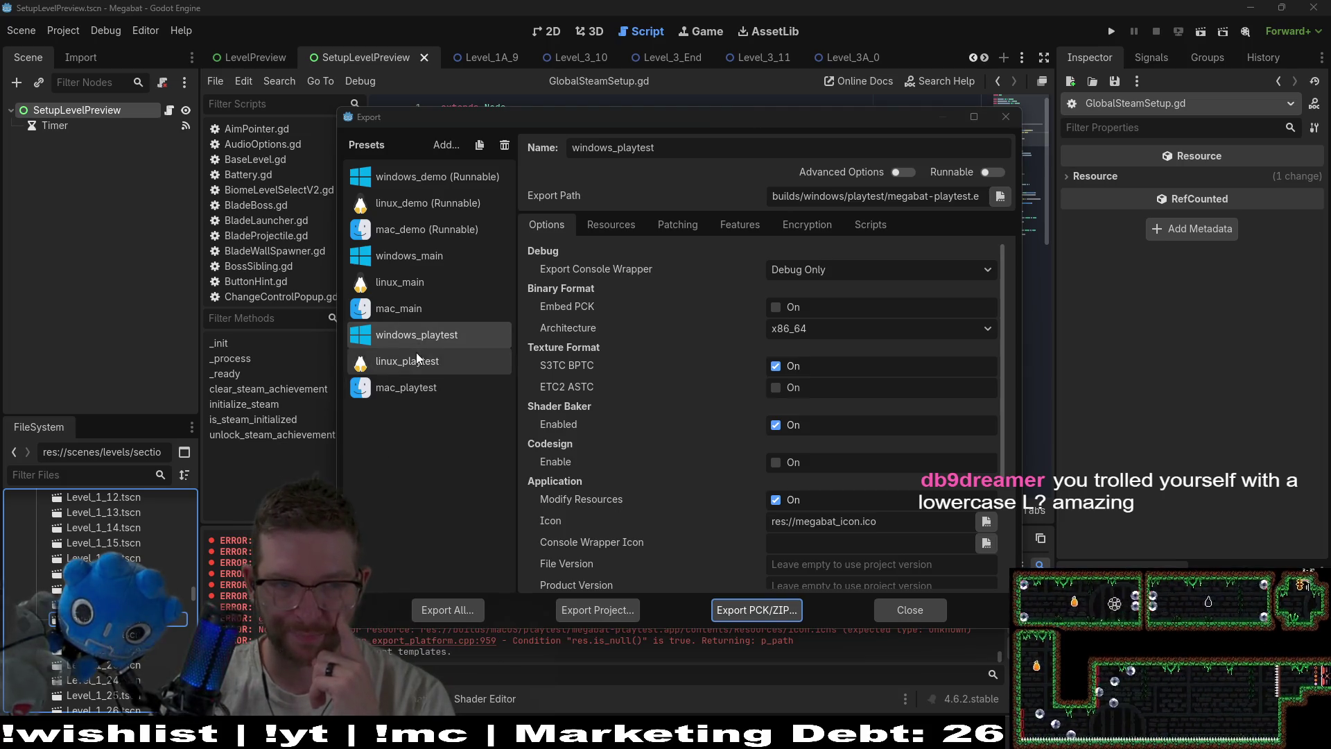
{"action": "left_click", "coordinate": [597, 610]}
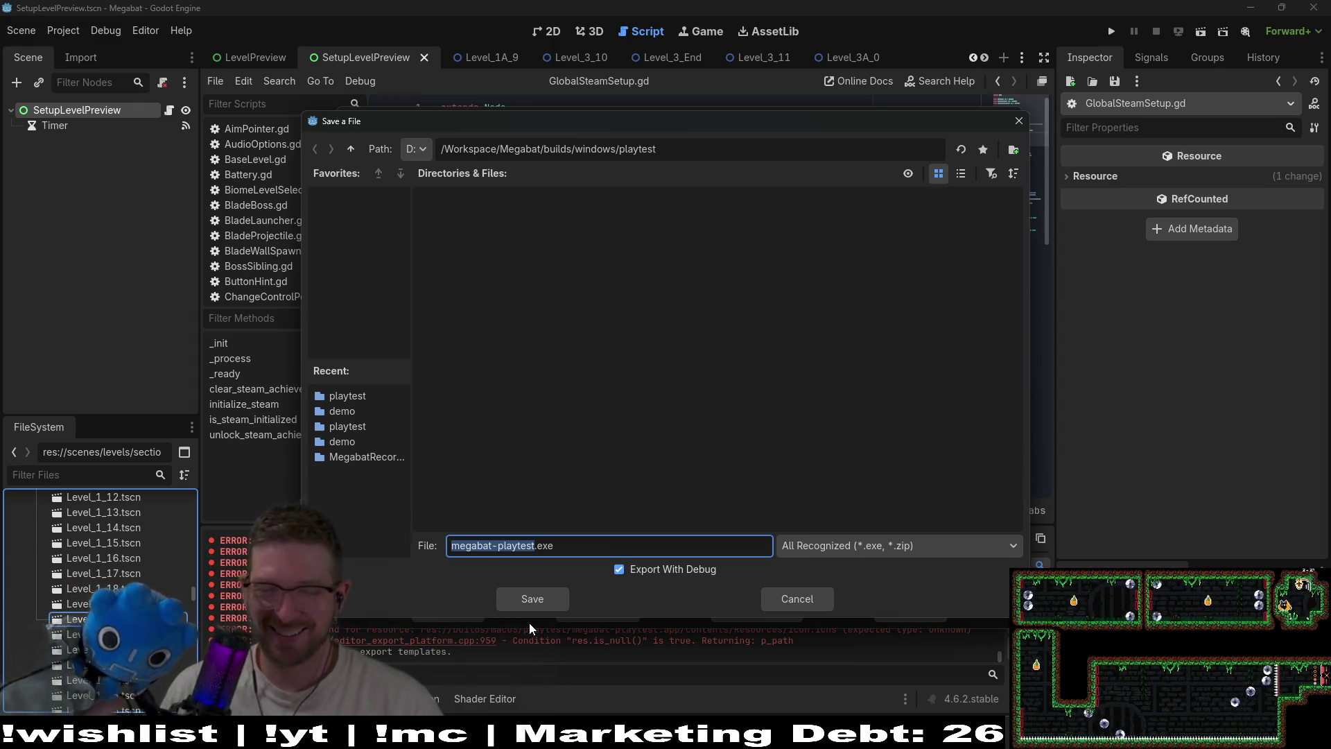
{"action": "left_click", "coordinate": [621, 570]}
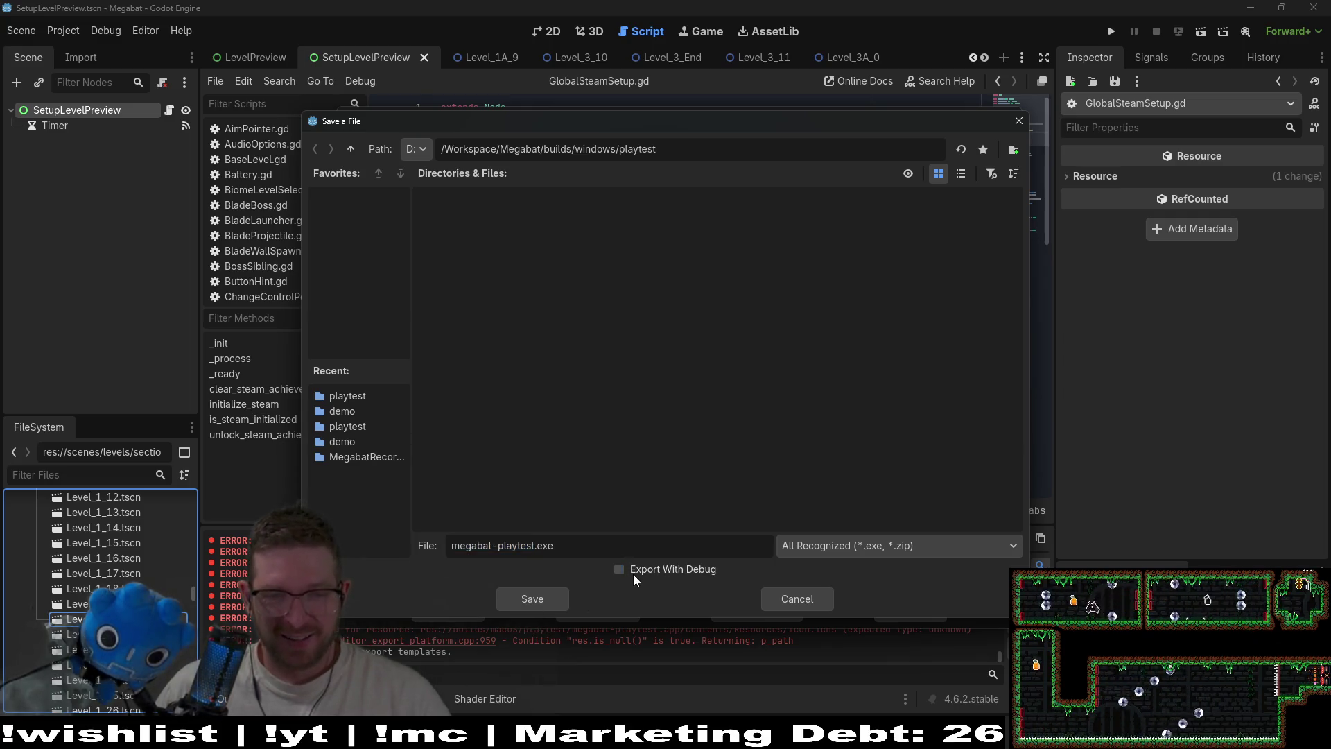
{"action": "left_click", "coordinate": [545, 600]}
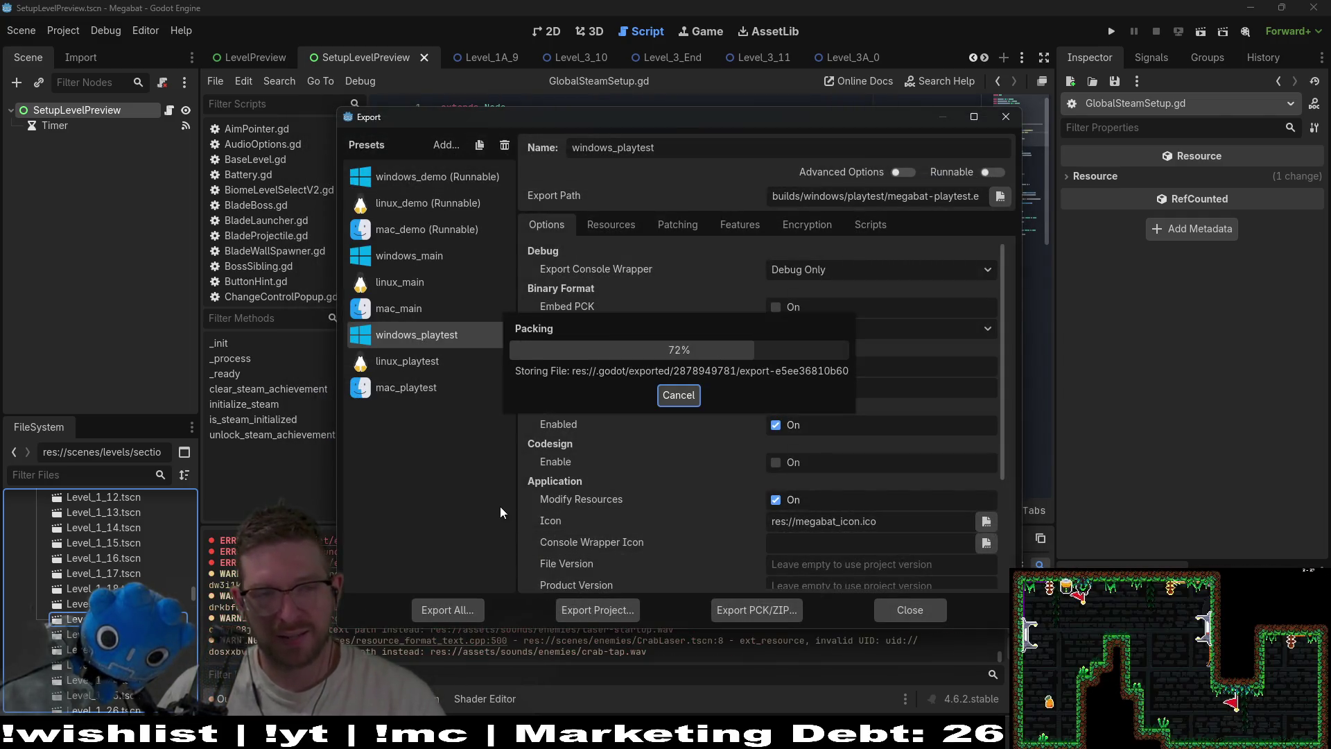
{"action": "left_click", "coordinate": [657, 539]}
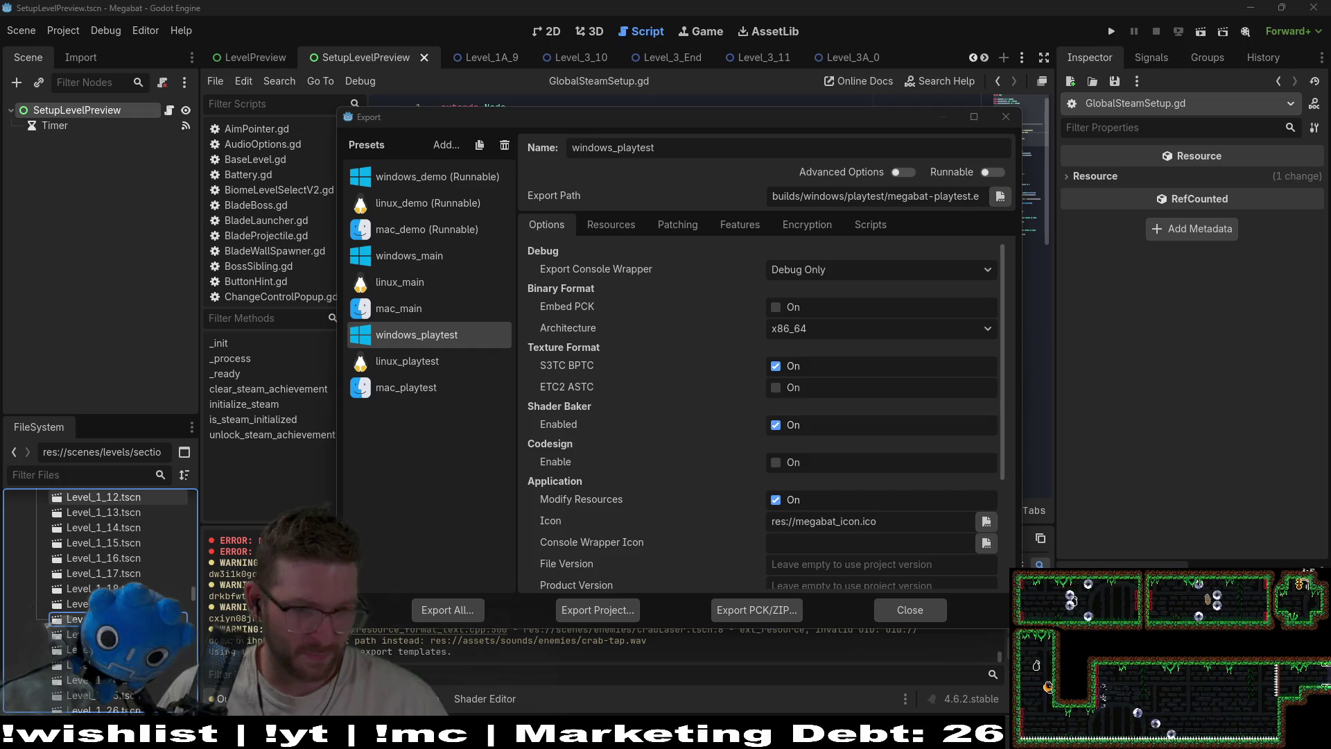
{"action": "left_click", "coordinate": [1005, 118]}
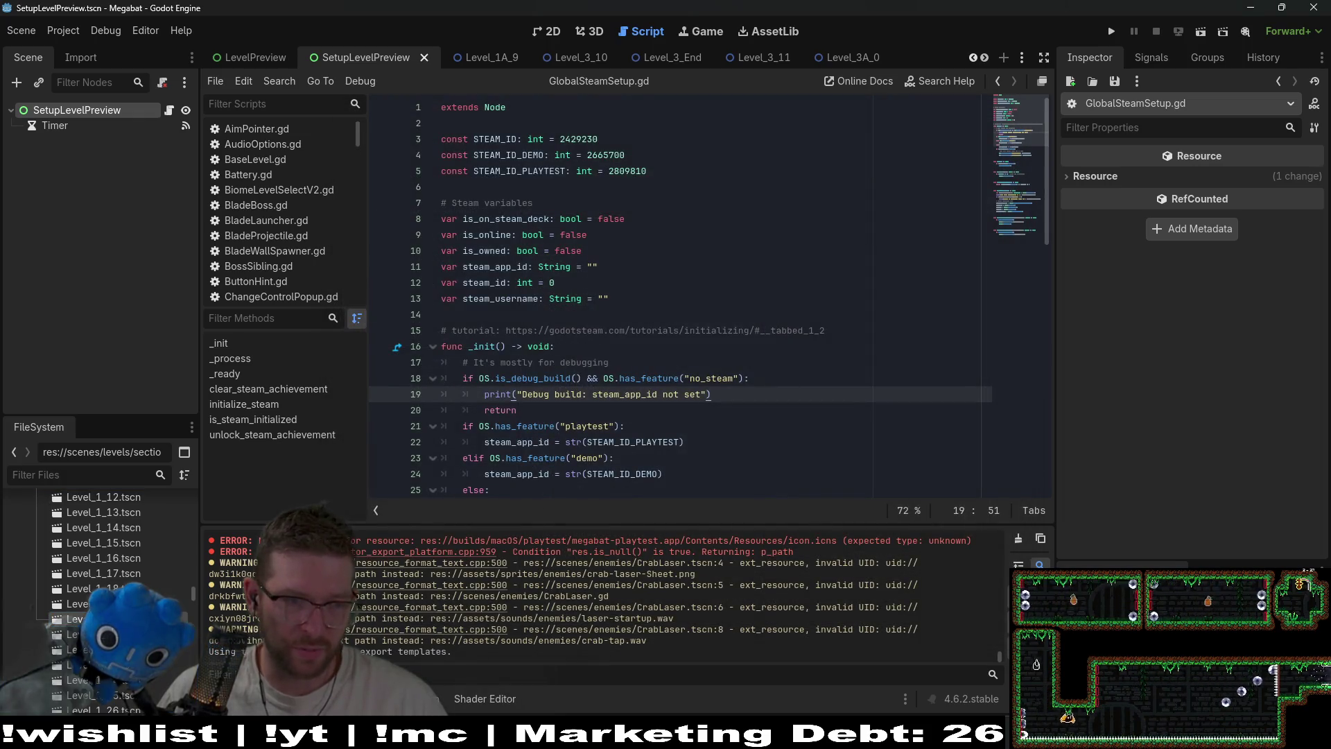
{"action": "right_click", "coordinate": [111, 619]}
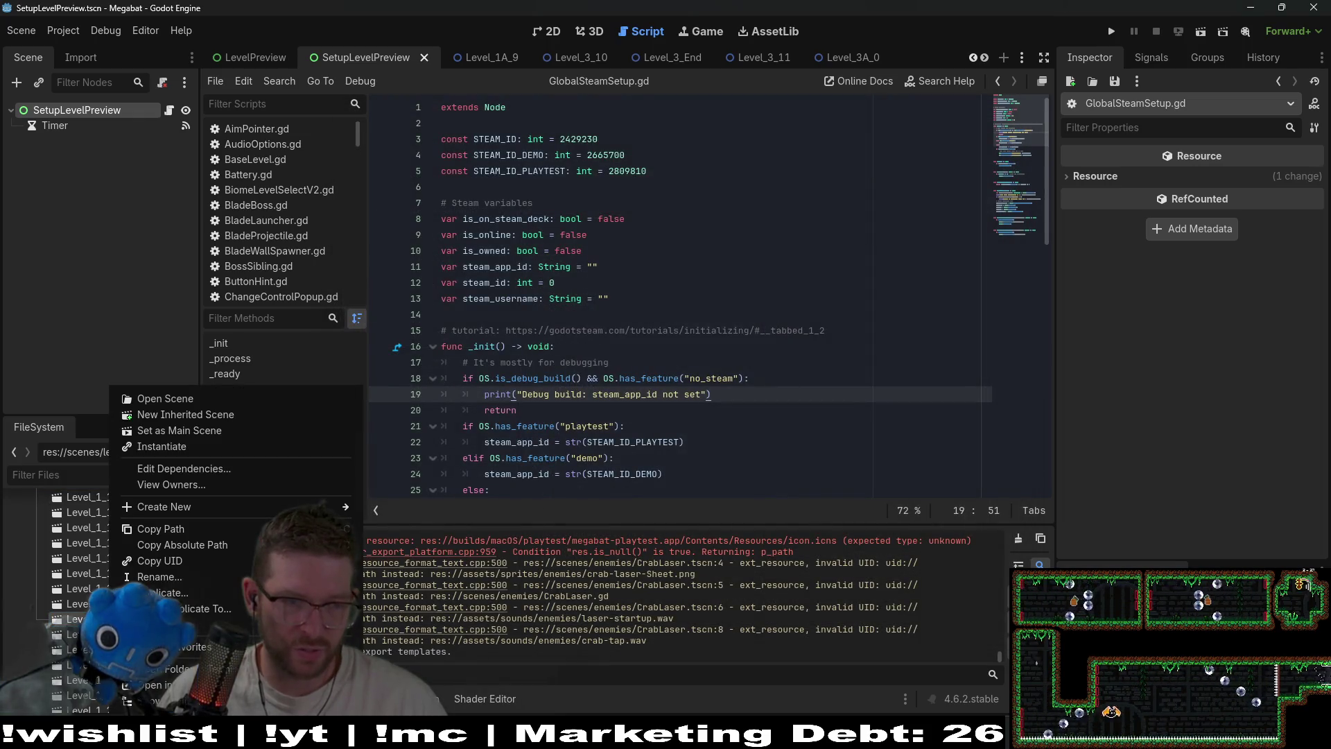
{"action": "left_click", "coordinate": [142, 577]}
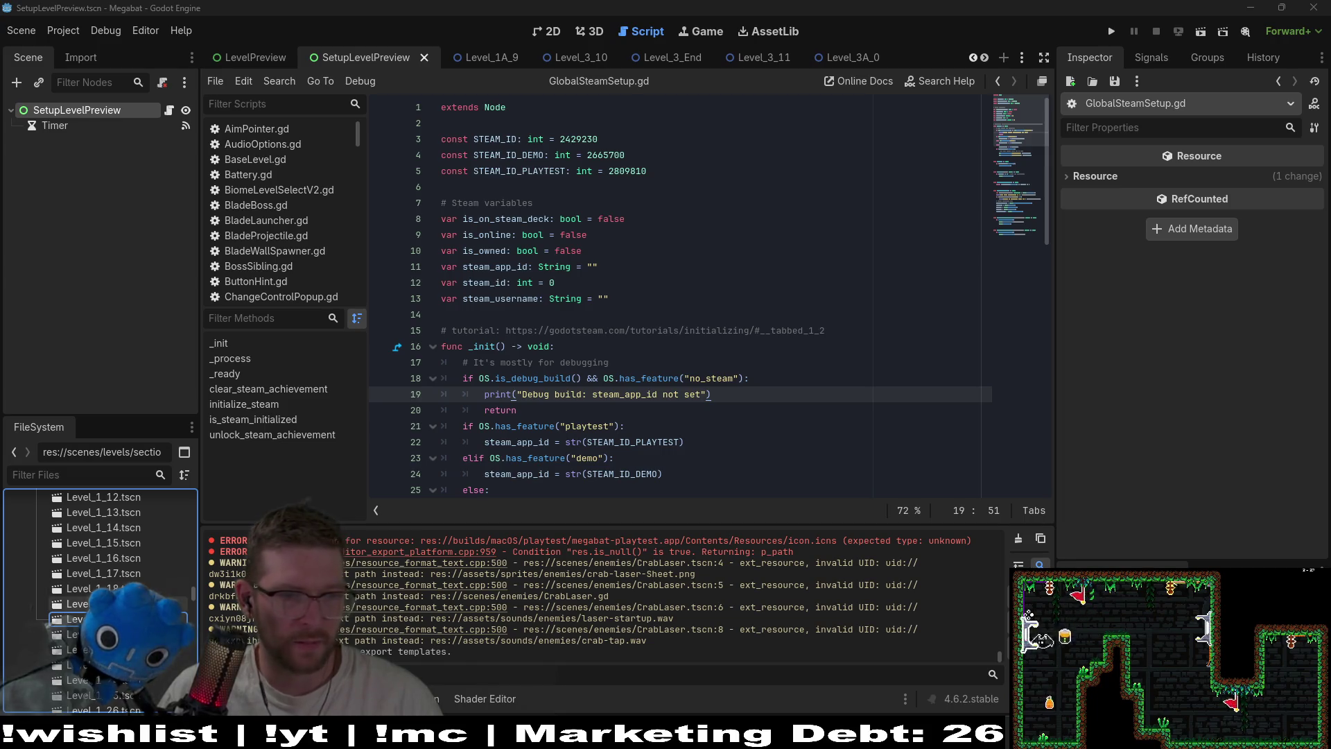
{"action": "right_click", "coordinate": [136, 619]}
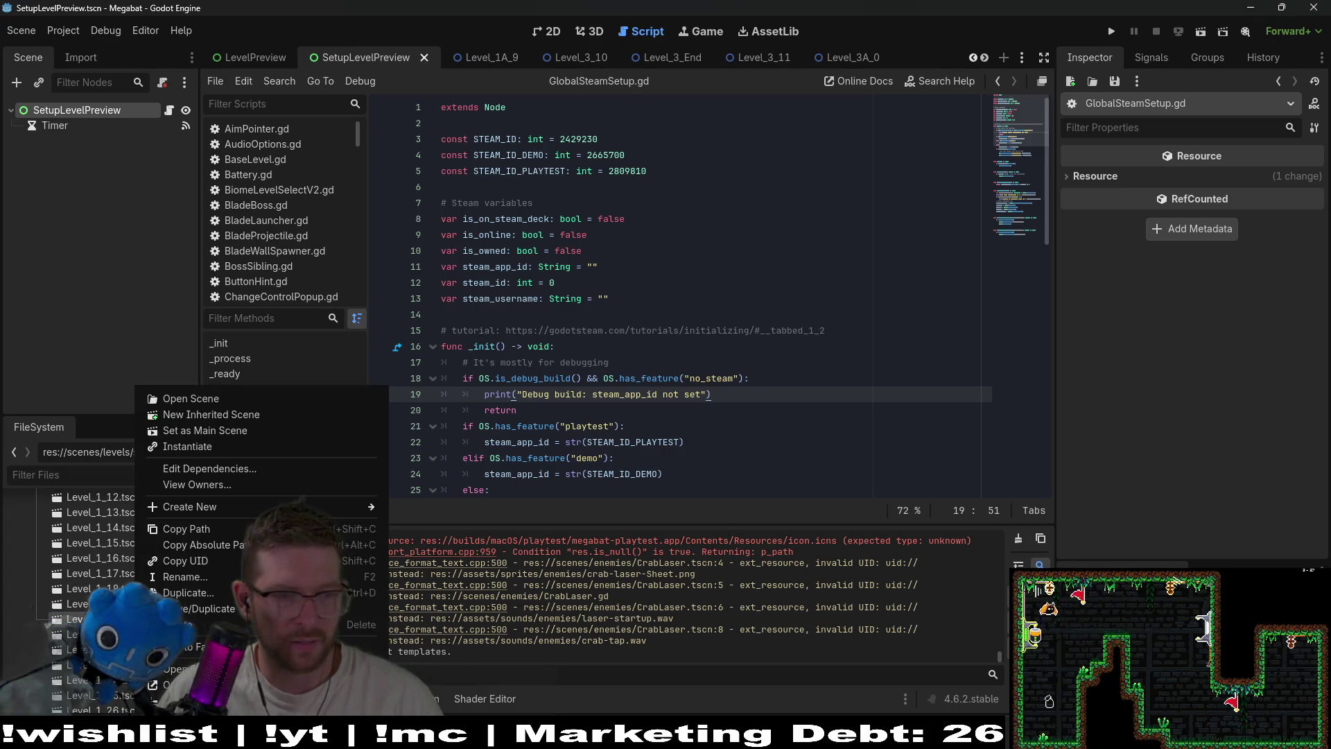
{"action": "key", "text": "Escape"}
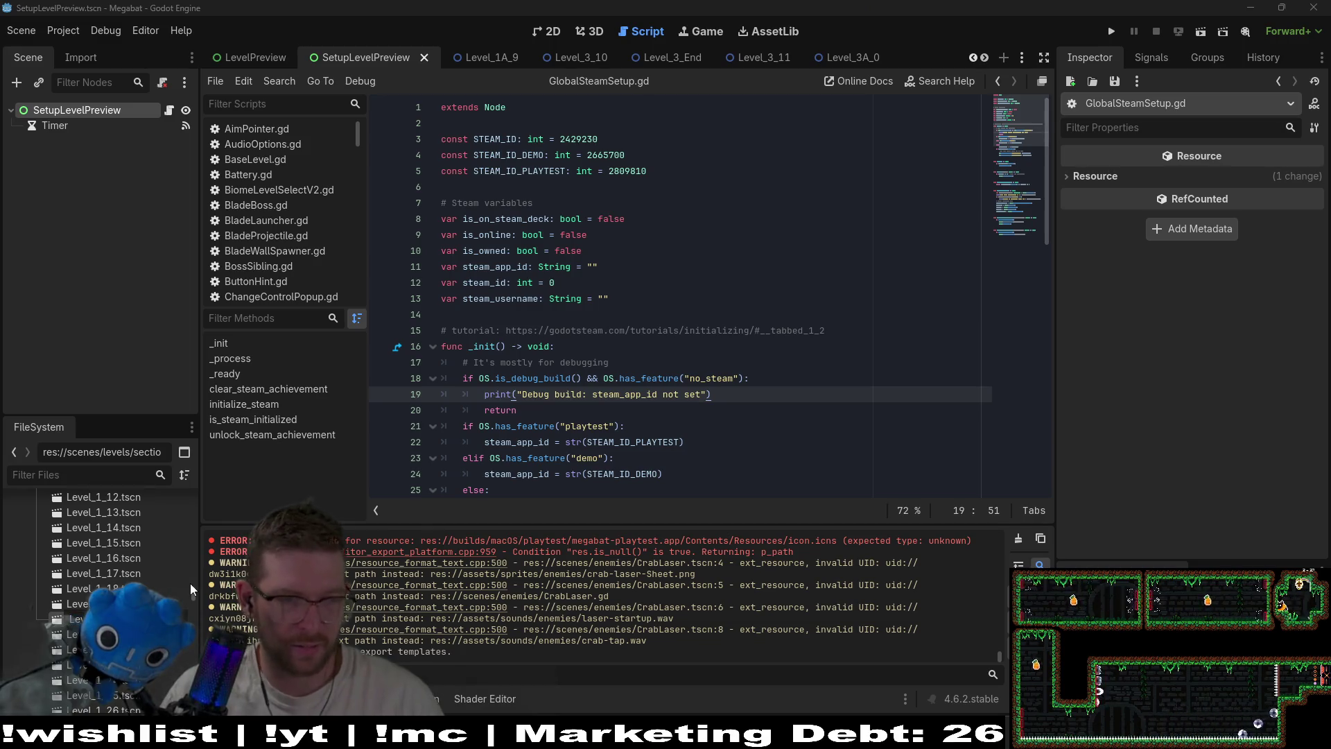
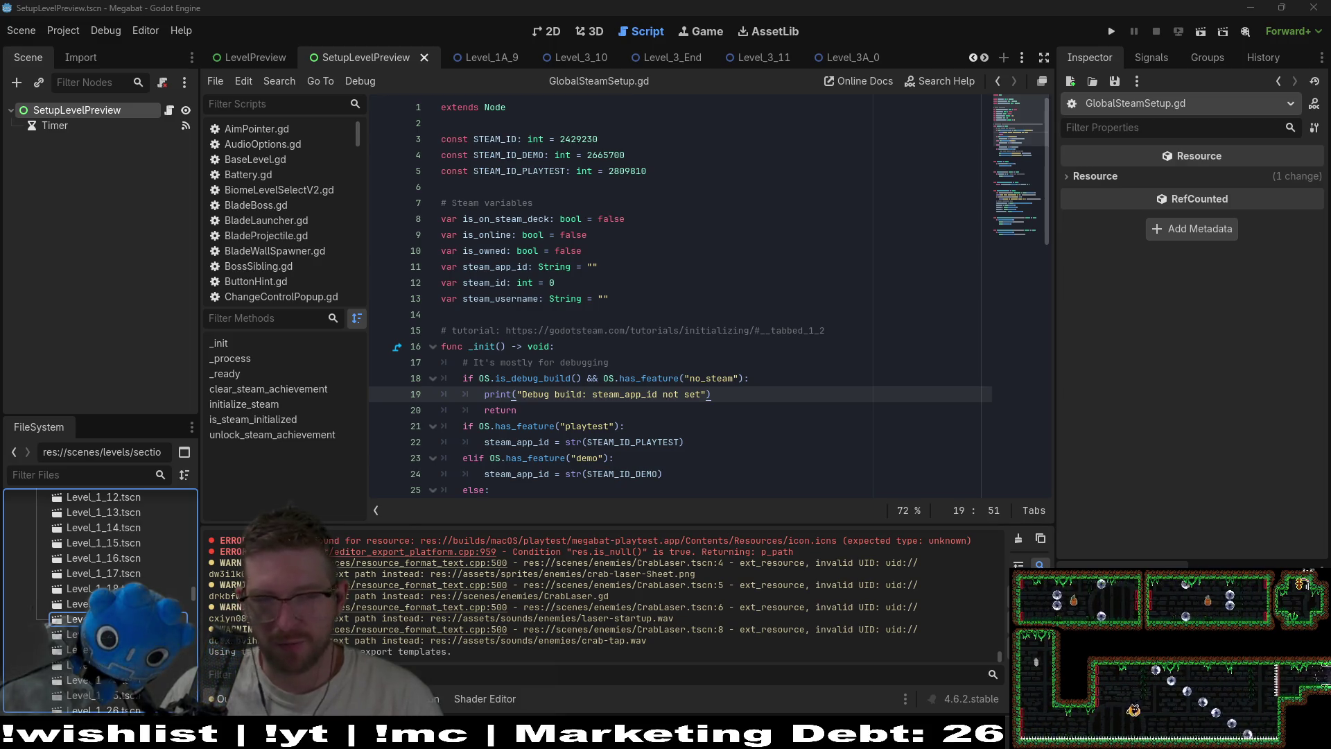
Review the playtest app id assignment and feature check lines in GlobalSteamSetup.gd
{"action": "left_click", "coordinate": [702, 447]}
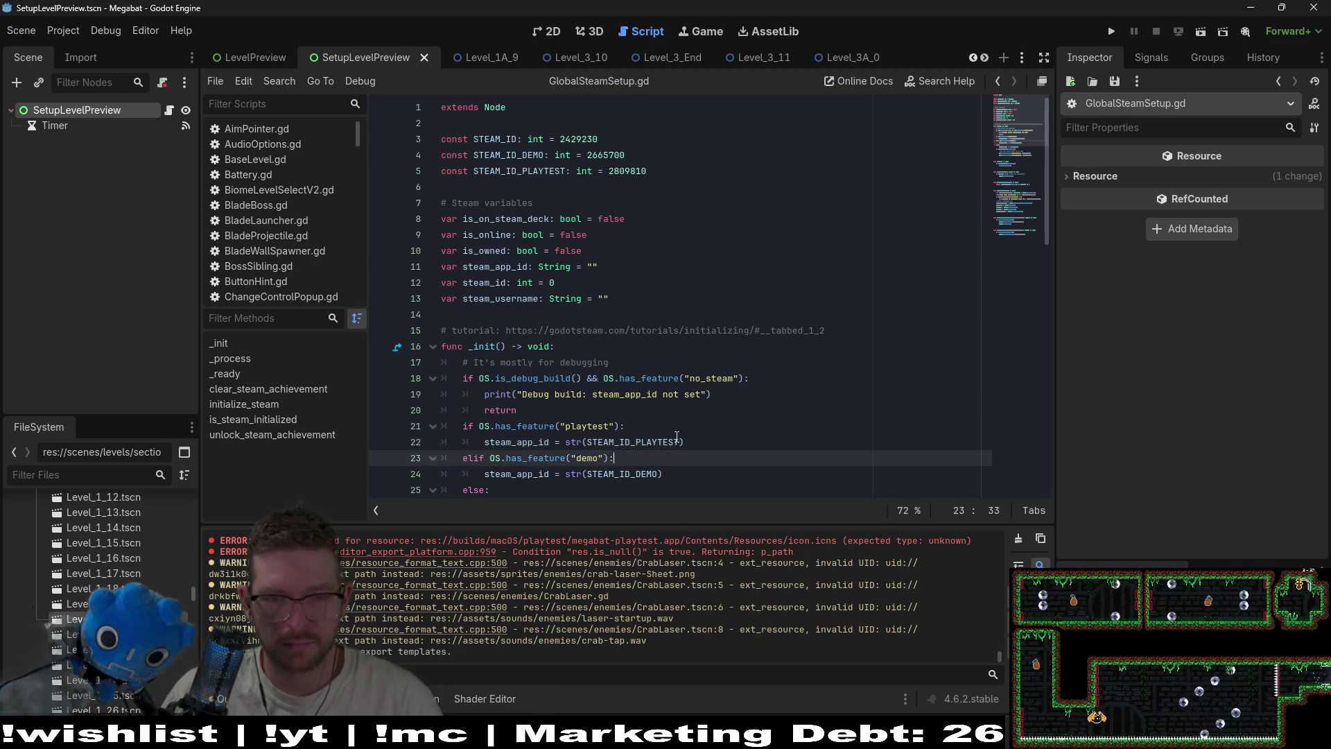
{"action": "left_click", "coordinate": [648, 428]}
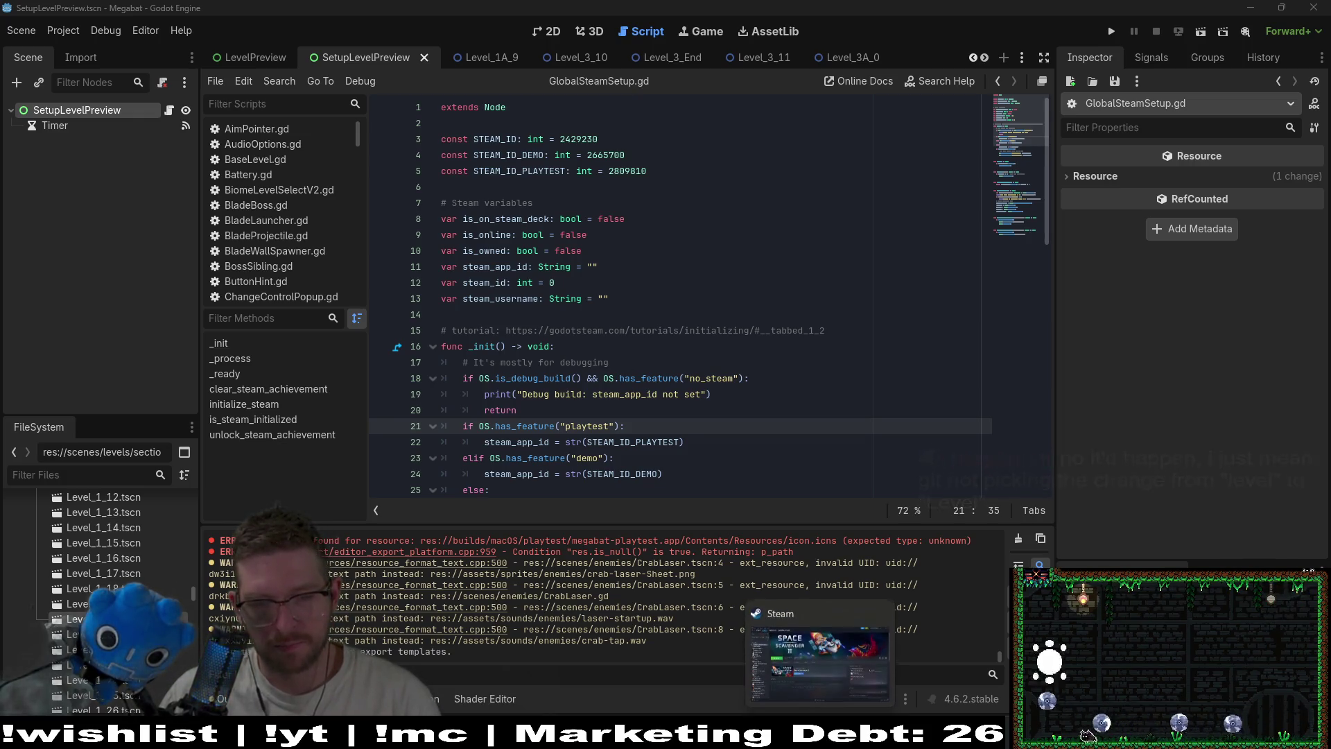
{"action": "mouse_move", "coordinate": [851, 738]}
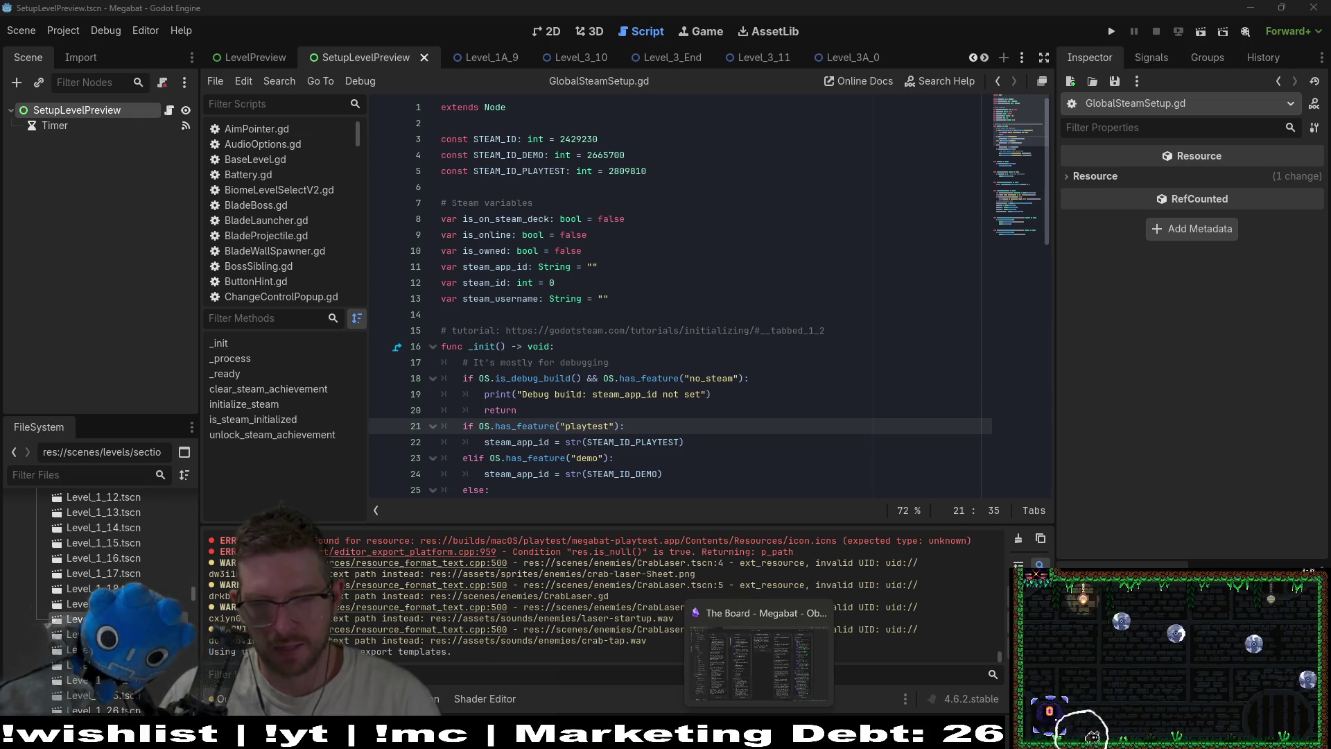
{"action": "scroll", "coordinate": [111, 506], "scroll_direction": "down", "scroll_amount": 10}
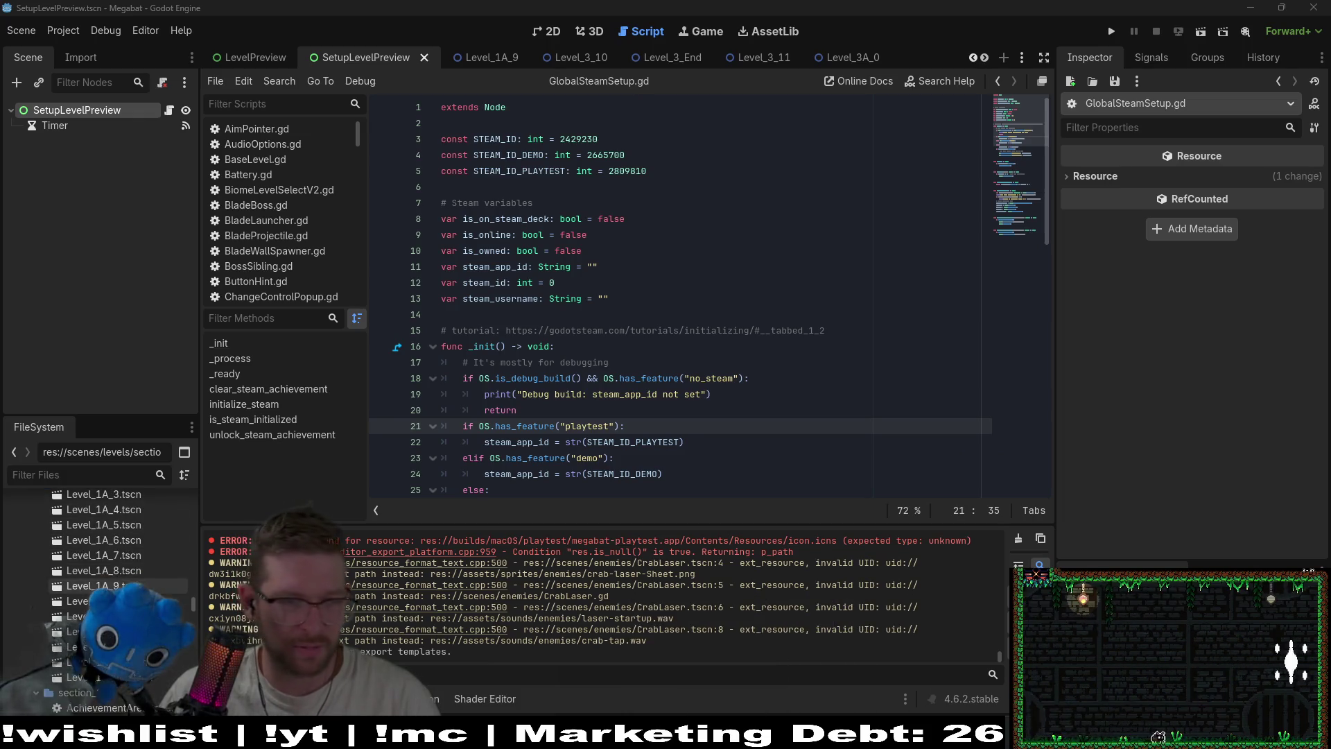
Filter the project files for 'level_' scenes, browse the results, then clear the filter
{"action": "left_click", "coordinate": [97, 474]}
{"action": "type", "text": "level_"}
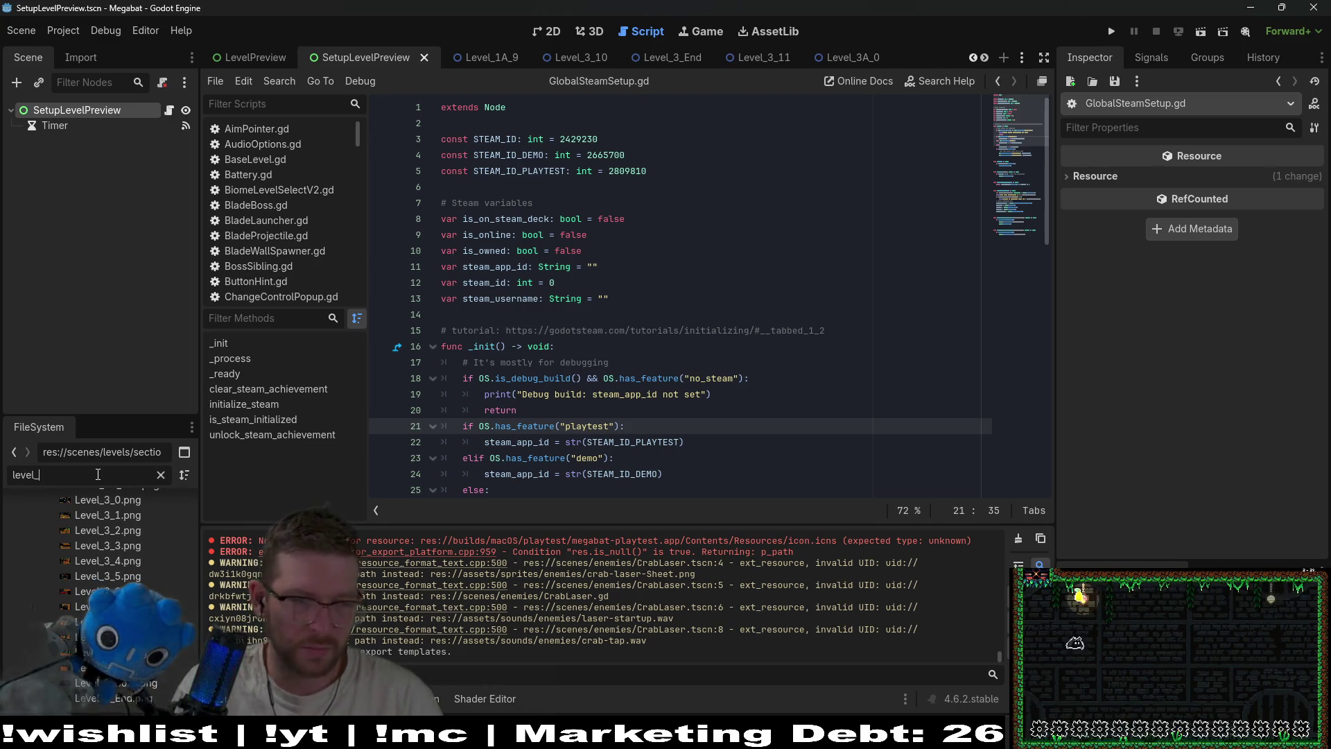
{"action": "scroll", "coordinate": [116, 556], "scroll_direction": "up", "scroll_amount": 5}
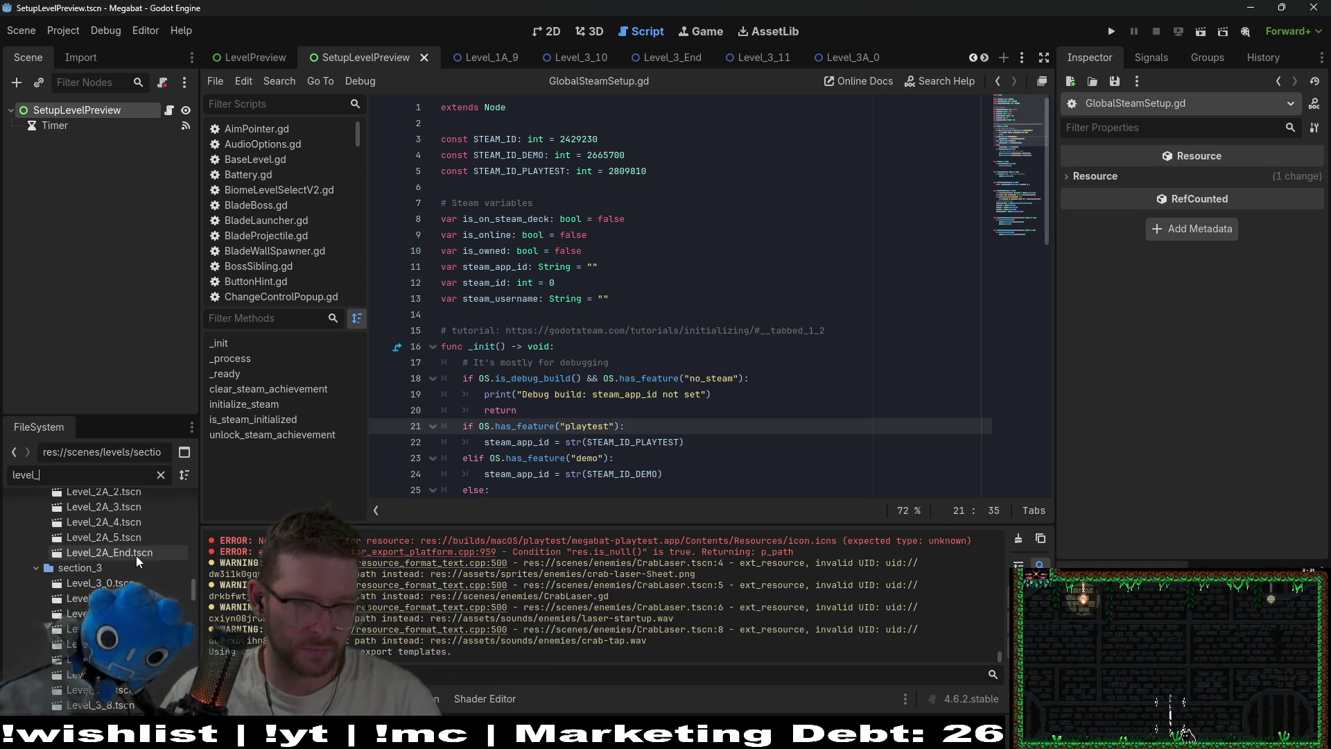
{"action": "scroll", "coordinate": [131, 558], "scroll_direction": "down", "scroll_amount": 8}
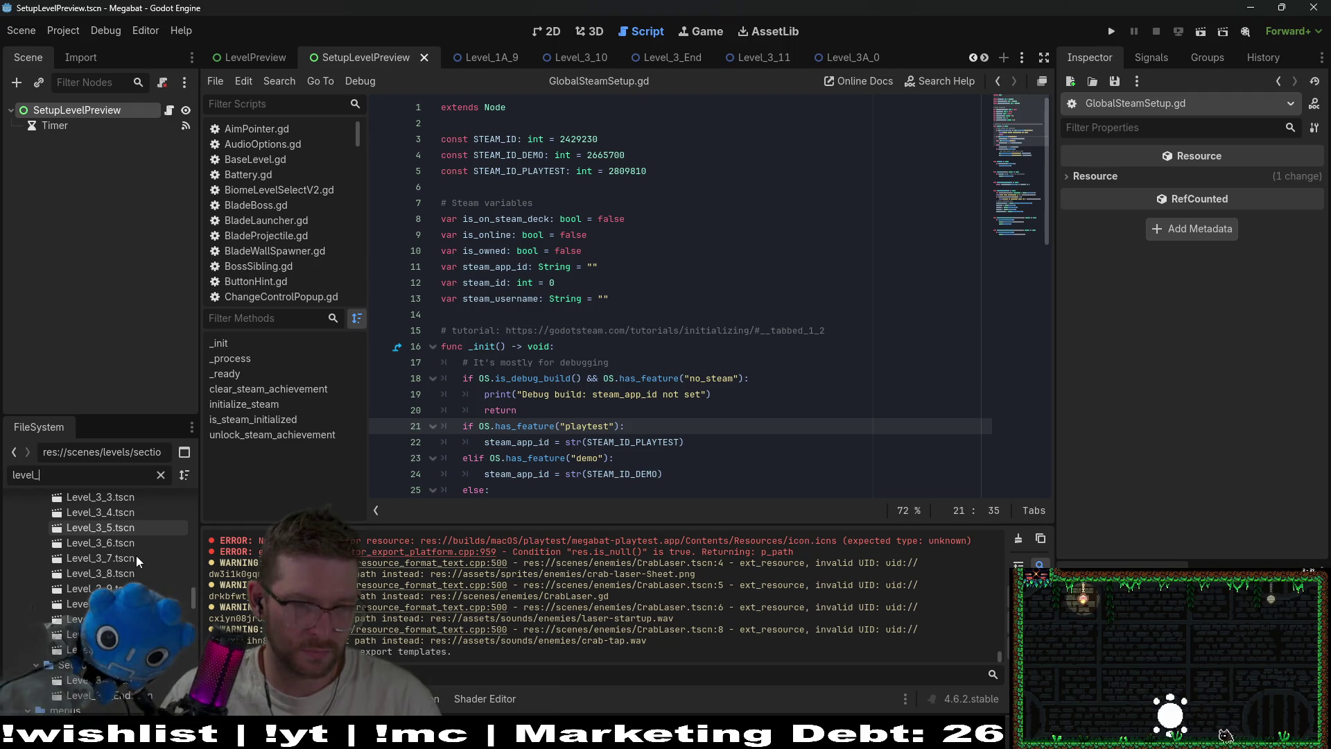
{"action": "scroll", "coordinate": [136, 555], "scroll_direction": "up", "scroll_amount": 4}
{"action": "scroll", "coordinate": [136, 555], "scroll_direction": "up", "scroll_amount": 3}
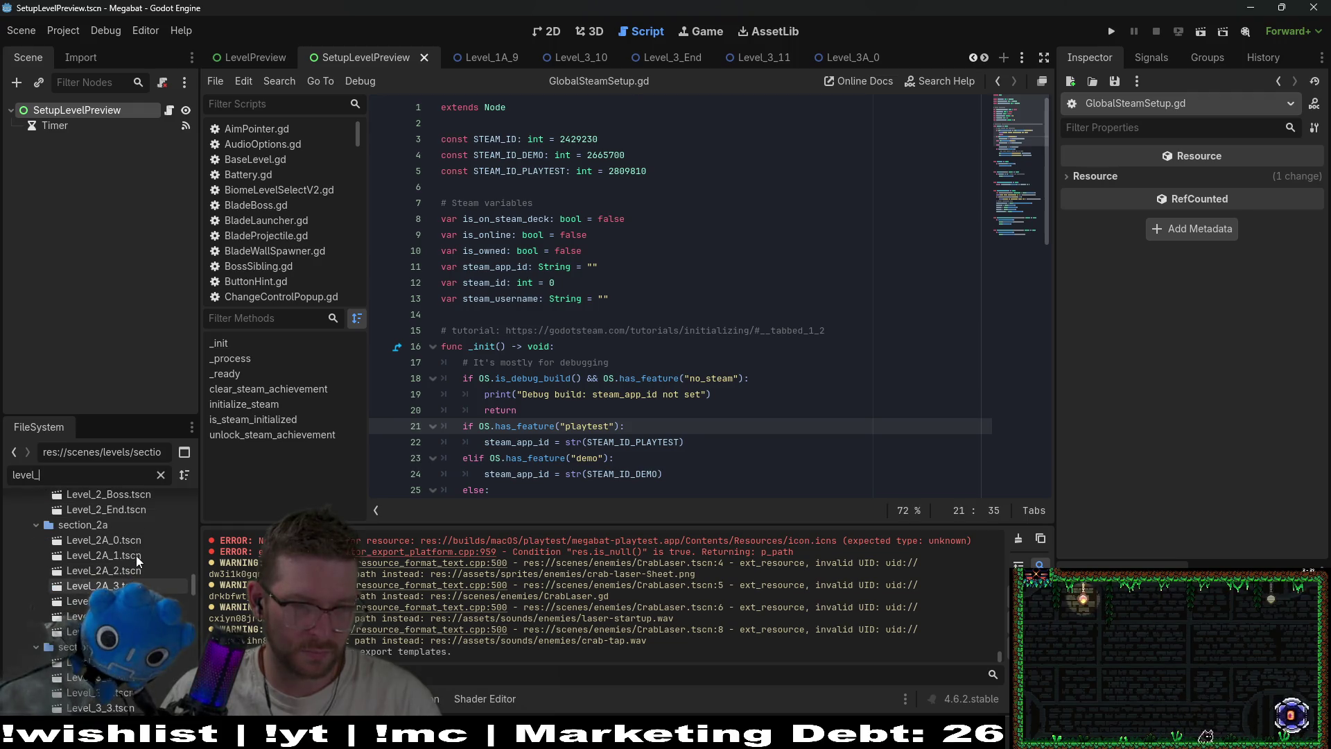
{"action": "scroll", "coordinate": [136, 555], "scroll_direction": "up", "scroll_amount": 2}
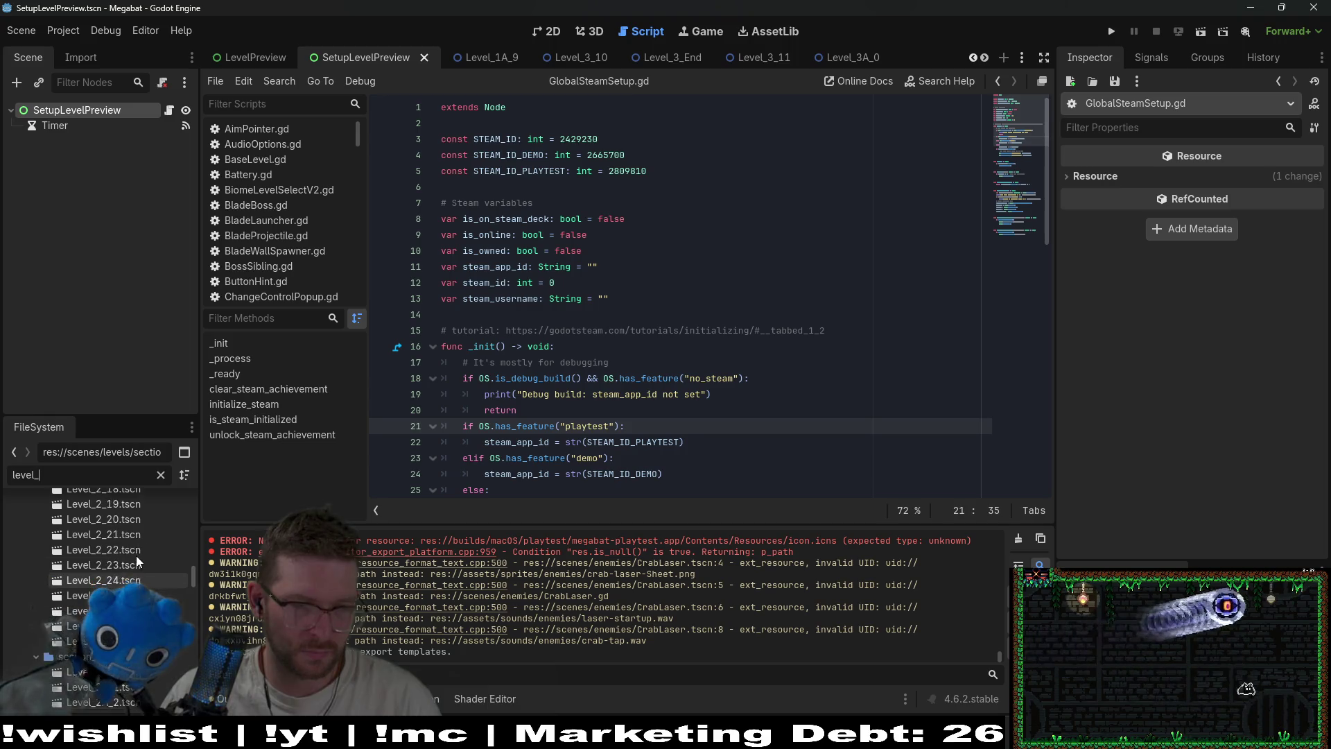
{"action": "scroll", "coordinate": [136, 555], "scroll_direction": "up", "scroll_amount": 6}
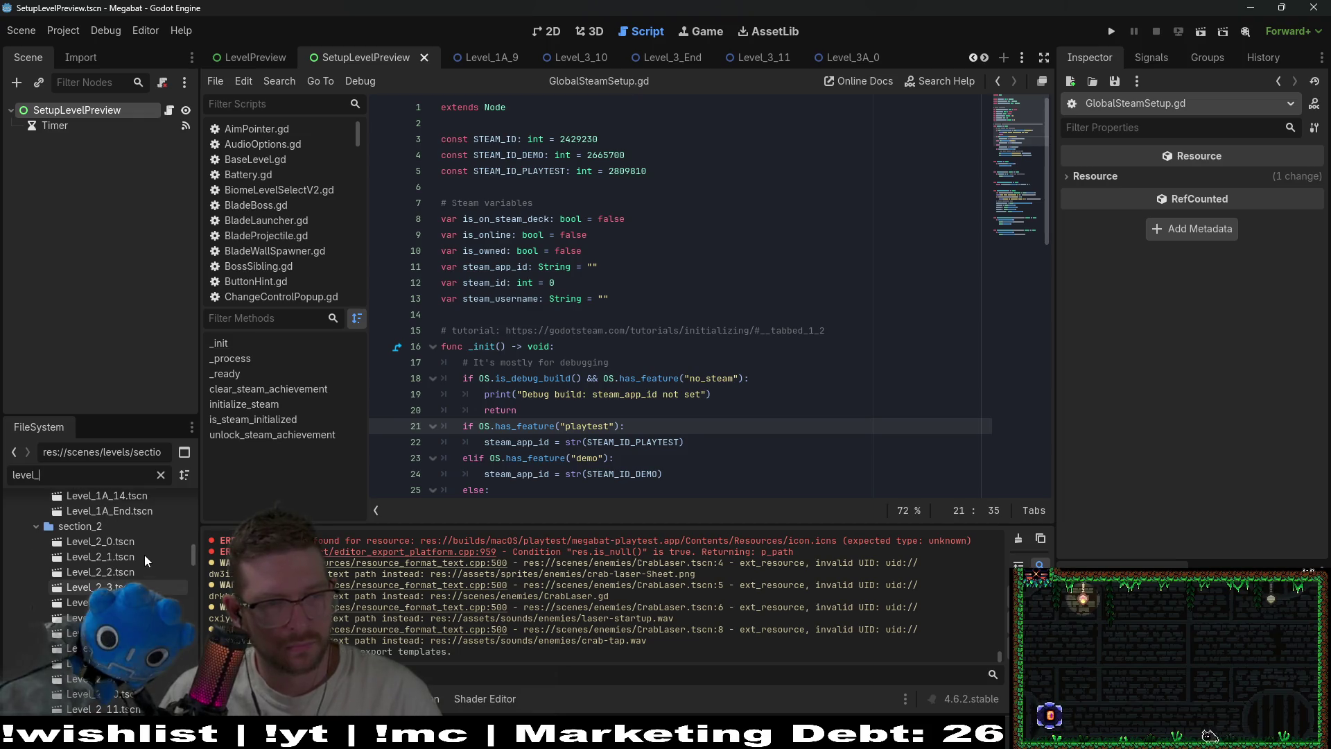
{"action": "scroll", "coordinate": [146, 560], "scroll_direction": "up", "scroll_amount": 1}
{"action": "scroll", "coordinate": [146, 560], "scroll_direction": "up", "scroll_amount": 5}
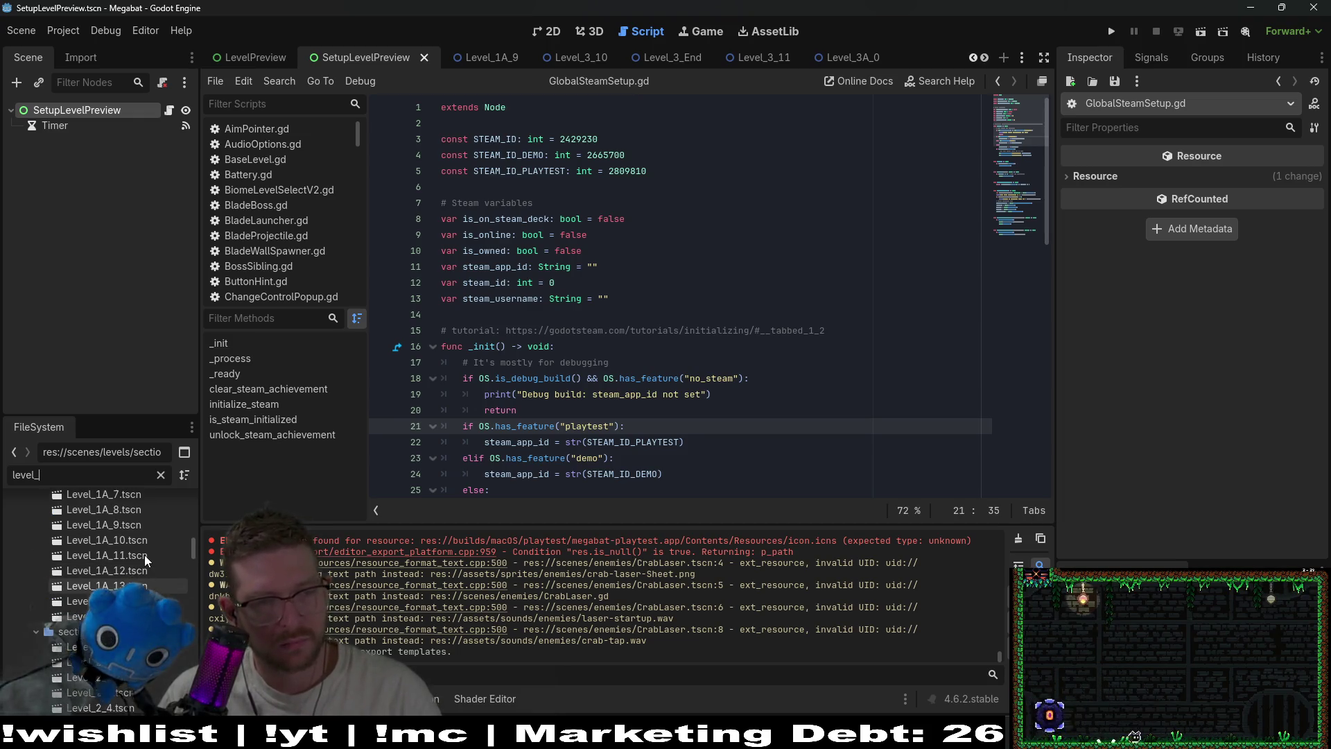
{"action": "scroll", "coordinate": [144, 558], "scroll_direction": "up", "scroll_amount": 1}
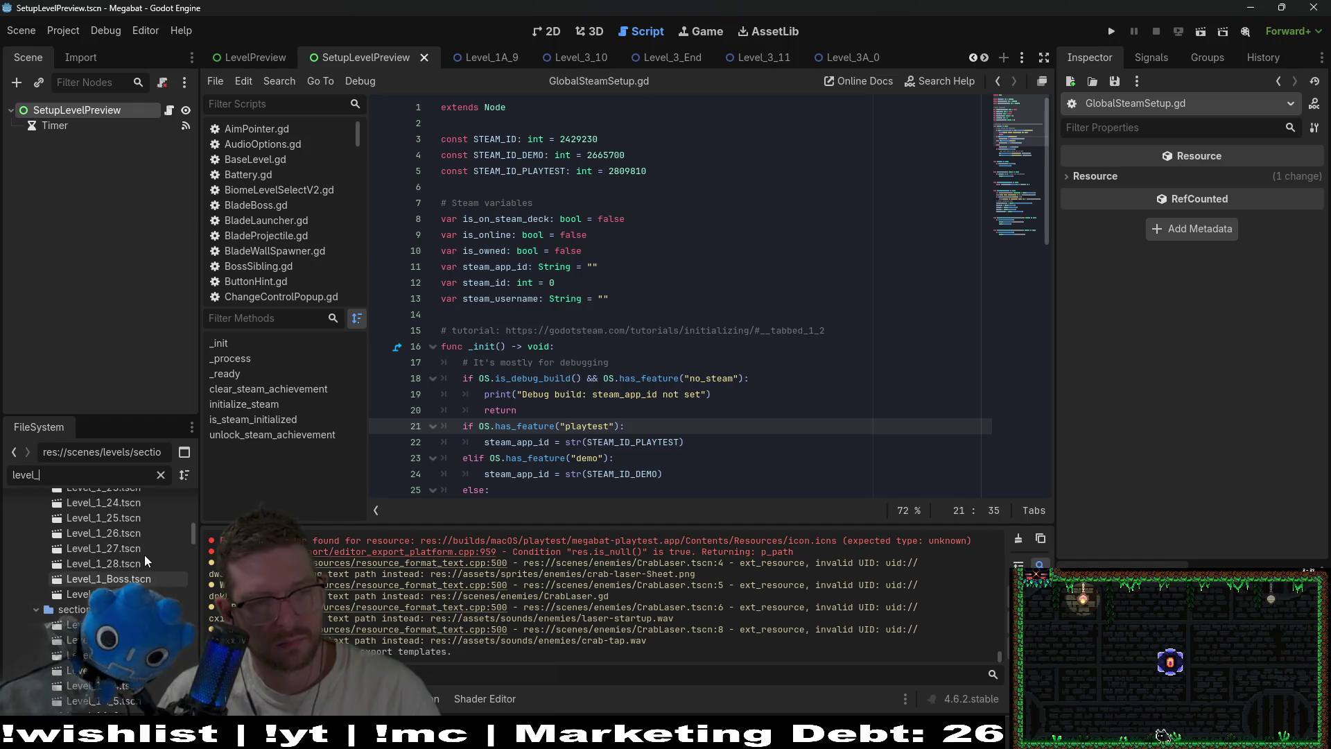
{"action": "scroll", "coordinate": [144, 560], "scroll_direction": "up", "scroll_amount": 3}
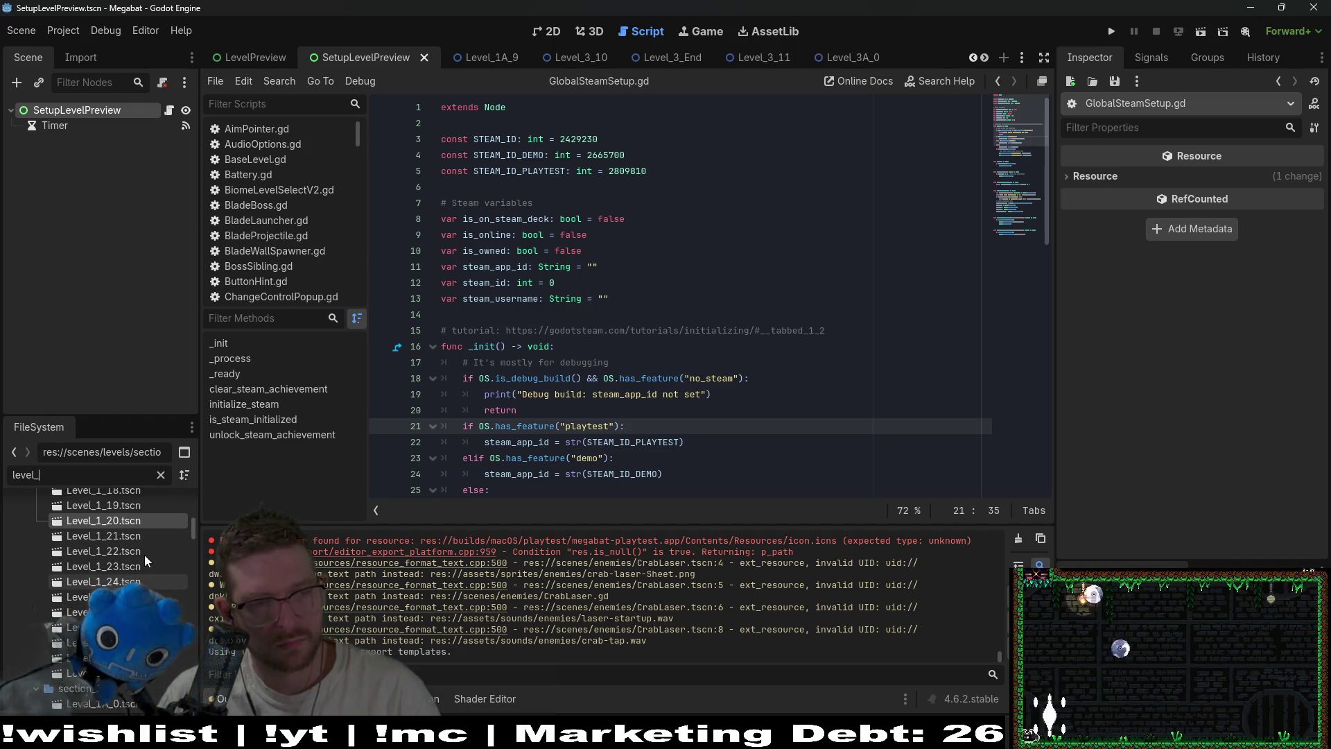
{"action": "scroll", "coordinate": [144, 556], "scroll_direction": "up", "scroll_amount": 7}
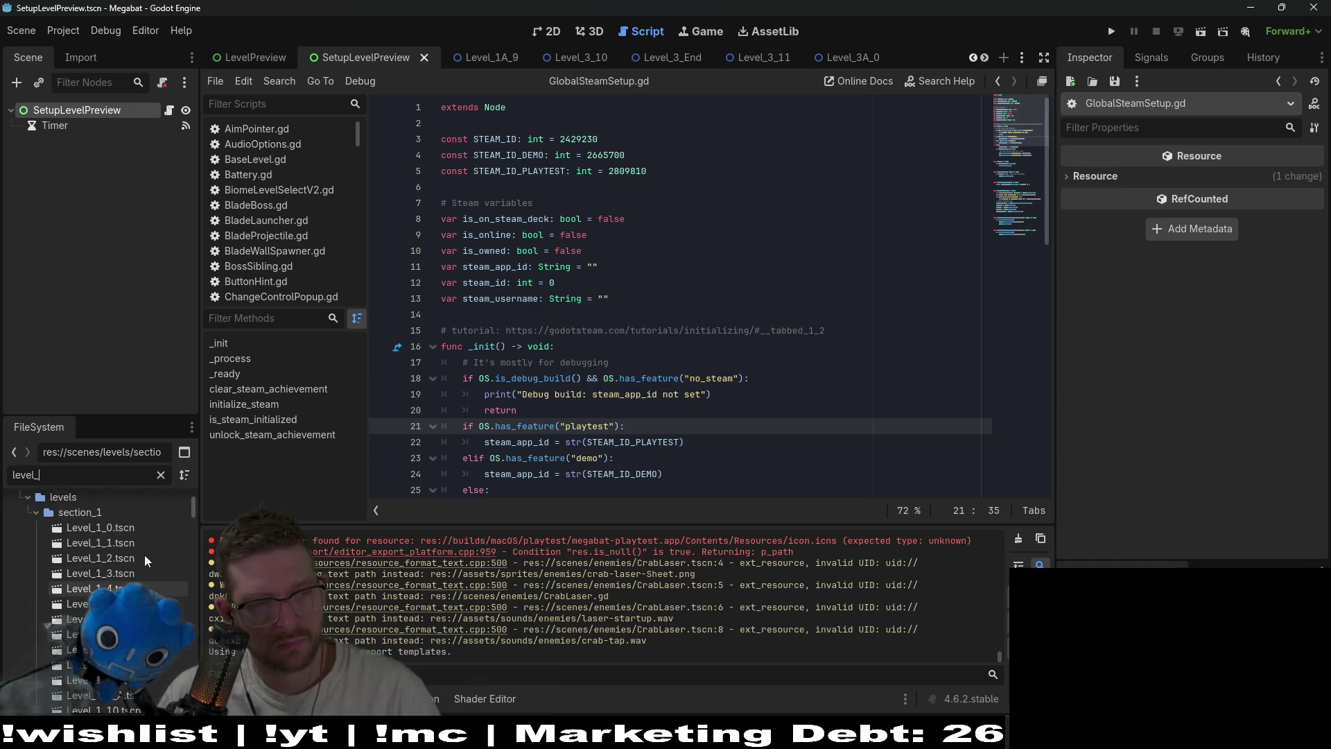
{"action": "scroll", "coordinate": [144, 559], "scroll_direction": "up", "scroll_amount": 1}
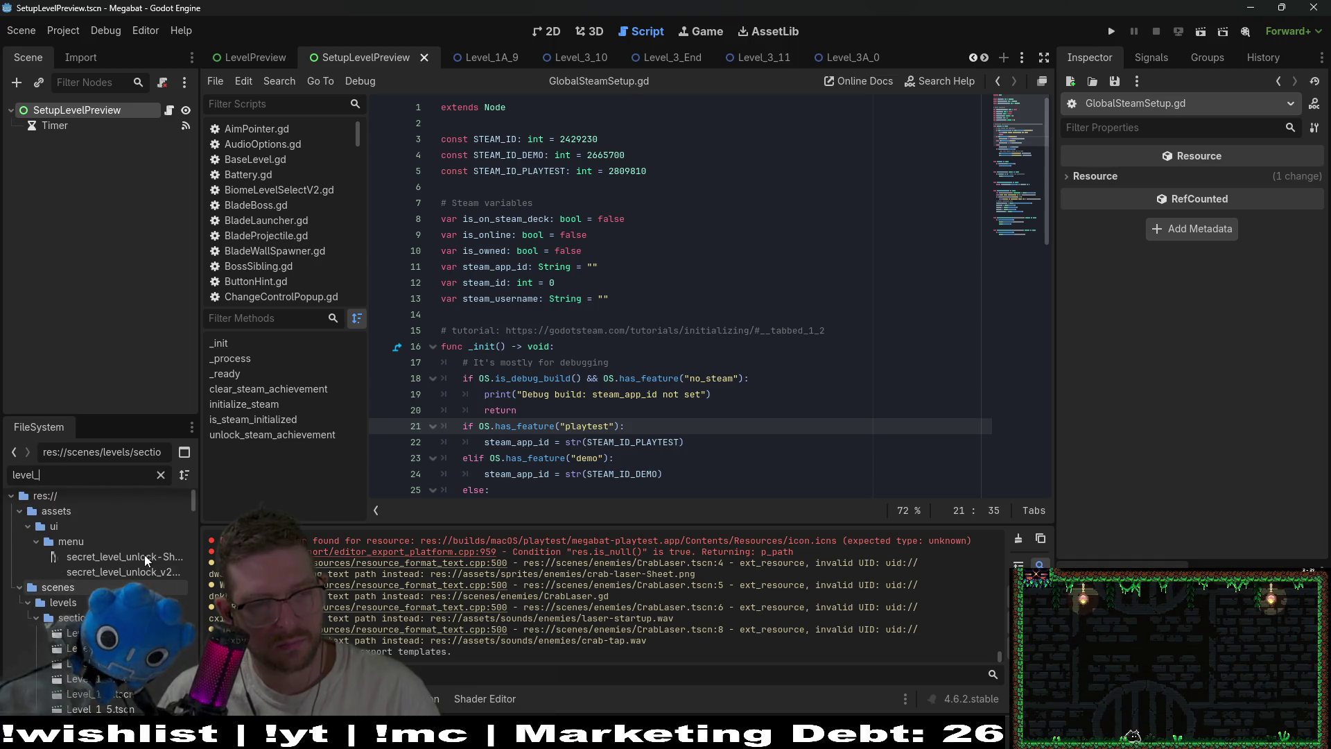
{"action": "scroll", "coordinate": [144, 555], "scroll_direction": "up", "scroll_amount": 1}
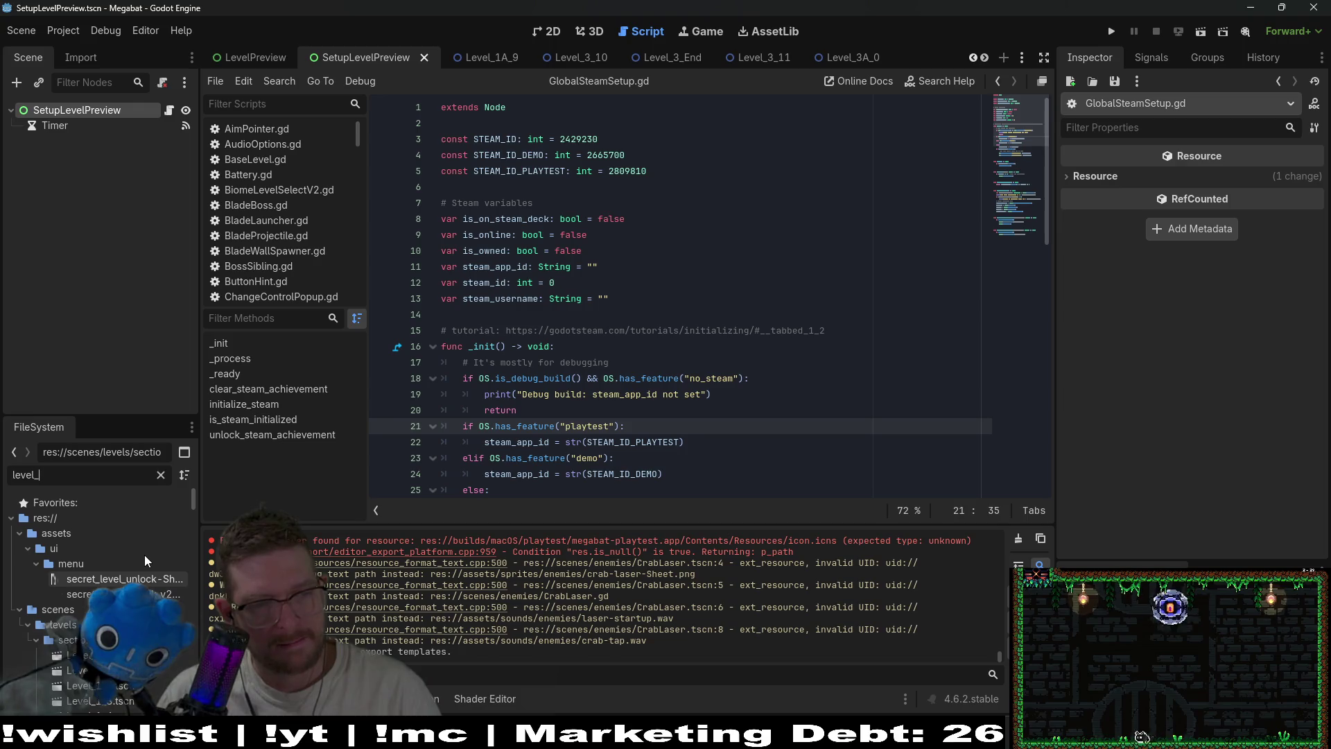
{"action": "left_click", "coordinate": [160, 474]}
Inspect the debug-build comment, early return and print lines in _init, then open the Project menu
{"action": "left_click", "coordinate": [733, 361]}
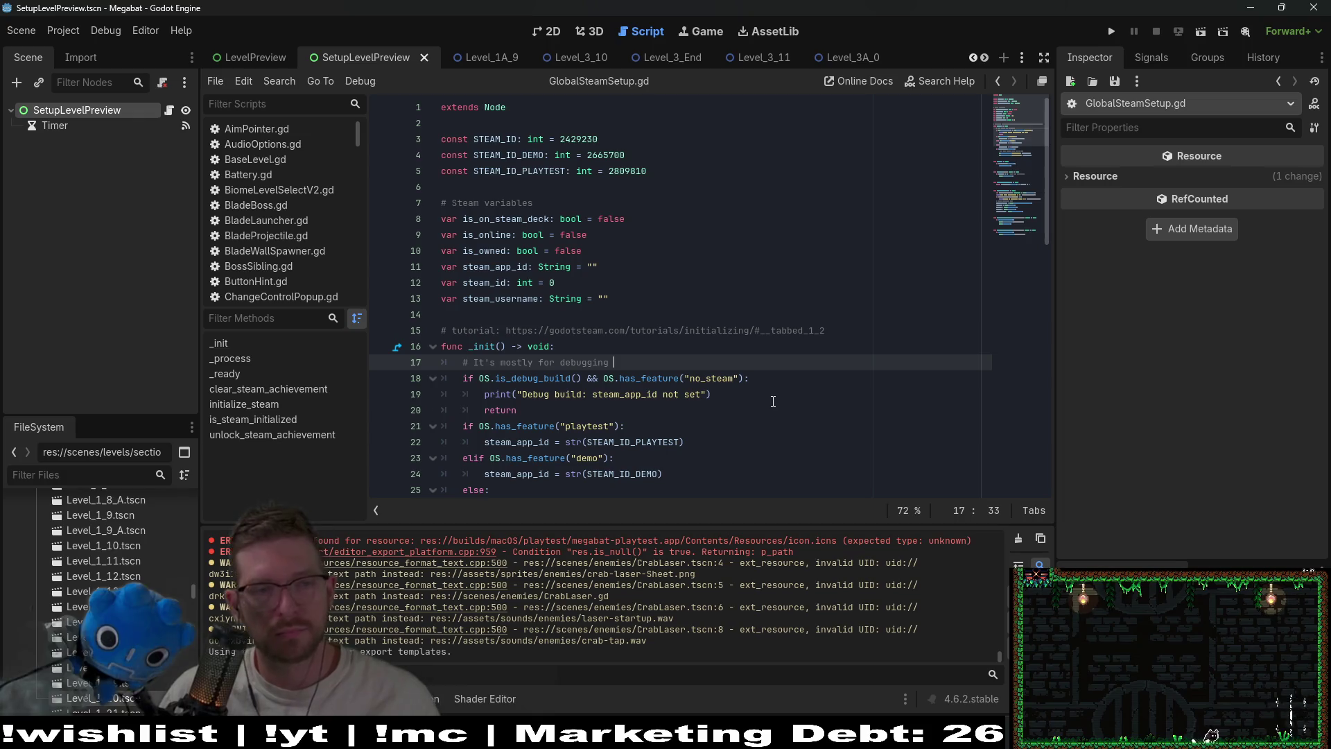
{"action": "left_click", "coordinate": [708, 411]}
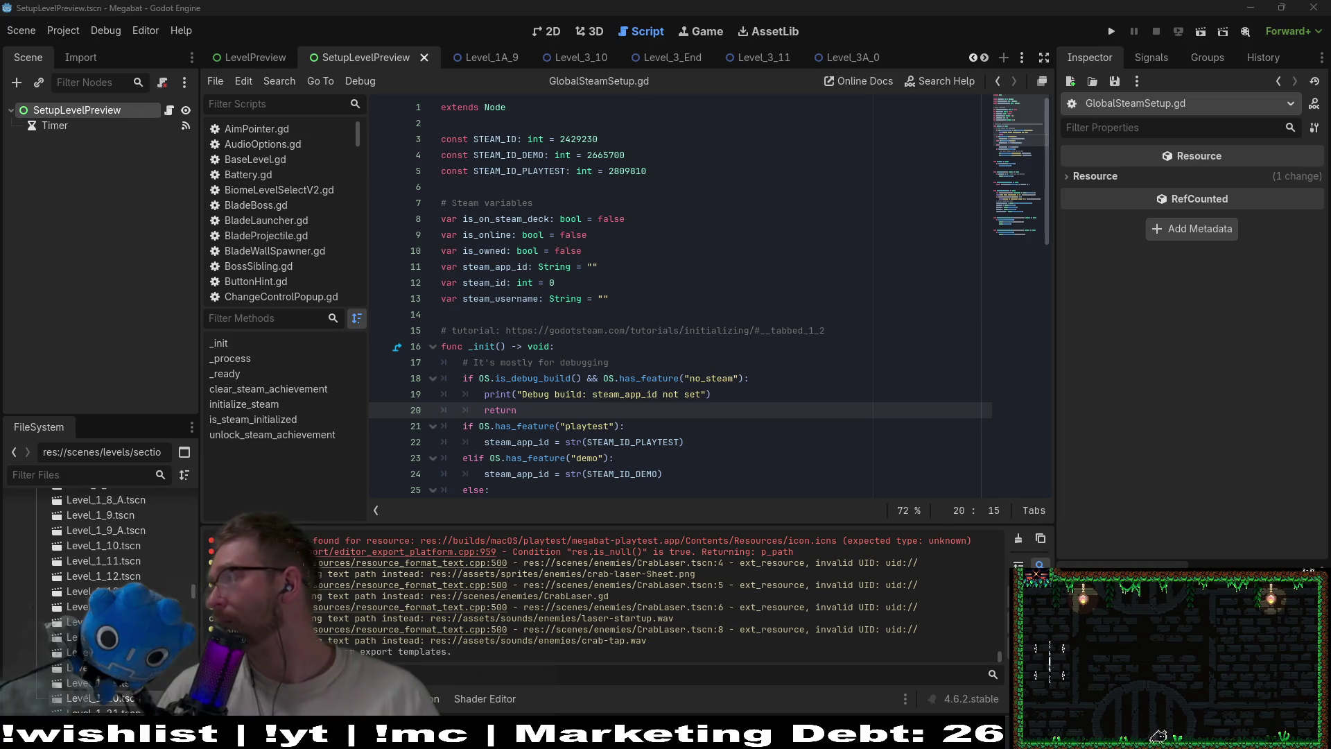
{"action": "left_click", "coordinate": [763, 346]}
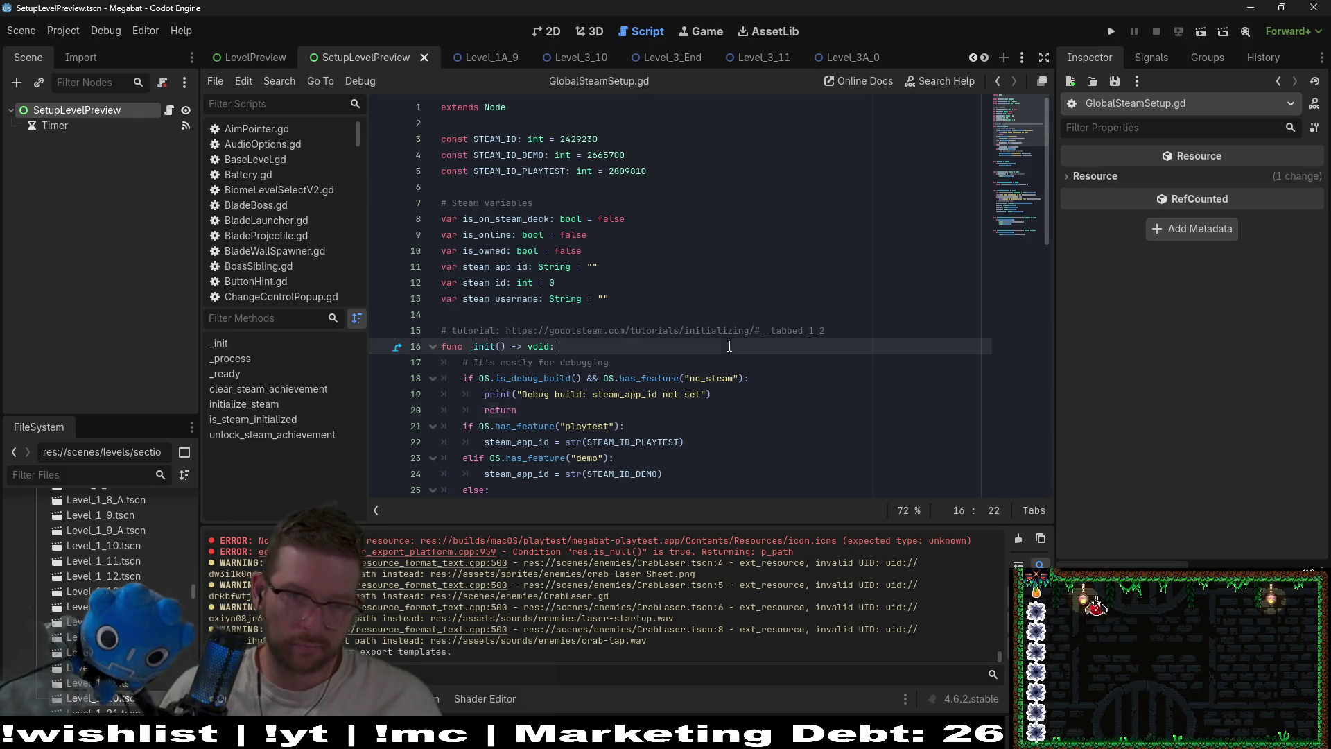
{"action": "left_click", "coordinate": [800, 400]}
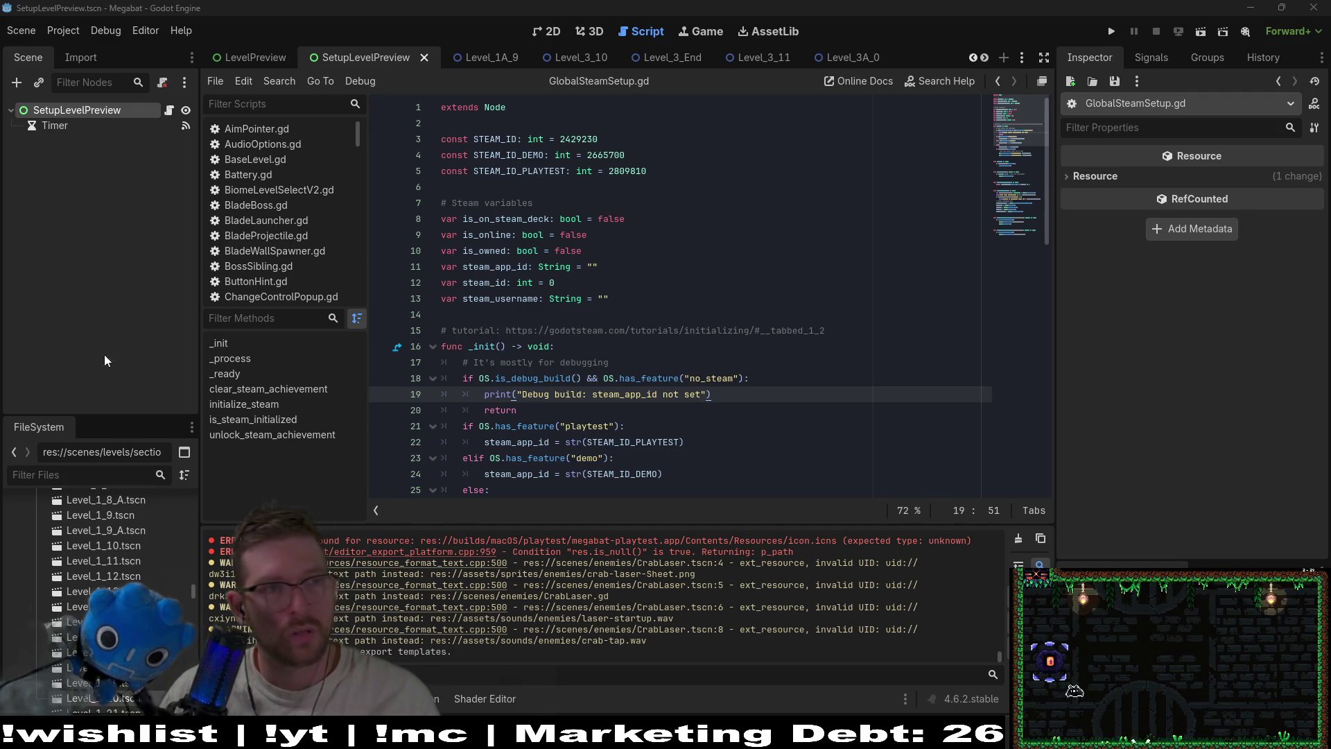
{"action": "left_click", "coordinate": [63, 31]}
Export the windows_playtest preset as megabat-playtest.exe, overwriting the existing build
{"action": "left_click", "coordinate": [76, 112]}
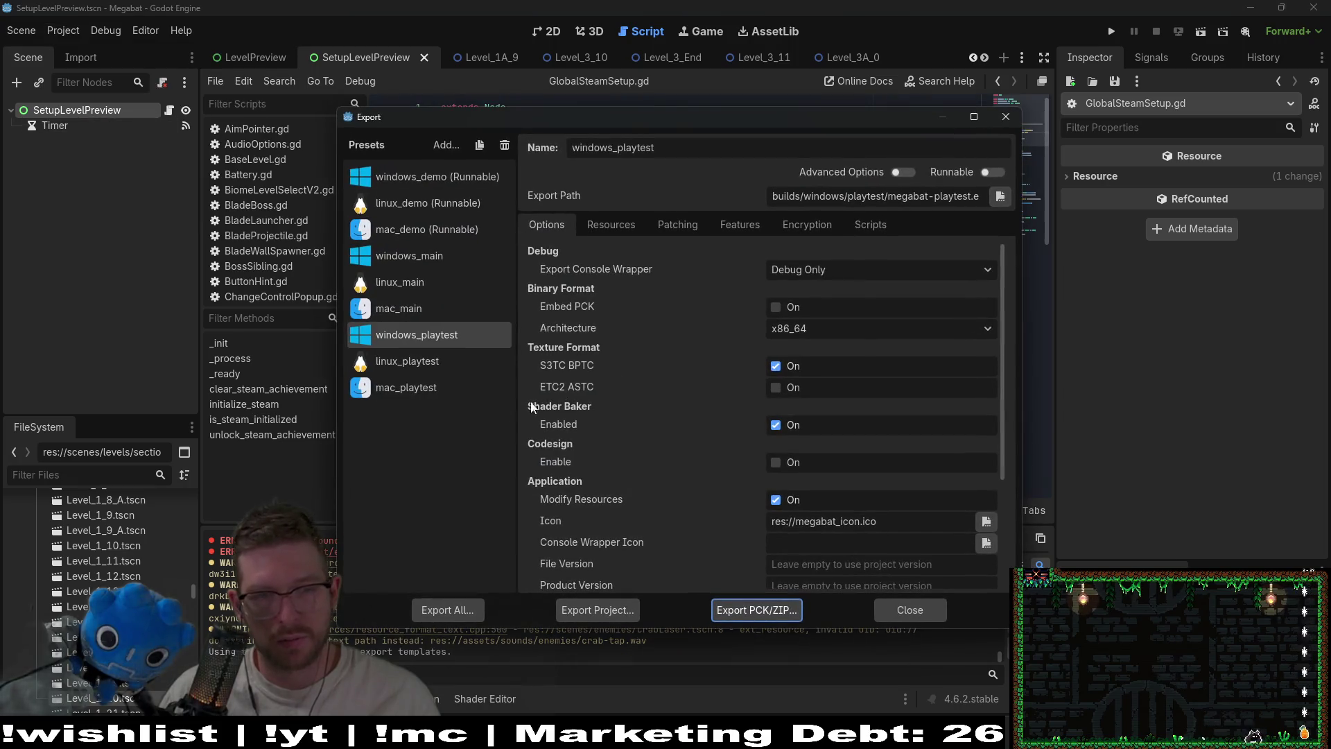
{"action": "left_click", "coordinate": [626, 612]}
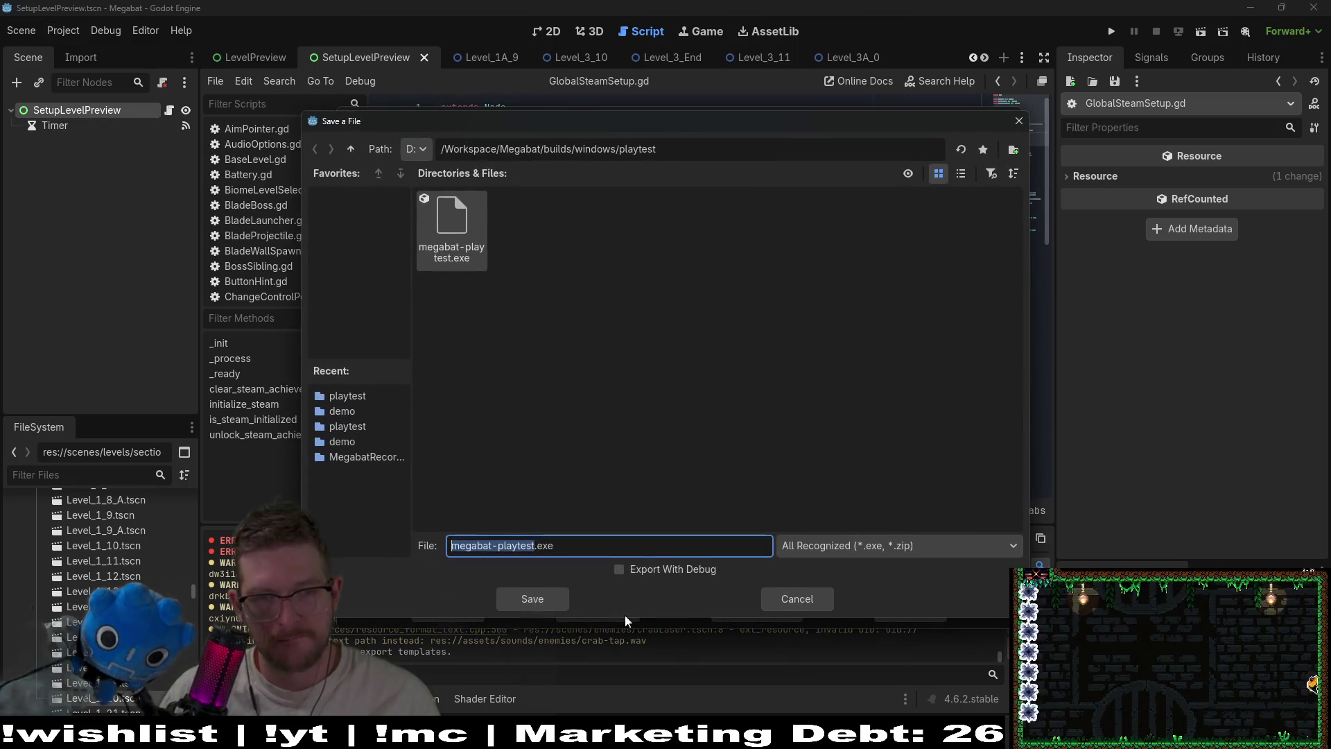
{"action": "left_click", "coordinate": [555, 600]}
{"action": "key", "text": "Return"}
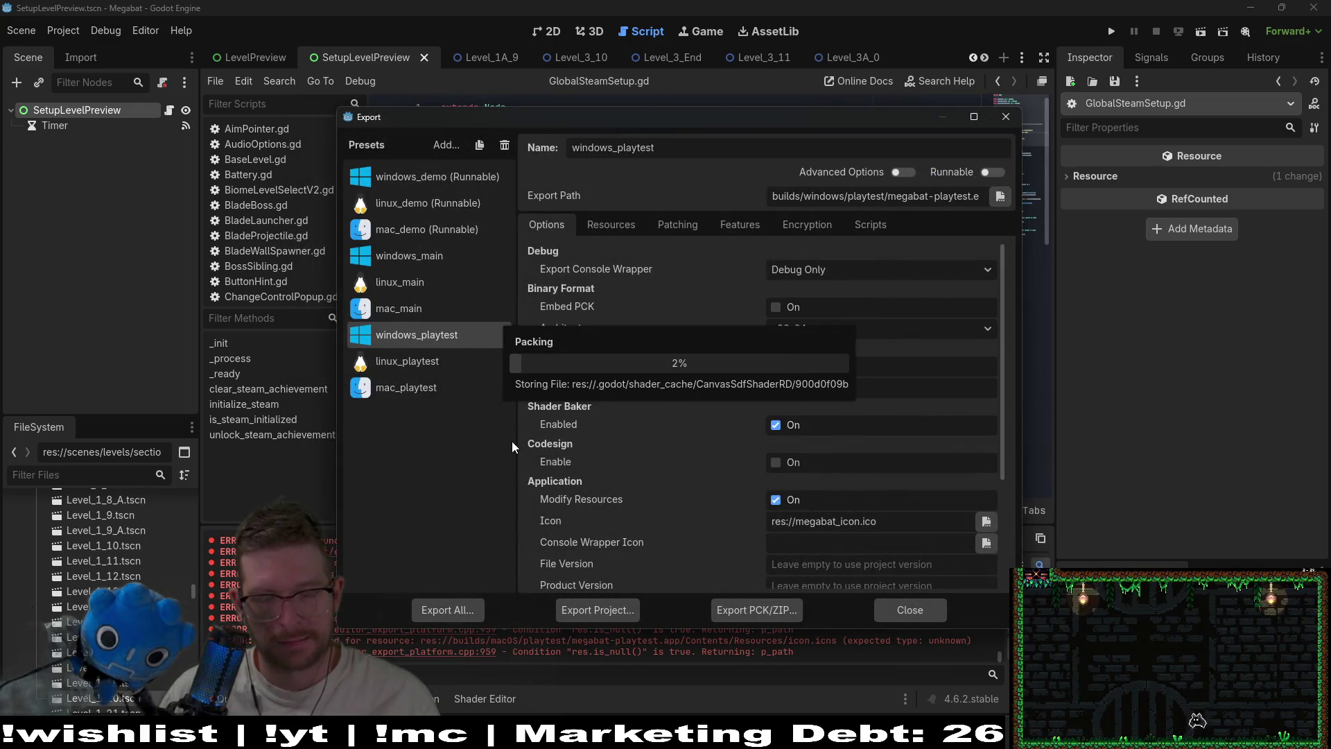
{"action": "left_click", "coordinate": [683, 544]}
Export the linux_playtest preset as megabat-playtest.x86_64, overwriting it, and close the Export dialog
{"action": "left_click", "coordinate": [429, 362]}
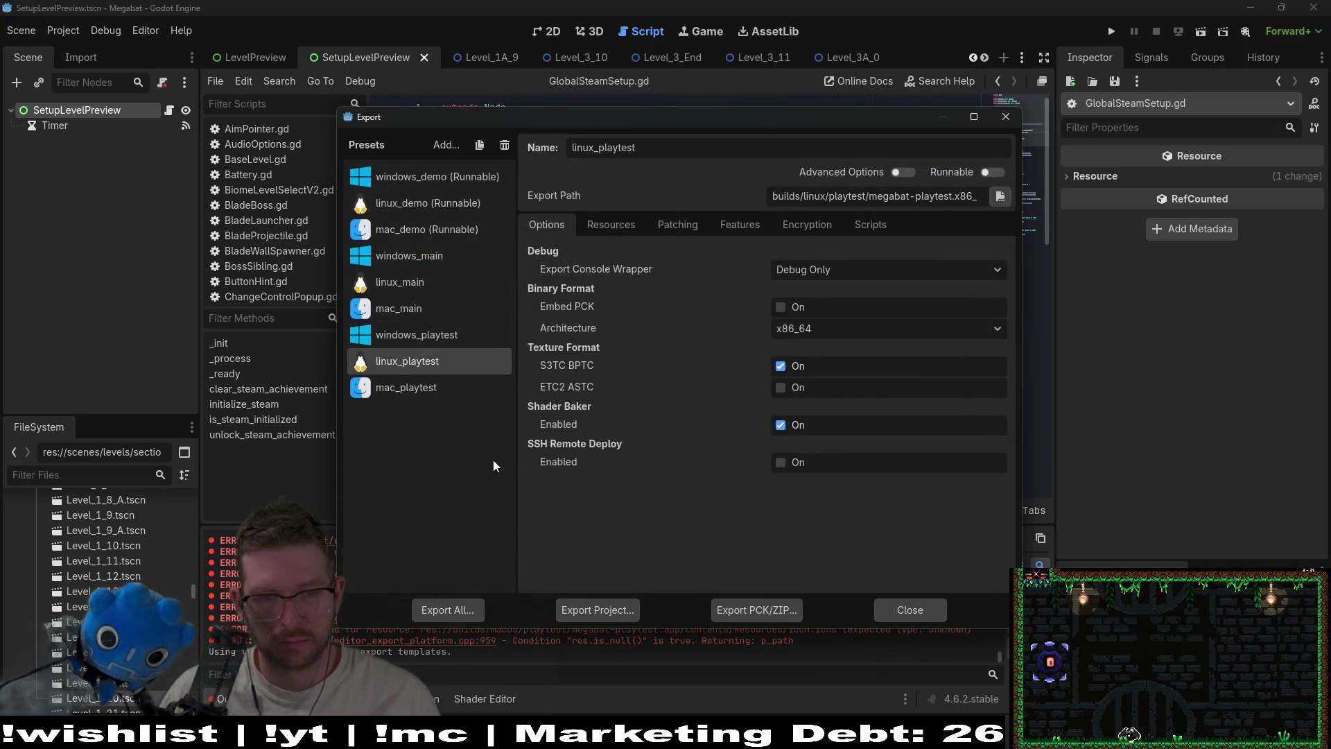
{"action": "left_click", "coordinate": [600, 609]}
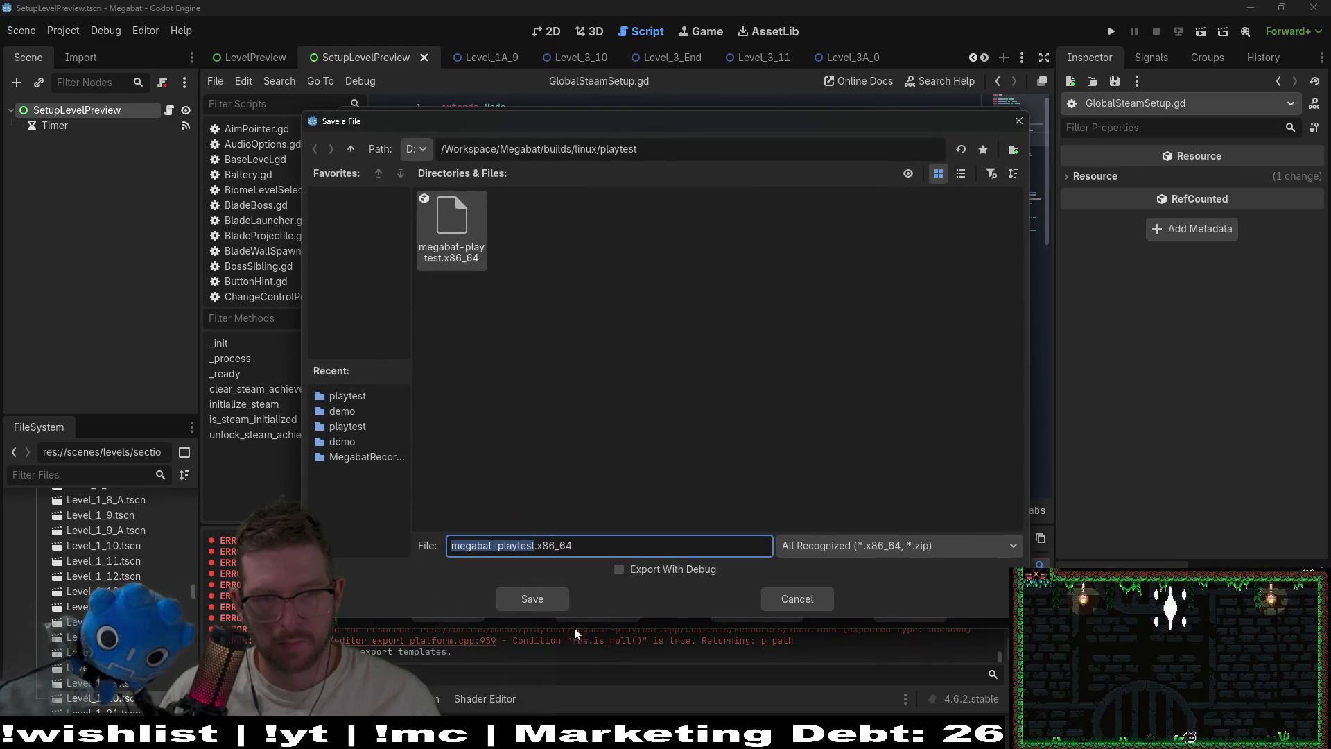
{"action": "left_click", "coordinate": [544, 600]}
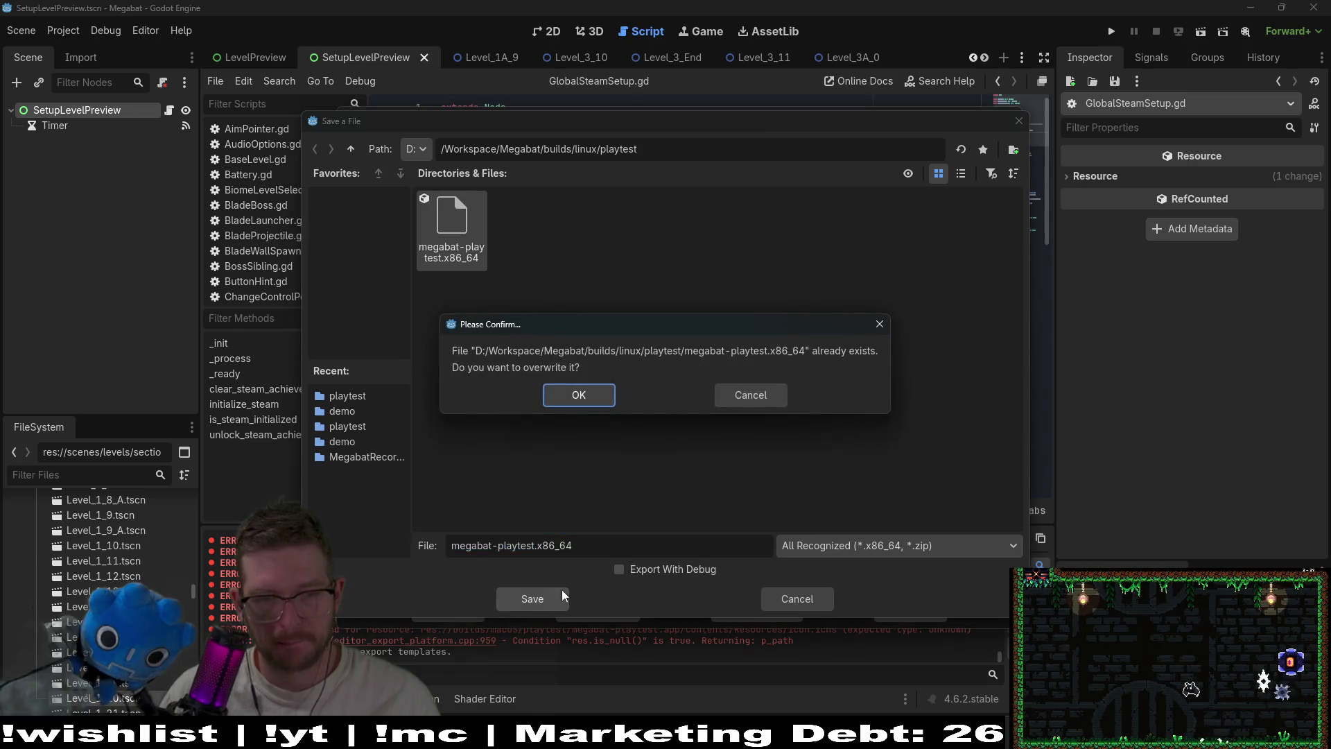
{"action": "left_click", "coordinate": [579, 394]}
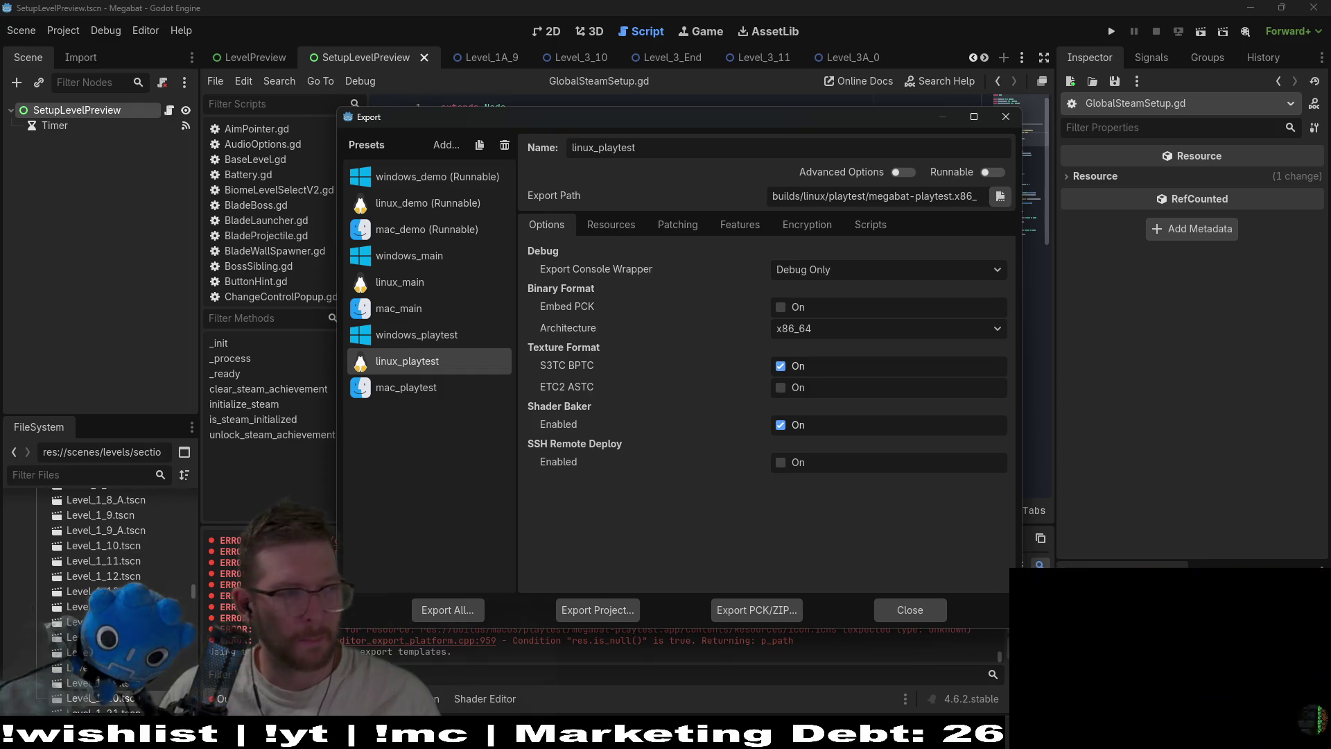
{"action": "left_click", "coordinate": [1034, 588]}
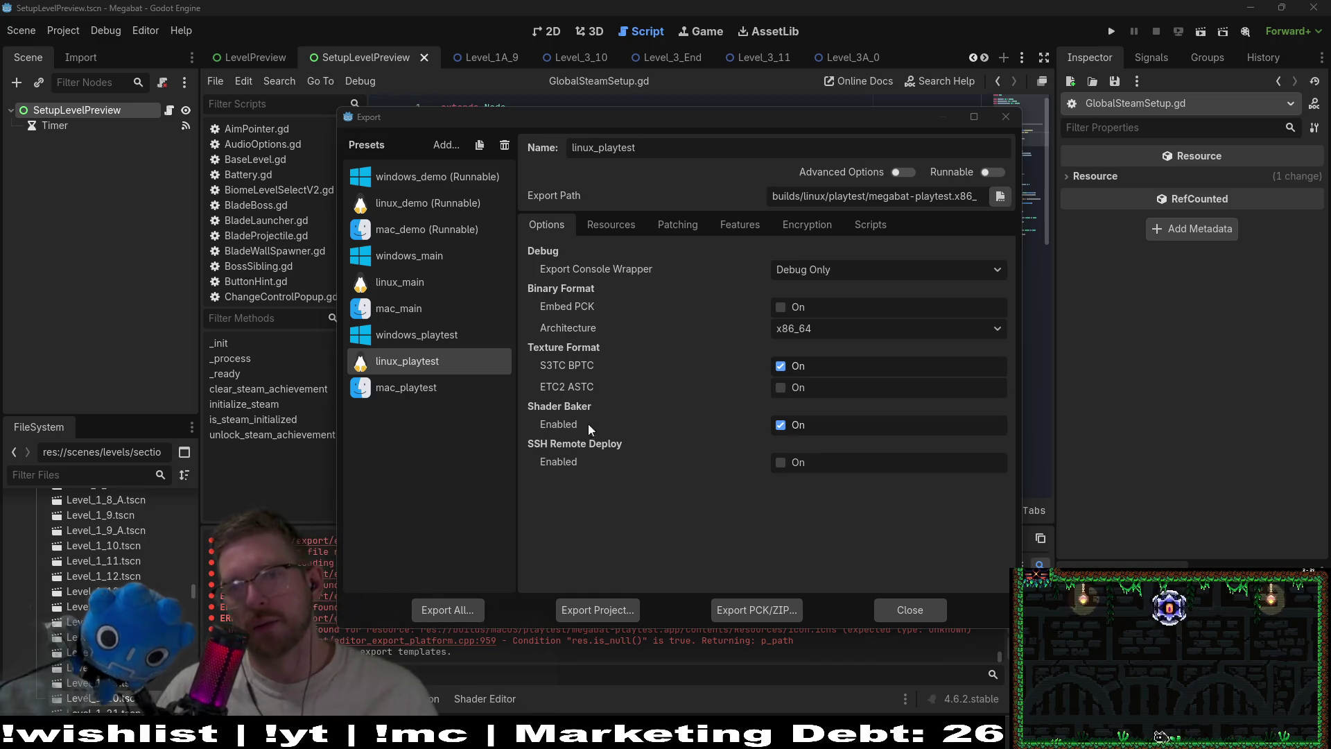
{"action": "left_click", "coordinate": [1006, 119]}
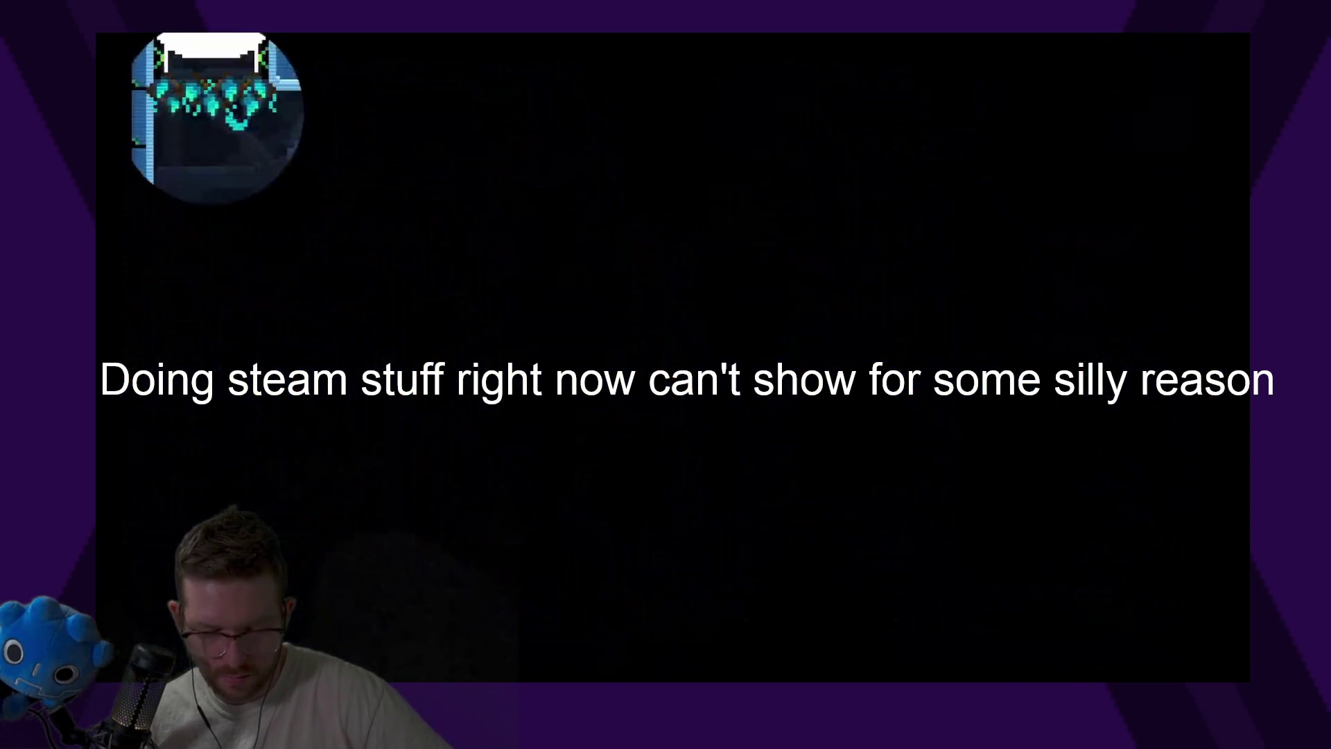
Screech to dim the lasers and fly through room 0-14 to its top-right exit
{"action": "key", "text": "l"}
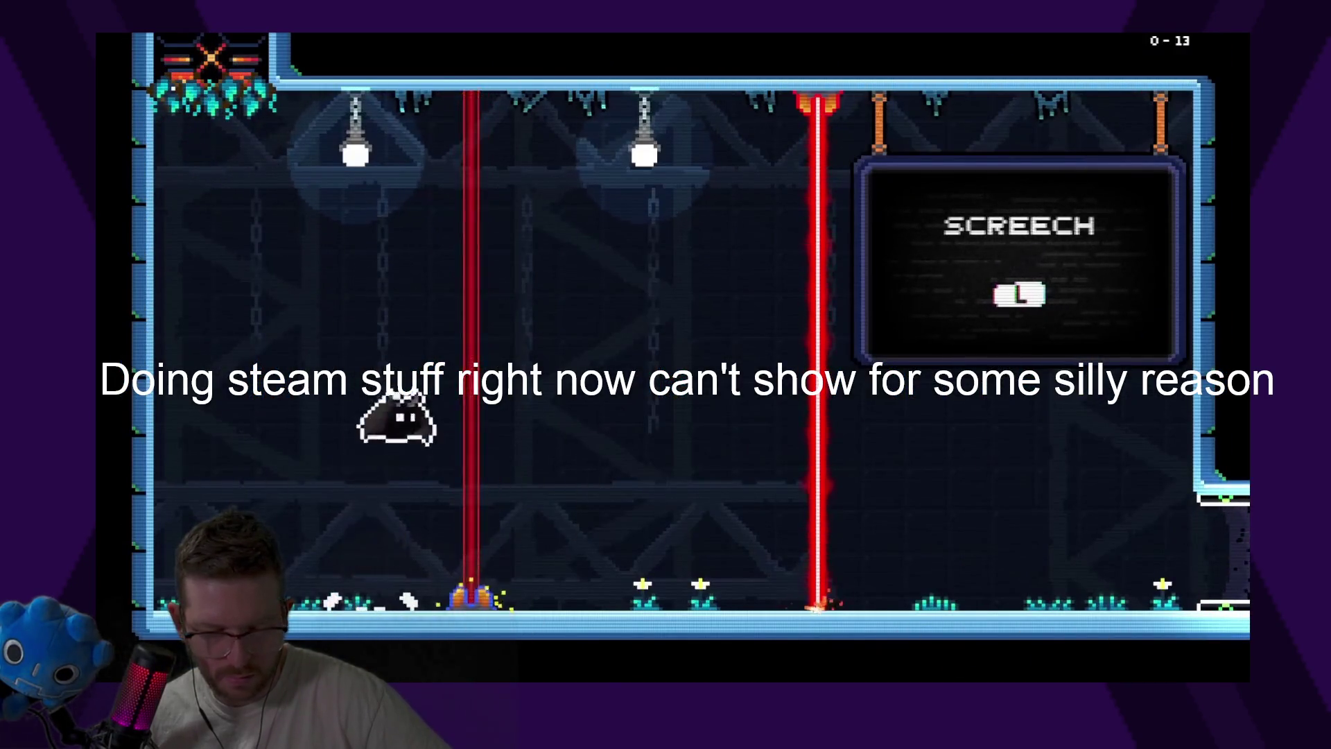
{"action": "key", "text": "l"}
{"action": "key", "text": "Right"}
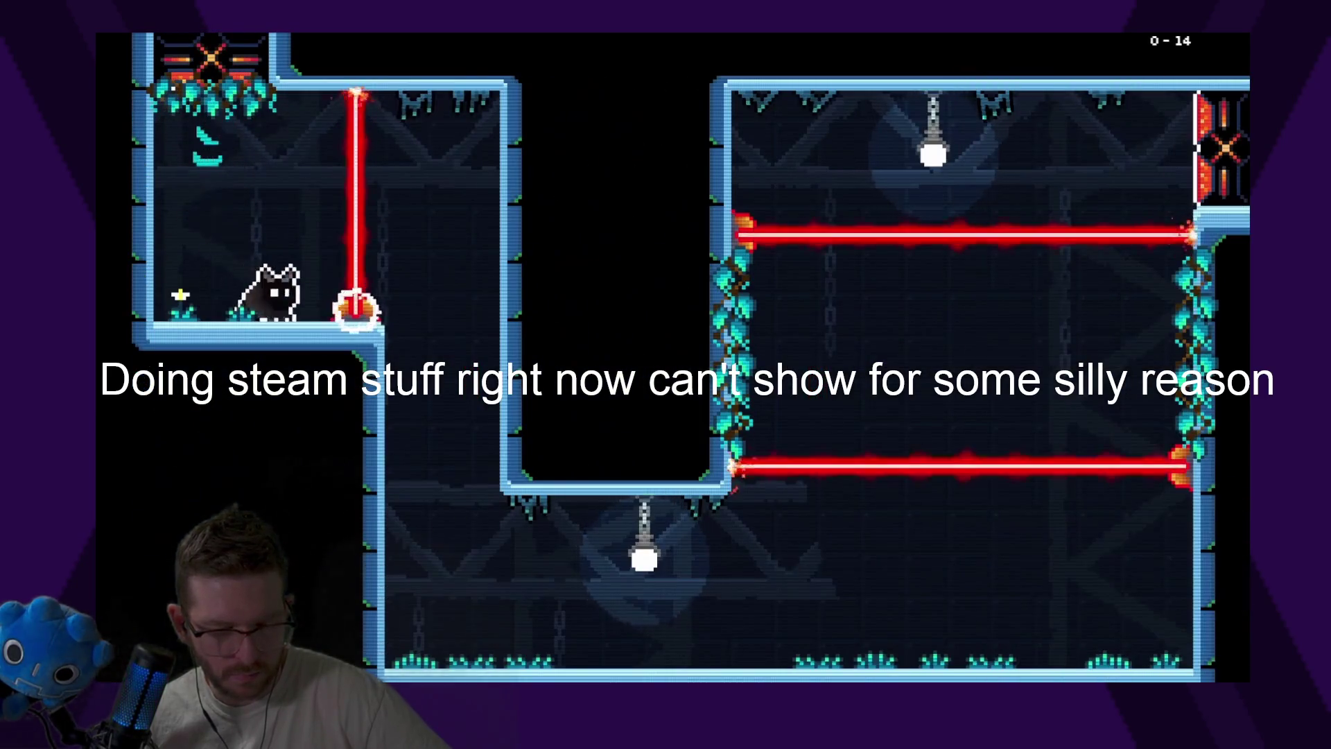
{"action": "key", "text": "Right"}
{"action": "key", "text": "l"}
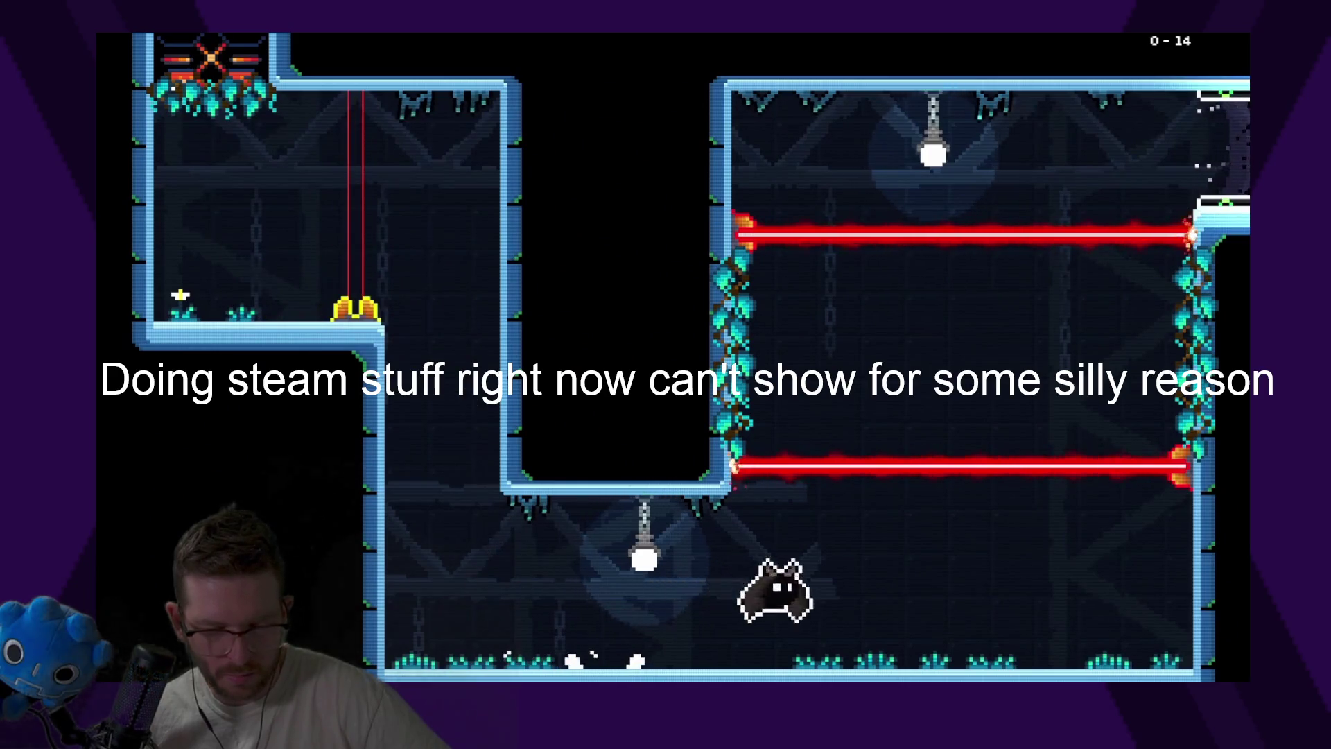
{"action": "key", "text": "Right"}
{"action": "key", "text": "l"}
{"action": "key", "text": "Up"}
{"action": "key", "text": "l"}
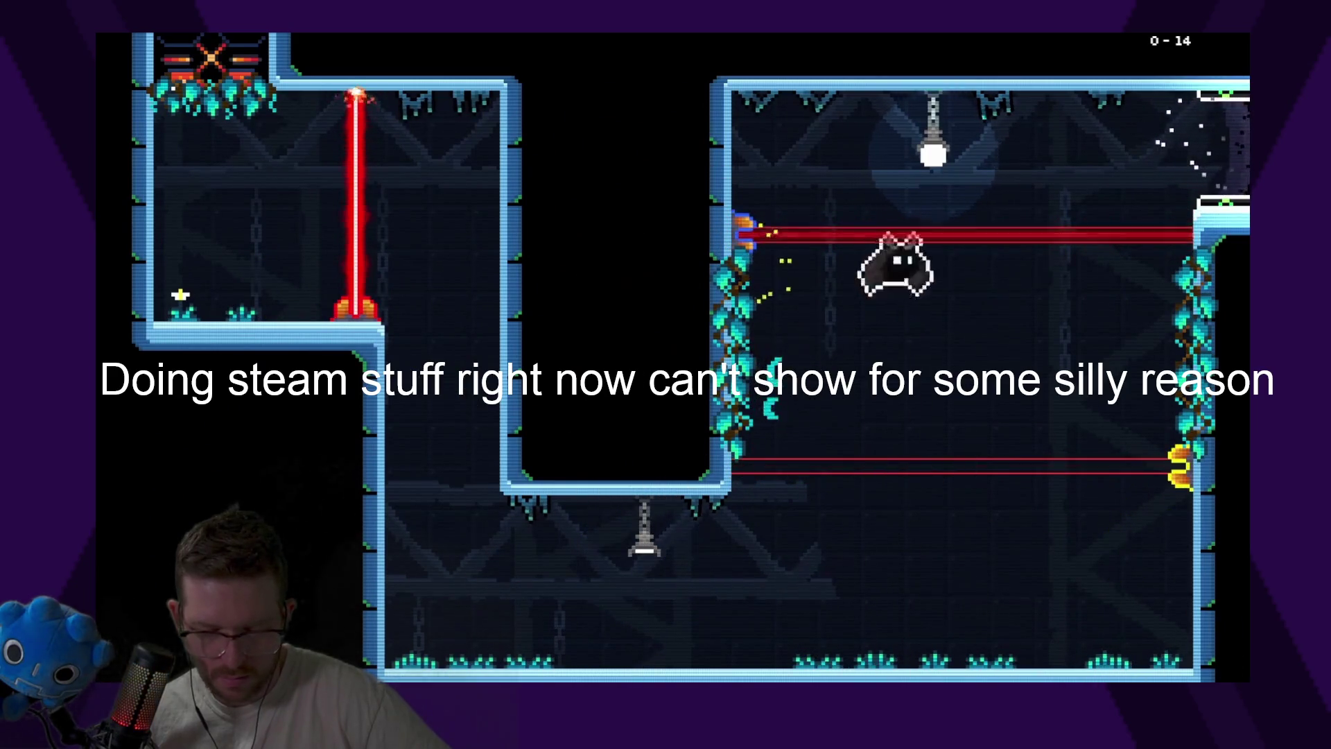
{"action": "key", "text": "Up"}
{"action": "key", "text": "Right"}
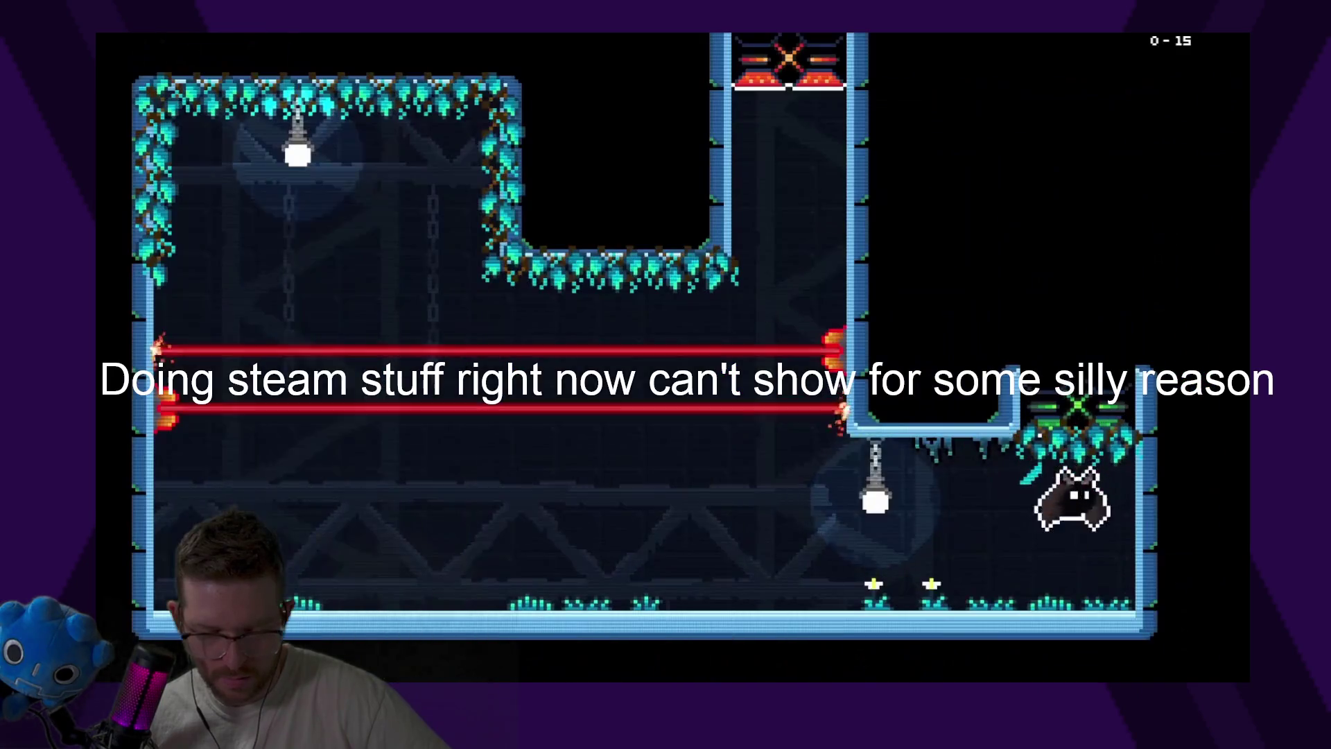
Cross room 0-15, putting out the lower lamp, and rise into the top shaft
{"action": "key", "text": "Left"}
{"action": "key", "text": "l"}
{"action": "key", "text": "l"}
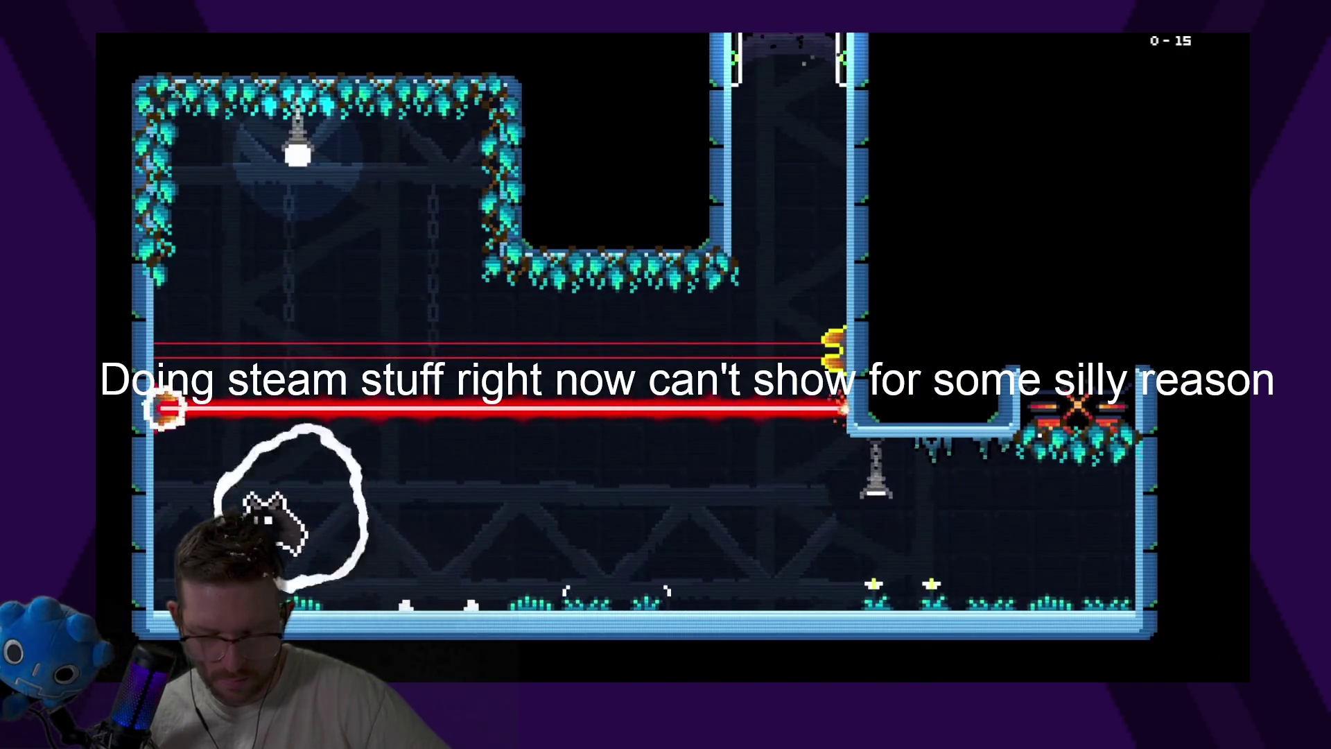
{"action": "key", "text": "Right"}
{"action": "key", "text": "Up"}
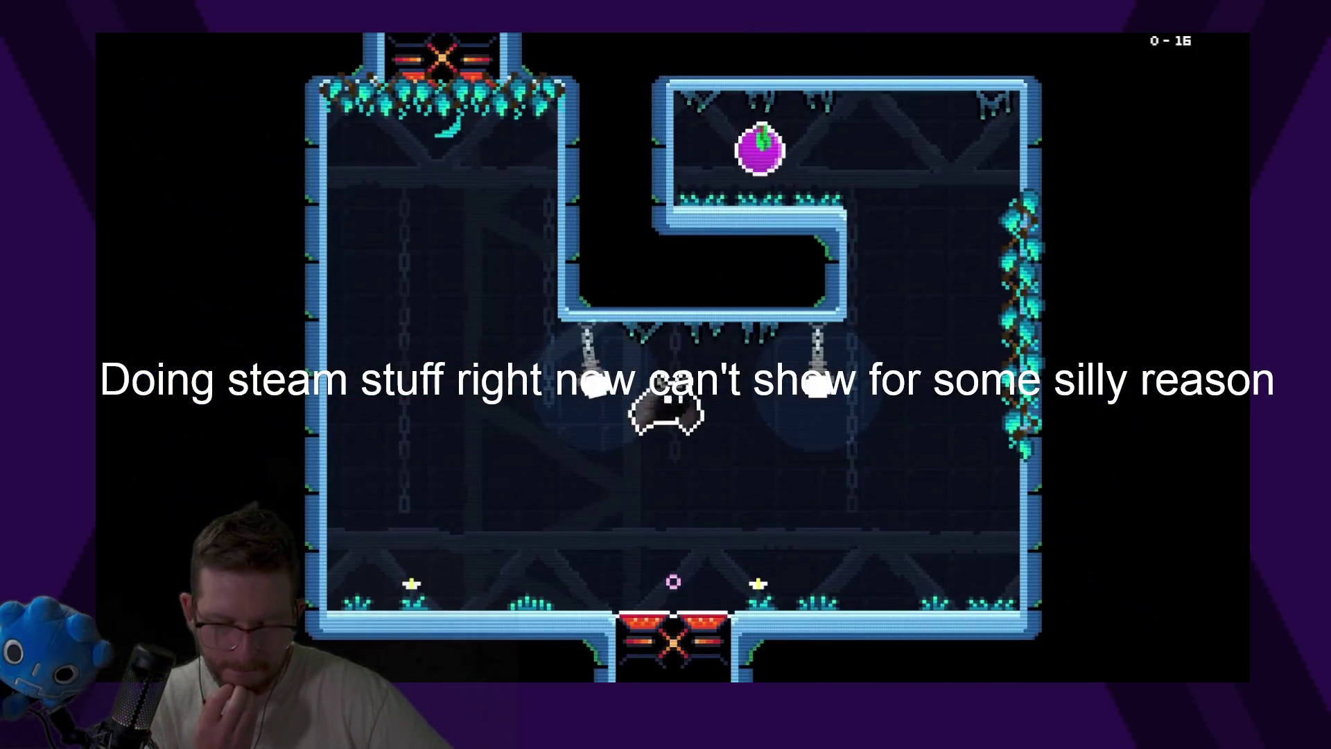
Grab the purple fruit in room 0-16 and drop through the green bottom exit
{"action": "key", "text": "Right"}
{"action": "key", "text": "Up"}
{"action": "key", "text": "Right"}
{"action": "key", "text": "Left"}
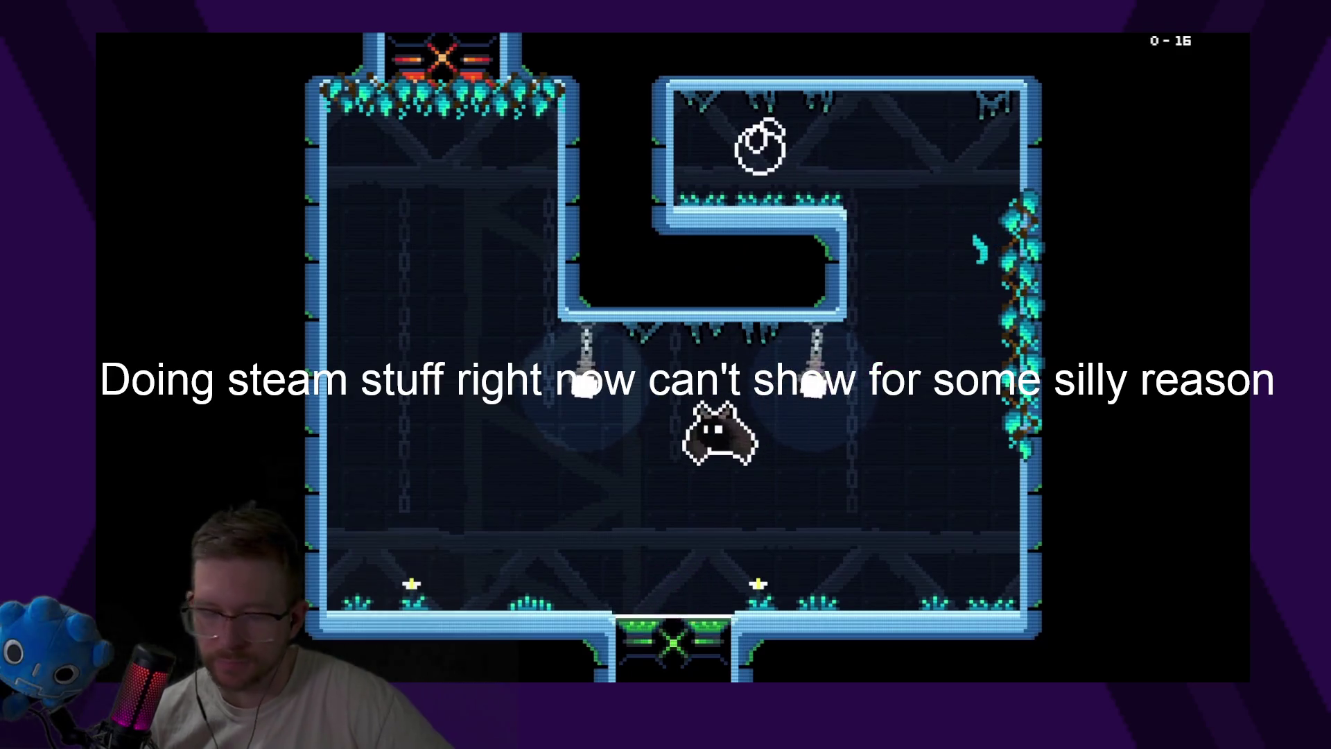
{"action": "key", "text": "Down"}
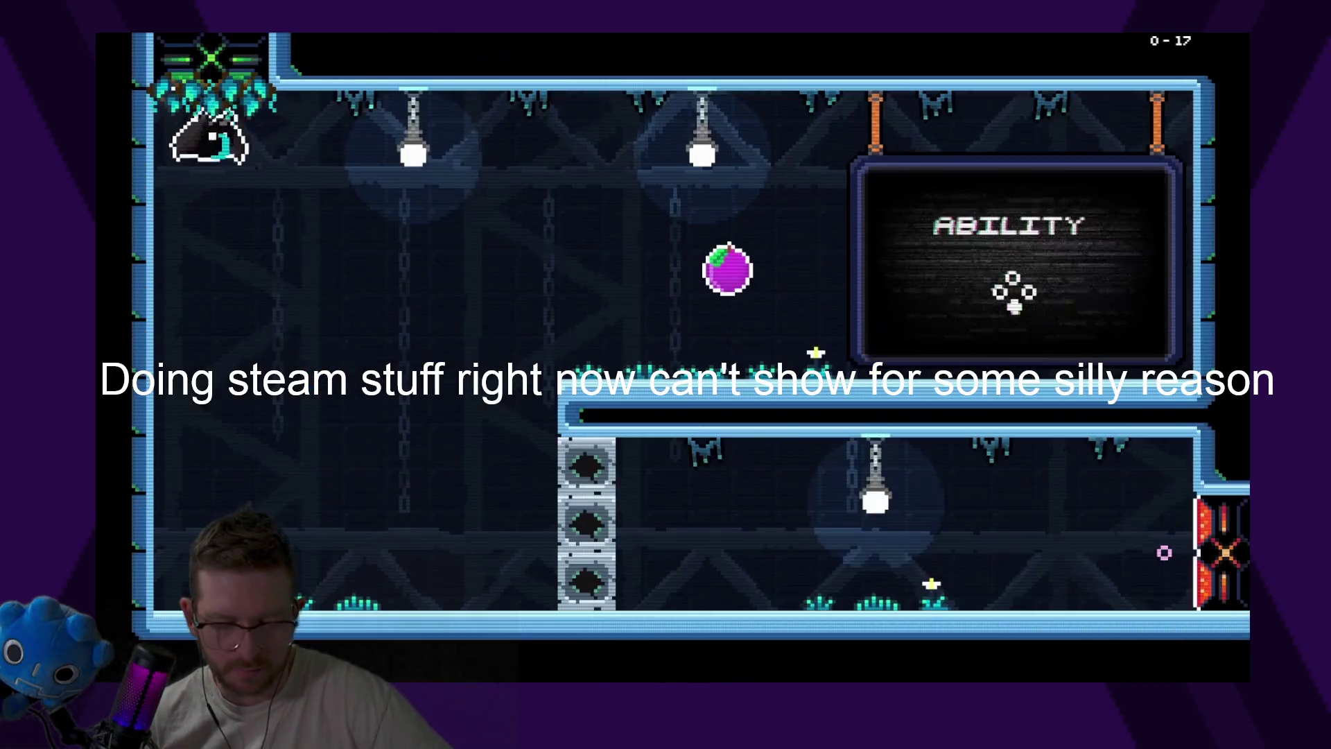
Launch up-left to collect the purple fruit in room 0-17, then dash right to the exit
{"action": "key", "text": "Down"}
{"action": "key", "text": "Right"}
{"action": "key", "text": "Left"}
{"action": "key", "text": "Up"}
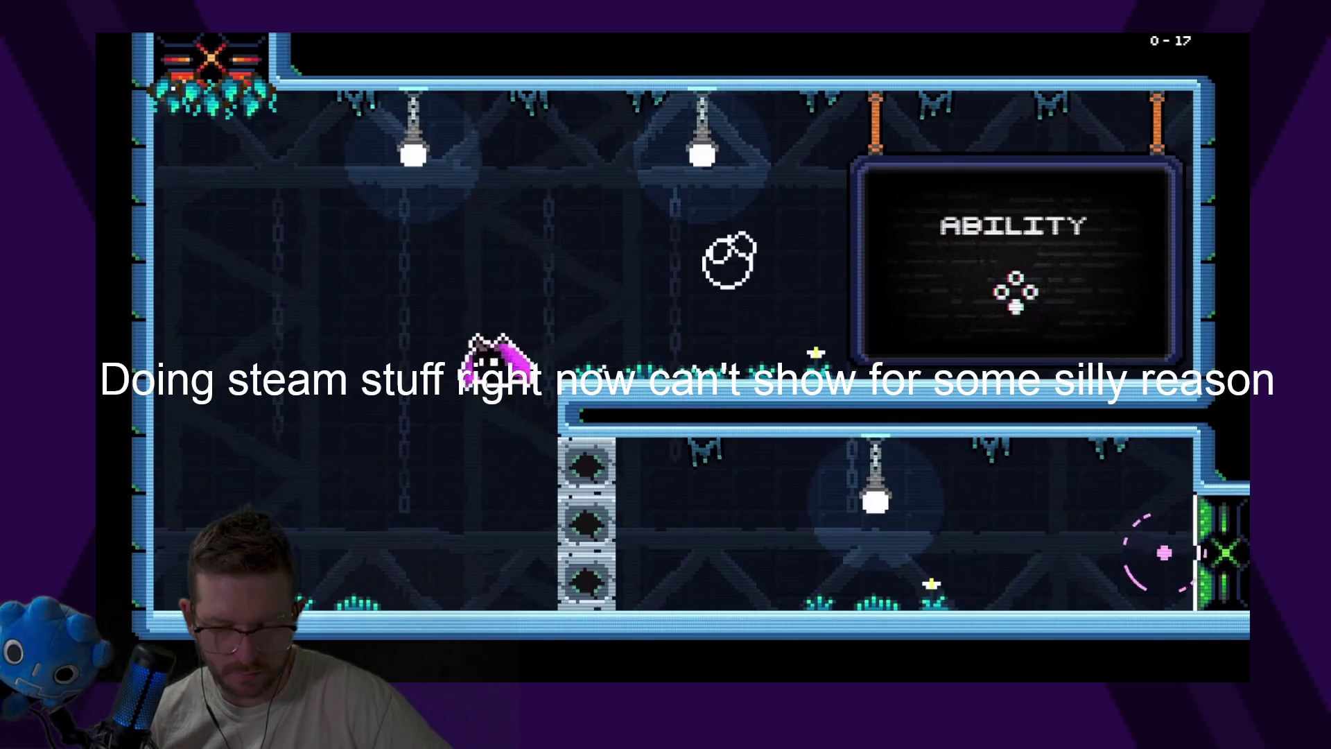
{"action": "key", "text": "Down"}
{"action": "key", "text": "Right"}
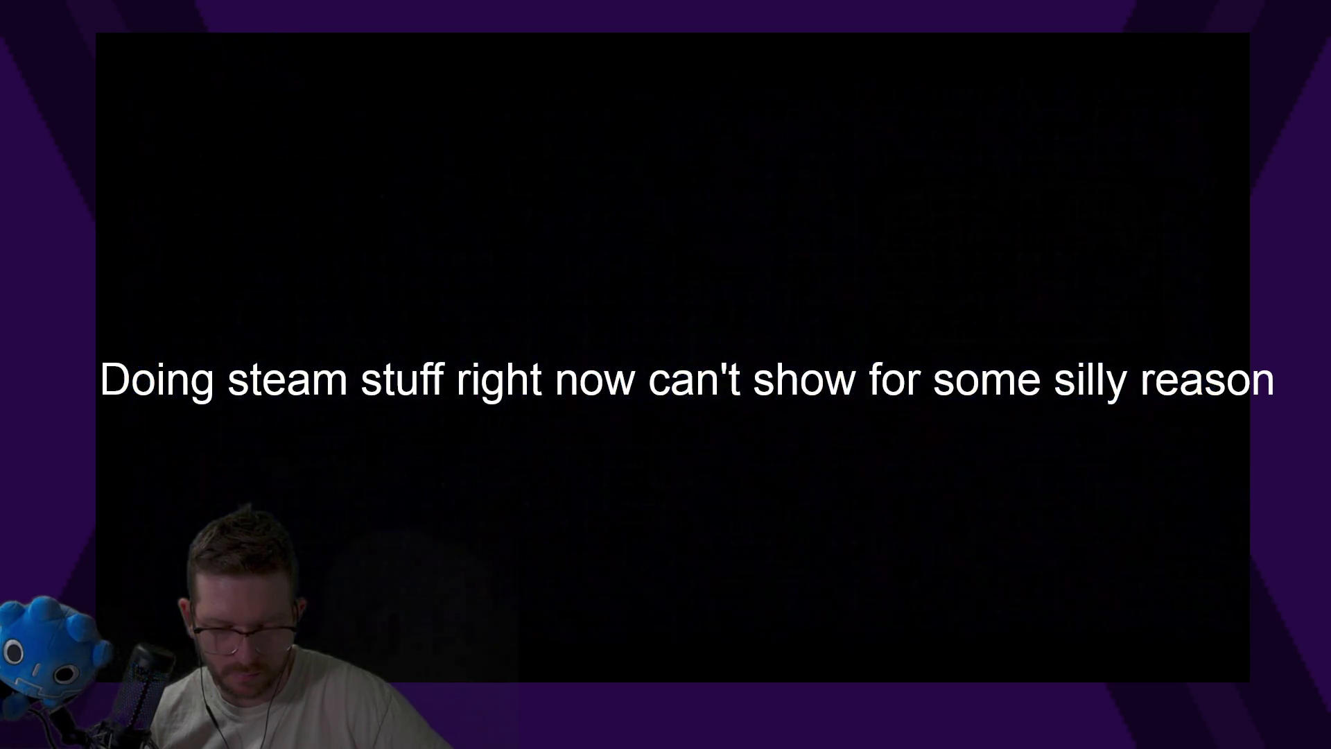
Drop from the top corridor, dash right through the purple fruit, and fly to the exit
{"action": "key", "text": "Right"}
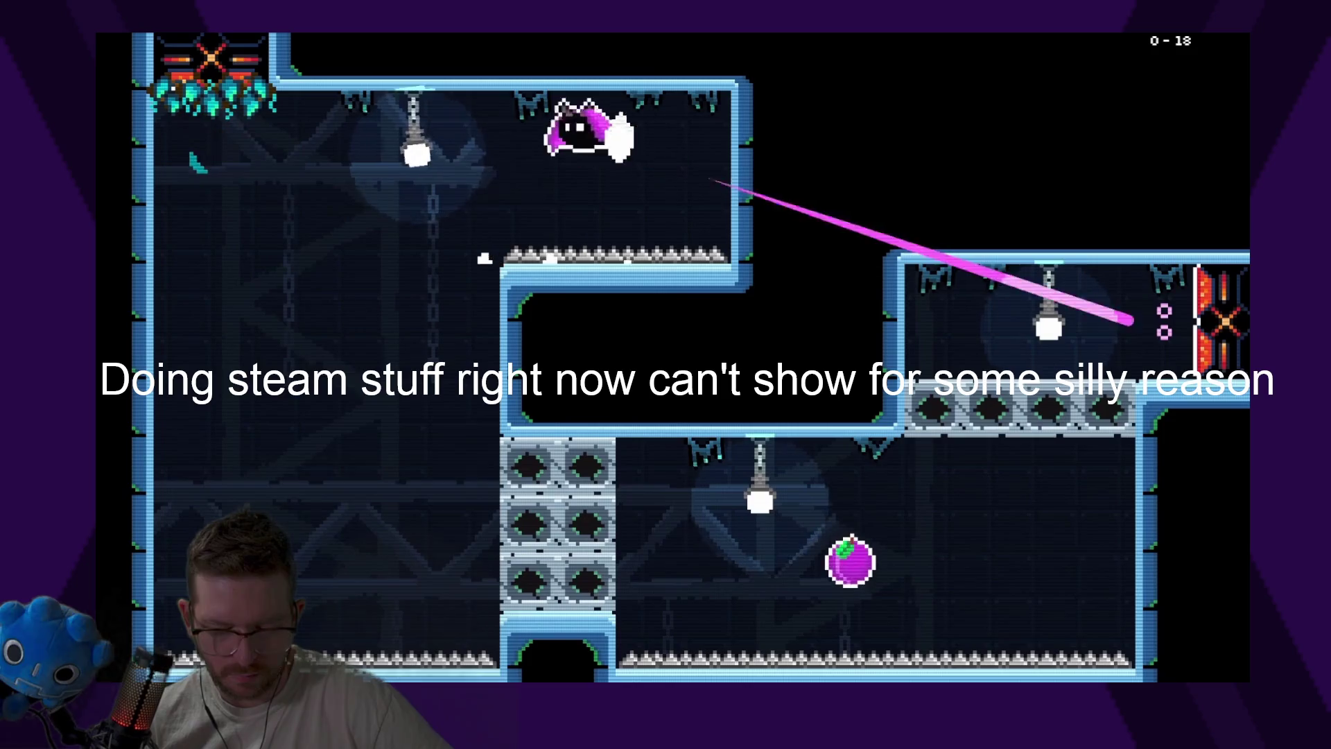
{"action": "key", "text": "Left"}
{"action": "key", "text": "Down"}
{"action": "key", "text": "Right"}
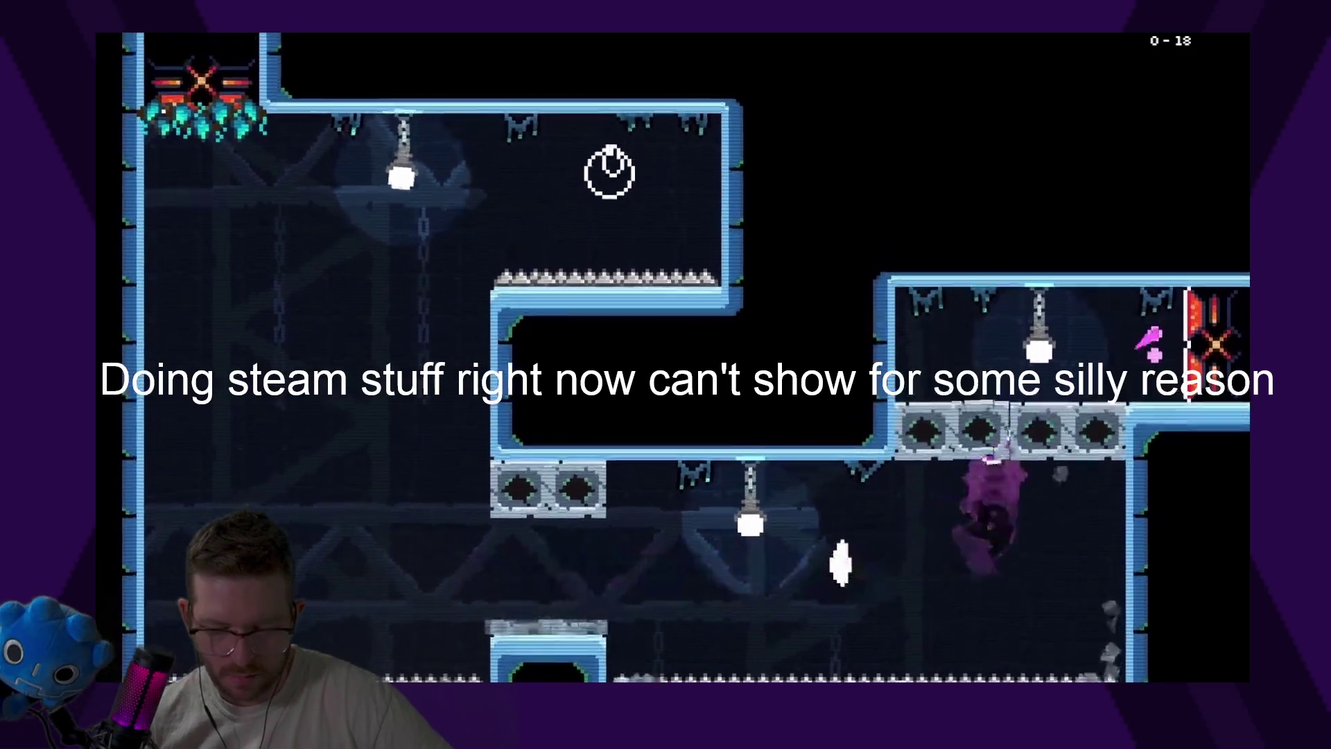
{"action": "key", "text": "Right"}
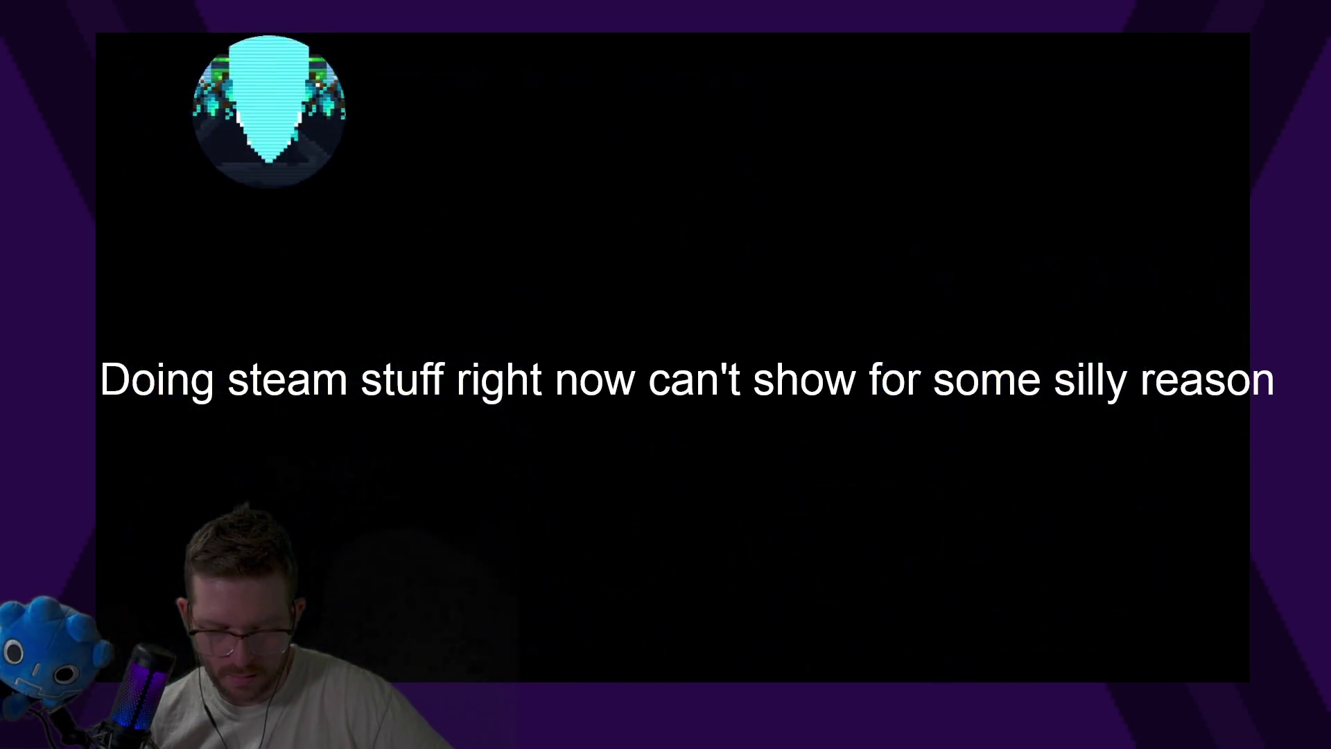
Fly through the centre shaft, smash the grey blocks, and drop into the exit
{"action": "key", "text": "Right"}
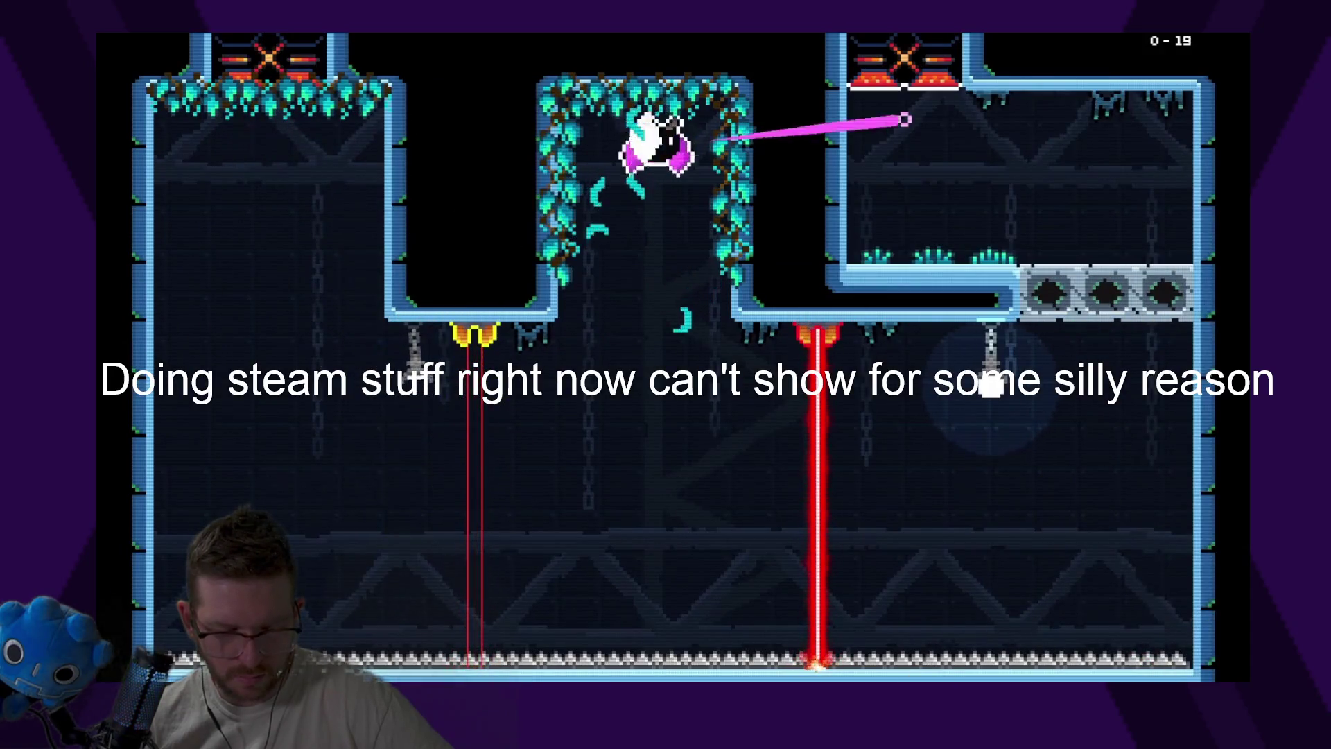
{"action": "key", "text": "Right"}
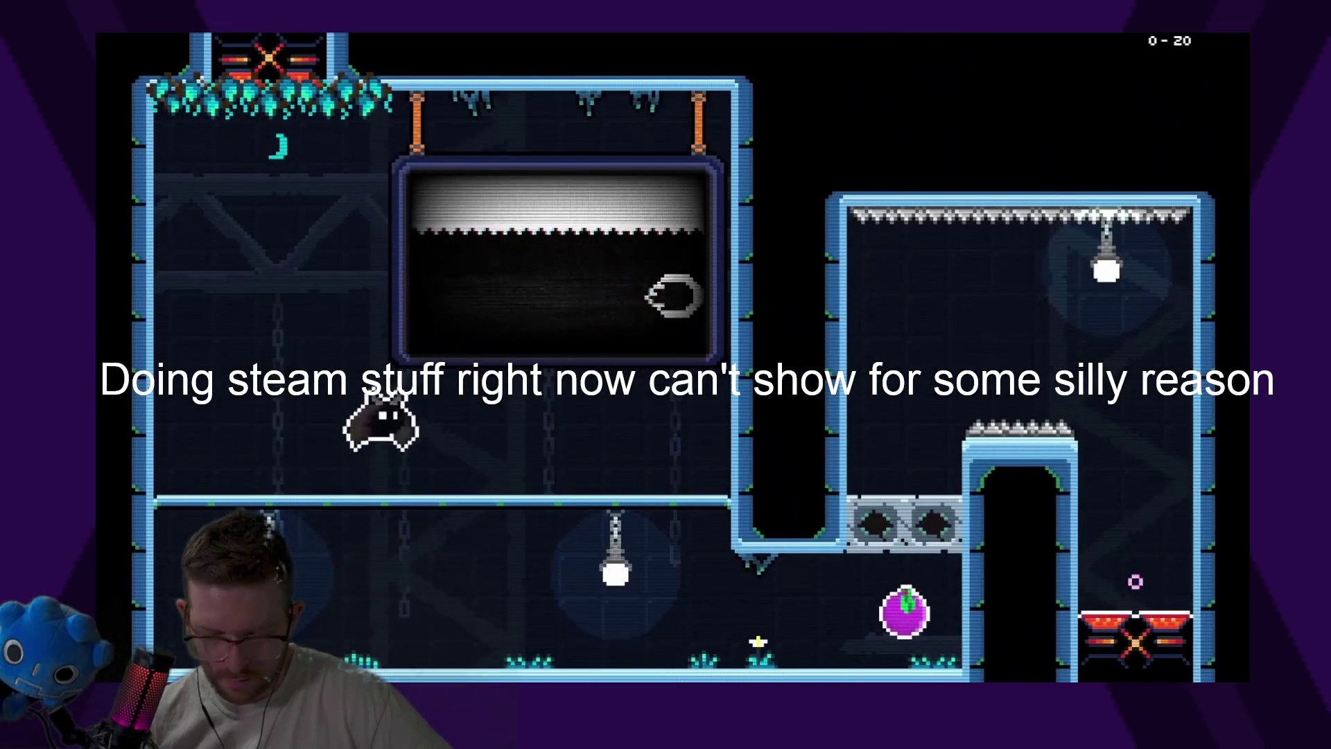
{"action": "key", "text": "Right"}
{"action": "key", "text": "Up"}
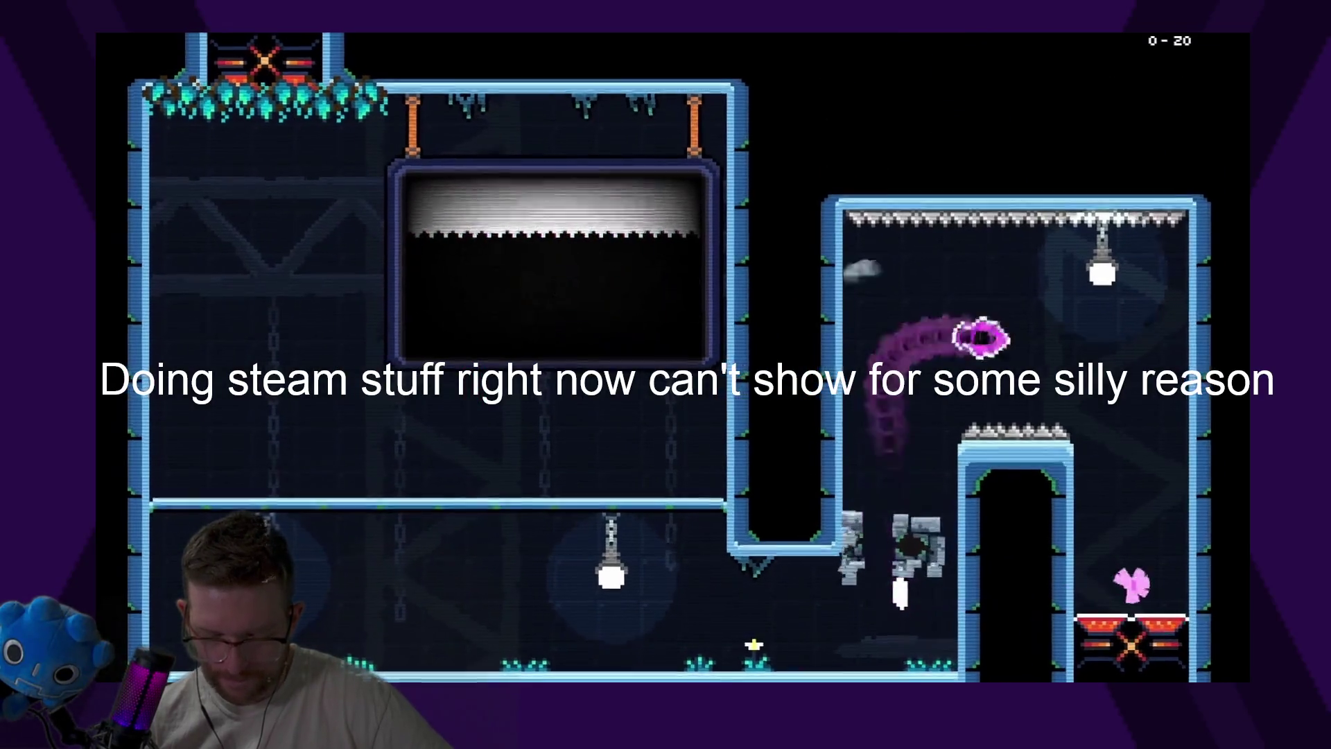
{"action": "key", "text": "Right"}
{"action": "key", "text": "Down"}
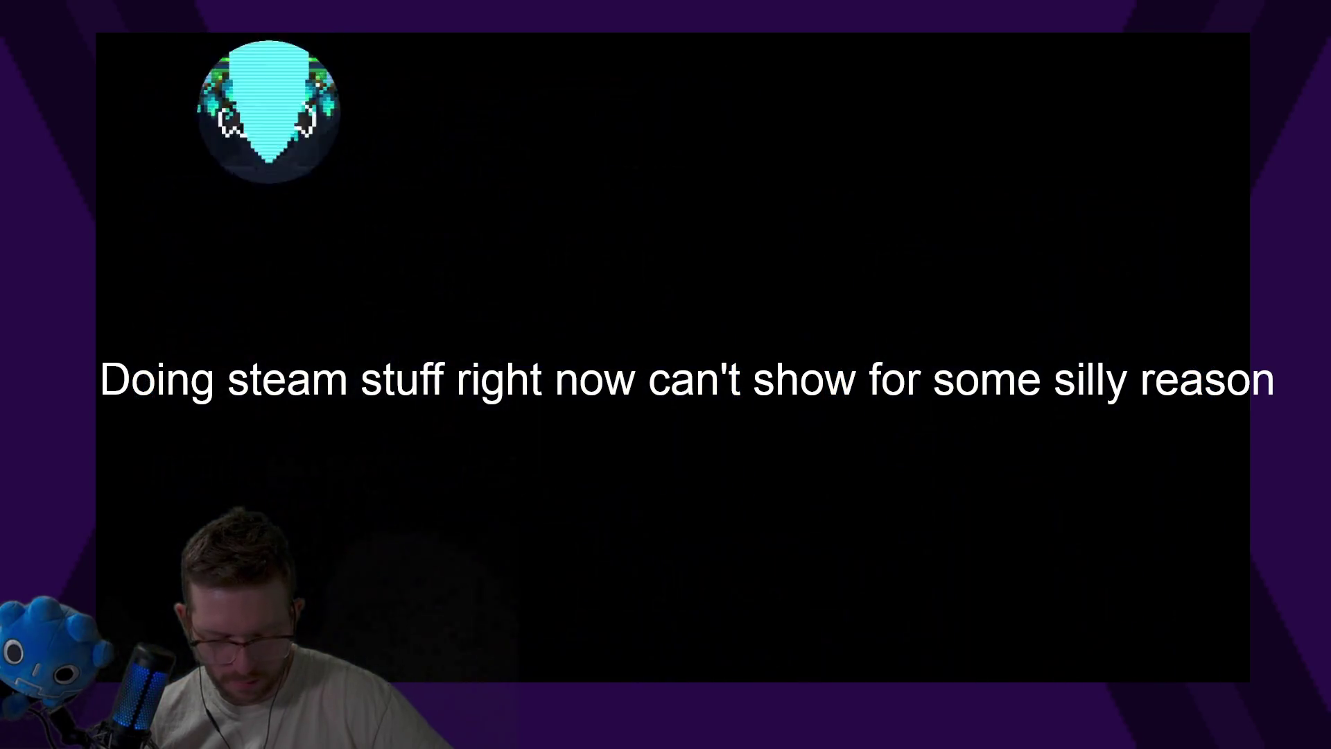
Smash the floor's grey blocks, hit the pink target, and dash to the purple fruit
{"action": "key", "text": "Right"}
{"action": "key", "text": "Up"}
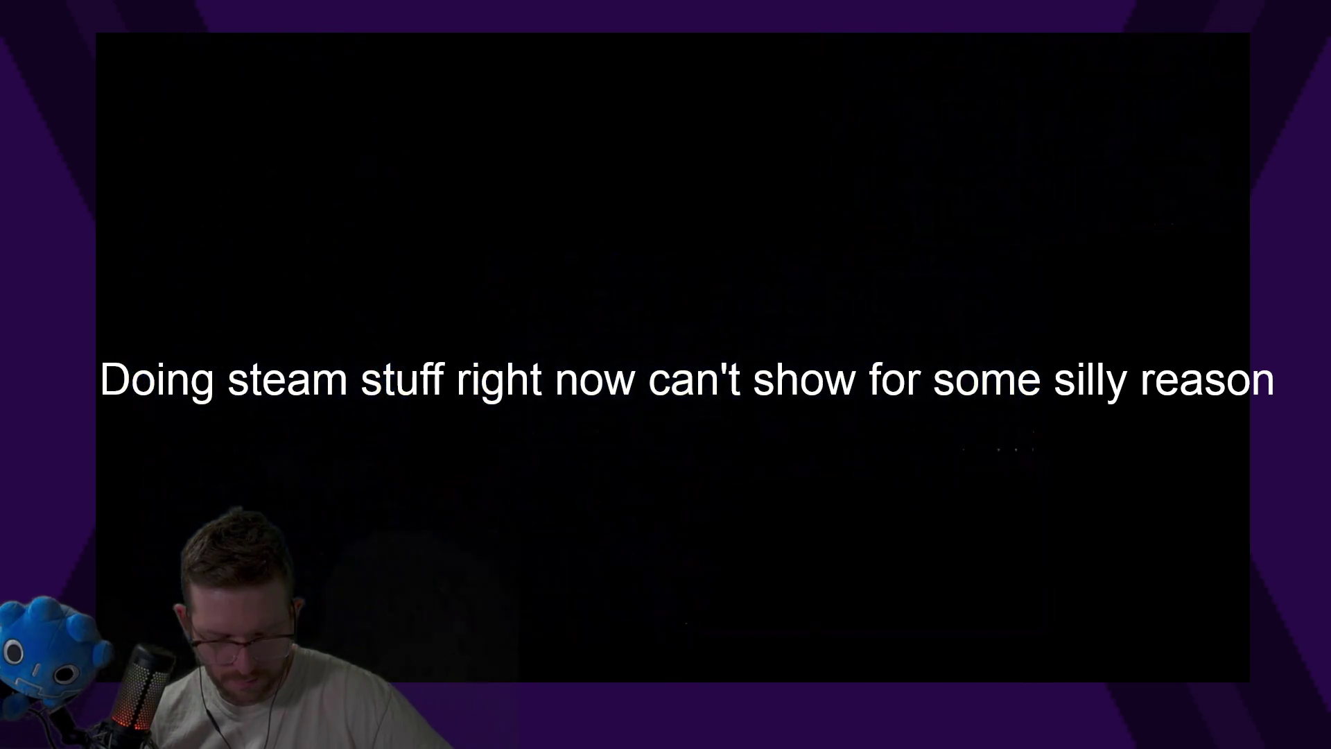
{"action": "key", "text": "Right"}
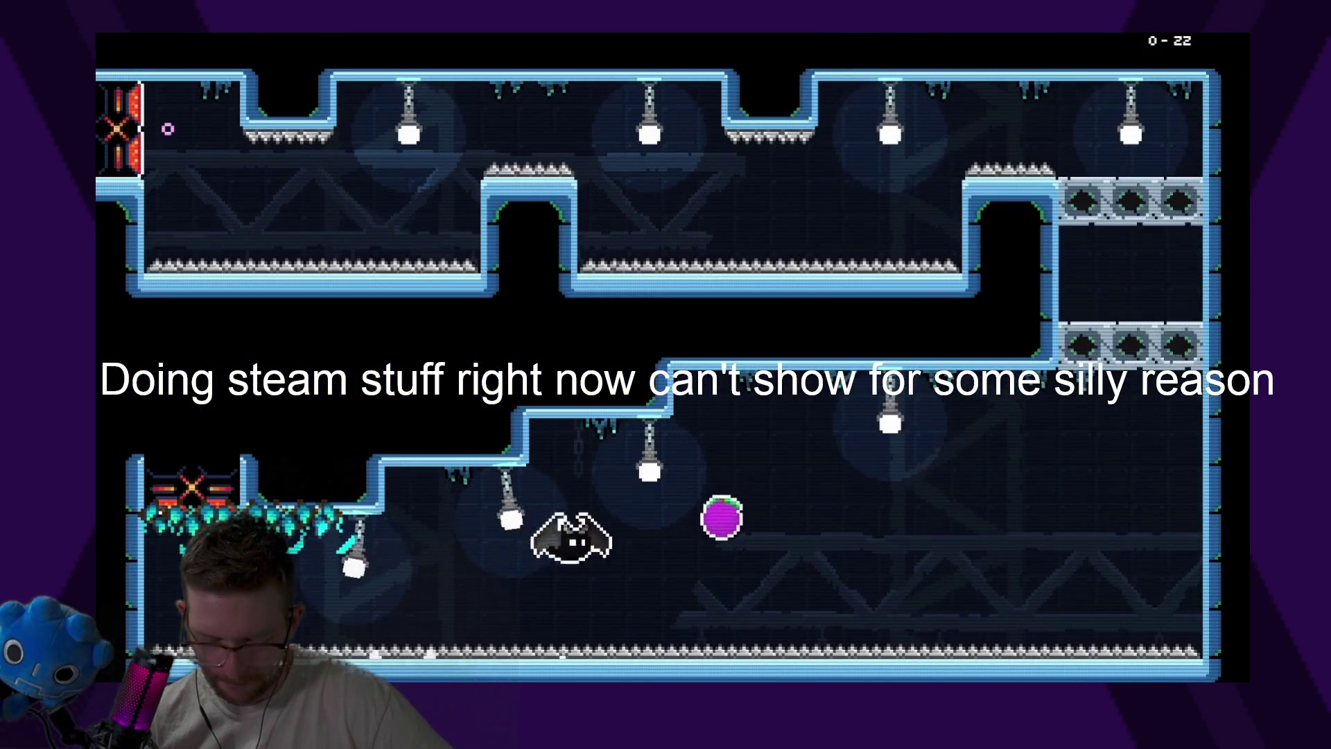
{"action": "key", "text": "Up"}
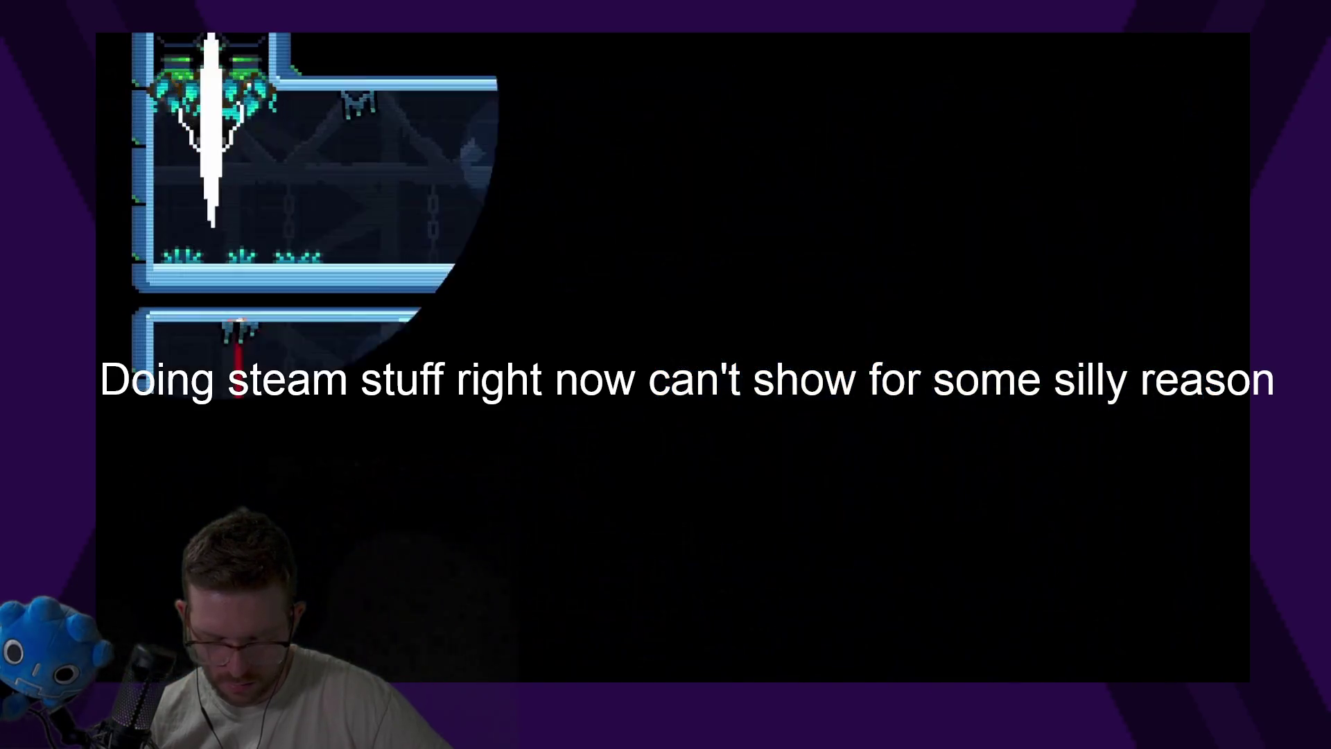
Screech past the laser along the upper corridor and rise up the right-hand shaft
{"action": "key", "text": "Right"}
{"action": "key", "text": "Down"}
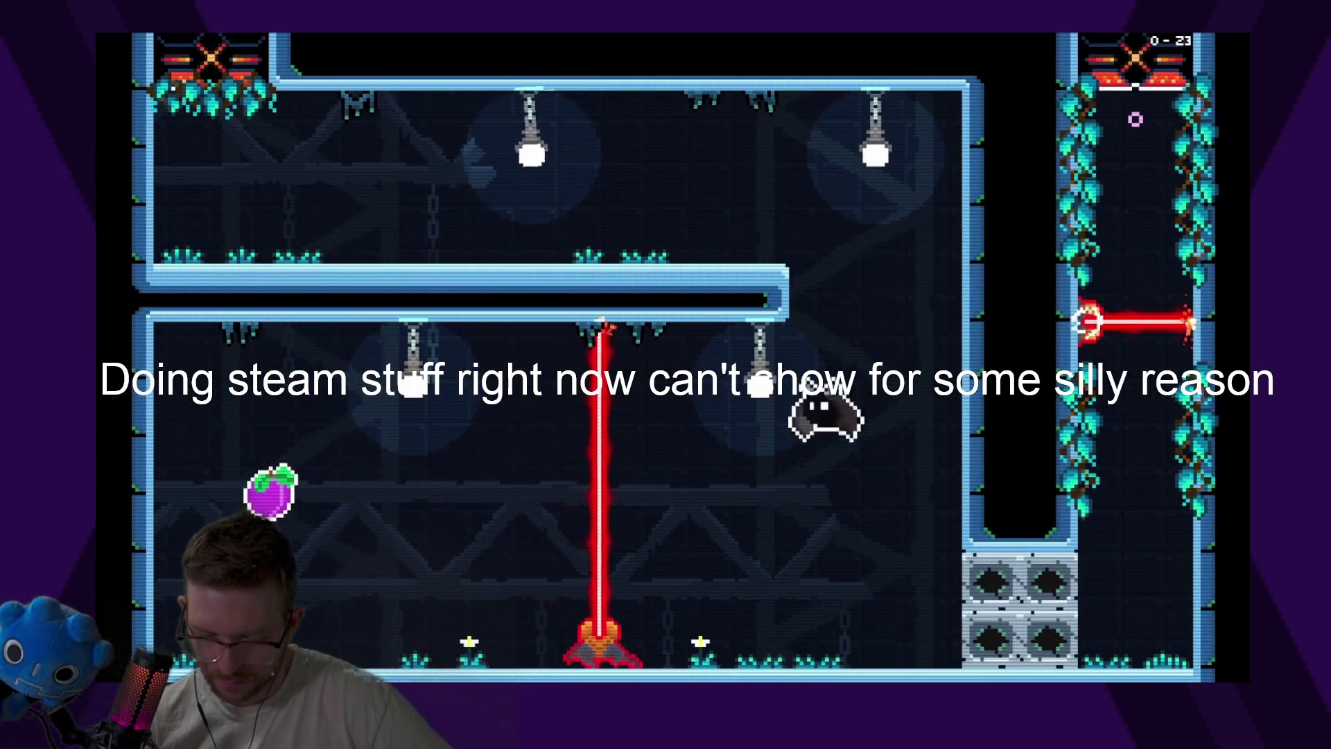
{"action": "key", "text": "Left"}
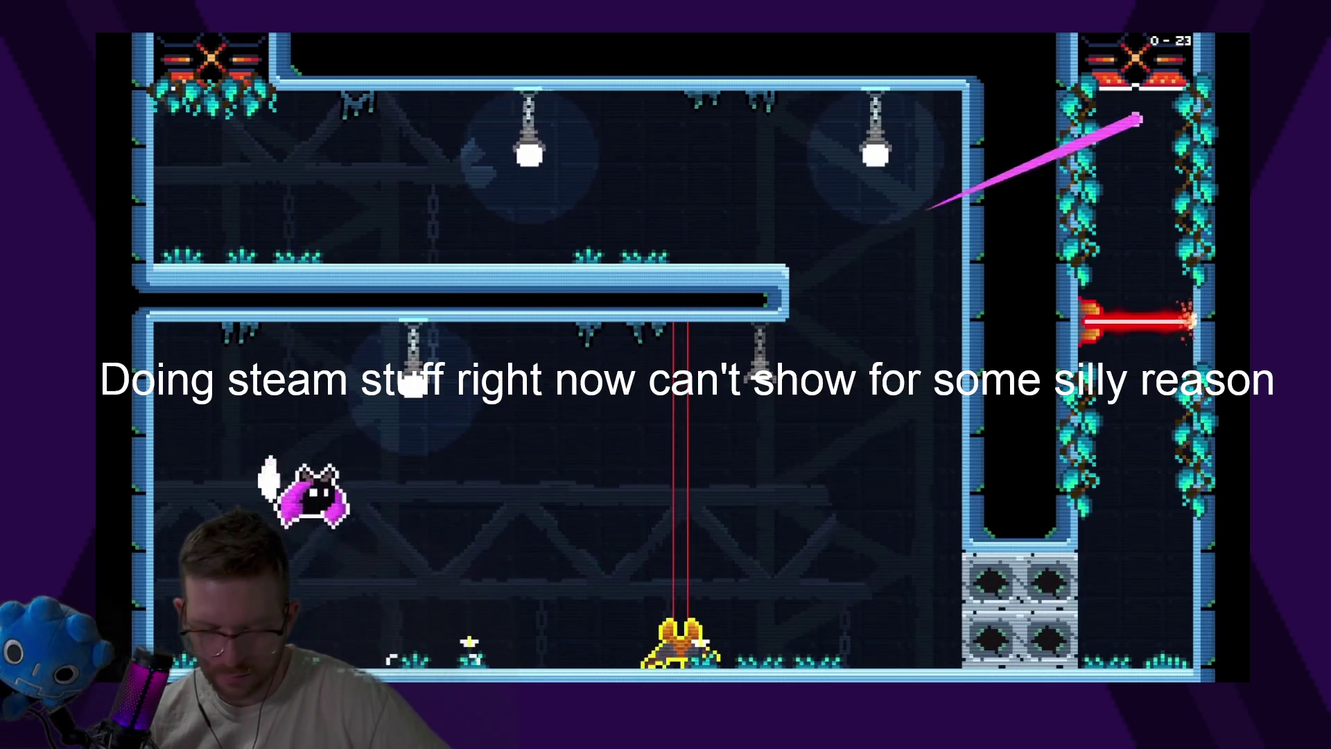
{"action": "key", "text": "Right"}
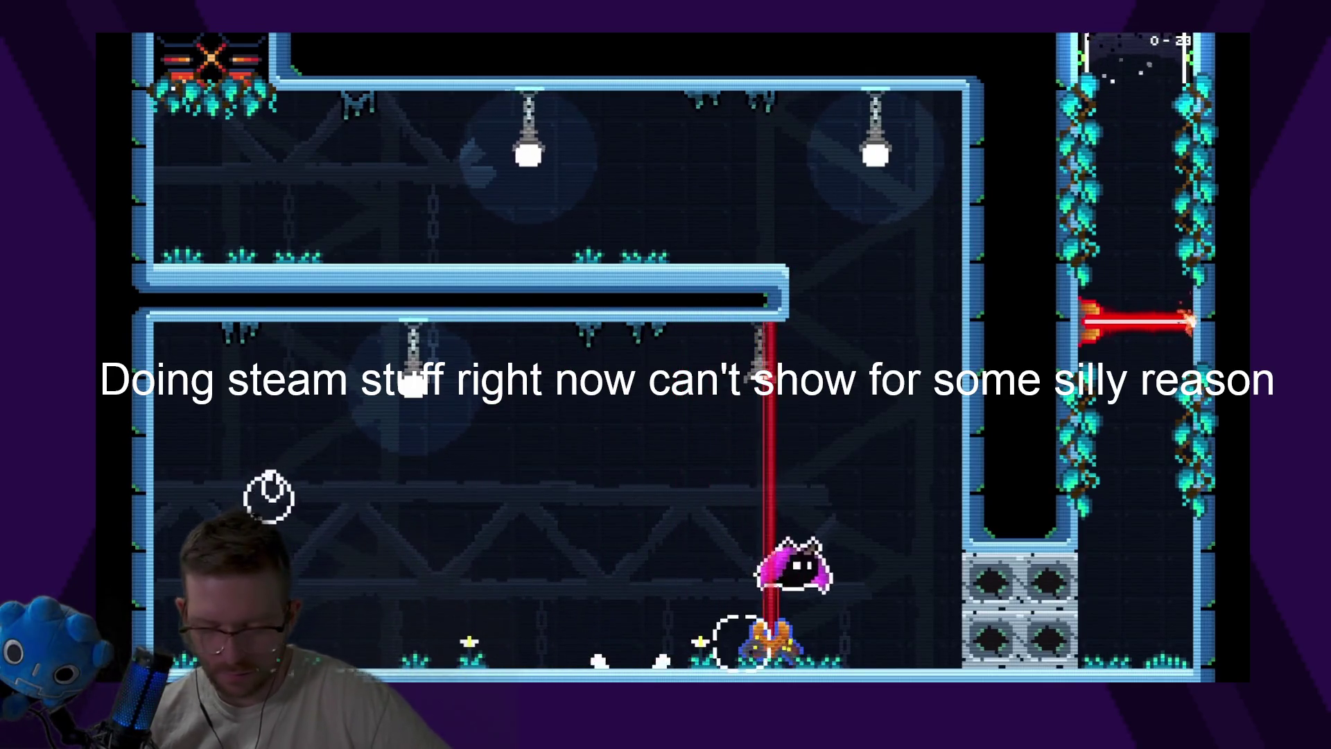
{"action": "key", "text": "Up"}
{"action": "key", "text": "Up"}
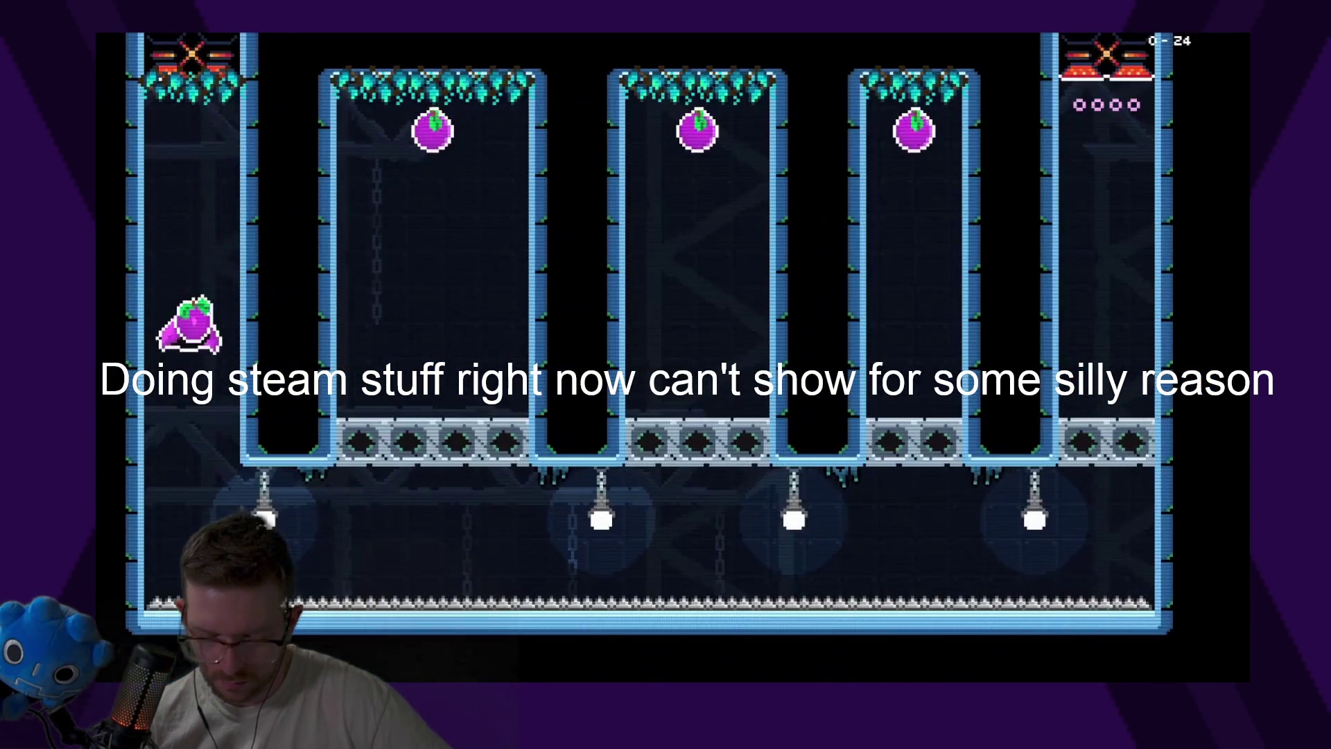
Shoot up the second, third and fourth shafts for plums, then exit through the green top
{"action": "key", "text": "Right"}
{"action": "key", "text": "Up"}
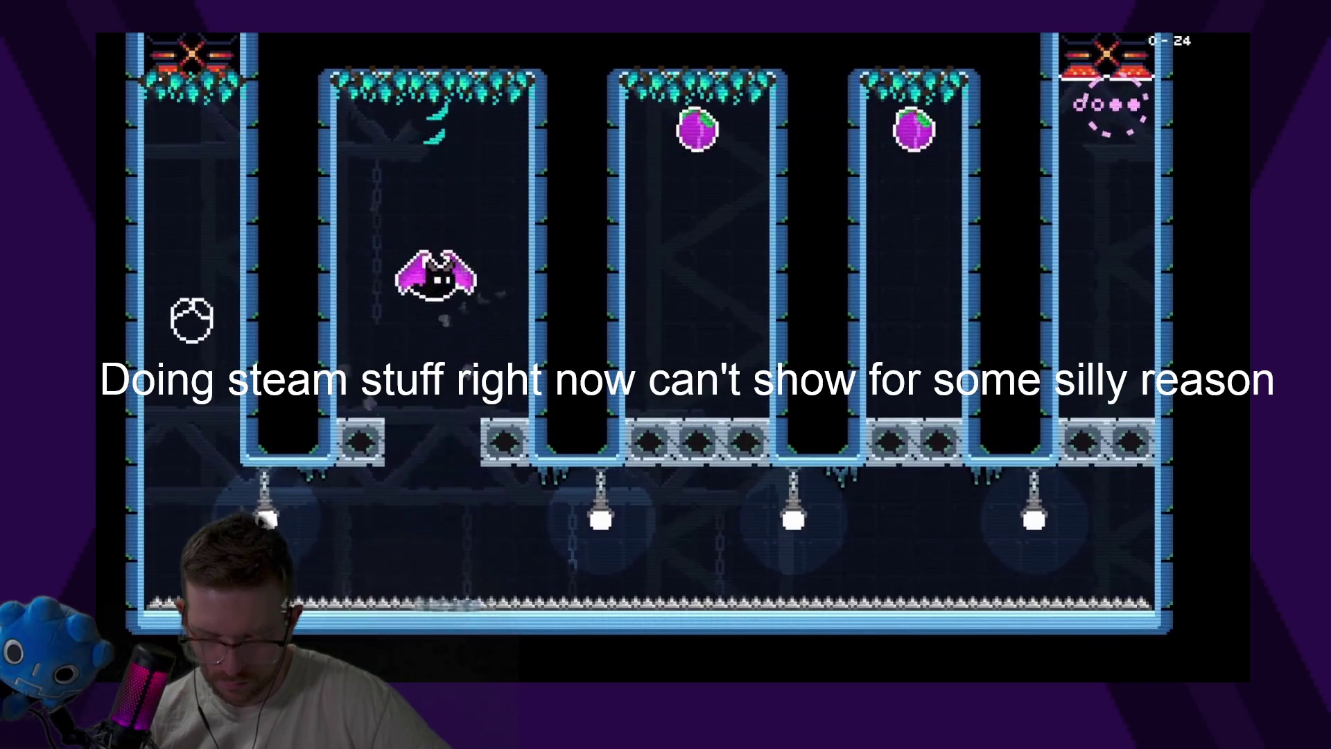
{"action": "key", "text": "Right"}
{"action": "key", "text": "Up"}
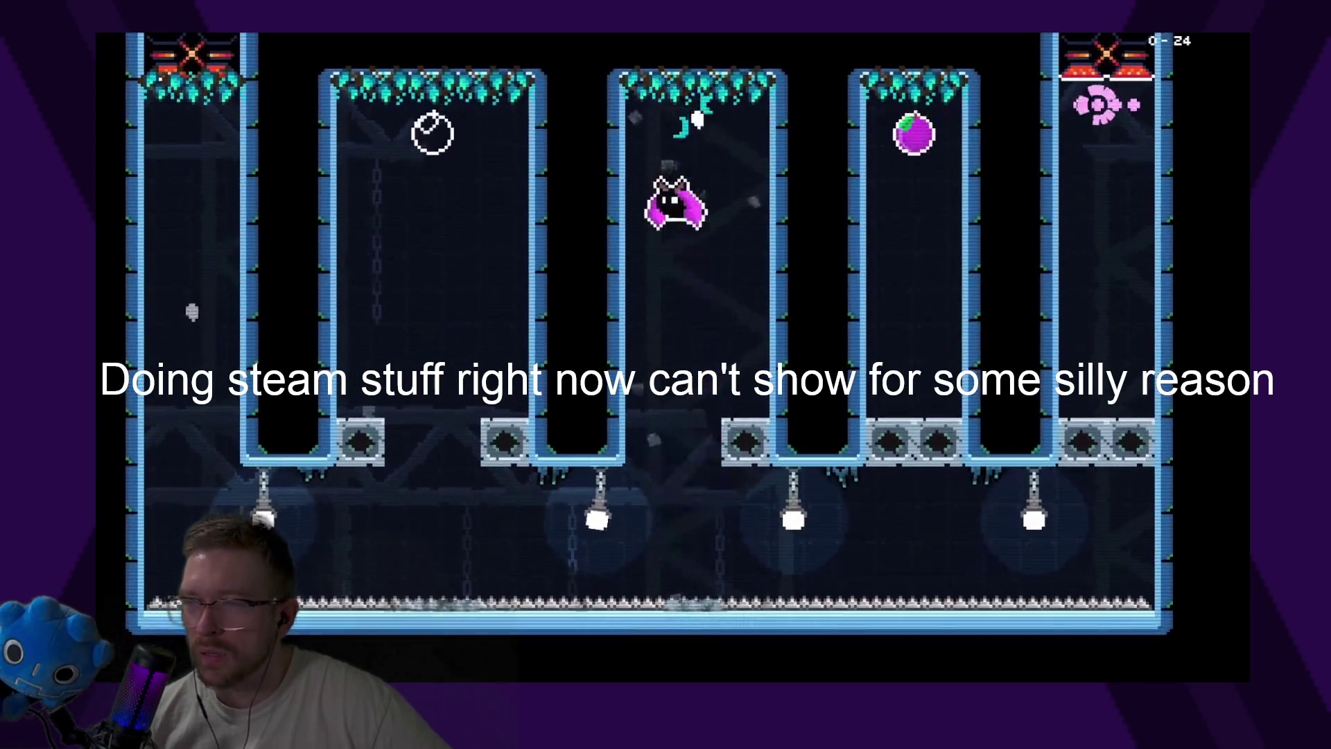
{"action": "key", "text": "Up"}
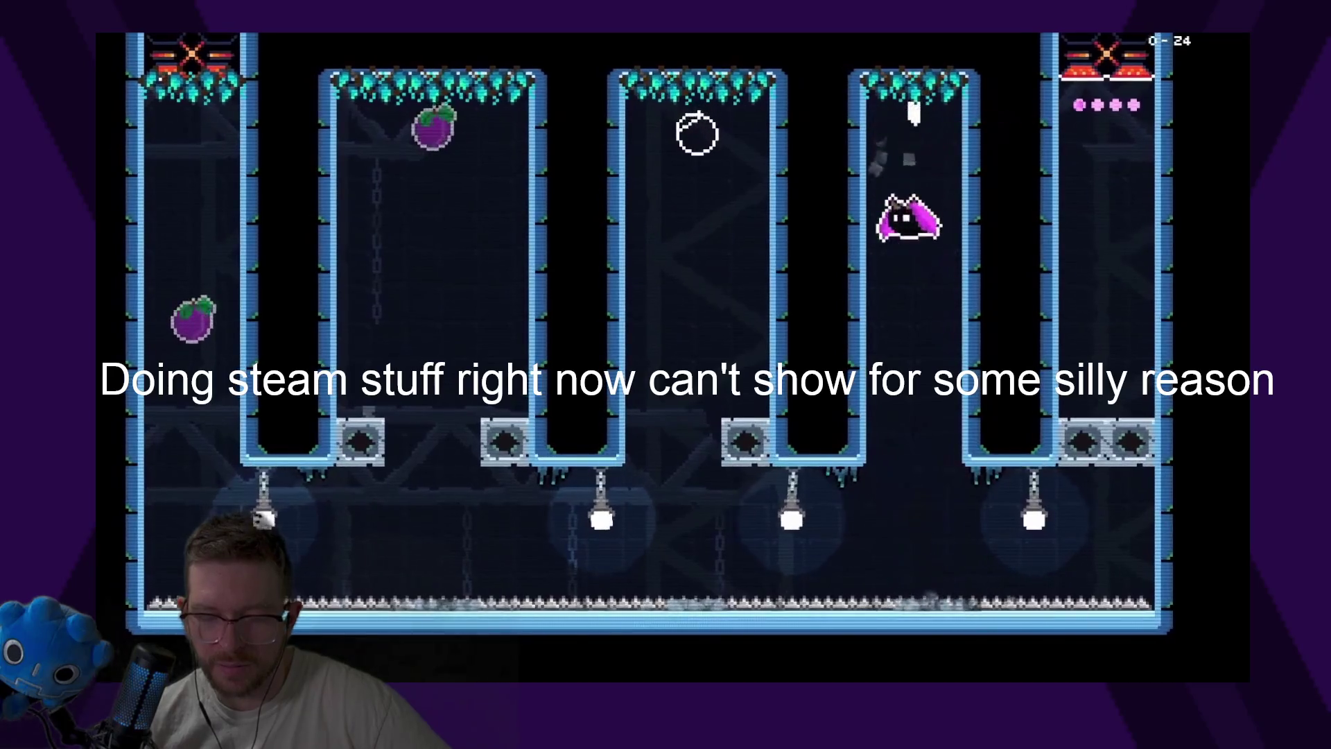
{"action": "key", "text": "Right"}
{"action": "key", "text": "Up"}
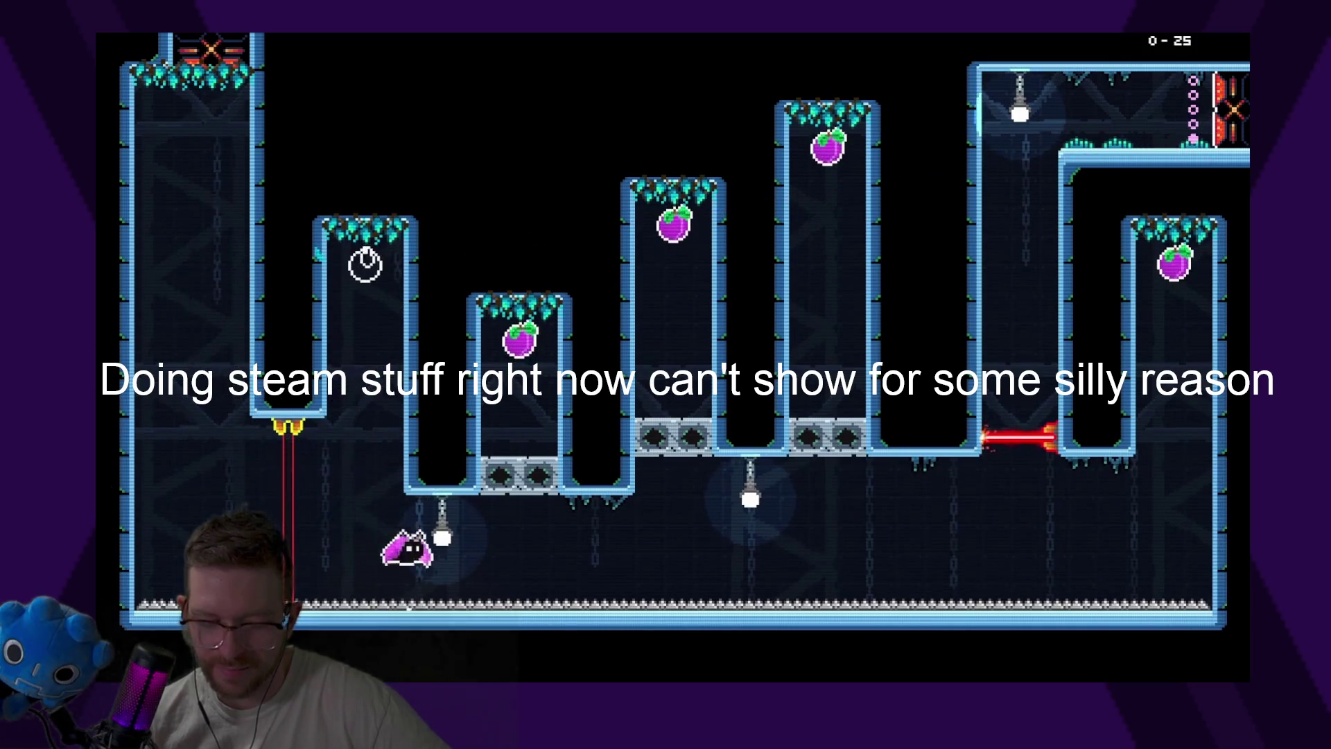
Smash upward in the third and fifth shafts for plums and grab the top plum
{"action": "key", "text": "Right"}
{"action": "key", "text": "Up"}
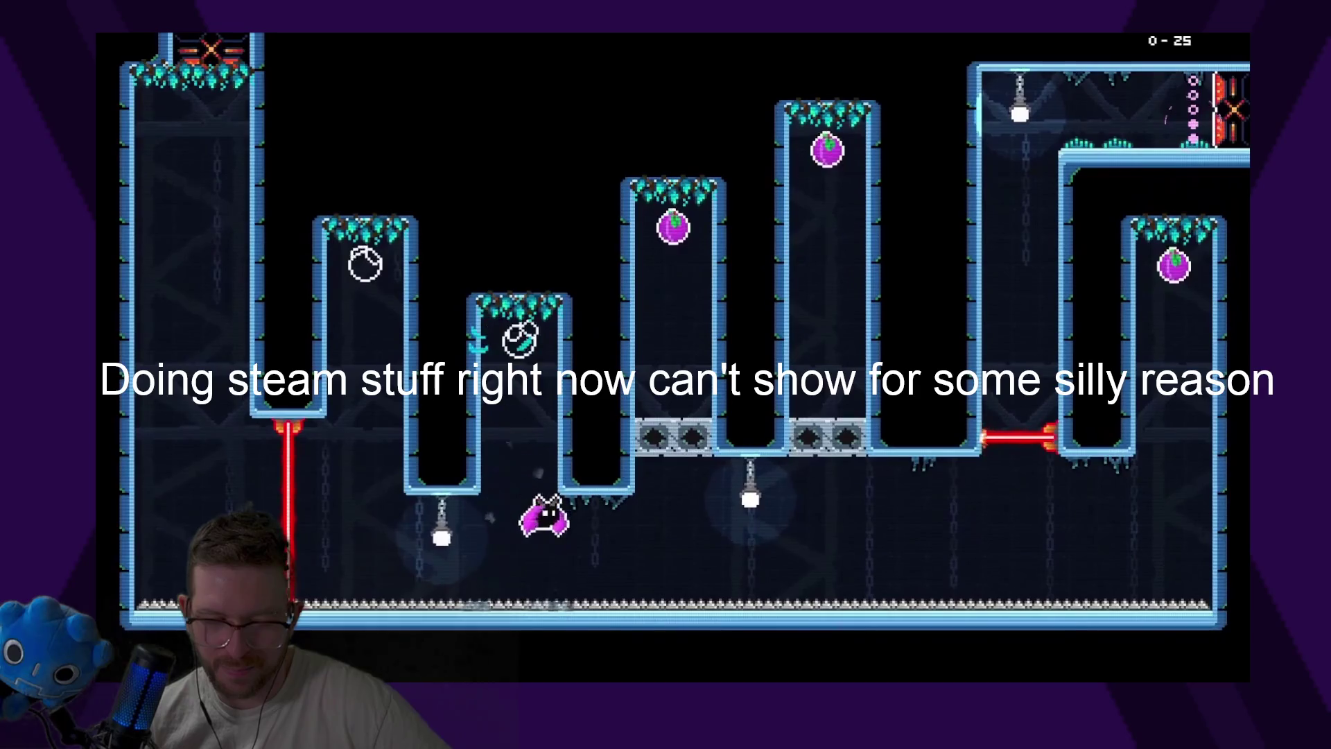
{"action": "key", "text": "Right"}
{"action": "key", "text": "Up"}
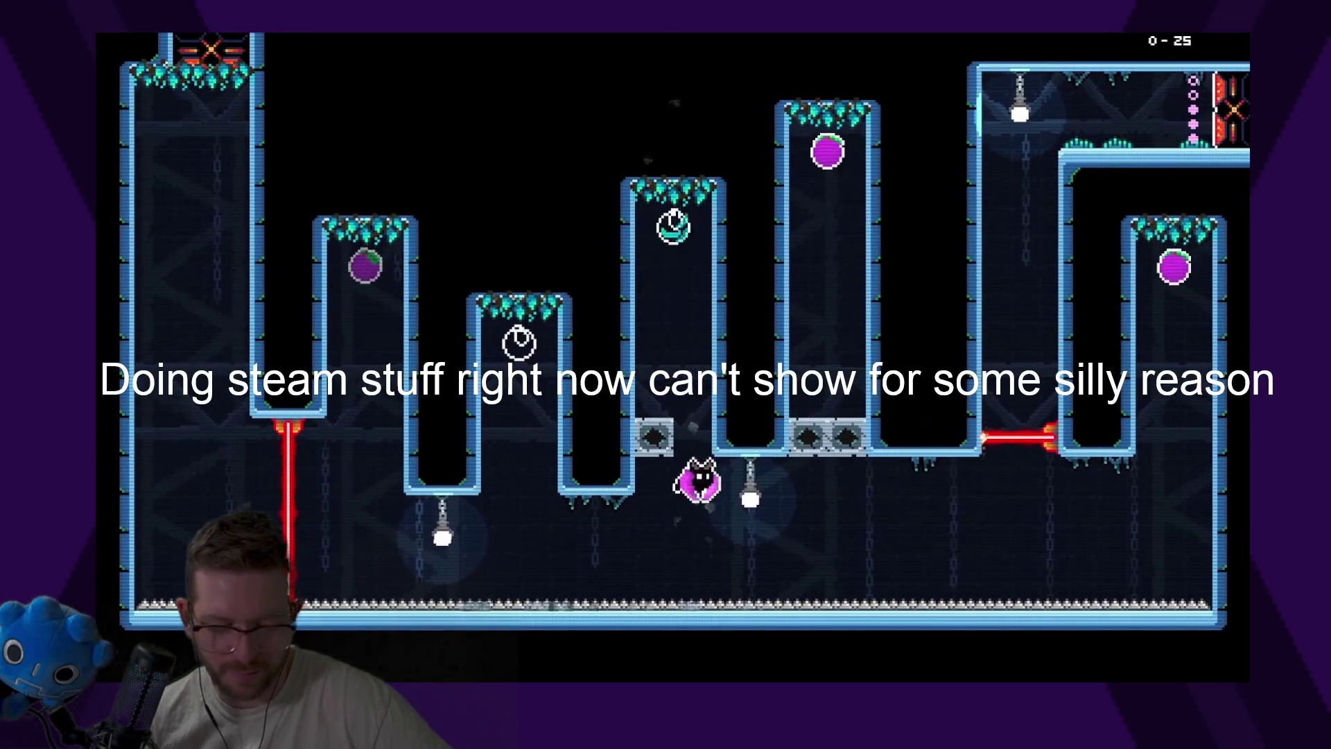
{"action": "key", "text": "Right"}
{"action": "key", "text": "Up"}
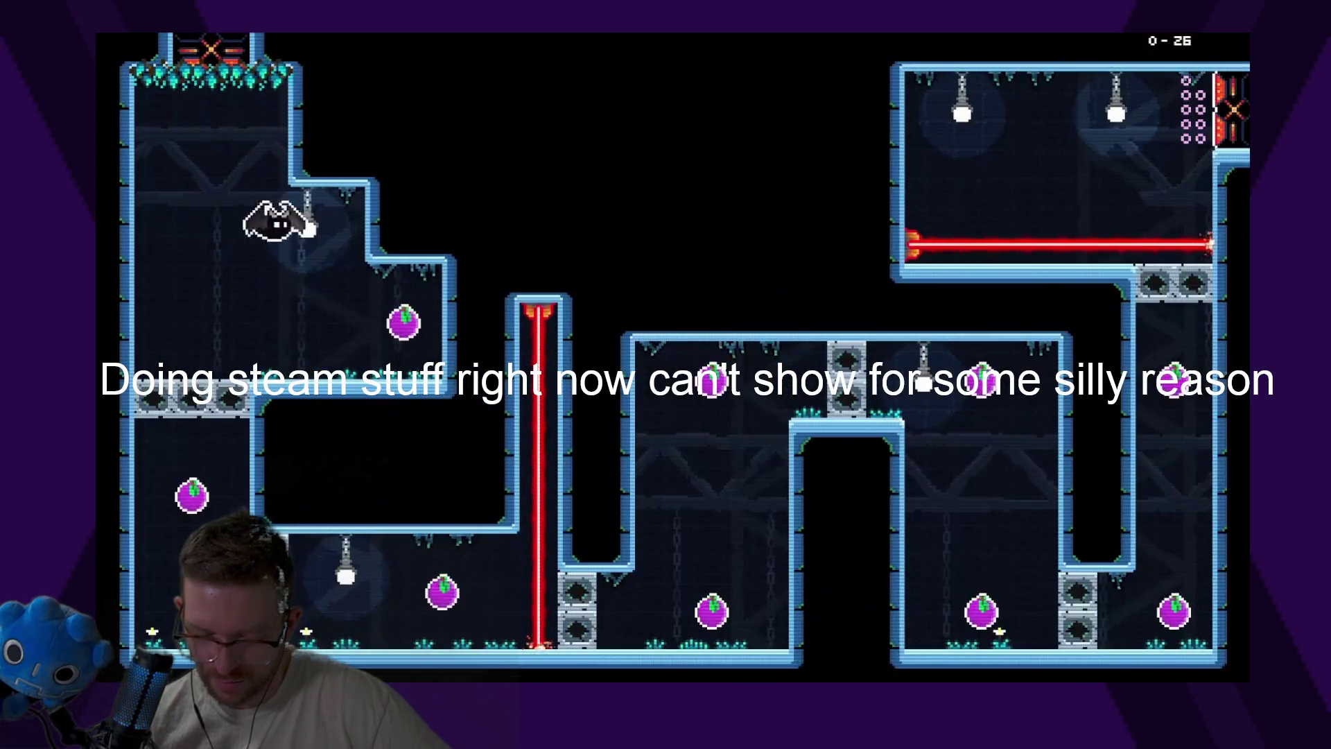
Collect the left plums and swing across the level gathering more plums
{"action": "key", "text": "Left"}
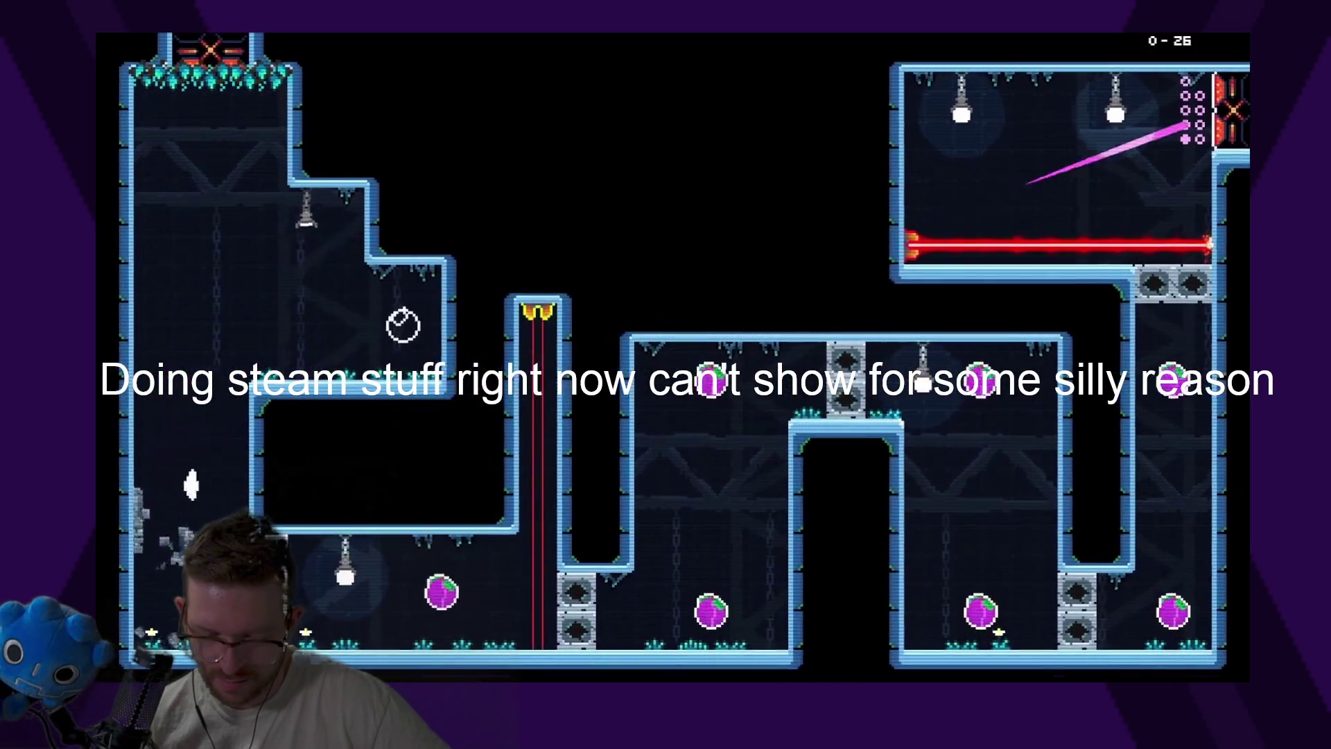
{"action": "key", "text": "Right"}
{"action": "key", "text": "Right"}
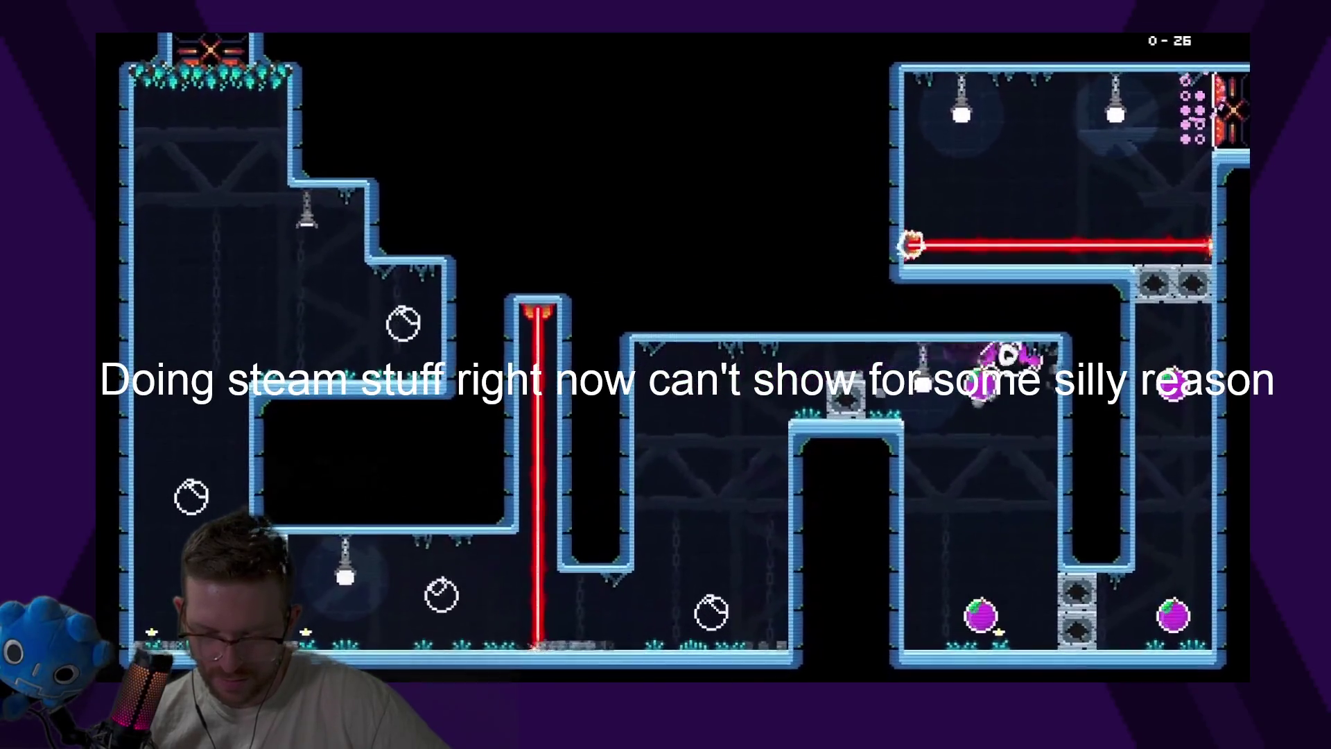
{"action": "key", "text": "Right"}
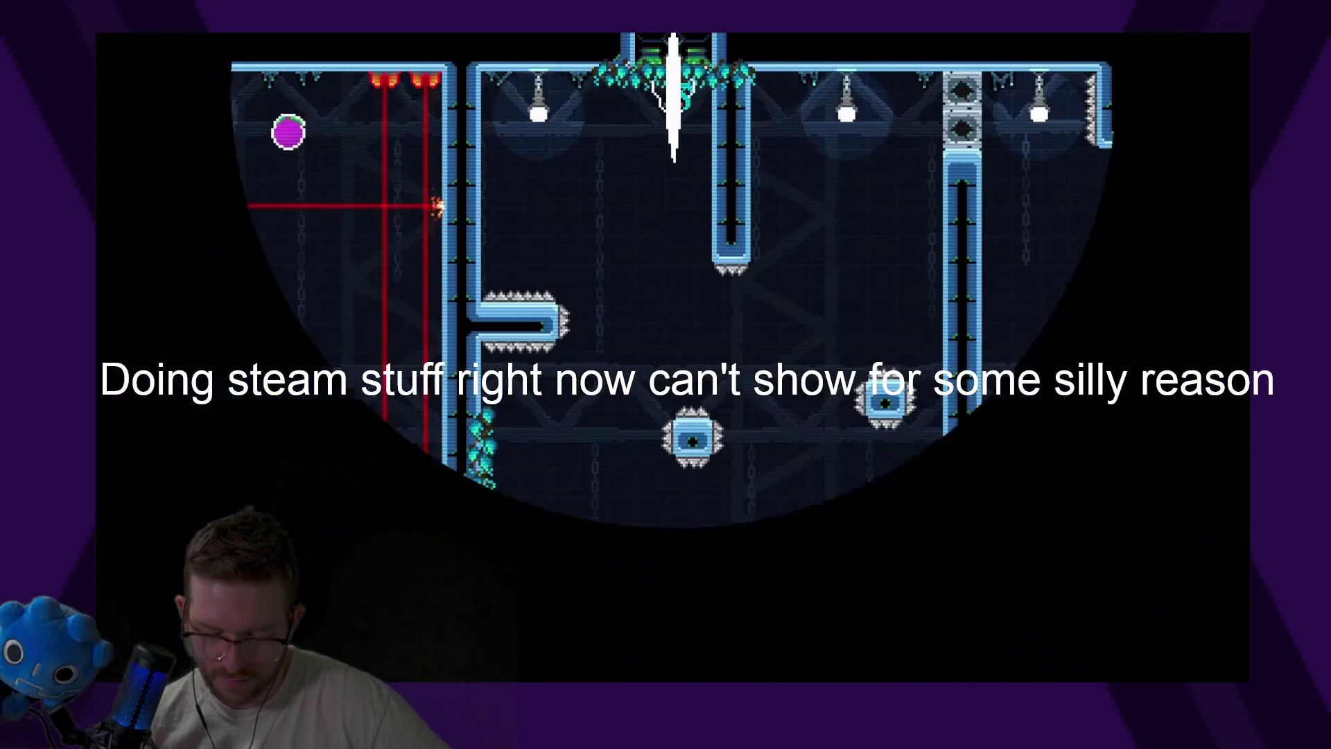
{"action": "key", "text": "Right"}
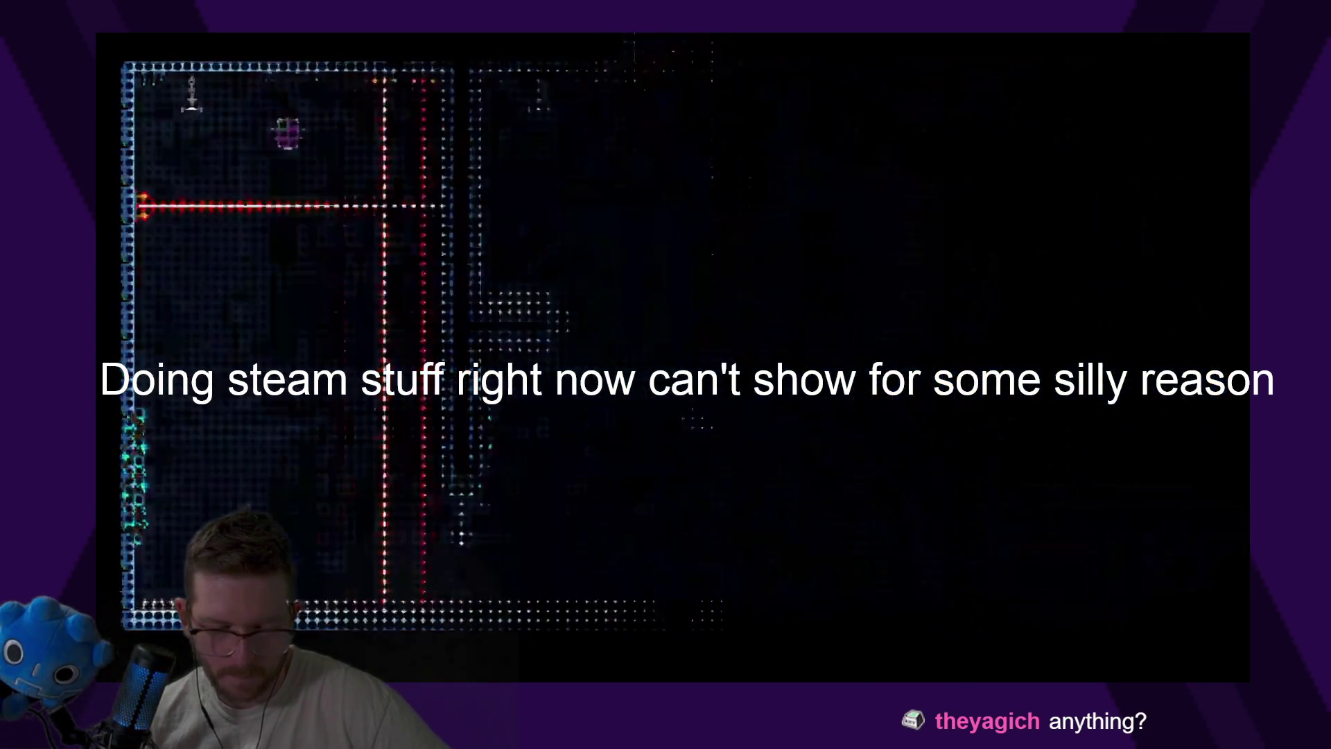
Collect the remaining plums at the top and leave the room to load level 0-29
{"action": "key", "text": "Left"}
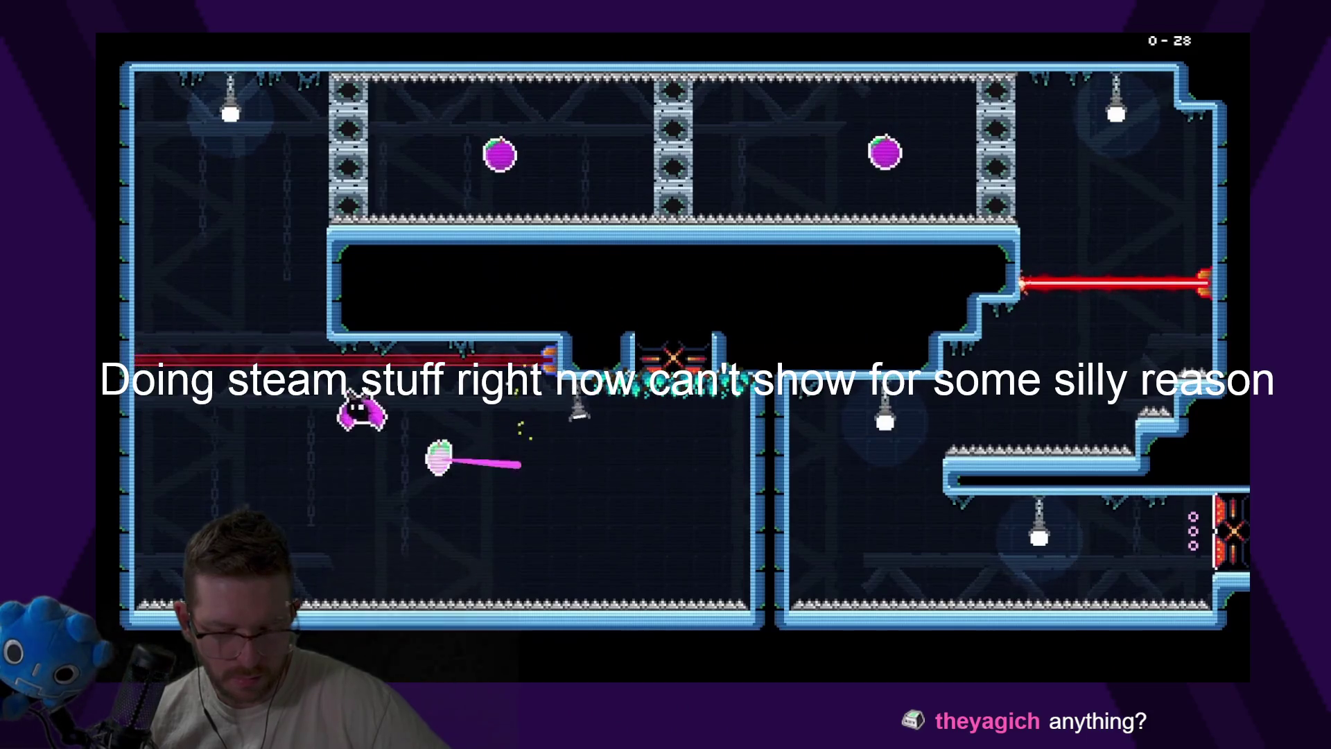
{"action": "key", "text": "Up"}
{"action": "key", "text": "Right"}
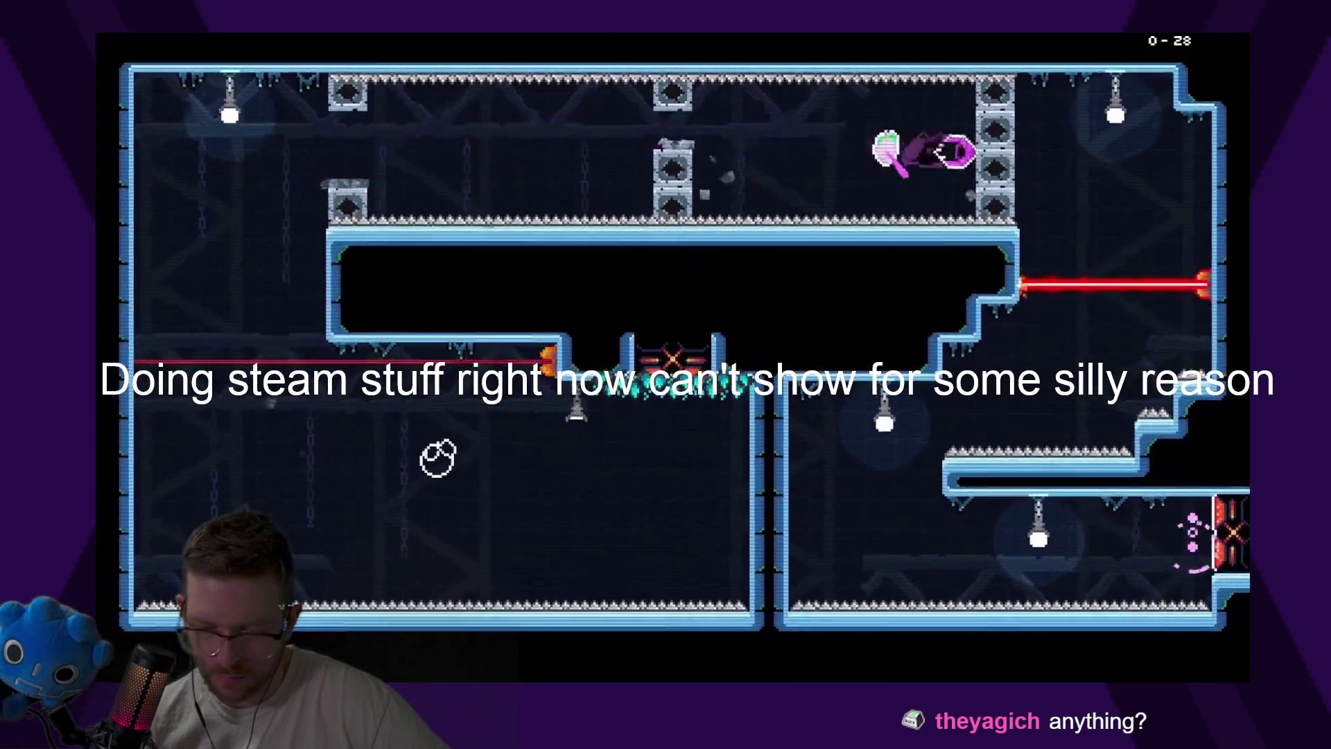
{"action": "key", "text": "Left"}
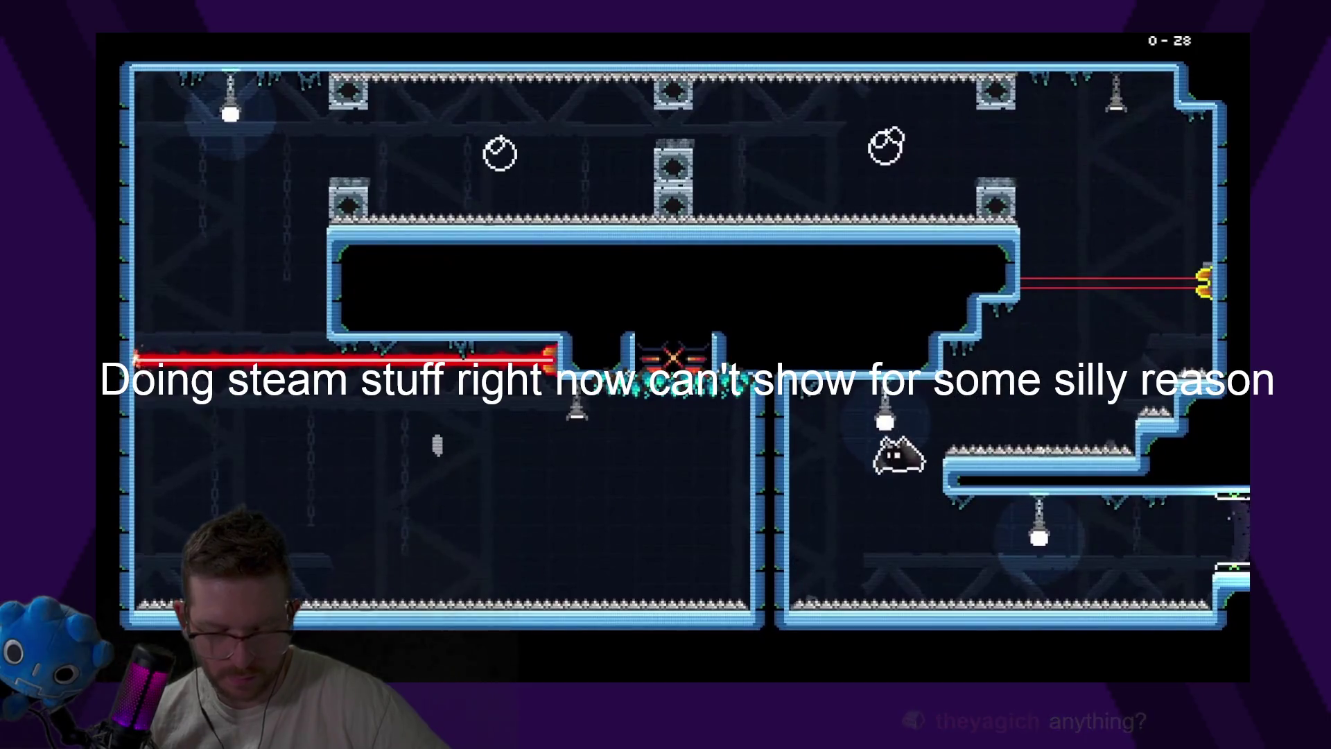
{"action": "key", "text": "Right"}
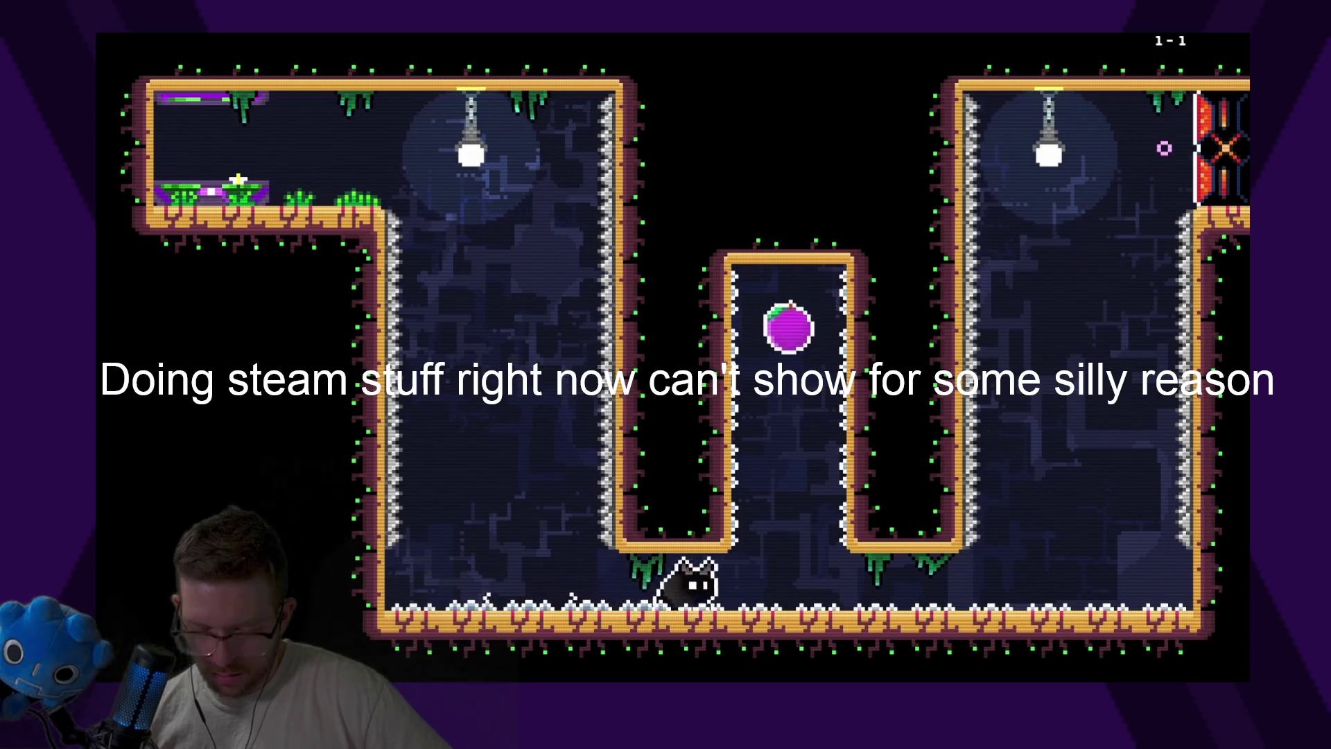
Grab the plum in the central column and climb to the exit
{"action": "key", "text": "Right"}
{"action": "key", "text": "space"}
{"action": "key", "text": "x"}
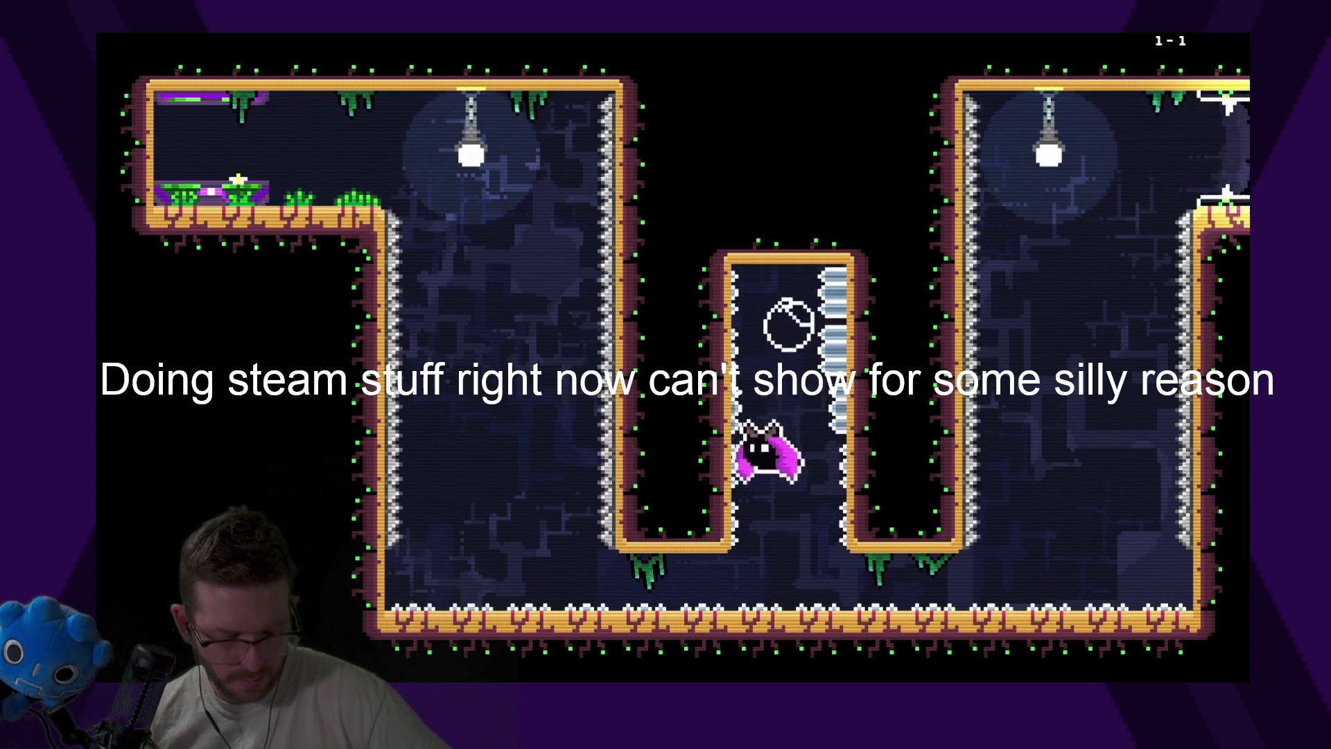
{"action": "key", "text": "Right"}
{"action": "key", "text": "space"}
{"action": "key", "text": "x"}
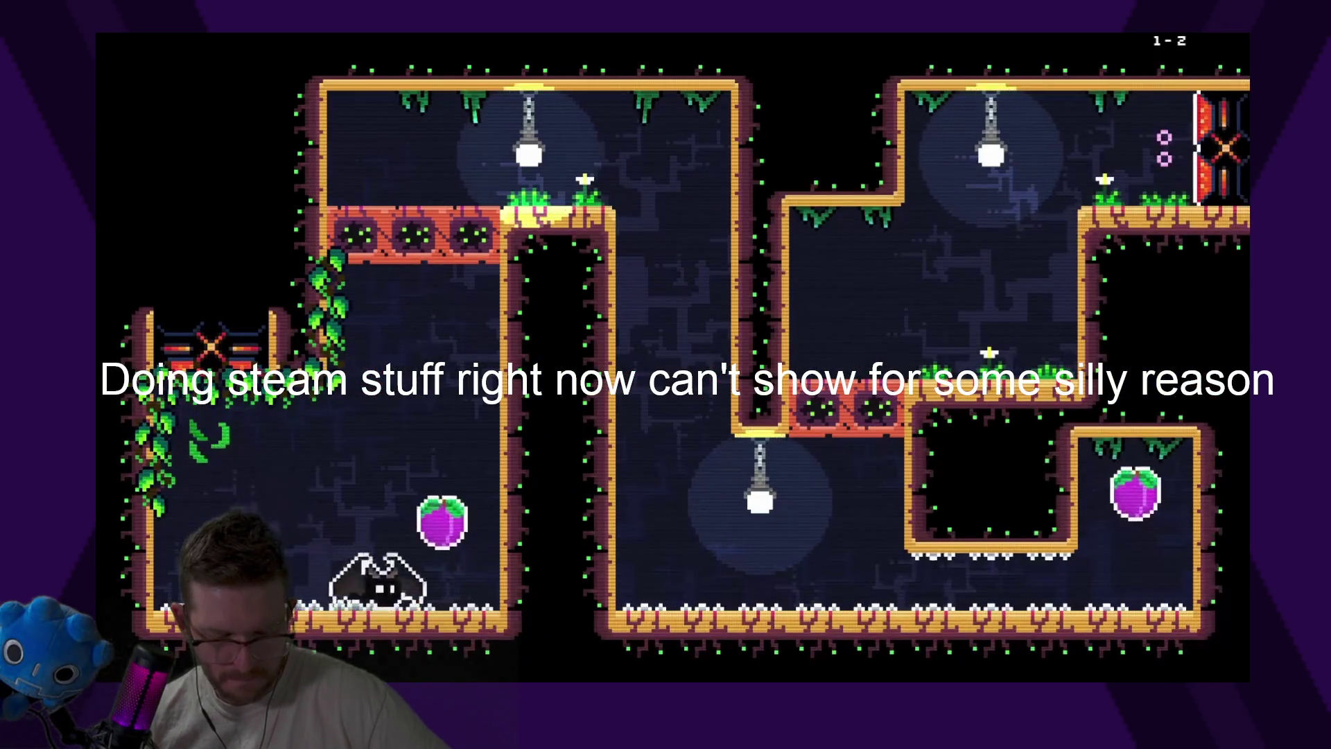
Tether across the central column, grab the right-alcove berry, and dash up to the upper-right exit
{"action": "key", "text": "Right"}
{"action": "key", "text": "space"}
{"action": "key", "text": "x"}
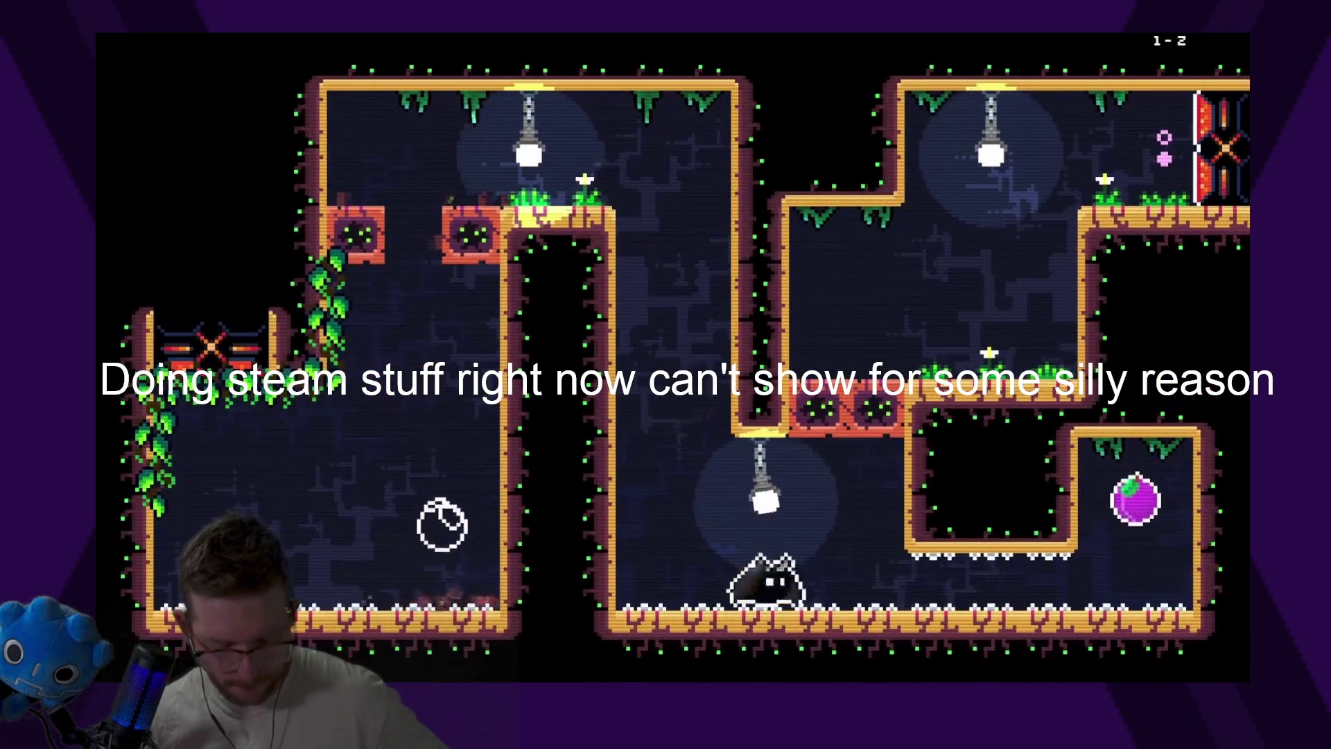
{"action": "key", "text": "Right"}
{"action": "key", "text": "space"}
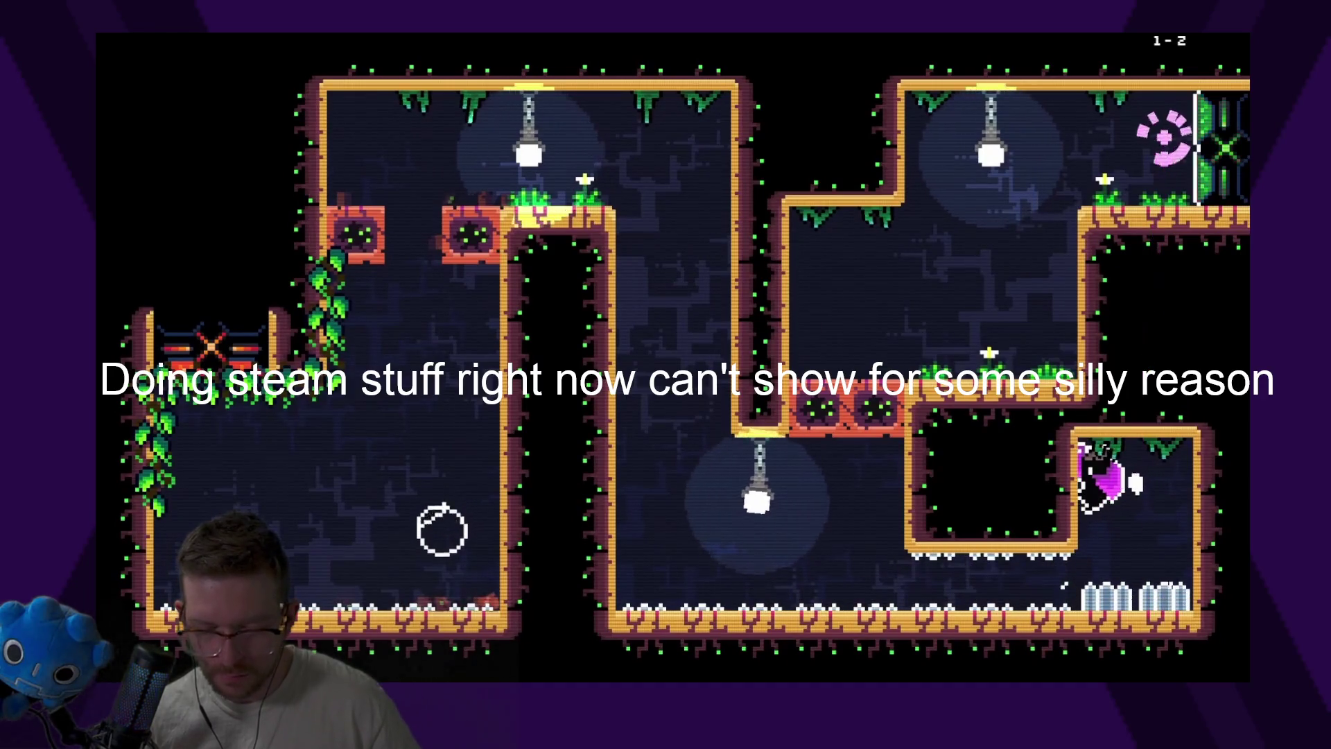
{"action": "key", "text": "Left"}
{"action": "key", "text": "space"}
{"action": "key", "text": "x"}
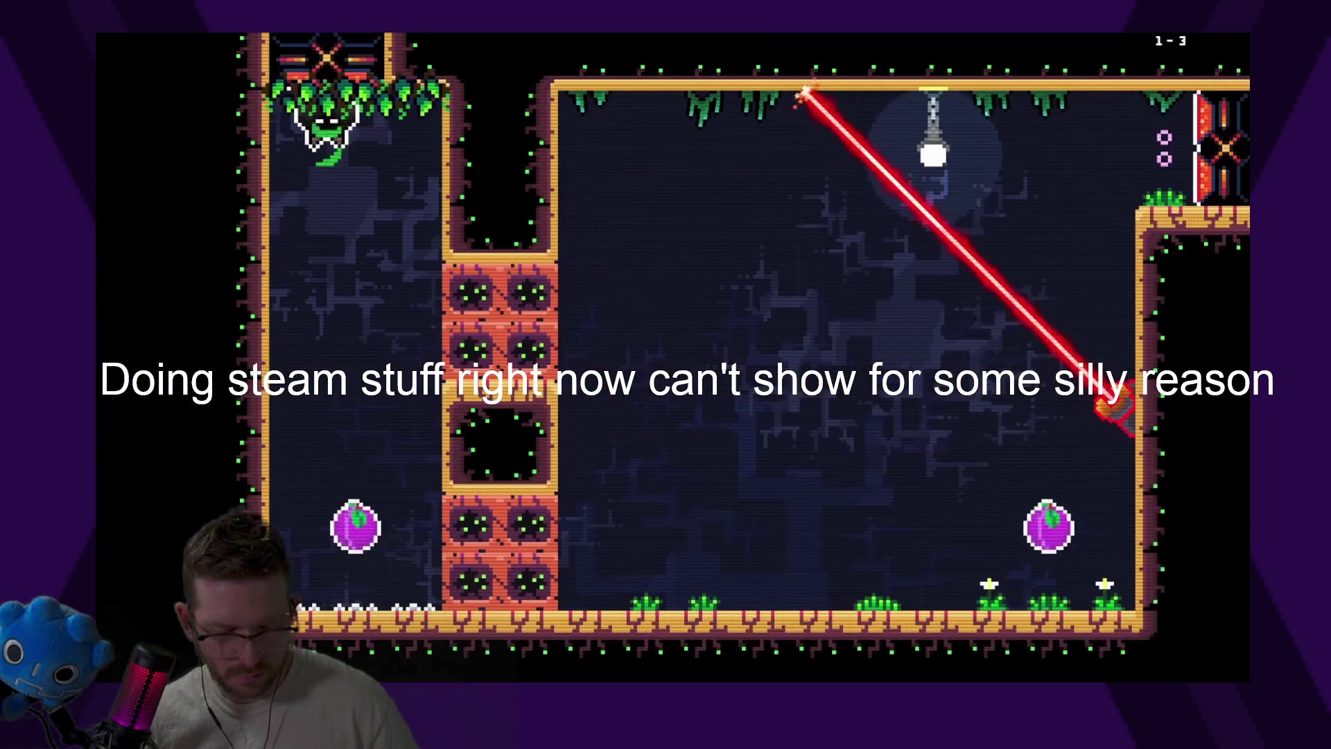
Grab the left berry, dash through blocks, and collect the berries in the right shaft and laser corridor
{"action": "key", "text": "space"}
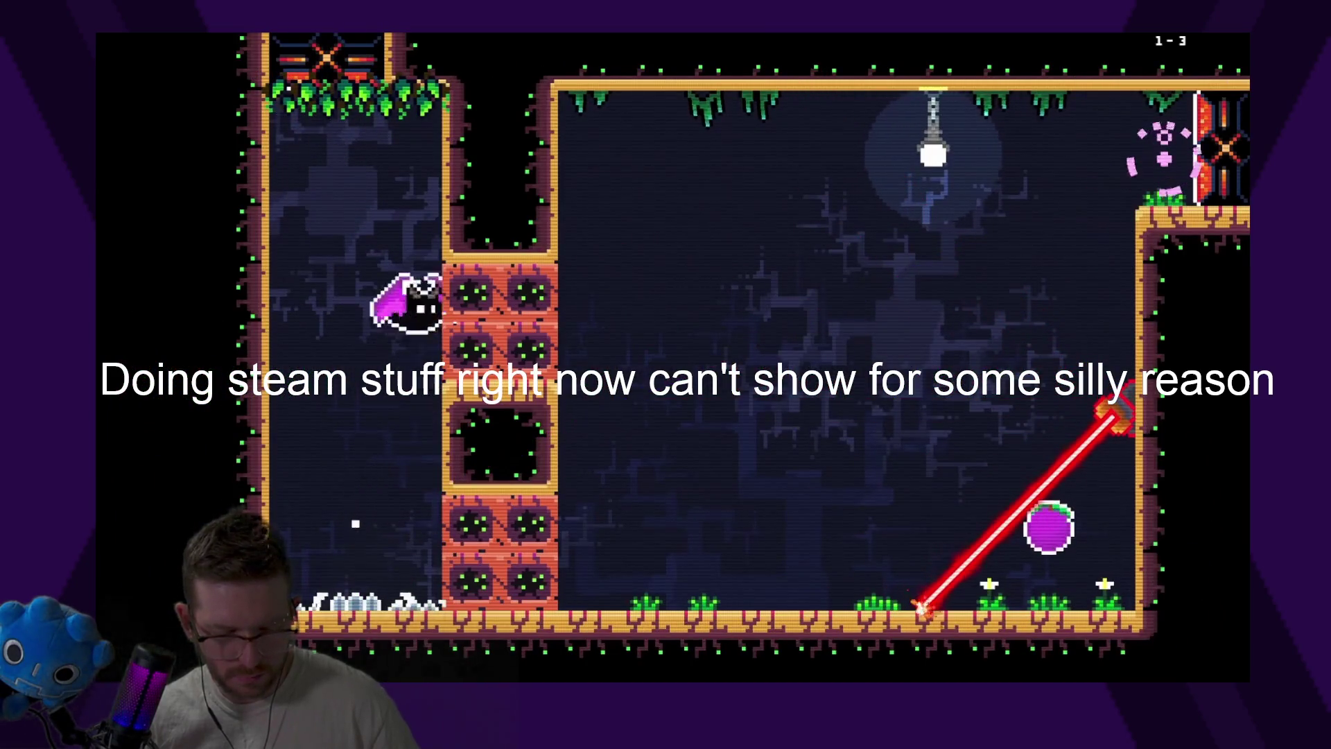
{"action": "key", "text": "x"}
{"action": "key", "text": "x"}
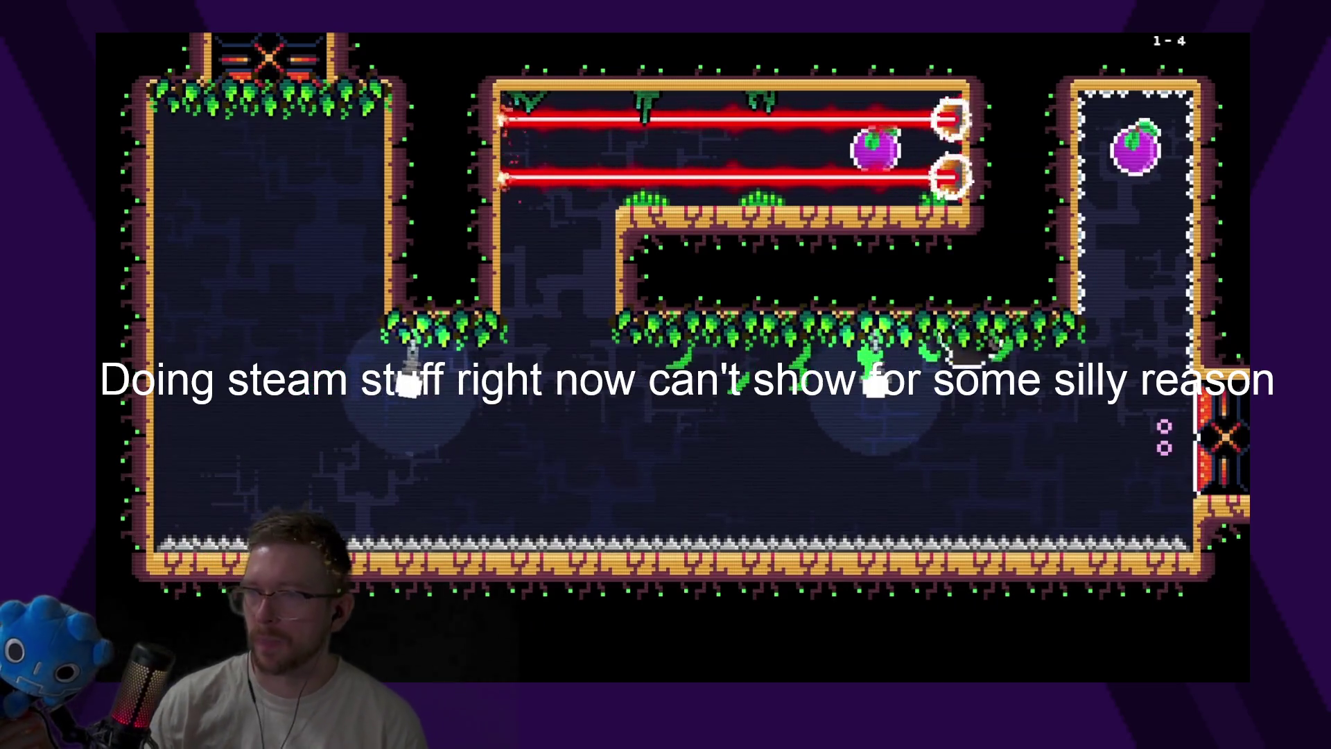
{"action": "key", "text": "x"}
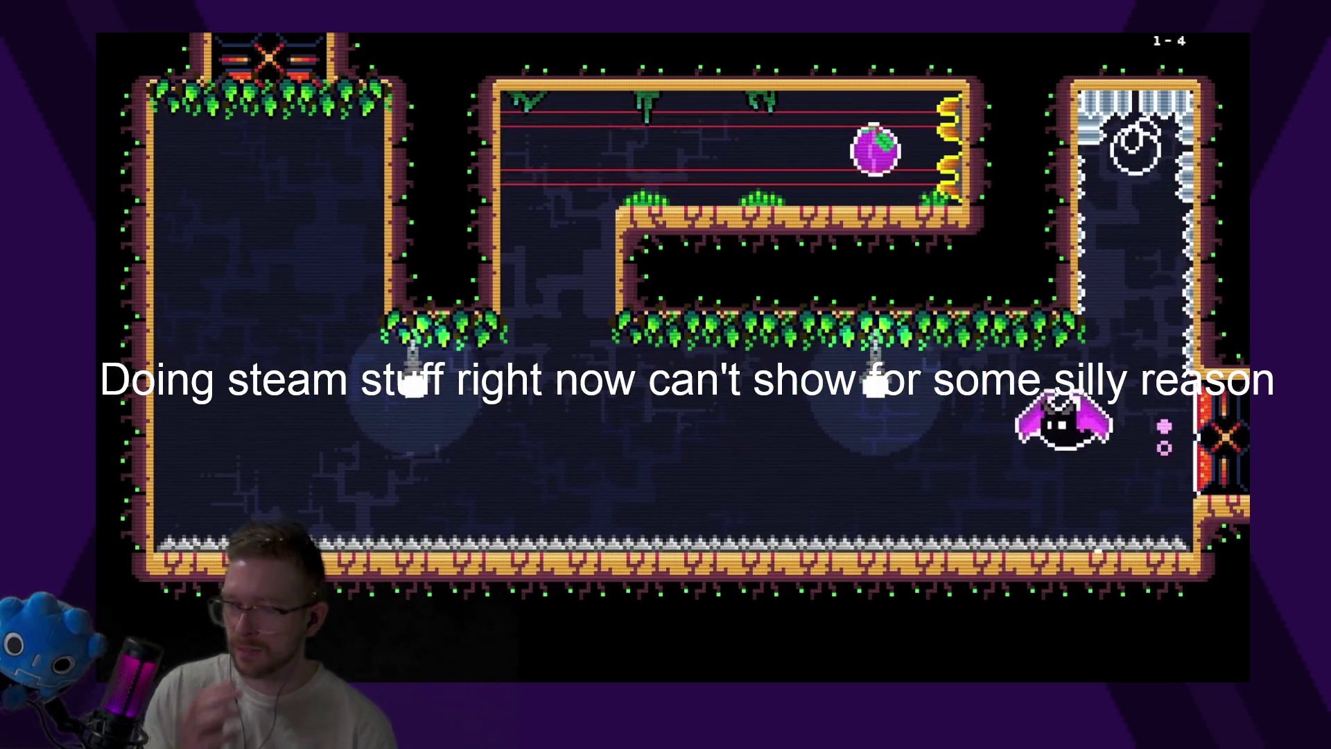
{"action": "key", "text": "x"}
{"action": "key", "text": "x"}
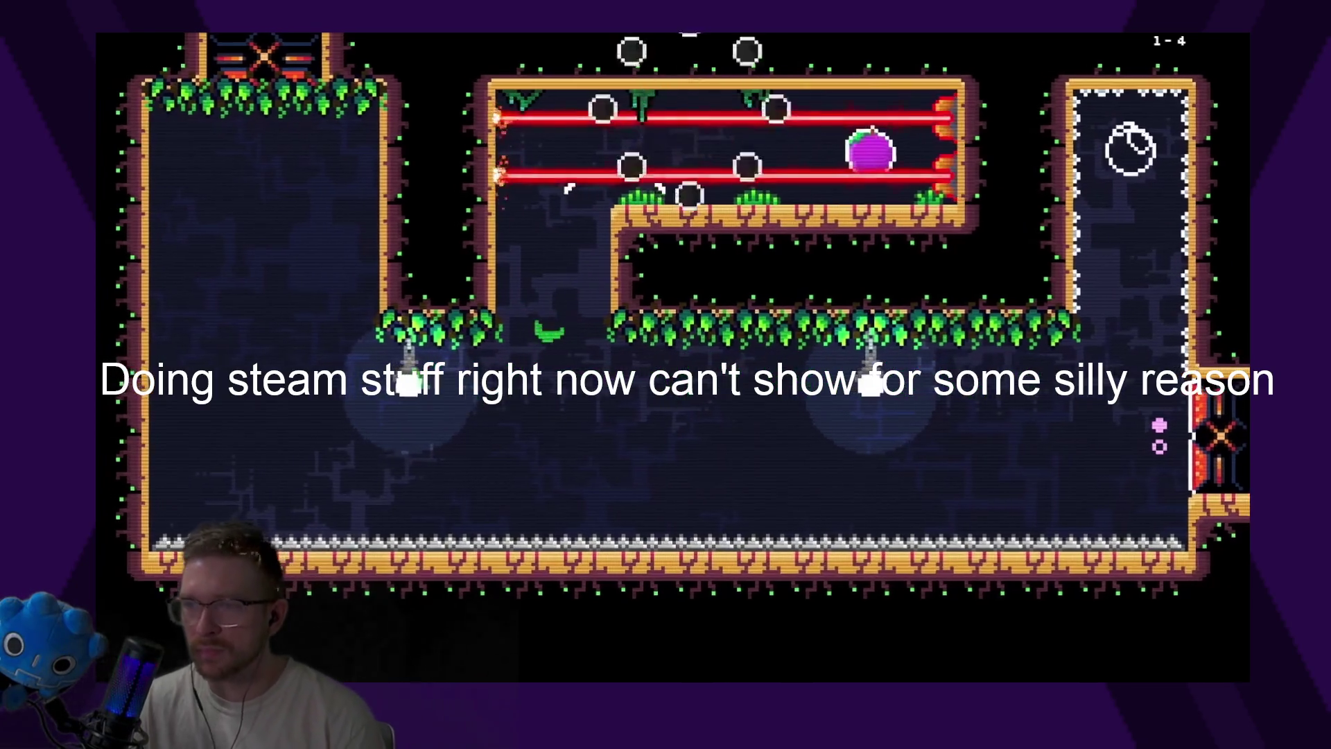
Travel along the ceiling vines and slide into the right exit to finish level 1-4
{"action": "key", "text": "Right"}
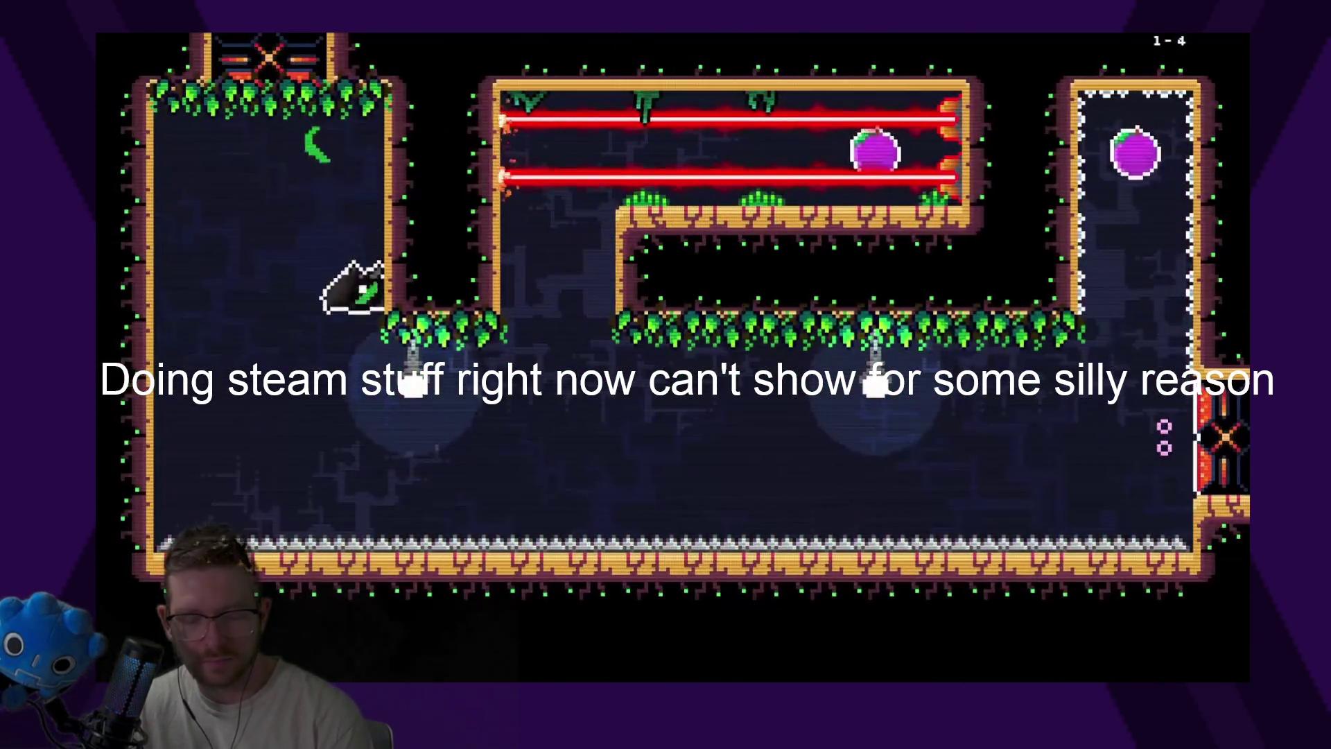
{"action": "key", "text": "Right"}
{"action": "key", "text": "Left"}
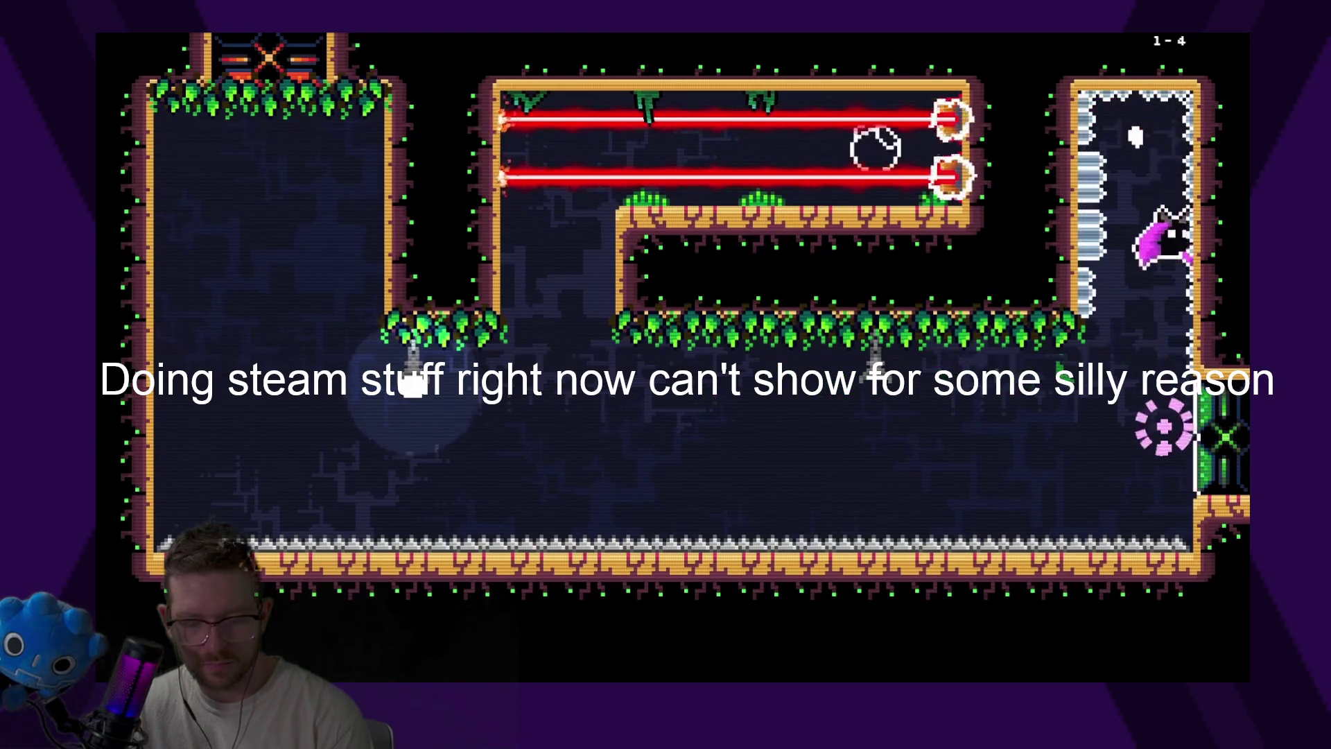
{"action": "key", "text": "Right"}
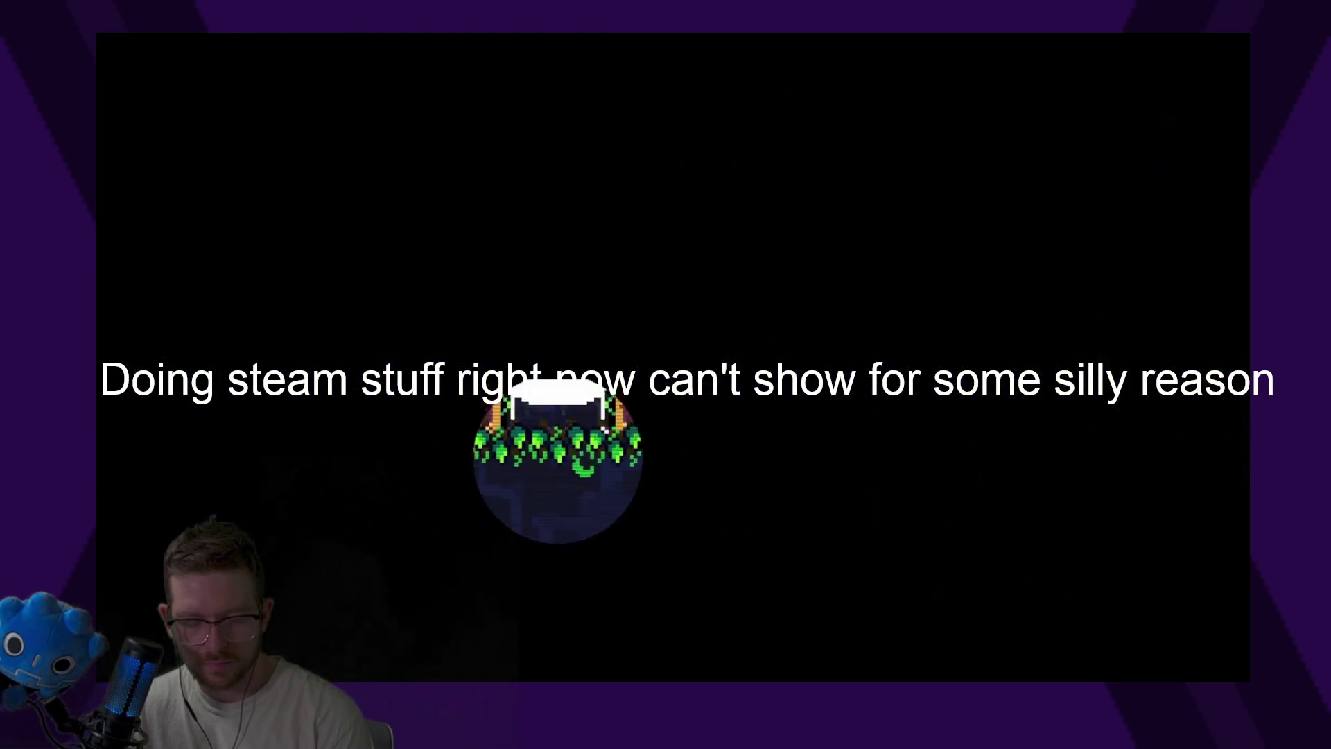
{"action": "key", "text": "Right"}
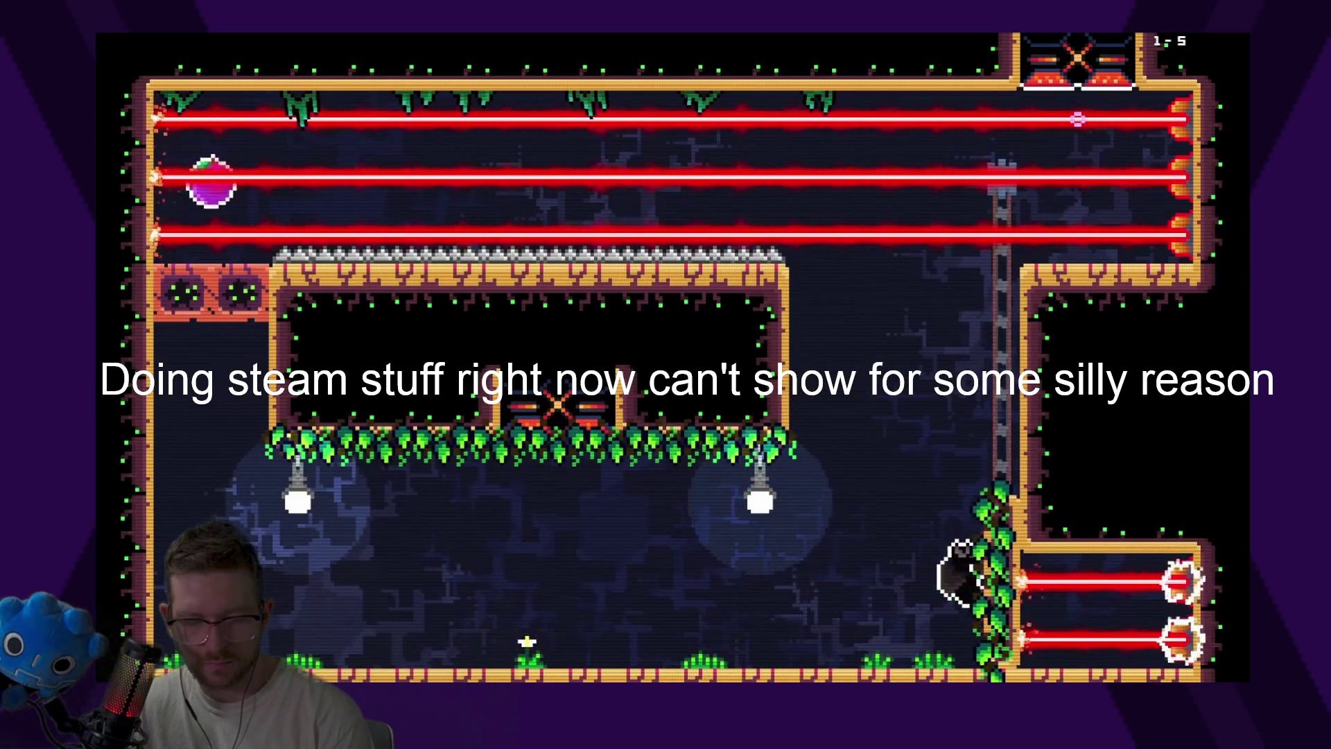
In level 1-8, climb the vine and pop the lantern to switch off the lasers
{"action": "key", "text": "Up"}
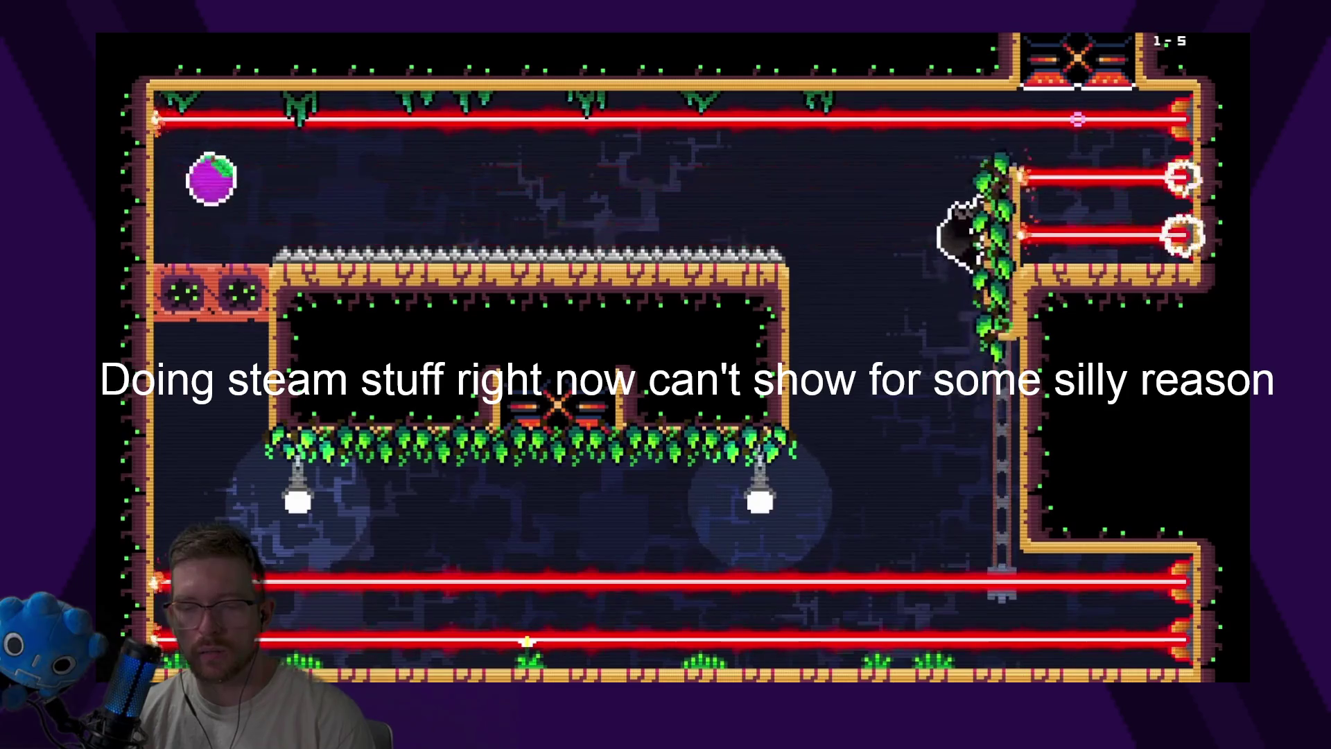
{"action": "key", "text": "Right"}
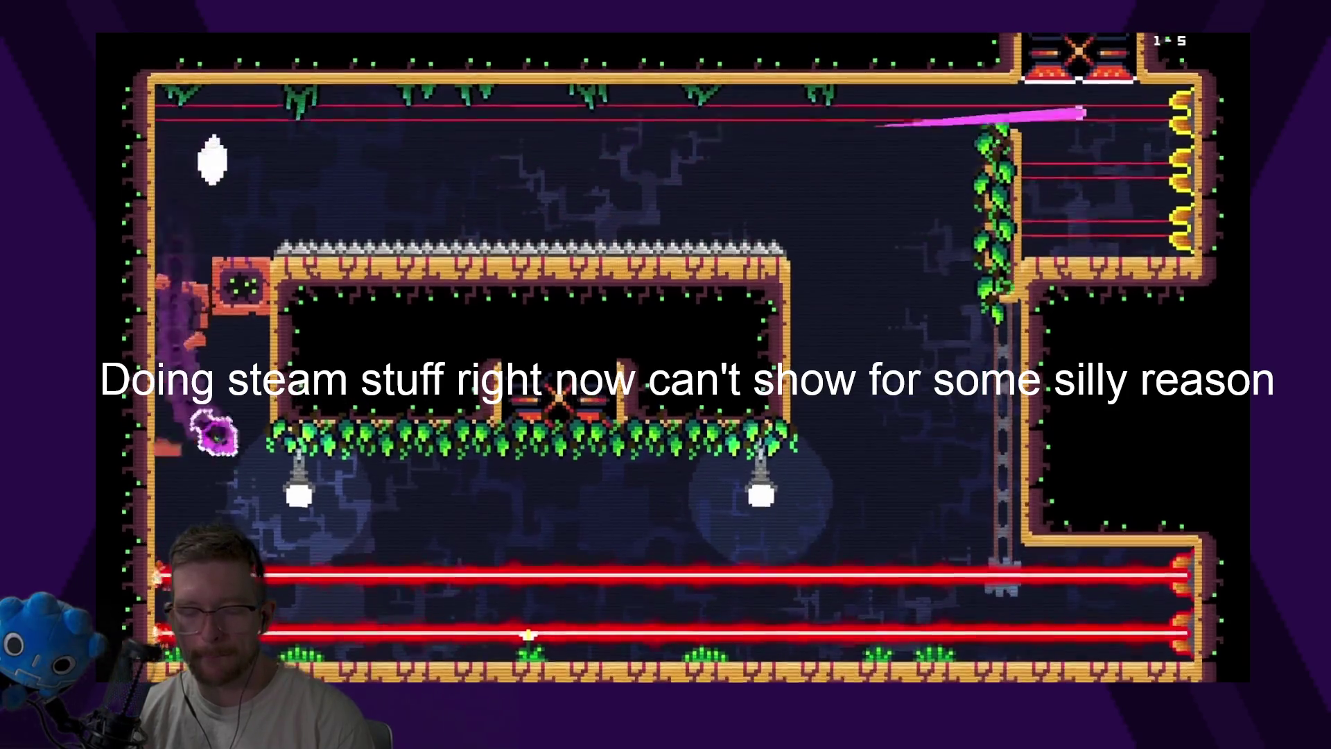
{"action": "key", "text": "Right"}
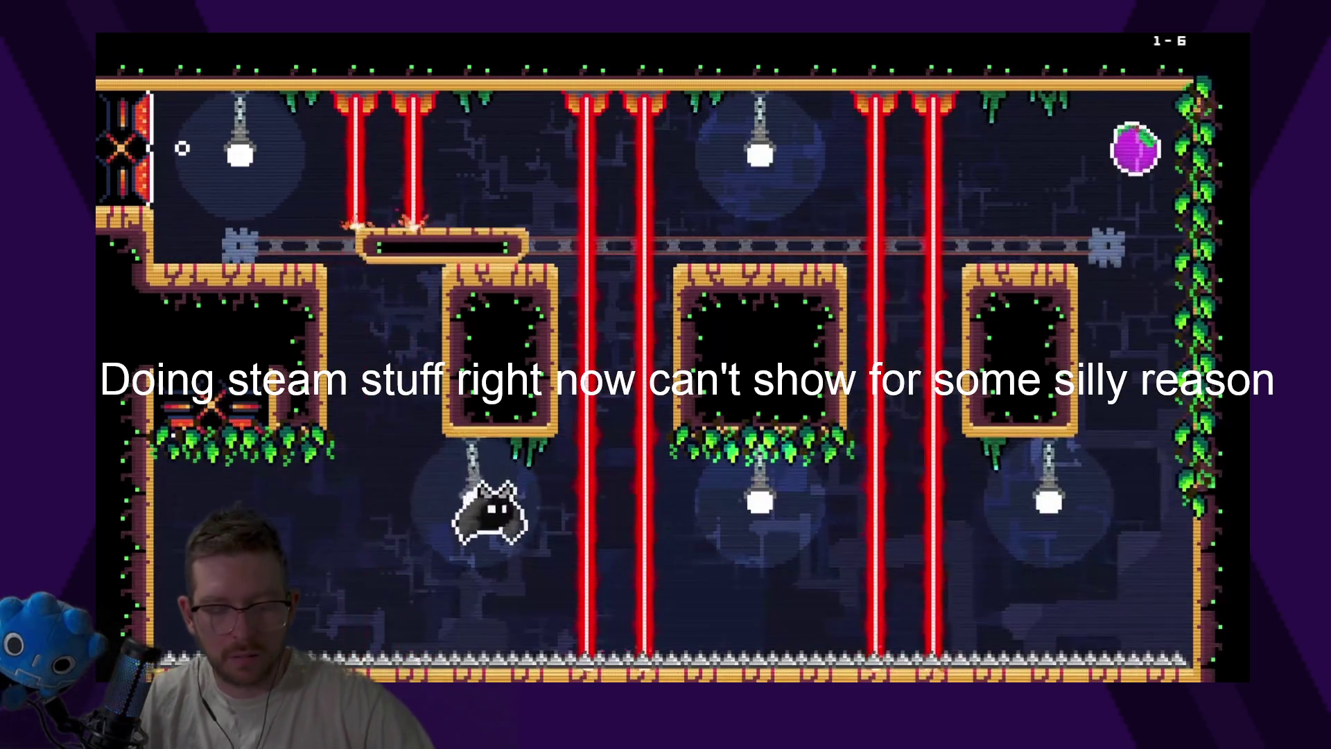
{"action": "key", "text": "Right"}
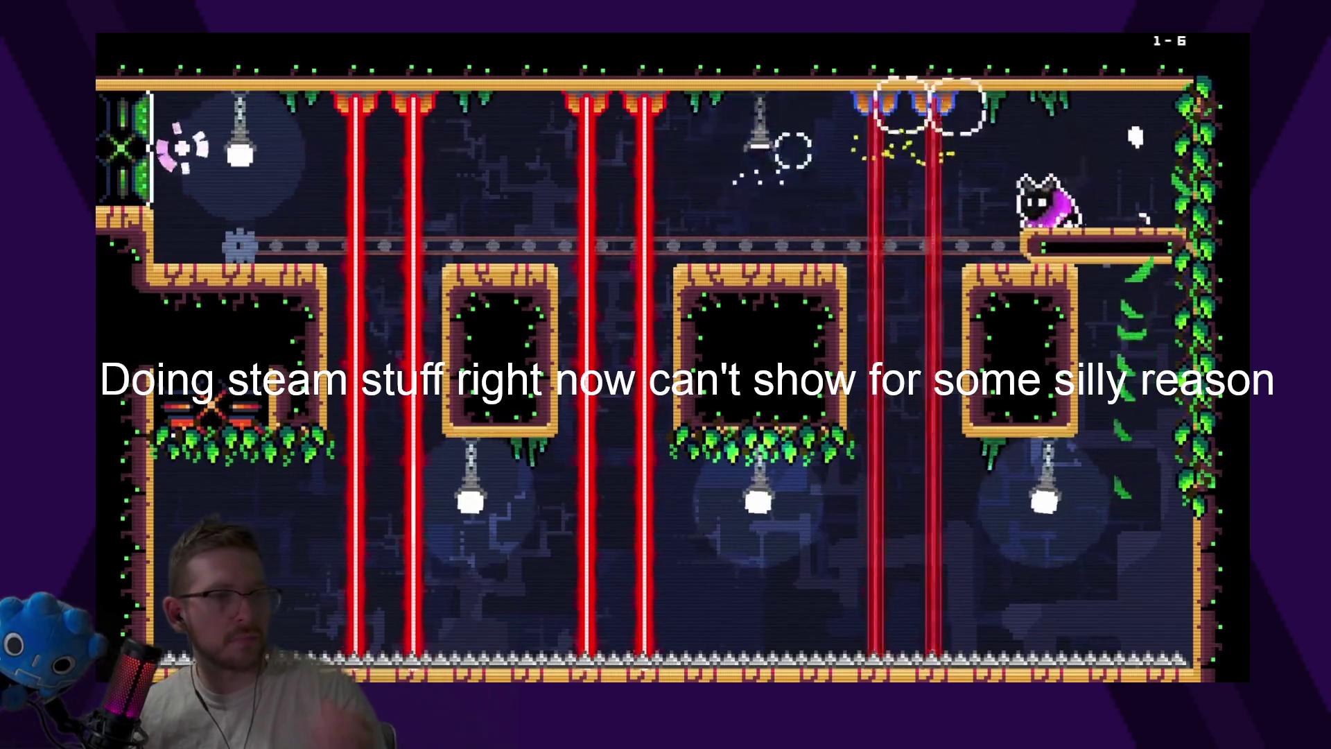
{"action": "key", "text": "Left"}
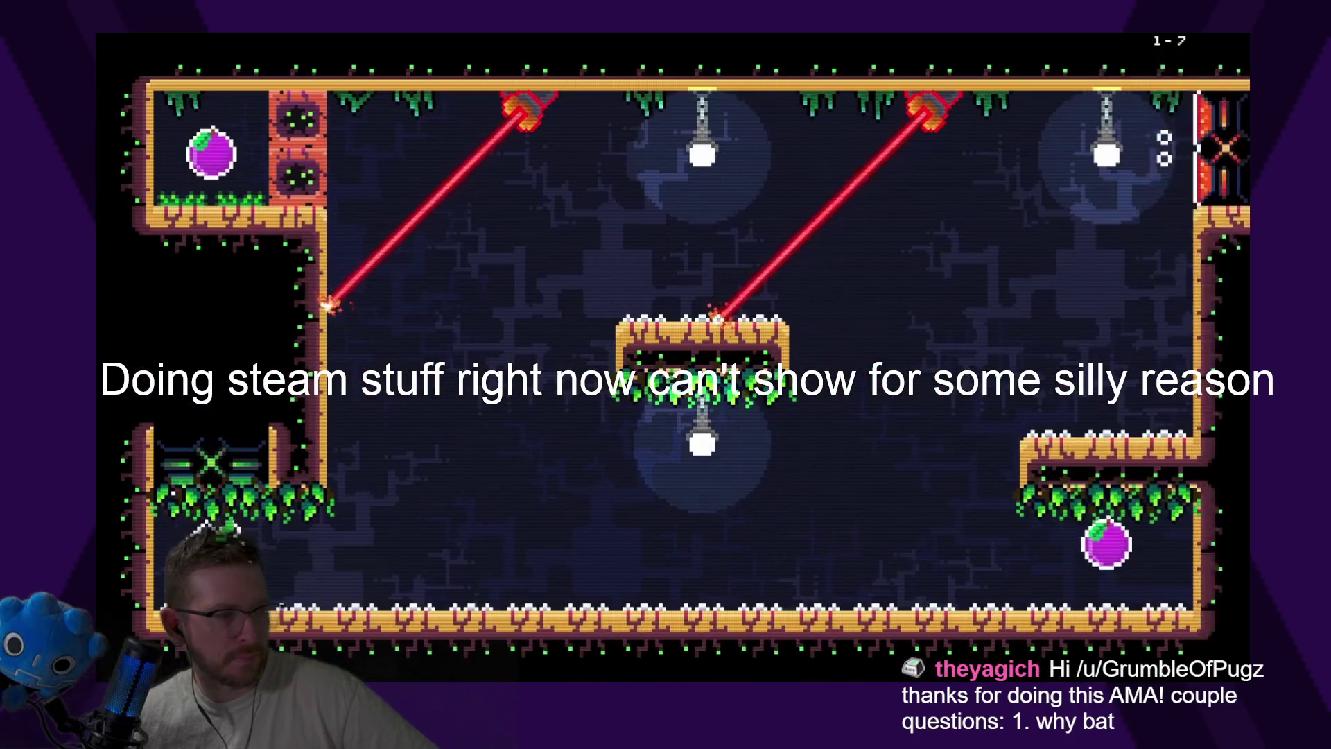
{"action": "key", "text": "Right"}
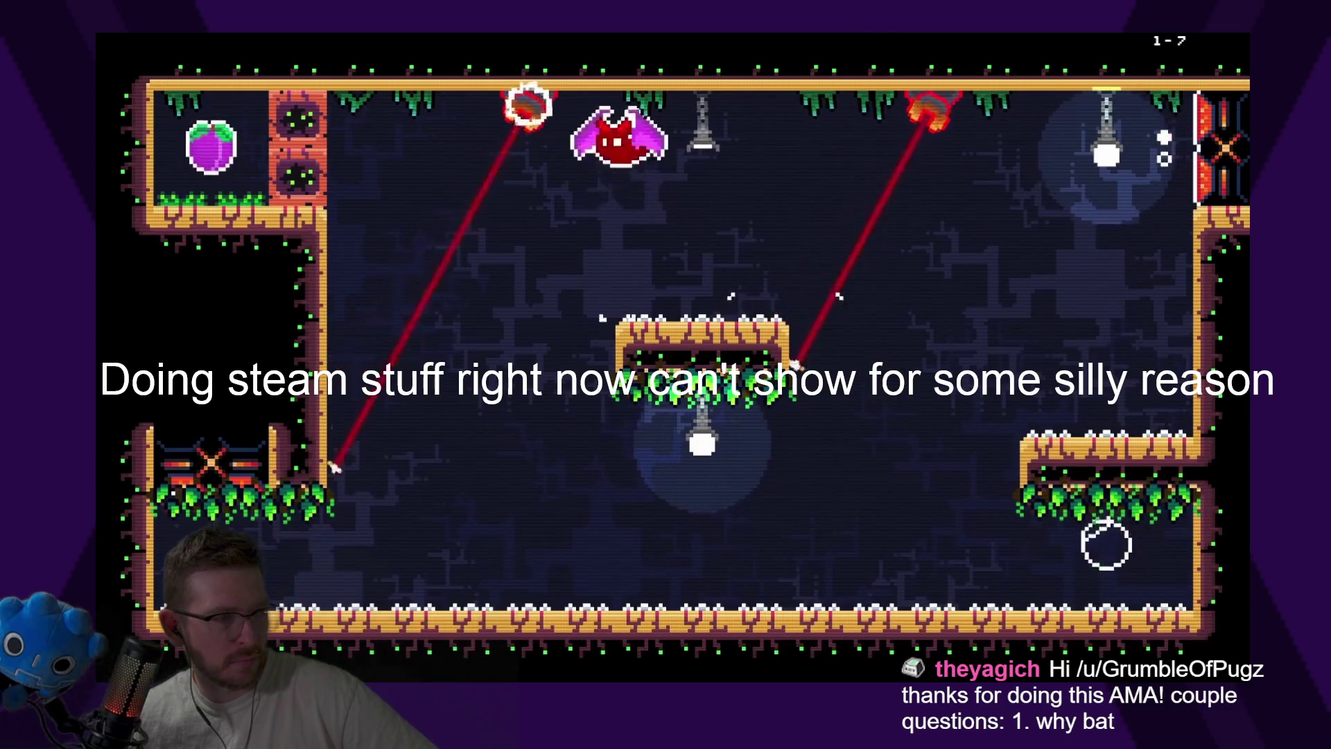
Collect the top-left purple orb and lower plum, then dash past the lasers into level 1-8's exit
{"action": "key", "text": "Left"}
{"action": "key", "text": "Right"}
{"action": "key", "text": "Right"}
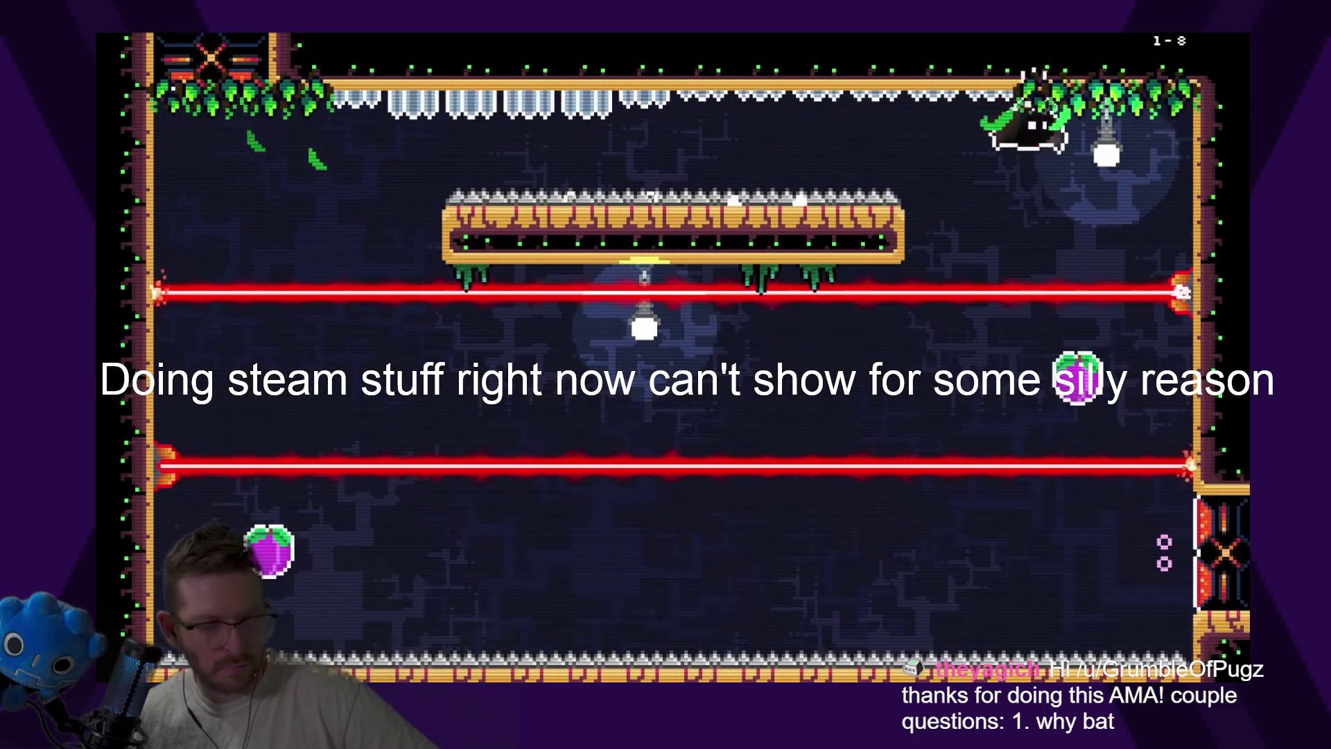
{"action": "key", "text": "Down"}
{"action": "key", "text": "Left"}
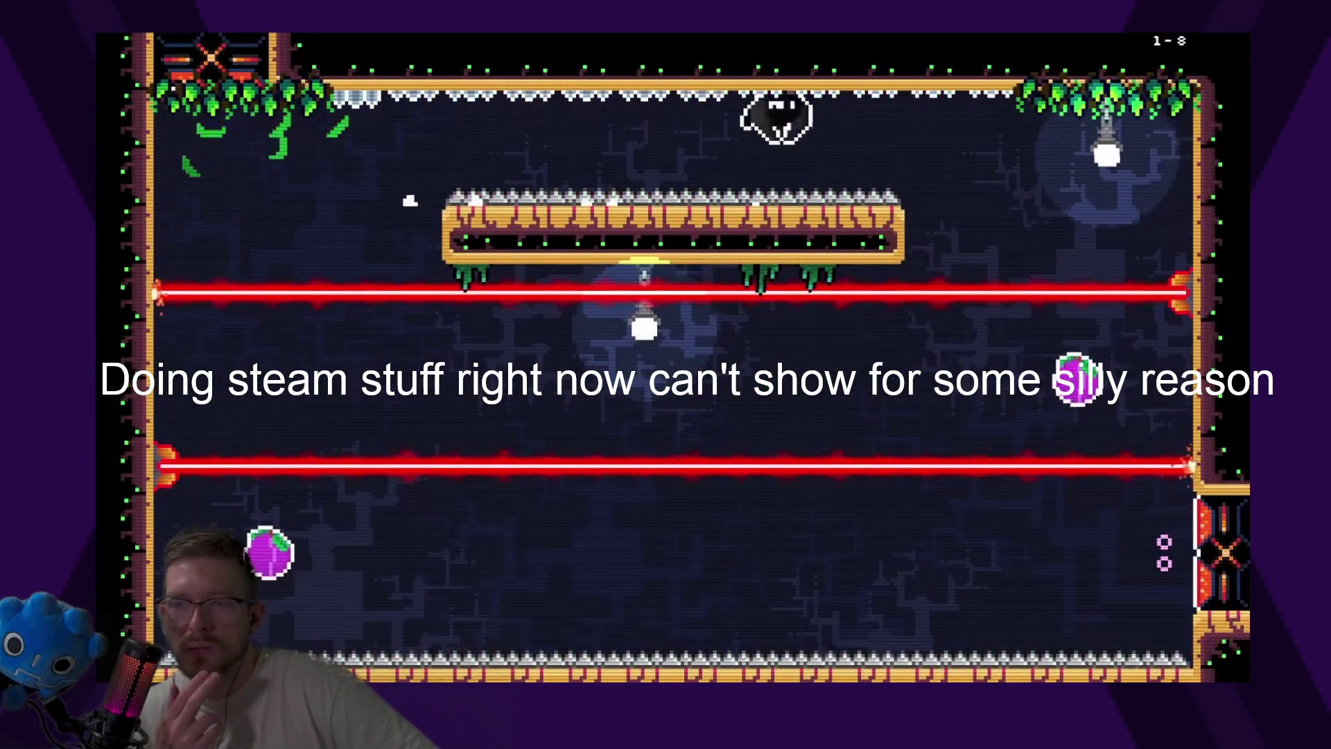
{"action": "key", "text": "Right"}
{"action": "key", "text": "Down"}
{"action": "key", "text": "Left"}
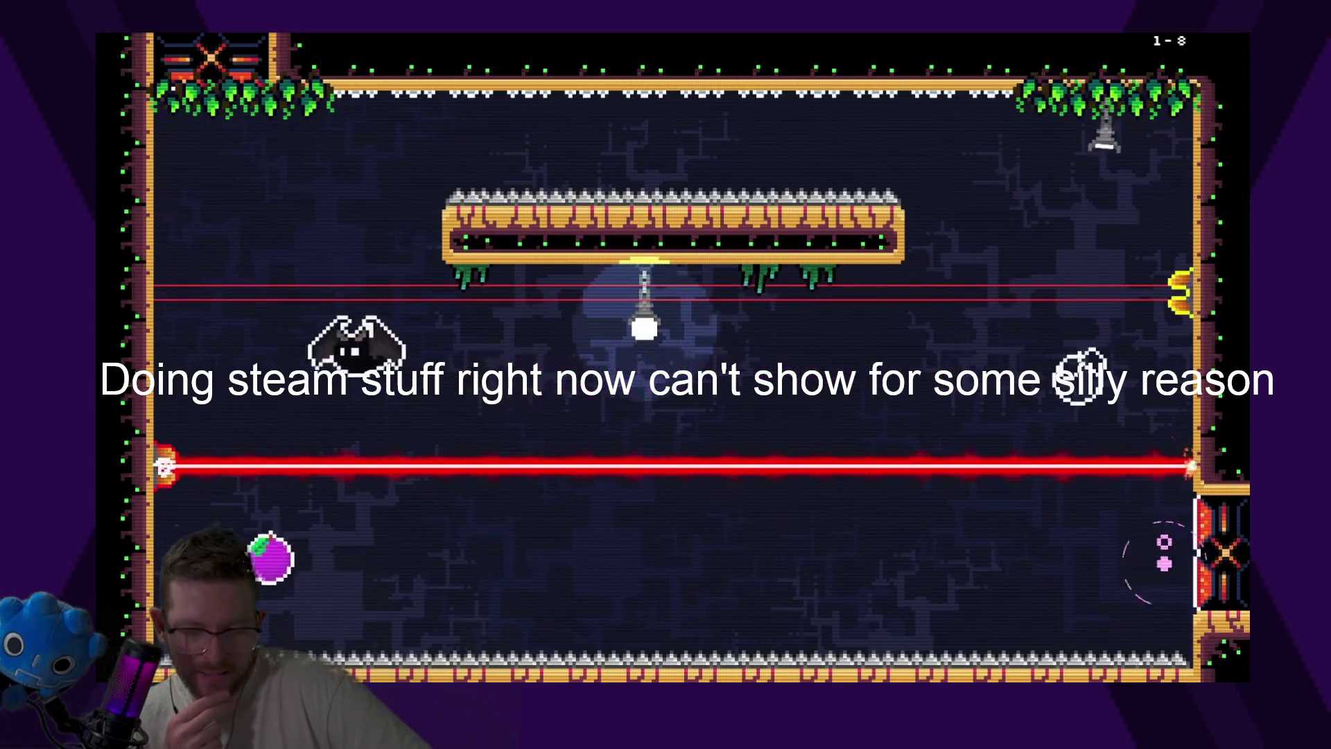
{"action": "key", "text": "Down"}
{"action": "key", "text": "Right"}
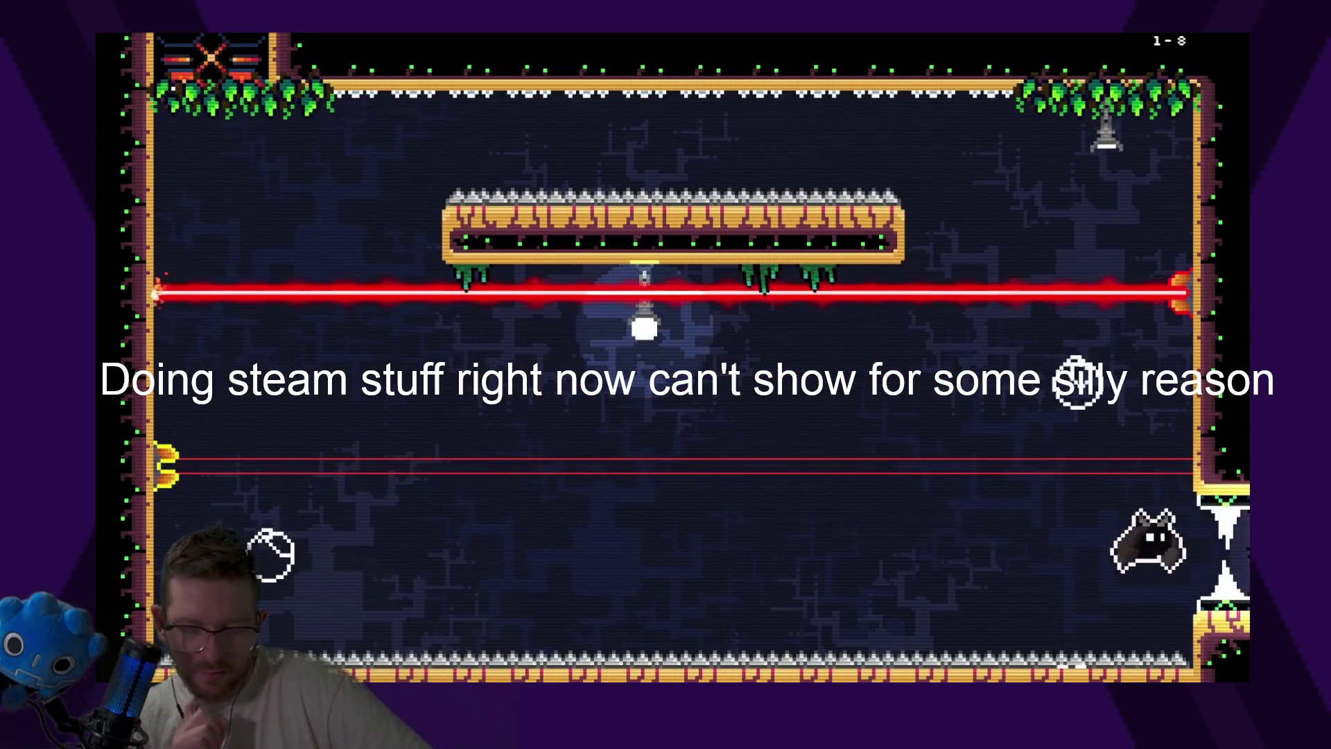
{"action": "key", "text": "Right"}
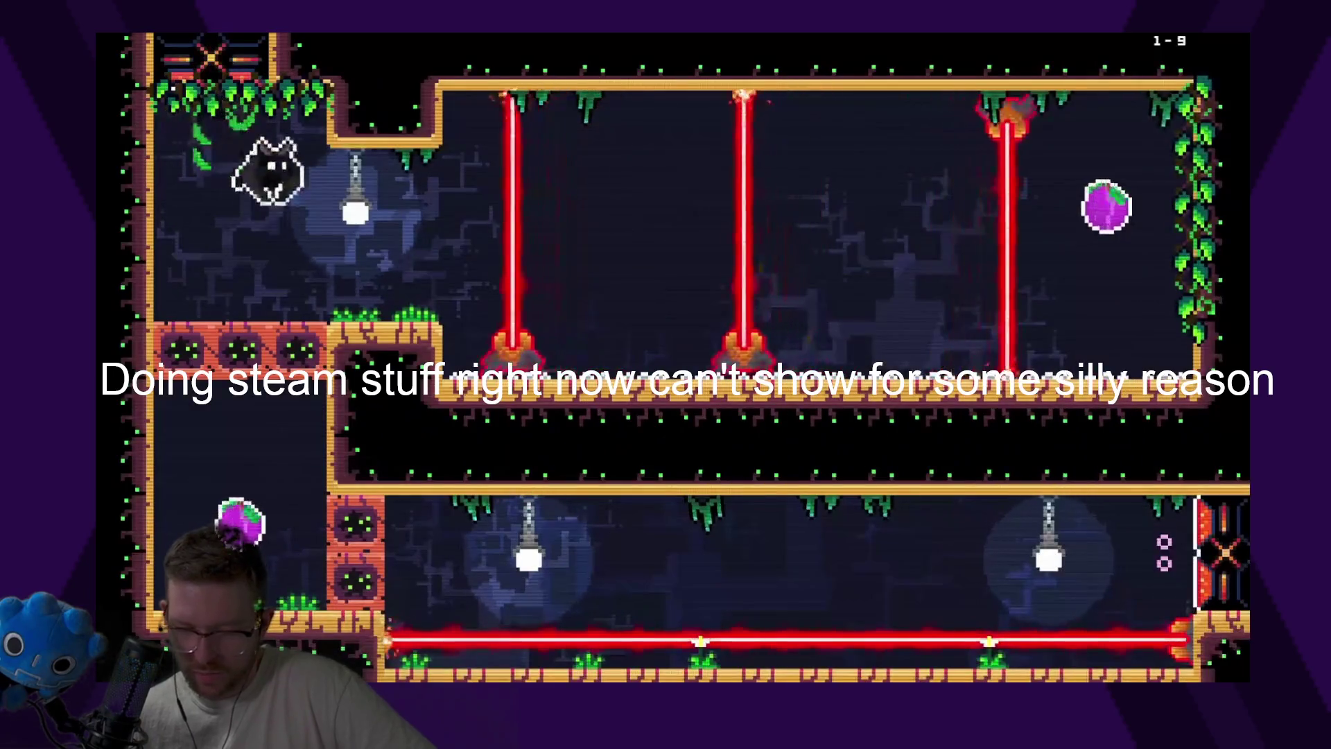
In level 1-9, grab the right-hand purple plum and dash along the lower corridor
{"action": "key", "text": "Right"}
{"action": "key", "text": "Up"}
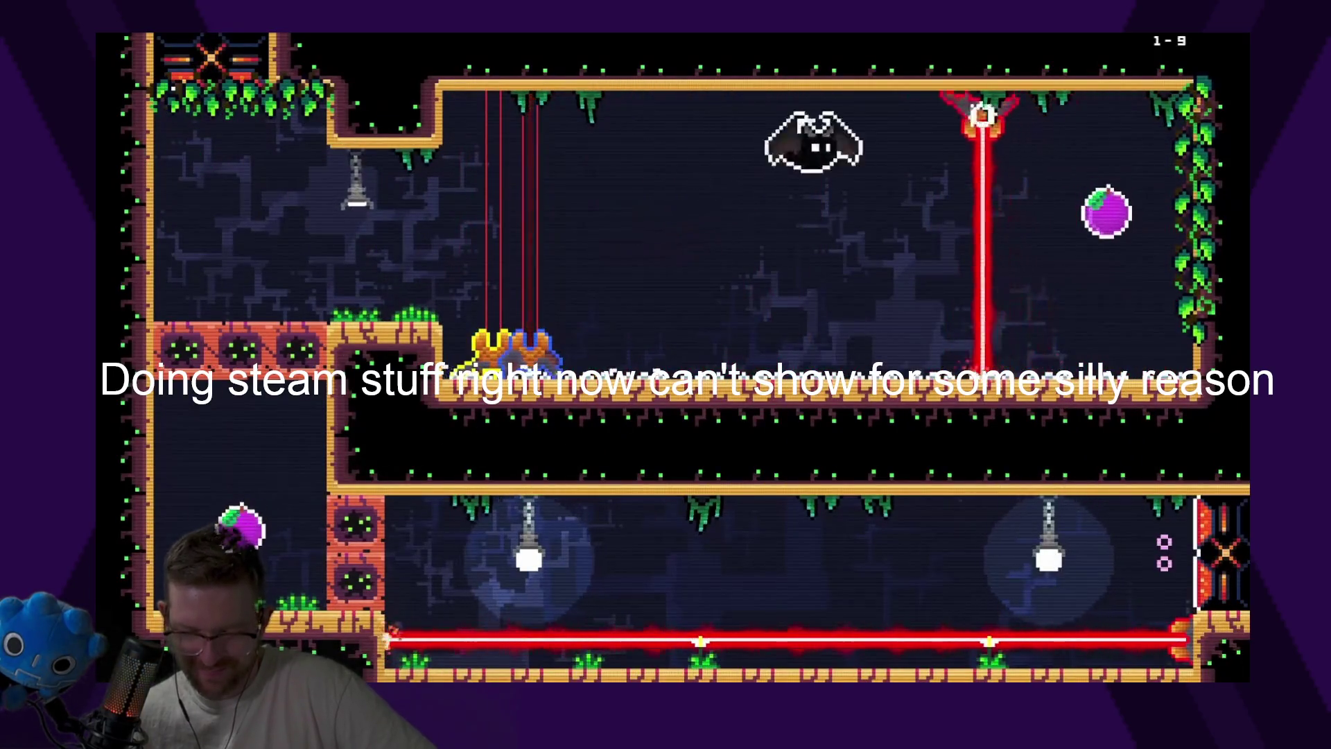
{"action": "key", "text": "Right"}
{"action": "key", "text": "Left"}
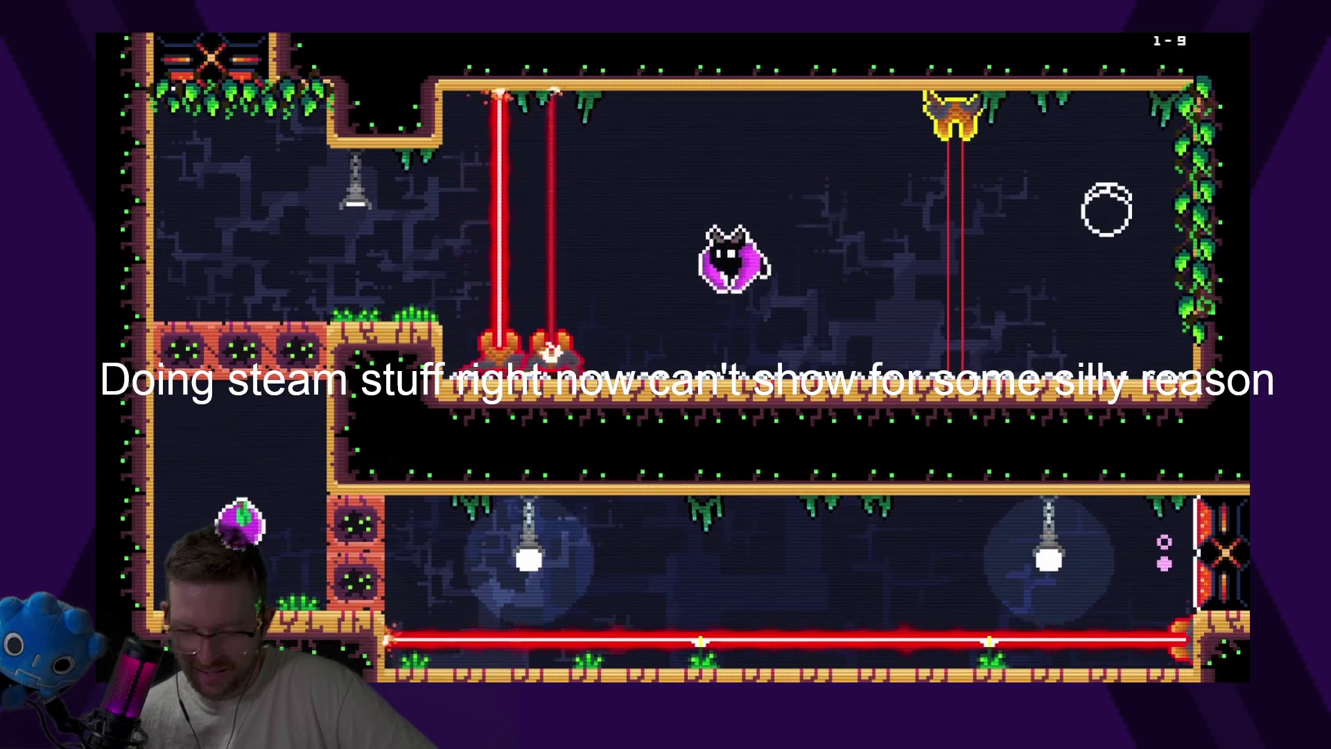
{"action": "key", "text": "Up"}
{"action": "key", "text": "Left"}
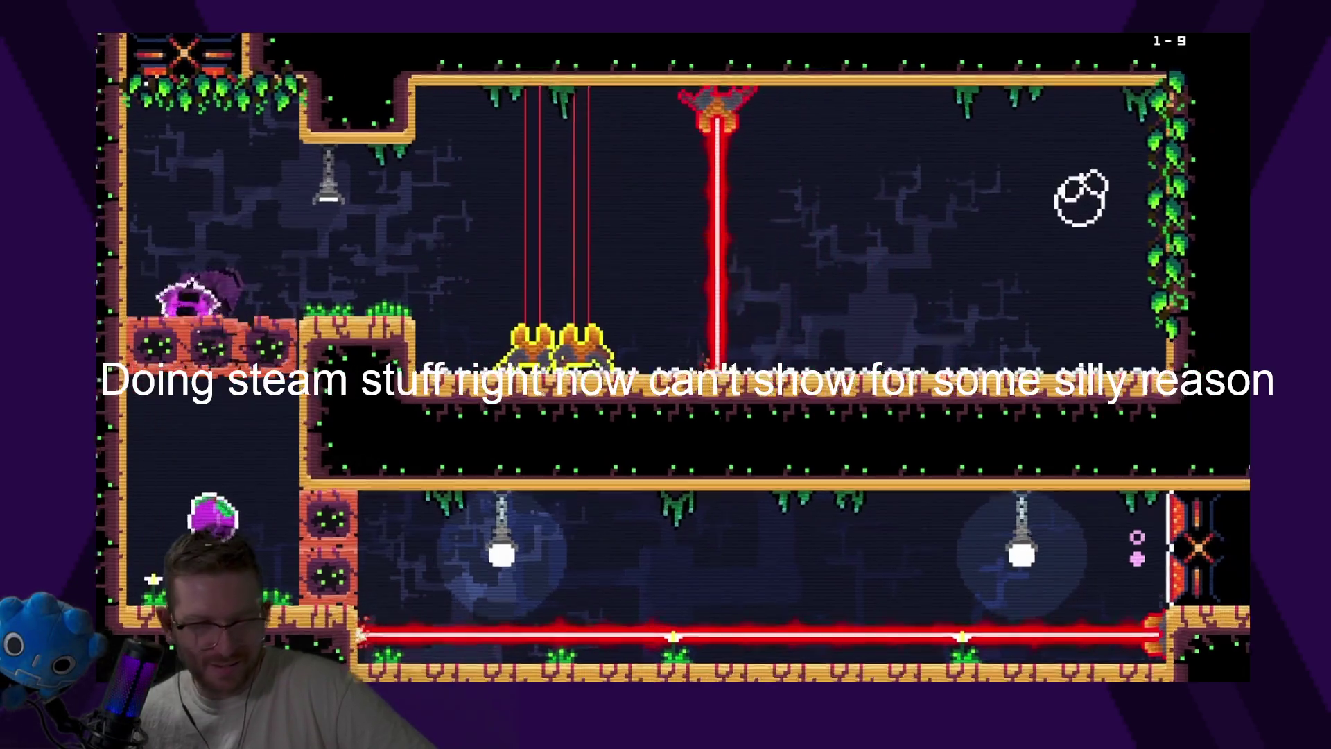
{"action": "key", "text": "Right"}
{"action": "key", "text": "Right"}
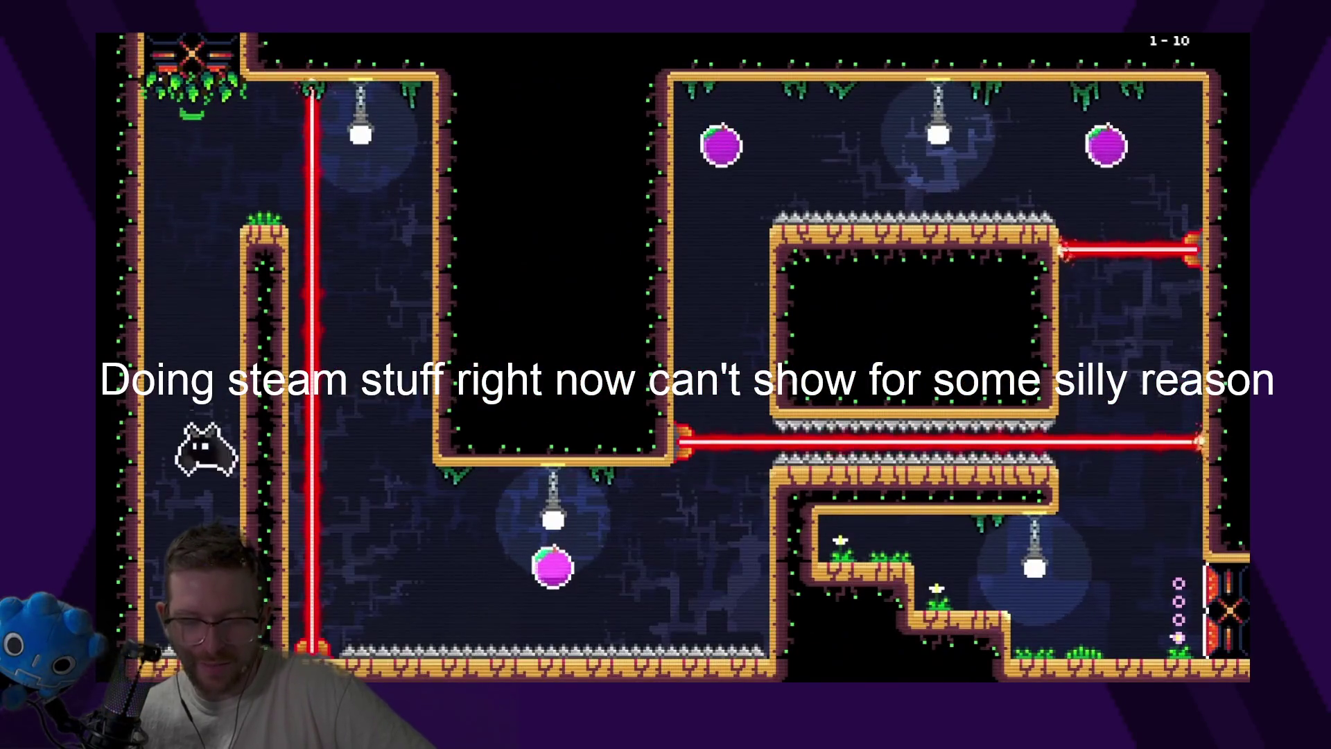
Clear level 1-10 via the shaft plum, then grab level 1-11's plum and head for its exit
{"action": "key", "text": "Up"}
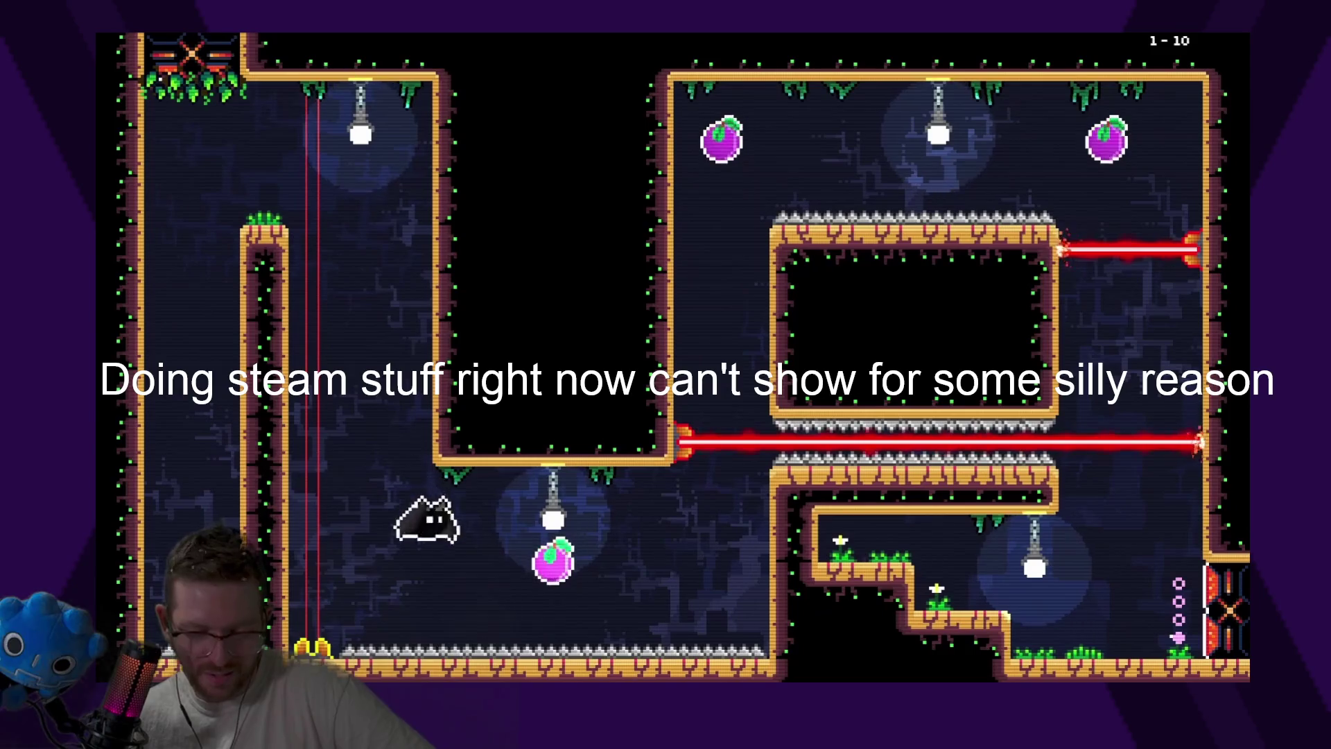
{"action": "key", "text": "Up"}
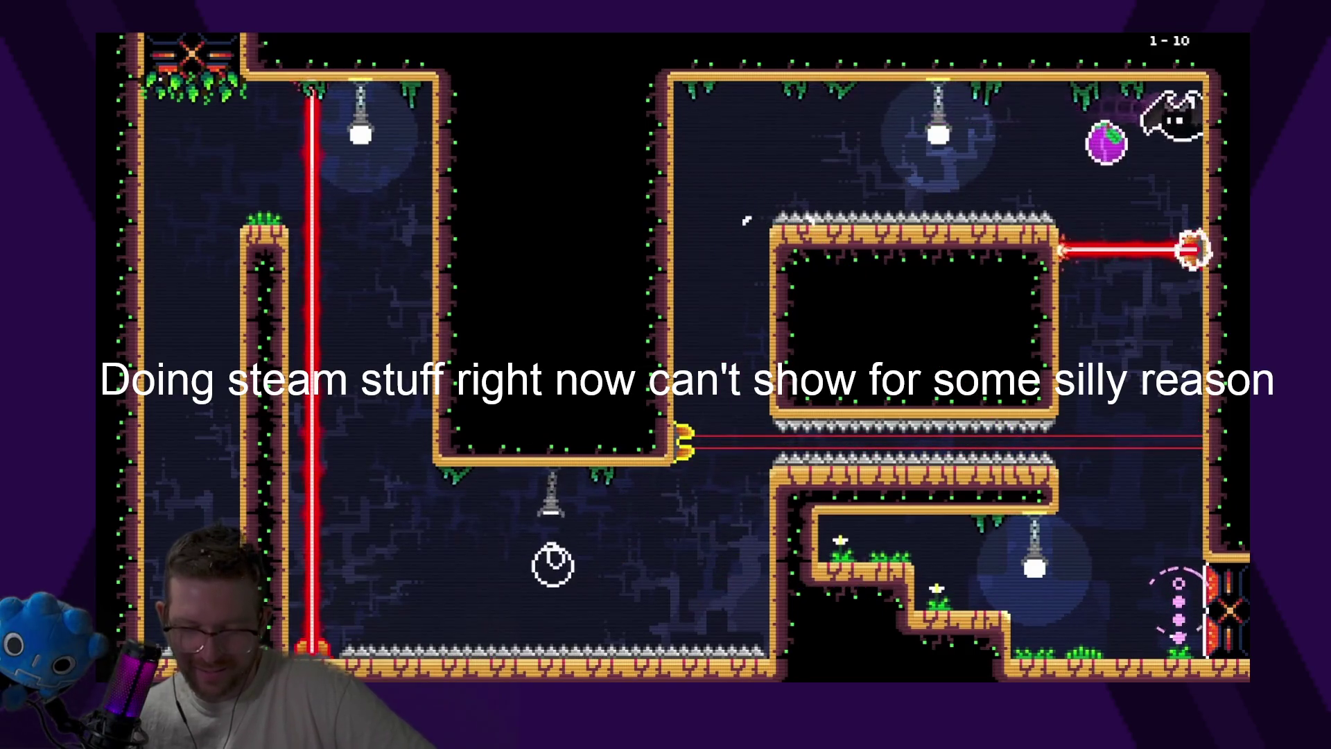
{"action": "key", "text": "Down"}
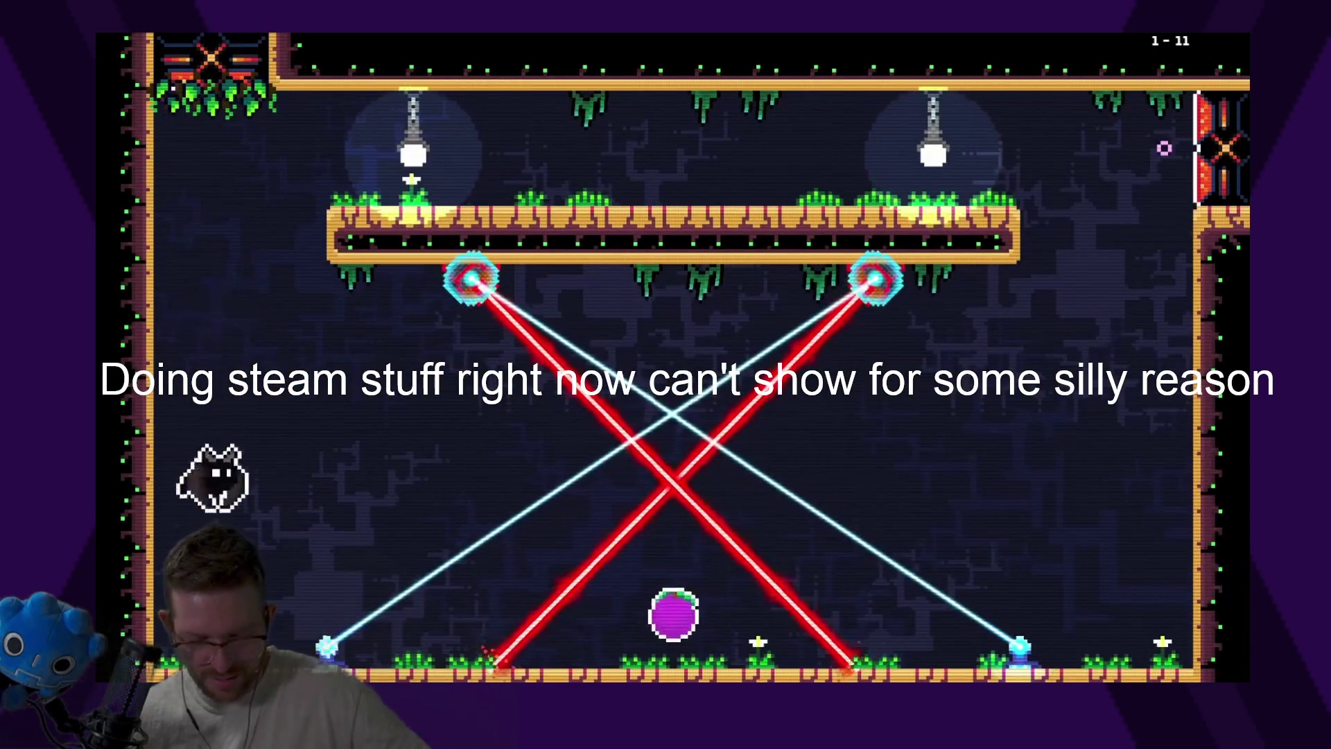
{"action": "key", "text": "Up"}
{"action": "key", "text": "Right"}
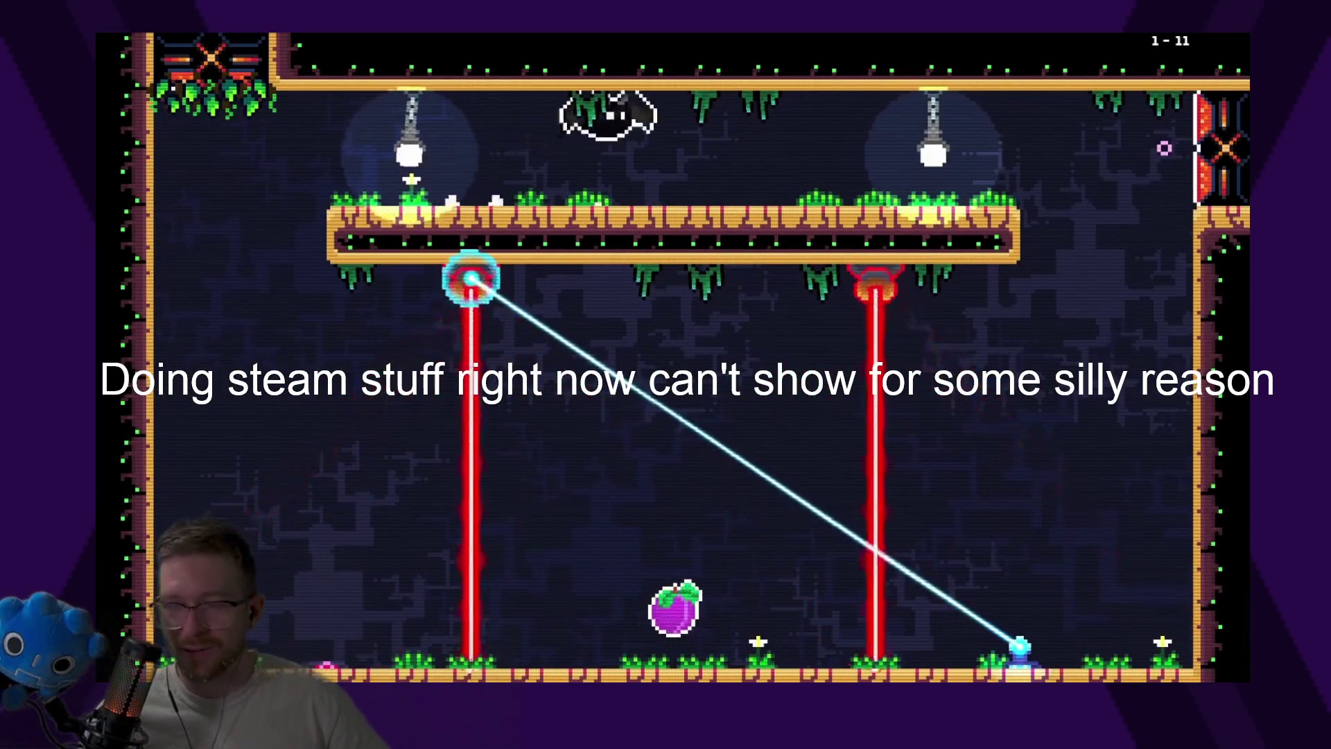
{"action": "key", "text": "Down"}
{"action": "key", "text": "Left"}
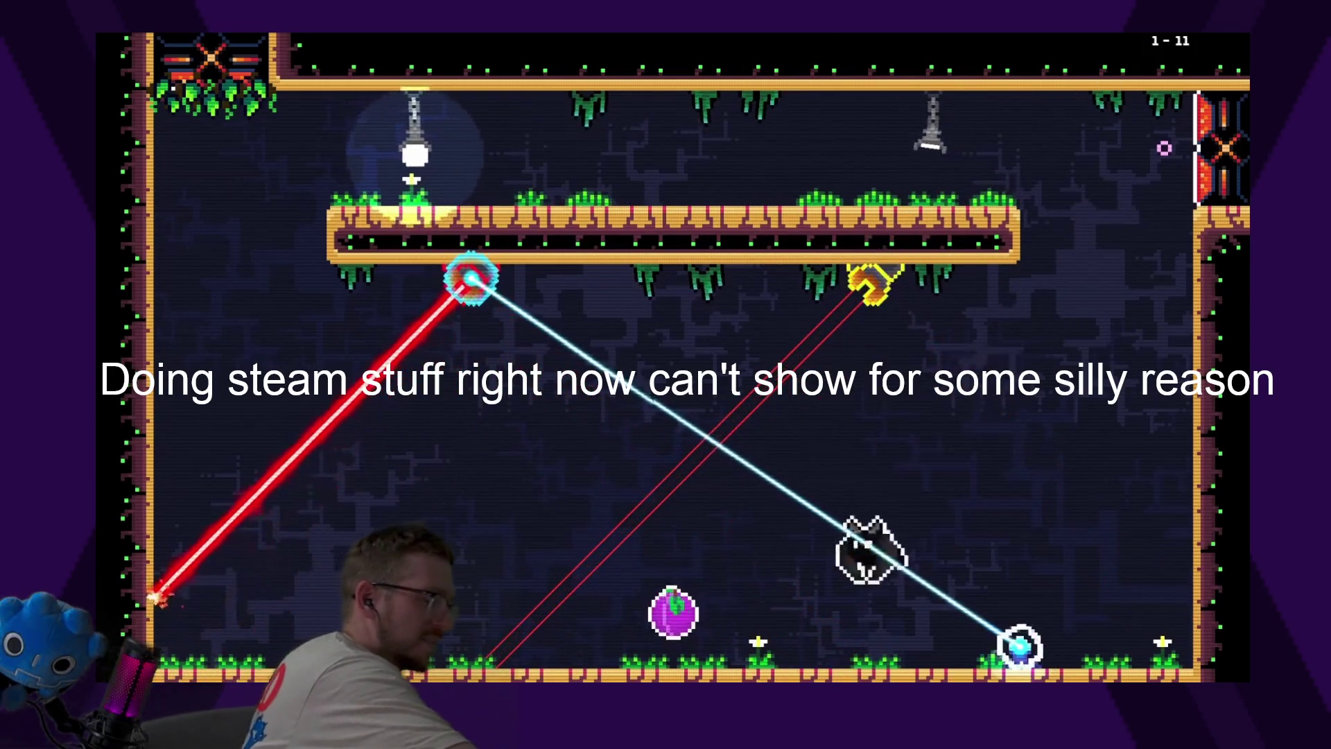
{"action": "key", "text": "Right"}
{"action": "key", "text": "Up"}
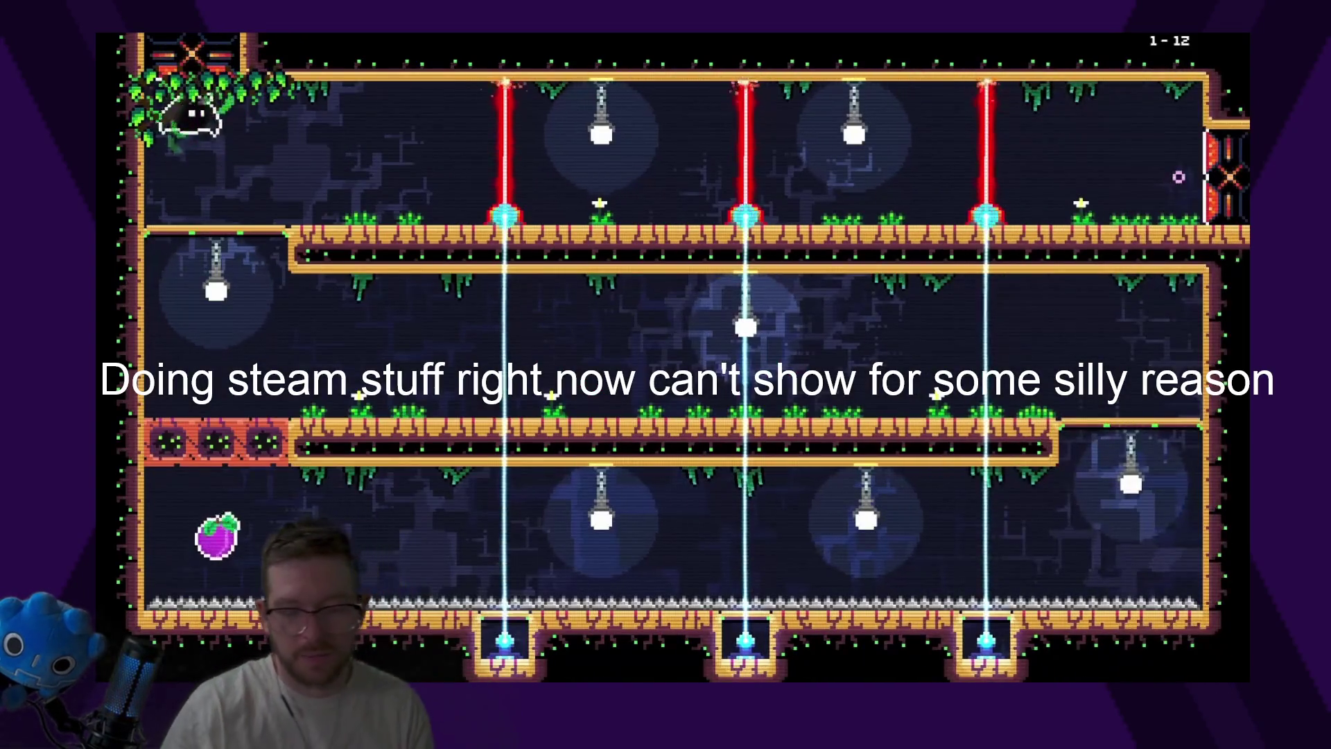
Fly through level 1-12's lower and top corridors past the middle laser
{"action": "key", "text": "Right"}
{"action": "key", "text": "Down"}
{"action": "key", "text": "Right"}
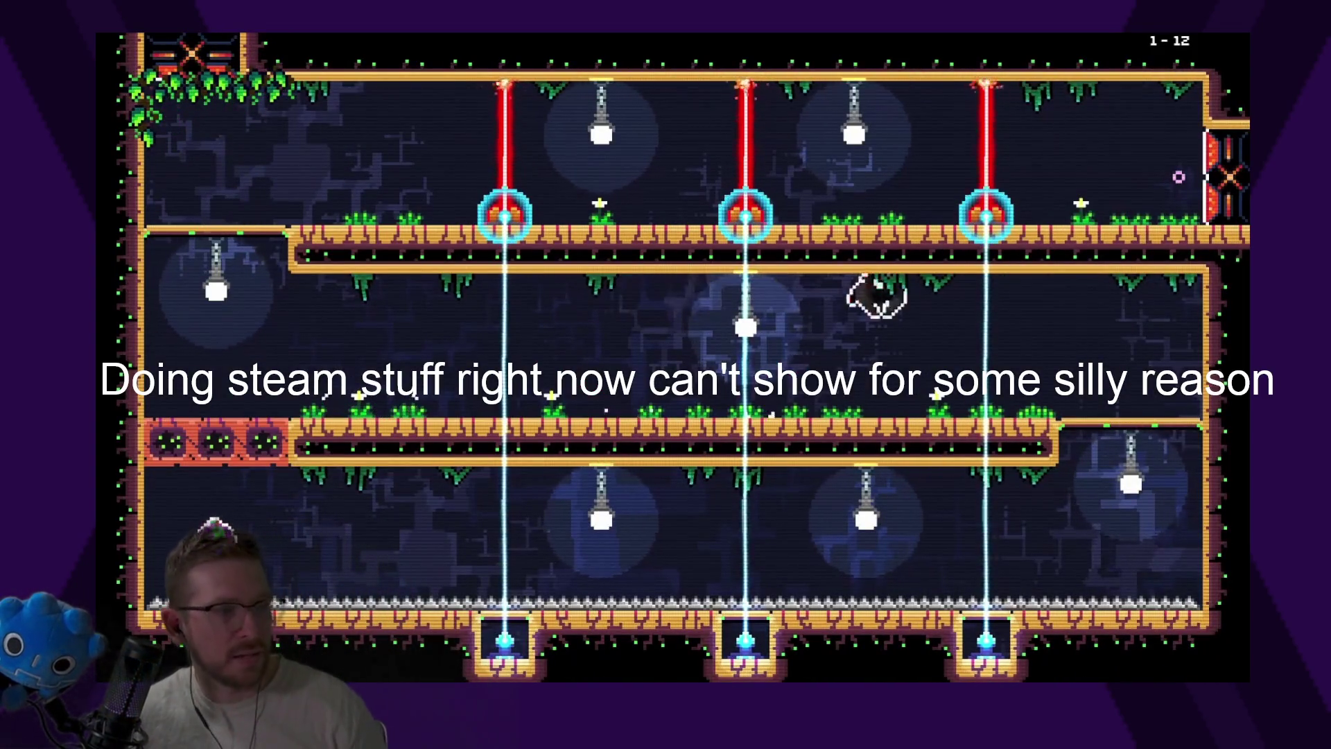
{"action": "key", "text": "Right"}
{"action": "key", "text": "Left"}
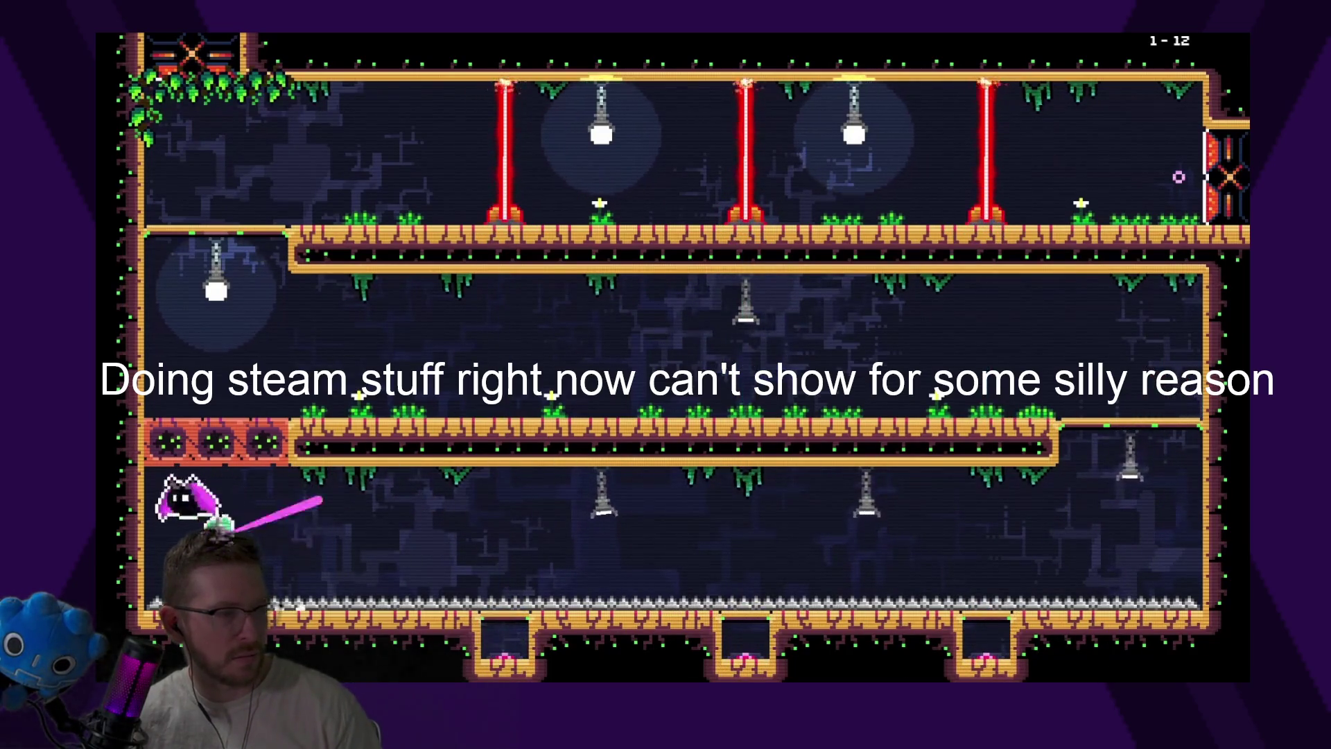
{"action": "key", "text": "Up"}
{"action": "key", "text": "Right"}
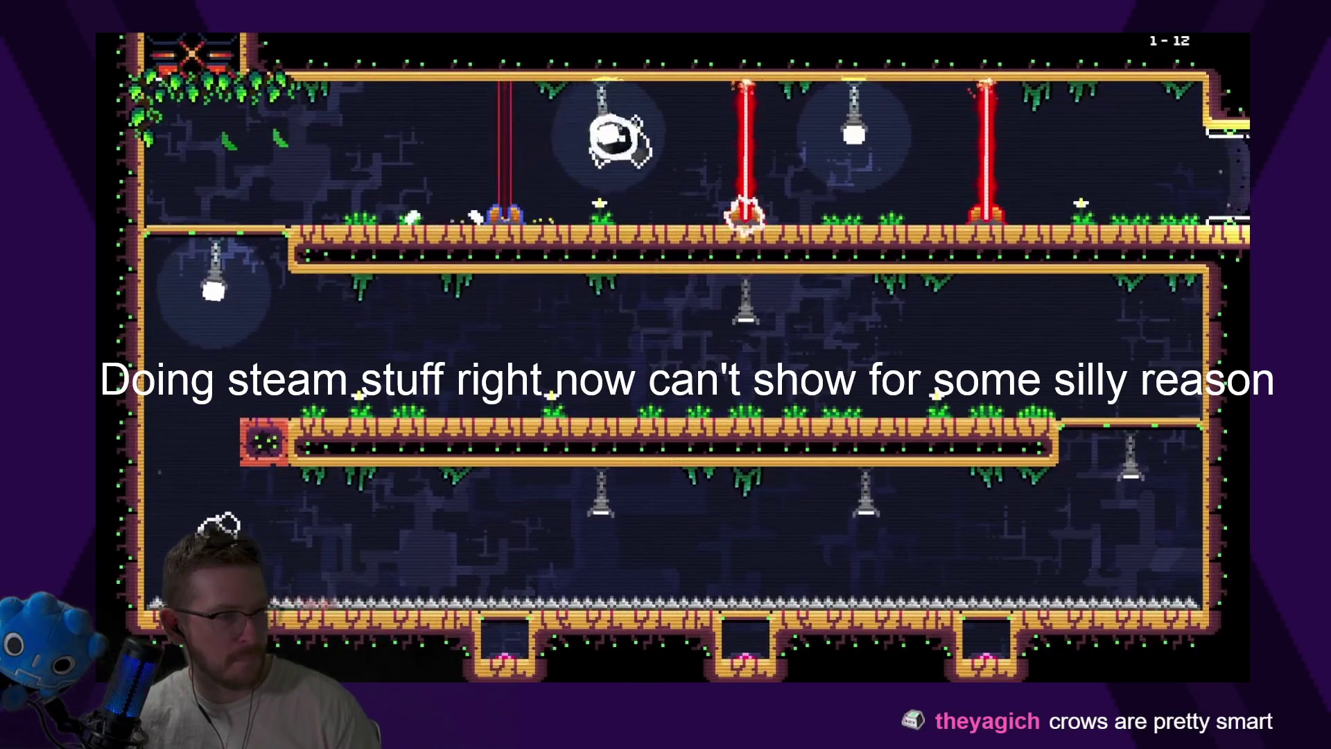
{"action": "key", "text": "Right"}
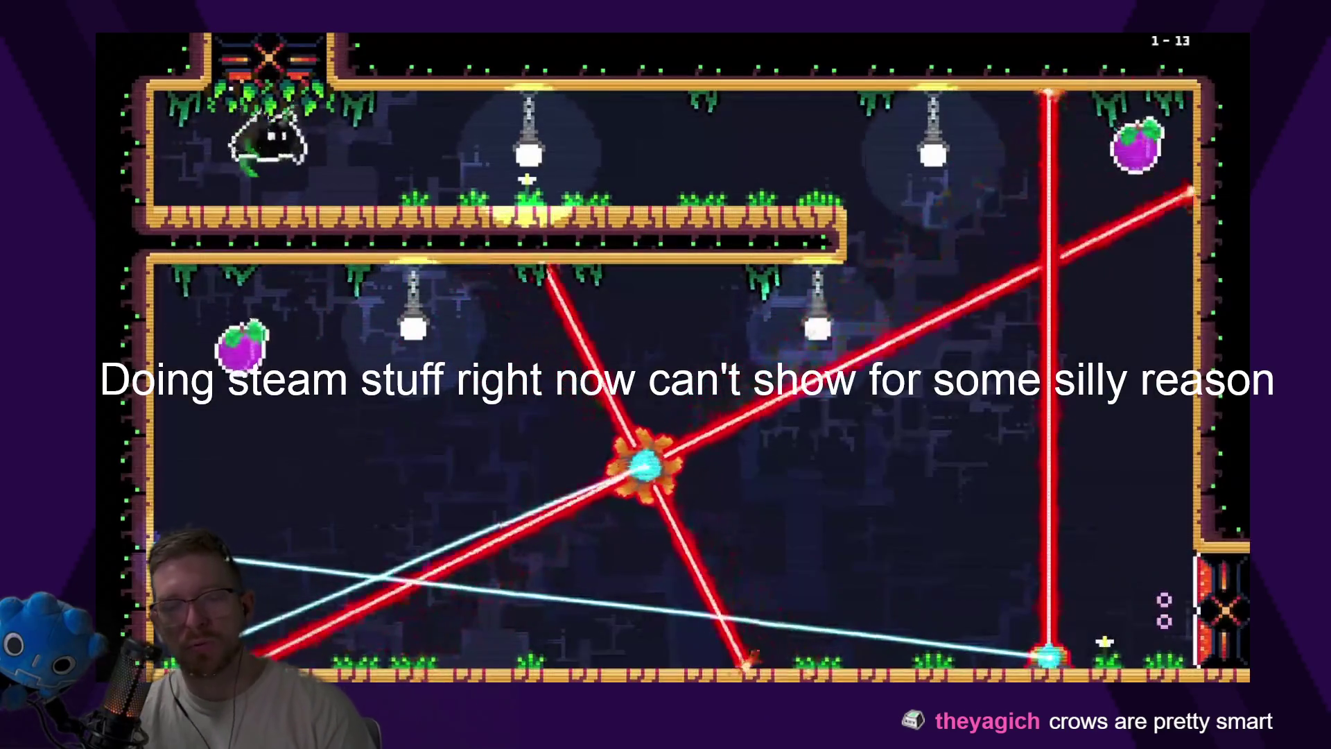
In level 1-13, run the floor, slip between the rotating lasers and climb toward the exit
{"action": "key", "text": "Right"}
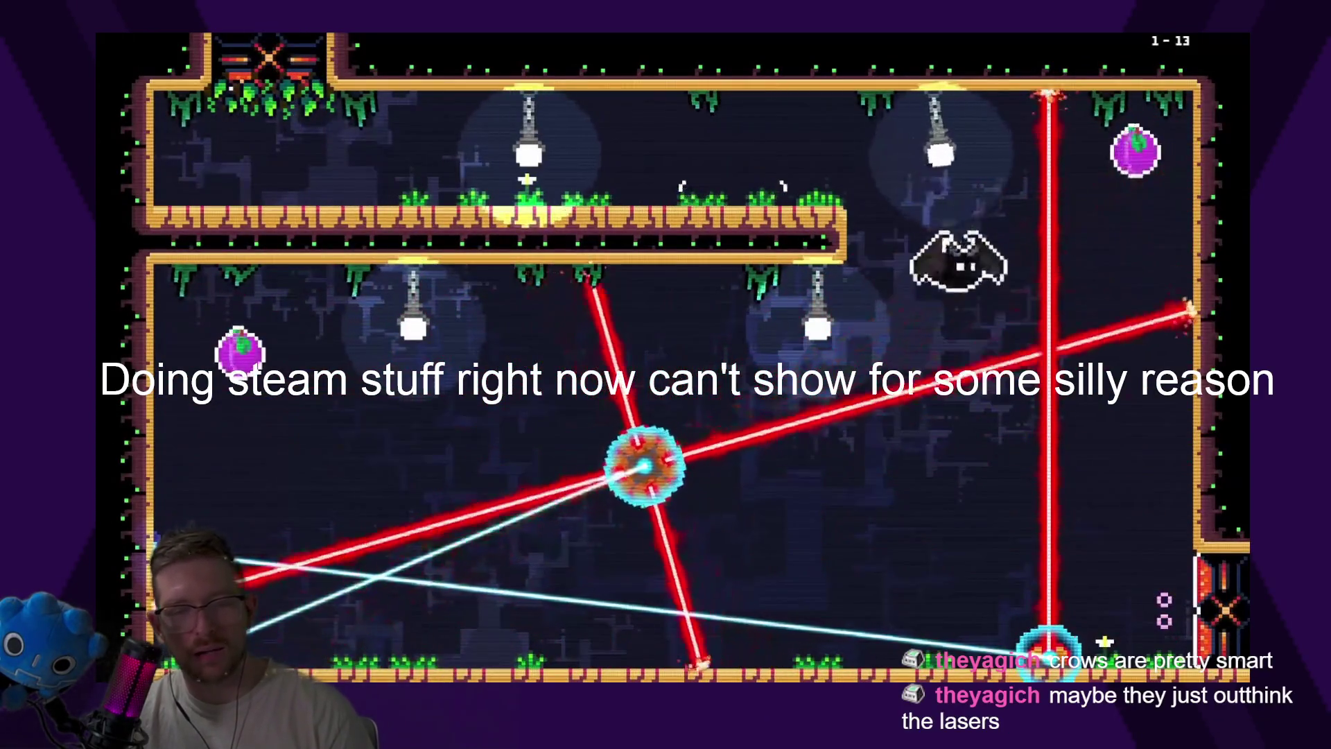
{"action": "key", "text": "Left"}
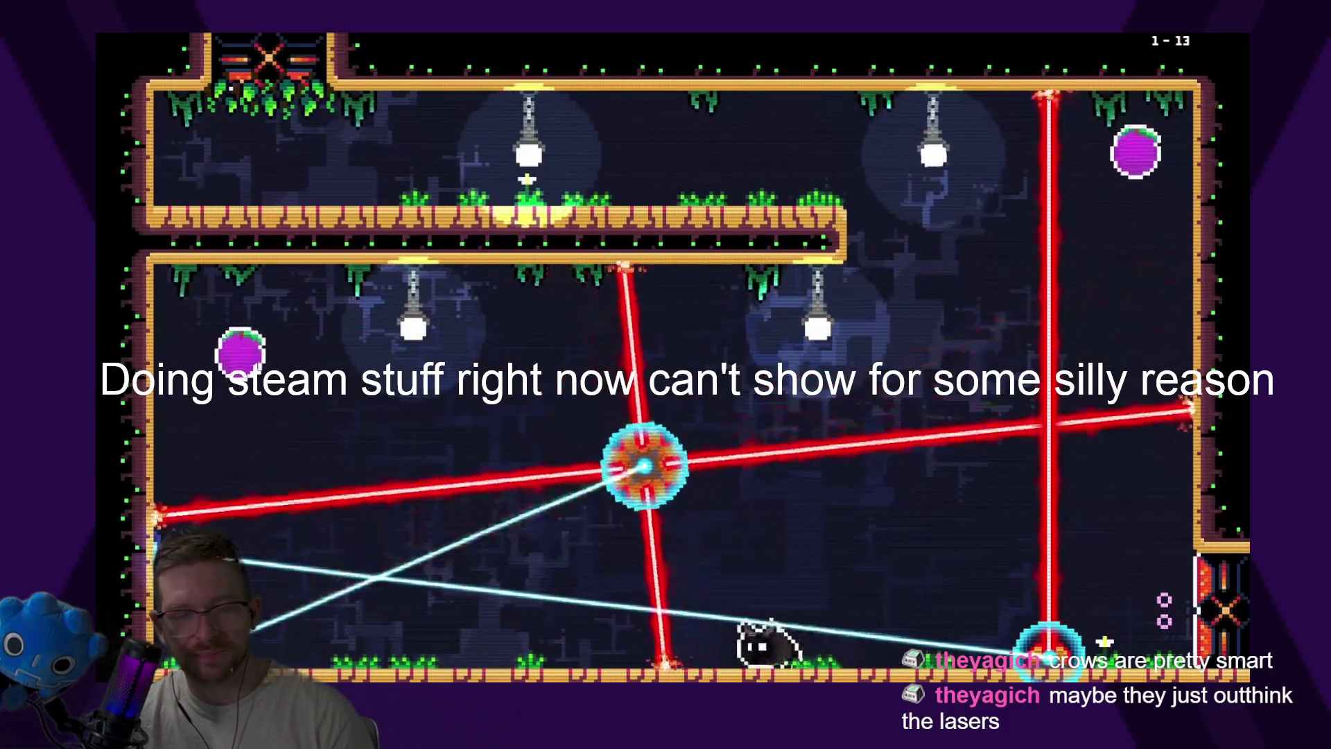
{"action": "key", "text": "Left"}
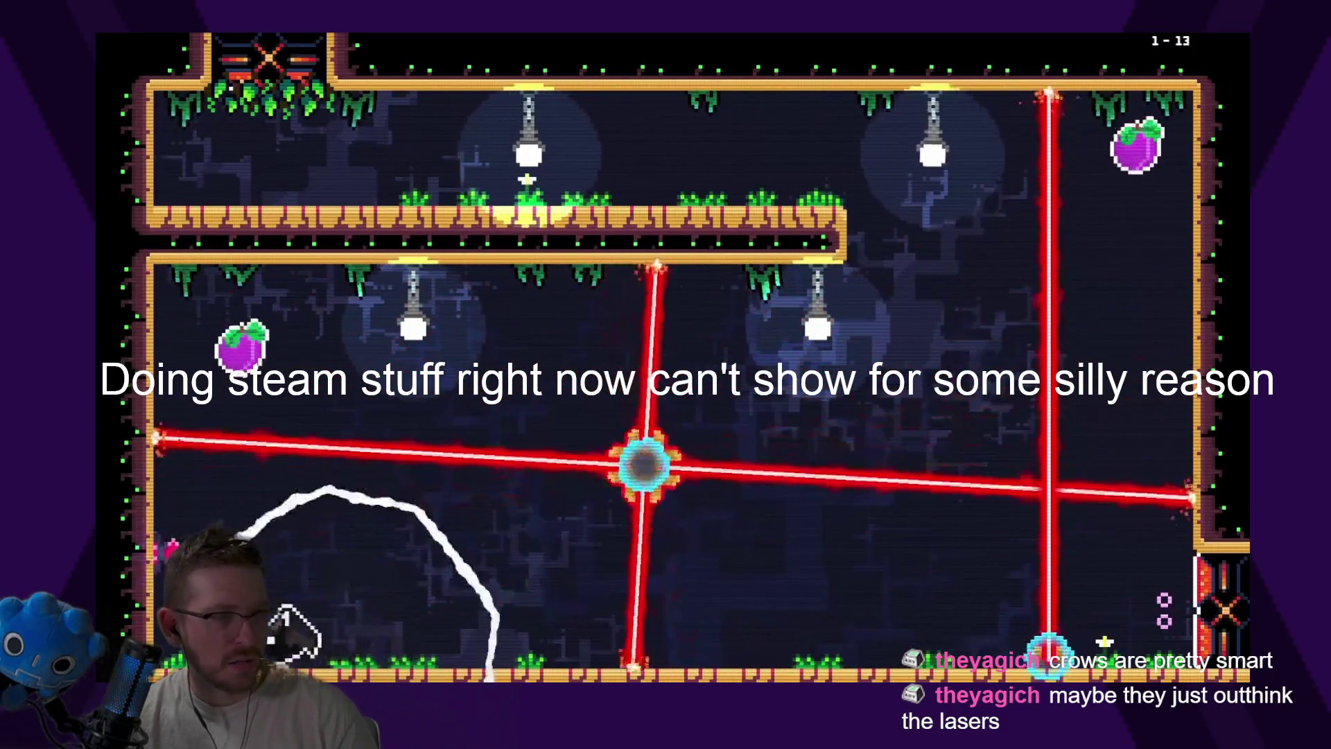
{"action": "key", "text": "space"}
{"action": "key", "text": "Right"}
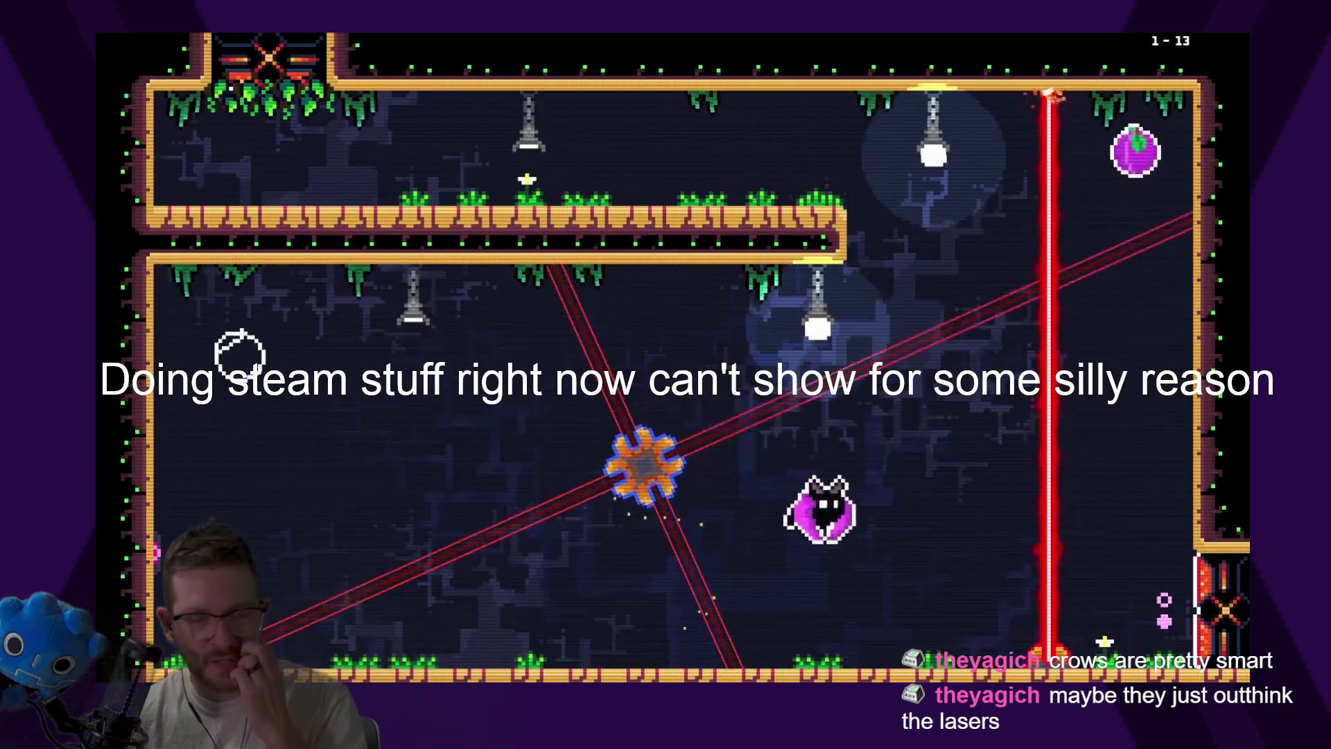
{"action": "key", "text": "Right"}
{"action": "key", "text": "space"}
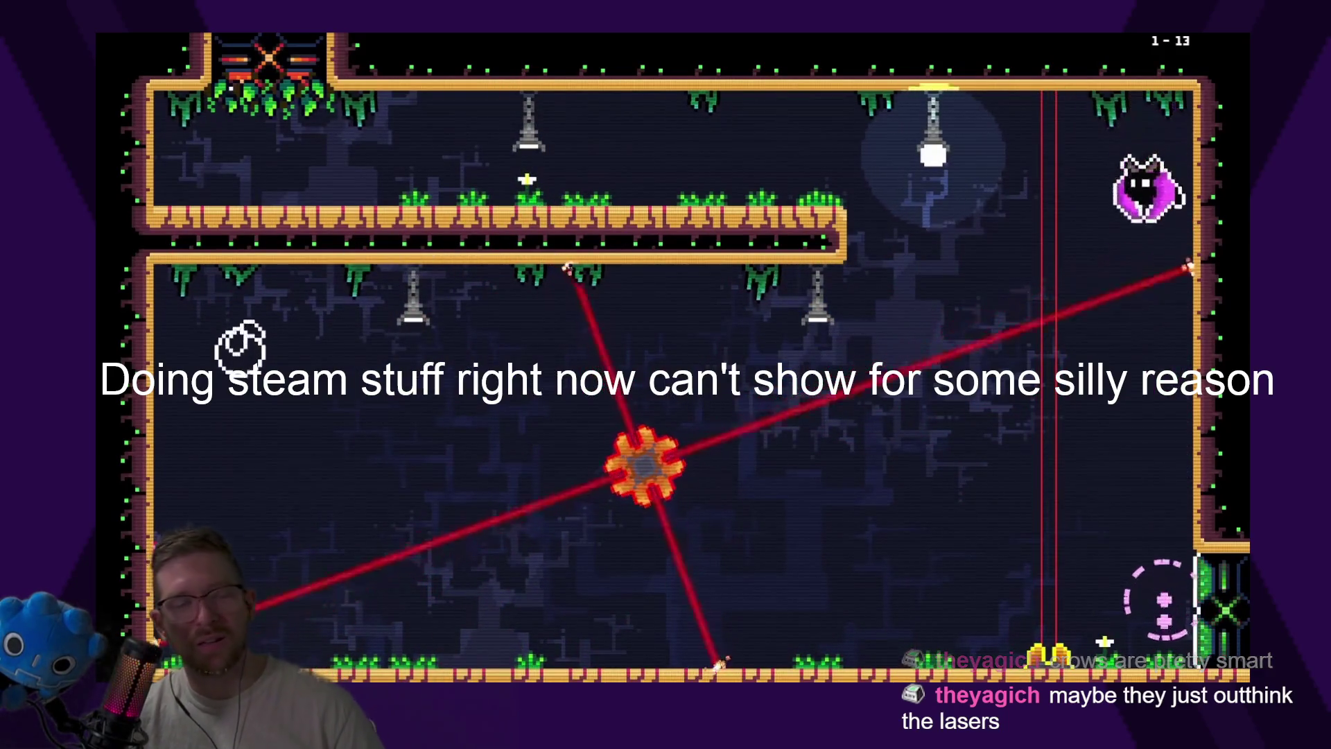
{"action": "key", "text": "Left"}
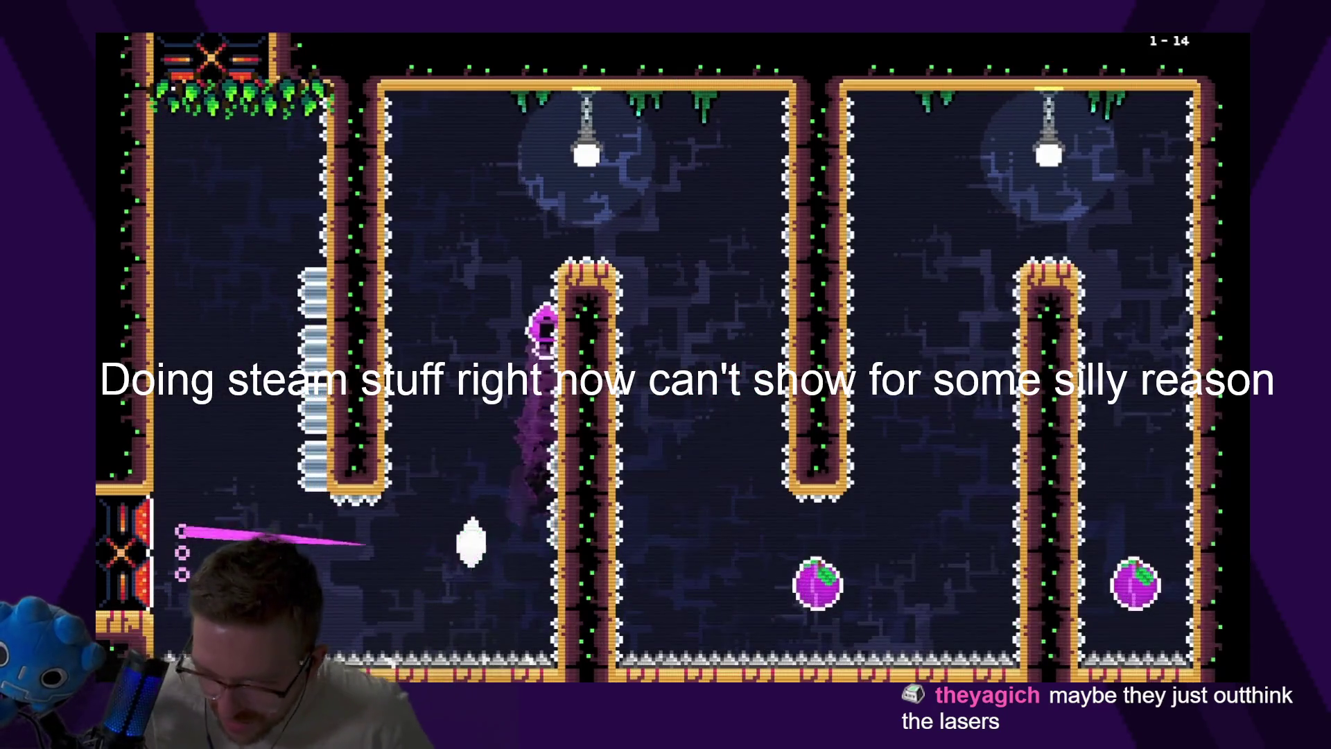
Grab level 1-14's purple plum, wall-jump over the central pillar and reach the exit
{"action": "key", "text": "space"}
{"action": "key", "text": "Right"}
{"action": "key", "text": "space"}
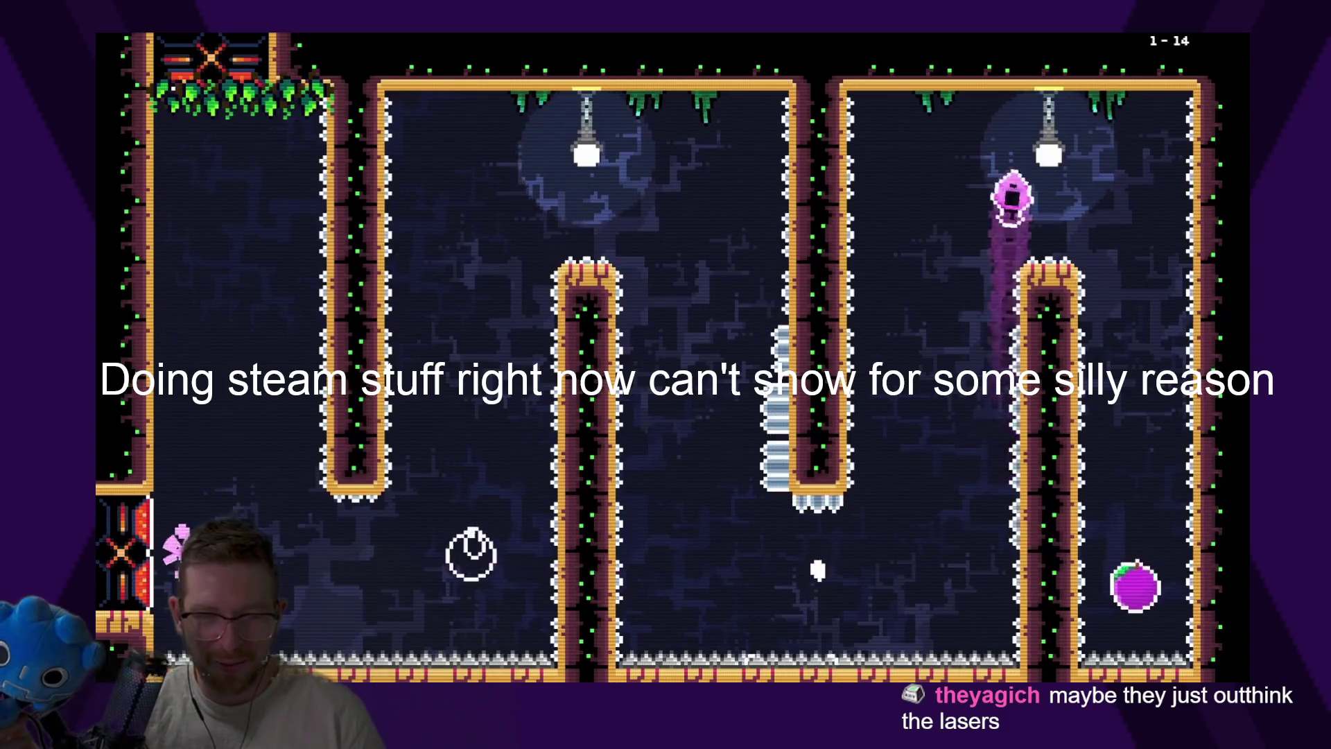
{"action": "key", "text": "space"}
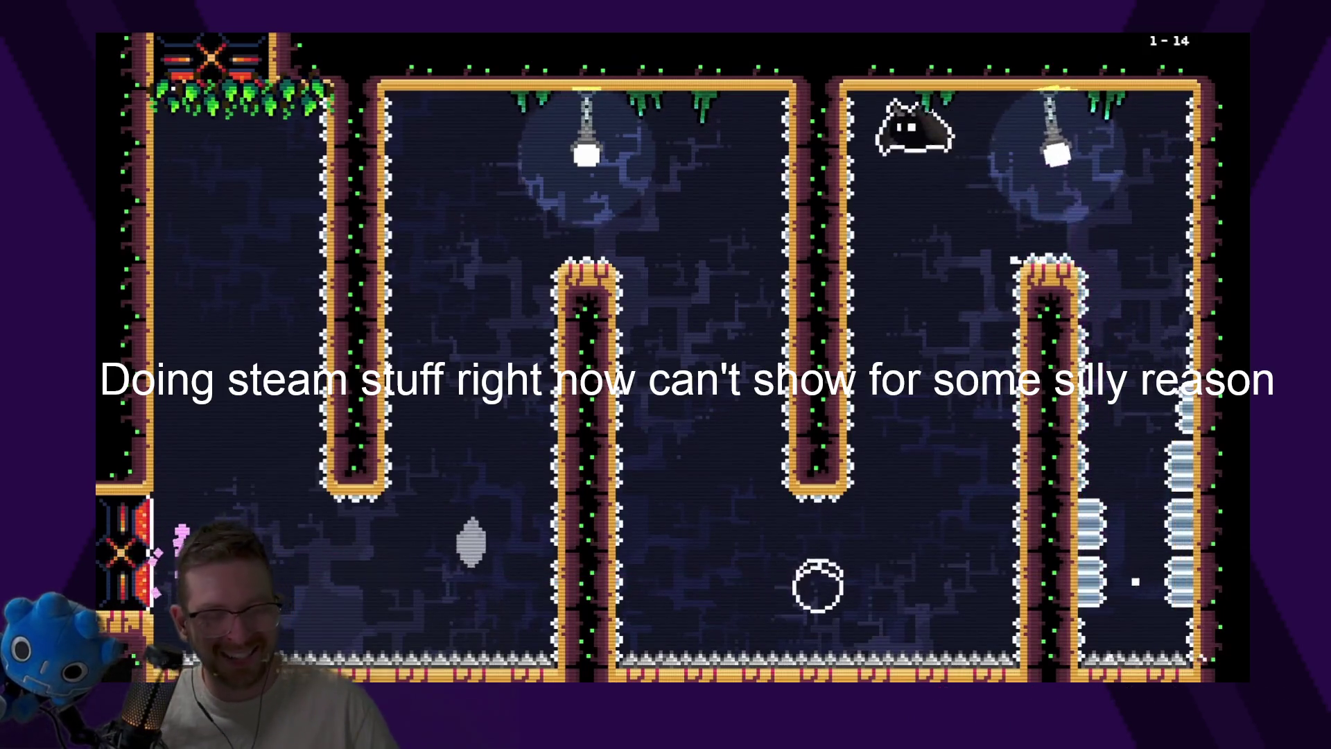
{"action": "key", "text": "space"}
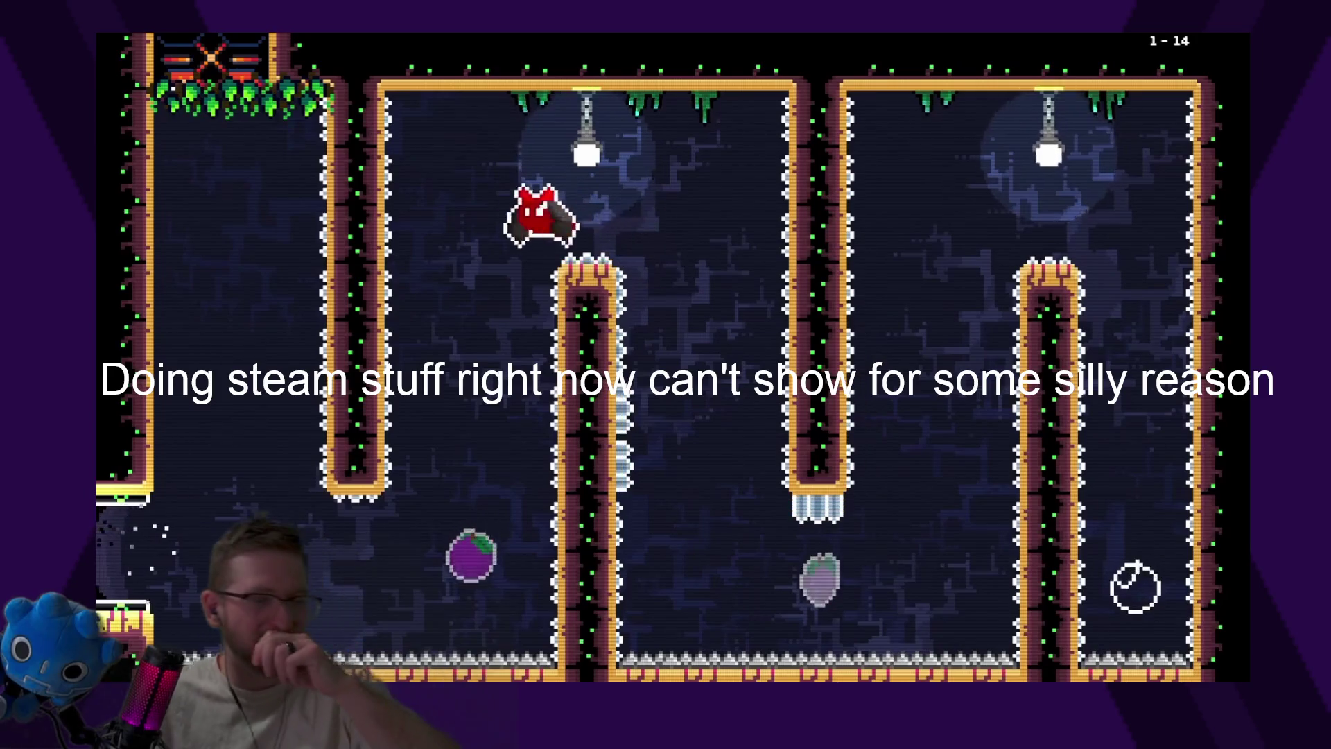
{"action": "key", "text": "Right"}
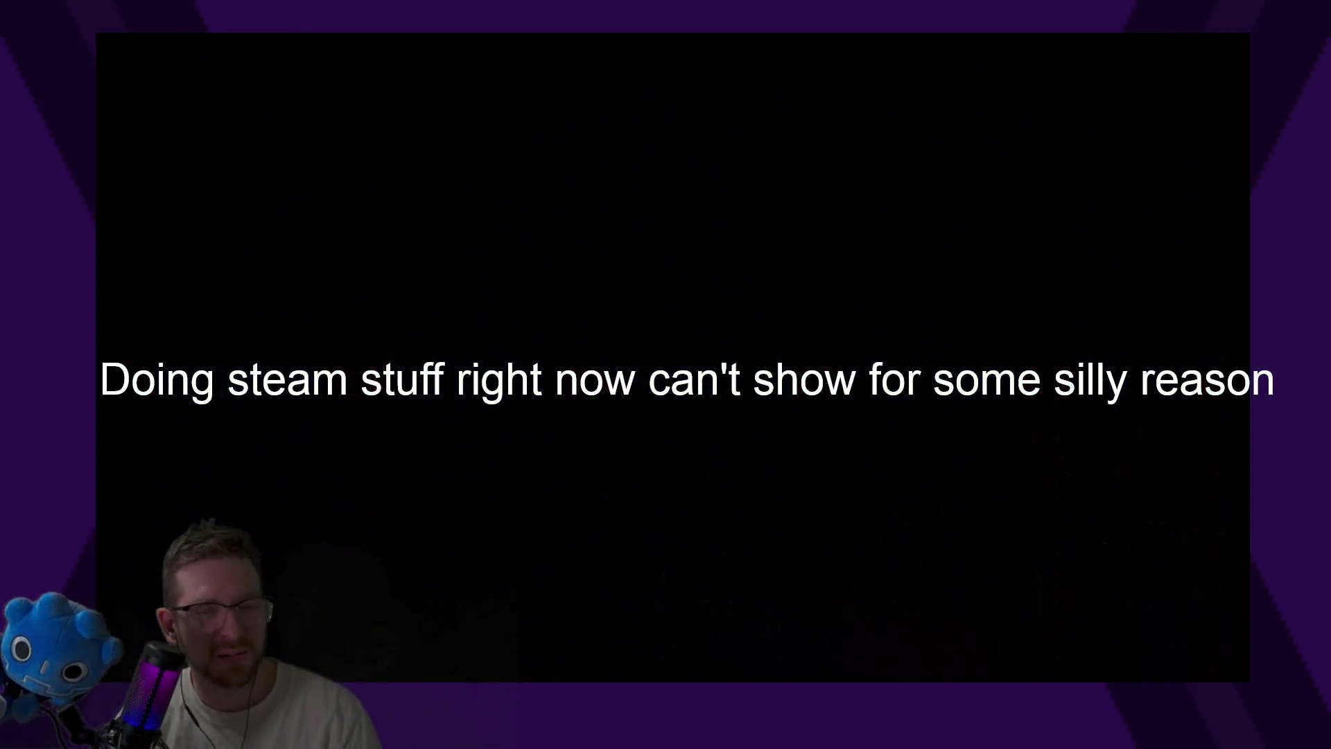
Ride the moving platform across level 1-15 and jump to the exit ledge
{"action": "key", "text": "Right"}
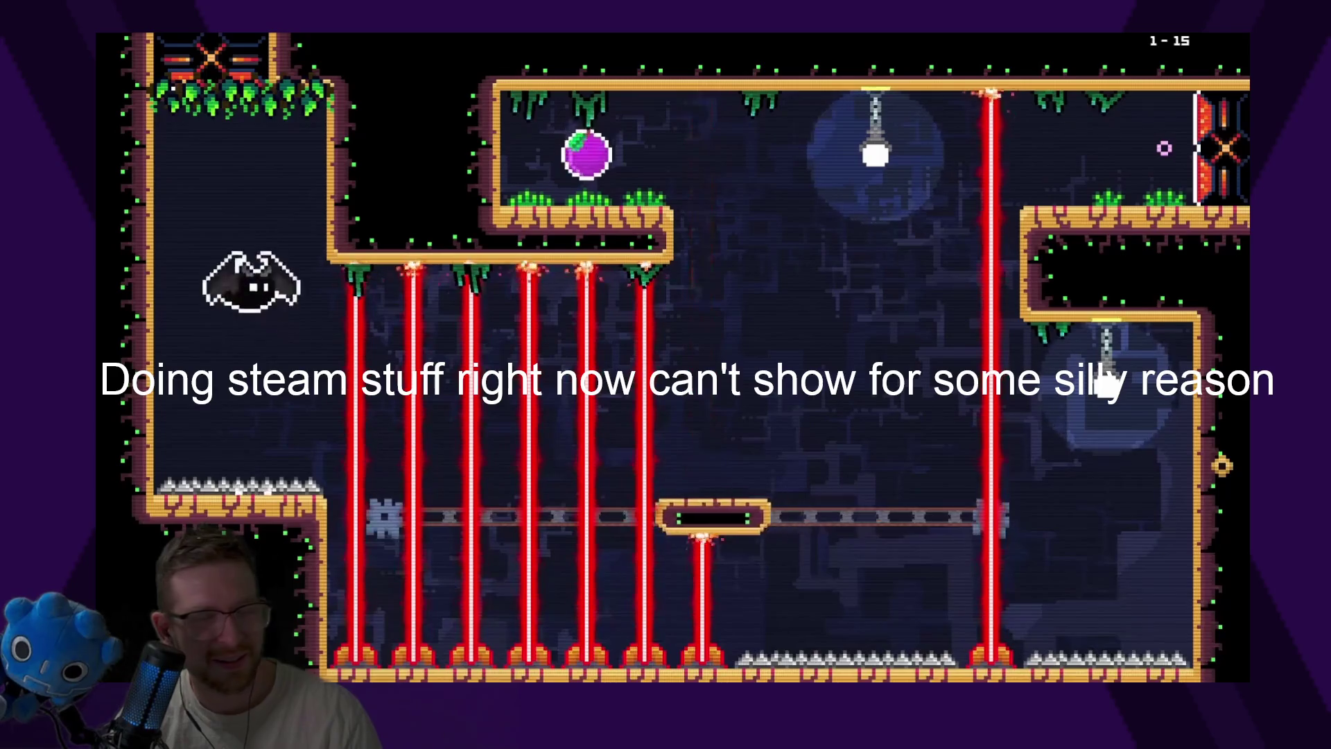
{"action": "key", "text": "Right"}
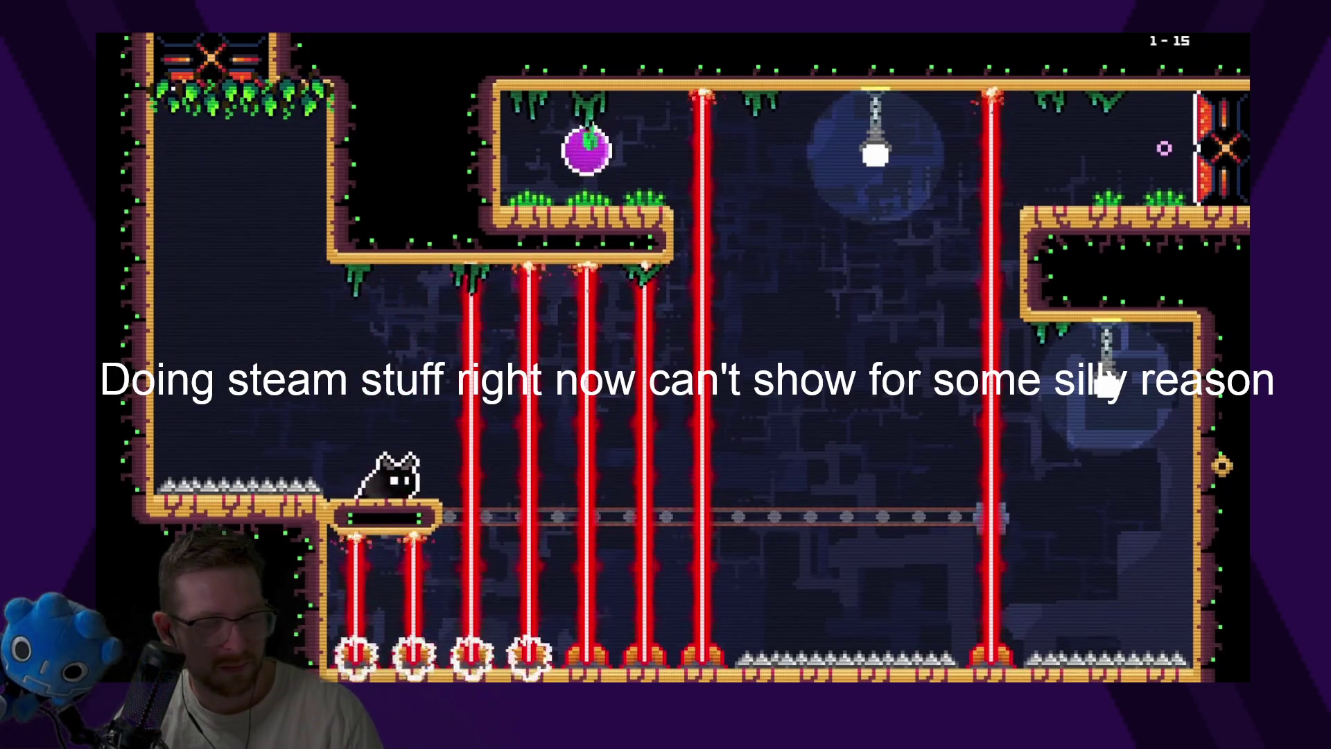
{"action": "key", "text": "space"}
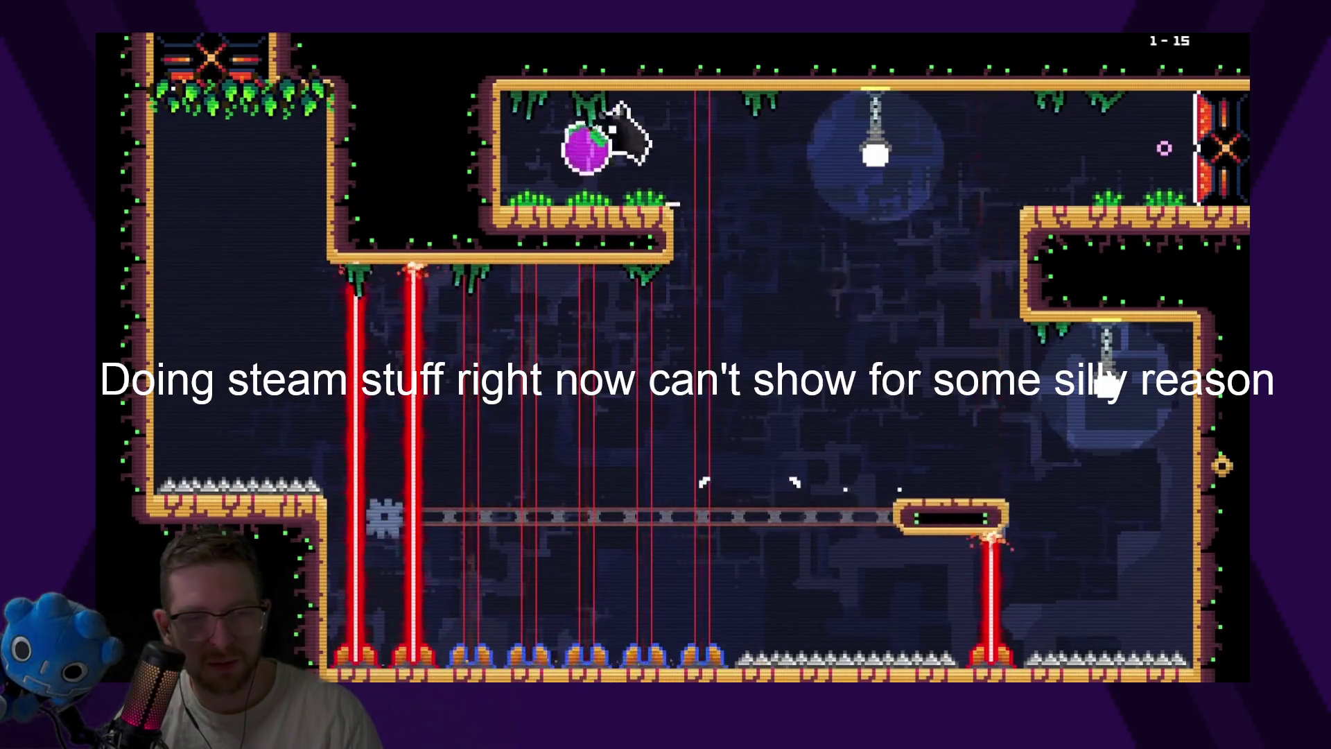
{"action": "key", "text": "Right"}
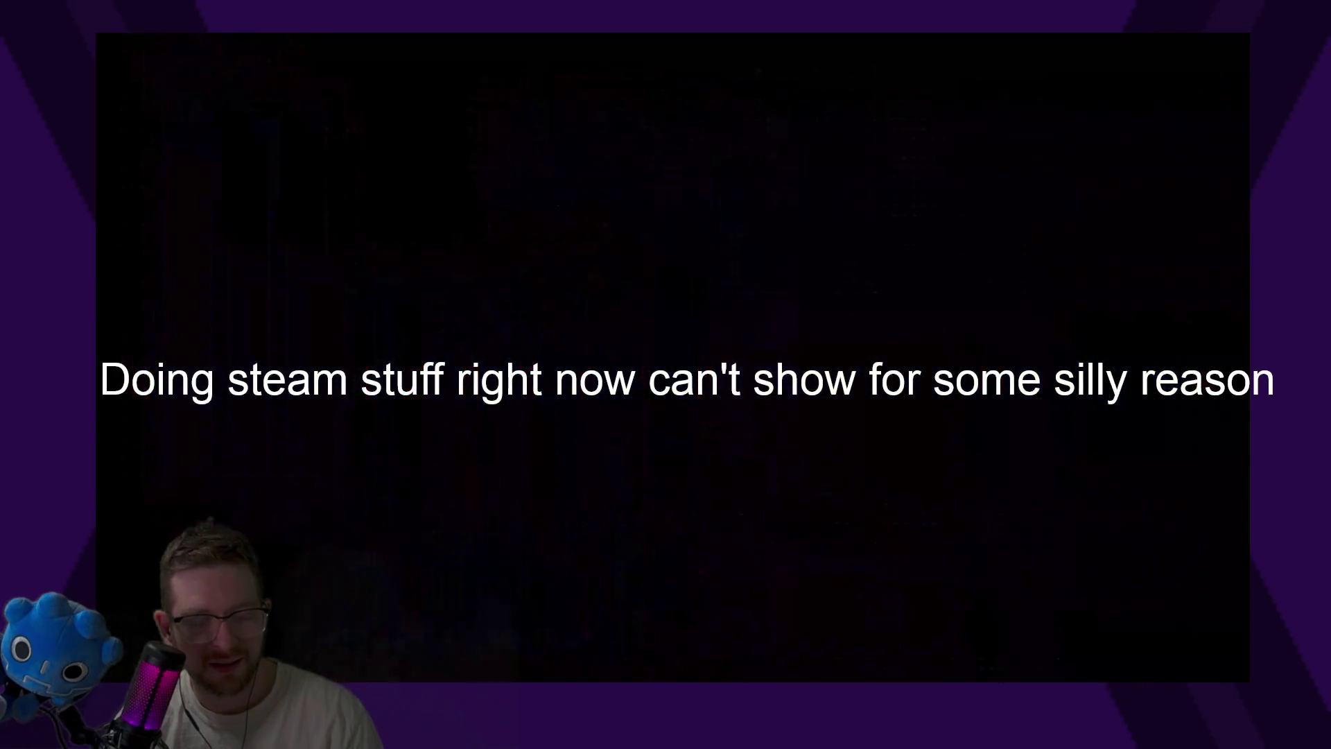
Jump and dash for level 1-16's plums, then fly up out of the level
{"action": "key", "text": "Right"}
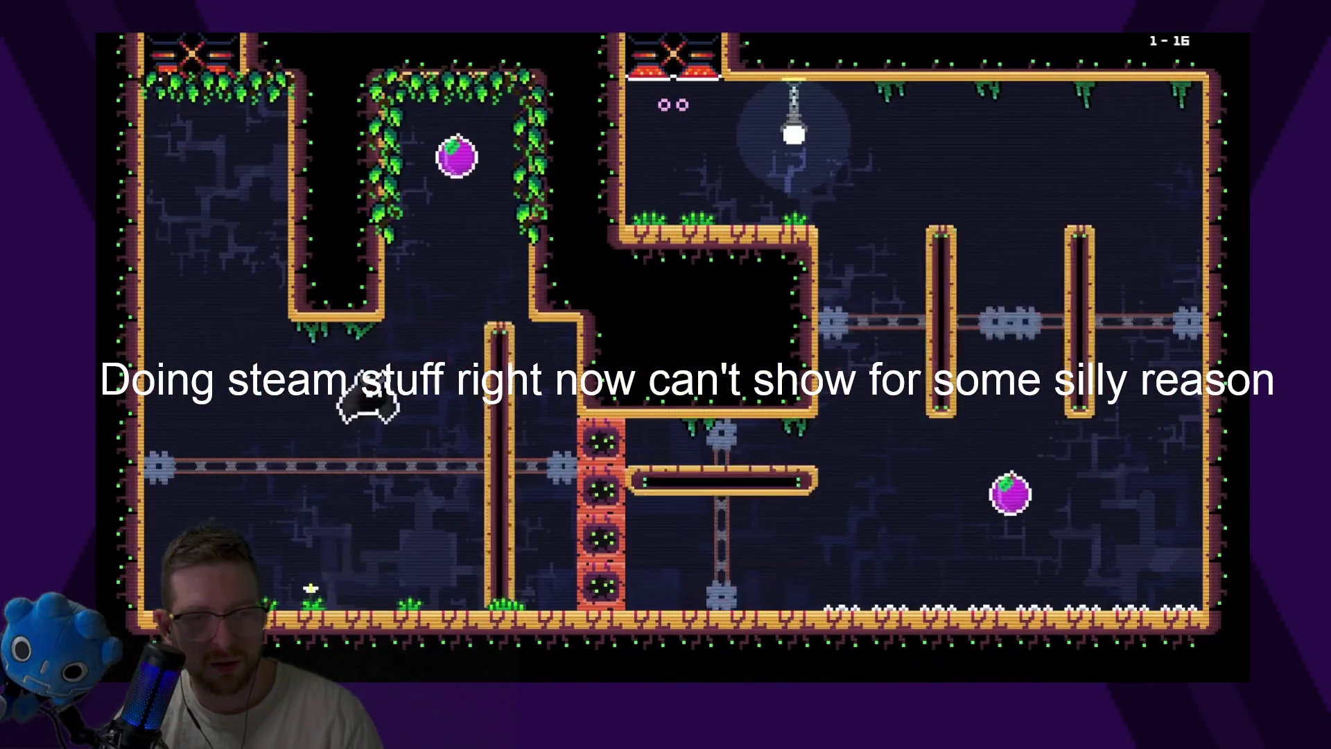
{"action": "key", "text": "space"}
{"action": "key", "text": "Right"}
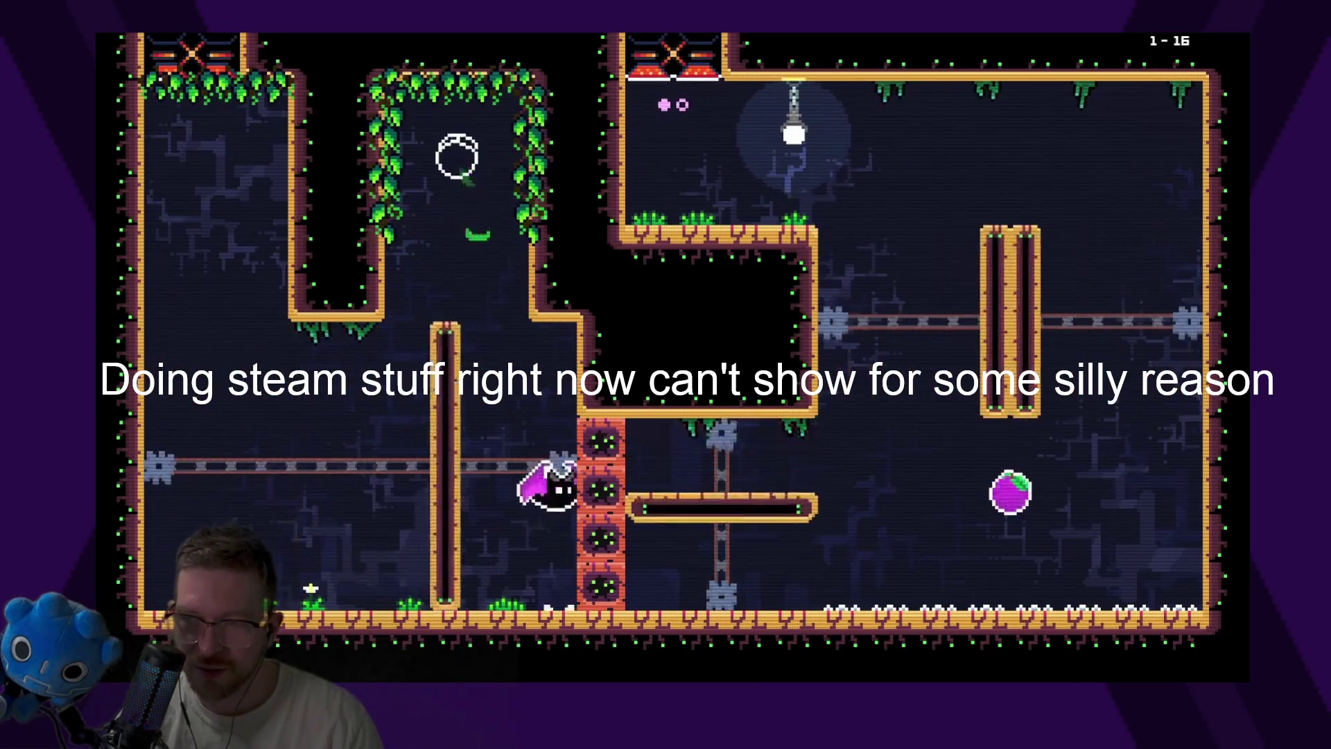
{"action": "key", "text": "space"}
{"action": "key", "text": "space"}
{"action": "key", "text": "Left"}
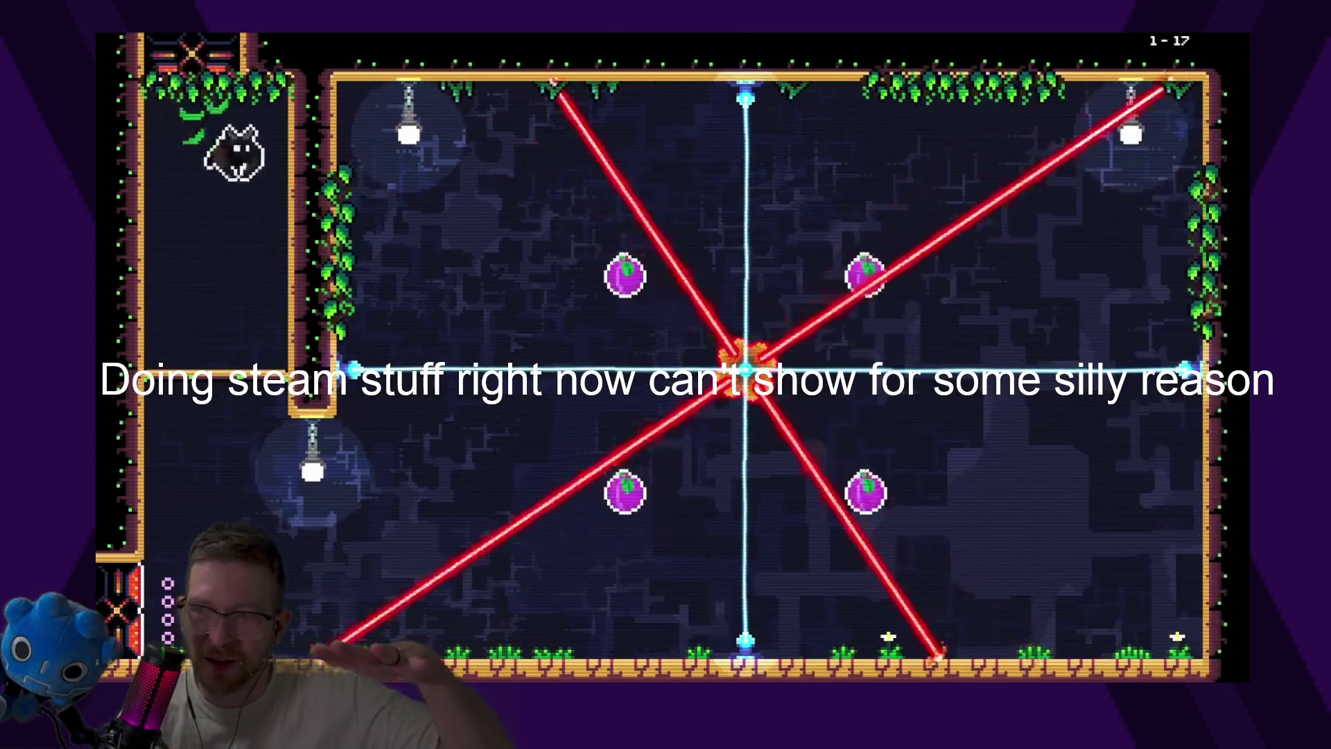
Collect level 1-17's upper, lower-right and lower-left plums
{"action": "key", "text": "Right"}
{"action": "key", "text": "space"}
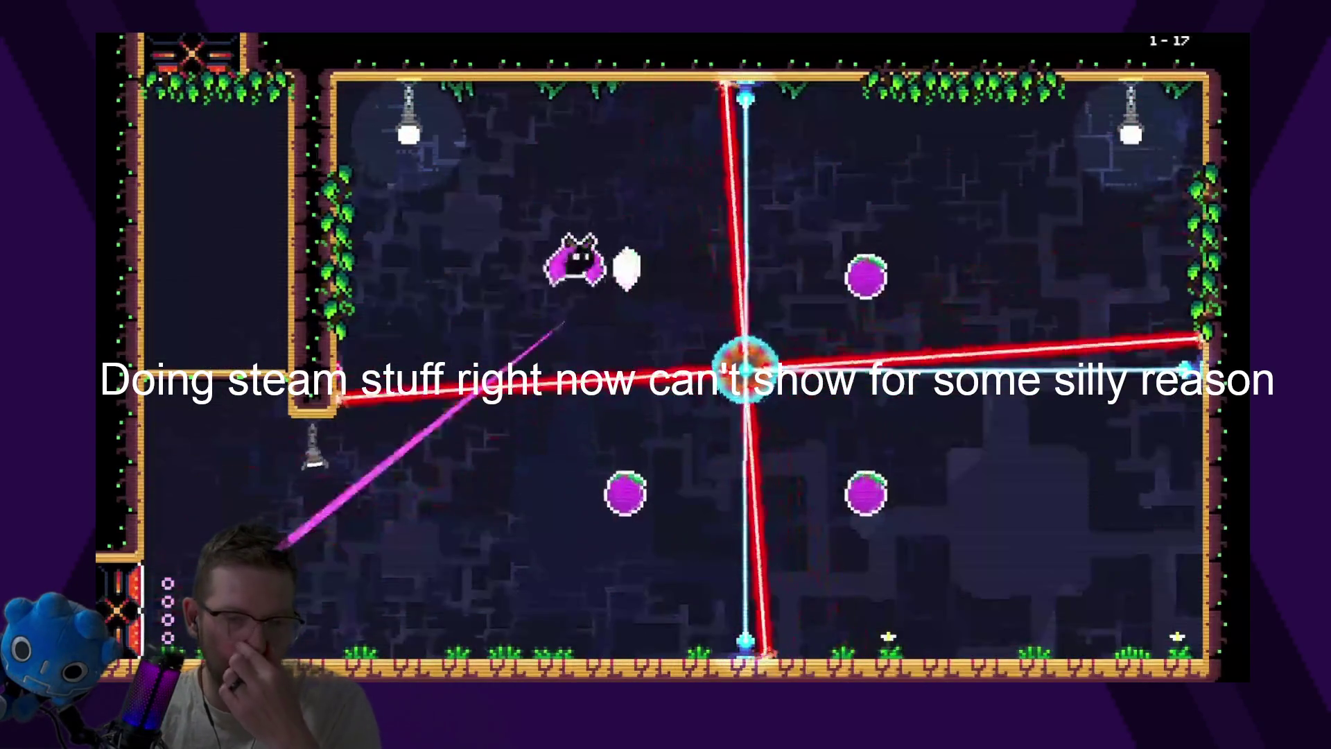
{"action": "key", "text": "Right"}
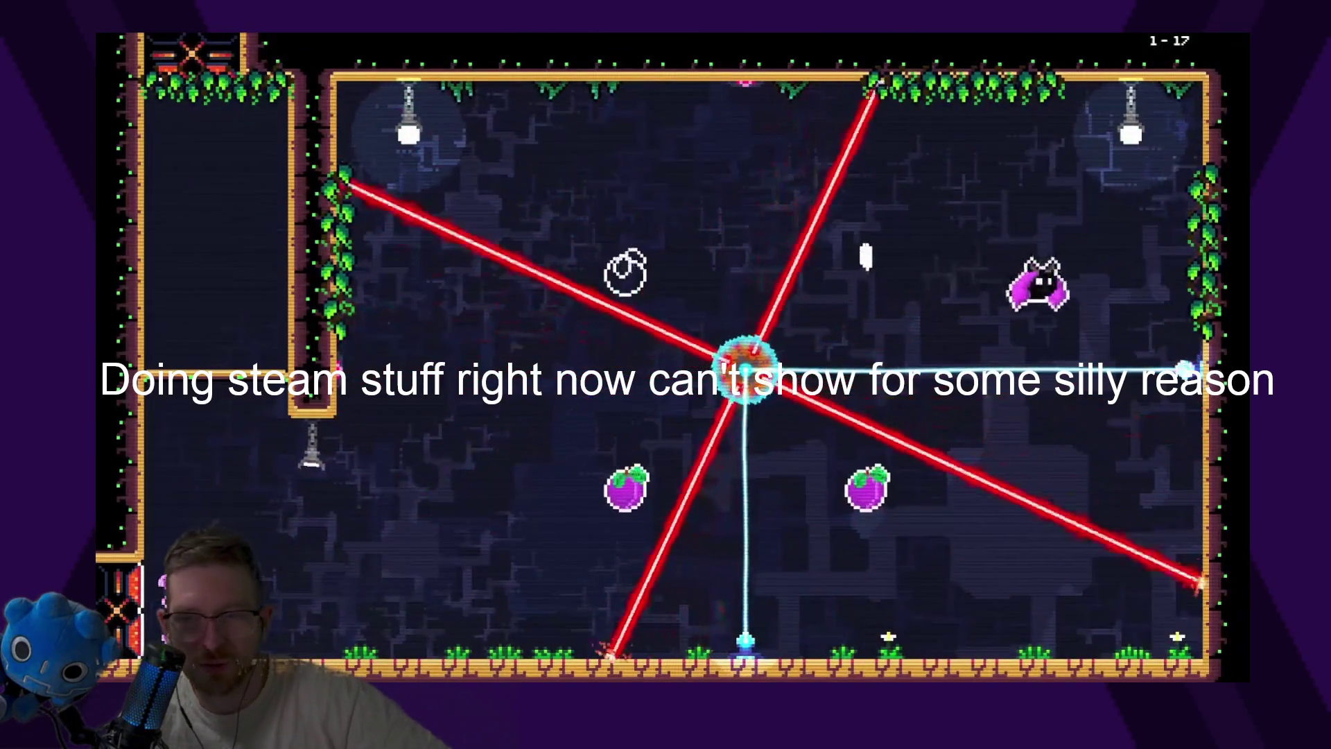
{"action": "key", "text": "Left"}
{"action": "key", "text": "Left"}
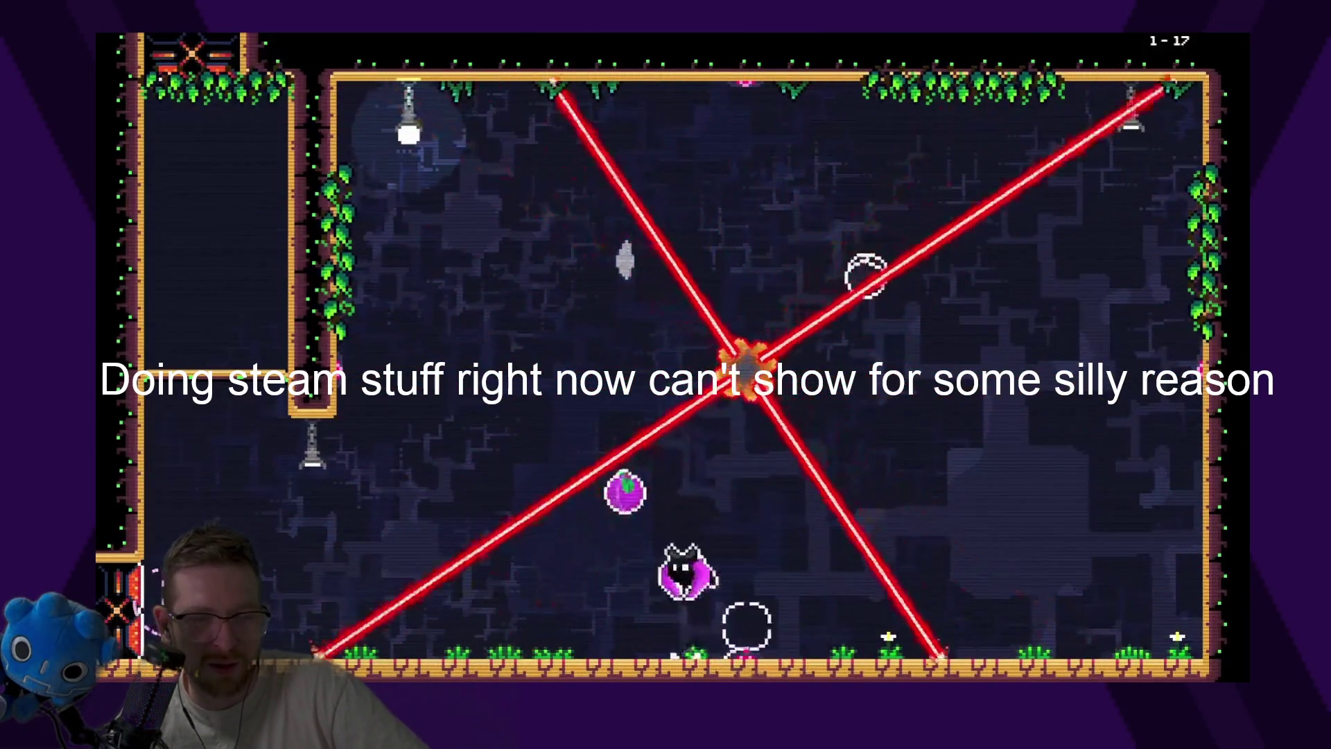
{"action": "key", "text": "space"}
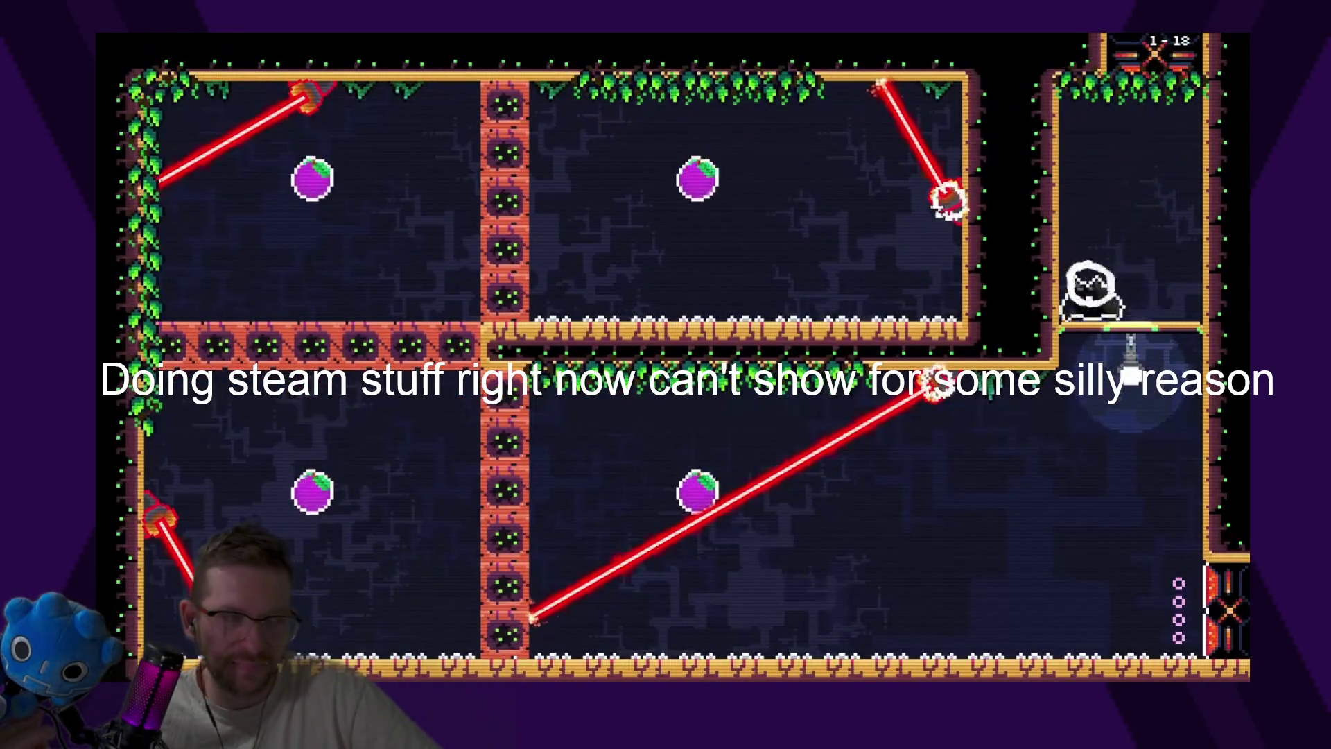
Sweep level 1-18's lower and upper rooms for plums and head to the bottom-right exit
{"action": "key", "text": "Left"}
{"action": "key", "text": "Left"}
{"action": "key", "text": "space"}
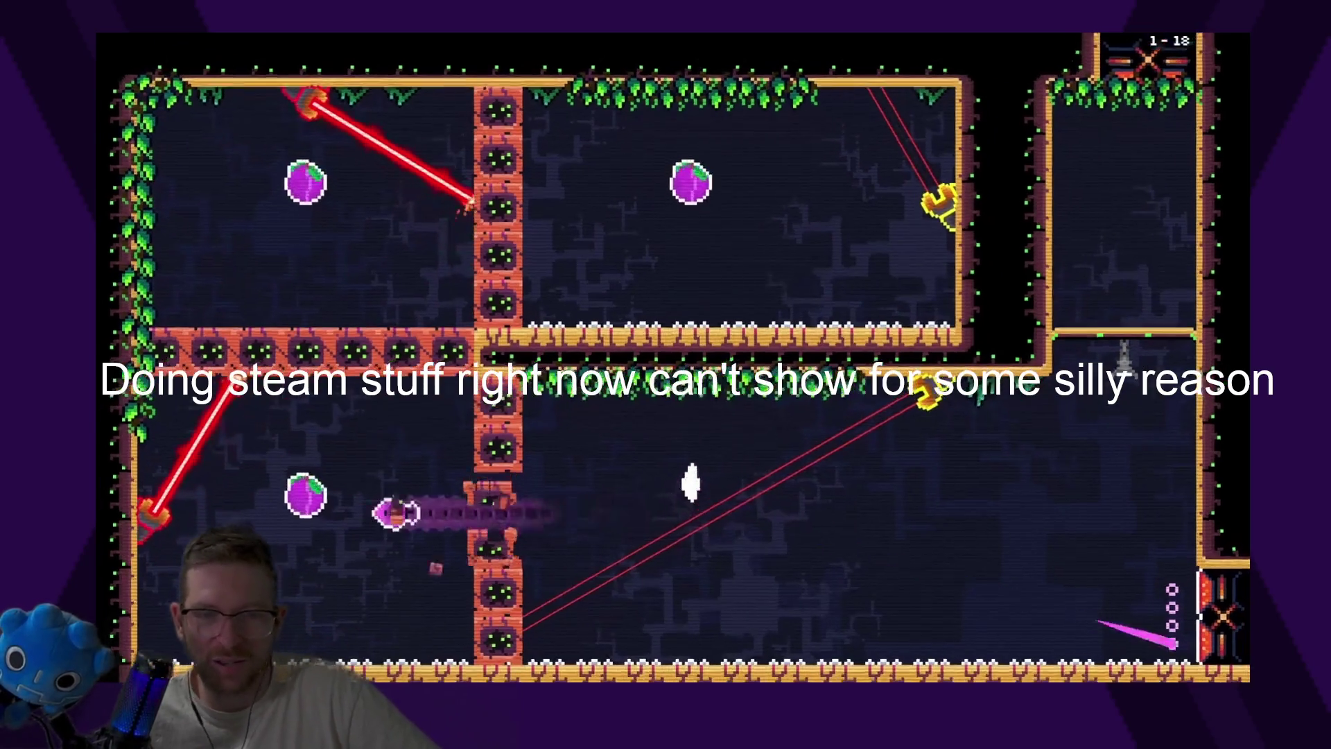
{"action": "key", "text": "Up"}
{"action": "key", "text": "Right"}
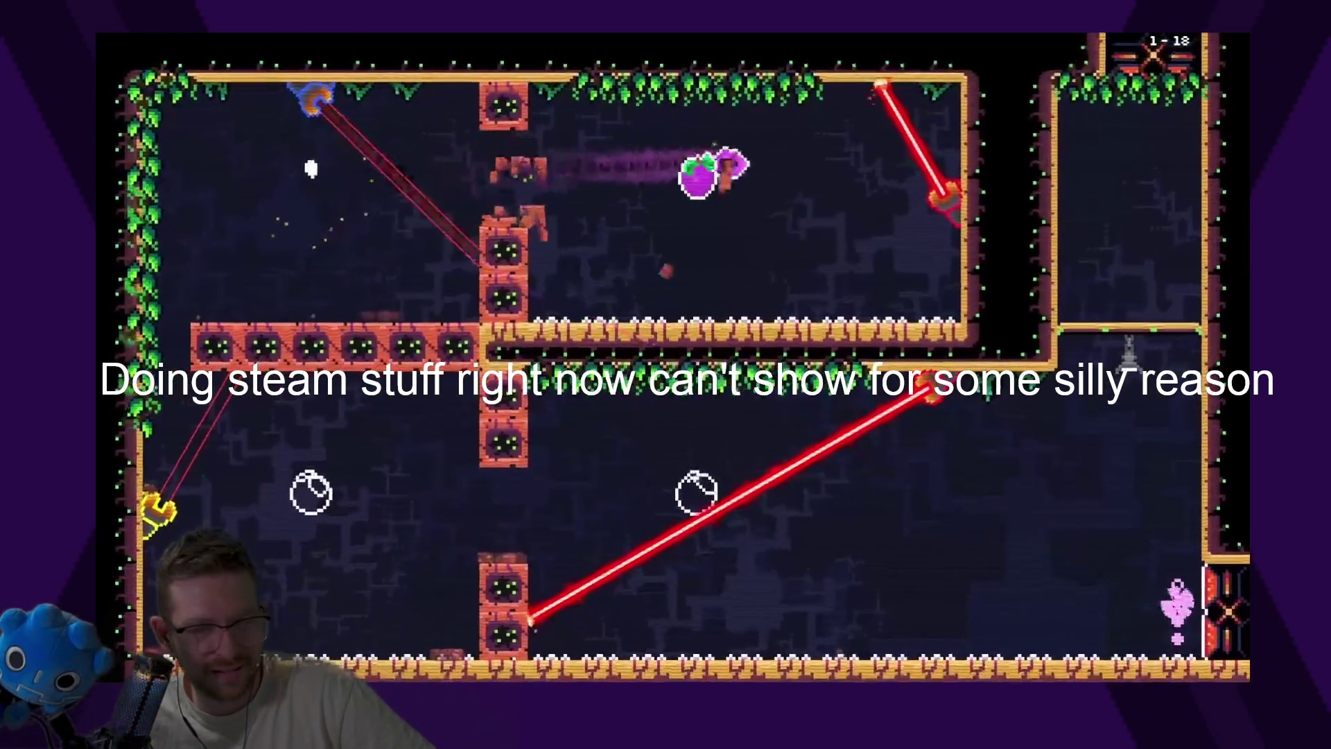
{"action": "key", "text": "Left"}
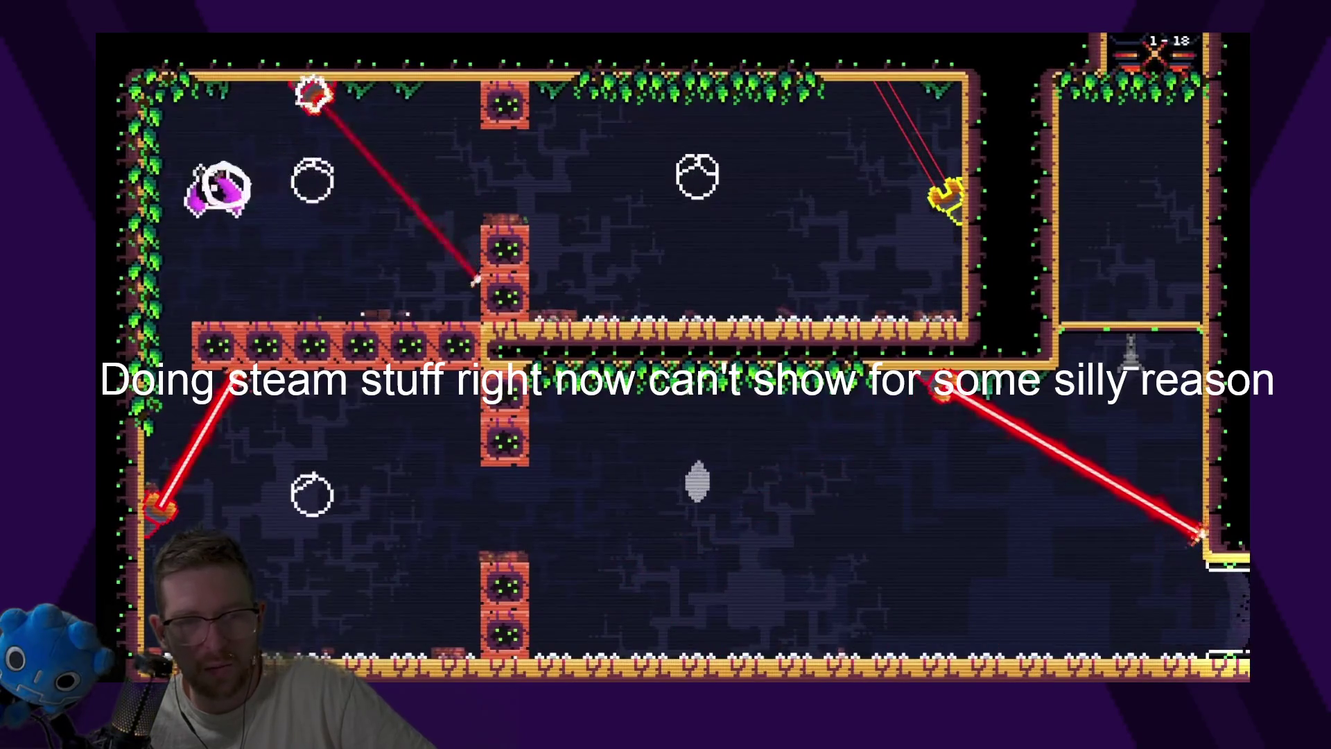
{"action": "key", "text": "Down"}
{"action": "key", "text": "Right"}
{"action": "key", "text": "Right"}
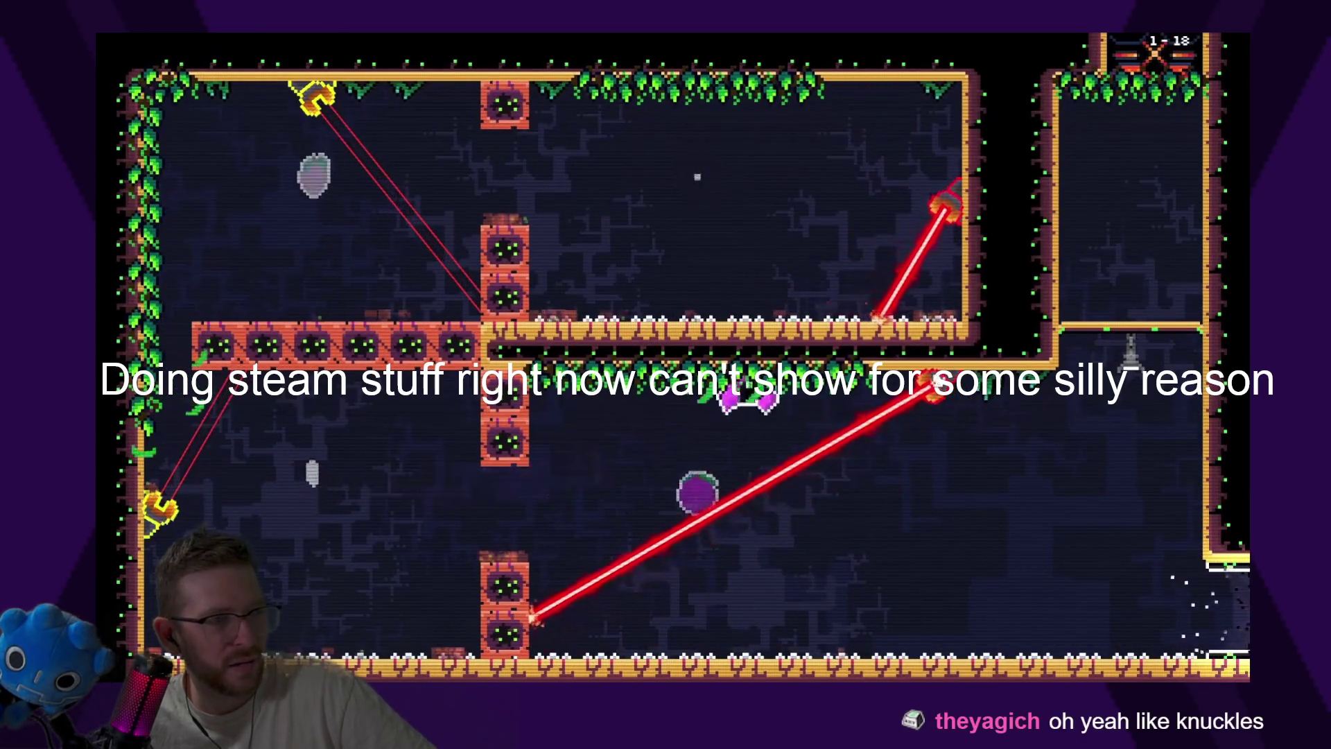
{"action": "key", "text": "Down"}
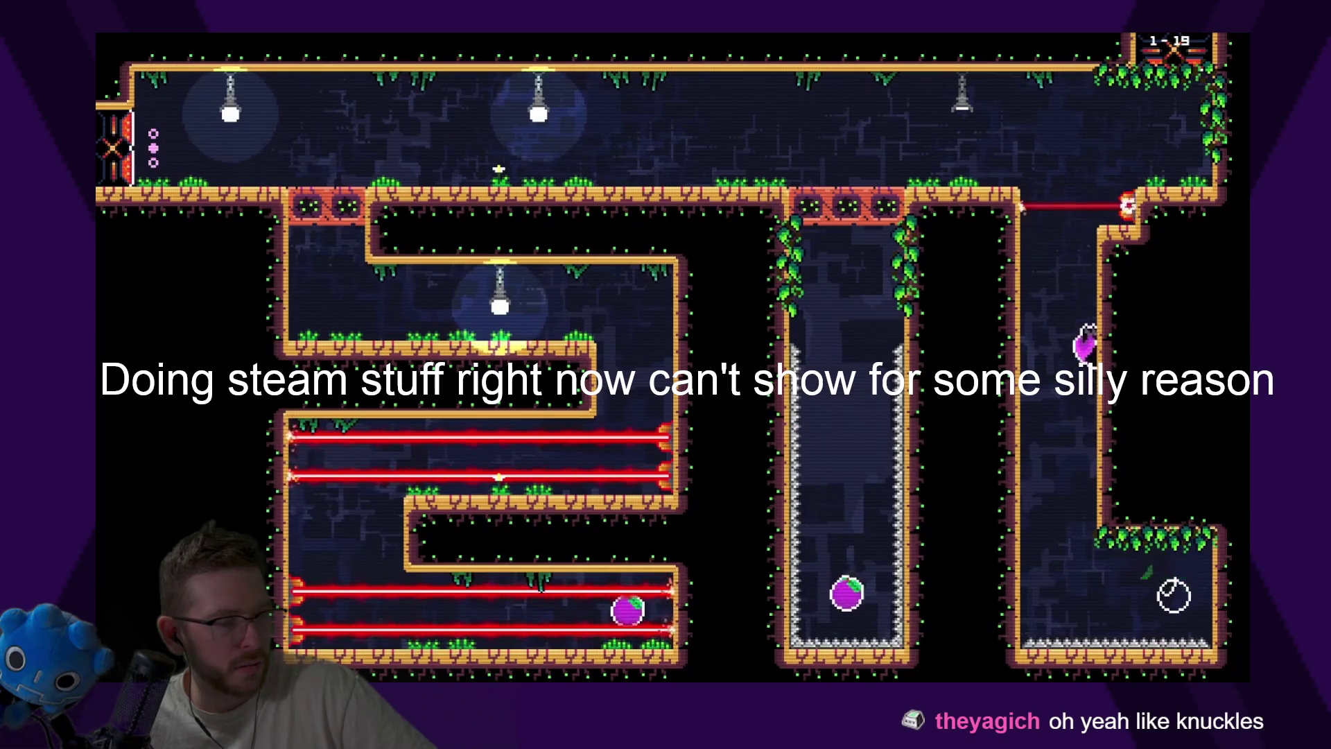
Break through the blocks, climb the right wall and collect plums through levels 1-19 to 1-21
{"action": "key", "text": "Down"}
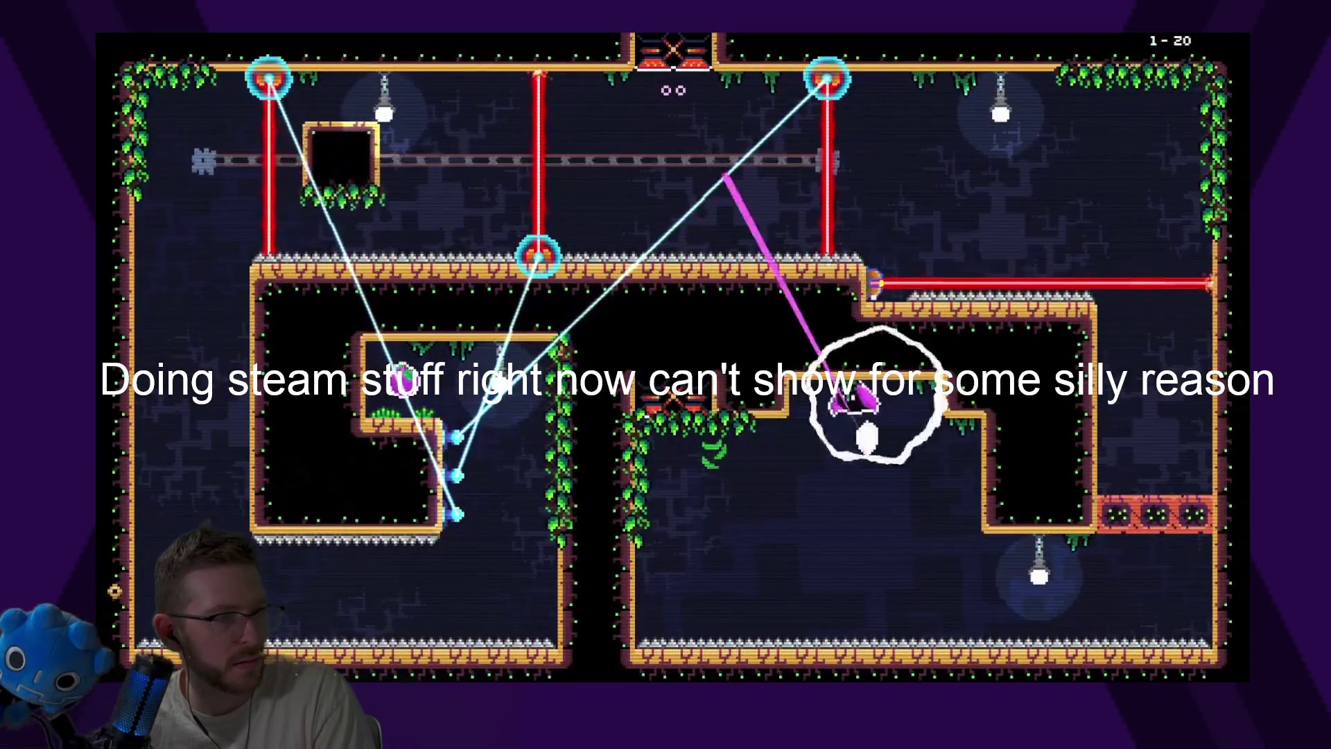
{"action": "key", "text": "space"}
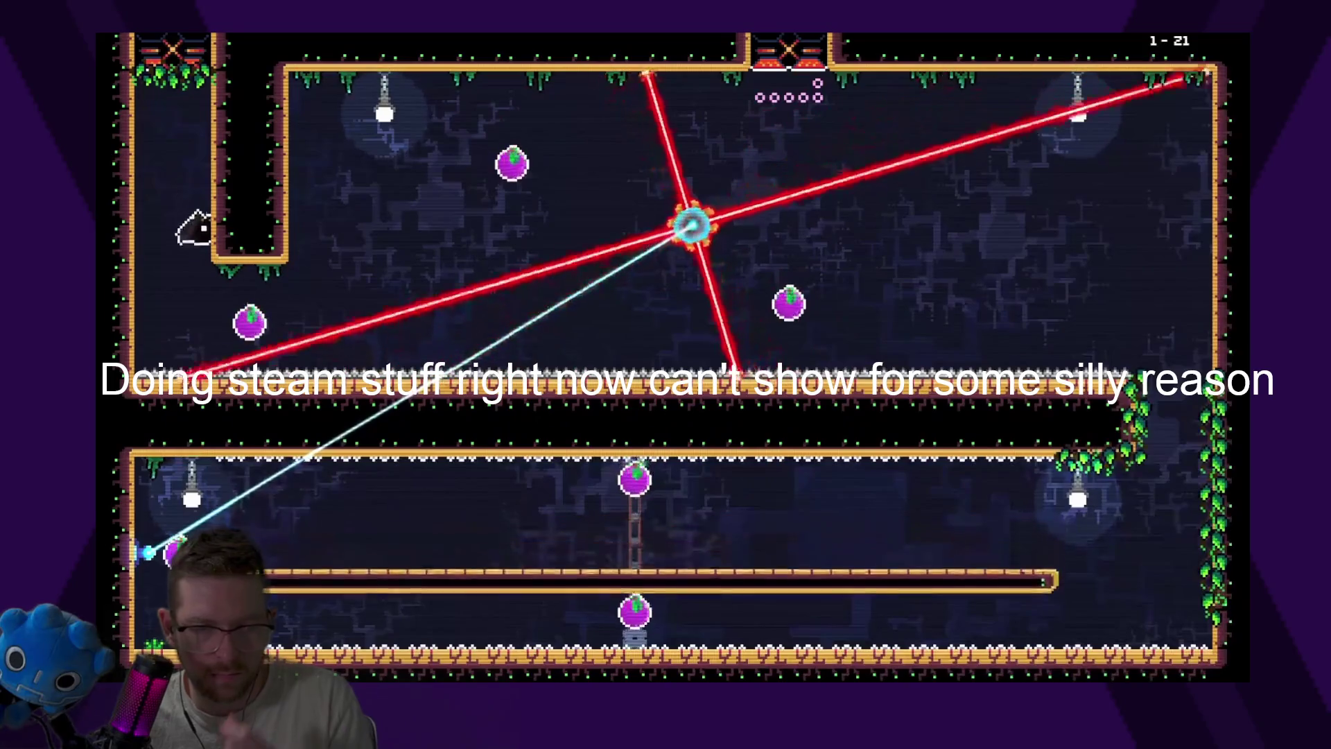
{"action": "key", "text": "Right"}
{"action": "key", "text": "Right"}
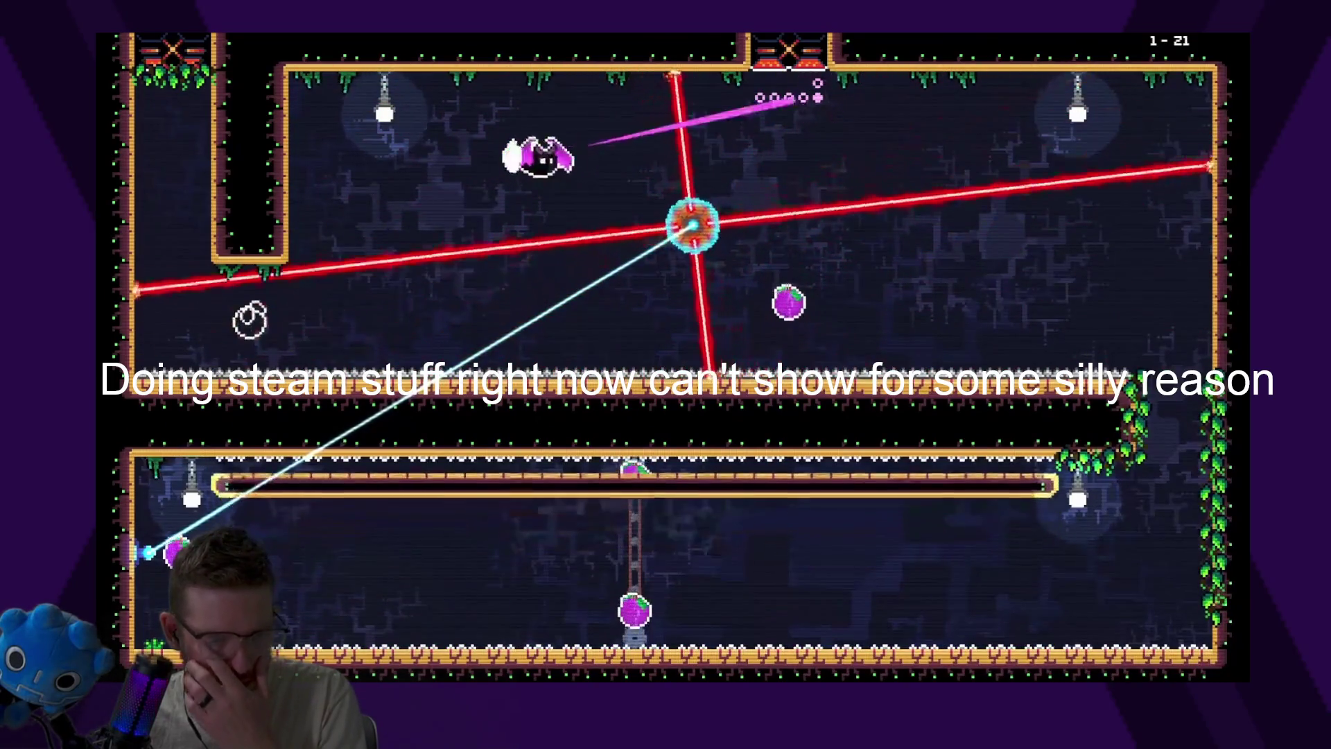
{"action": "key", "text": "Right"}
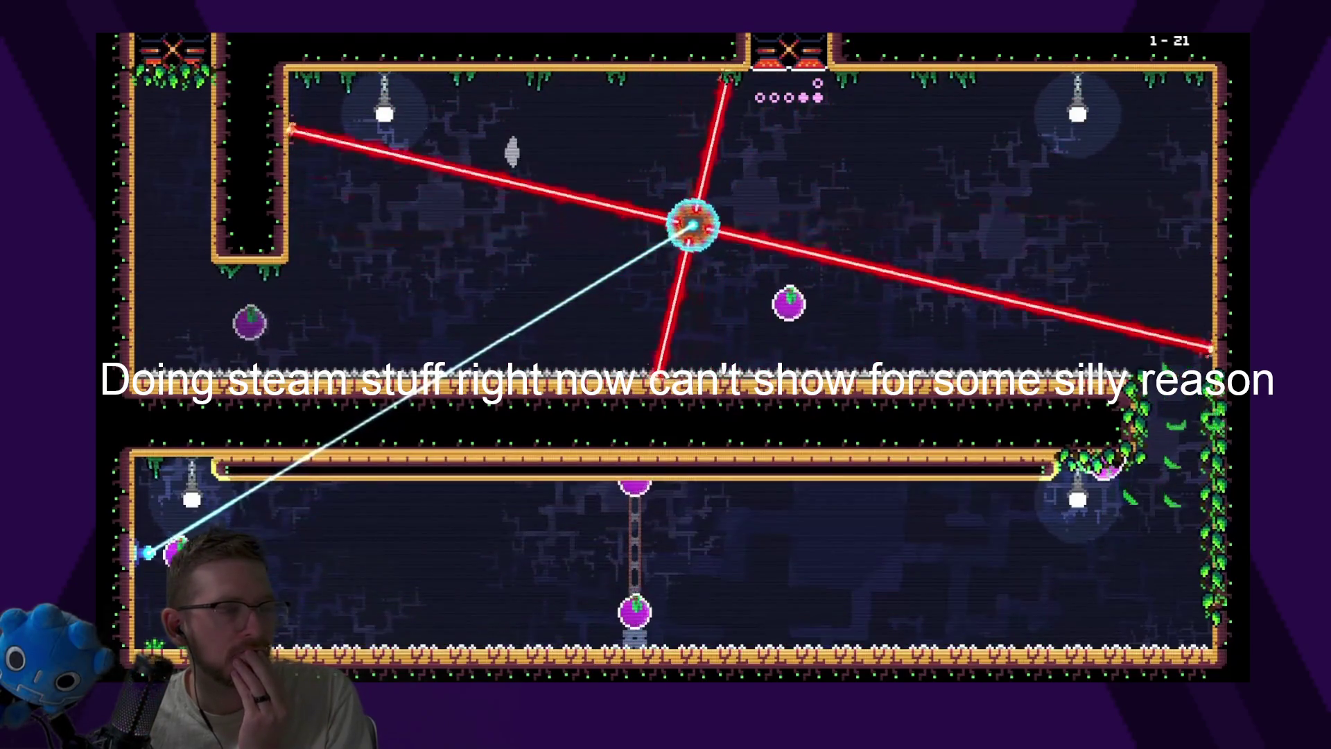
{"action": "key", "text": "Left"}
{"action": "key", "text": "Left"}
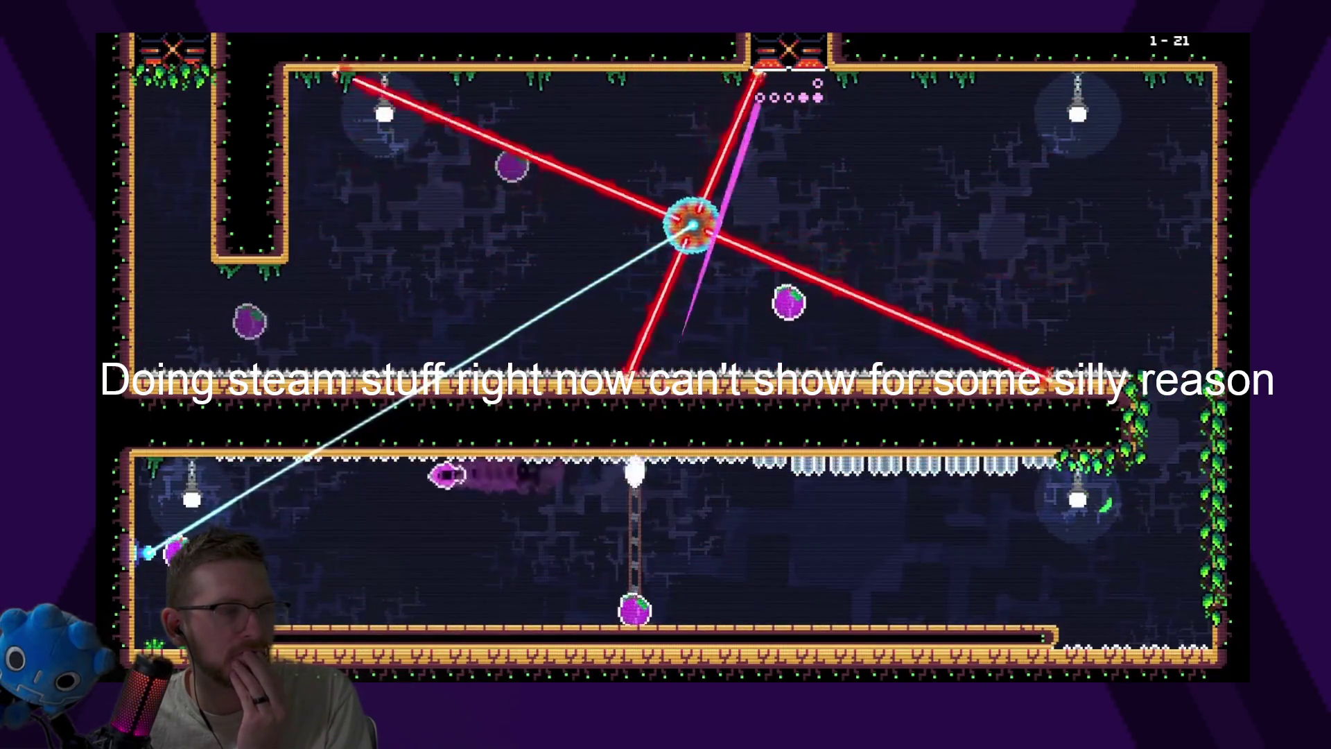
{"action": "key", "text": "Right"}
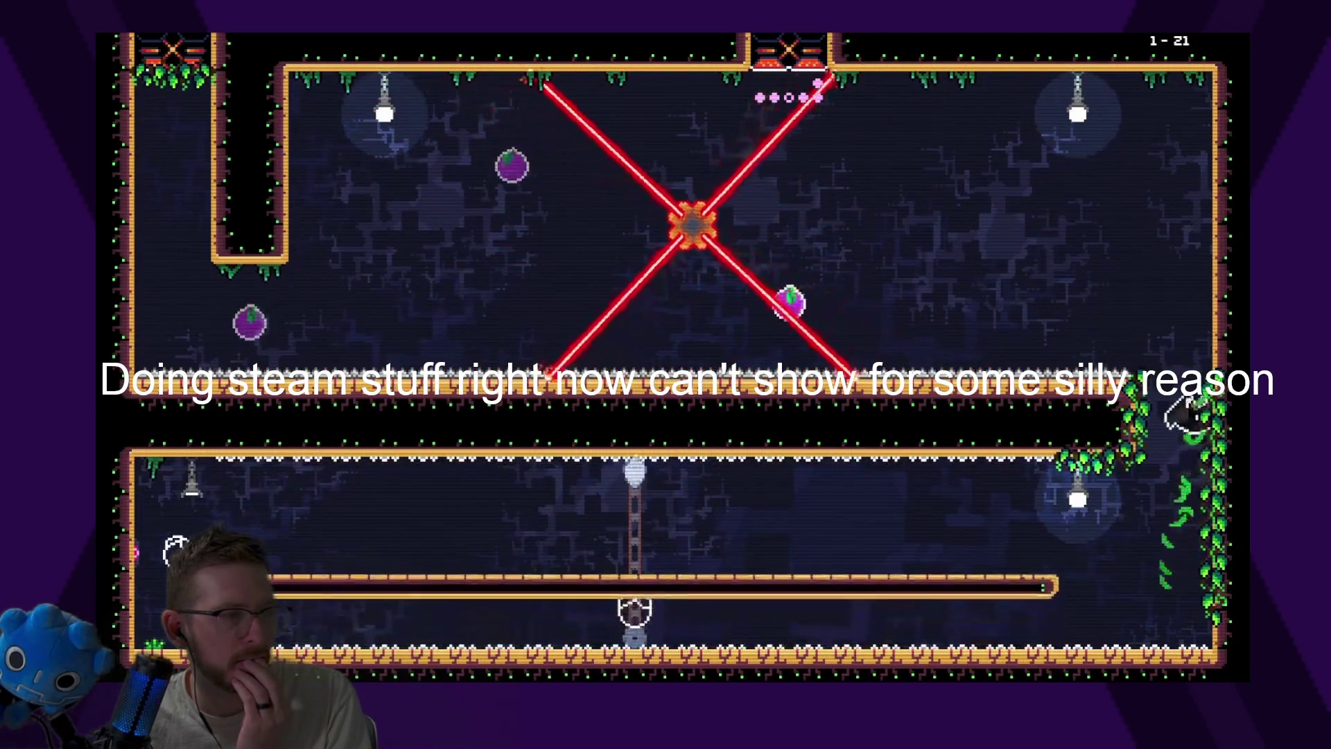
{"action": "key", "text": "Up"}
{"action": "key", "text": "Left"}
{"action": "key", "text": "Up"}
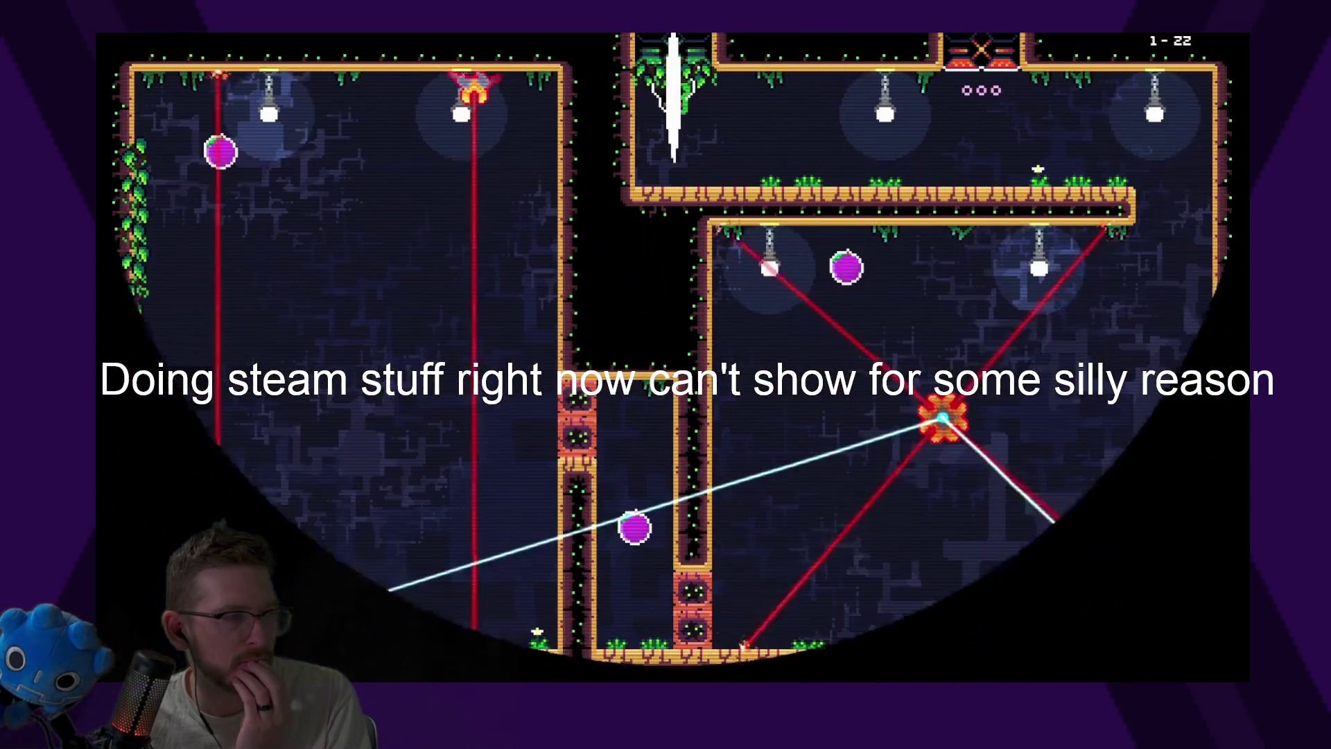
In level 1-22, eat the first plum and get onto the central pillar
{"action": "key", "text": "Right"}
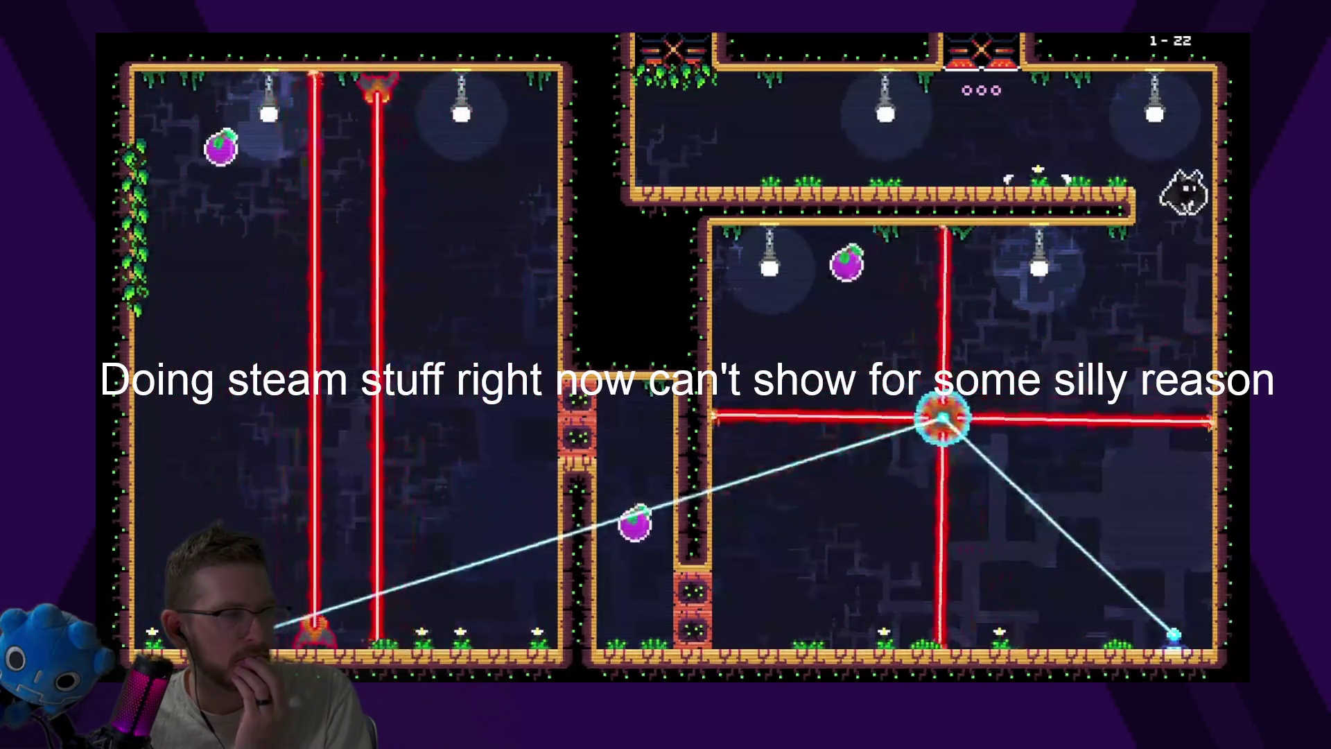
{"action": "key", "text": "Left"}
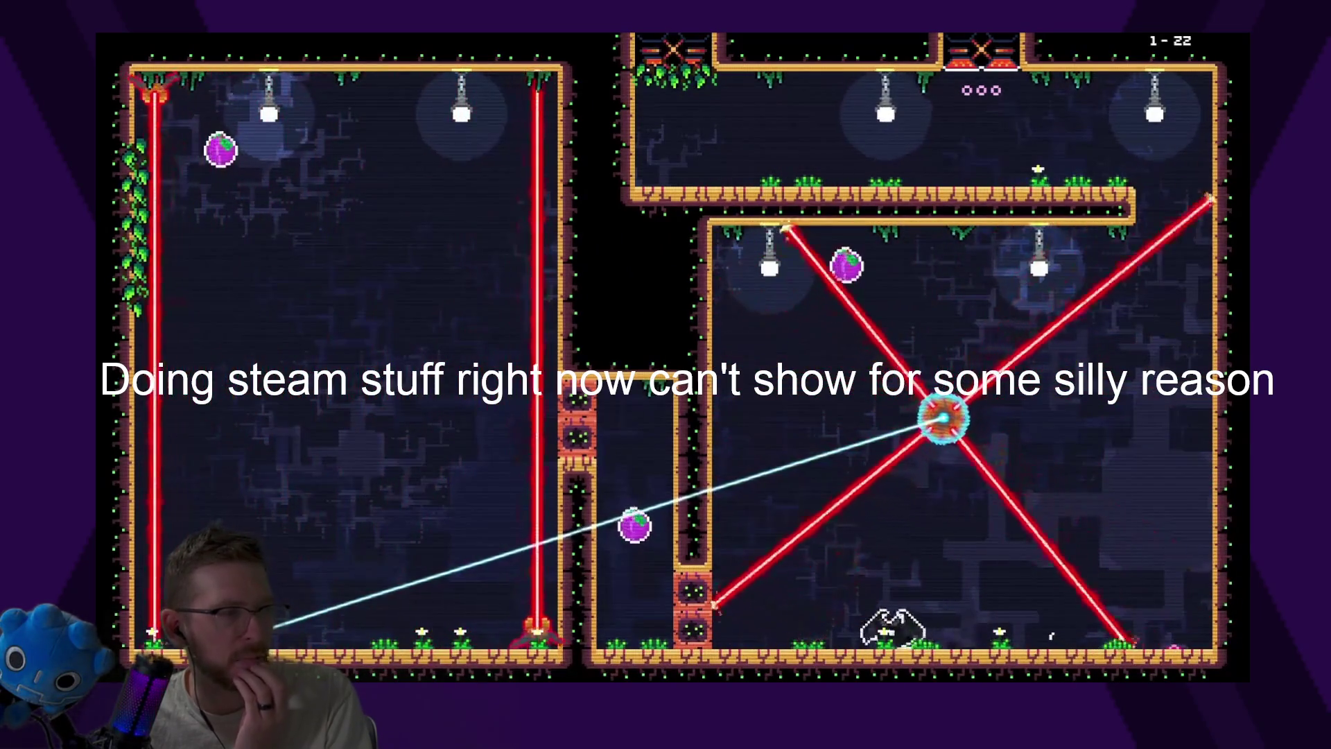
{"action": "key", "text": "Up"}
{"action": "key", "text": "Right"}
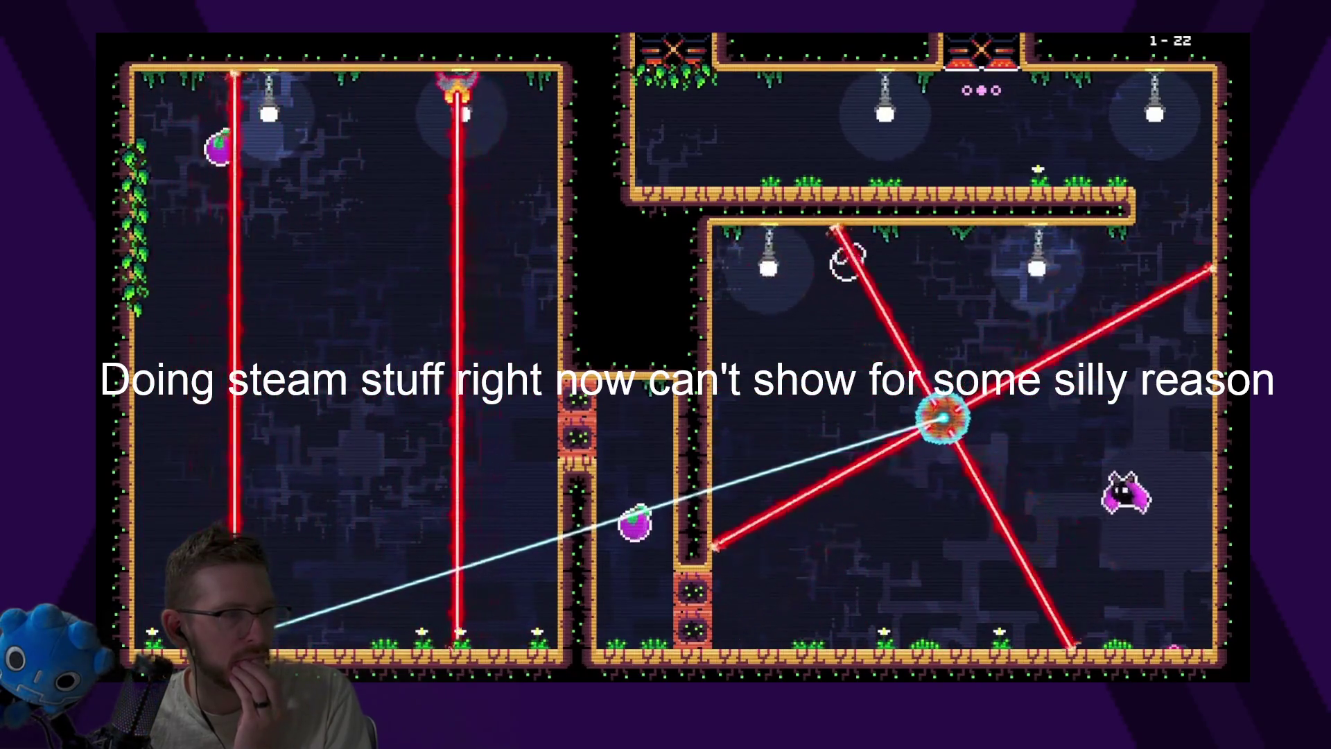
{"action": "key", "text": "Left"}
{"action": "key", "text": "Up"}
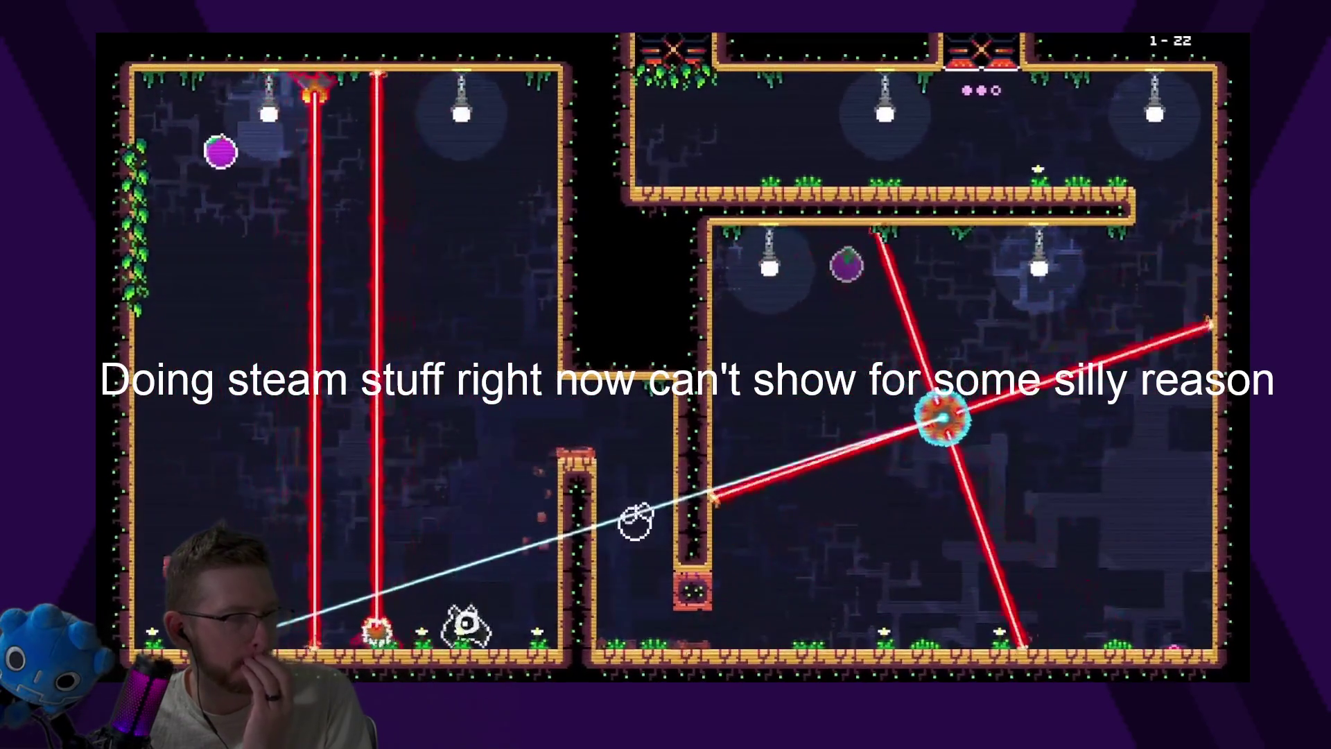
{"action": "key", "text": "Up"}
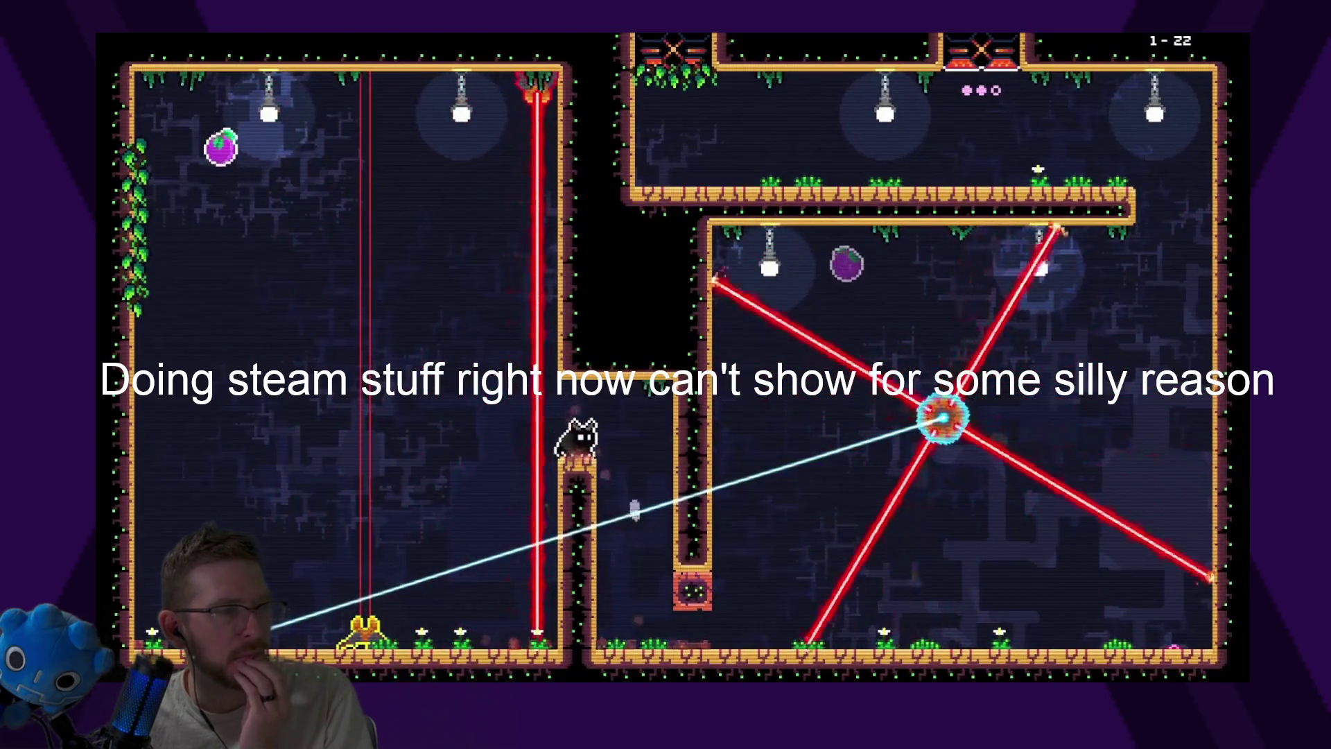
Eat the plum beside the pillar after respawning and fly out the top exit
{"action": "key", "text": "Up"}
{"action": "key", "text": "Up"}
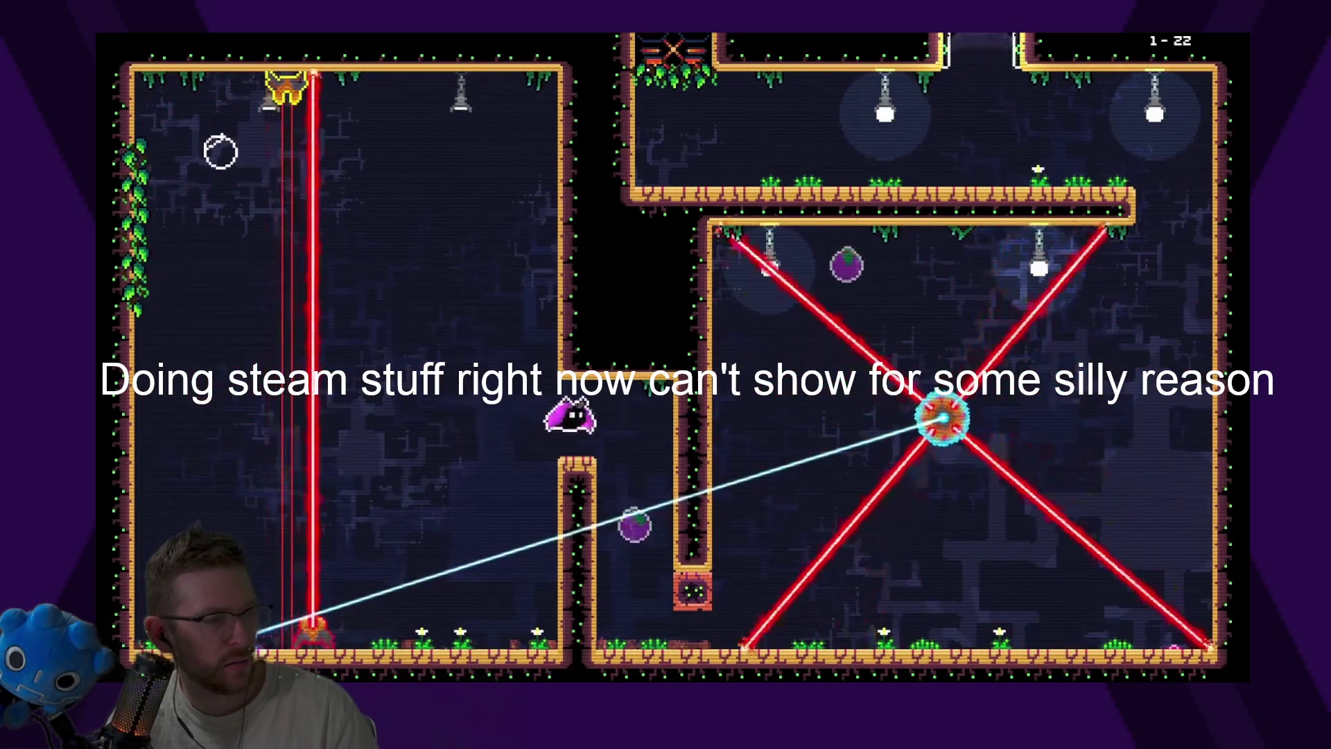
{"action": "key", "text": "Up"}
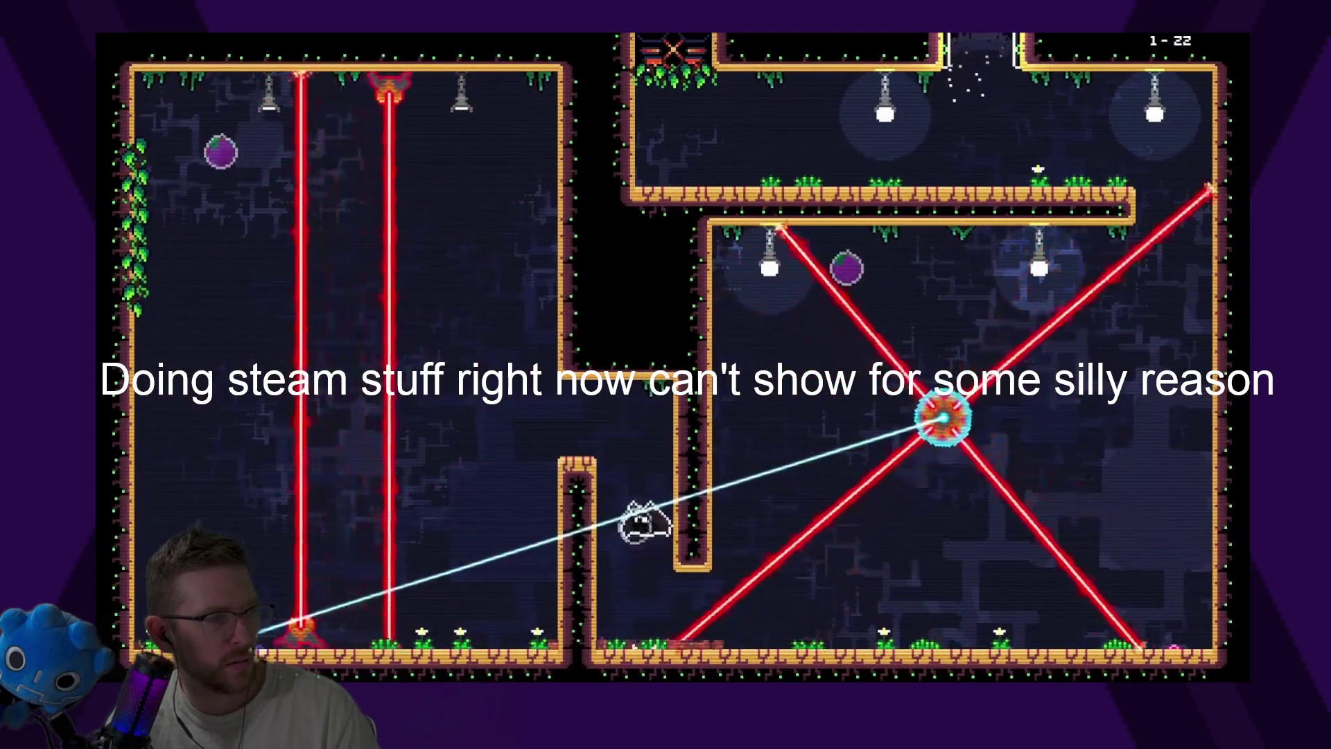
{"action": "key", "text": "Up"}
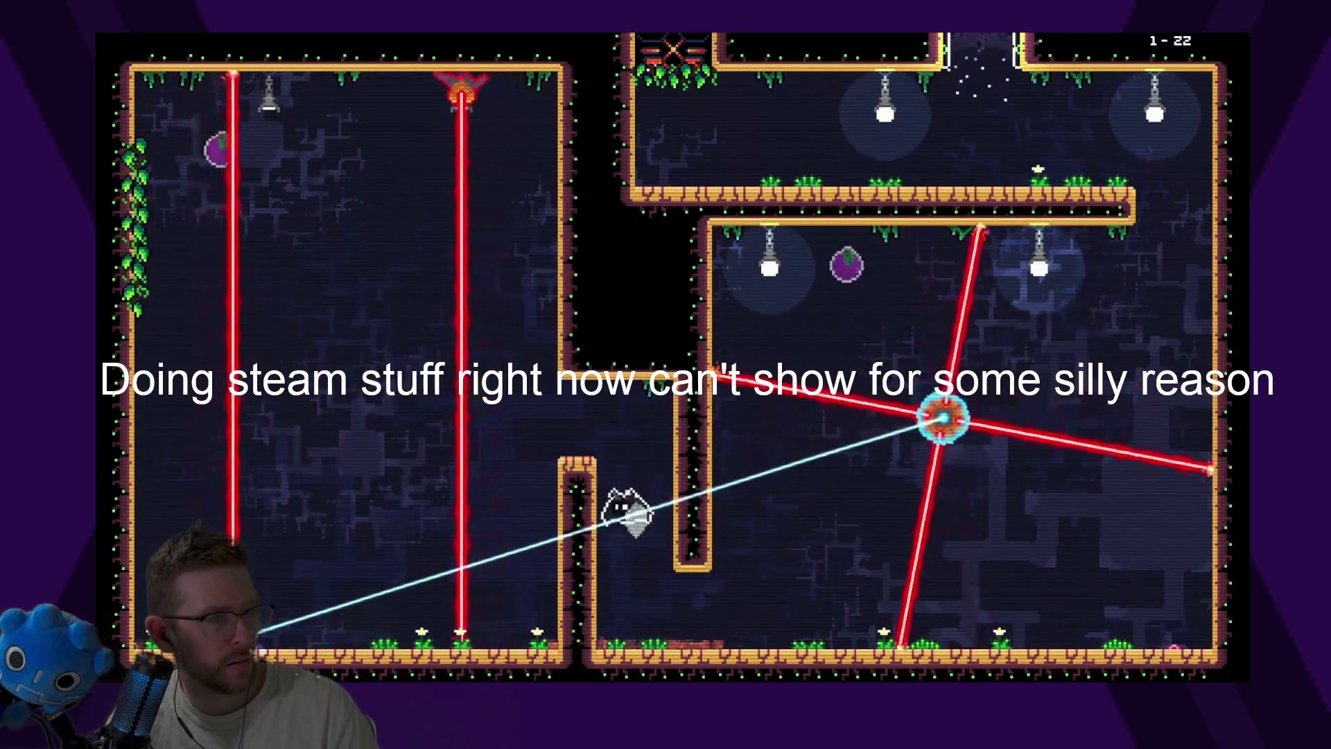
{"action": "key", "text": "Right"}
{"action": "key", "text": "Up"}
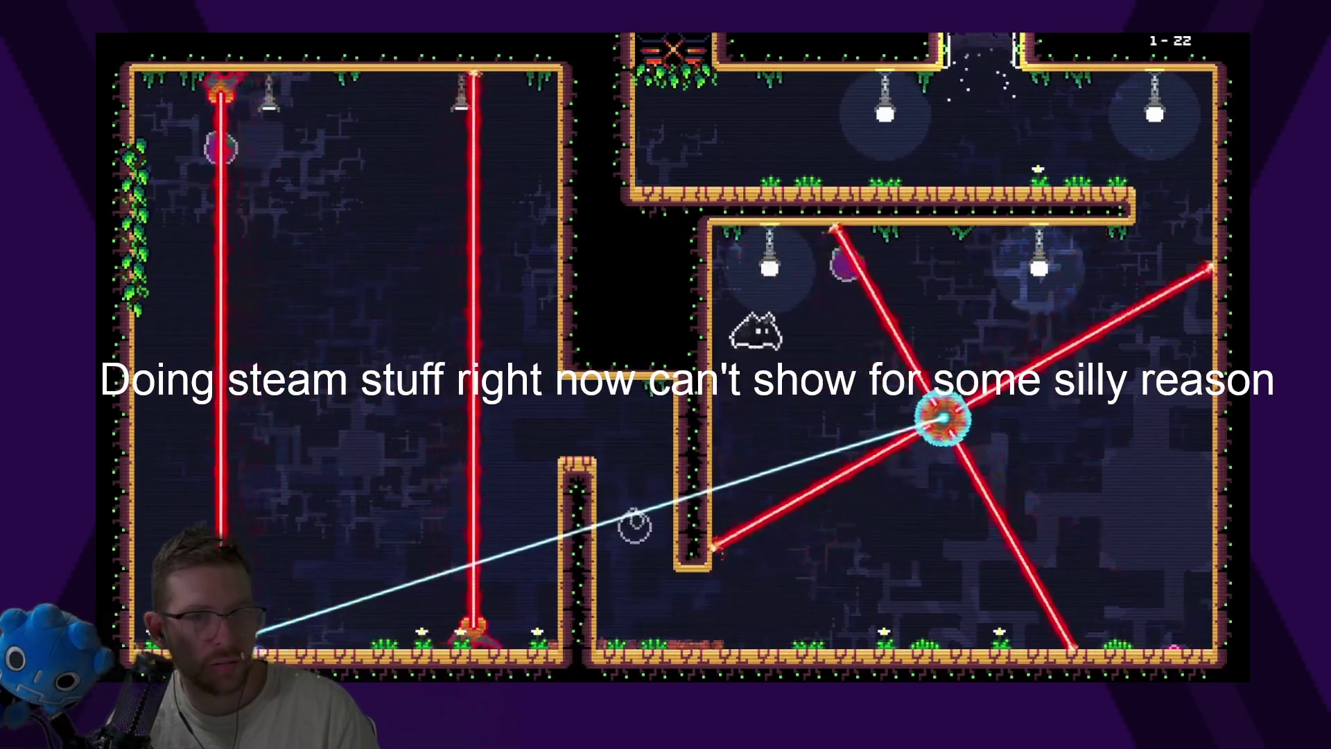
{"action": "key", "text": "Right"}
{"action": "key", "text": "Up"}
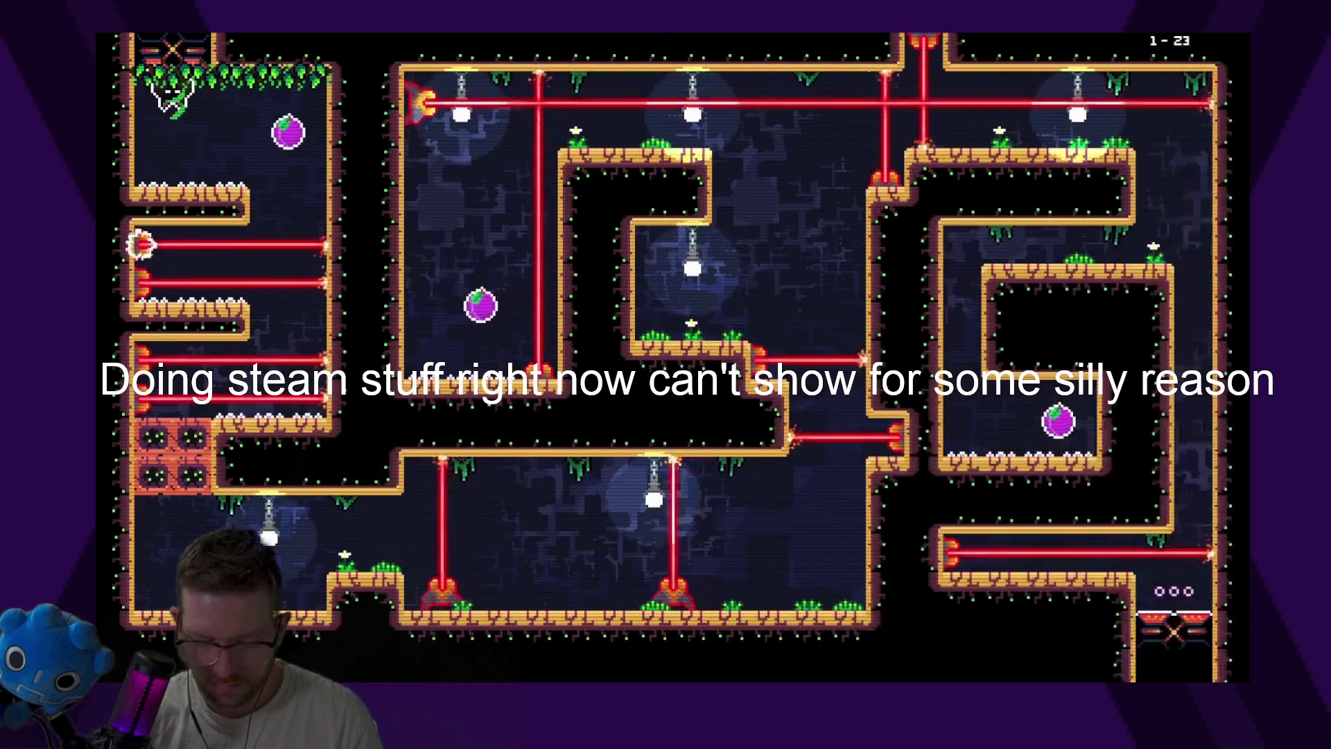
In level 1-23, collect the top berry and eat the plum in the upper-left chamber
{"action": "key", "text": "Right"}
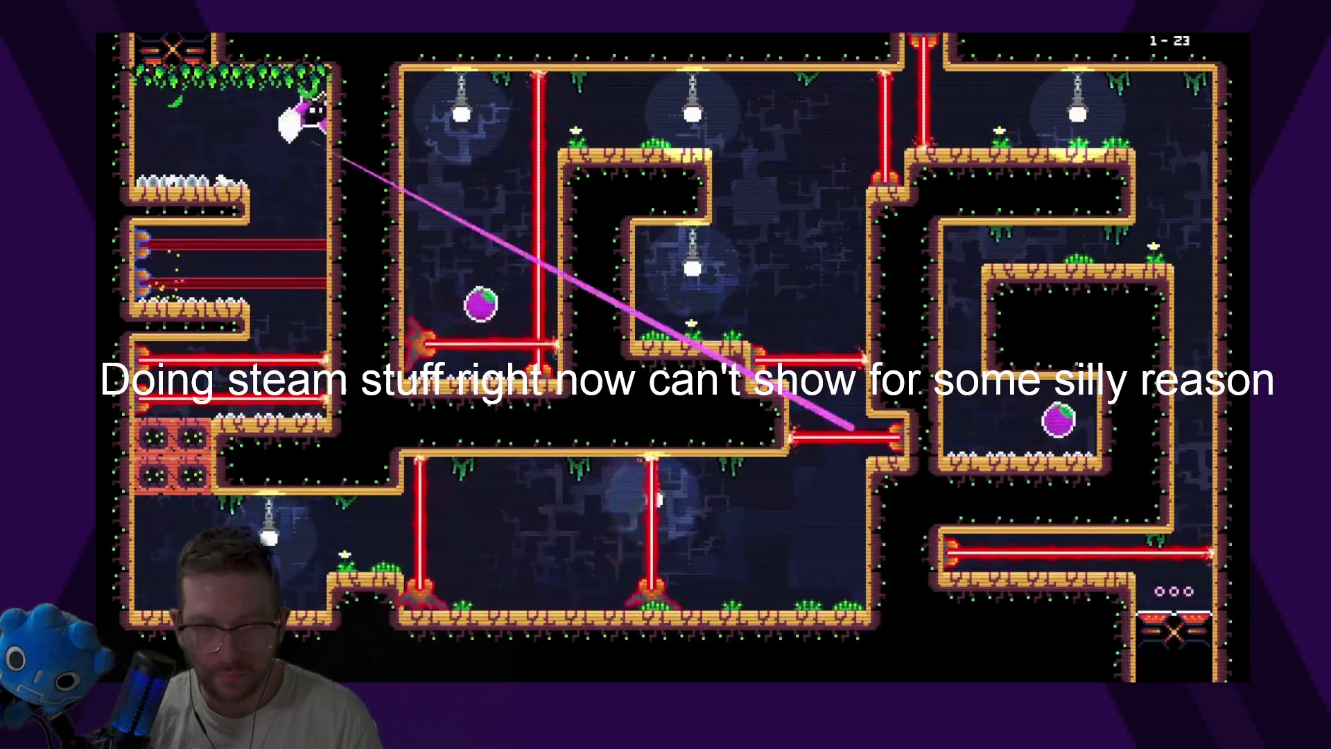
{"action": "key", "text": "Down"}
{"action": "key", "text": "Left"}
{"action": "key", "text": "Right"}
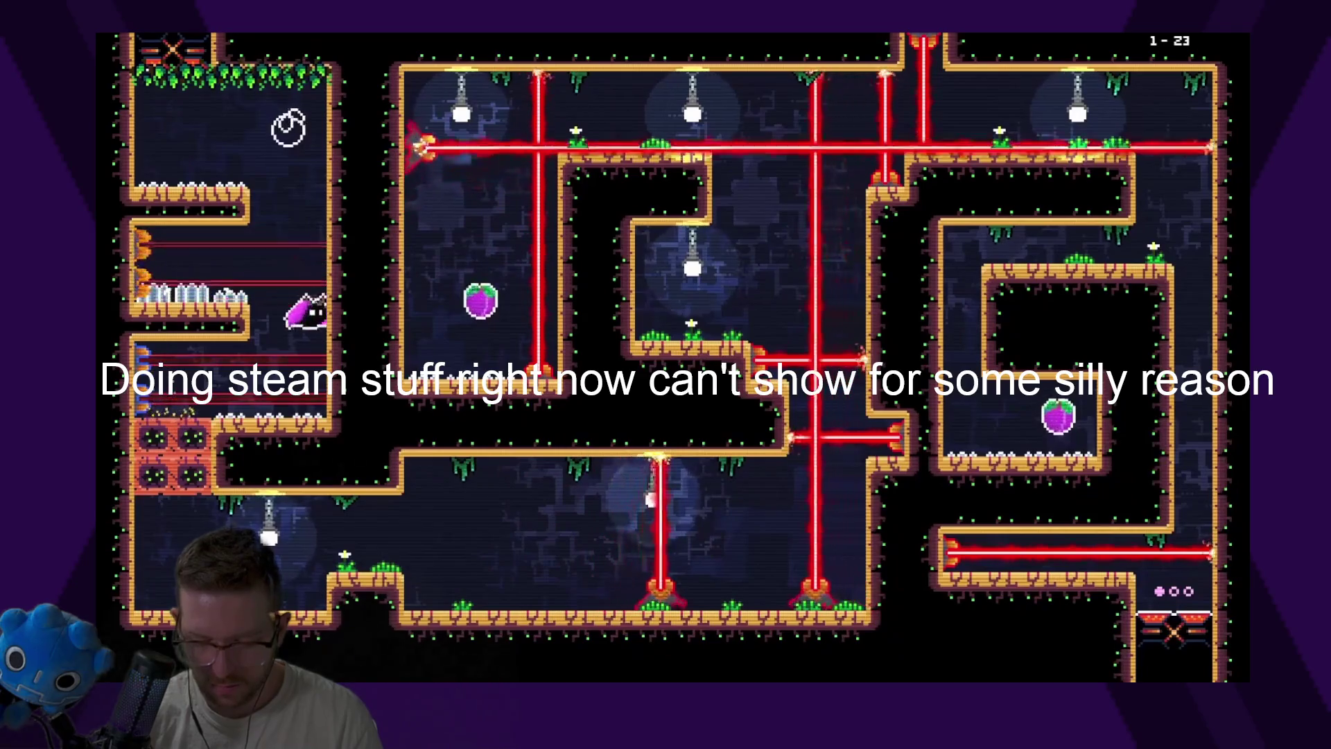
{"action": "key", "text": "Left"}
{"action": "key", "text": "Down"}
{"action": "key", "text": "Right"}
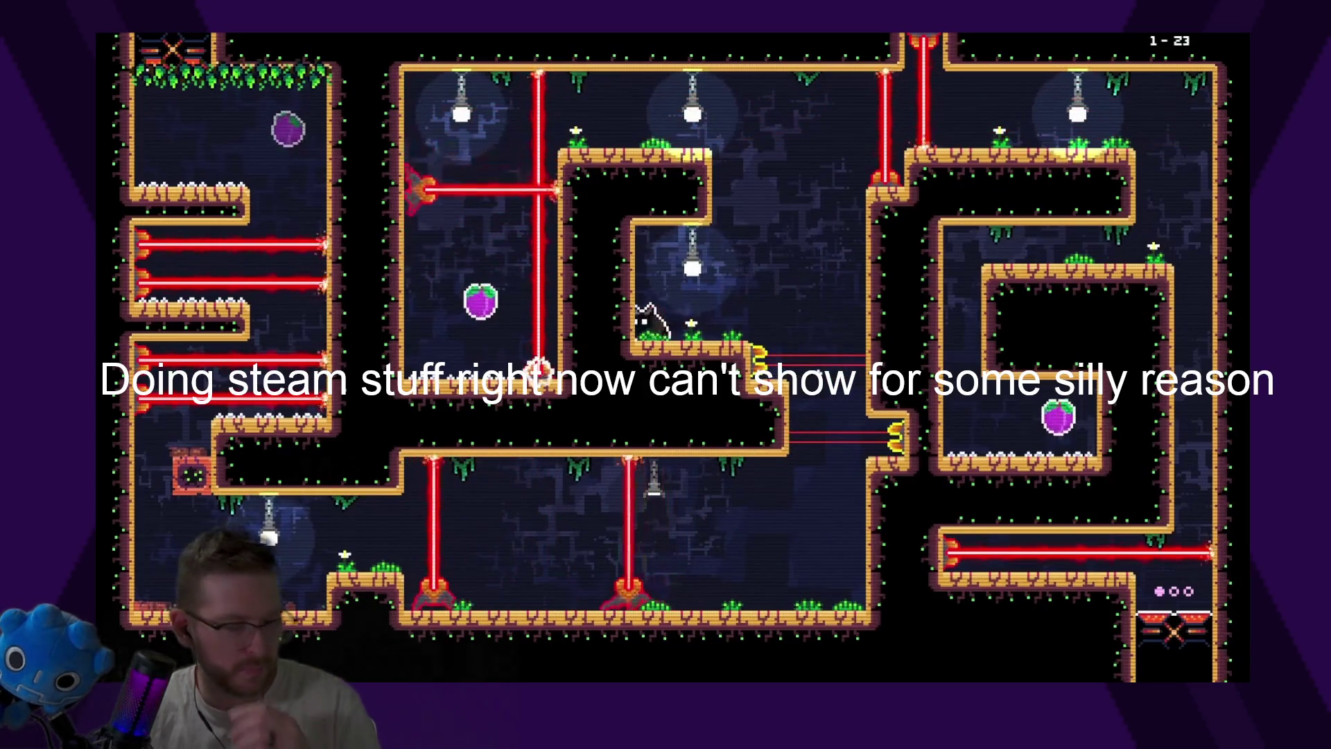
{"action": "key", "text": "Up"}
{"action": "key", "text": "Right"}
{"action": "key", "text": "Up"}
{"action": "key", "text": "Left"}
{"action": "key", "text": "Down"}
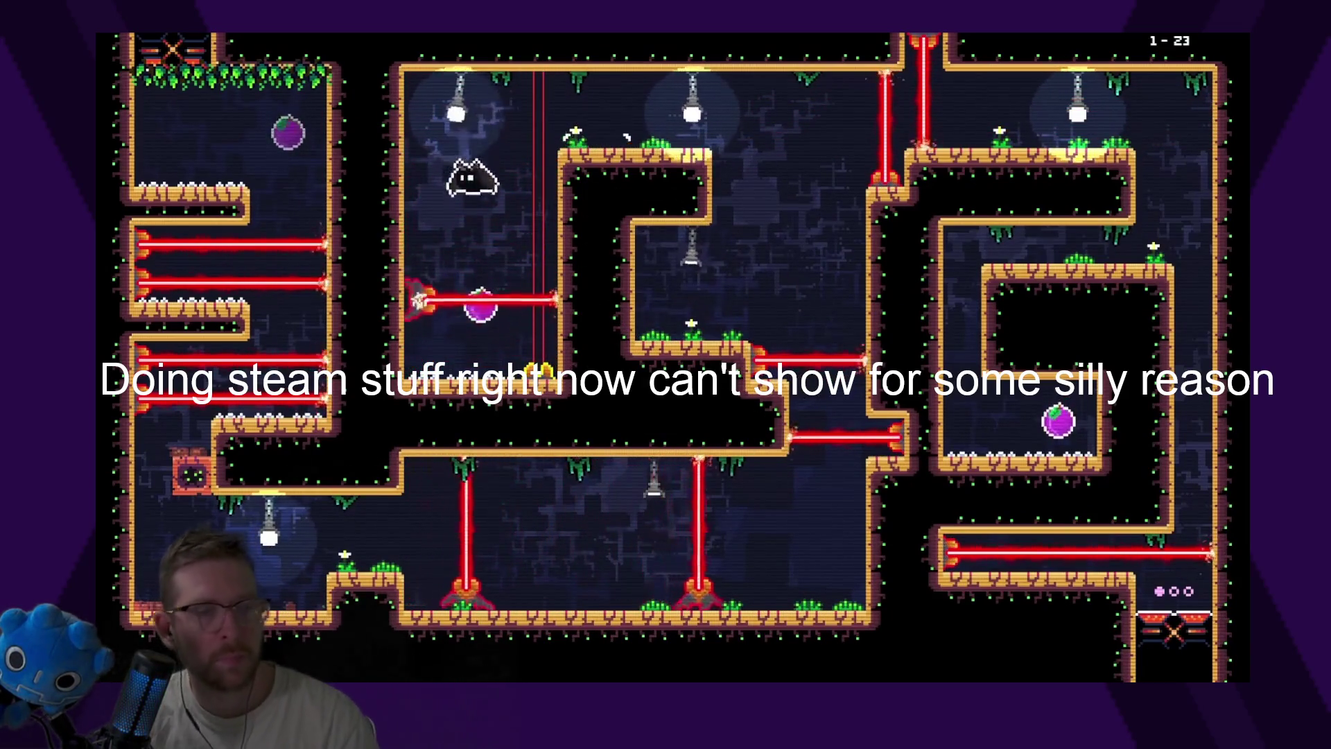
{"action": "key", "text": "Down"}
Take the bubble, eat the right-chamber plum and dash into the bottom-right exit
{"action": "key", "text": "Up"}
{"action": "key", "text": "Right"}
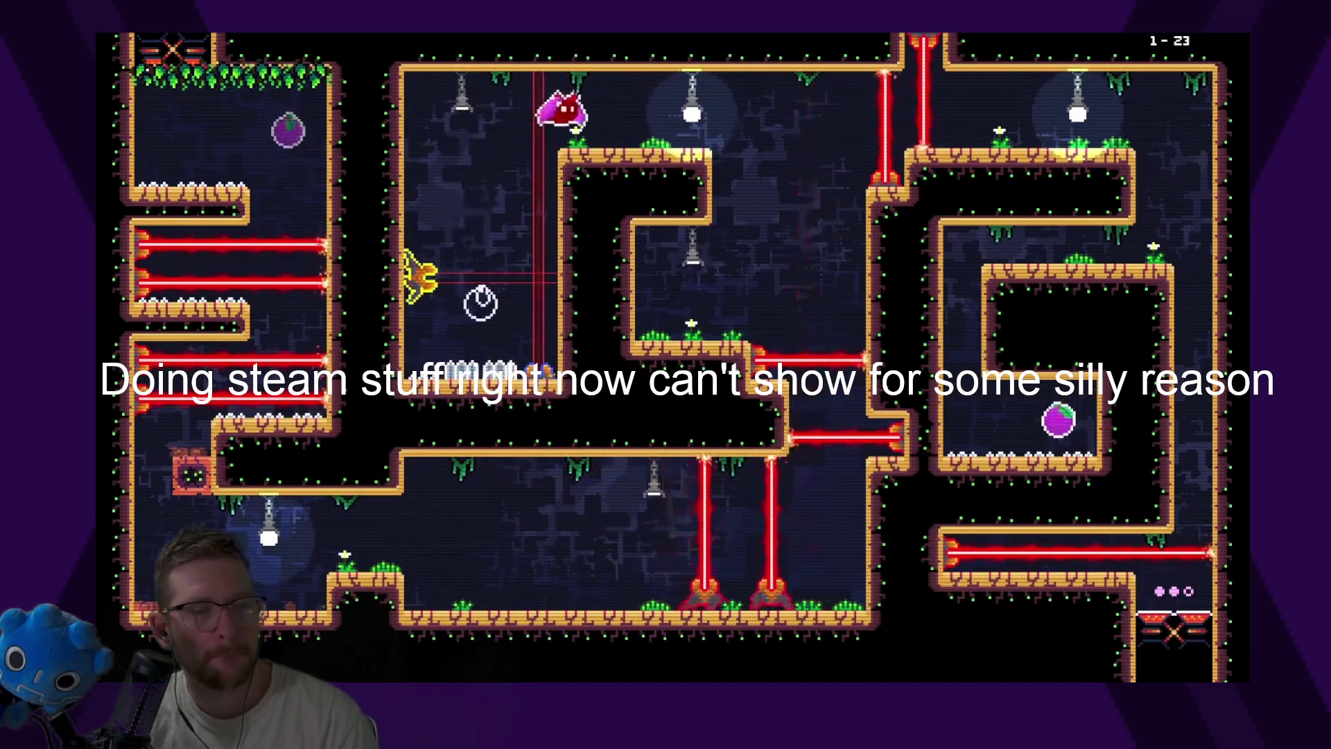
{"action": "key", "text": "Right"}
{"action": "key", "text": "Down"}
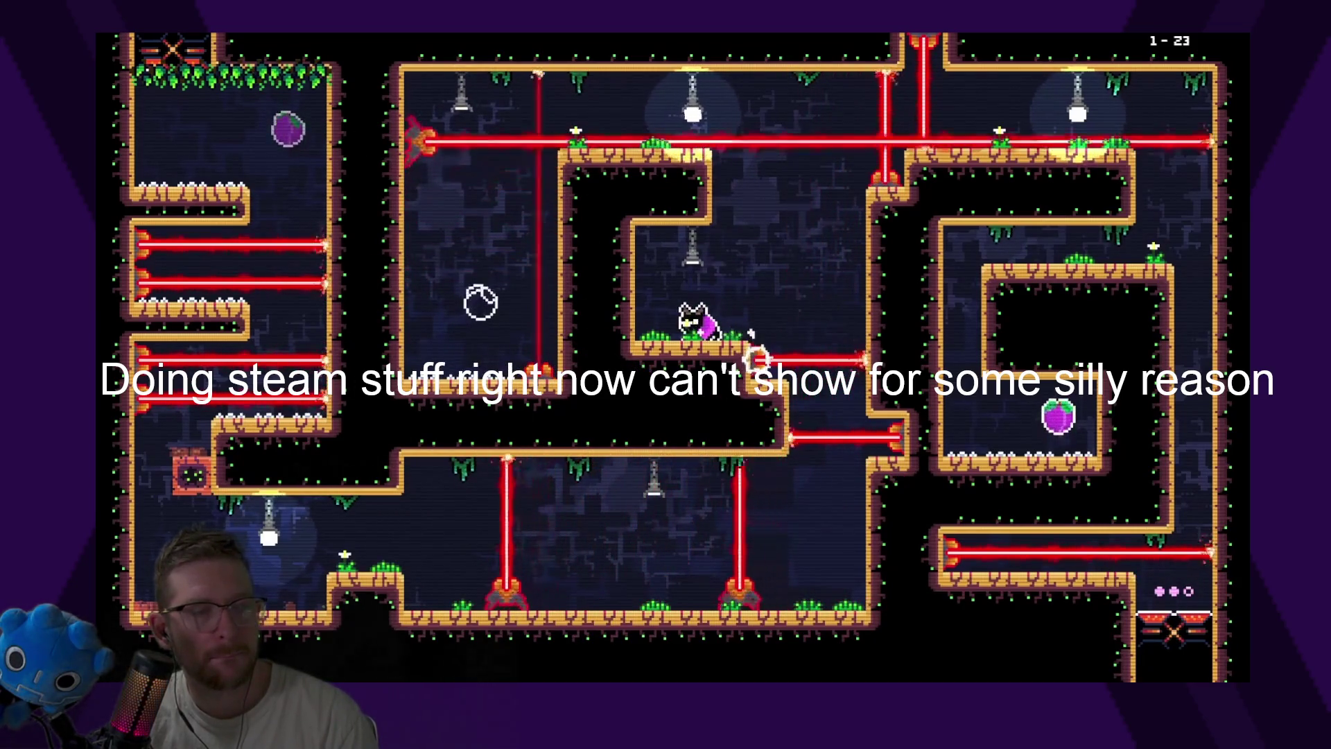
{"action": "key", "text": "Up"}
{"action": "key", "text": "Right"}
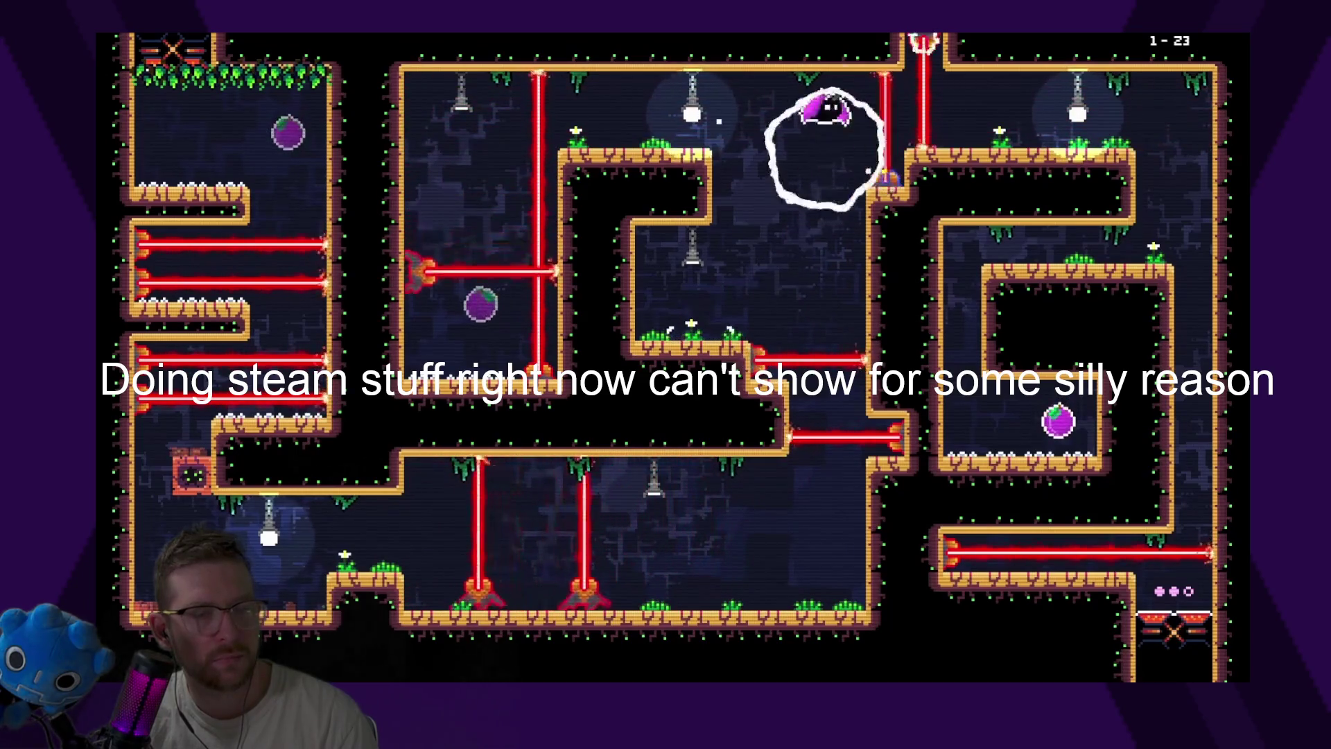
{"action": "key", "text": "Right"}
{"action": "key", "text": "Down"}
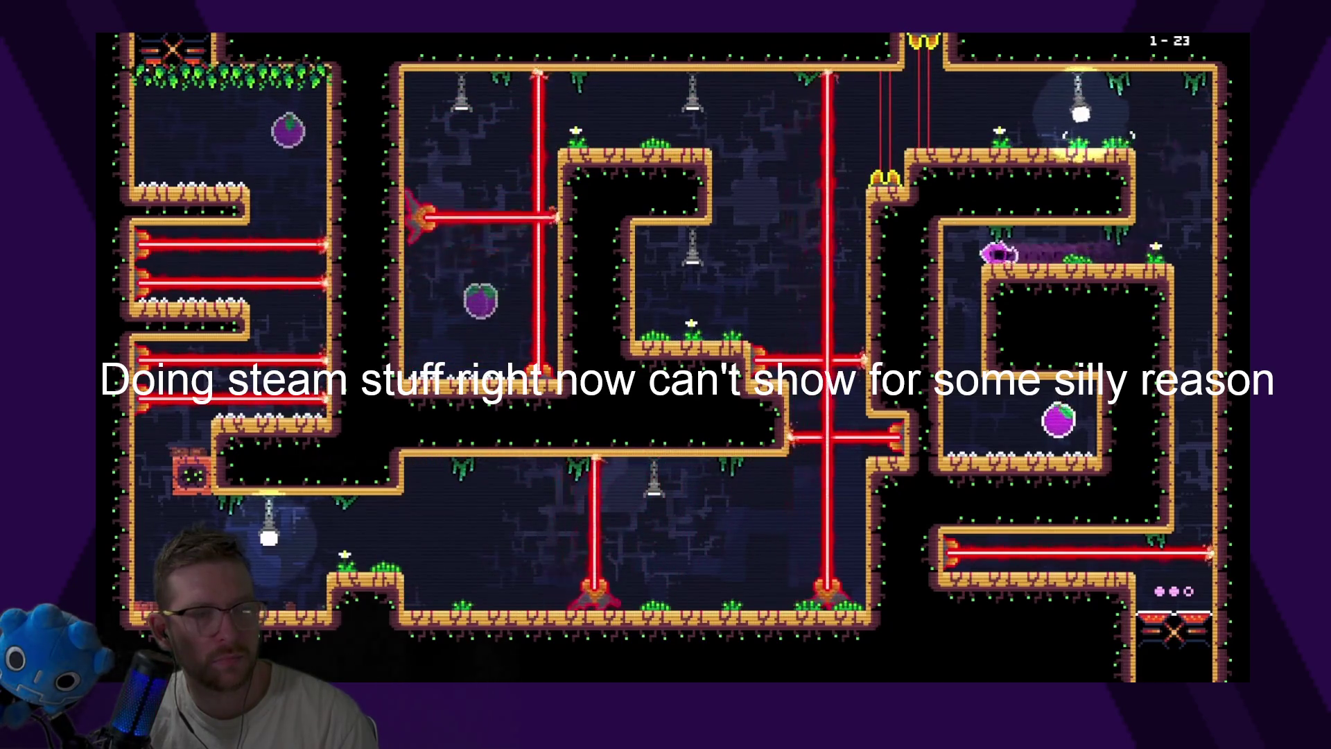
{"action": "key", "text": "Right"}
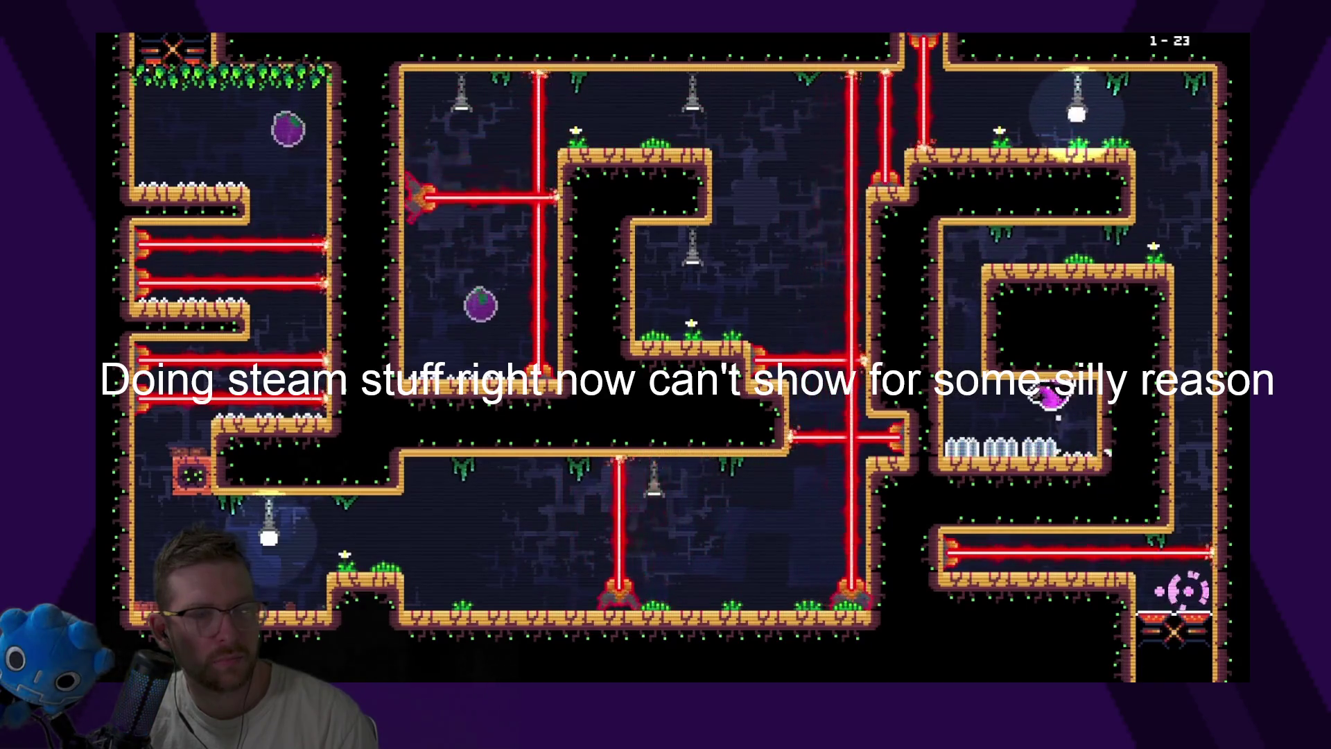
{"action": "key", "text": "Left"}
{"action": "key", "text": "Up"}
{"action": "key", "text": "Right"}
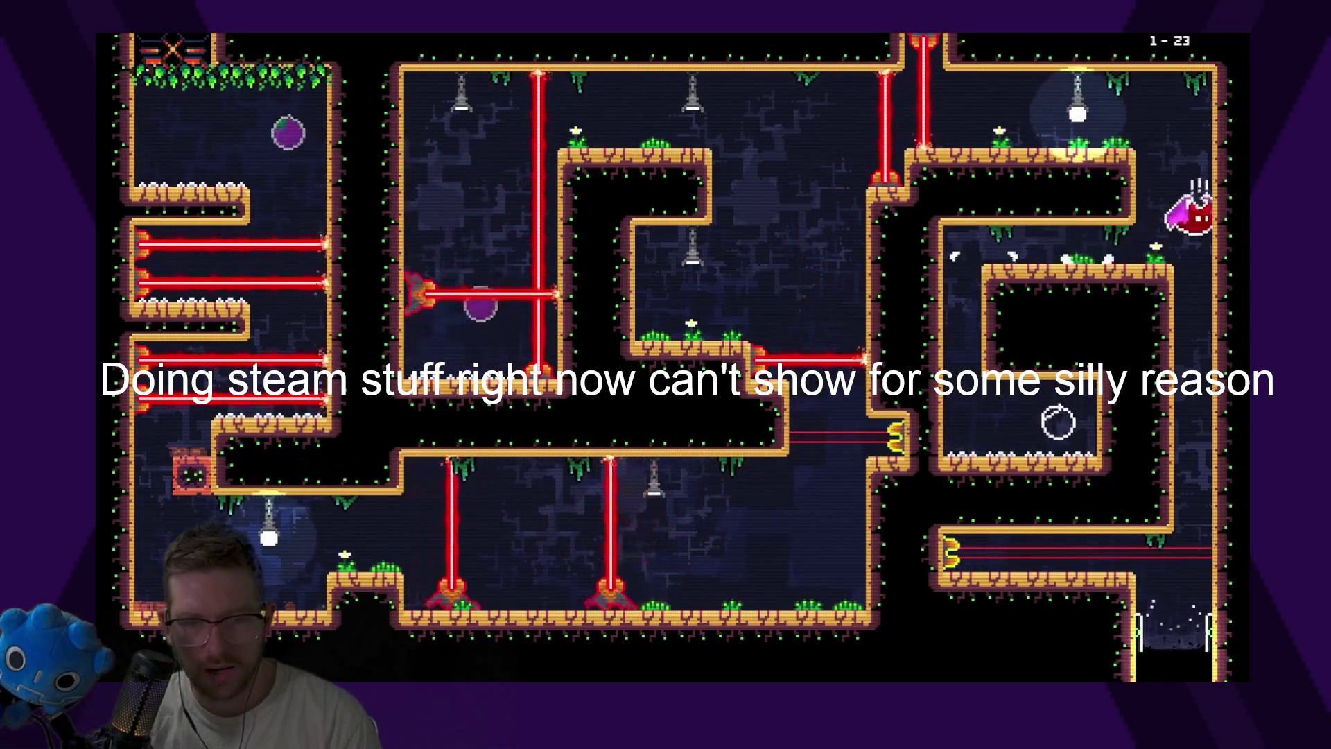
{"action": "key", "text": "Down"}
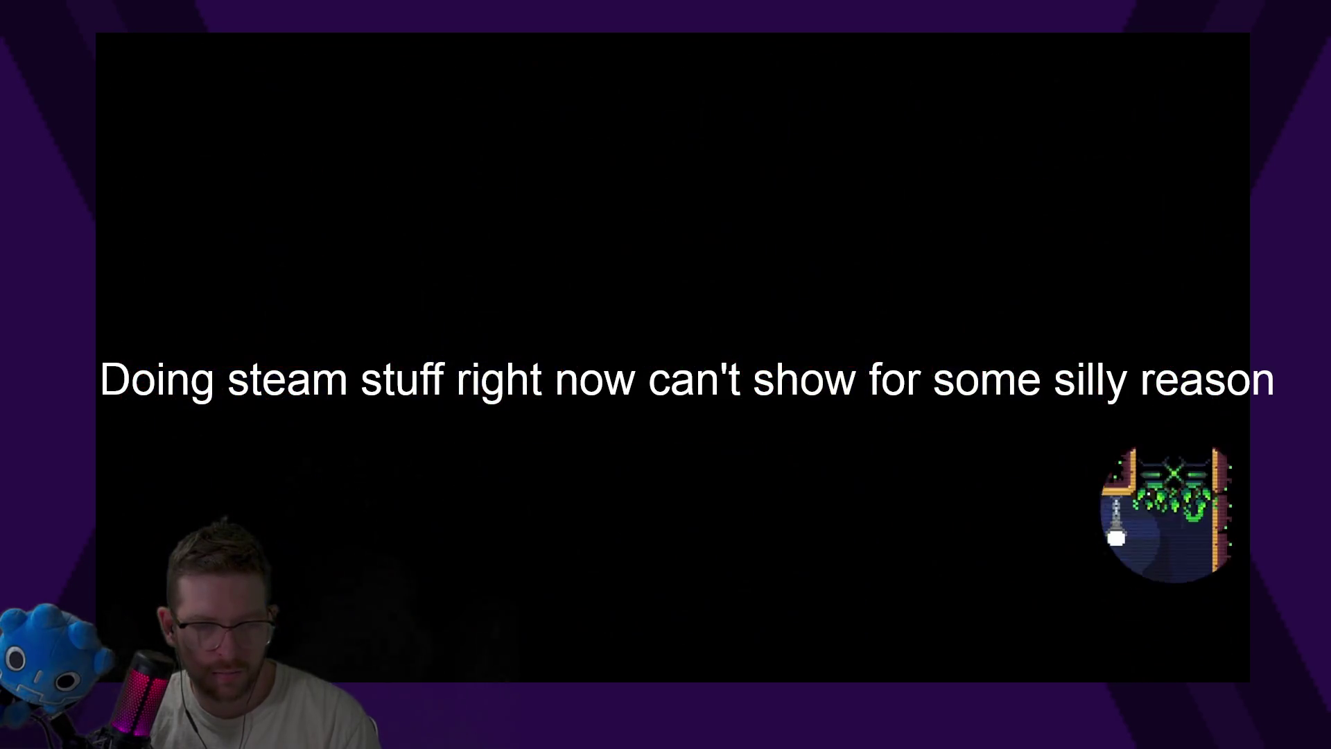
In level 1-24, climb up beside the tall column and land on top of it
{"action": "key", "text": "Up"}
{"action": "key", "text": "Left"}
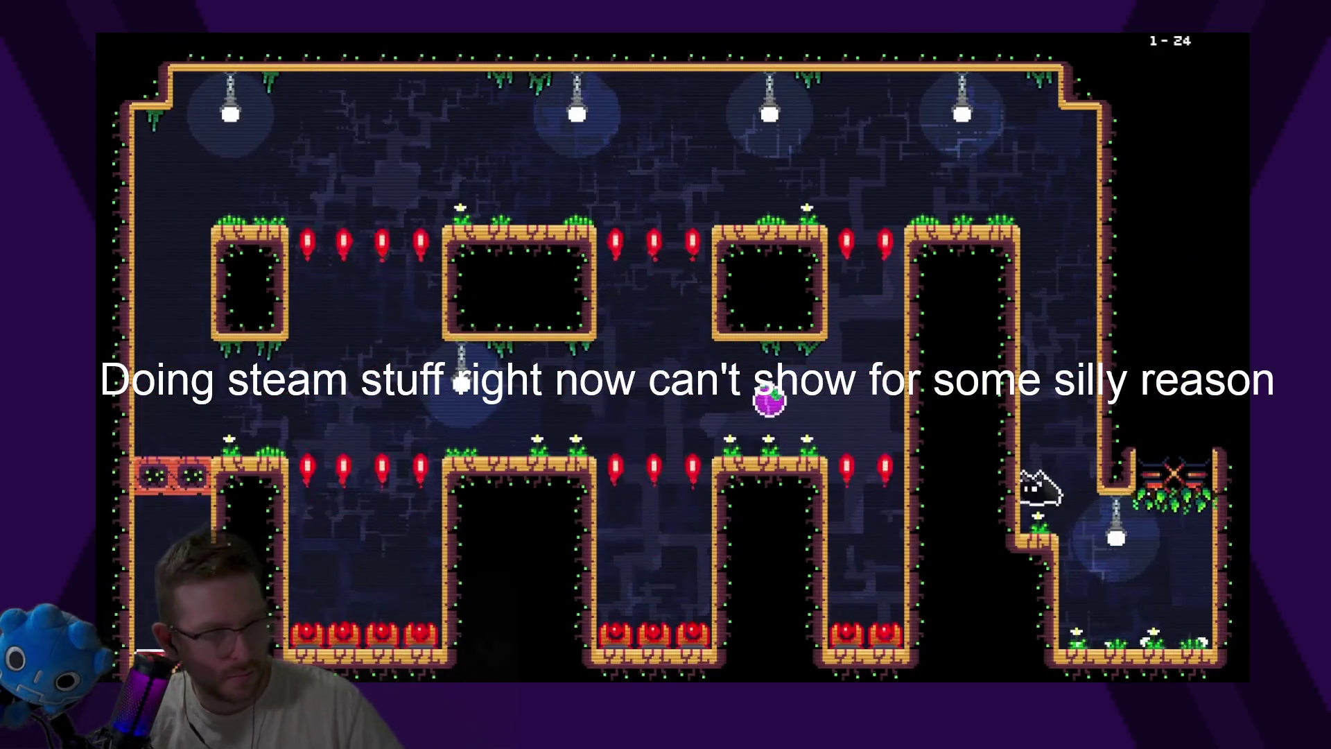
{"action": "key", "text": "Up"}
{"action": "key", "text": "Left"}
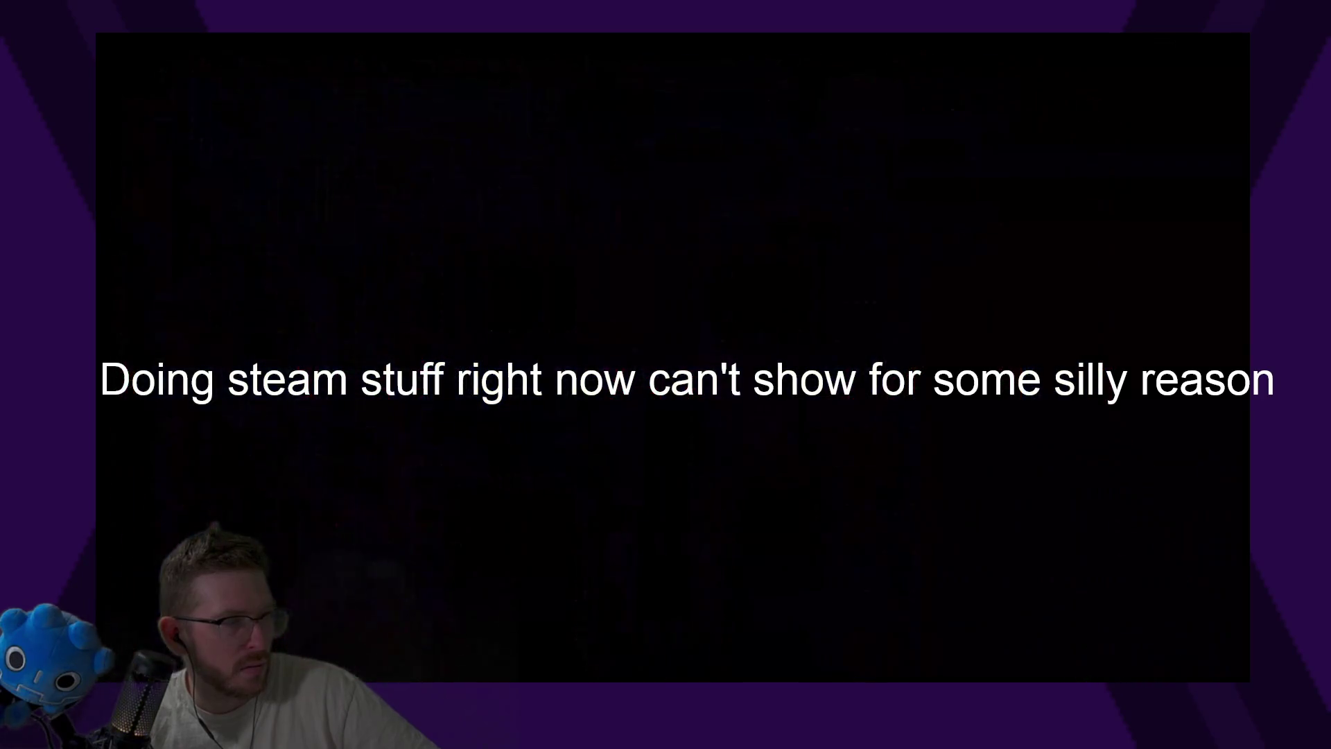
Cross level 1-25, grabbing the plum and firing a beam lower-left, then exit left
{"action": "key", "text": "Right"}
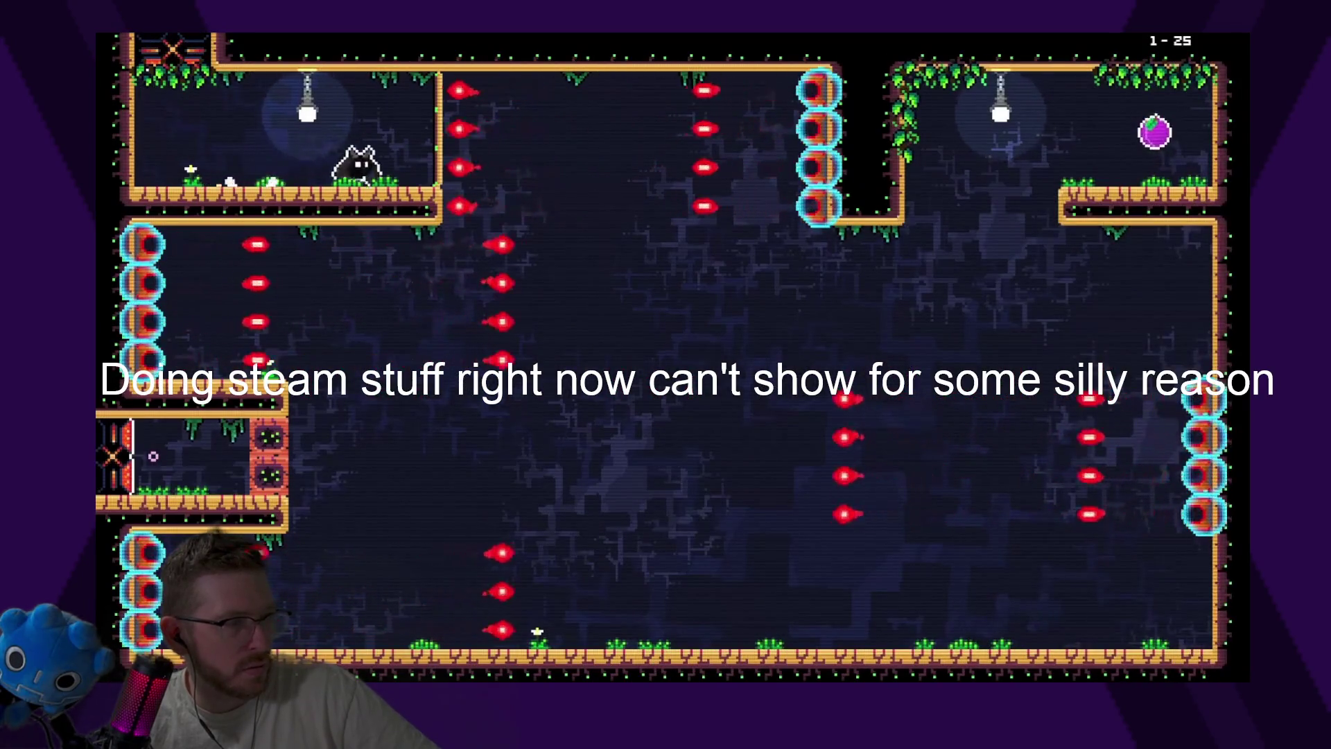
{"action": "key", "text": "Right"}
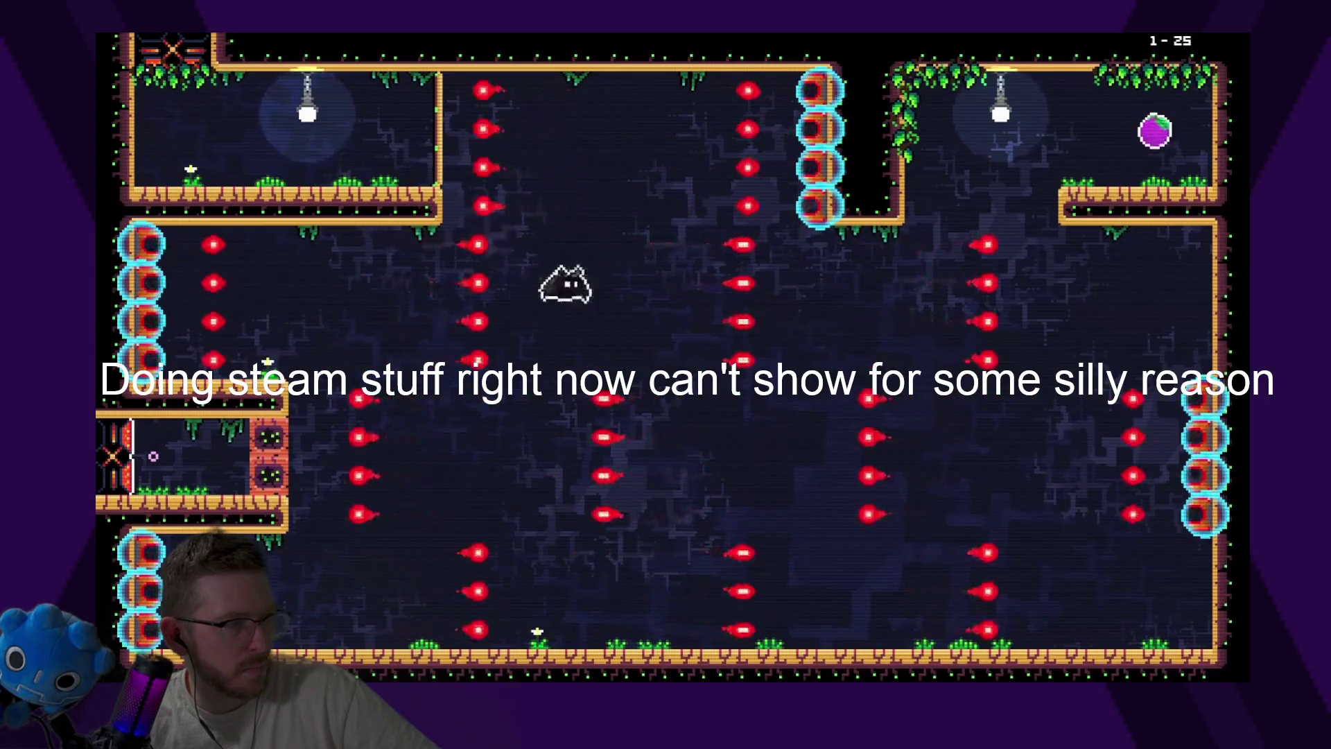
{"action": "key", "text": "Right"}
{"action": "left_click", "coordinate": [153, 456]}
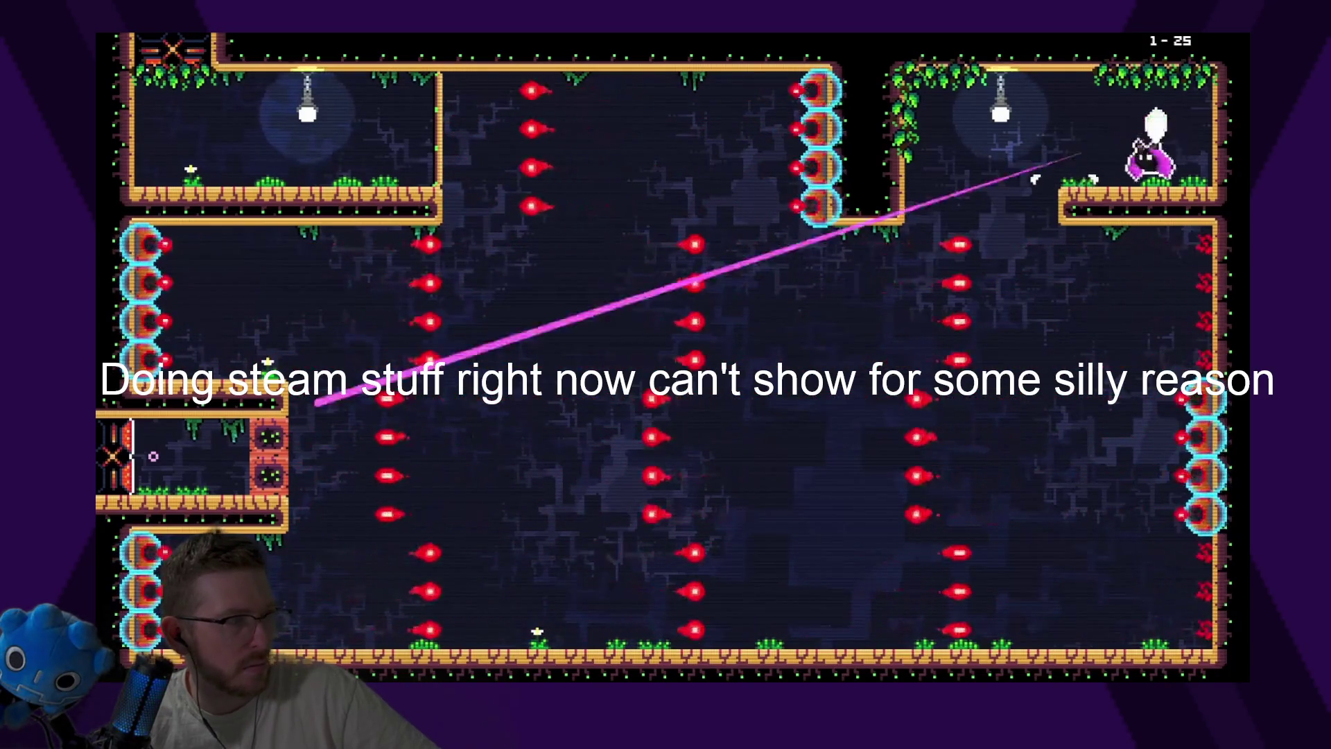
{"action": "key", "text": "Left"}
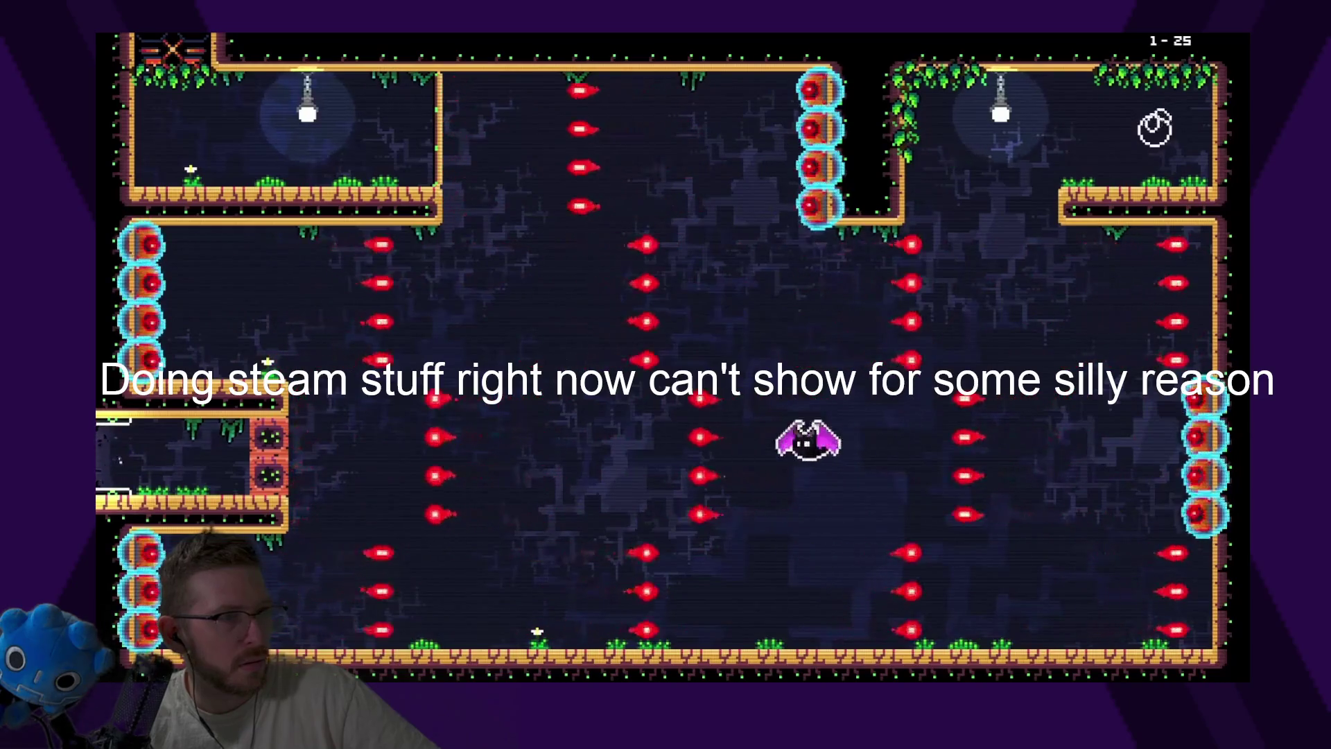
{"action": "key", "text": "Left"}
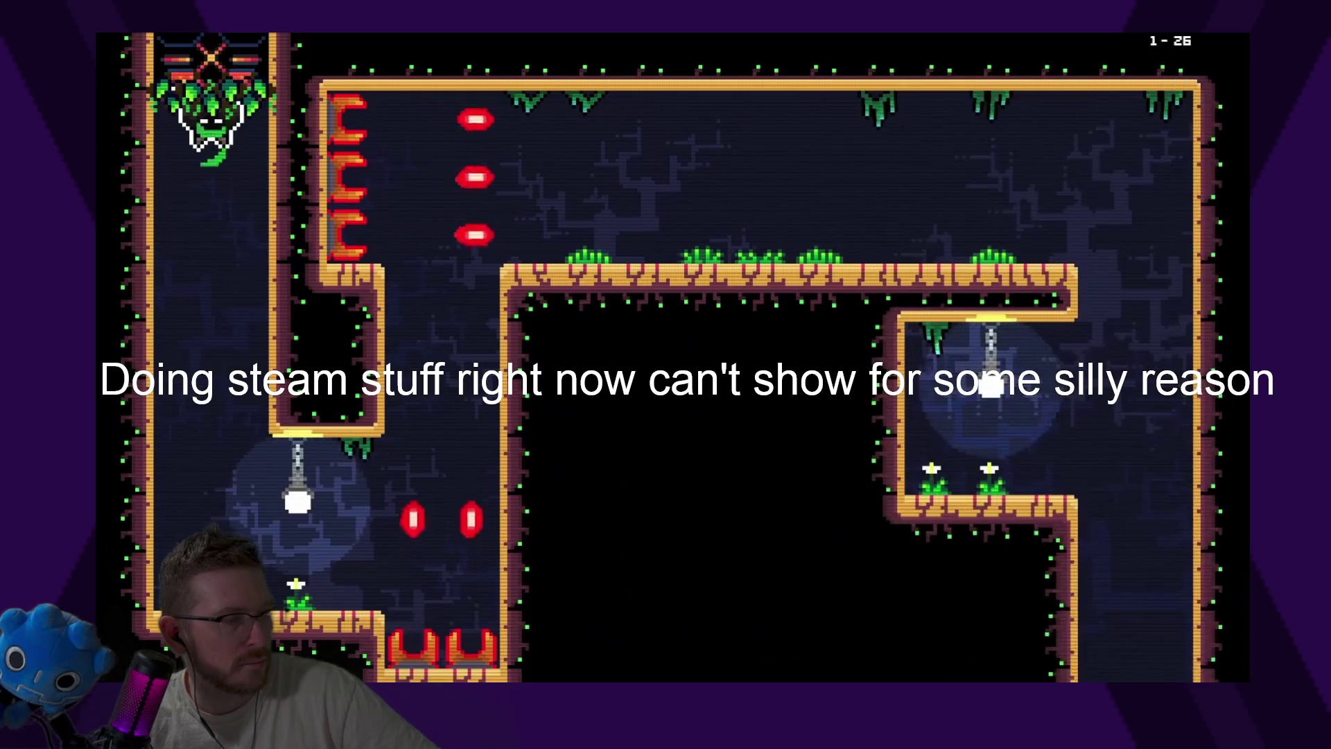
Fall down the left shaft, rise into the upper room, and drop down the right shaft
{"action": "key", "text": "Right"}
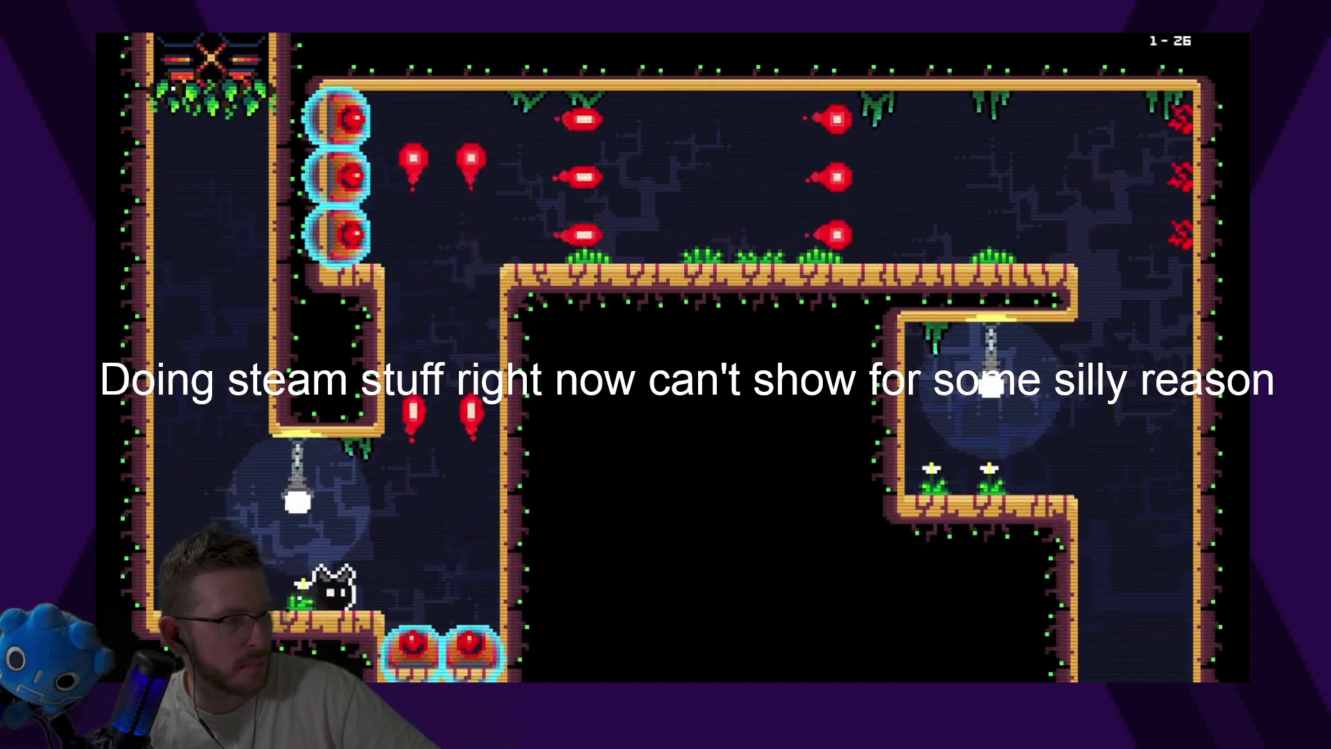
{"action": "key", "text": "Up"}
{"action": "key", "text": "Right"}
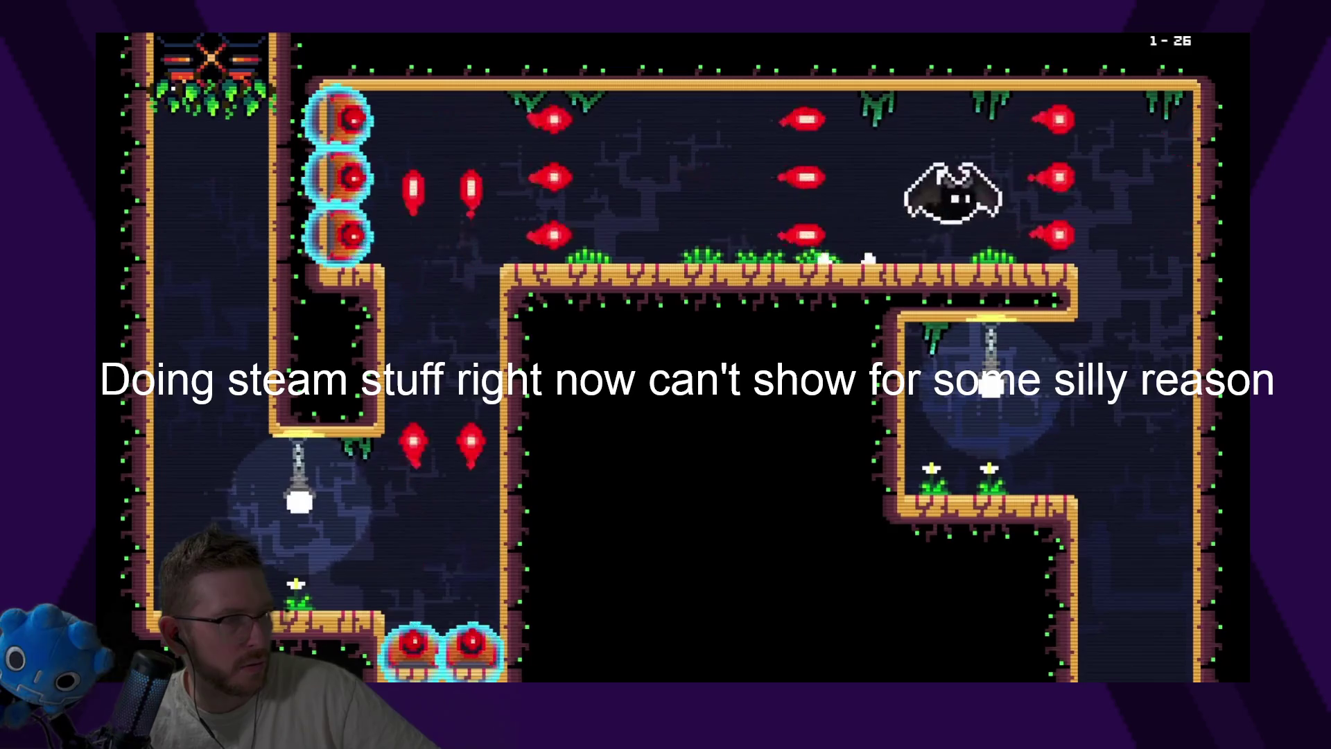
{"action": "key", "text": "Down"}
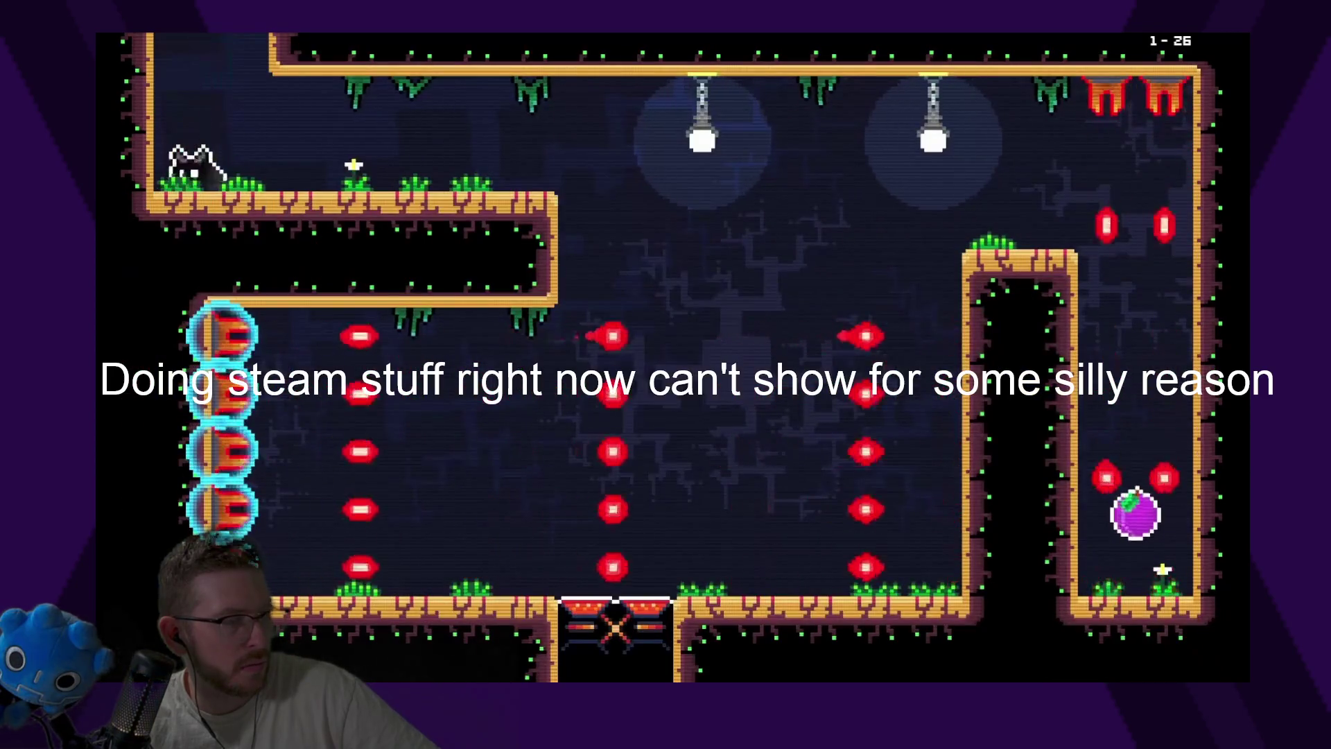
Collect the purple fruit in the right chamber and drop into 1-26's floor exit
{"action": "key", "text": "Right"}
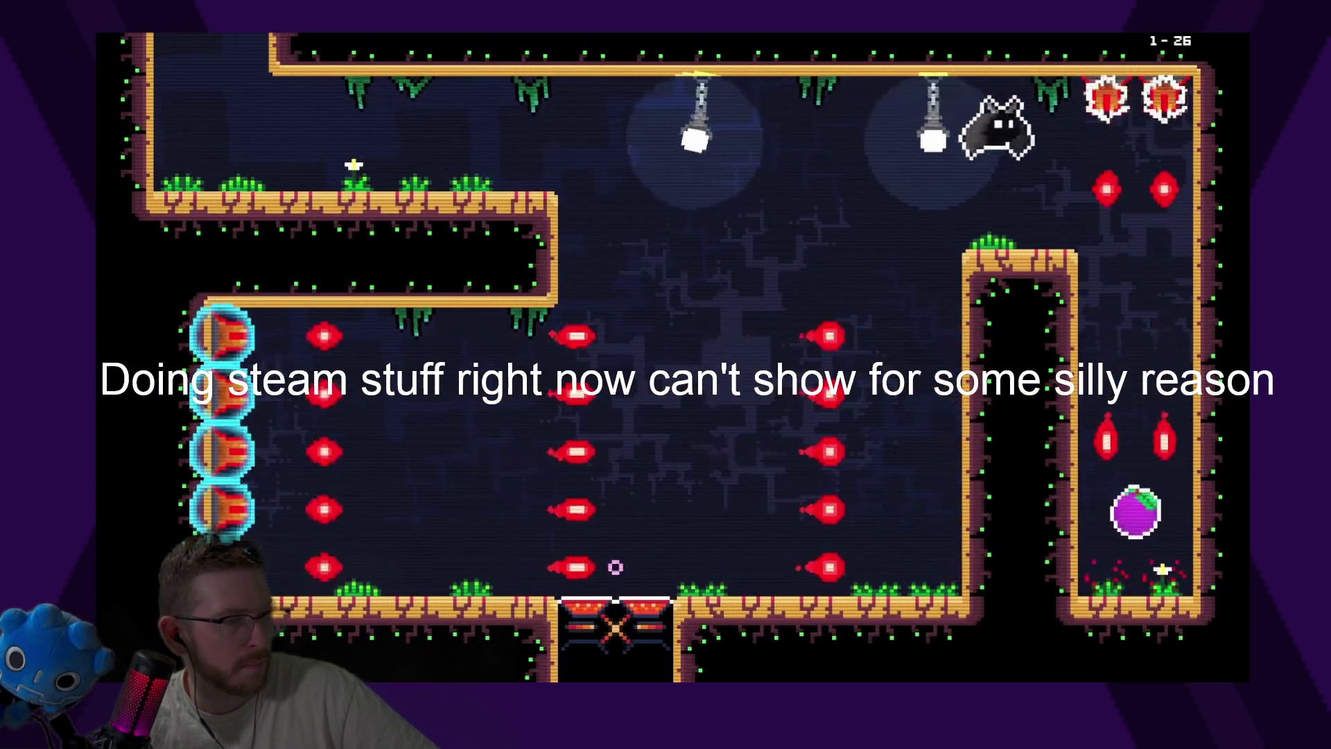
{"action": "key", "text": "Right"}
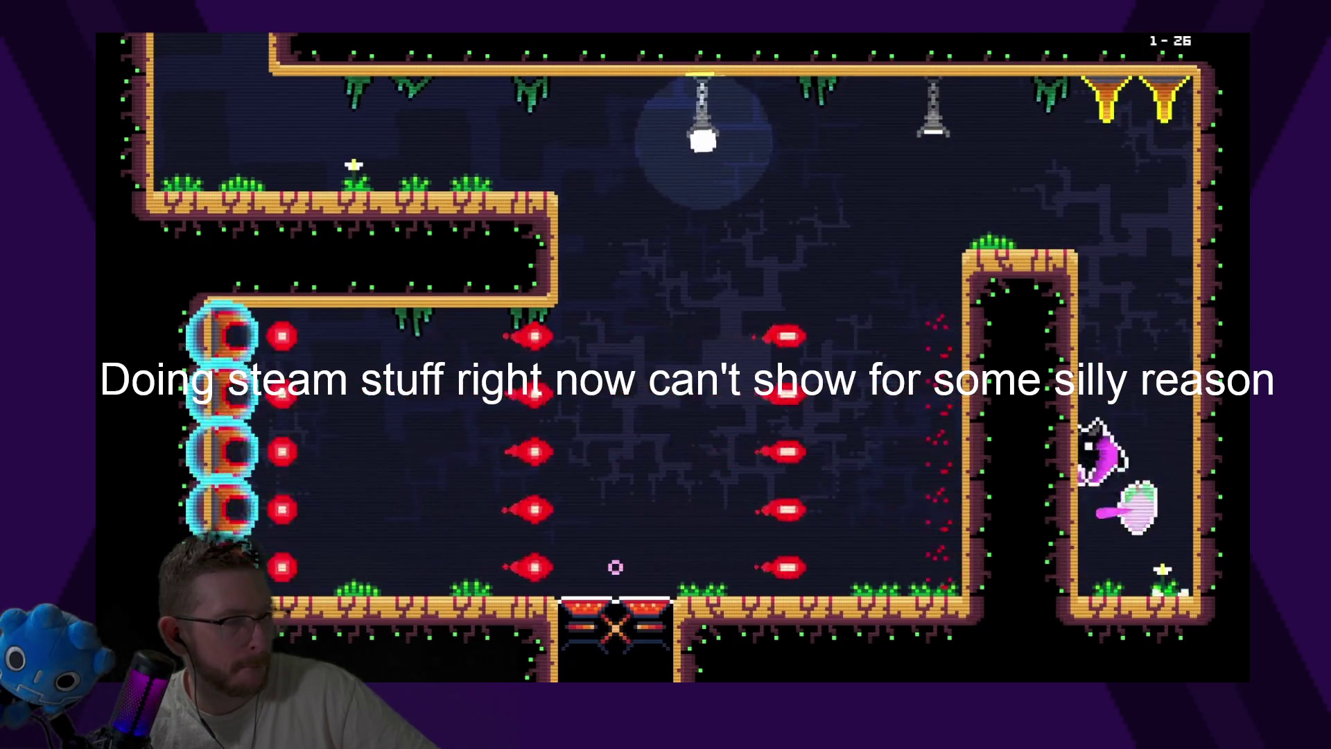
{"action": "key", "text": "Up"}
{"action": "key", "text": "Left"}
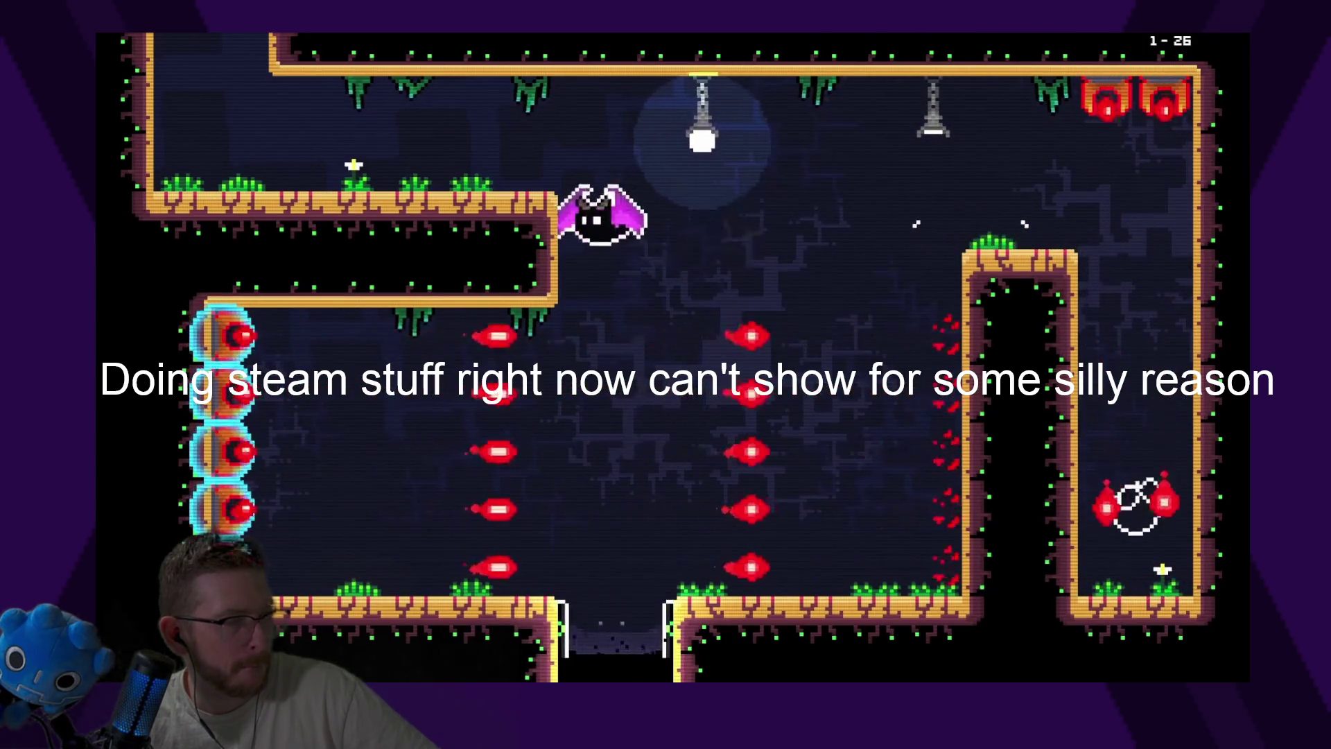
{"action": "key", "text": "Down"}
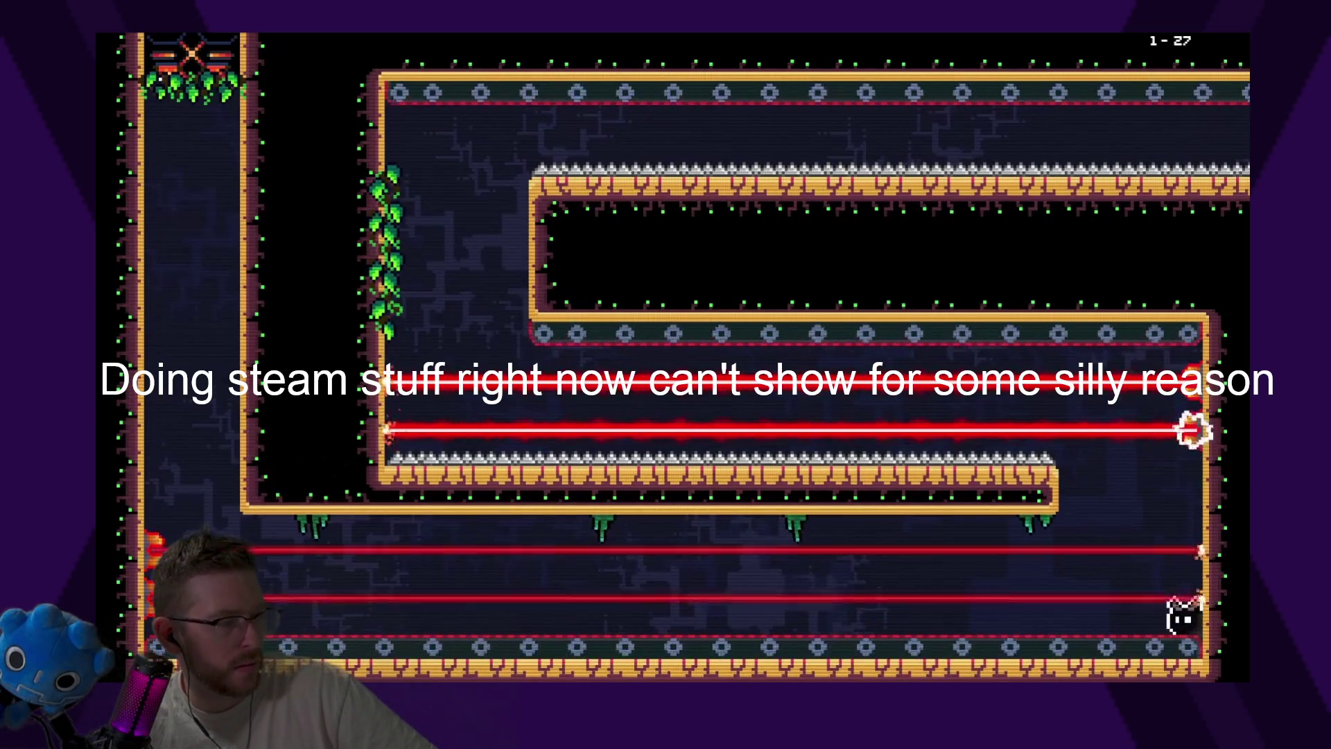
Restart room 1-27, then dash through its laser corridors into the lower right-hand corridor
{"action": "key", "text": "Up"}
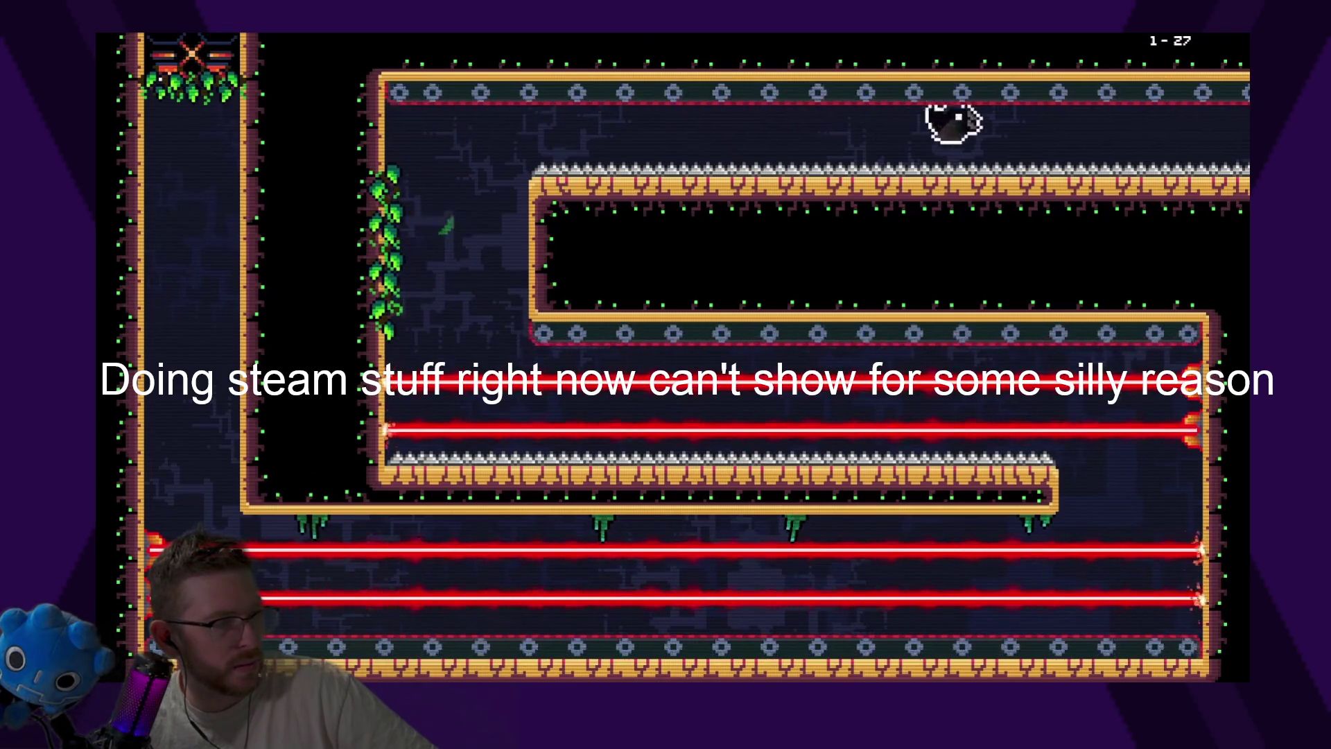
{"action": "key", "text": "Right"}
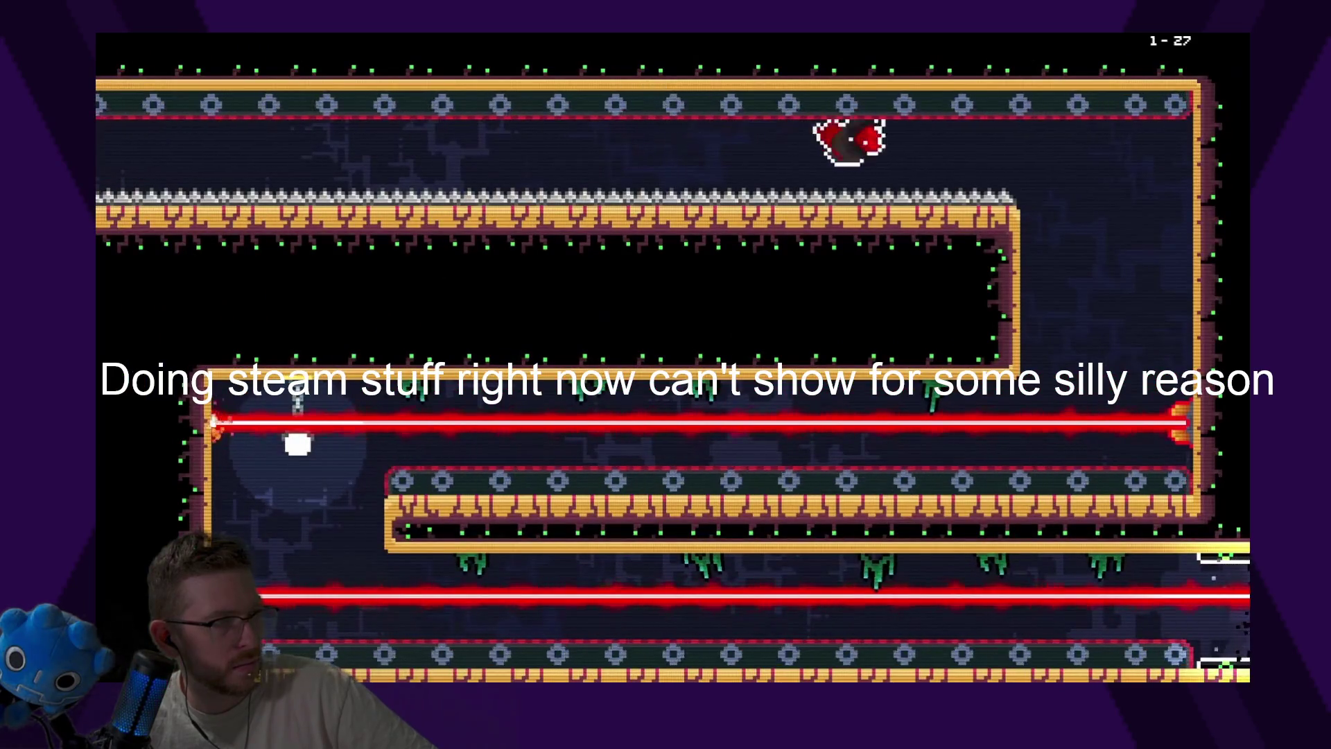
{"action": "key", "text": "Left"}
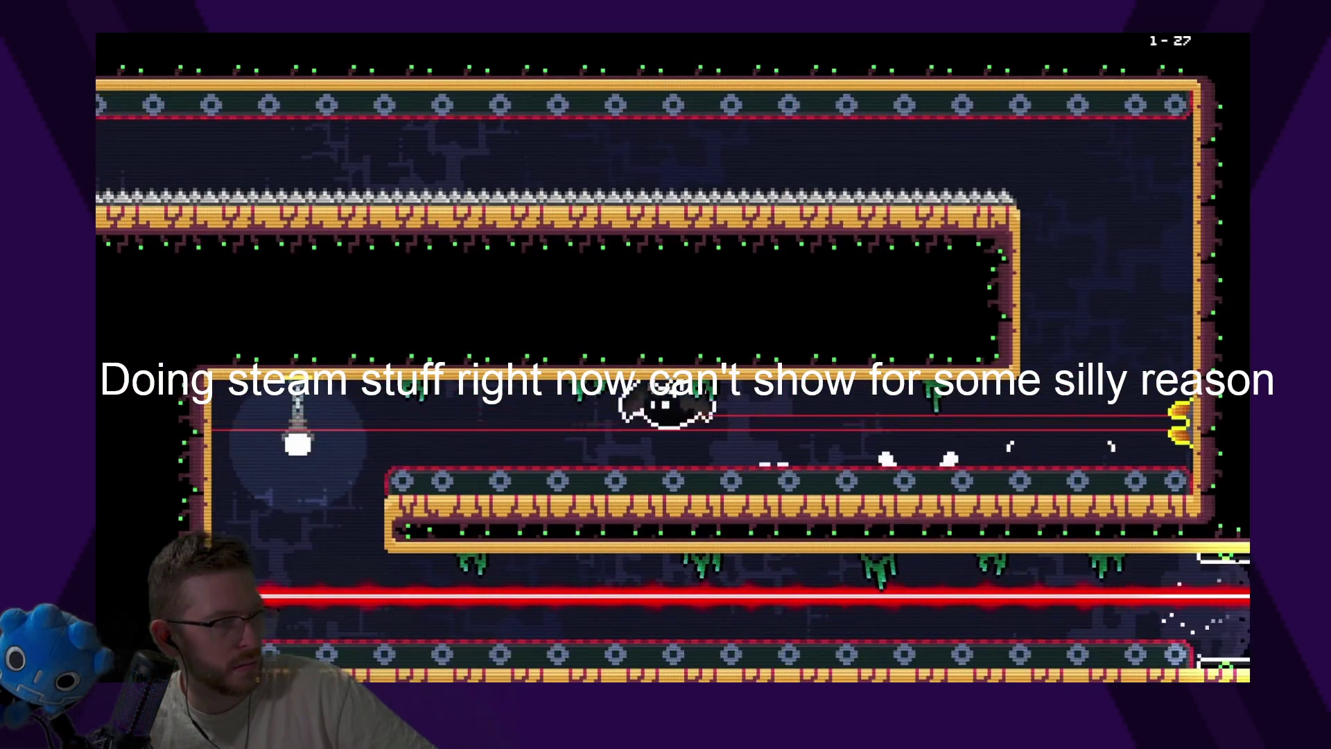
{"action": "key", "text": "Right"}
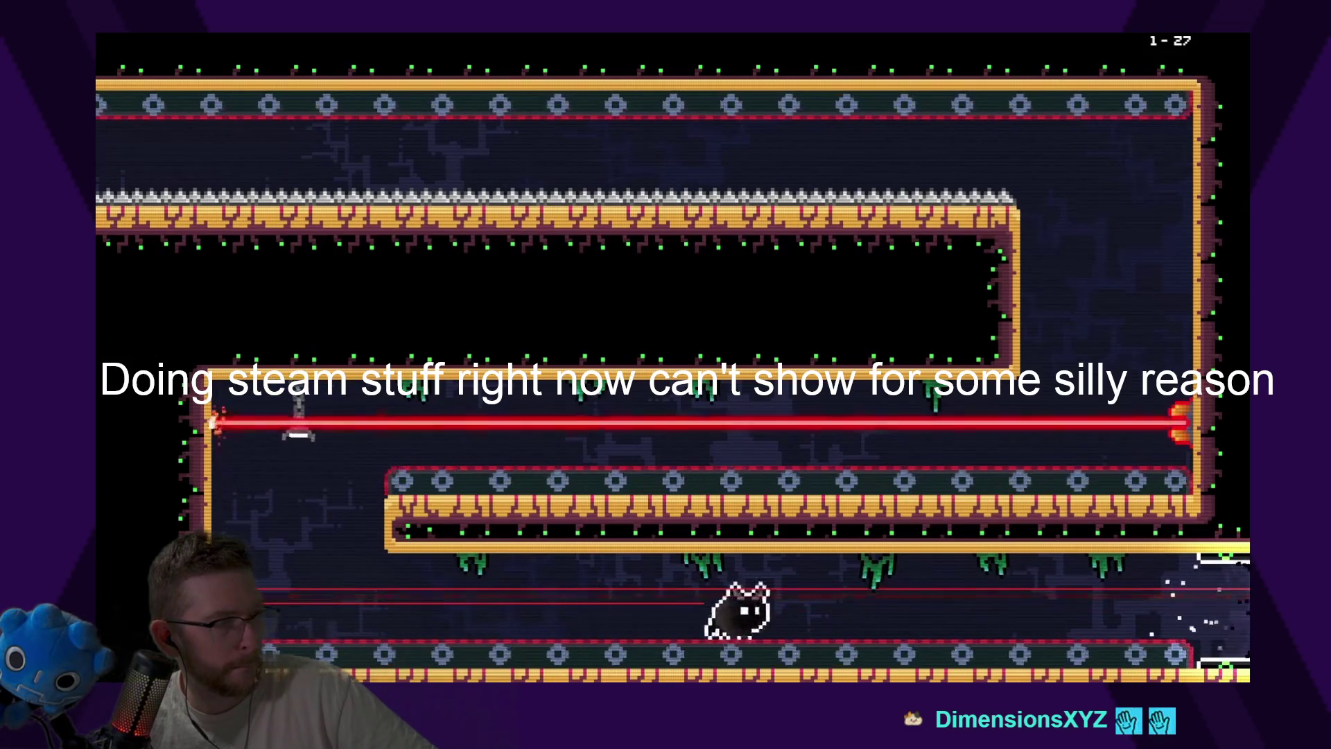
{"action": "key", "text": "Right"}
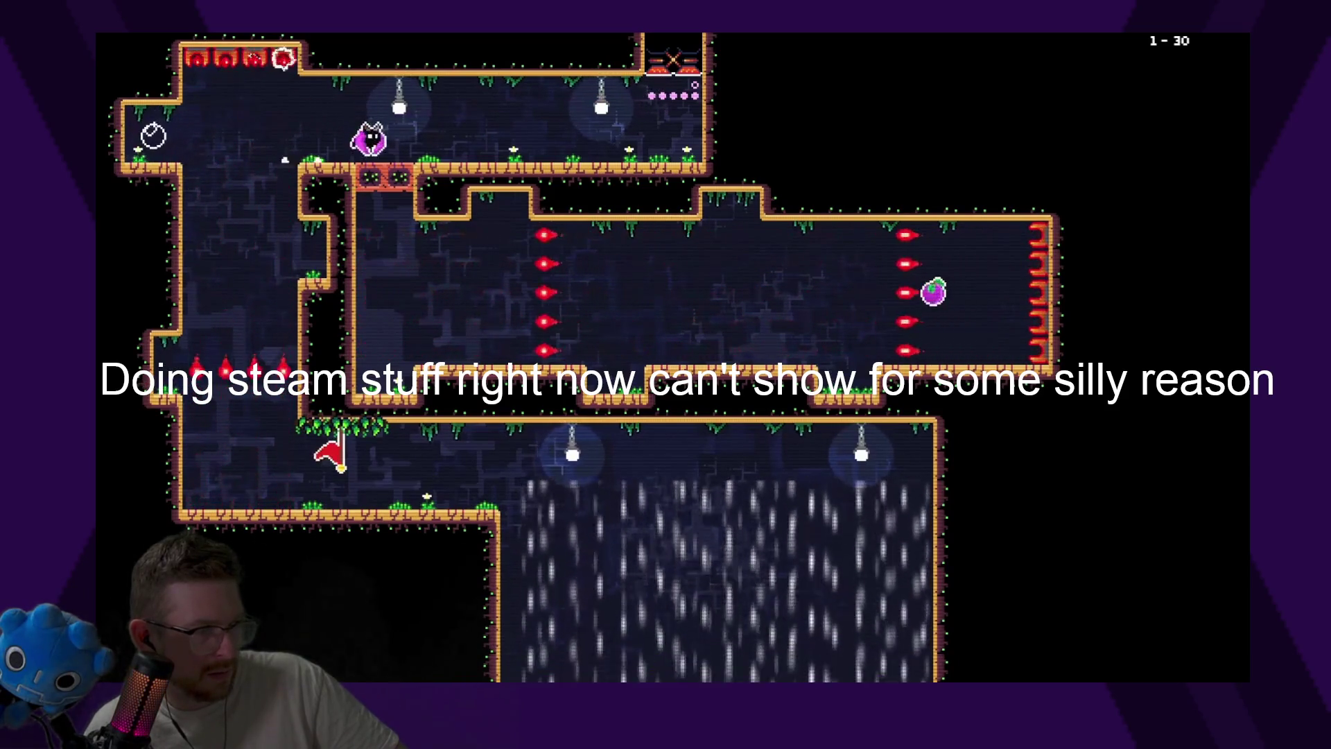
Drop through the broken block and climb the left wall to the top-left ledge beside the orb
{"action": "key", "text": "Right"}
{"action": "key", "text": "x"}
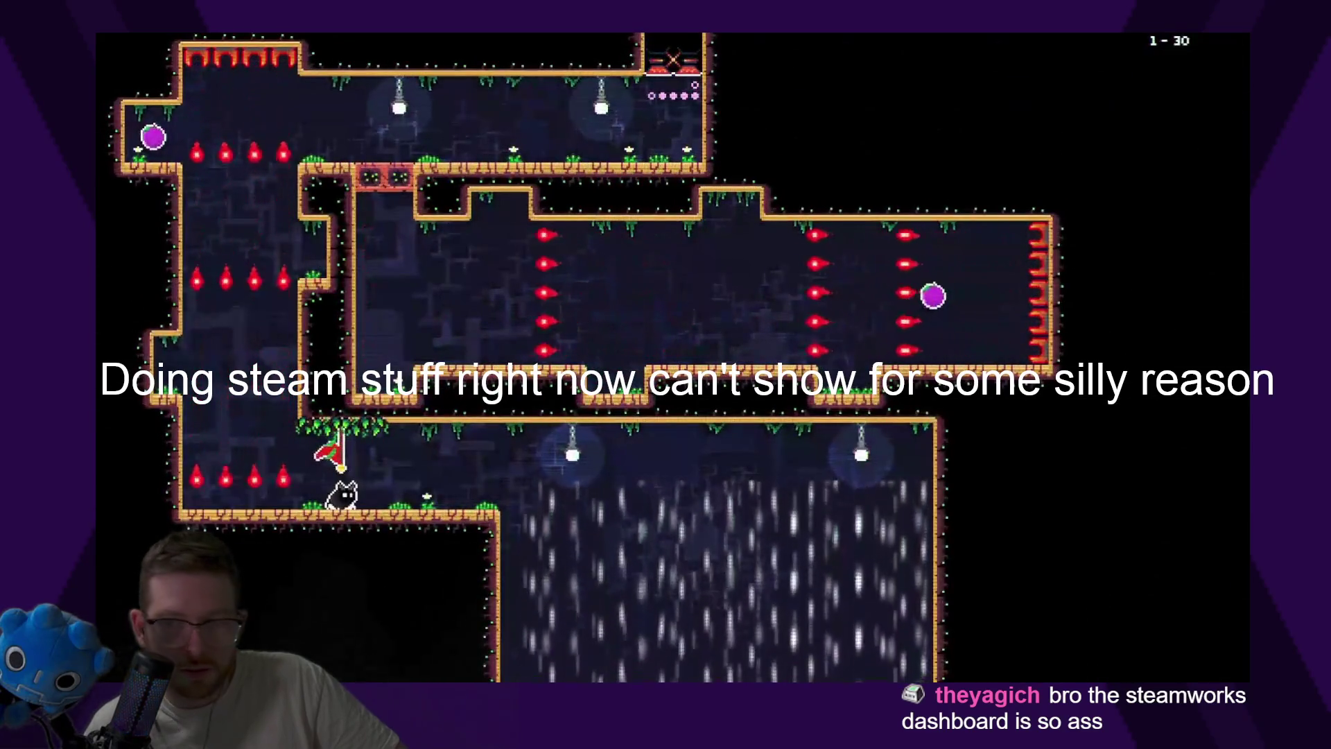
{"action": "key", "text": "Left"}
{"action": "key", "text": "space"}
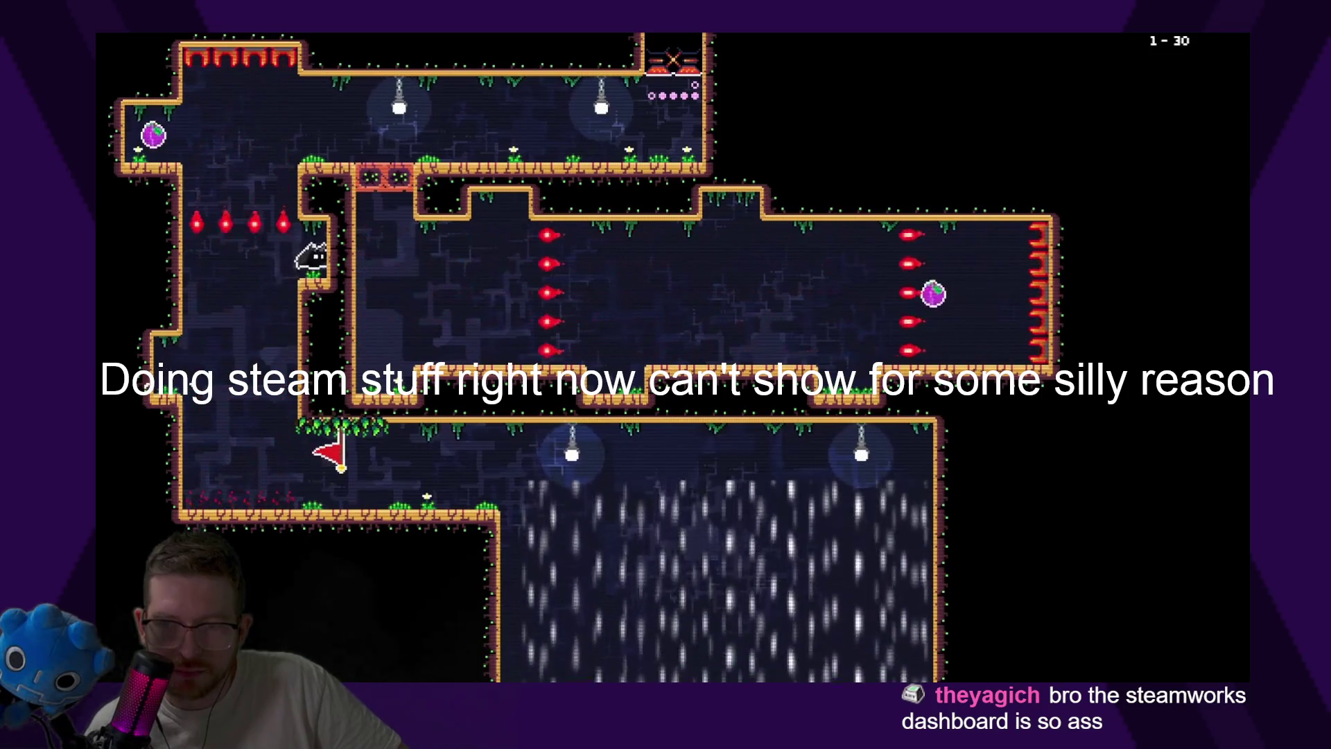
{"action": "key", "text": "Up"}
{"action": "key", "text": "Left"}
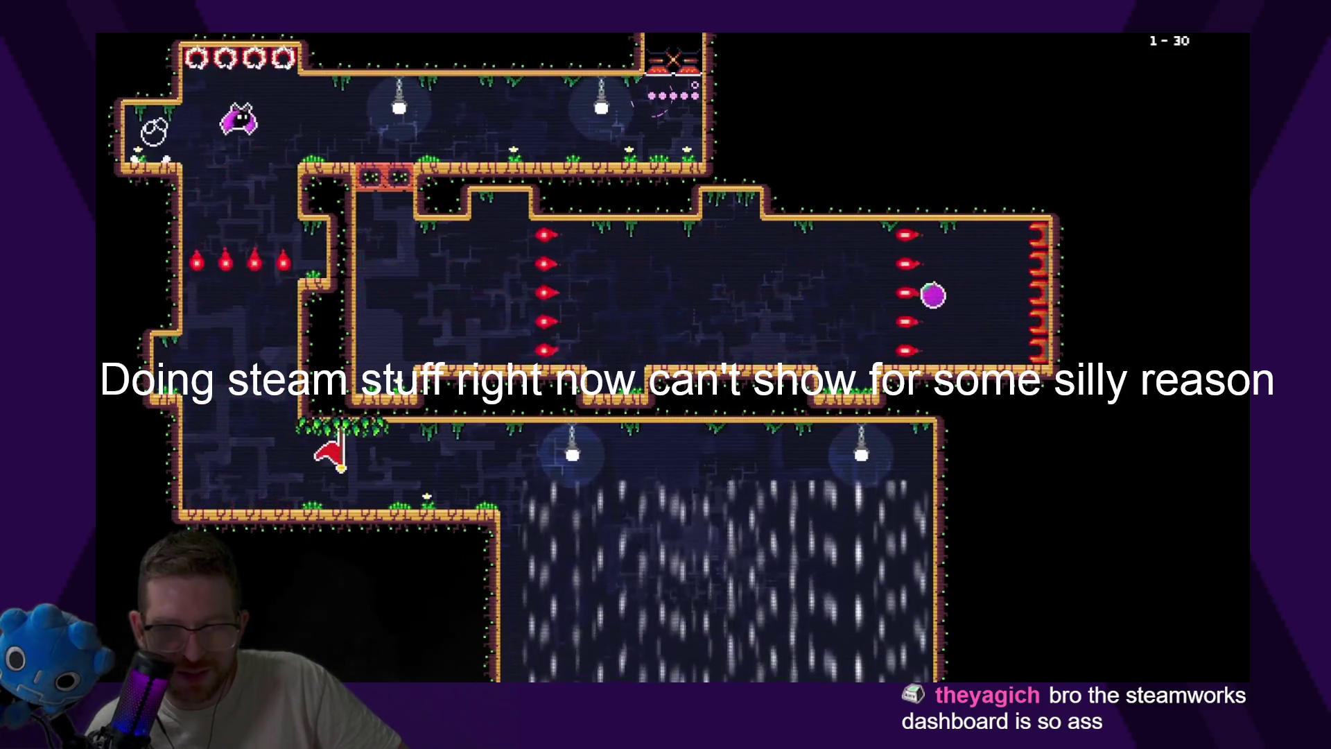
Cross the spike corridor and jump up-right to grab the right-hand purple orb
{"action": "key", "text": "Right"}
{"action": "key", "text": "space"}
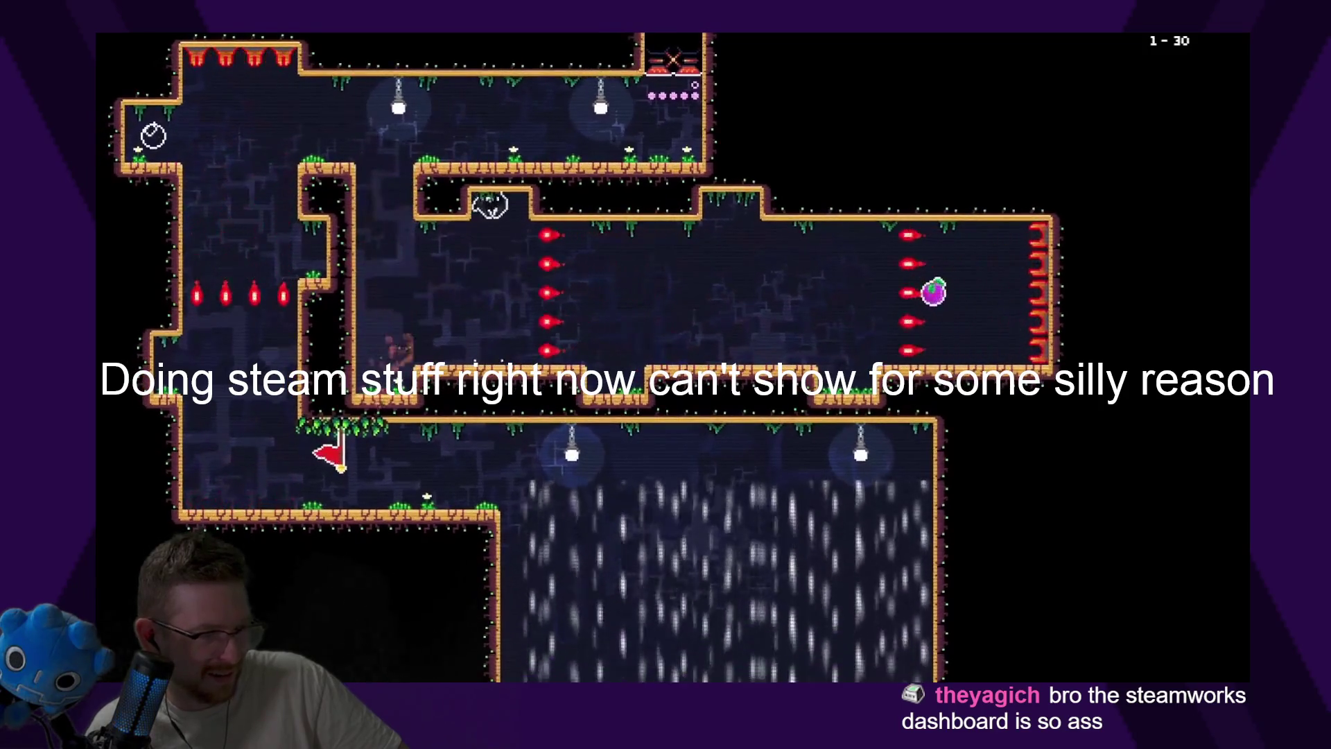
{"action": "key", "text": "Right"}
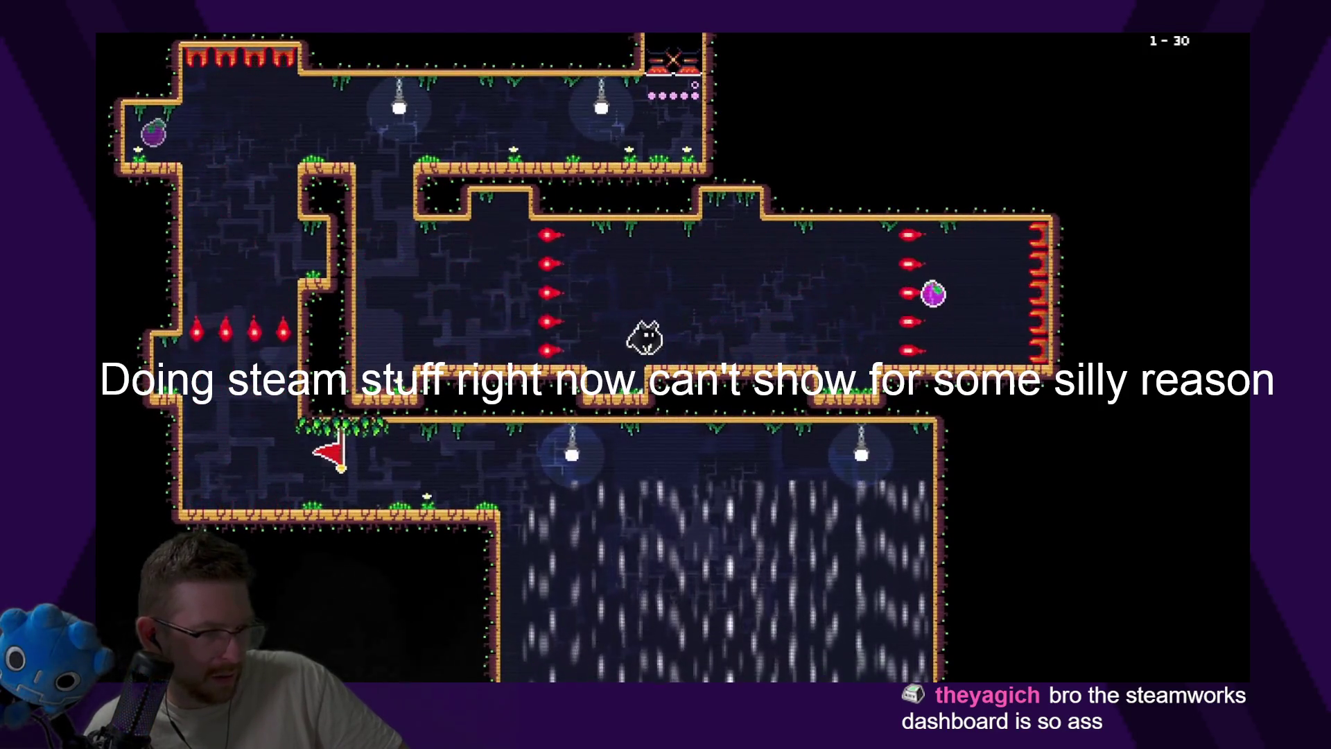
{"action": "key", "text": "Right"}
{"action": "key", "text": "space"}
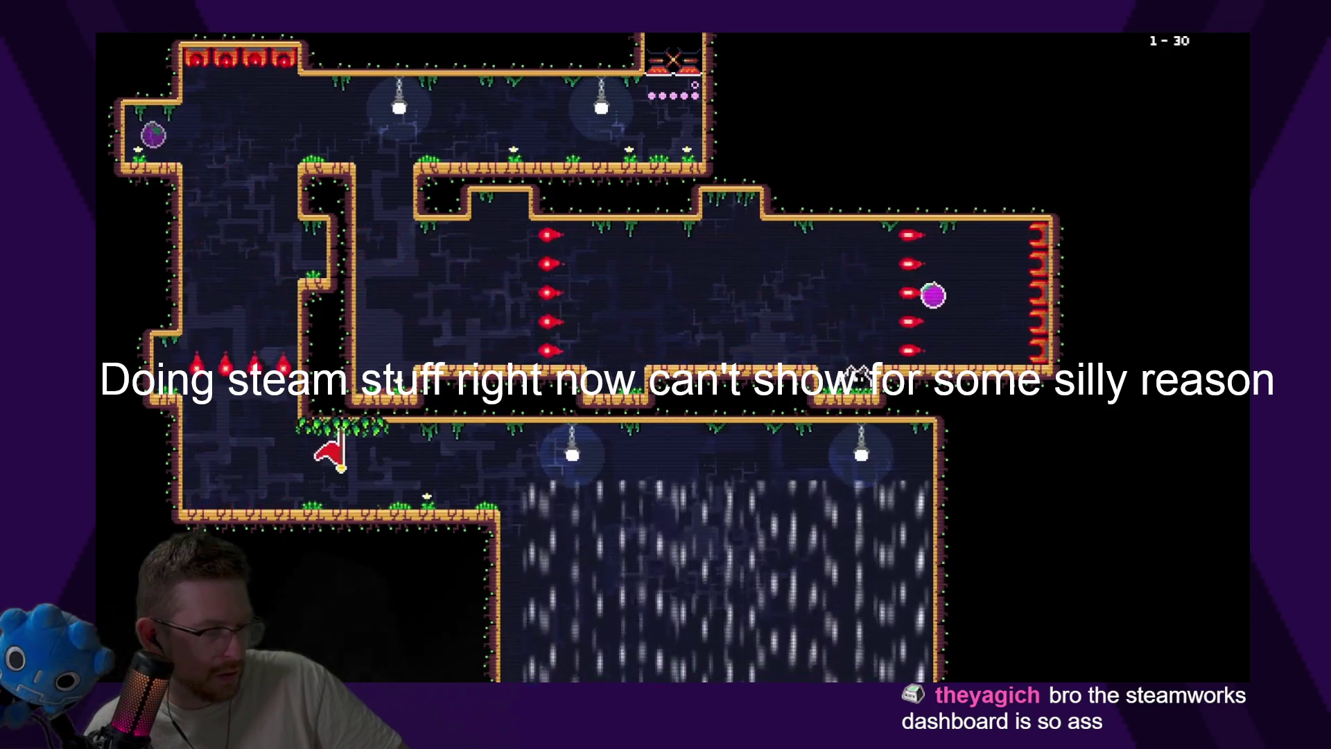
{"action": "key", "text": "space"}
{"action": "key", "text": "Left"}
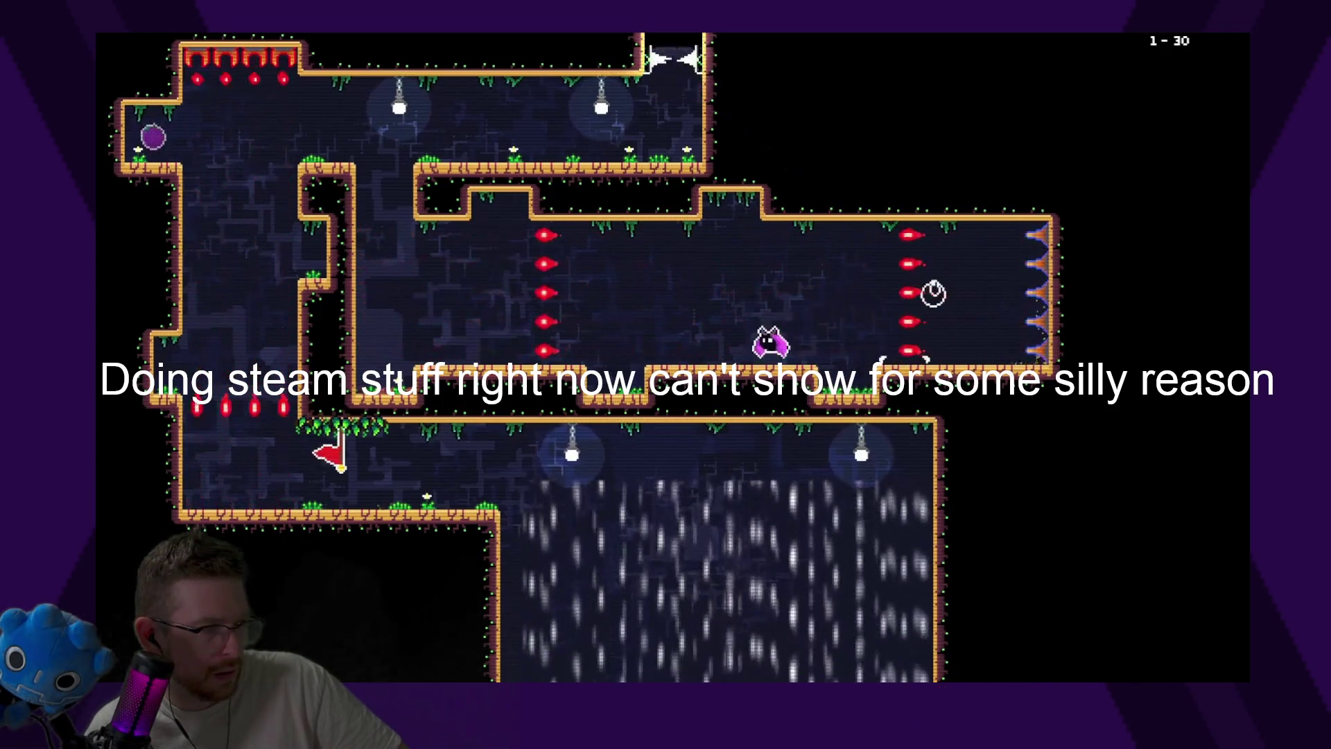
Fly up into the upper room and out through the top-right exit
{"action": "key", "text": "Left"}
{"action": "key", "text": "space"}
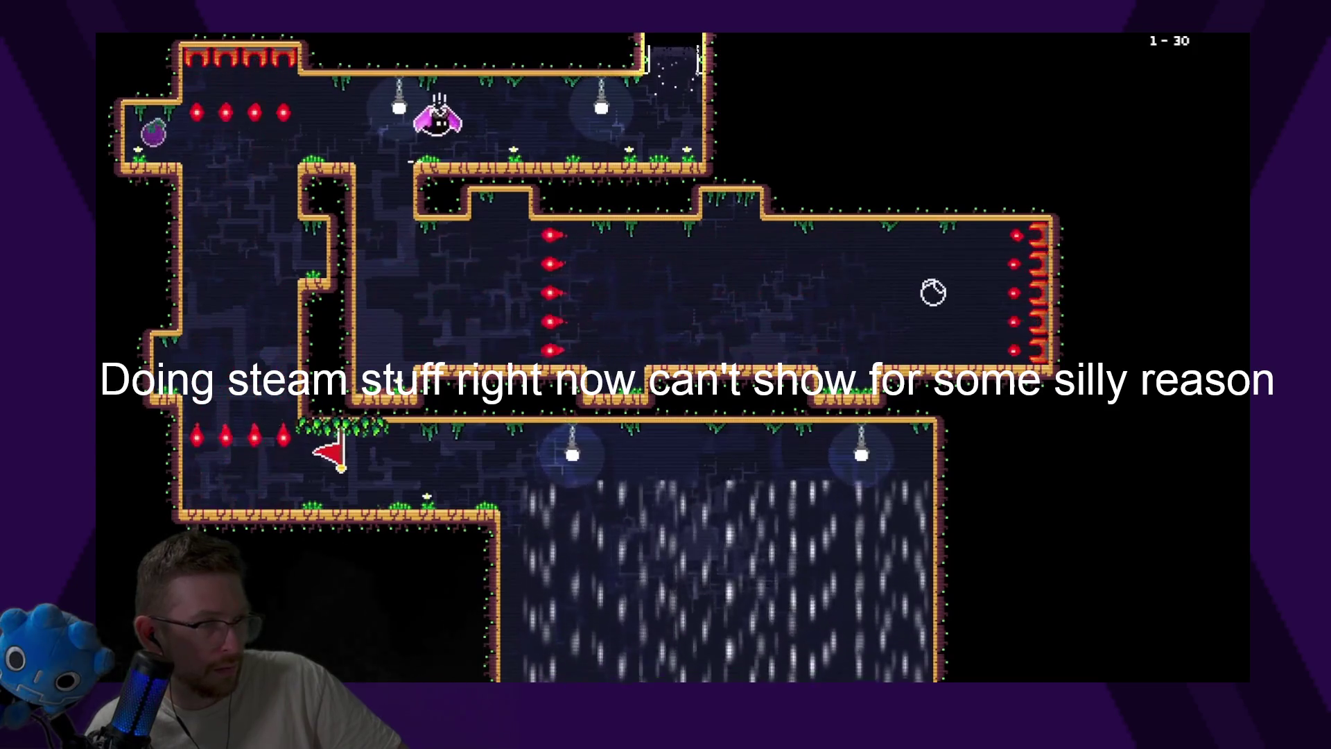
{"action": "key", "text": "Right"}
{"action": "key", "text": "space"}
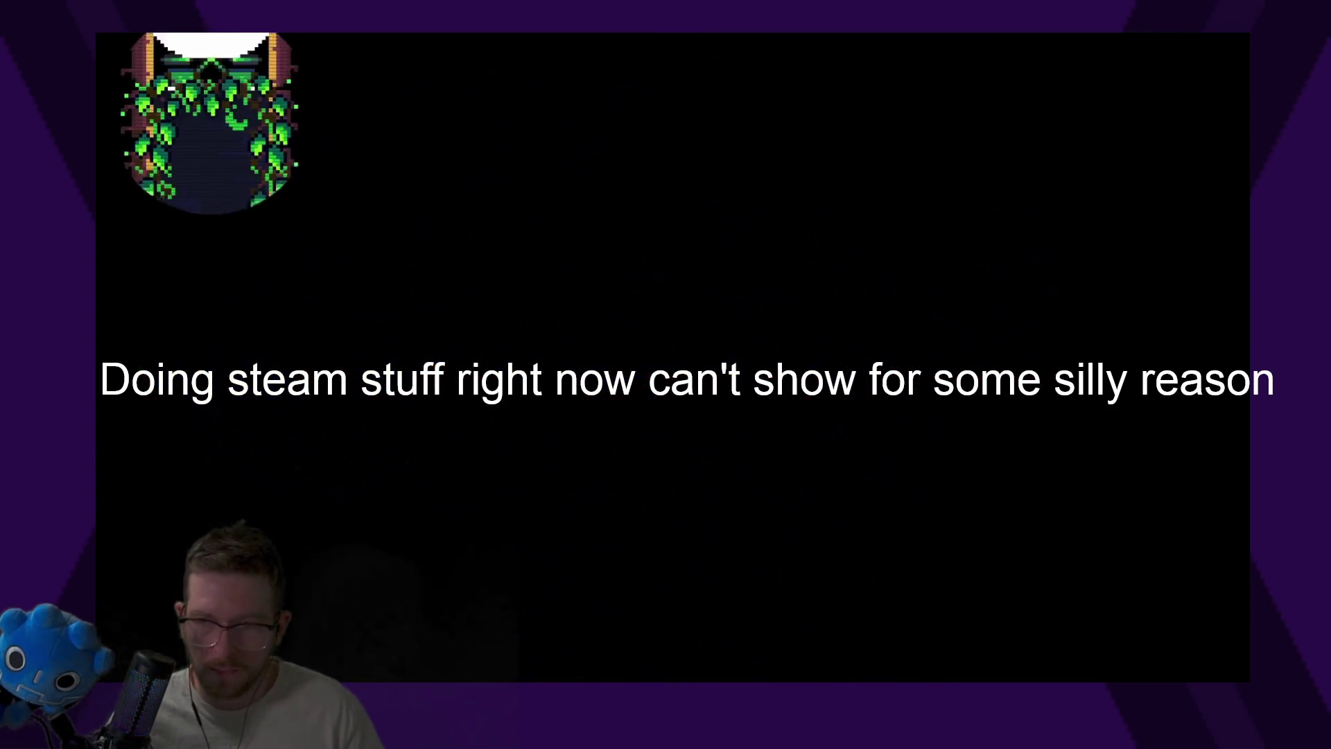
Fly up the shaft, across the corridor into the next screen, and collect the upper-left plum
{"action": "key", "text": "space"}
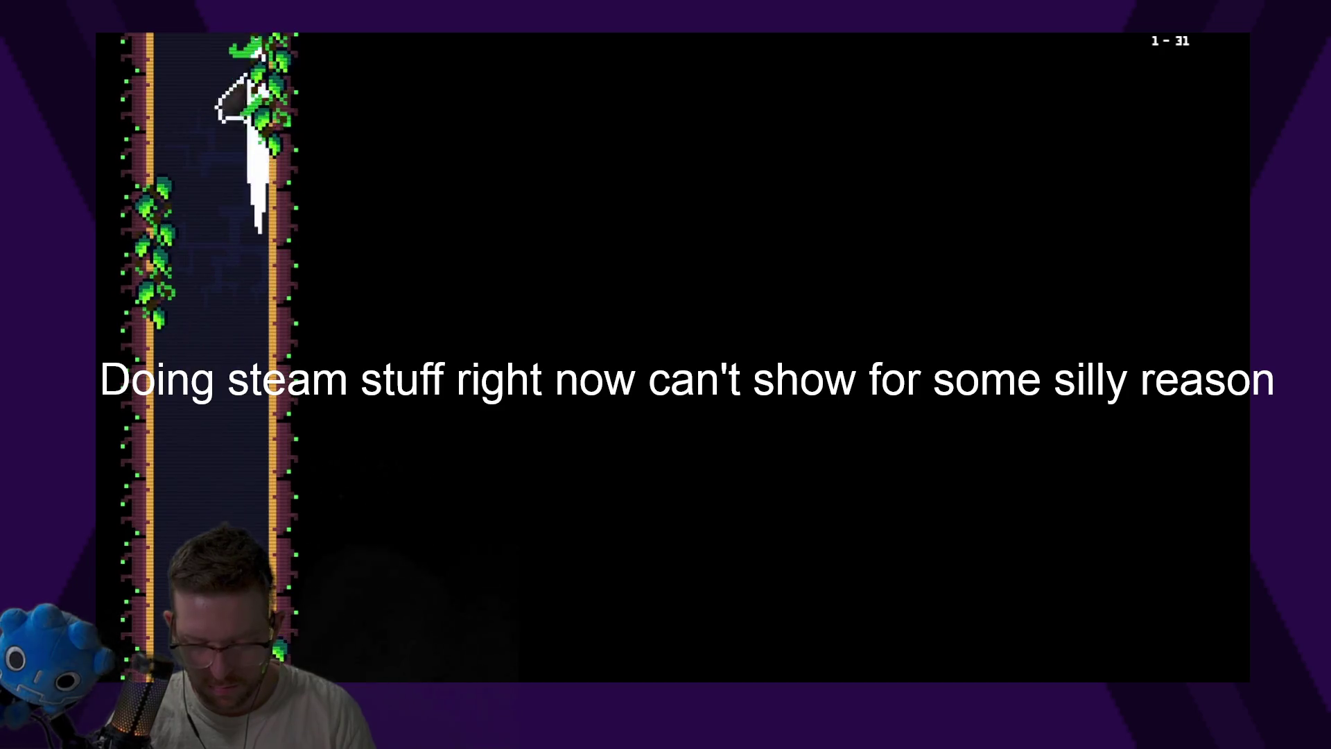
{"action": "key", "text": "Right"}
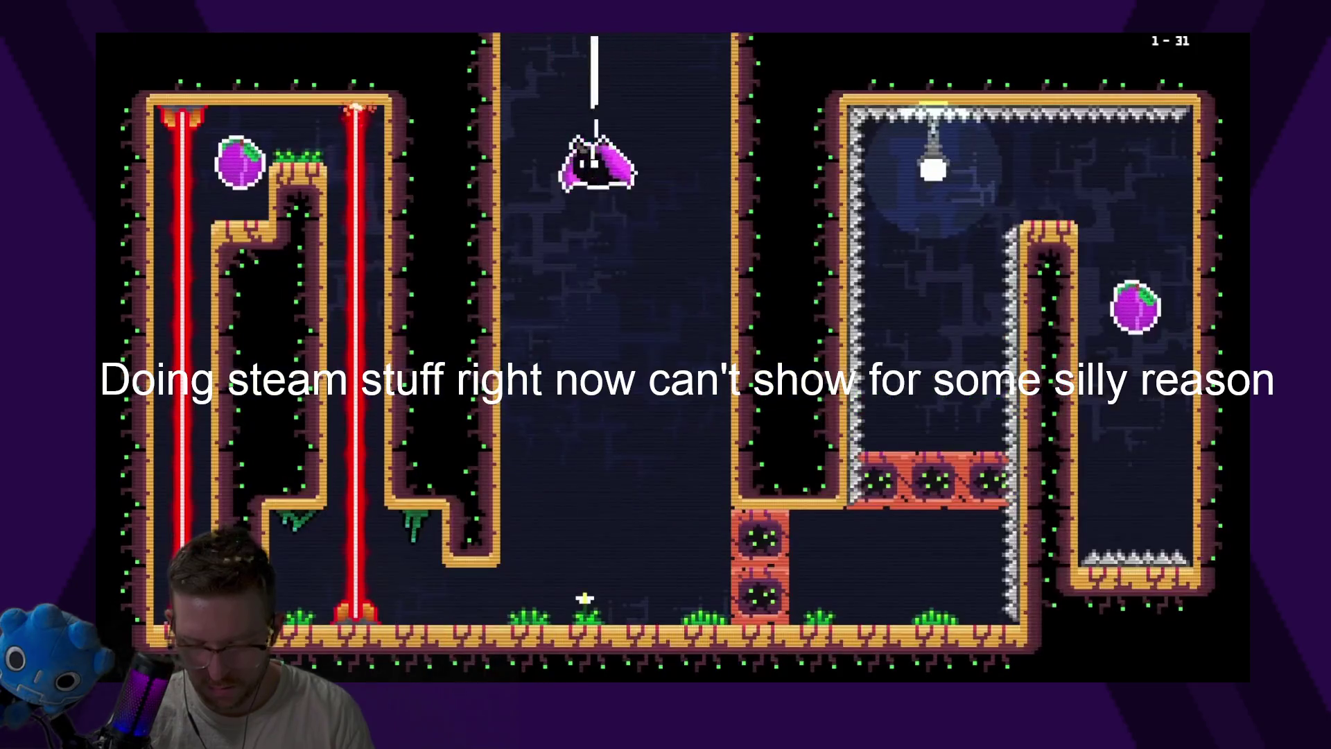
{"action": "key", "text": "Left"}
{"action": "key", "text": "space"}
{"action": "key", "text": "Left"}
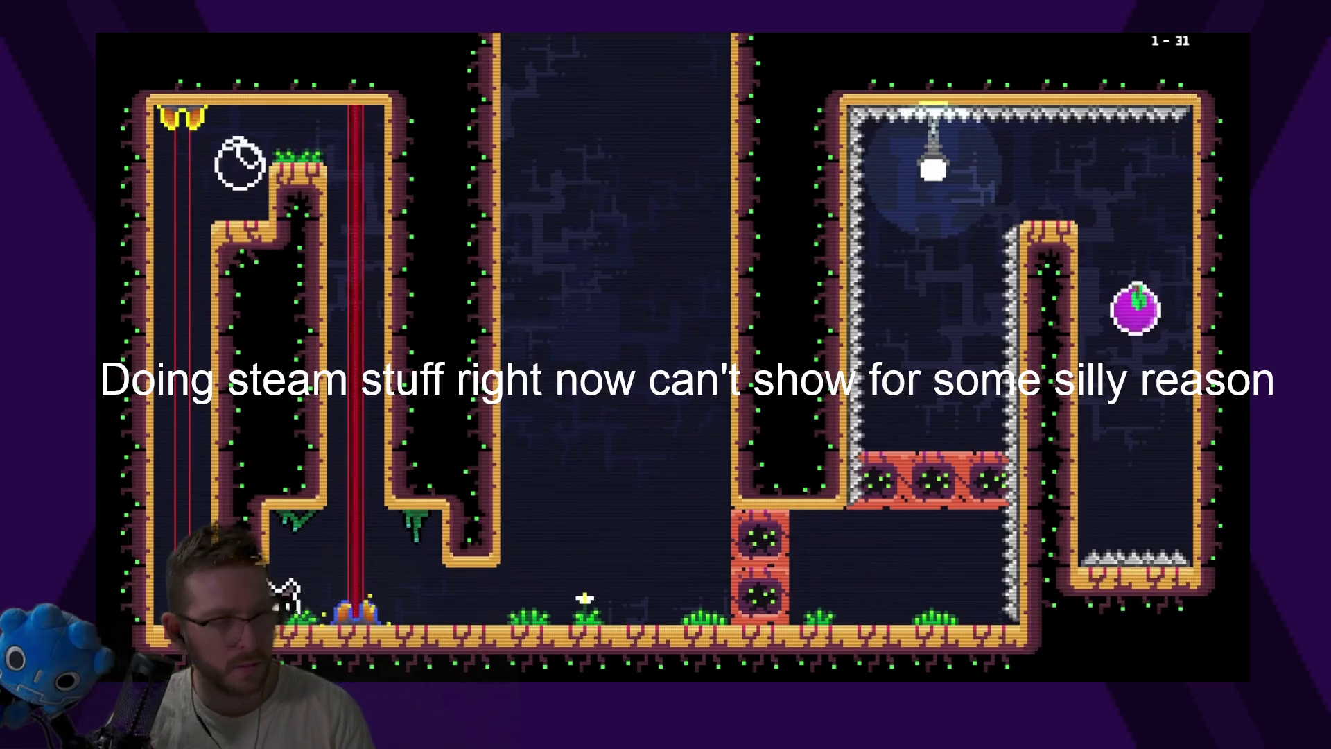
Smash through the red blocks, collect the right-hand plum, and dash up into the next screen
{"action": "key", "text": "Right"}
{"action": "key", "text": "Right"}
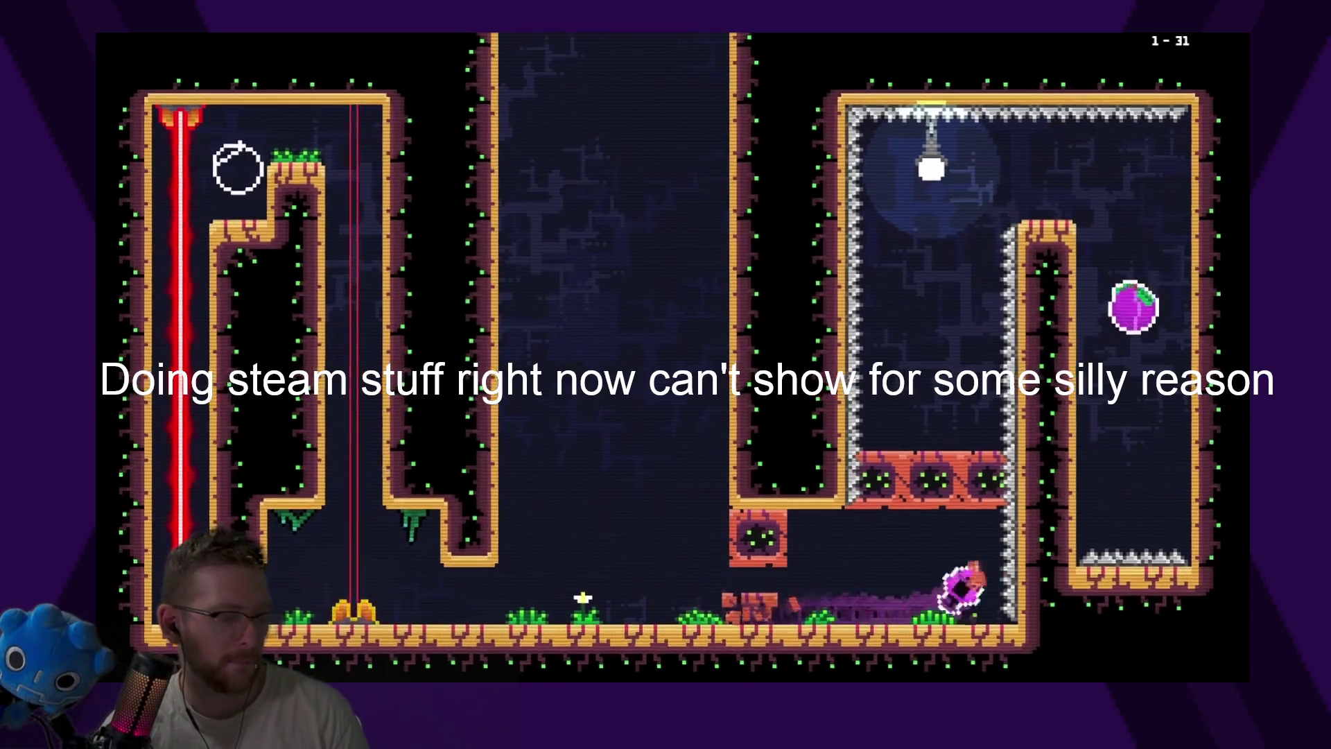
{"action": "key", "text": "Up"}
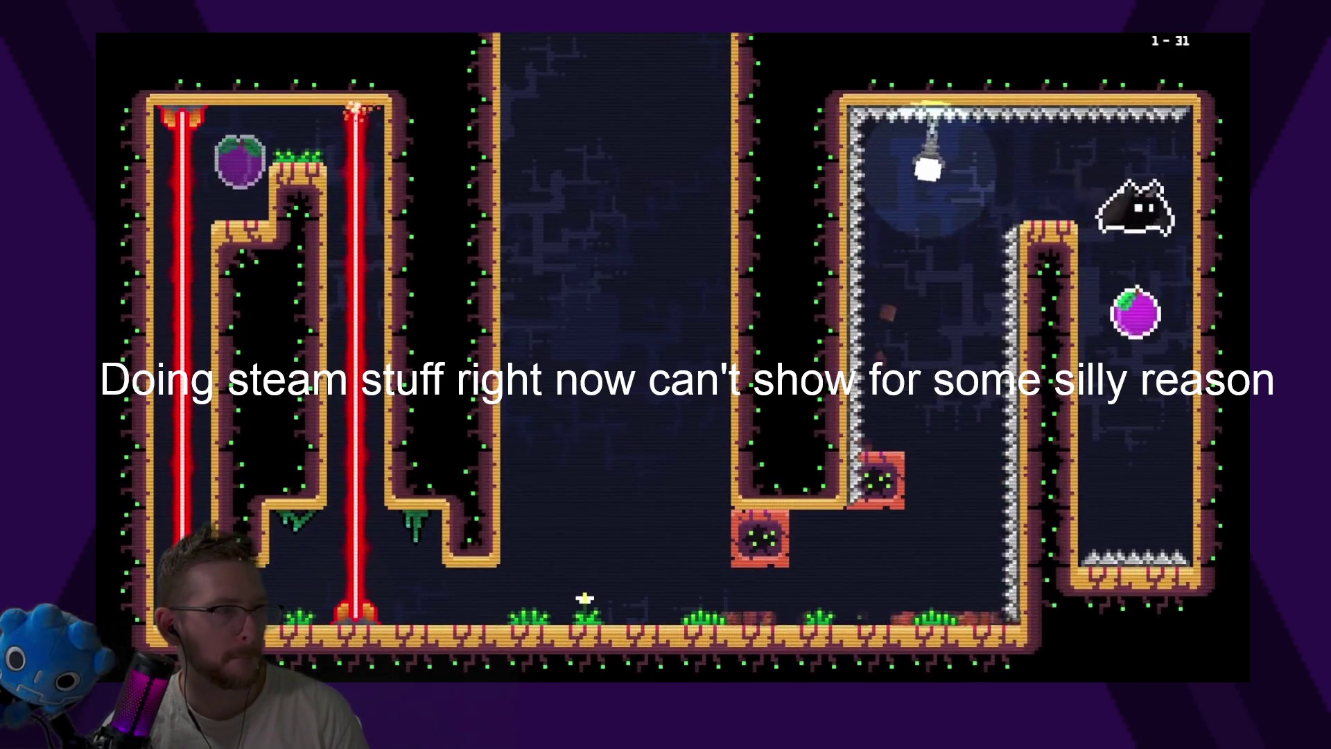
{"action": "key", "text": "Down"}
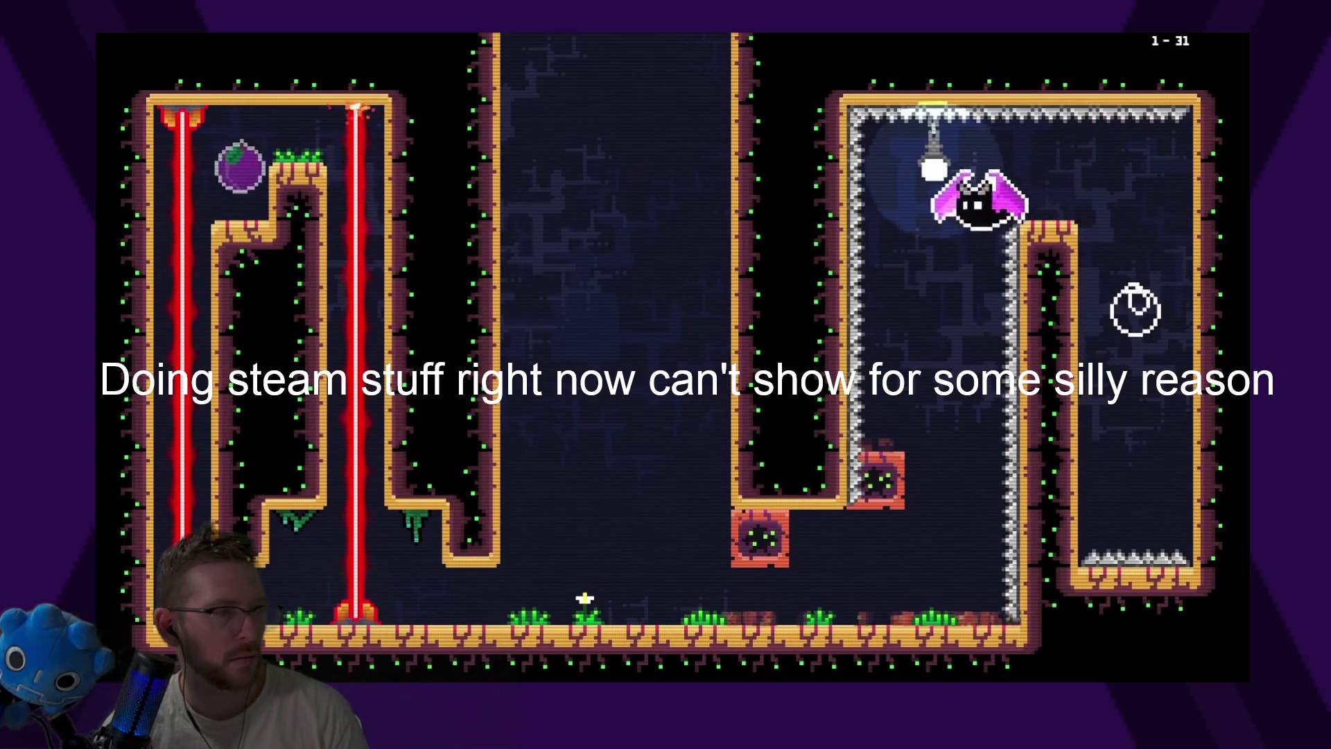
{"action": "key", "text": "Up"}
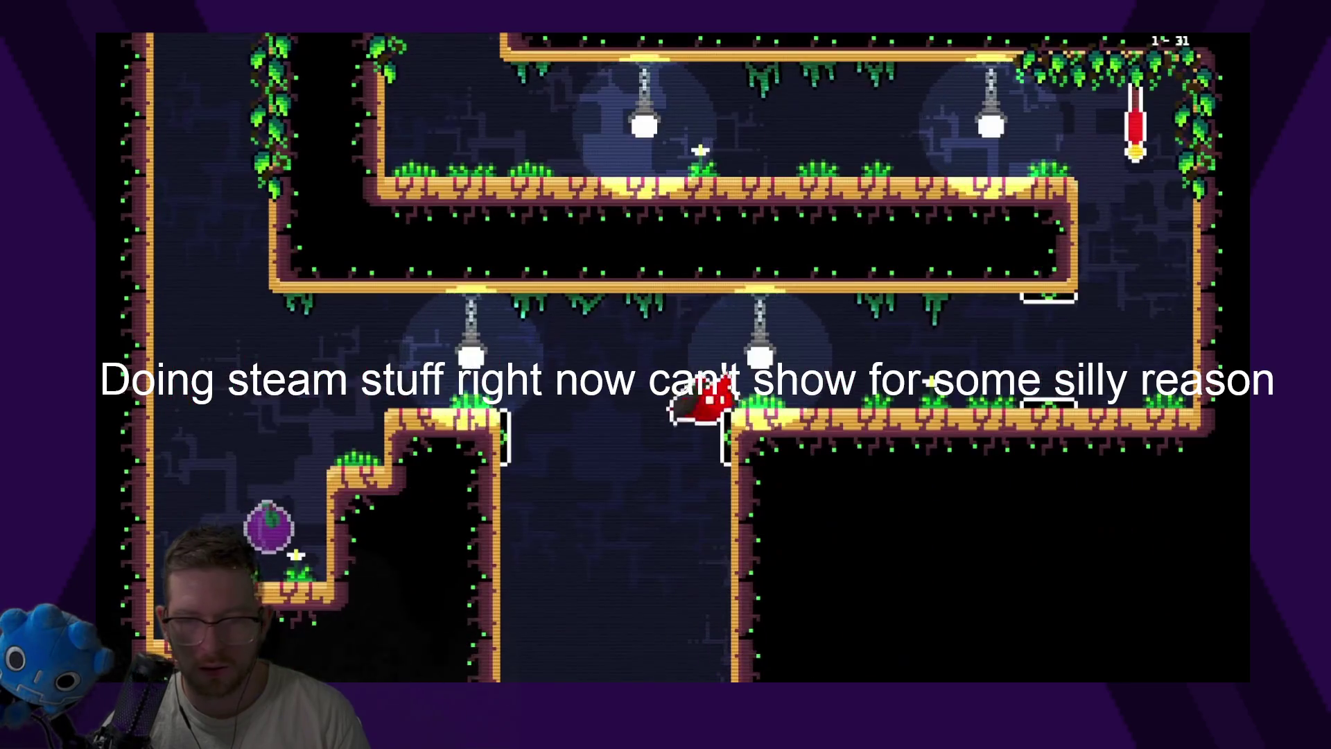
{"action": "key", "text": "Right"}
{"action": "key", "text": "Right"}
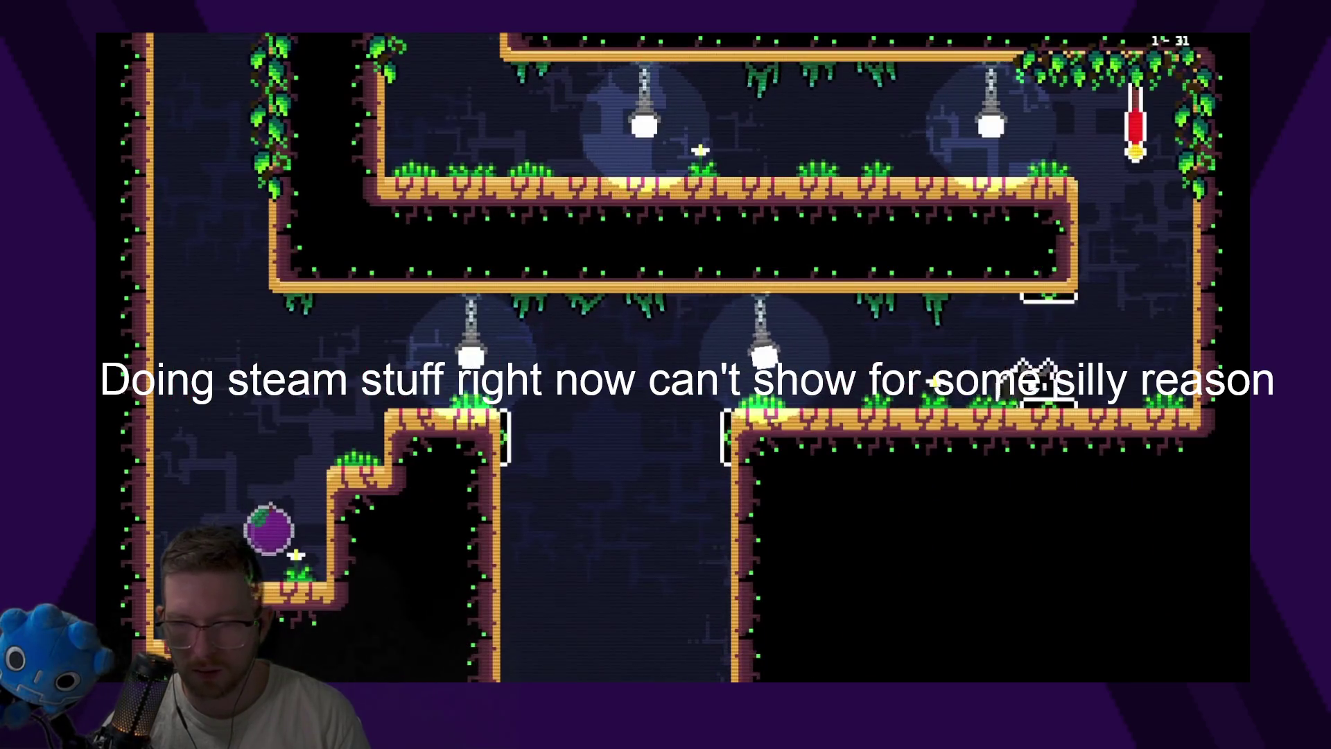
Move left along the upper platform into the rotating-laser room and climb across its ceiling
{"action": "key", "text": "Left"}
{"action": "key", "text": "Left"}
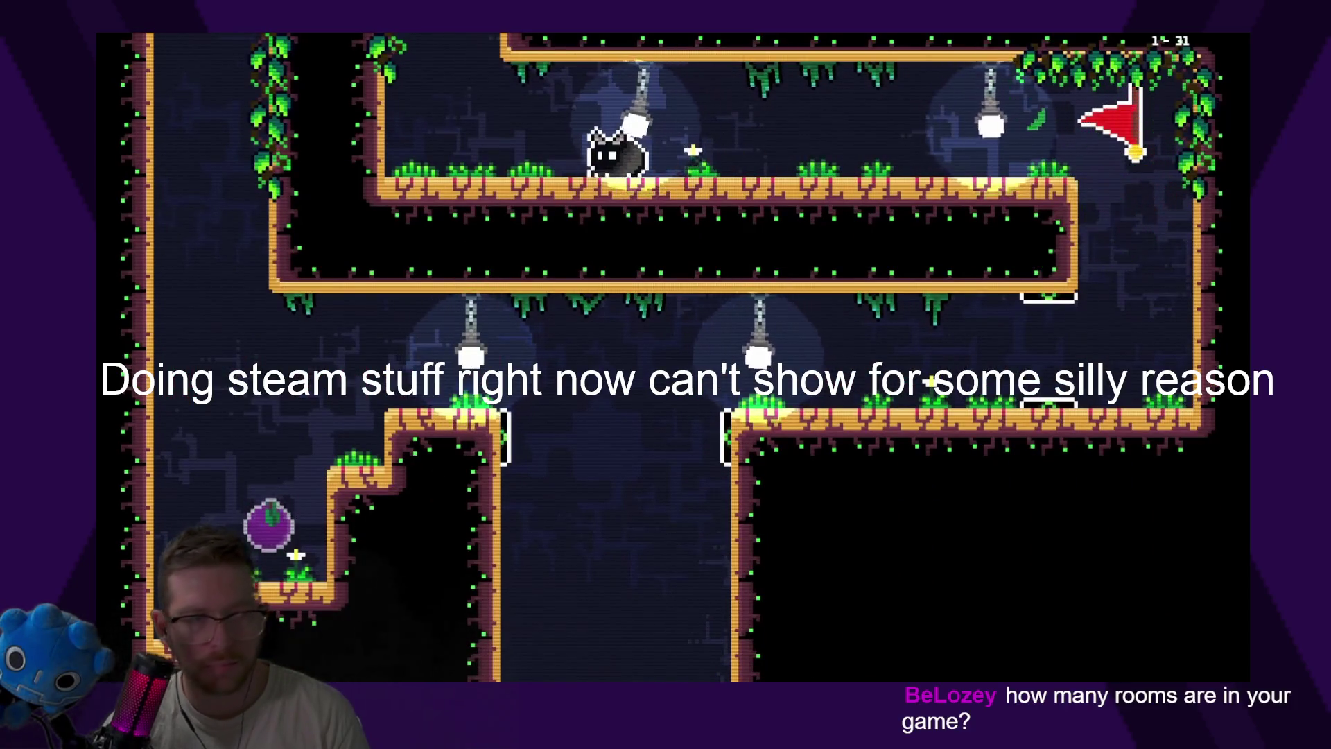
{"action": "key", "text": "Left"}
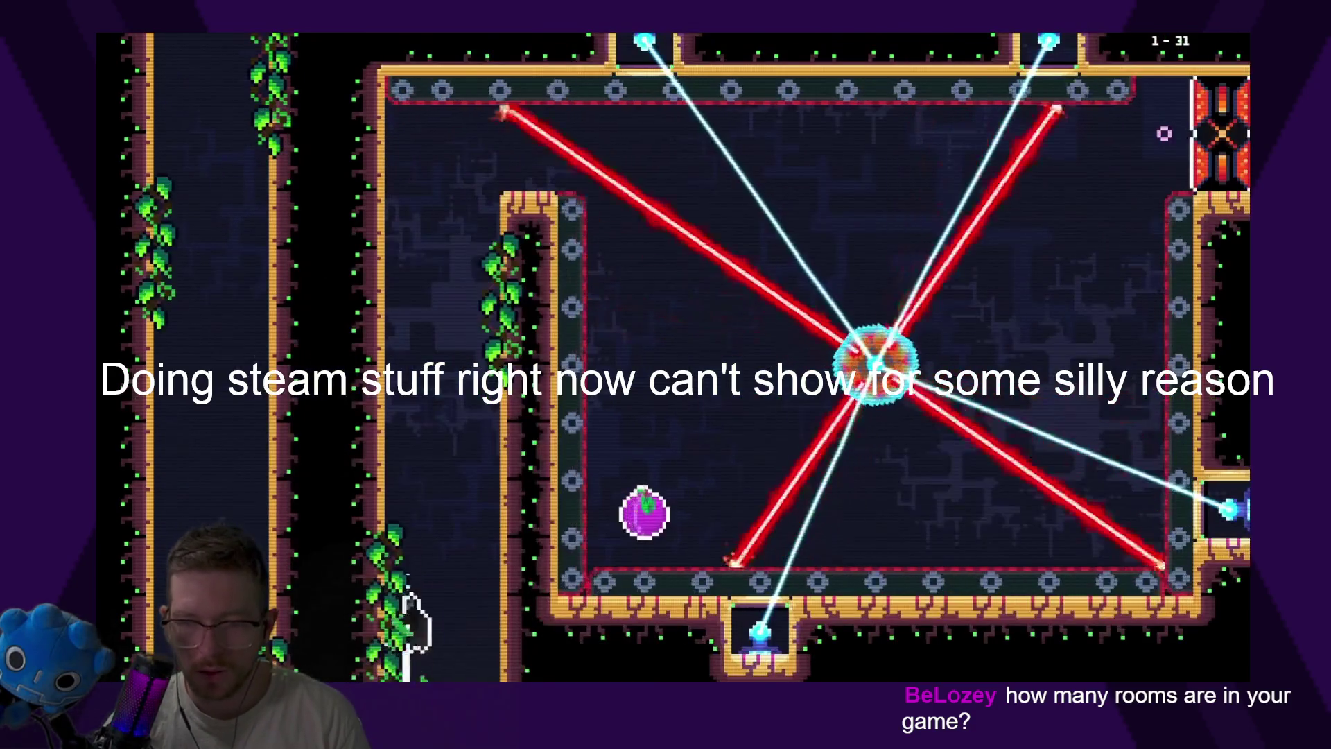
{"action": "key", "text": "Right"}
{"action": "key", "text": "Up"}
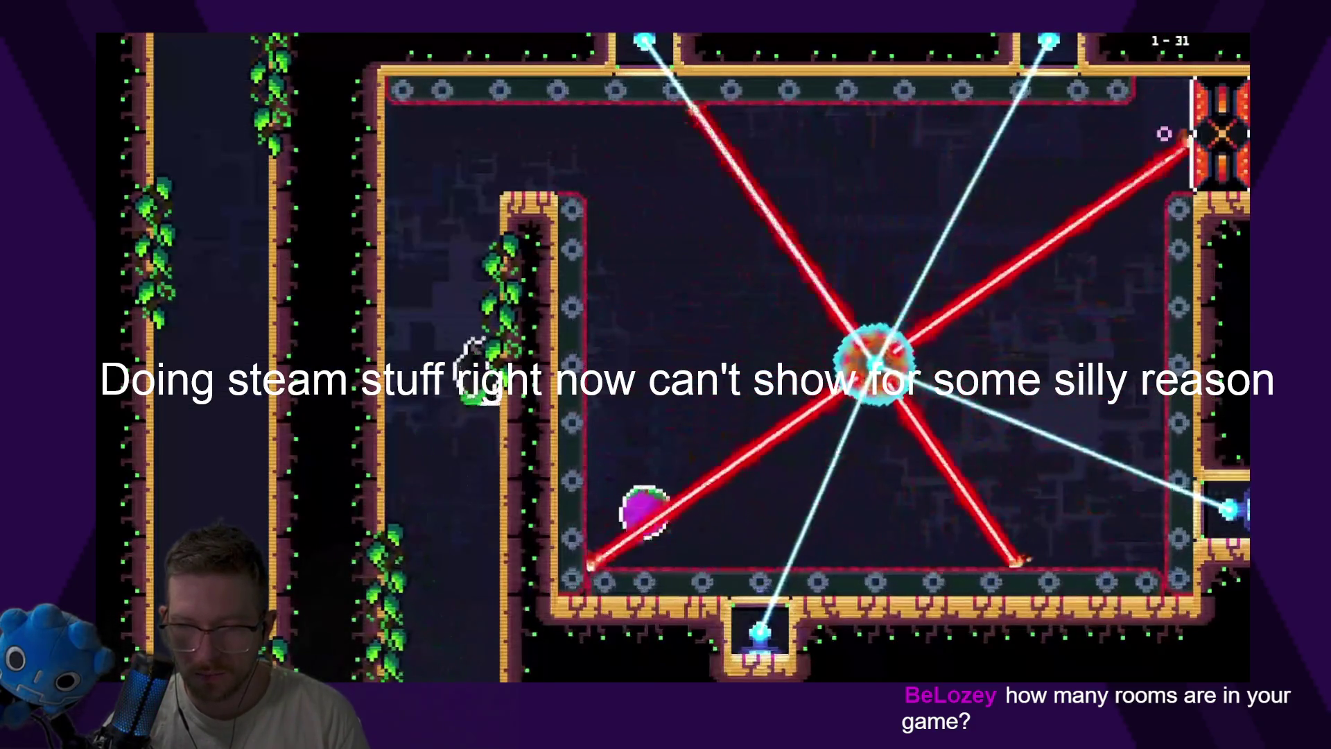
{"action": "key", "text": "Right"}
{"action": "key", "text": "Right"}
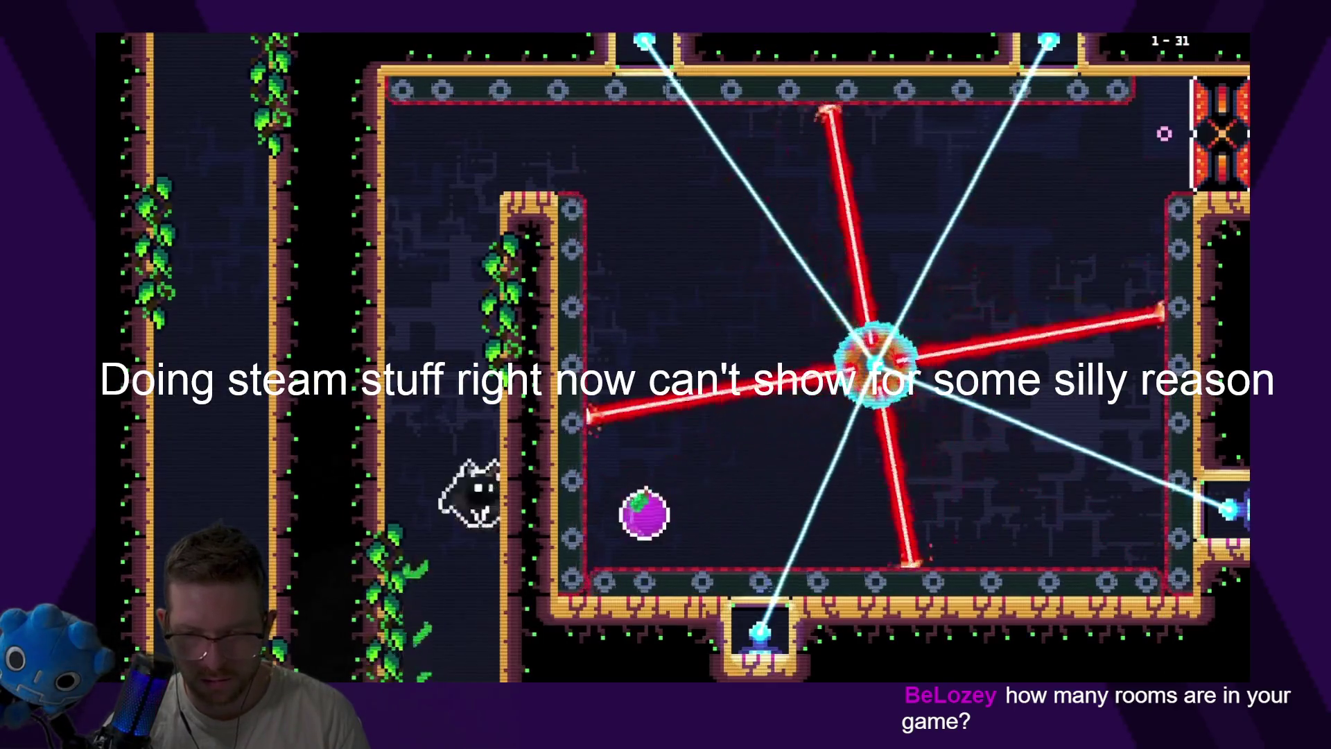
After respawning, cross the laser room's top to the upper-right exit and reach the lower checkpoint
{"action": "key", "text": "Up"}
{"action": "key", "text": "Right"}
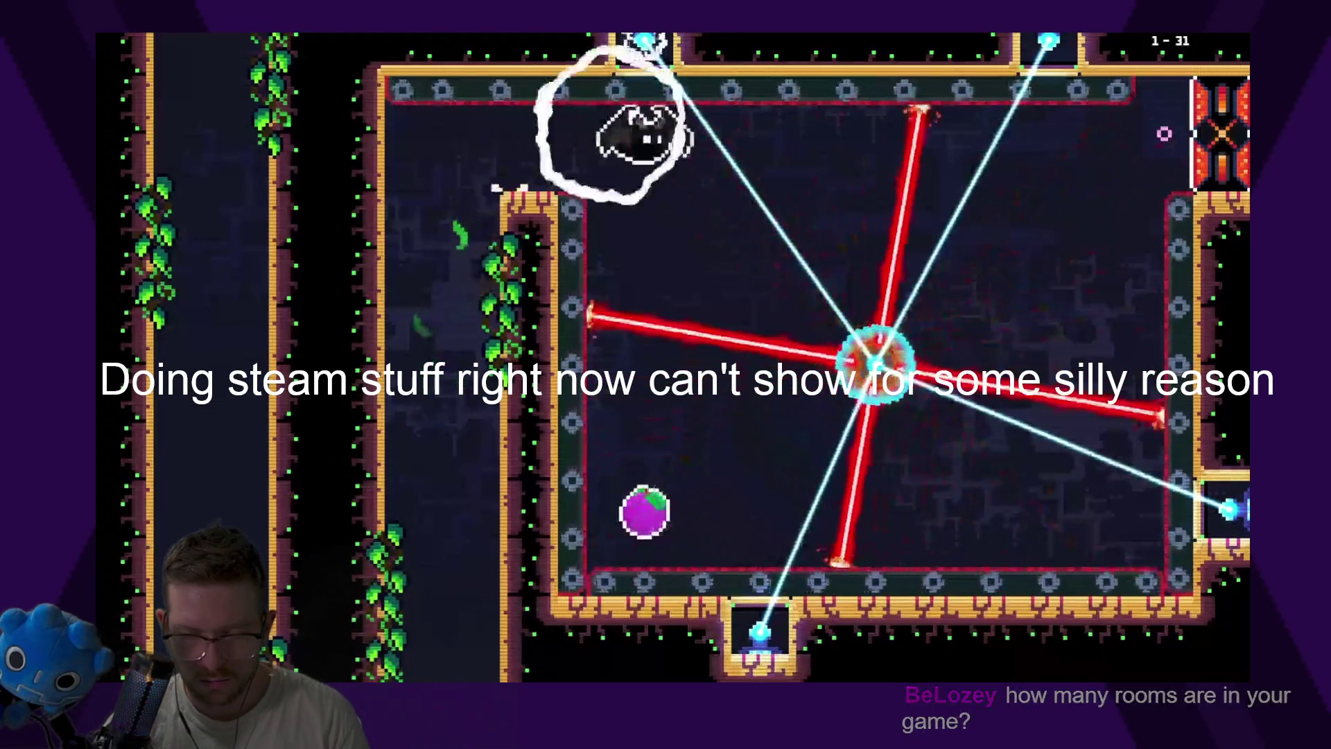
{"action": "key", "text": "Left"}
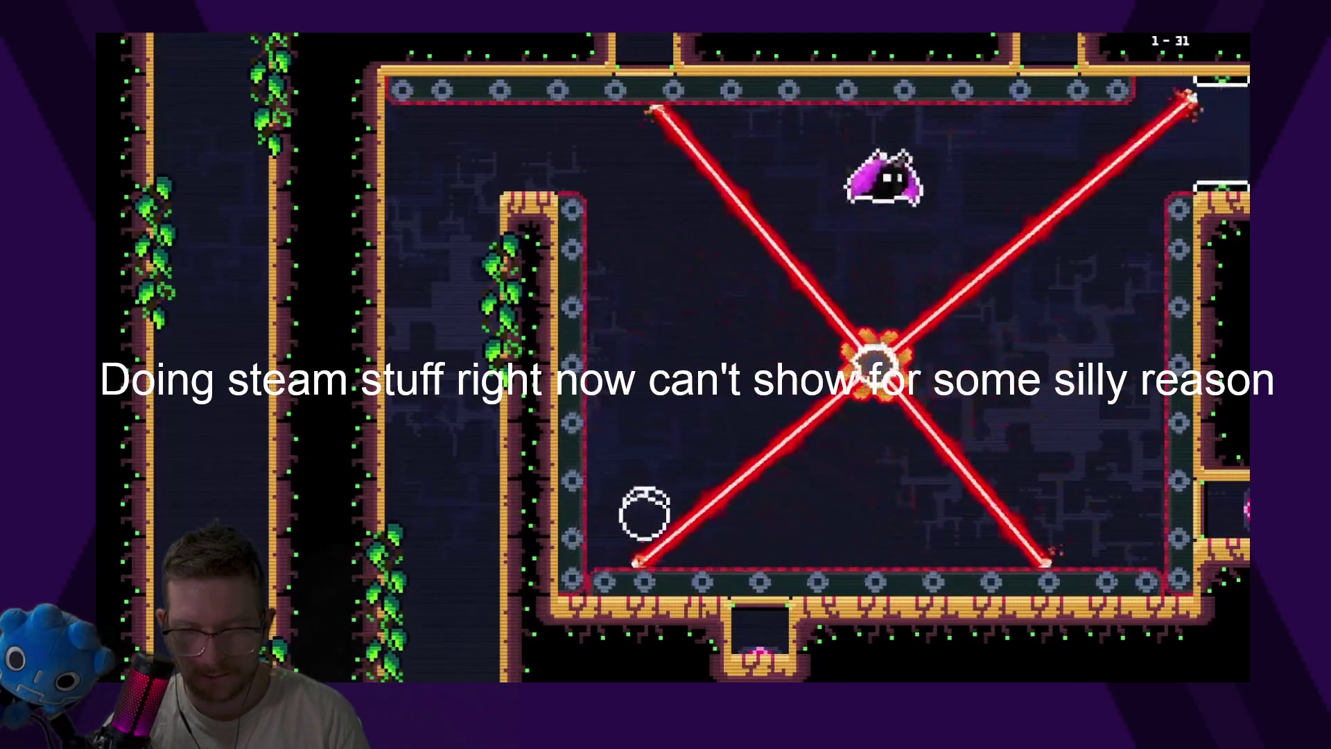
{"action": "key", "text": "Right"}
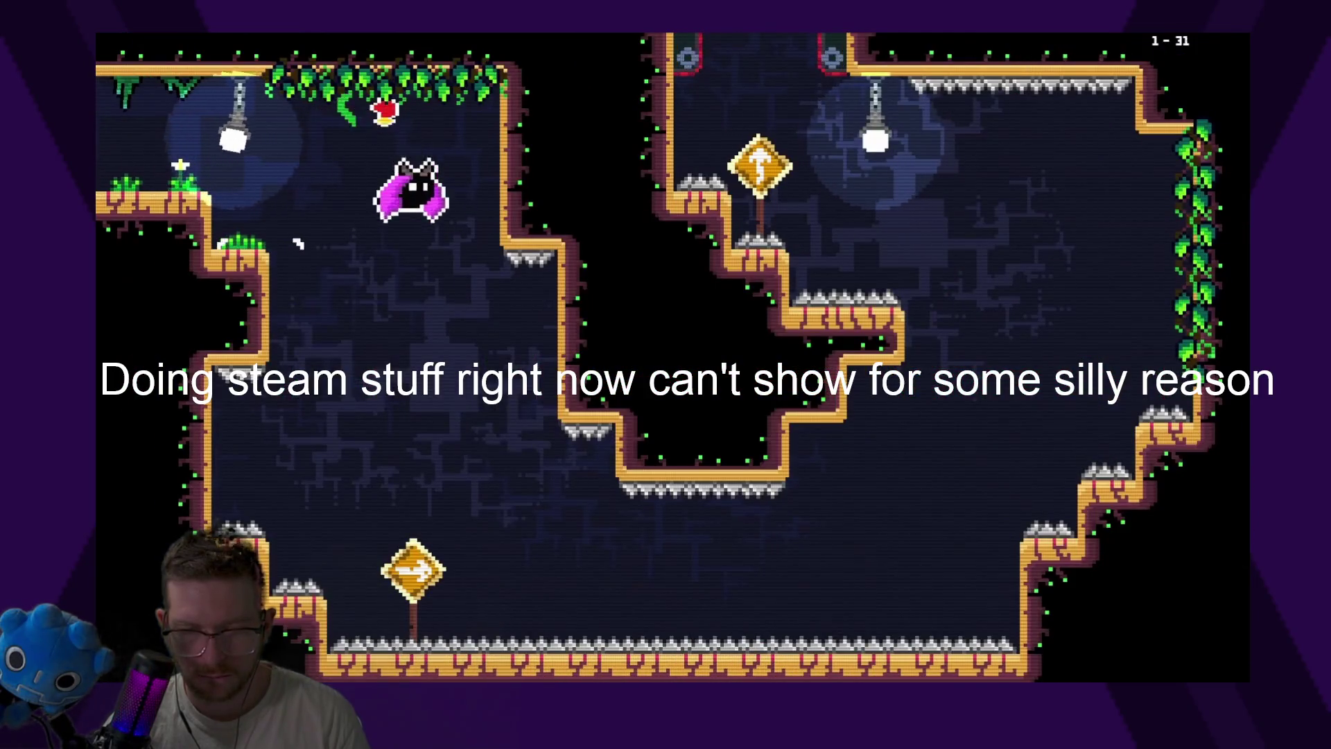
{"action": "key", "text": "Right"}
Leap onto the right vine wall, wait out the lasers, and collect the plum
{"action": "key", "text": "space"}
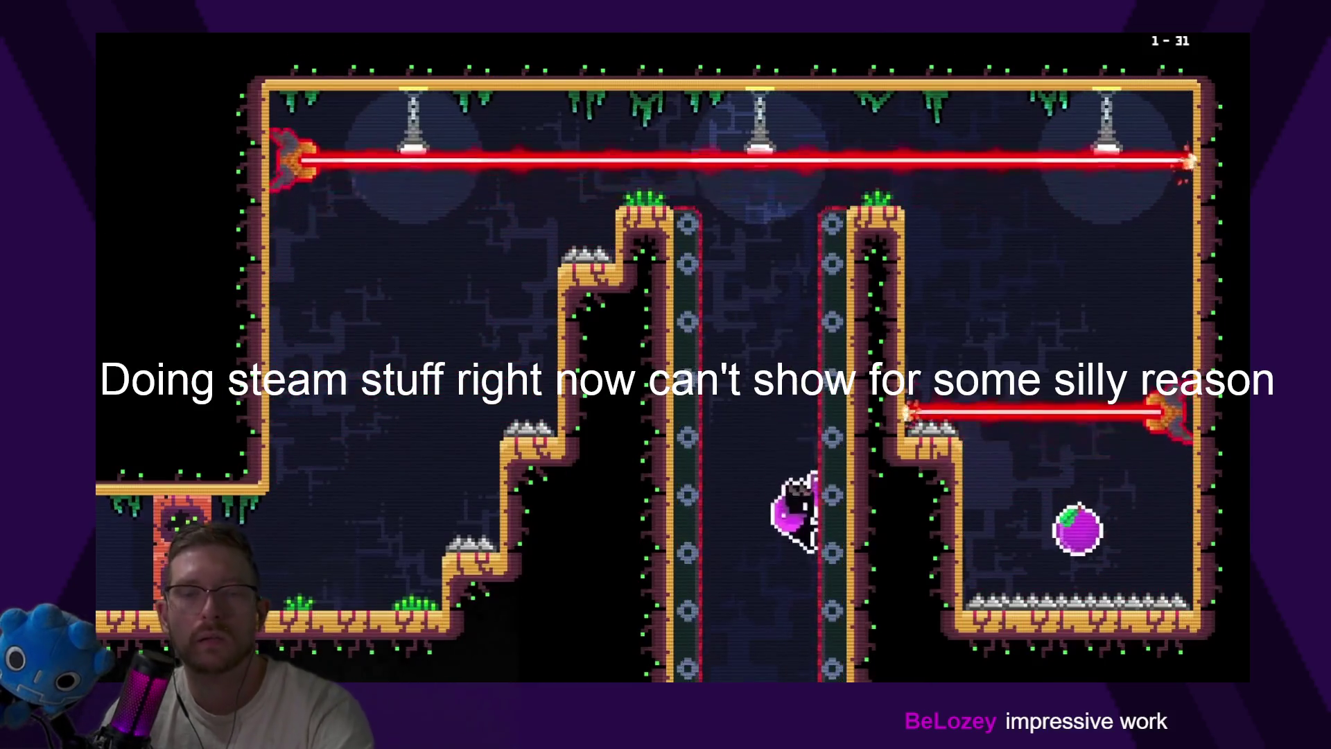
{"action": "key", "text": "space"}
{"action": "key", "text": "space"}
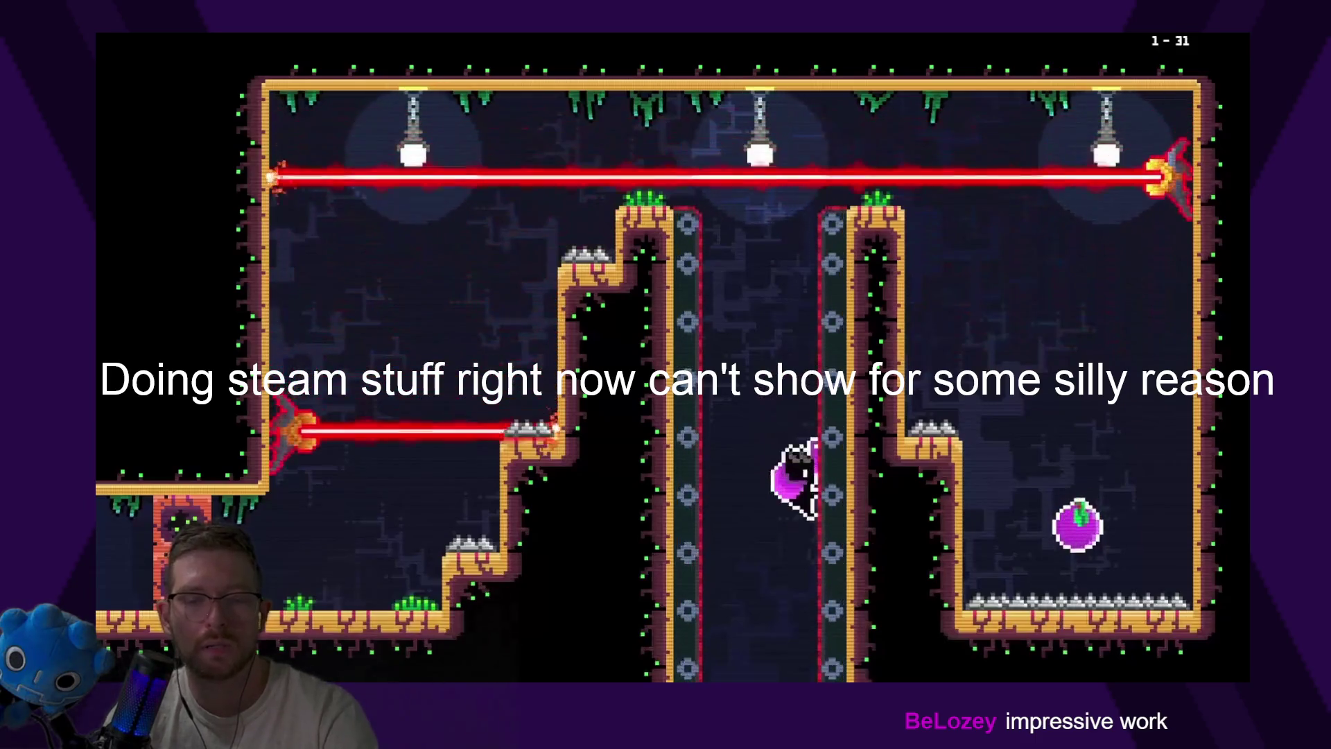
{"action": "key", "text": "space"}
{"action": "key", "text": "Right"}
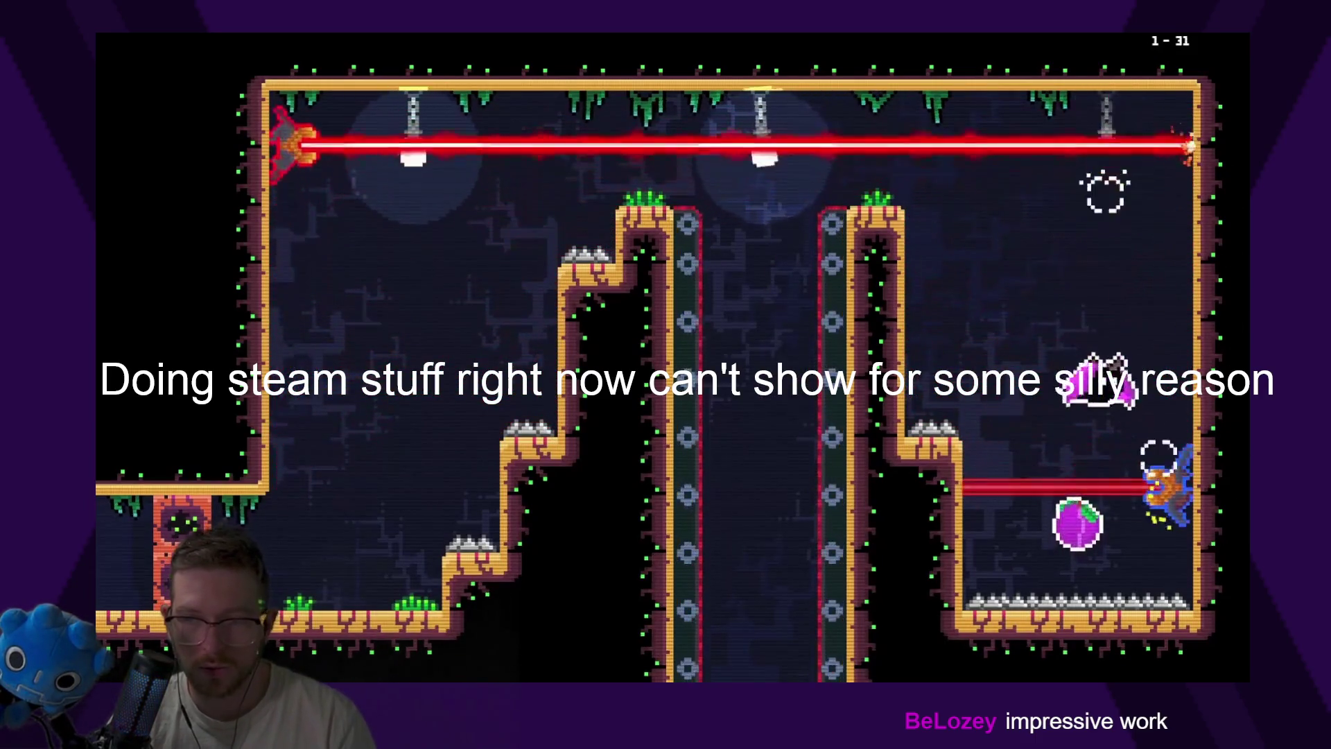
{"action": "key", "text": "space"}
{"action": "key", "text": "Left"}
{"action": "key", "text": "space"}
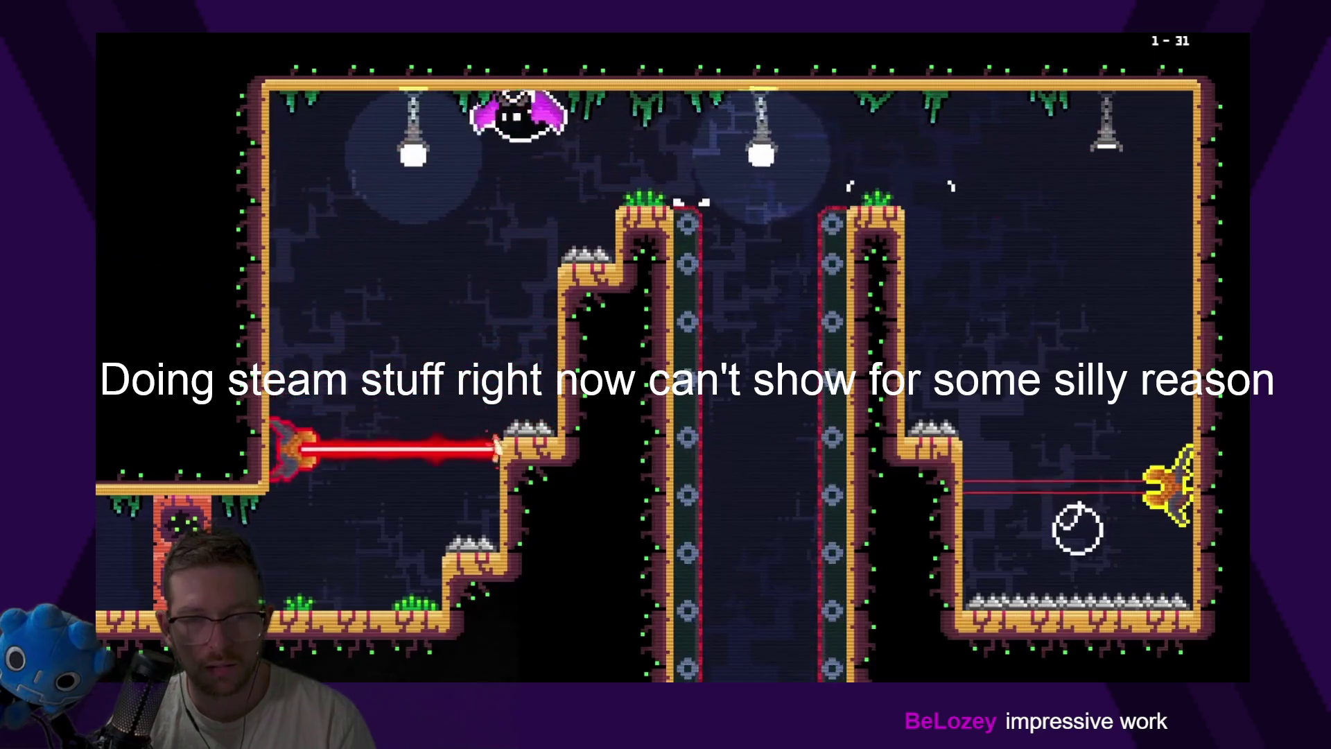
Exit room 1-31 through the ceiling opening into room 1-32
{"action": "key", "text": "Left"}
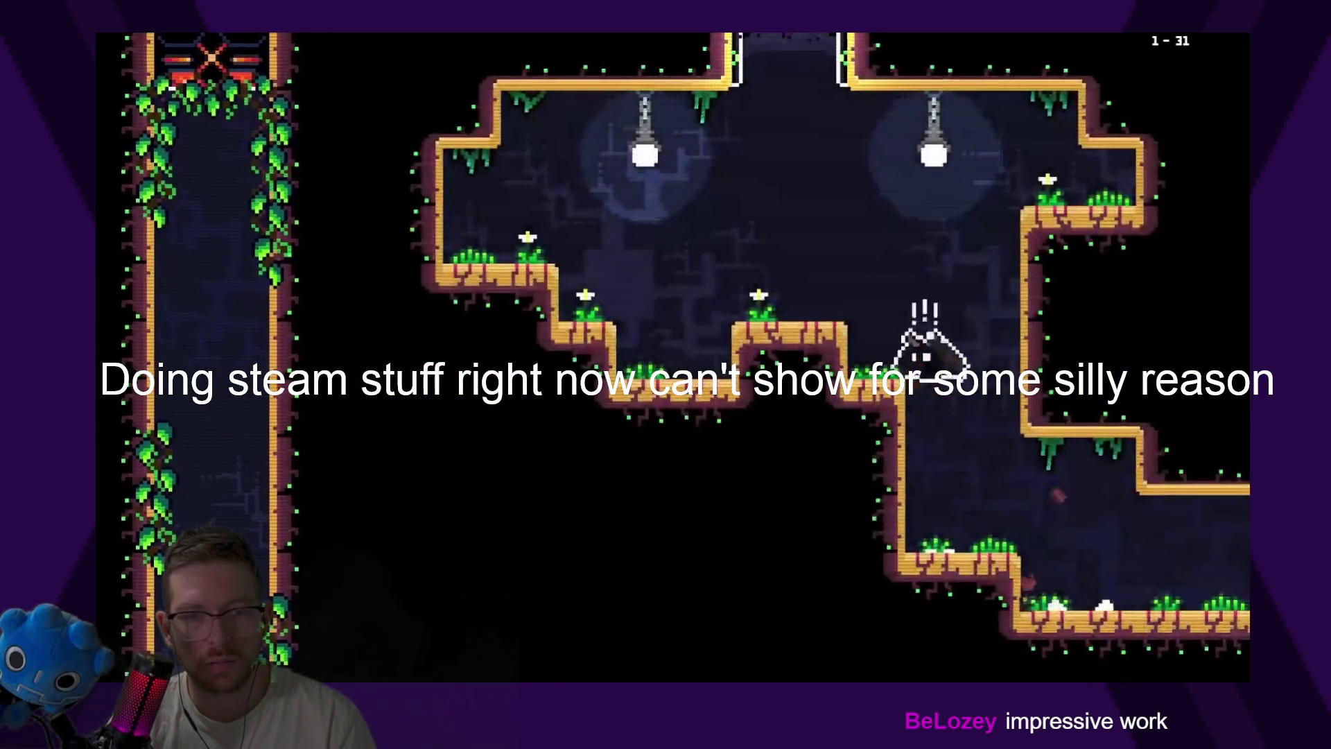
{"action": "key", "text": "Left"}
{"action": "key", "text": "space"}
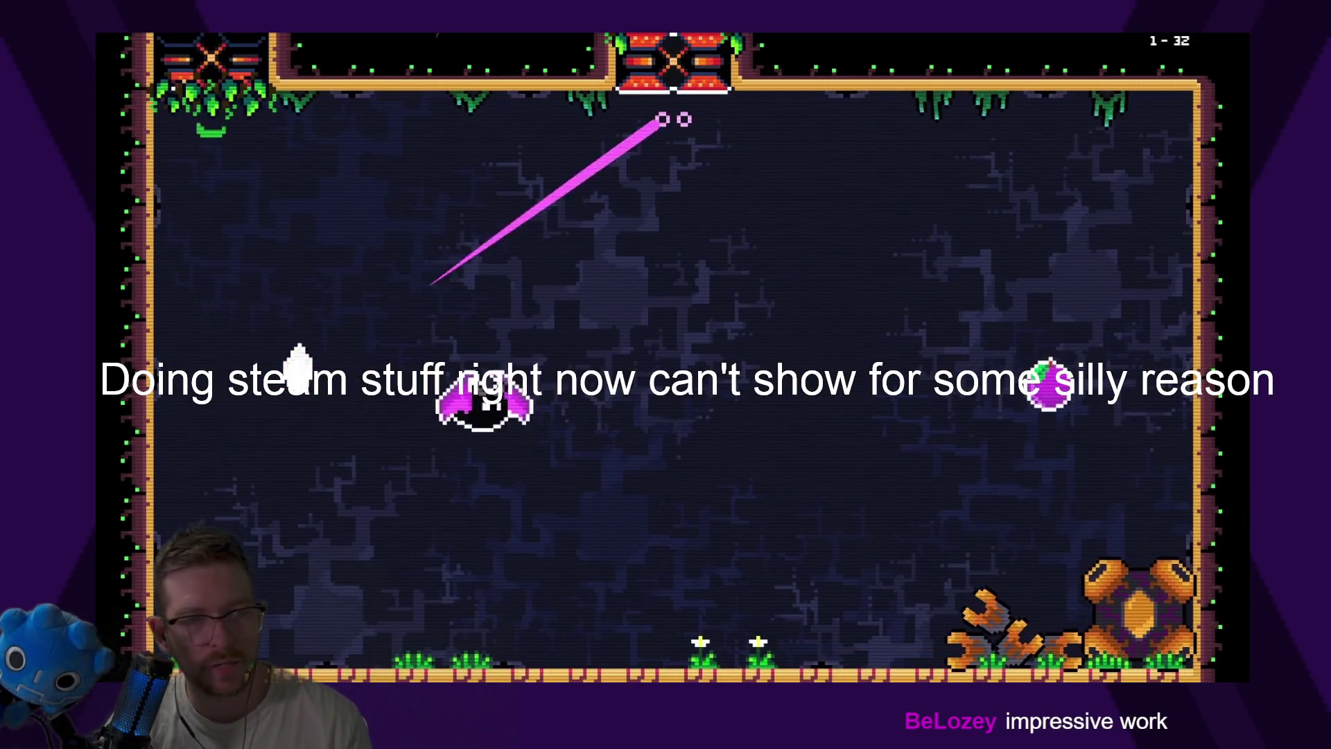
Wake the laser boss, dodge its first lasers, and land an attack
{"action": "key", "text": "Right"}
{"action": "key", "text": "Left"}
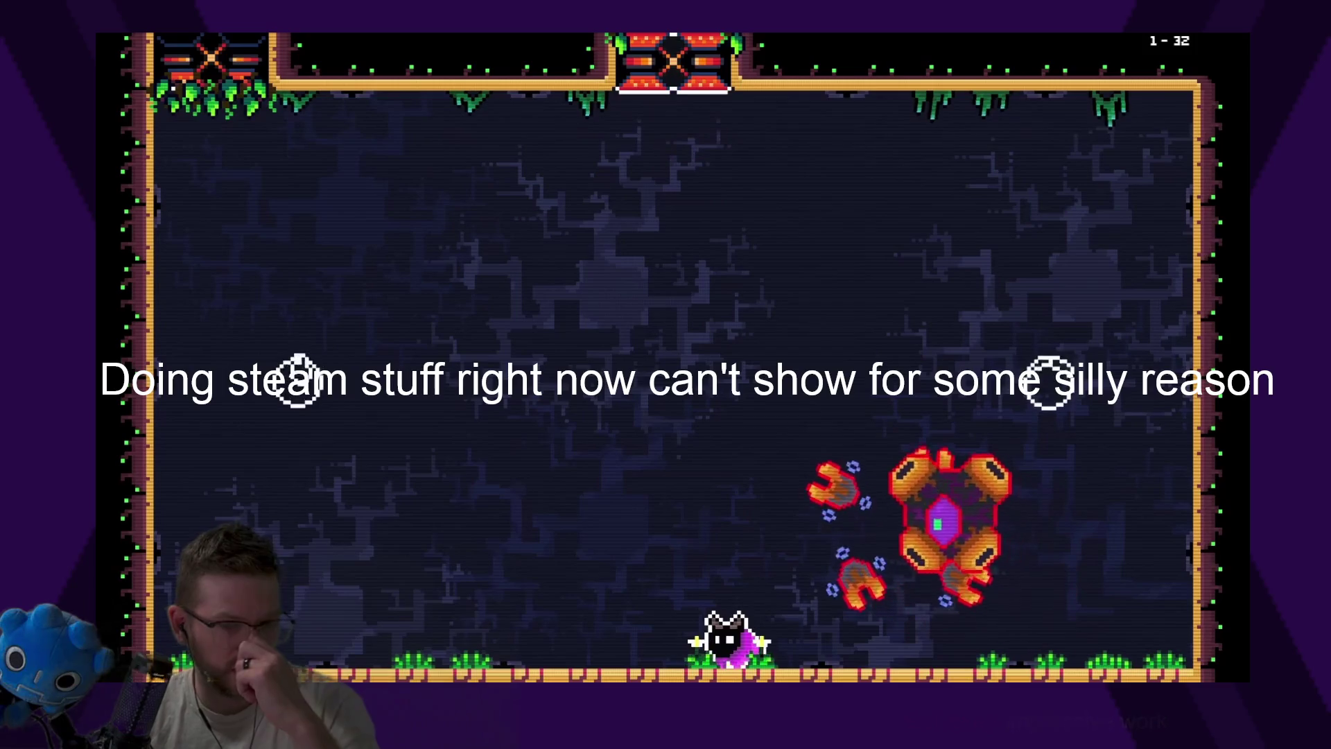
{"action": "key", "text": "Left"}
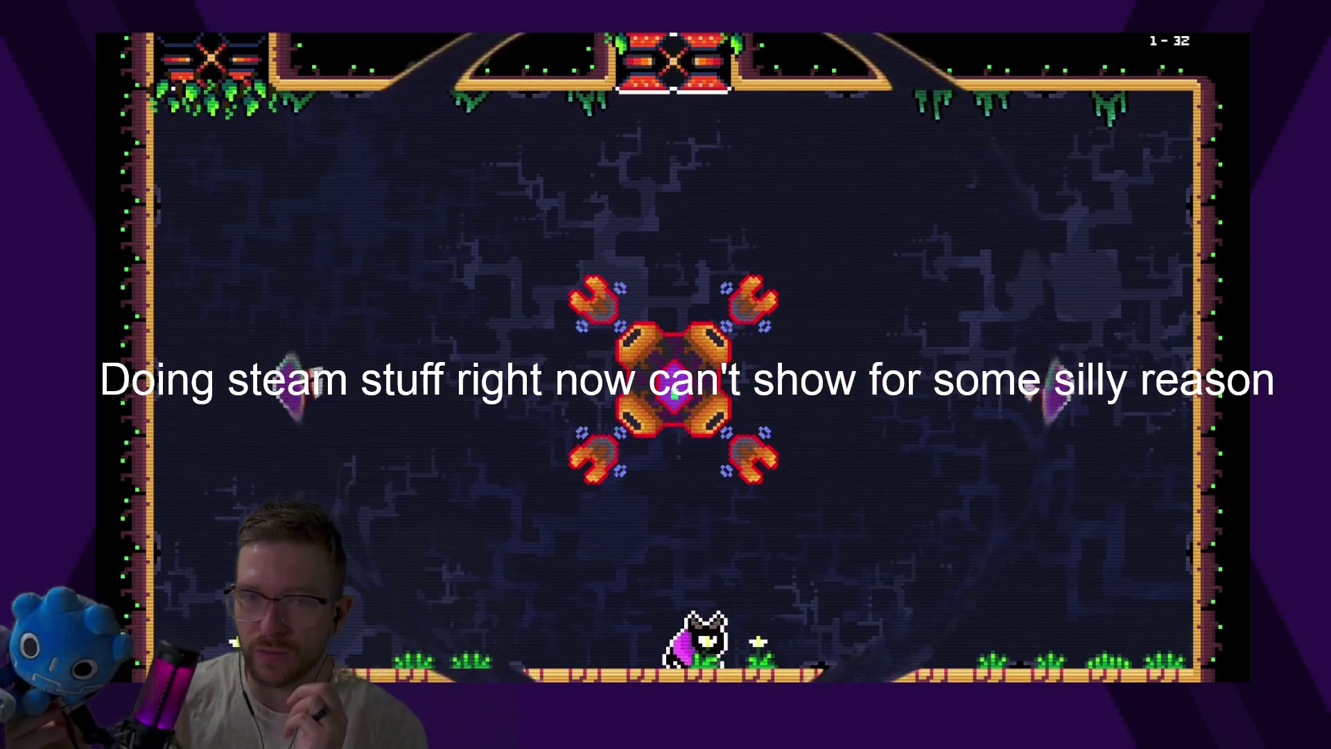
{"action": "key", "text": "Right"}
{"action": "key", "text": "Right"}
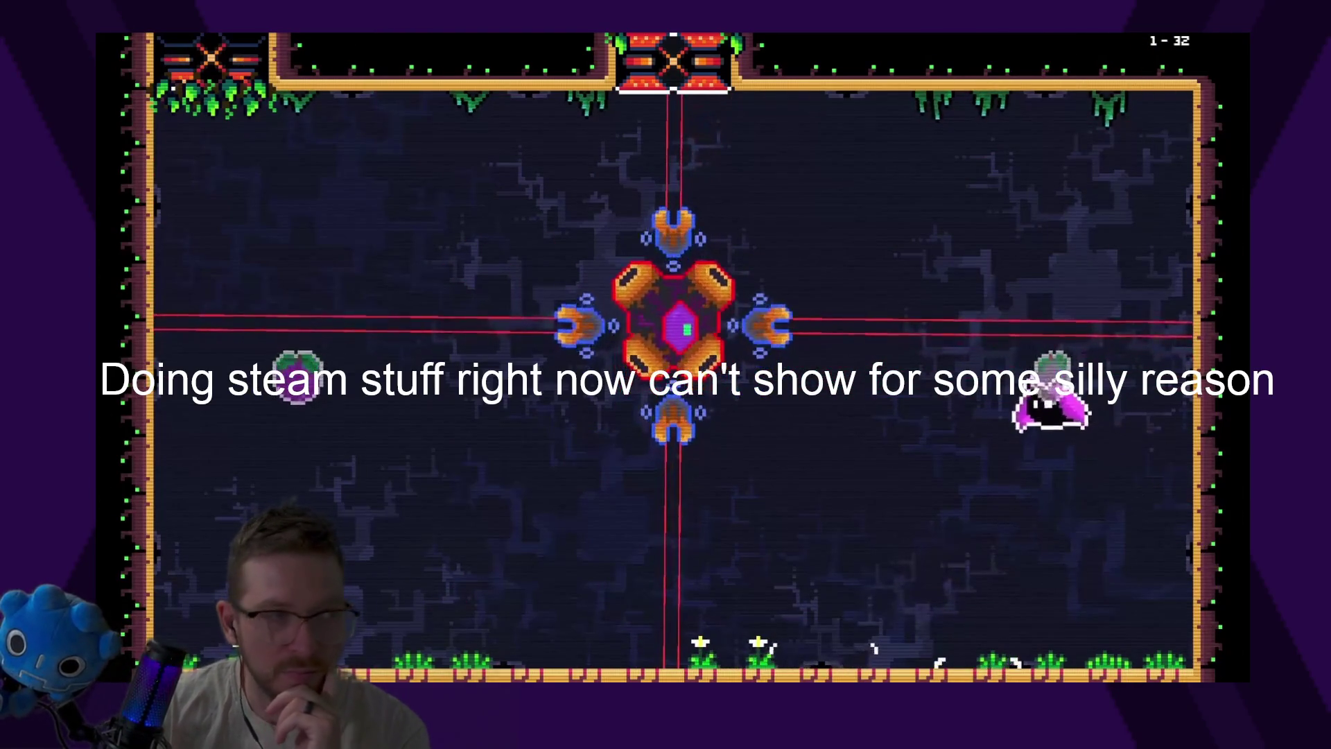
{"action": "key", "text": "Left"}
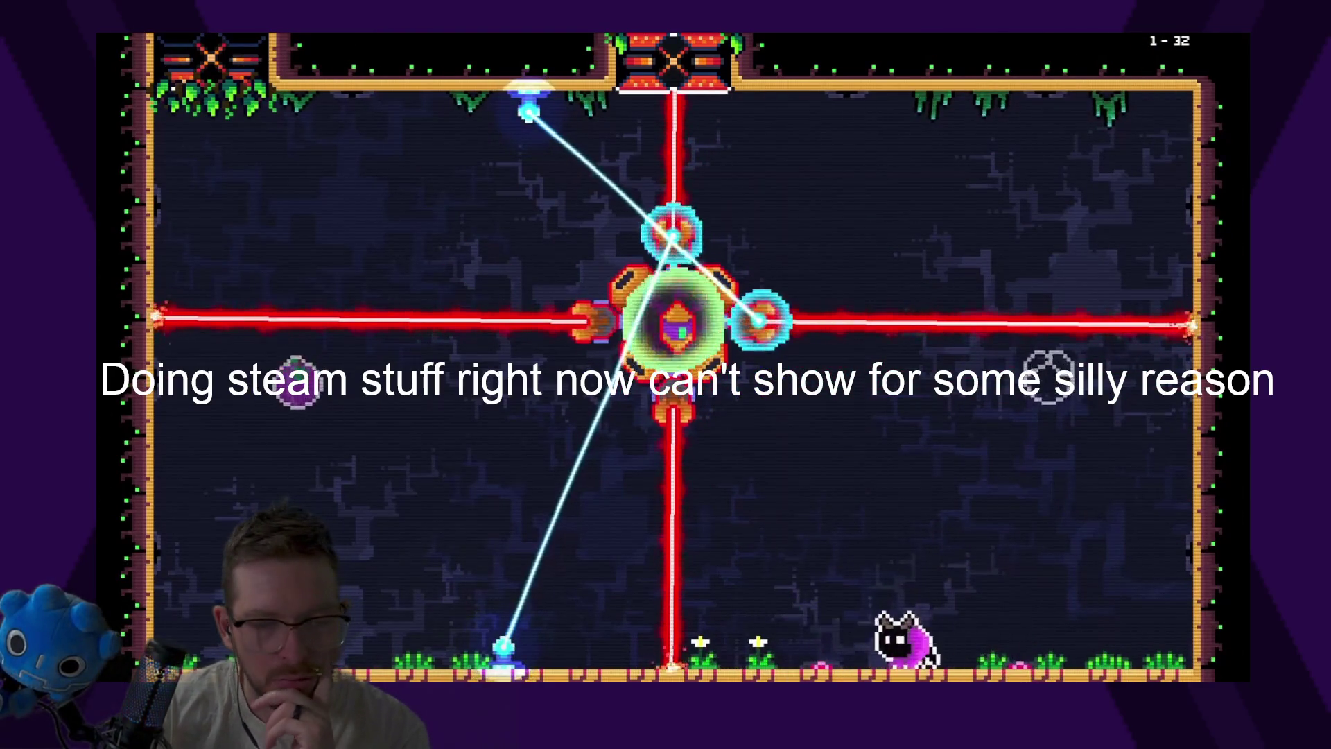
{"action": "key", "text": "Right"}
{"action": "key", "text": "space"}
Jump clear of the rotating lasers and run under and past the boss
{"action": "key", "text": "space"}
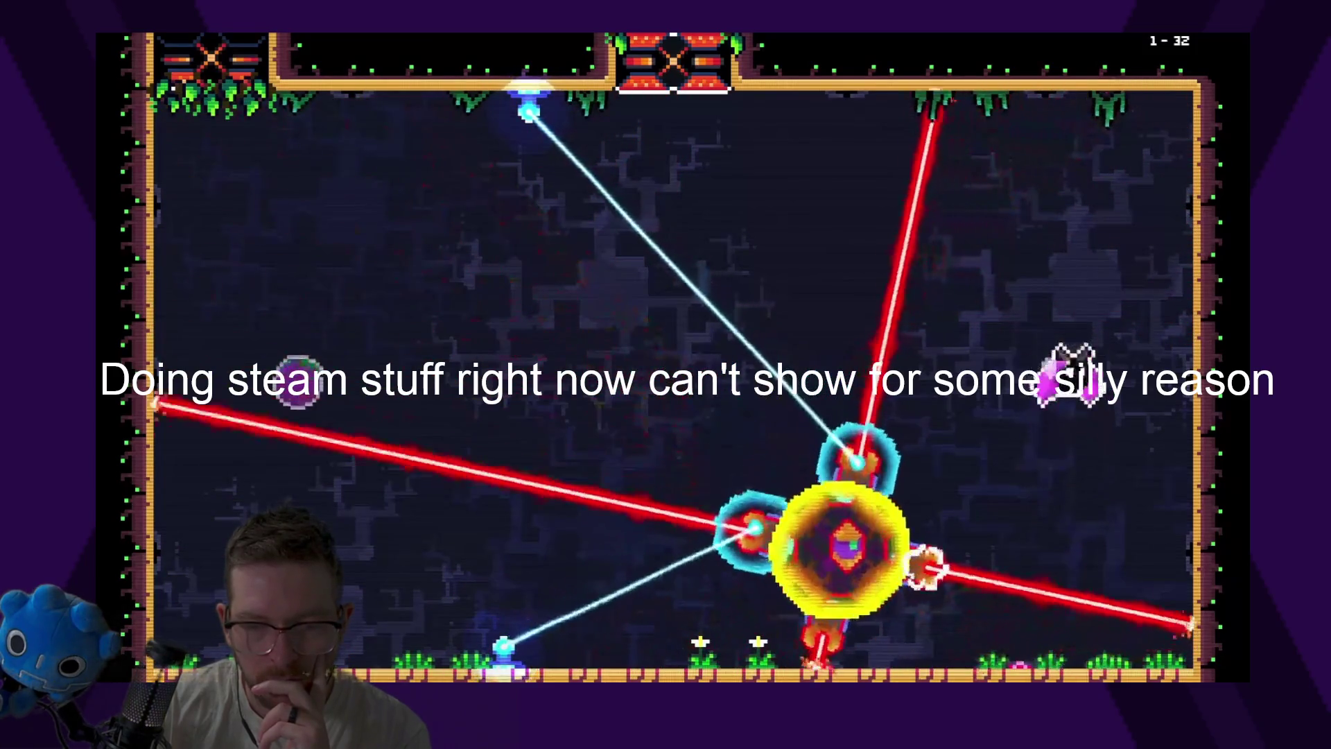
{"action": "key", "text": "Left"}
{"action": "key", "text": "Left"}
{"action": "key", "text": "space"}
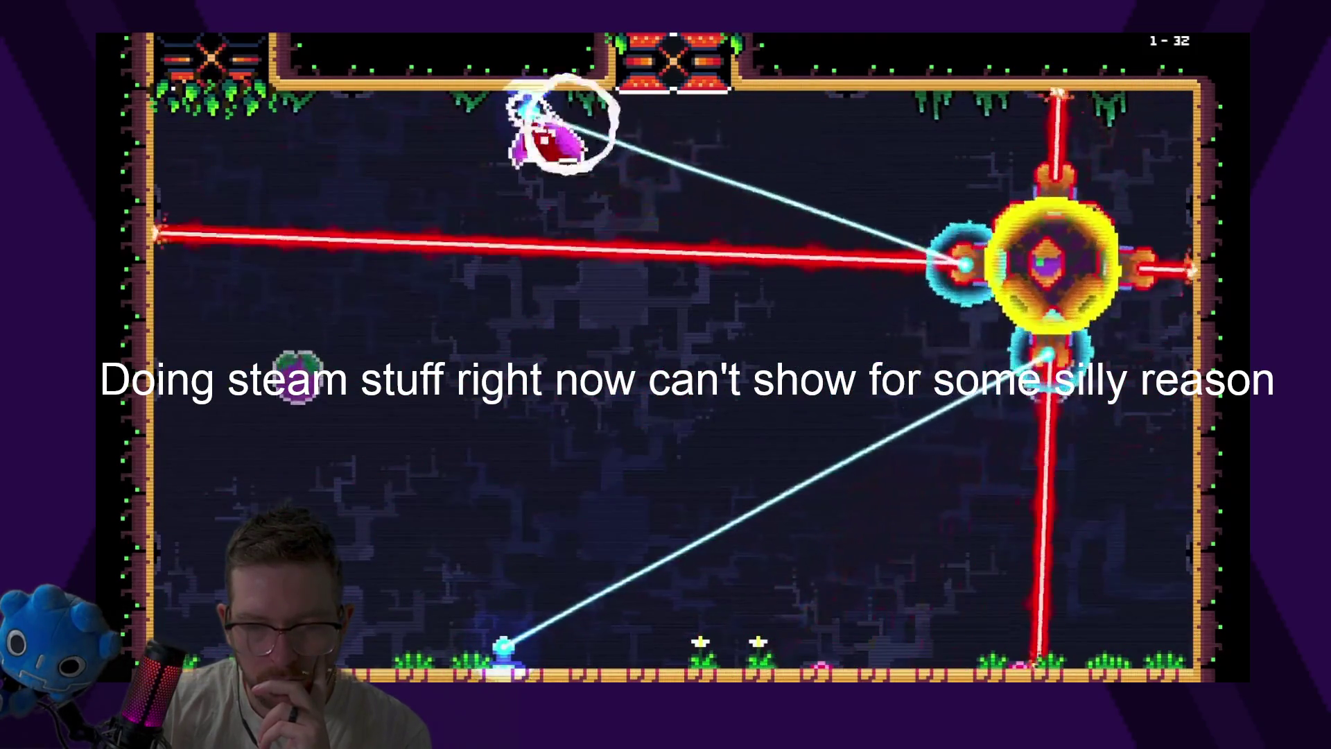
{"action": "key", "text": "Right"}
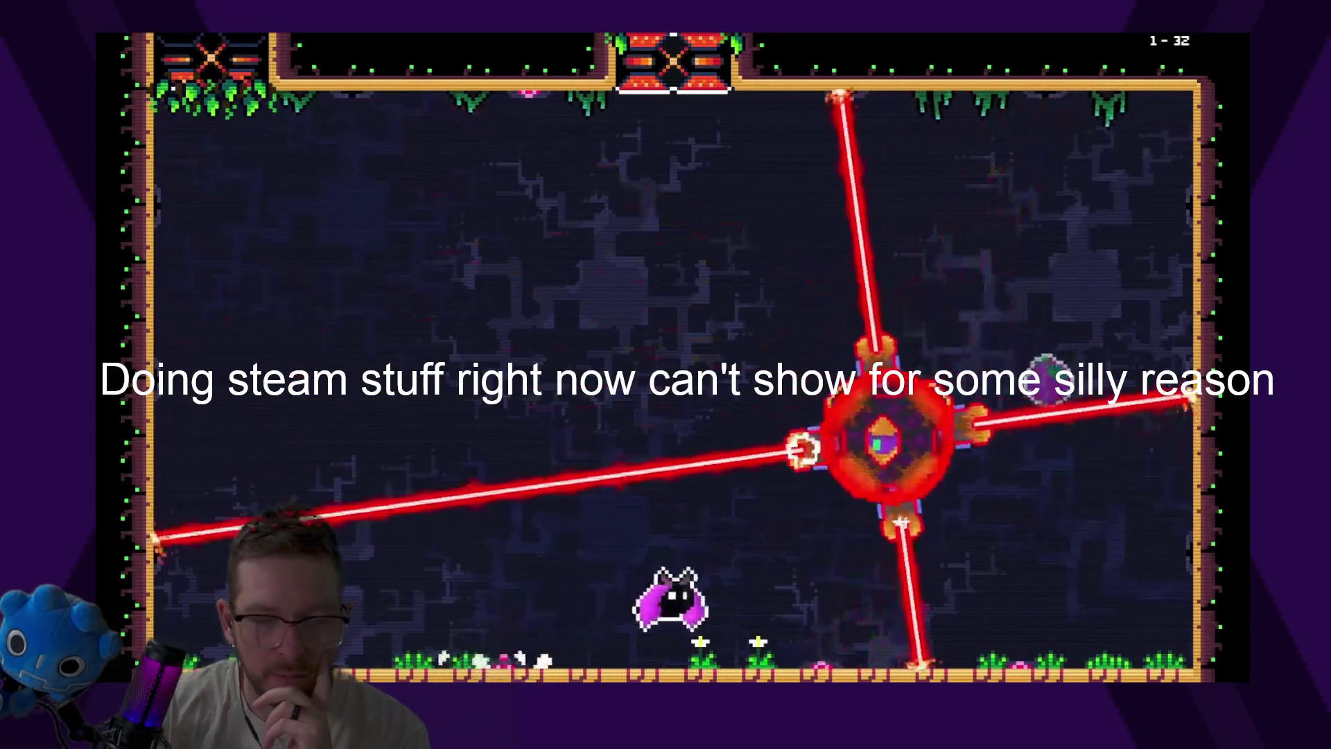
{"action": "key", "text": "Right"}
{"action": "key", "text": "space"}
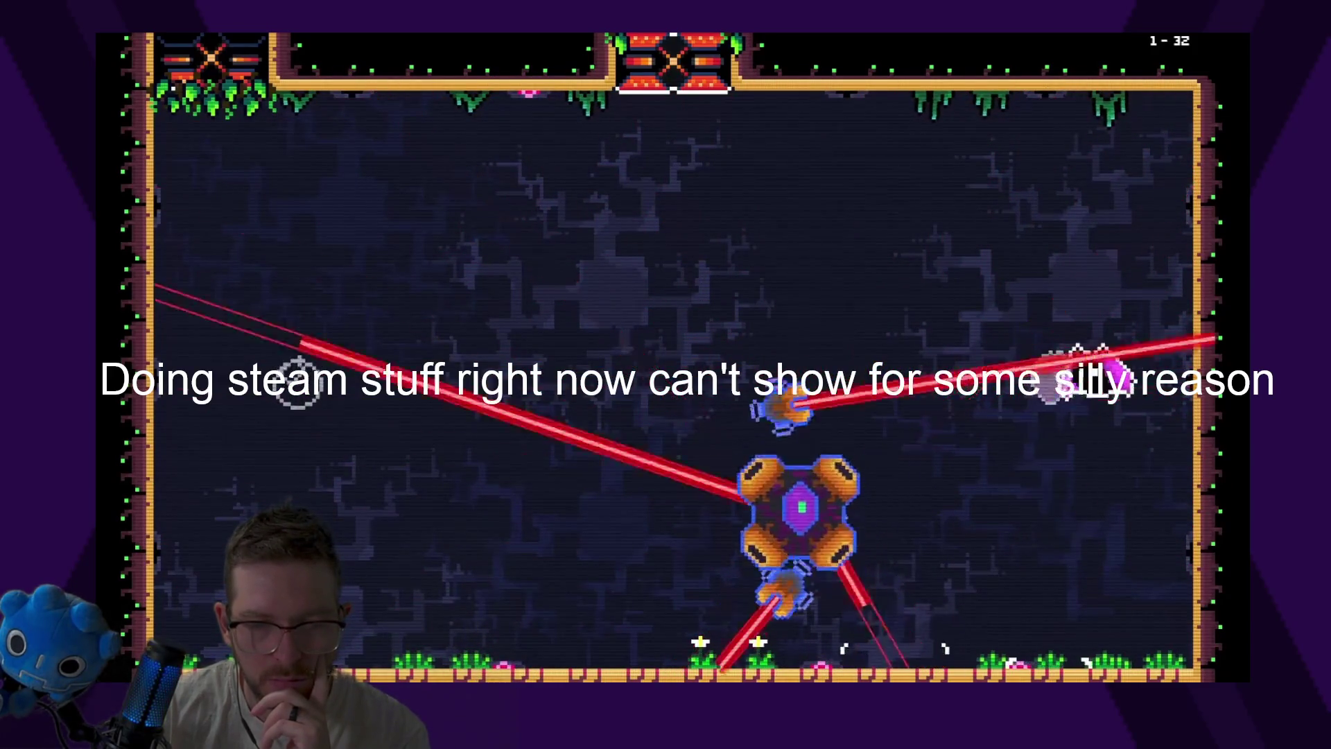
{"action": "key", "text": "Left"}
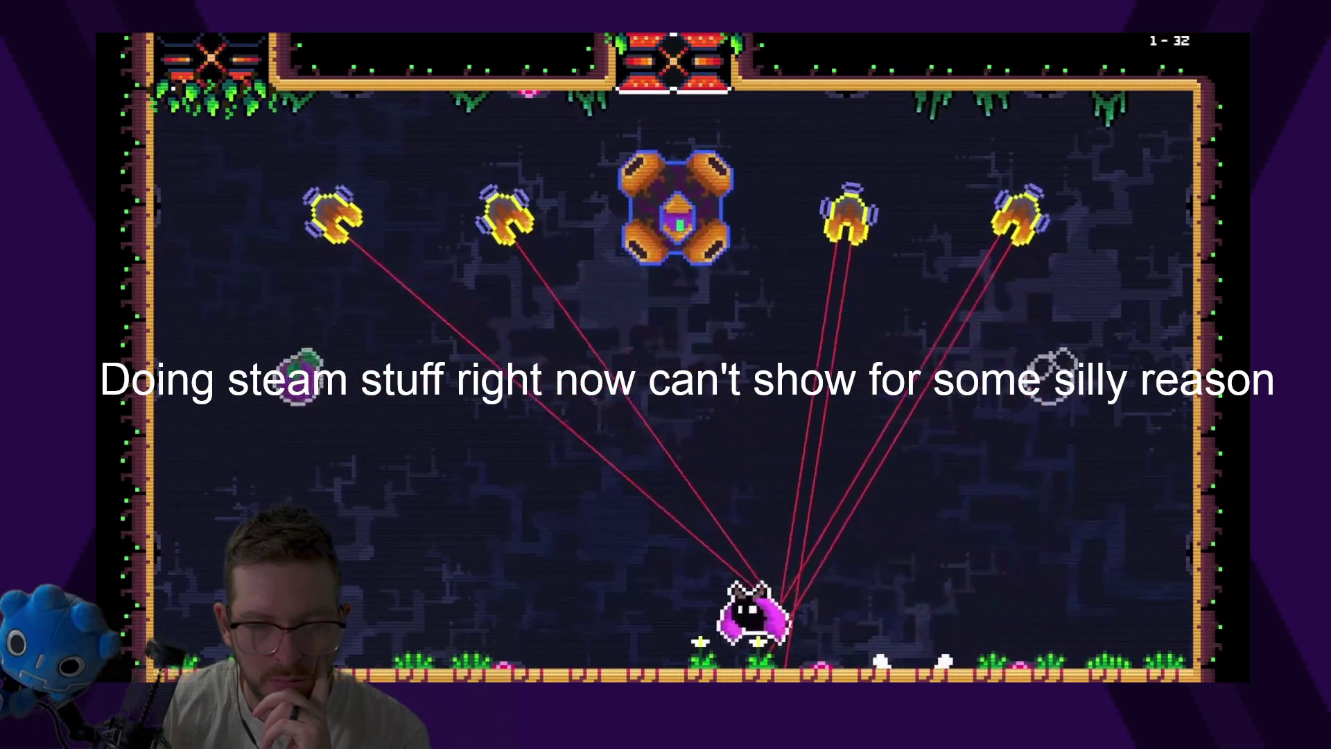
Jump toward the upper-left enemies, cross to the right wall, and strike the boss again
{"action": "key", "text": "space"}
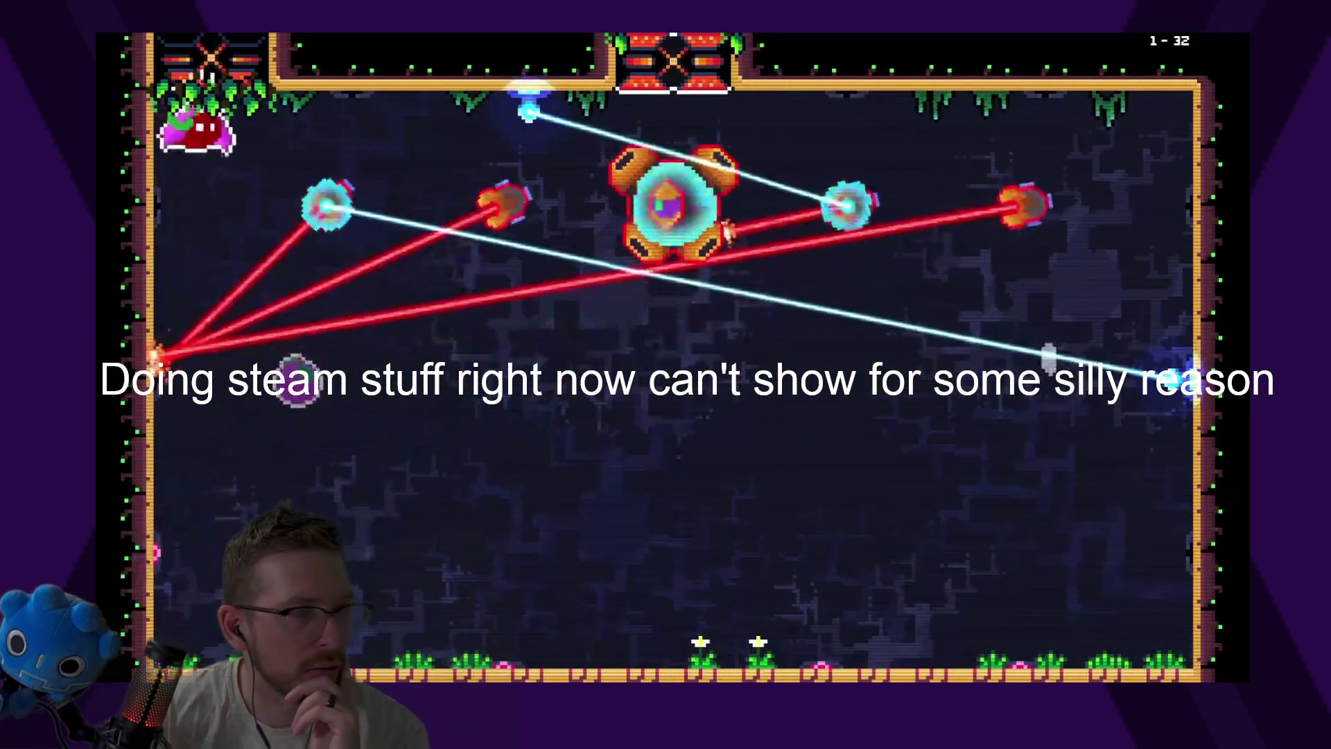
{"action": "key", "text": "Right"}
{"action": "key", "text": "Right"}
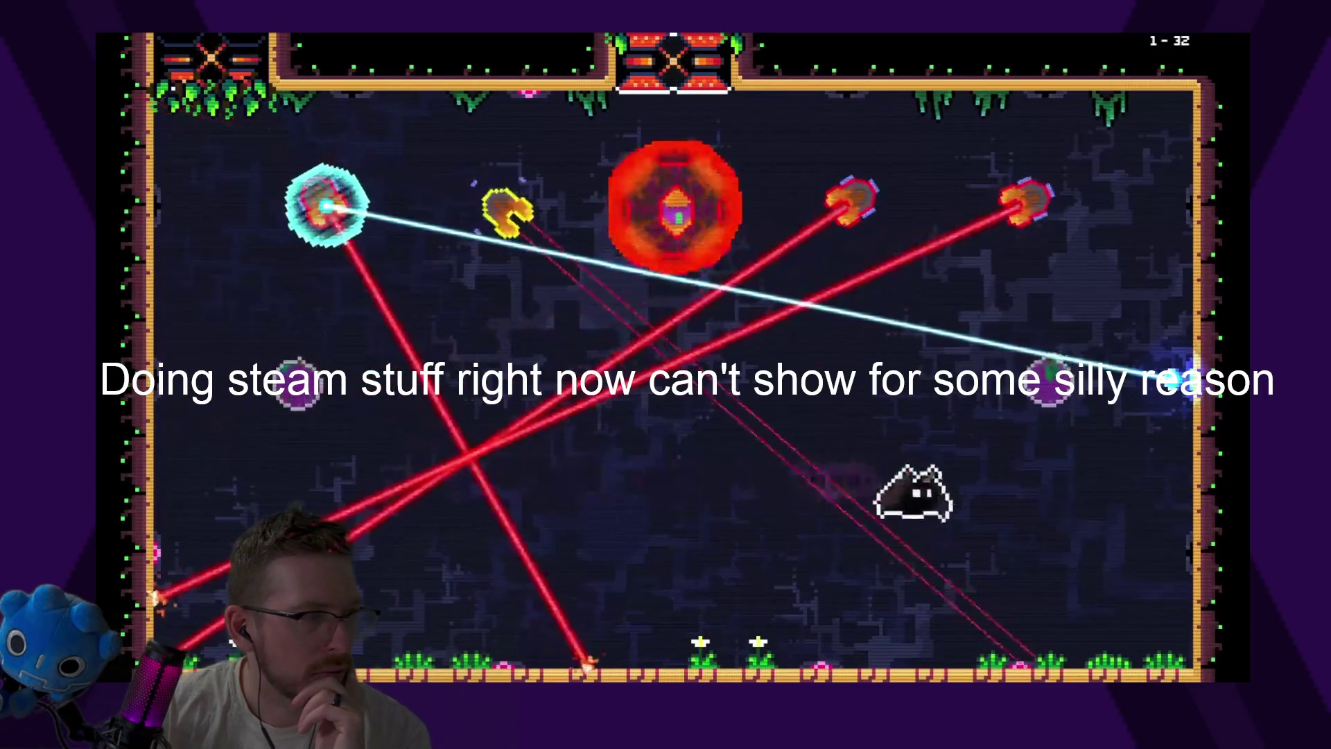
{"action": "key", "text": "space"}
{"action": "key", "text": "Left"}
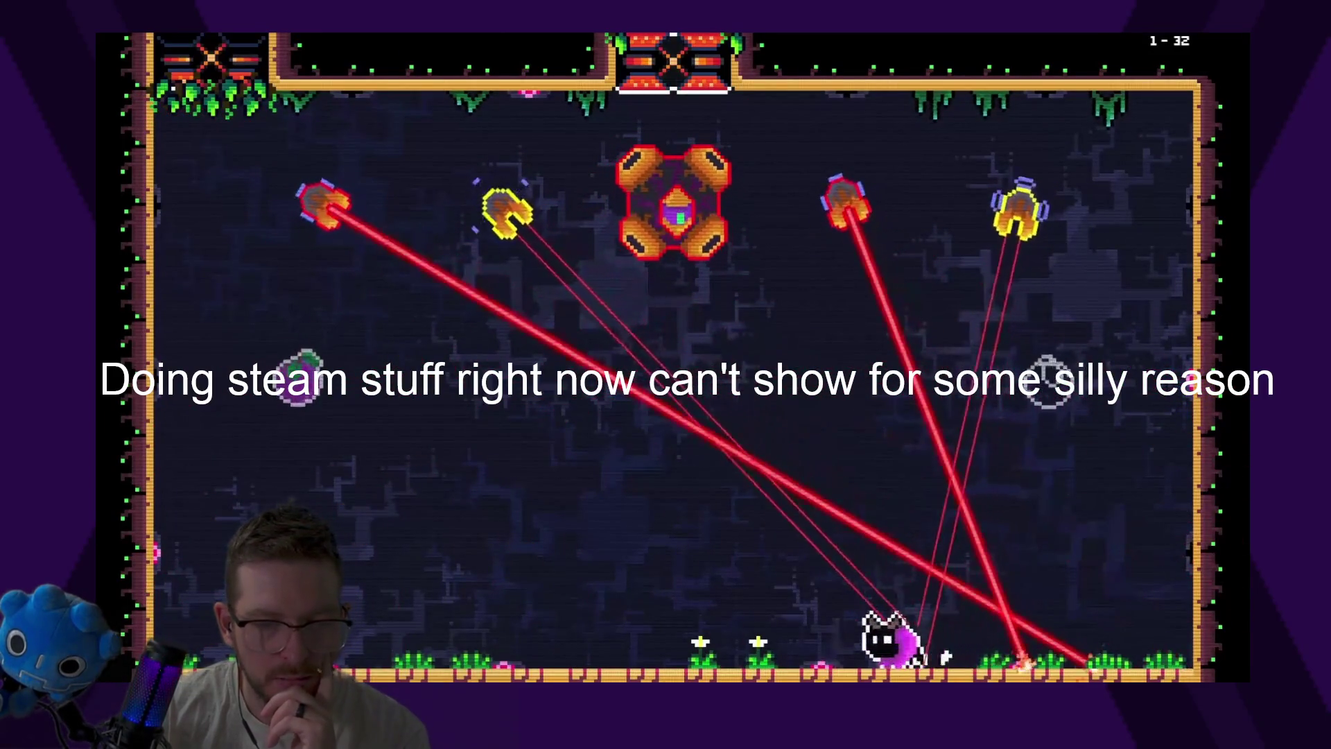
{"action": "key", "text": "space"}
{"action": "key", "text": "Right"}
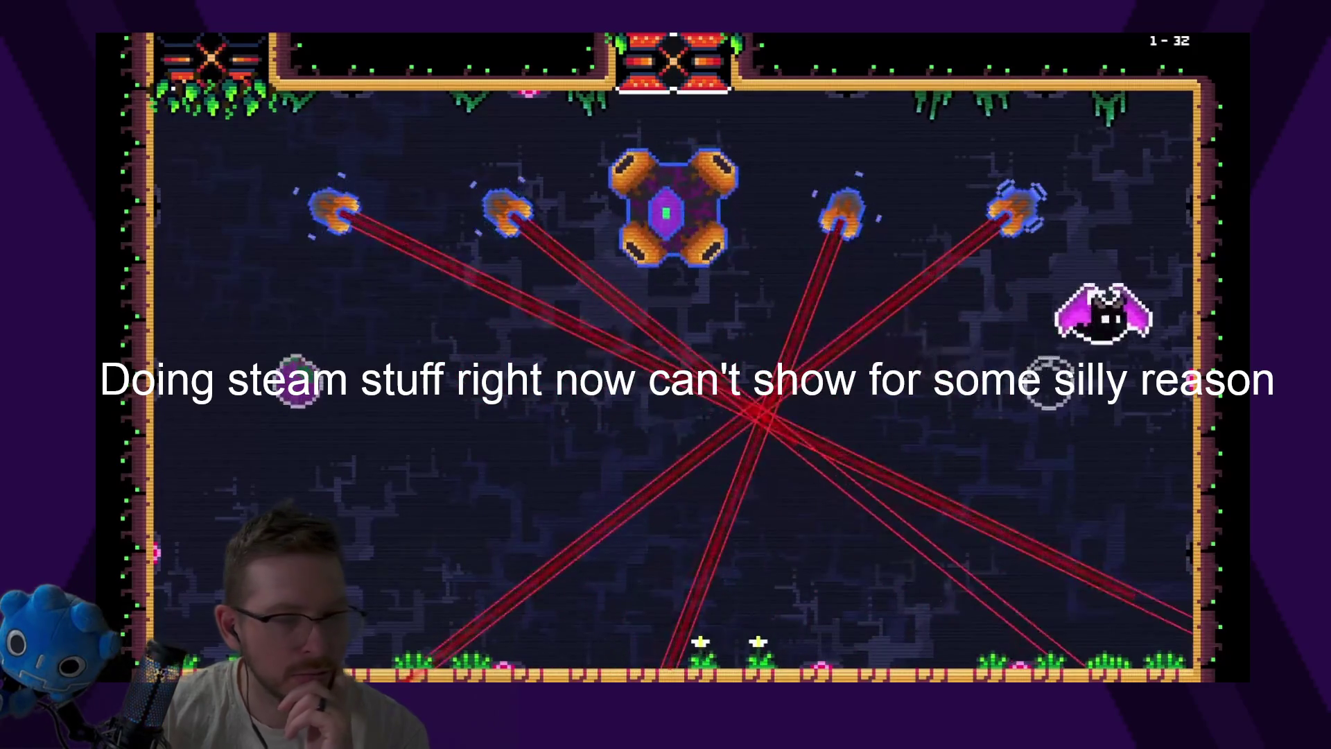
{"action": "key", "text": "Left"}
Climb onto the right wall and dash up-left to hit the boss until it breaks
{"action": "key", "text": "Left"}
{"action": "key", "text": "space"}
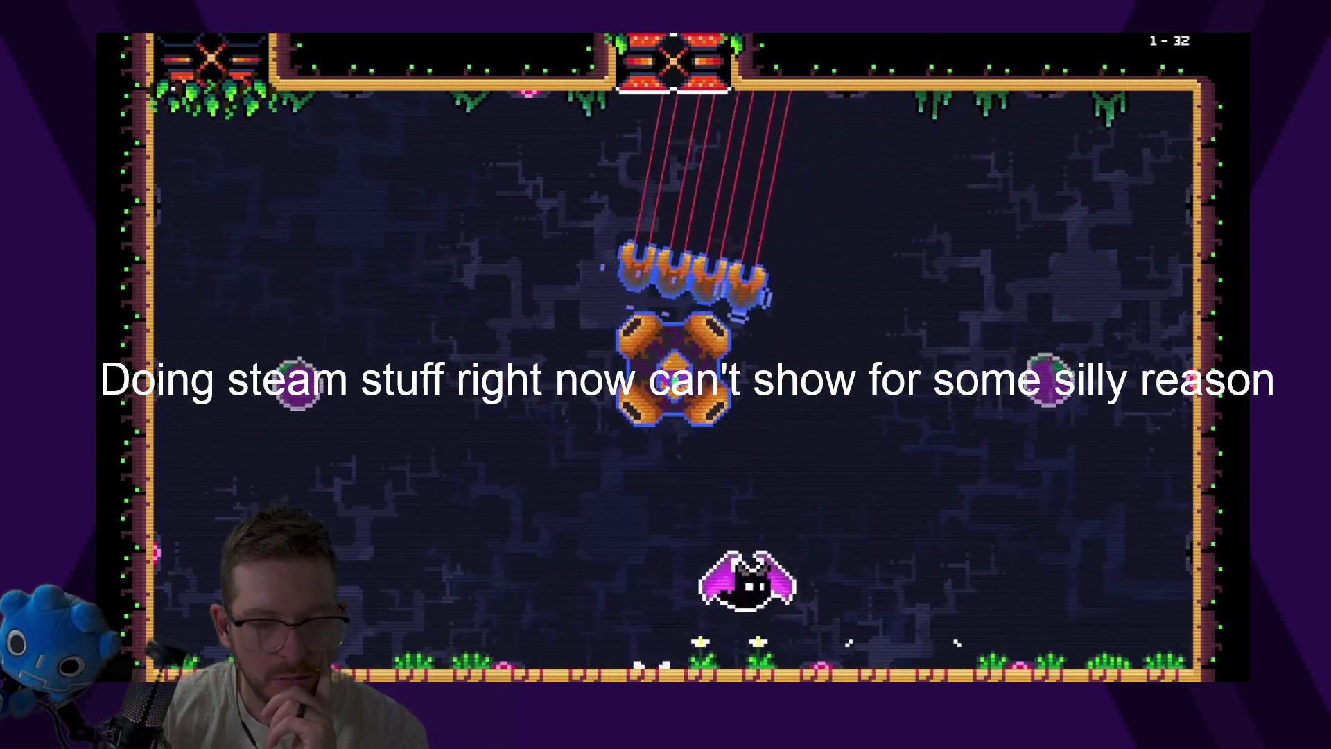
{"action": "key", "text": "Right"}
{"action": "key", "text": "space"}
{"action": "key", "text": "space"}
{"action": "key", "text": "Left"}
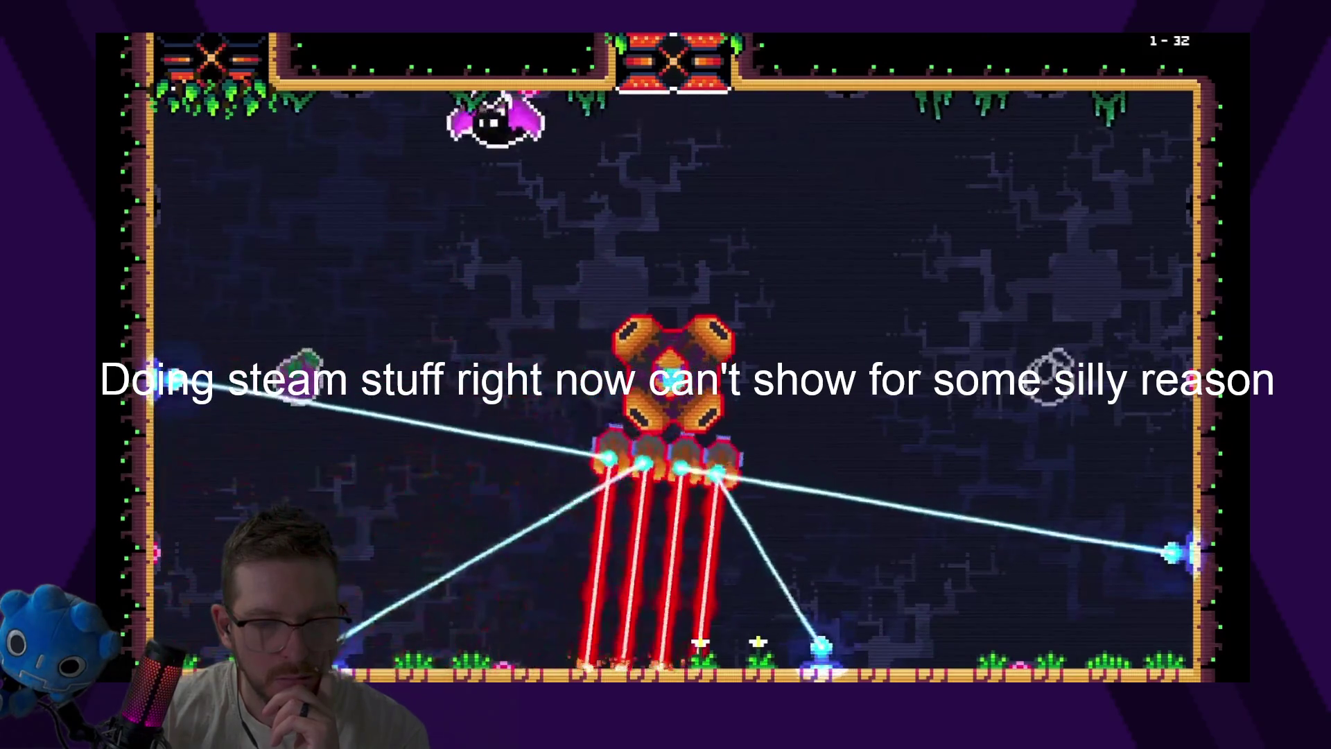
{"action": "key", "text": "Right"}
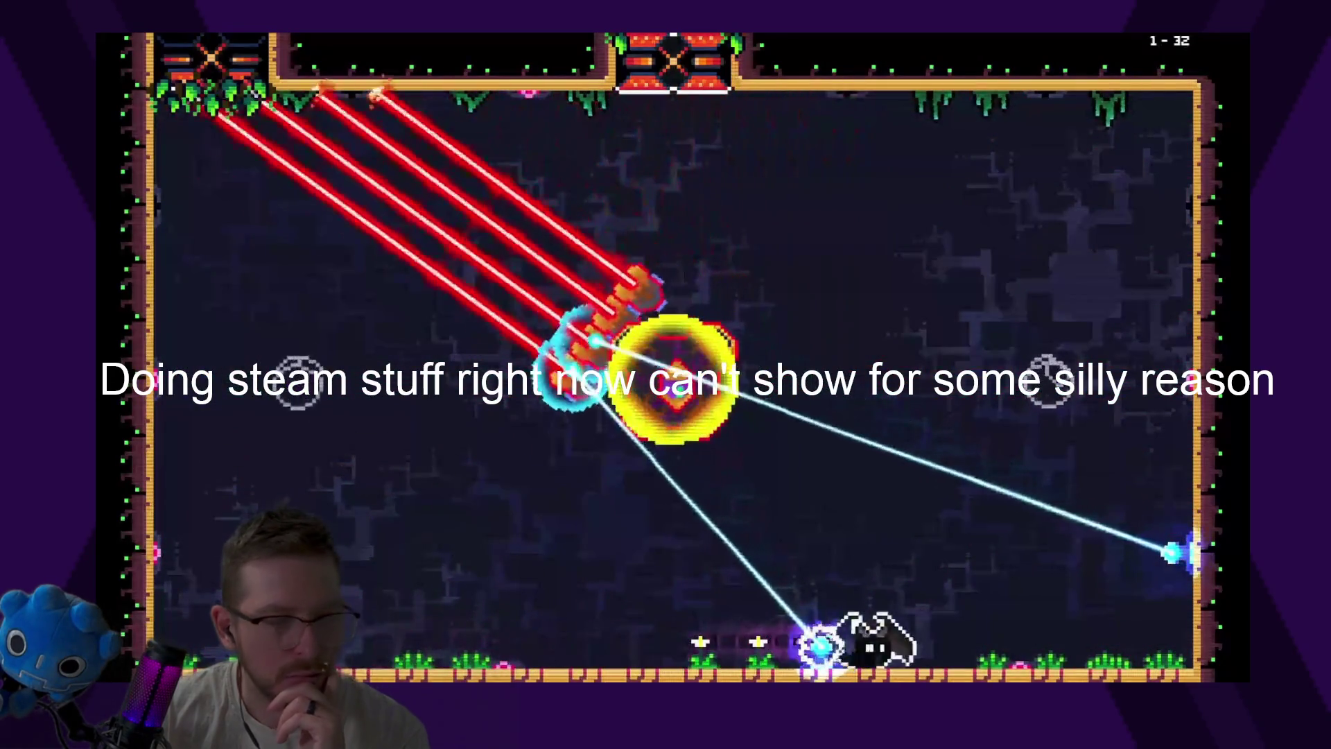
{"action": "key", "text": "space"}
{"action": "key", "text": "Left"}
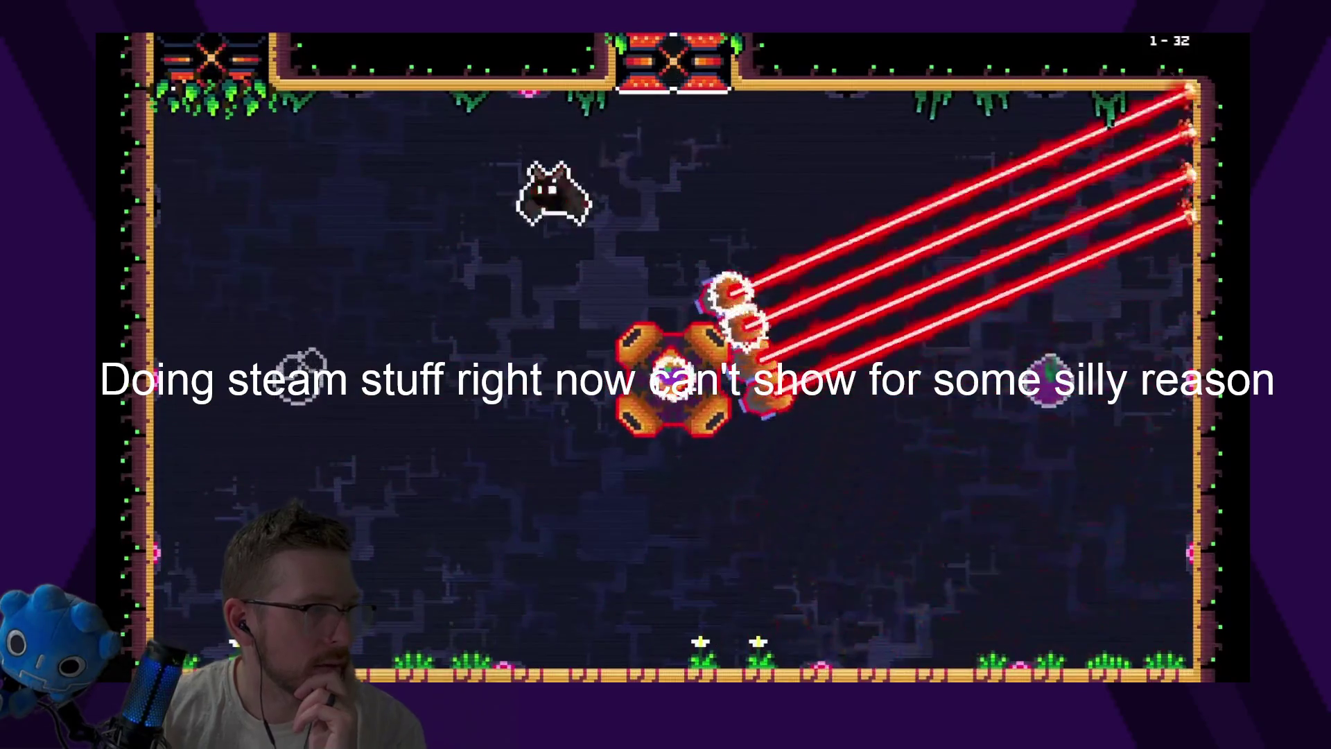
Run right across the arena and fly up through the opened ceiling gate
{"action": "key", "text": "Right"}
{"action": "key", "text": "space"}
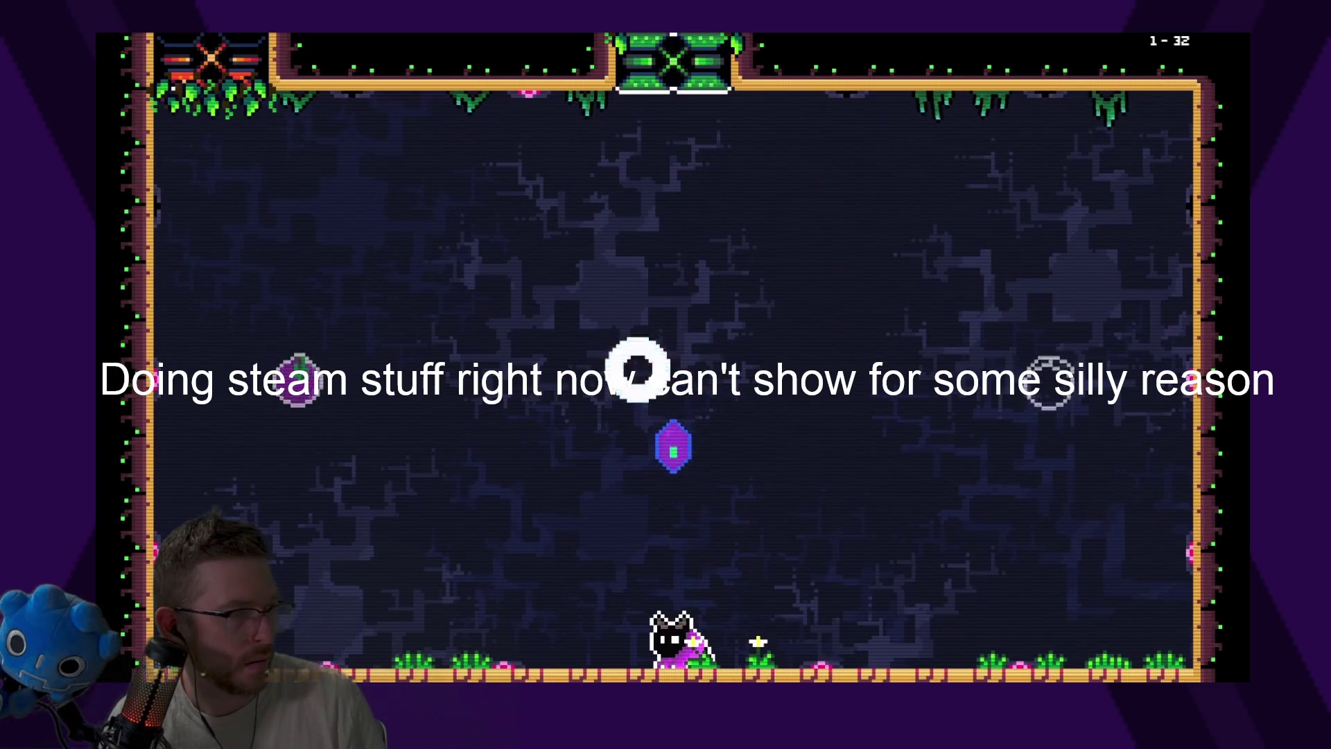
{"action": "key", "text": "space"}
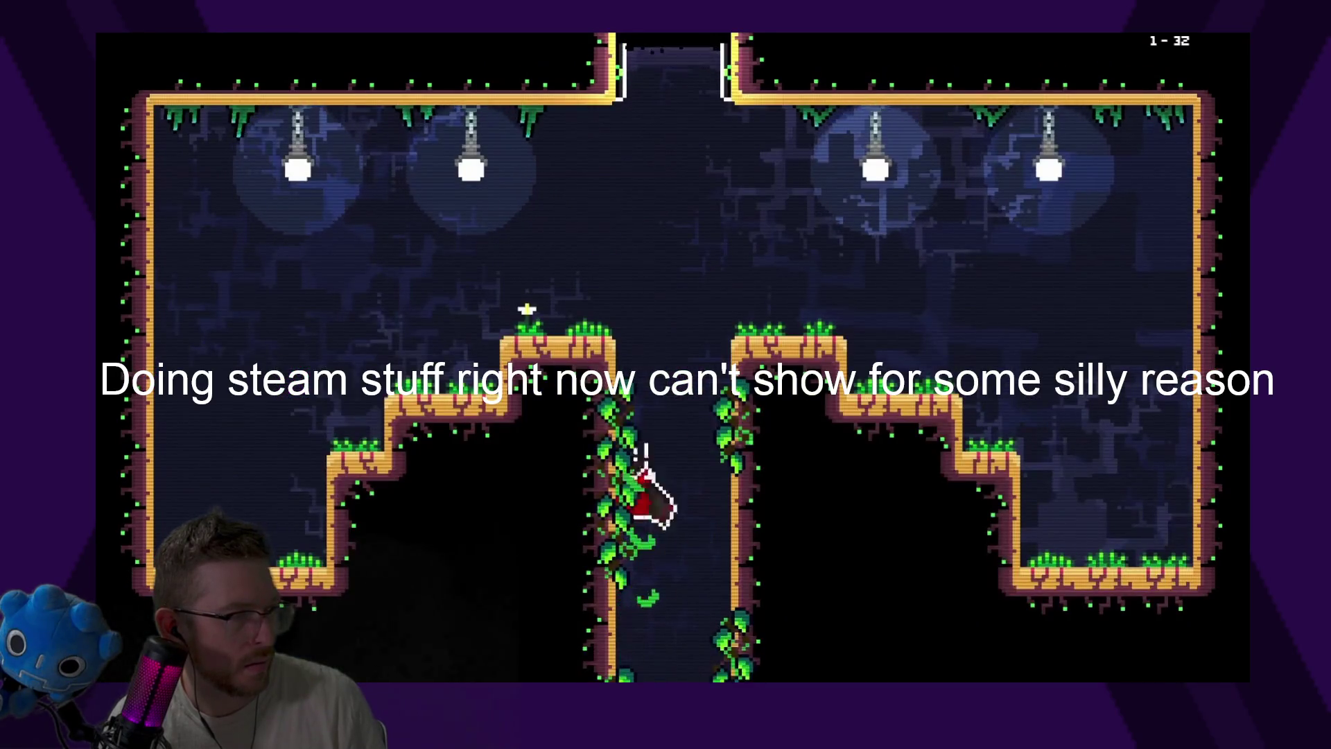
Ride room 1-33's teleporter into room 2-1, grab the orange fruit, and drop through the laser shaft
{"action": "key", "text": "Up"}
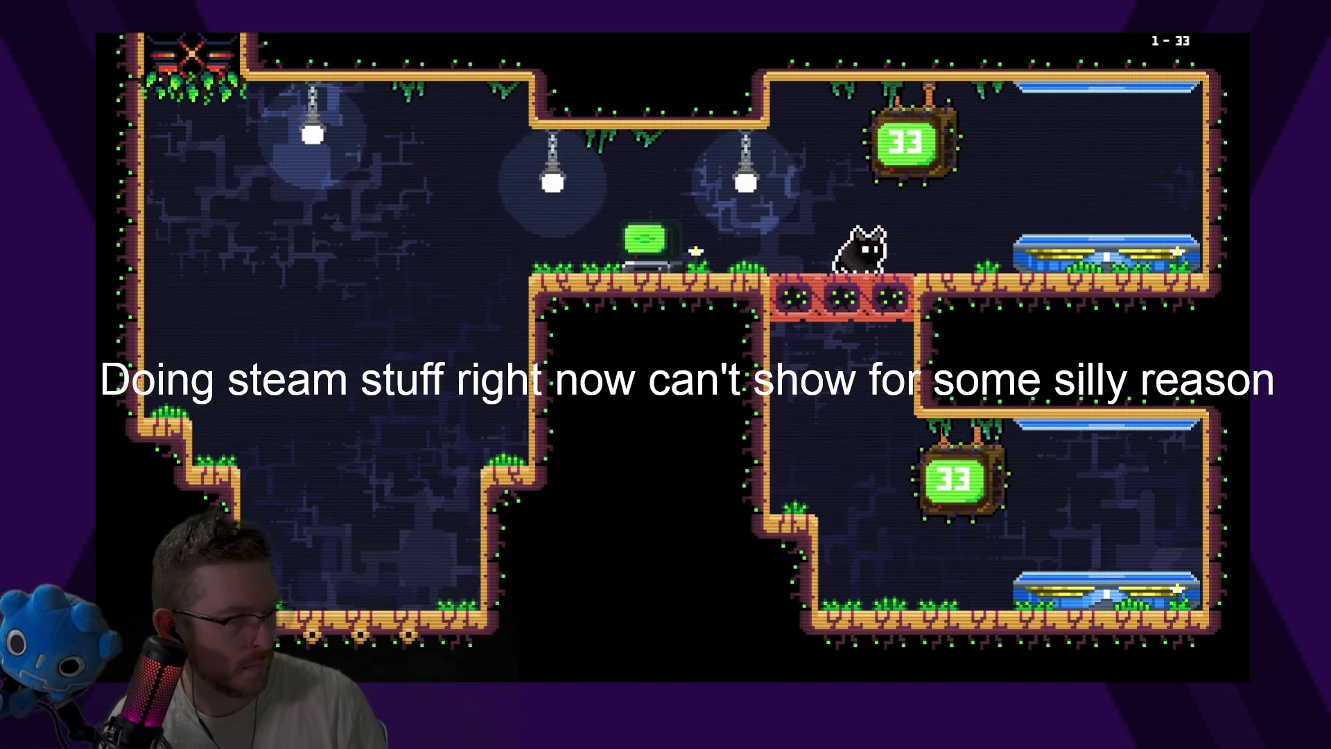
{"action": "key", "text": "Right"}
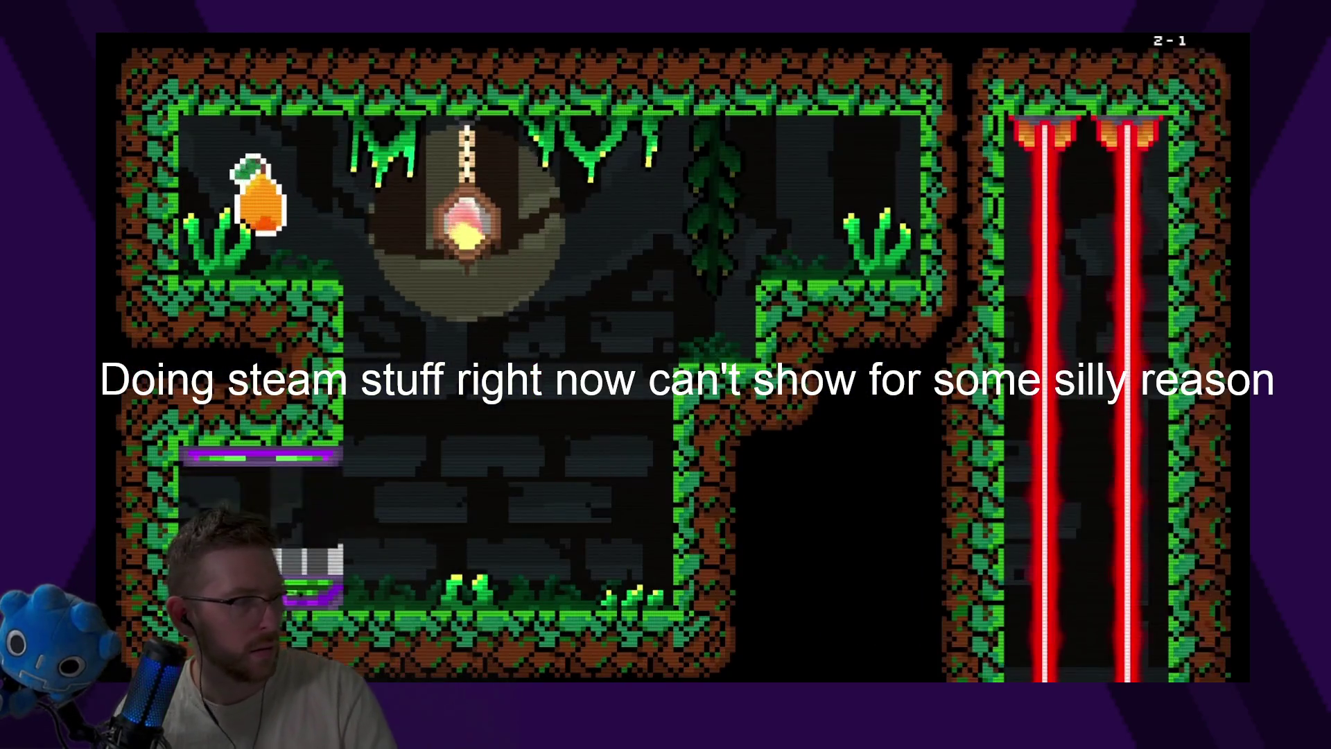
{"action": "key", "text": "Up"}
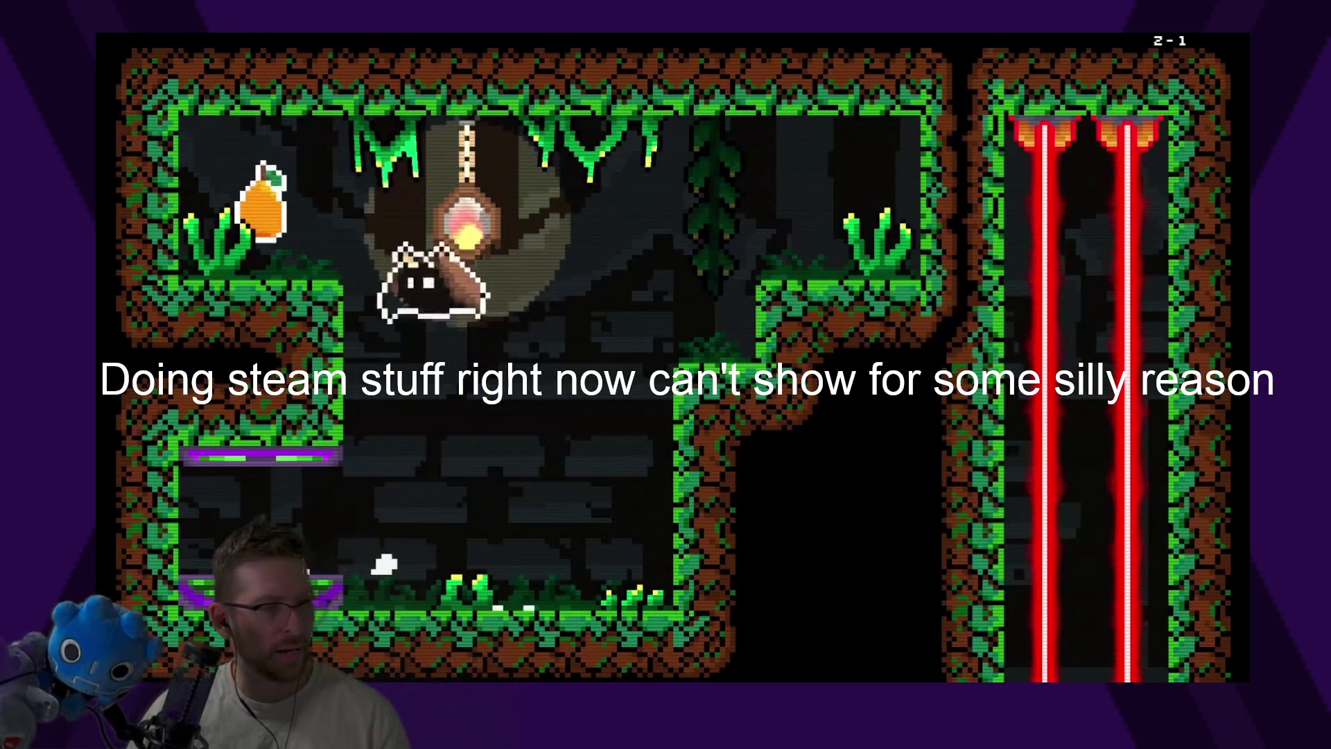
{"action": "key", "text": "Left"}
{"action": "key", "text": "Up"}
{"action": "key", "text": "Right"}
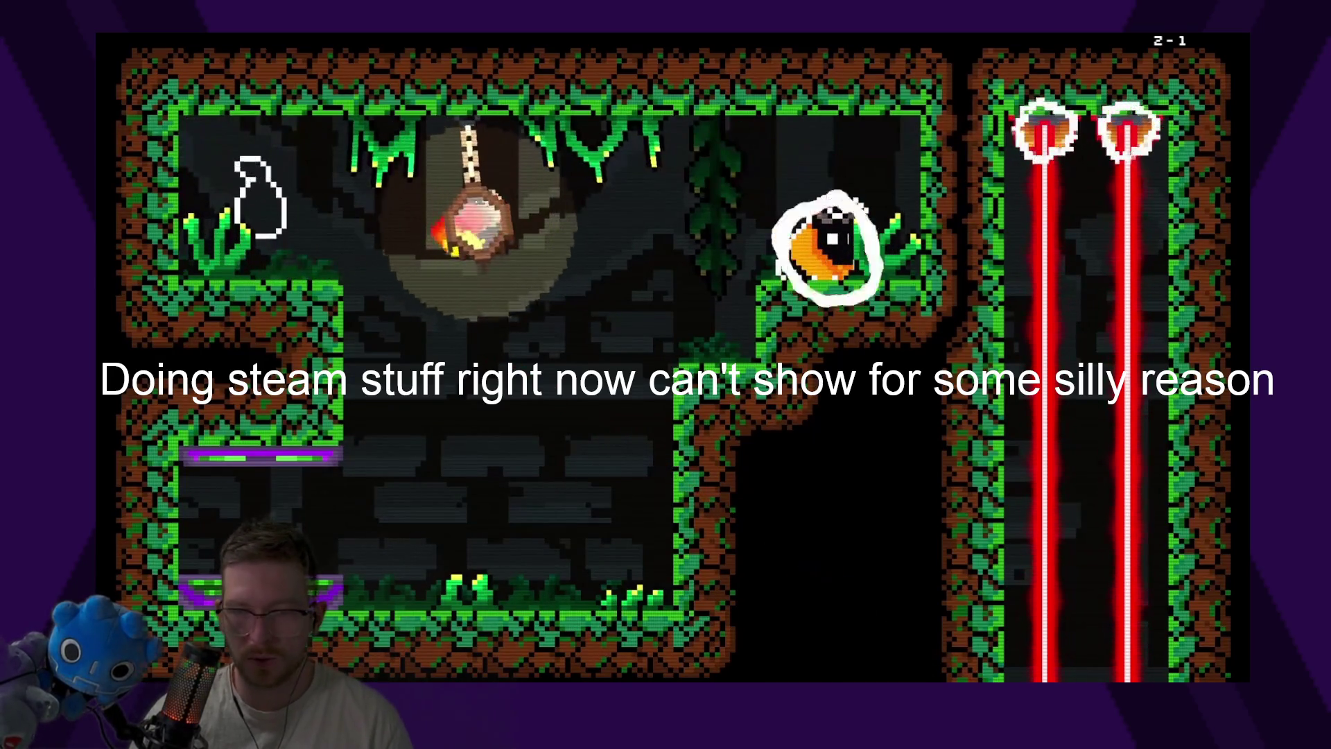
{"action": "key", "text": "Right"}
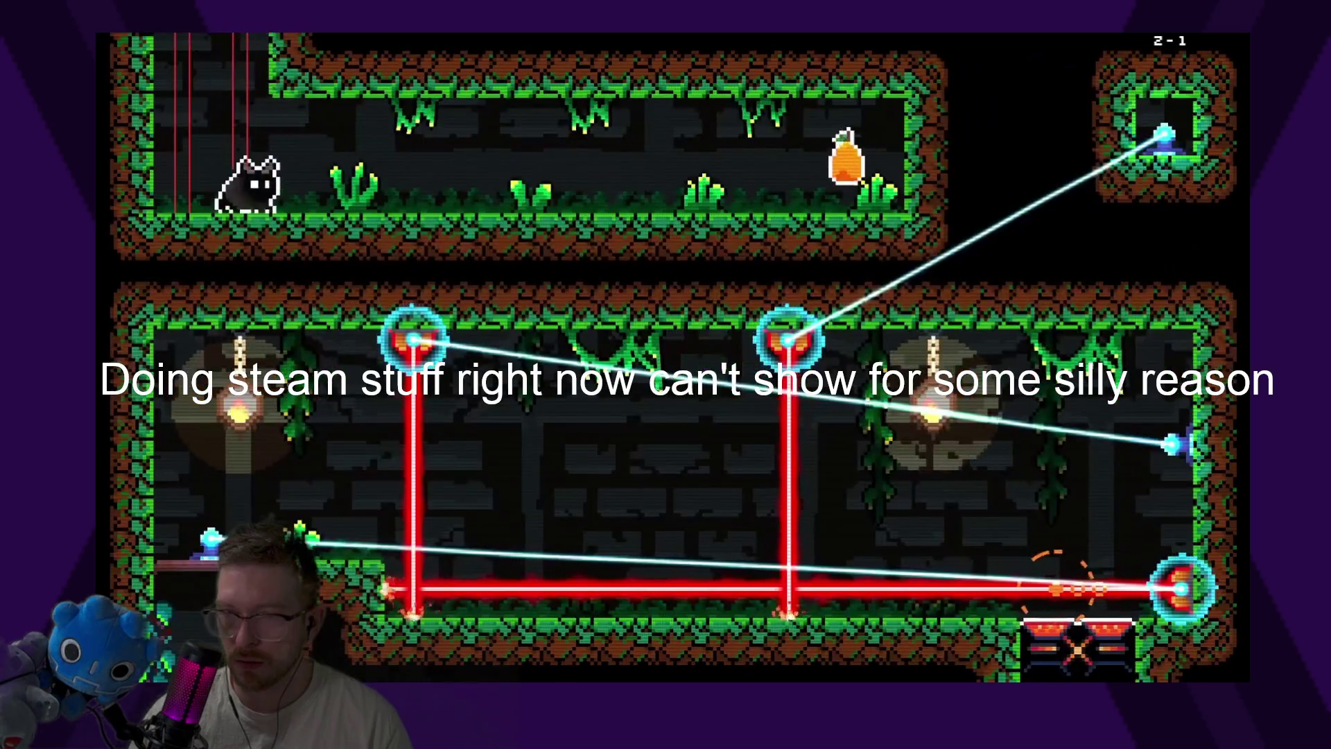
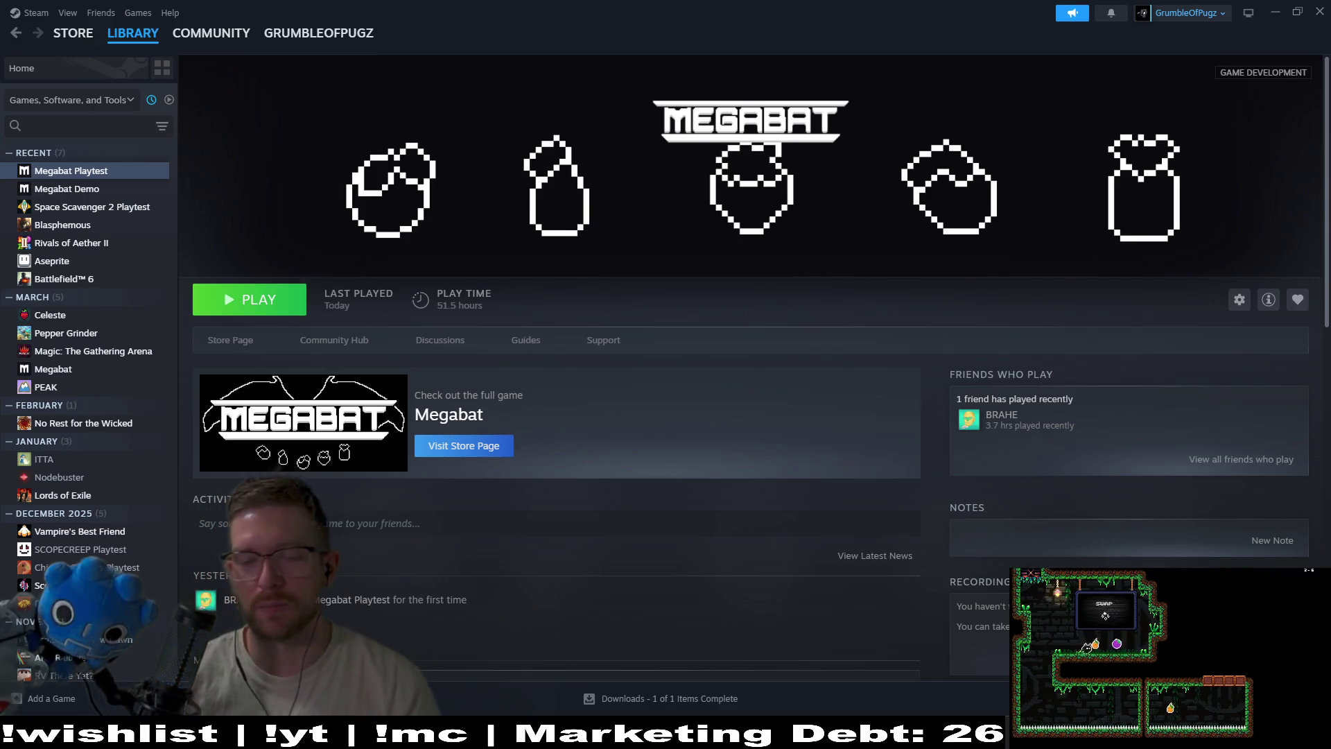
Leave the Megabat Playtest Steam page and return to GlobalSteamSetup.gd in Godot
{"action": "key", "text": "alt+Tab"}
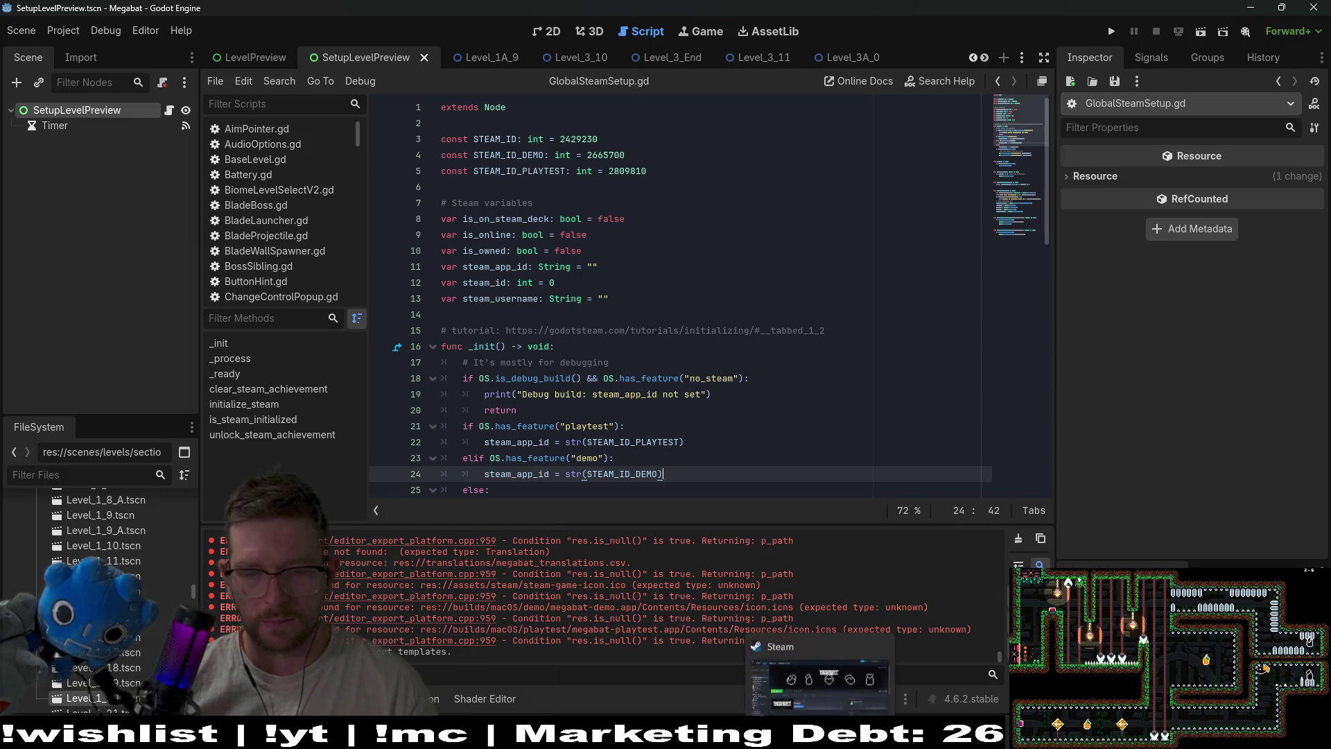
Glance at the Obsidian task board, then switch Godot to the Level_1A_9 scene tab
{"action": "key", "text": "alt+Tab"}
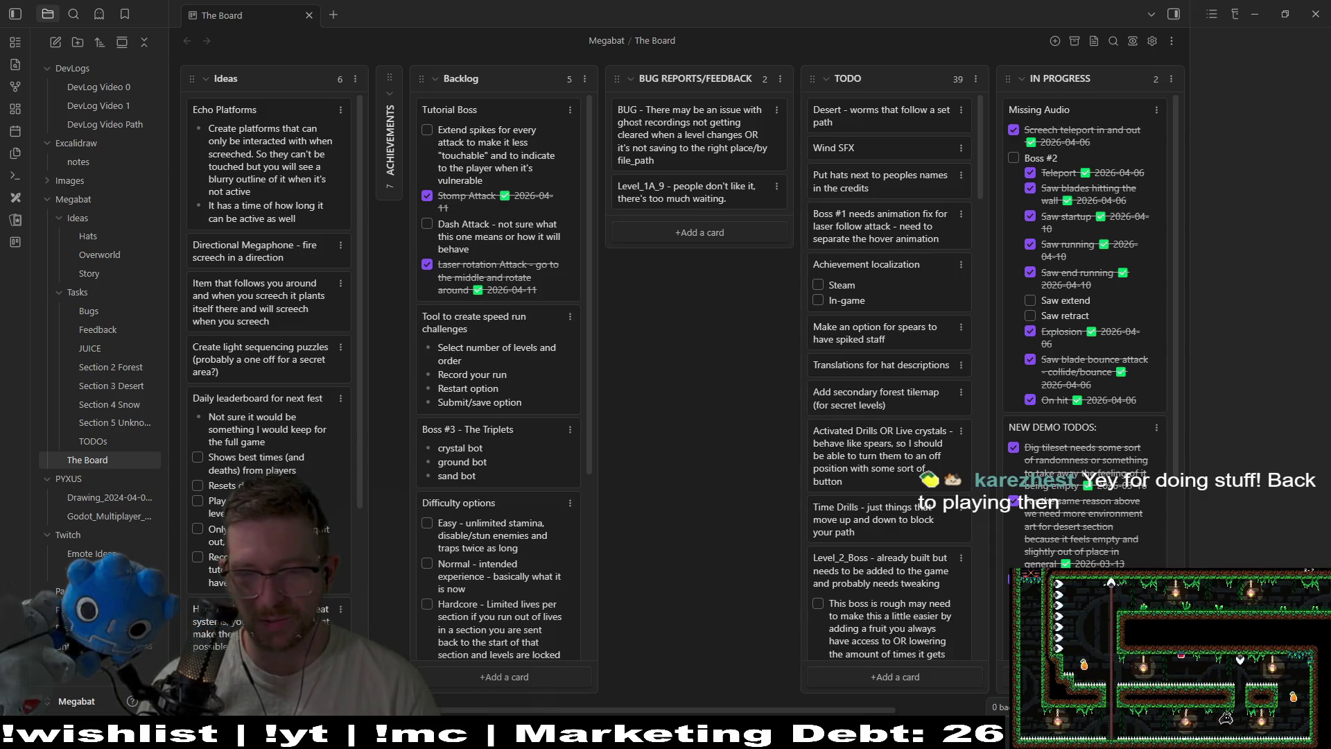
{"action": "key", "text": "alt+Tab"}
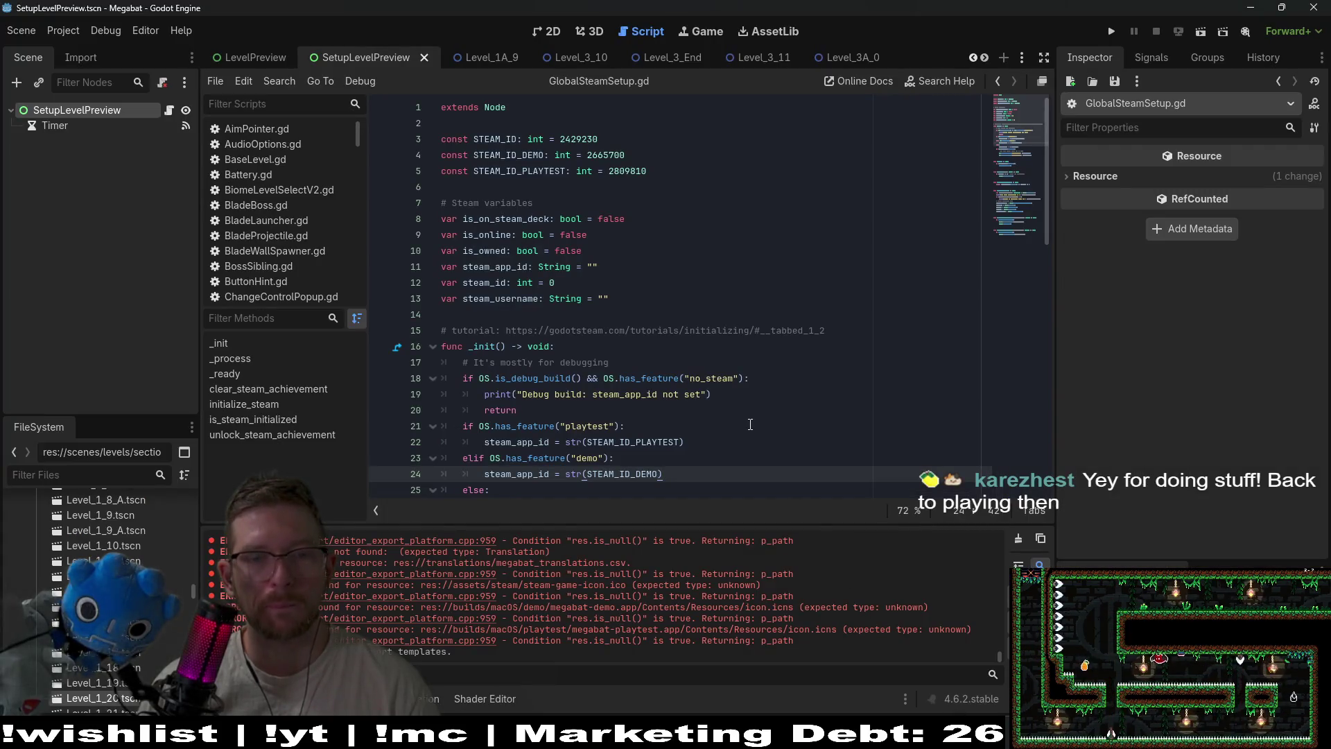
{"action": "left_click", "coordinate": [63, 208]}
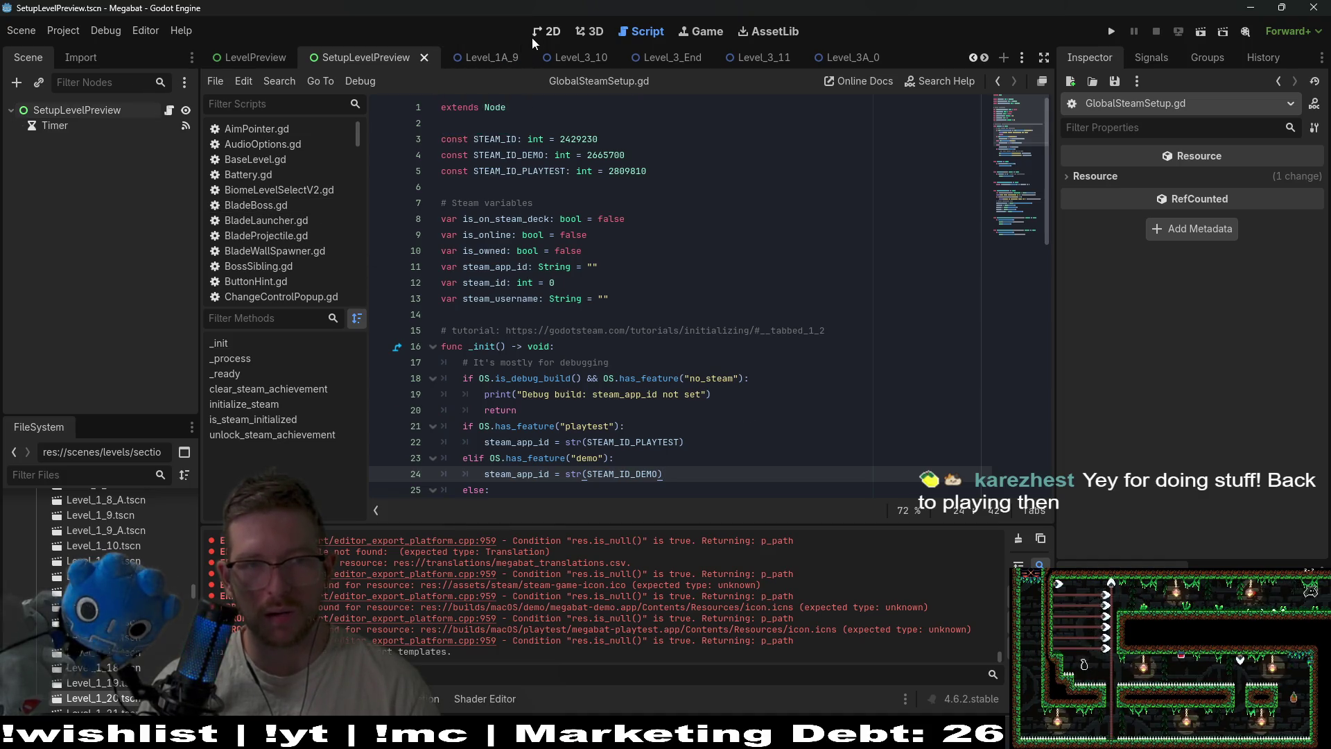
{"action": "left_click", "coordinate": [497, 61]}
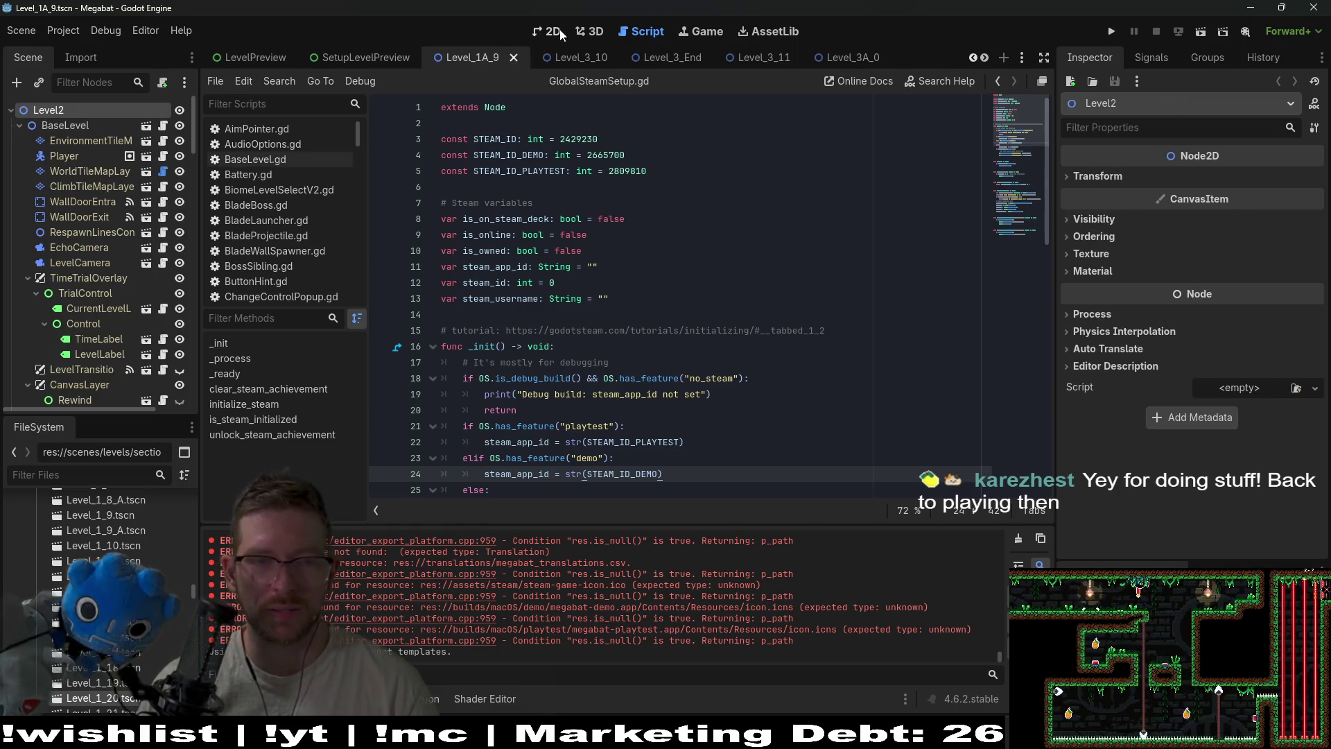
In the 2D view, zoom and pan Level_1A_9 to the upper corridor and the platform's starting point
{"action": "left_click", "coordinate": [554, 32]}
{"action": "scroll", "coordinate": [589, 267], "scroll_direction": "down", "scroll_amount": 2}
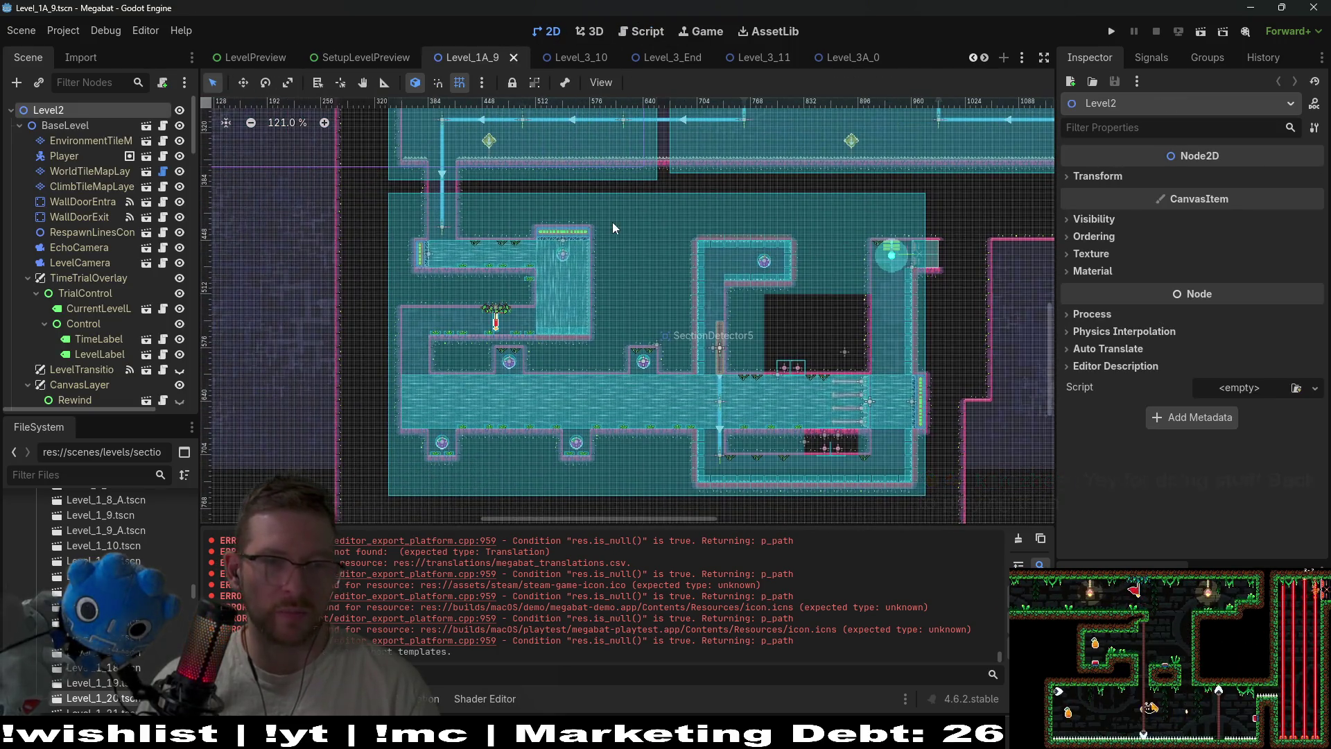
{"action": "scroll", "coordinate": [613, 222], "scroll_direction": "up", "scroll_amount": 3}
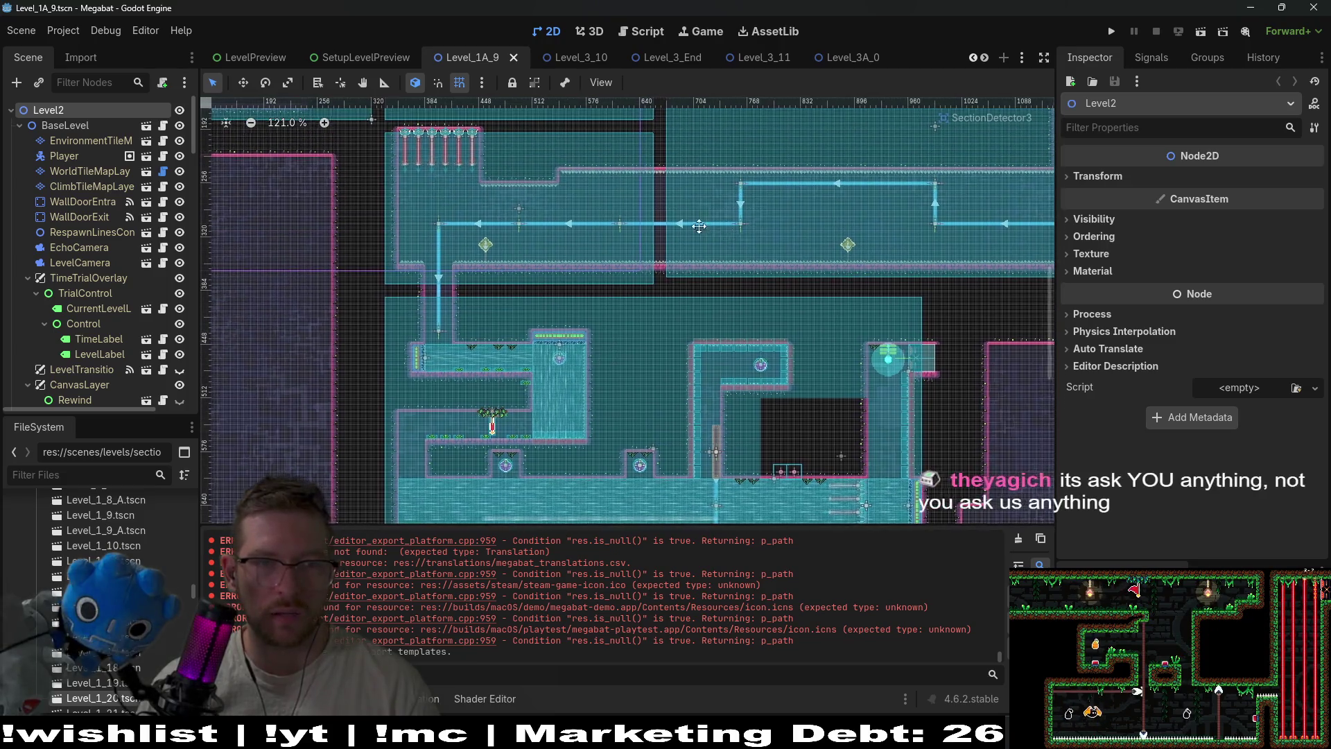
{"action": "scroll", "coordinate": [699, 226], "scroll_direction": "down", "scroll_amount": 3}
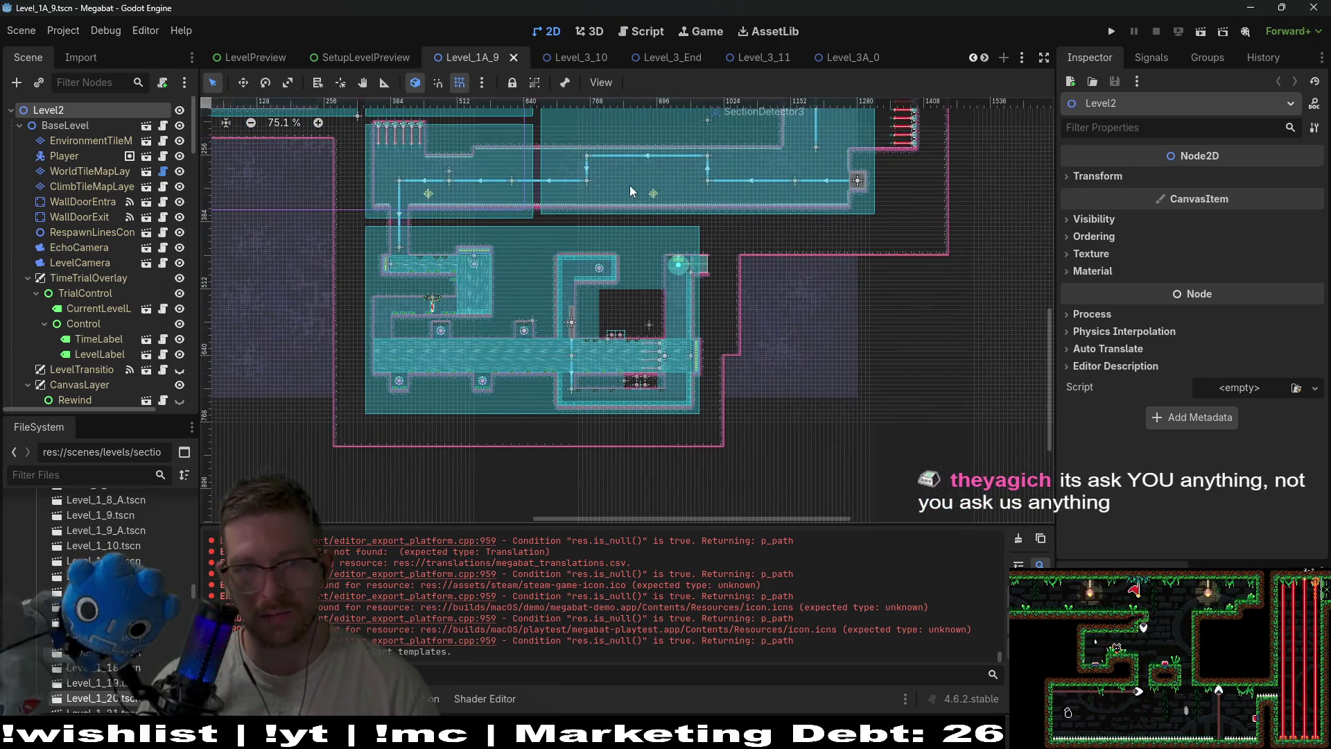
{"action": "scroll", "coordinate": [646, 212], "scroll_direction": "up", "scroll_amount": 3}
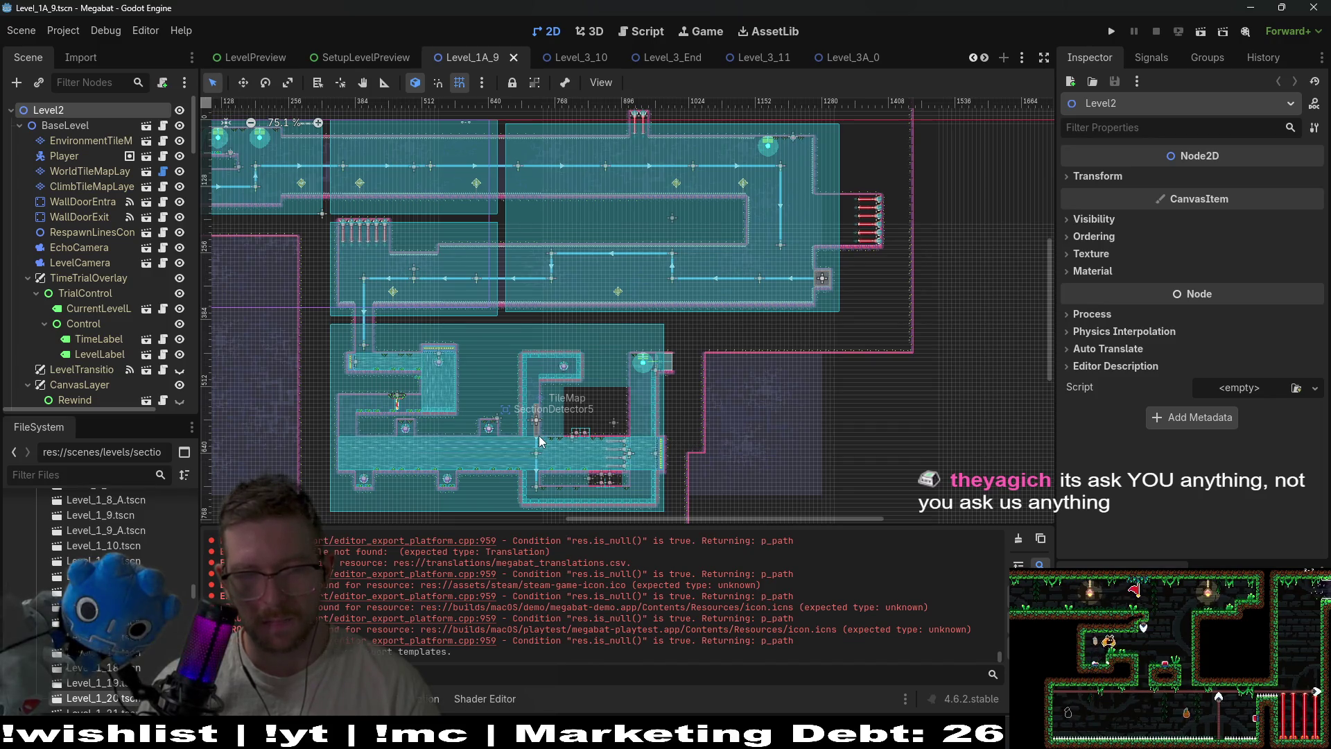
{"action": "scroll", "coordinate": [539, 436], "scroll_direction": "up", "scroll_amount": 4}
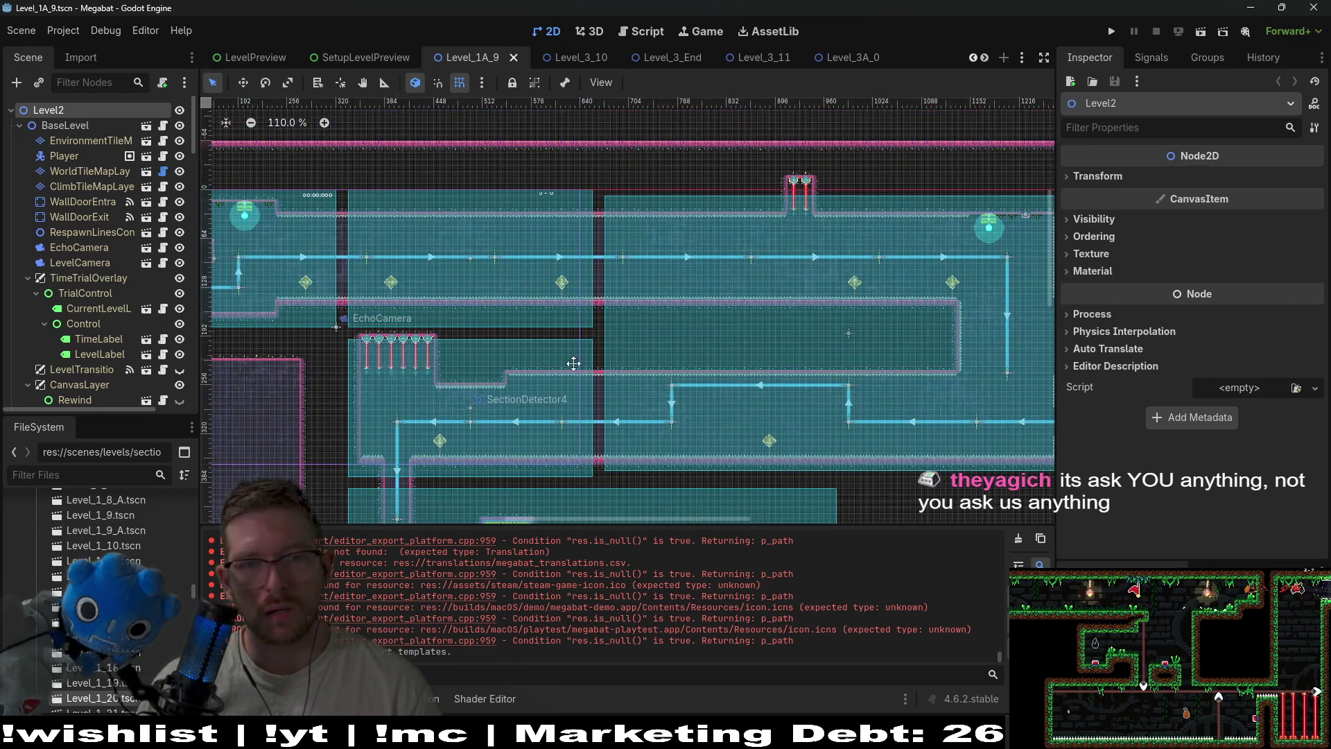
{"action": "left_click_drag", "start_coordinate": [574, 363], "coordinate": [609, 345]}
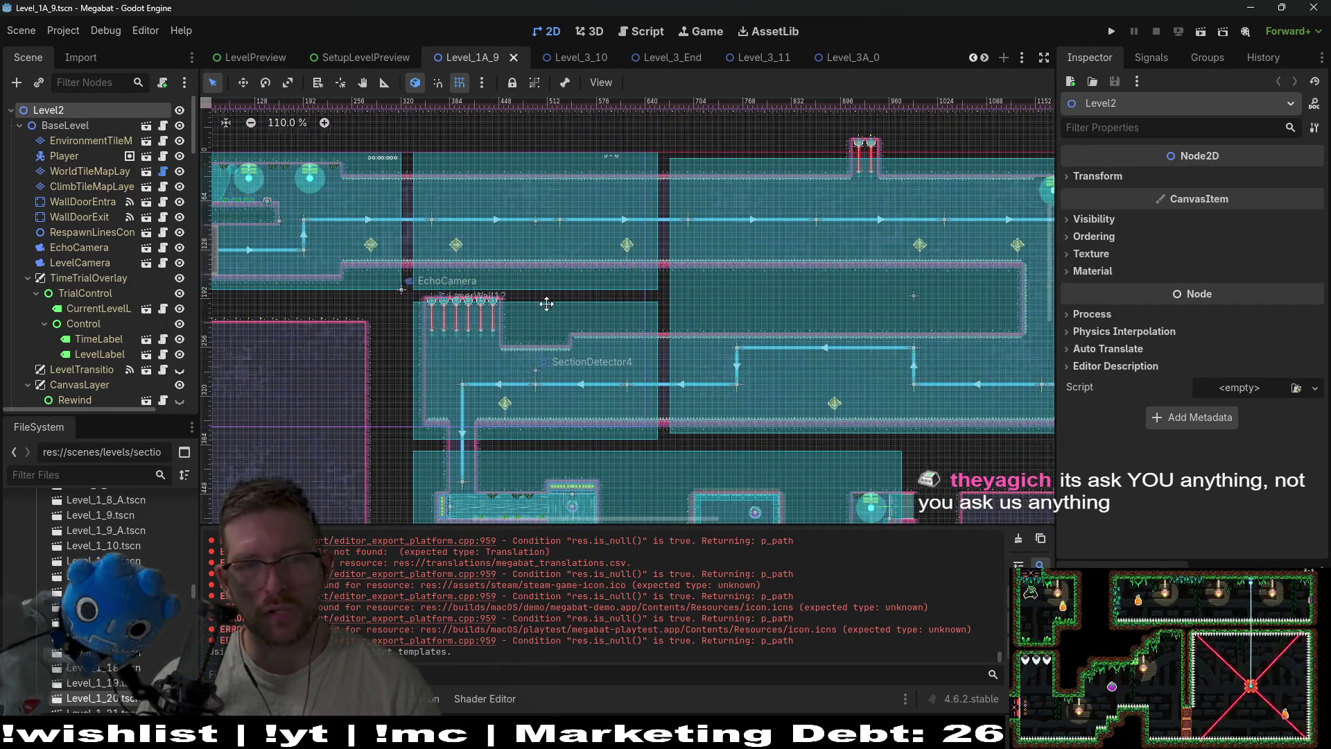
{"action": "left_click_drag", "start_coordinate": [547, 304], "coordinate": [729, 286]}
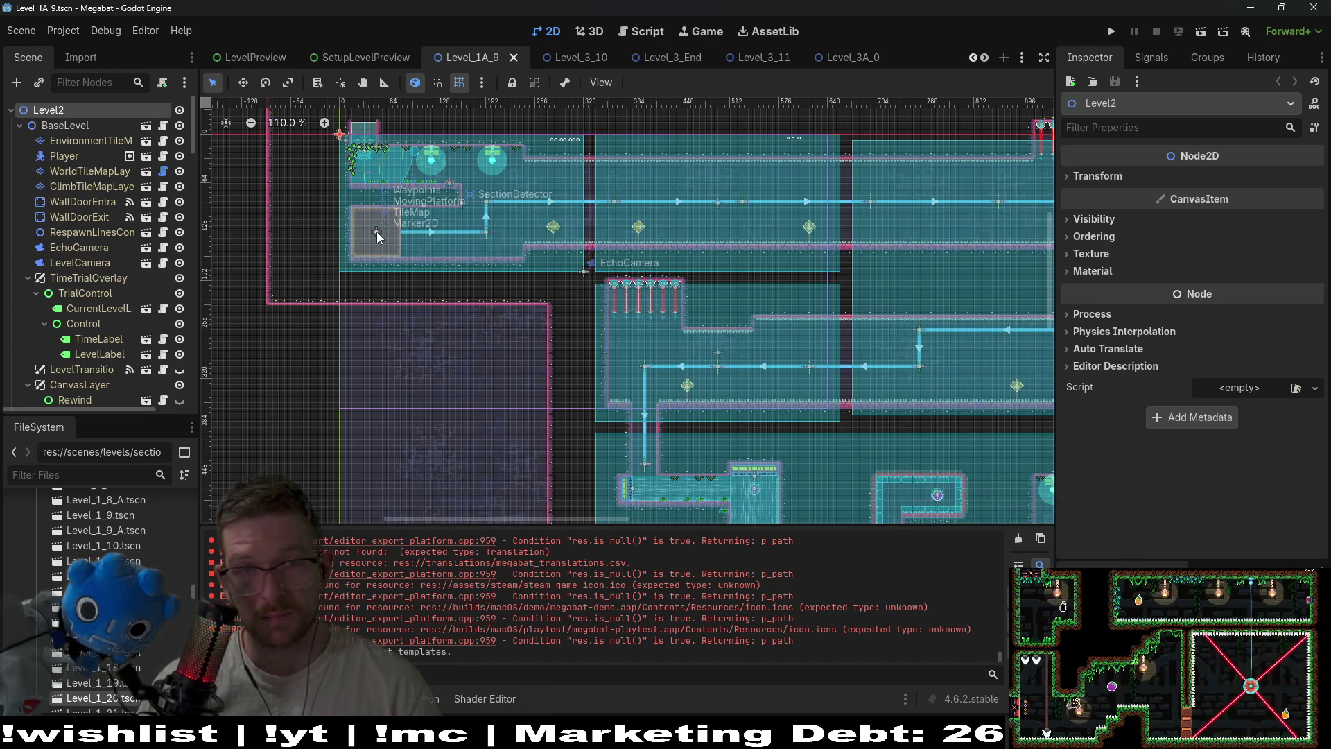
{"action": "scroll", "coordinate": [377, 232], "scroll_direction": "right", "scroll_amount": 3}
{"action": "scroll", "coordinate": [377, 231], "scroll_direction": "up", "scroll_amount": 1}
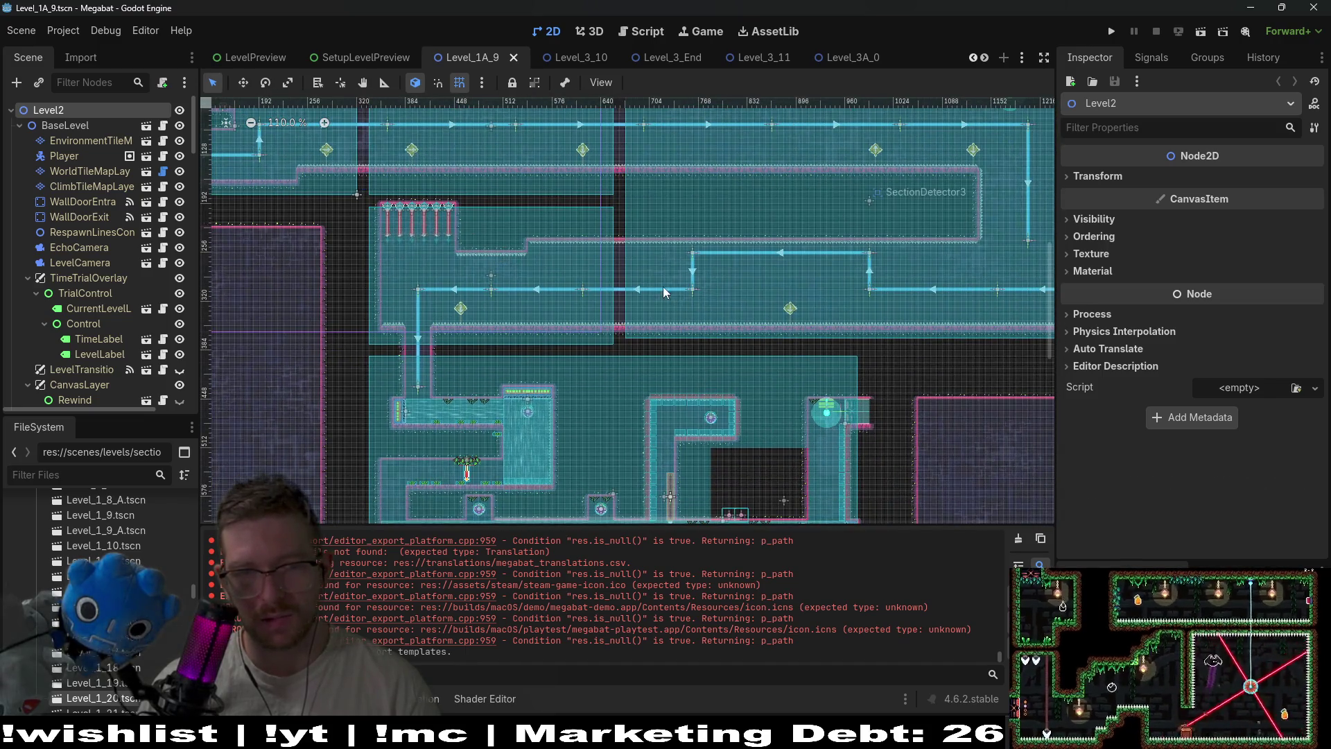
{"action": "scroll", "coordinate": [444, 274], "scroll_direction": "left", "scroll_amount": 3}
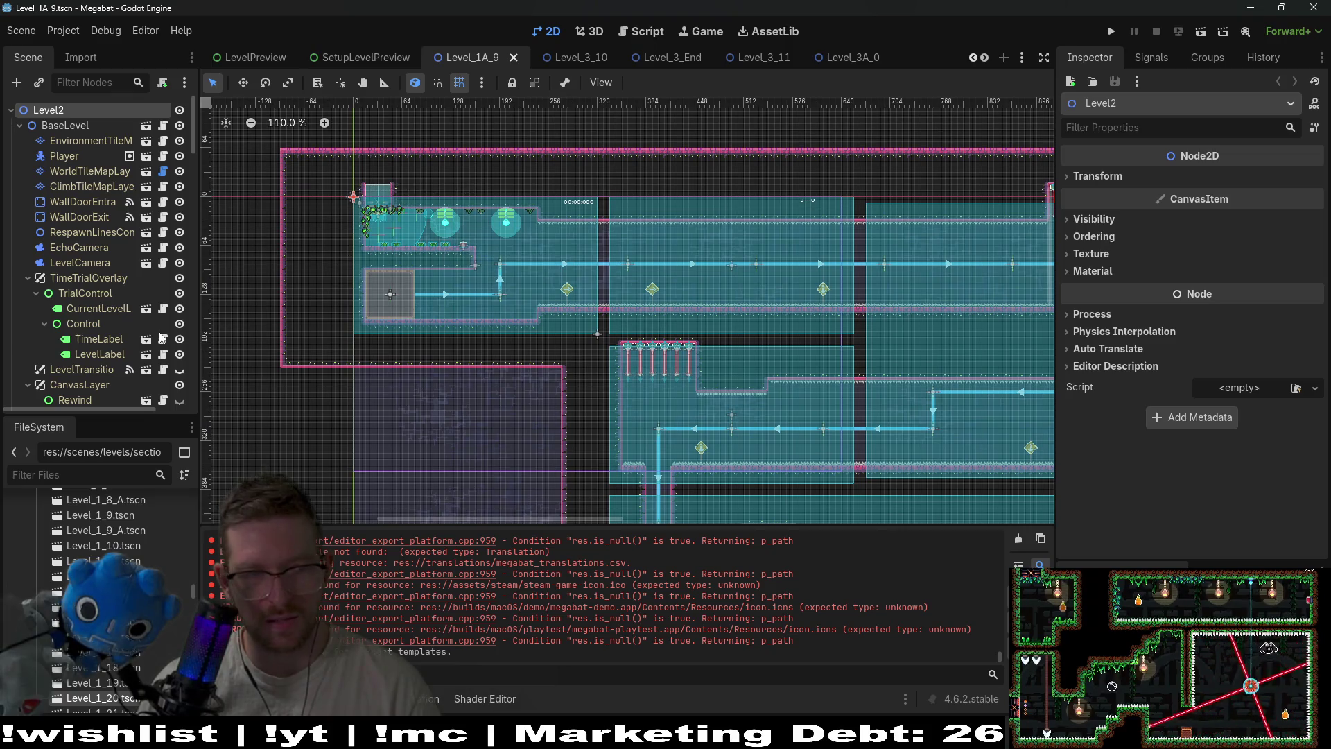
{"action": "scroll", "coordinate": [160, 333], "scroll_direction": "down", "scroll_amount": 10}
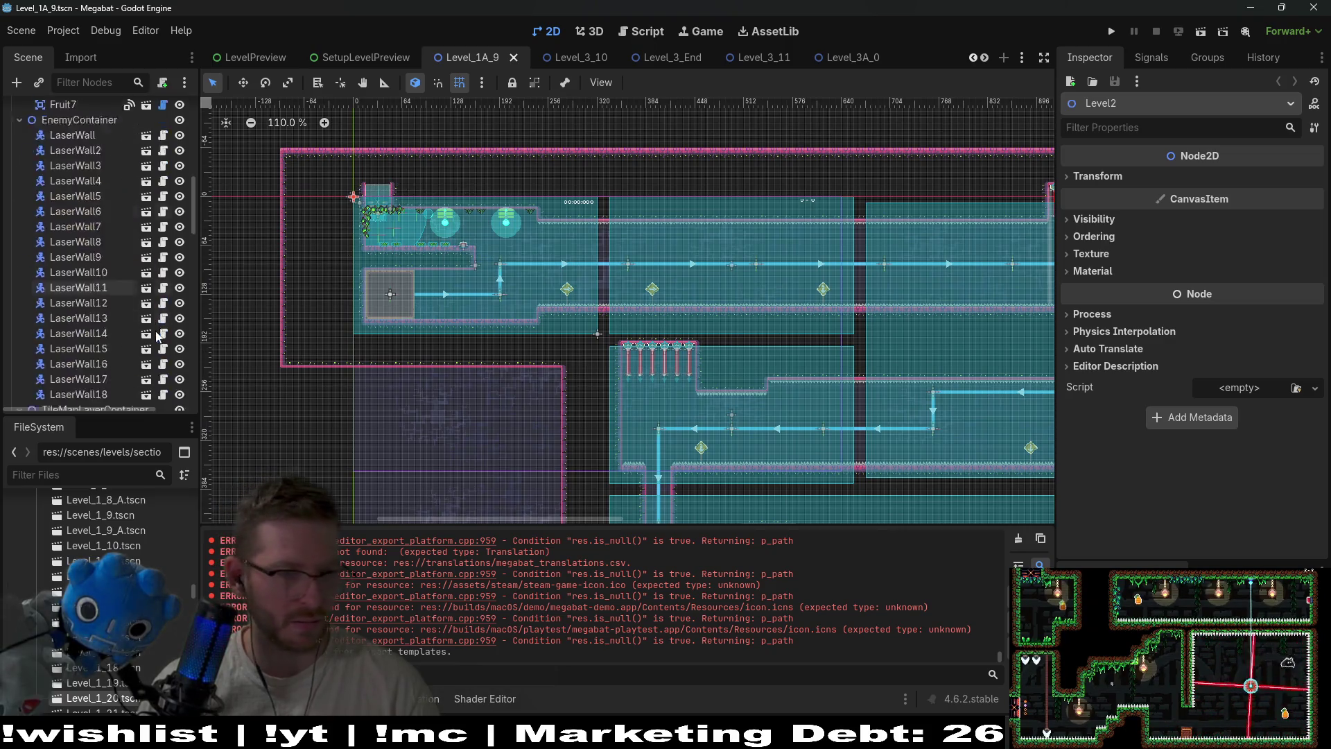
Playtest the scene: hit the red button, ride the yellow platform, then quit from pause
{"action": "left_click", "coordinate": [1216, 33]}
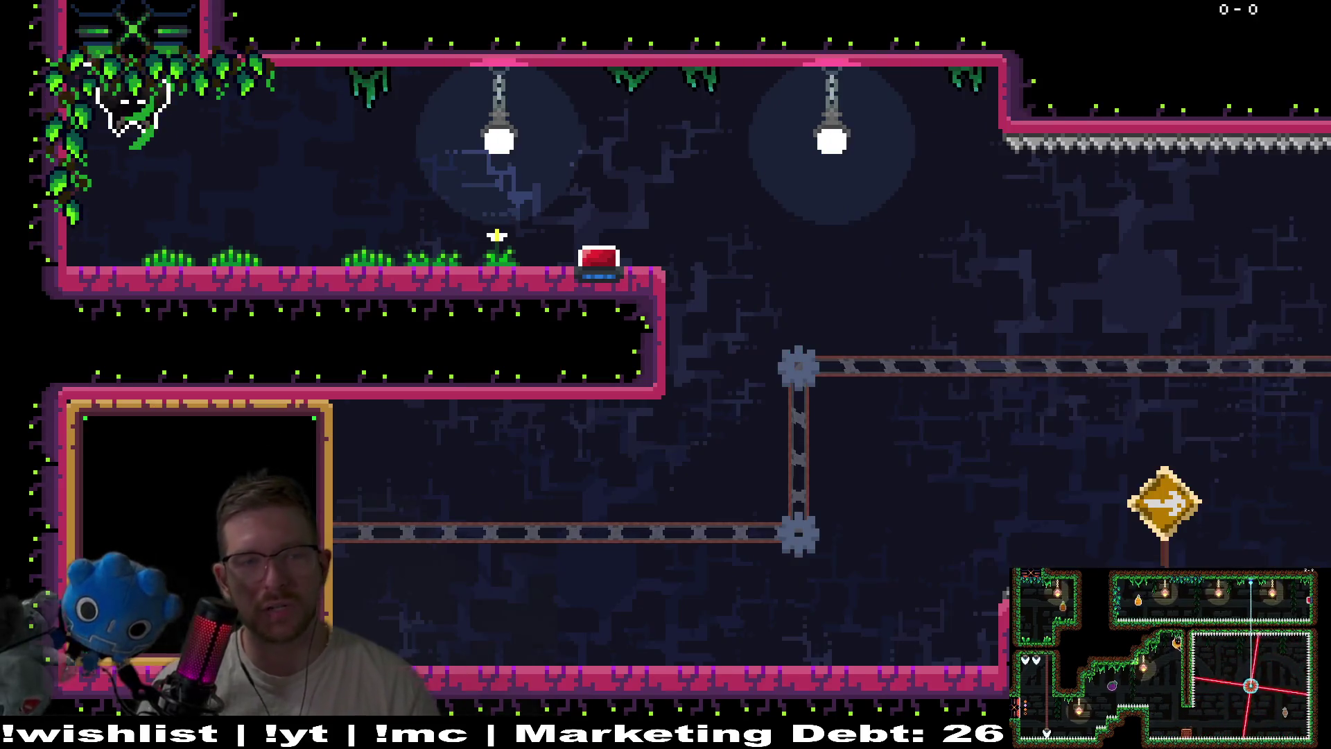
{"action": "key", "text": "Right"}
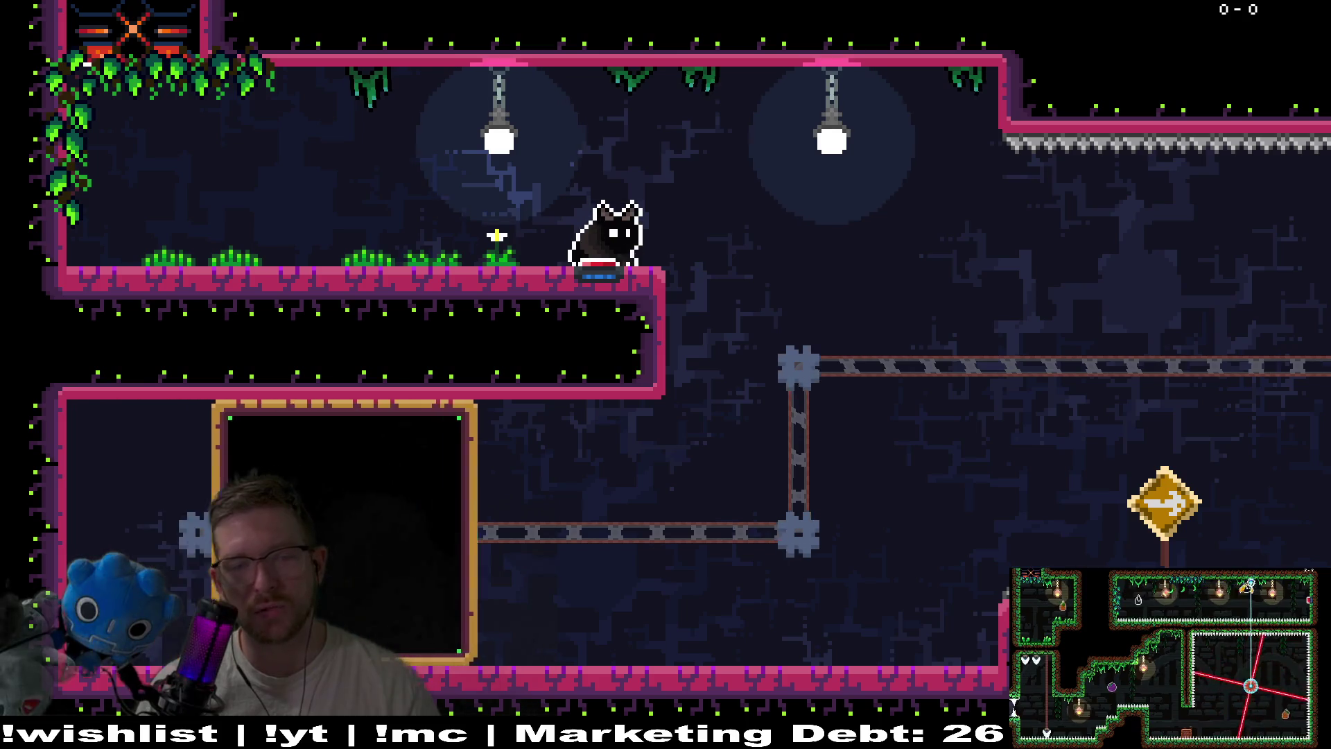
{"action": "key", "text": "space"}
{"action": "key", "text": "Right"}
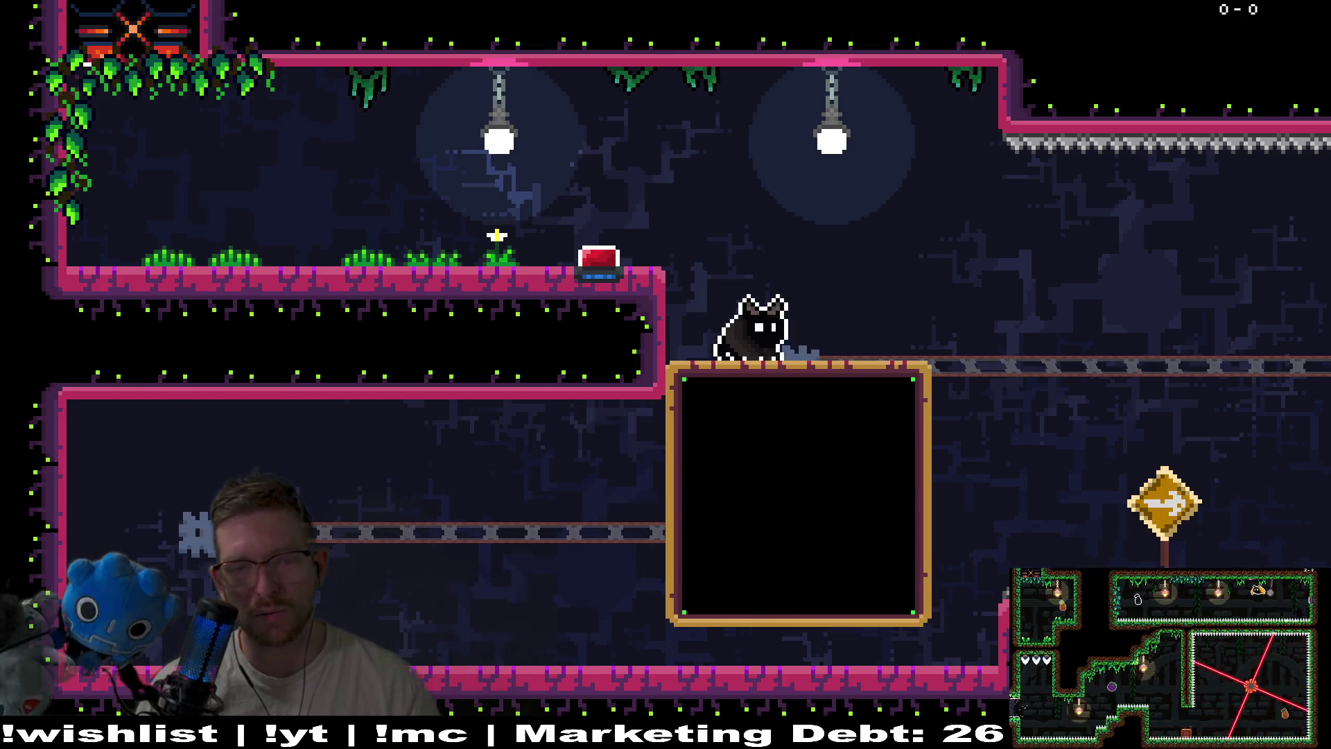
{"action": "key", "text": "Right"}
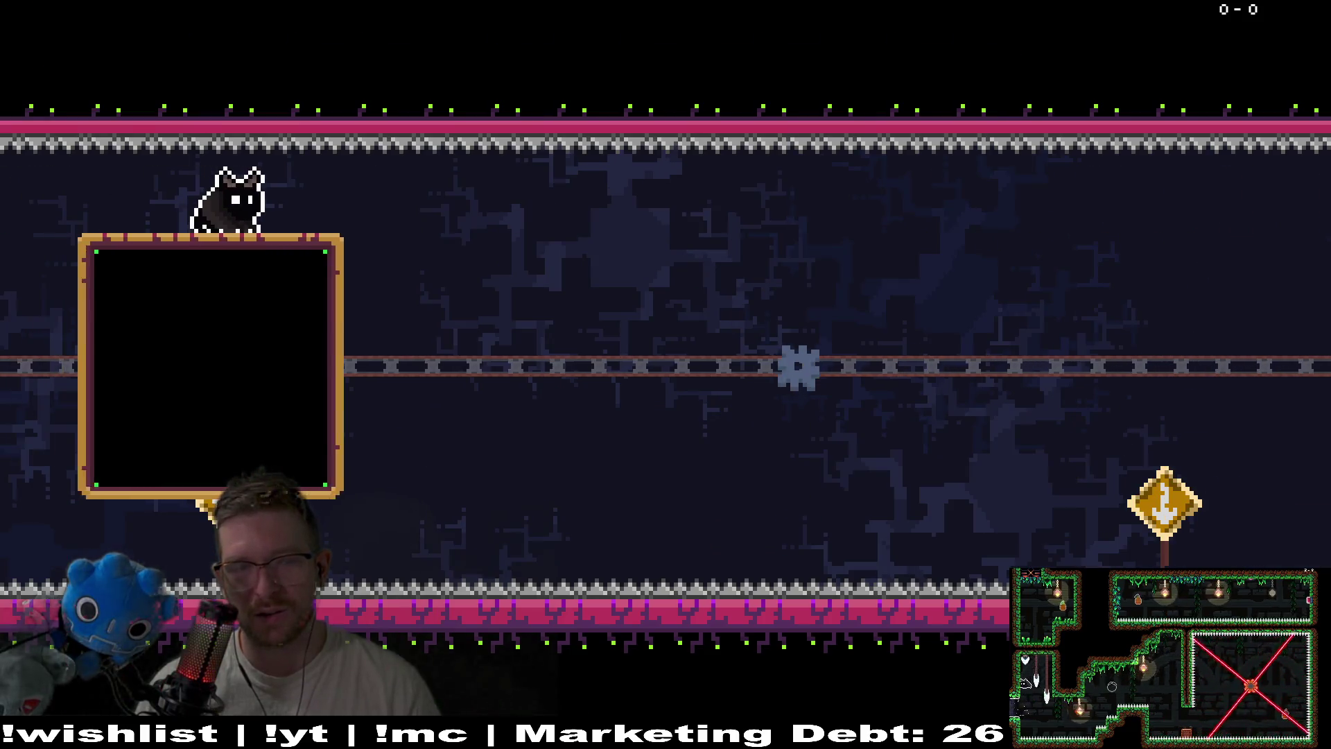
{"action": "key", "text": "Right"}
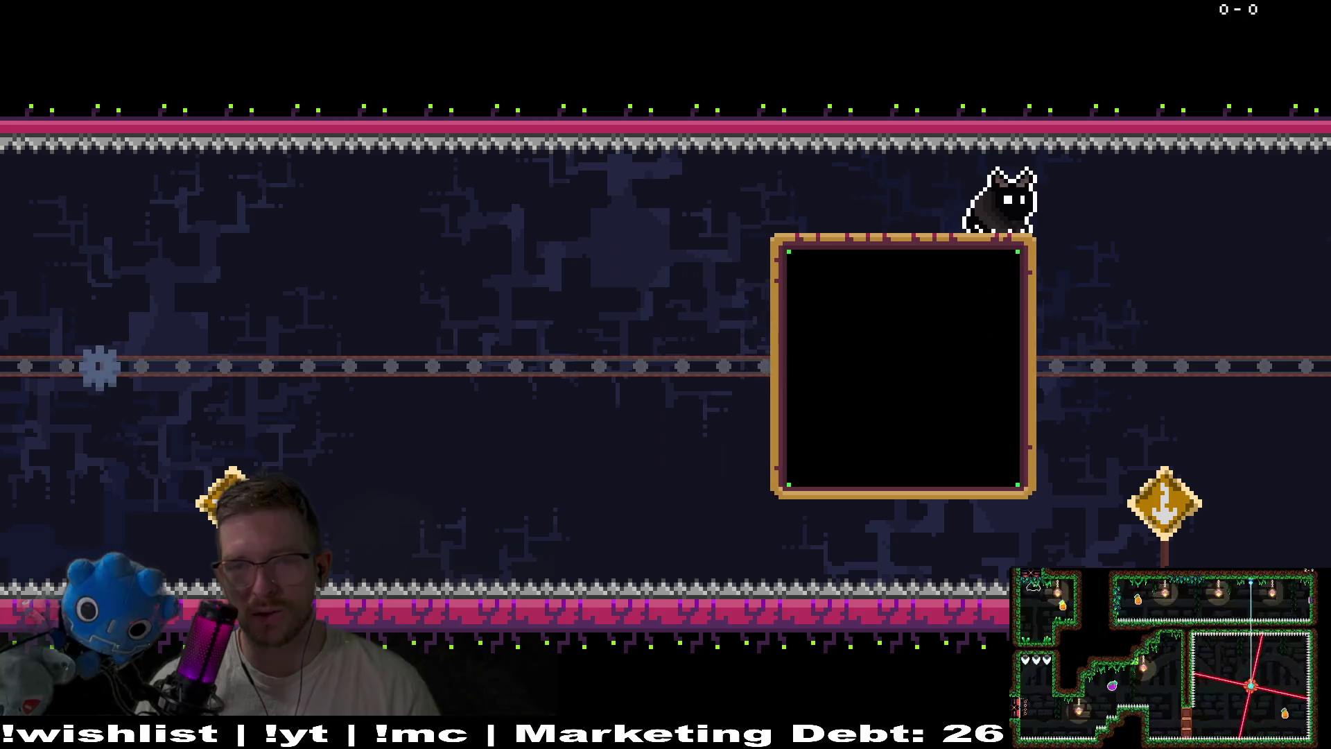
{"action": "key", "text": "Escape"}
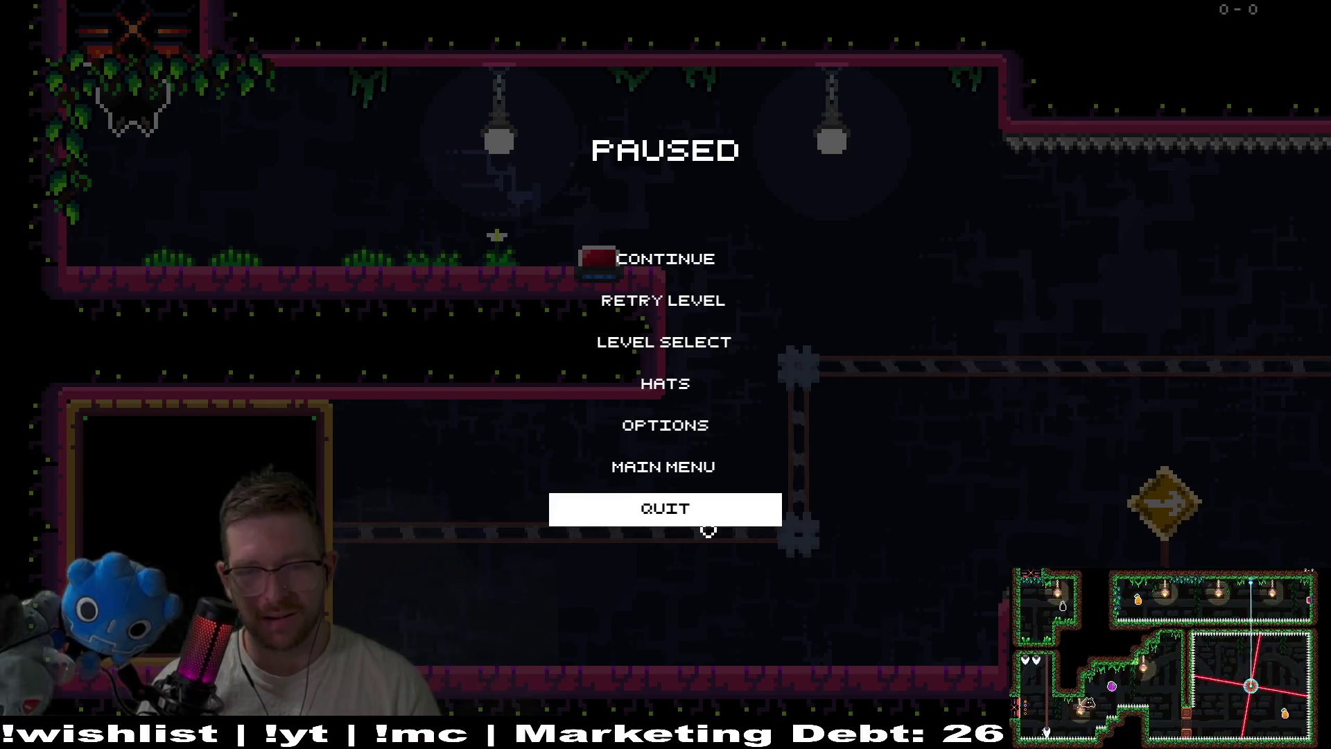
{"action": "left_click", "coordinate": [708, 526]}
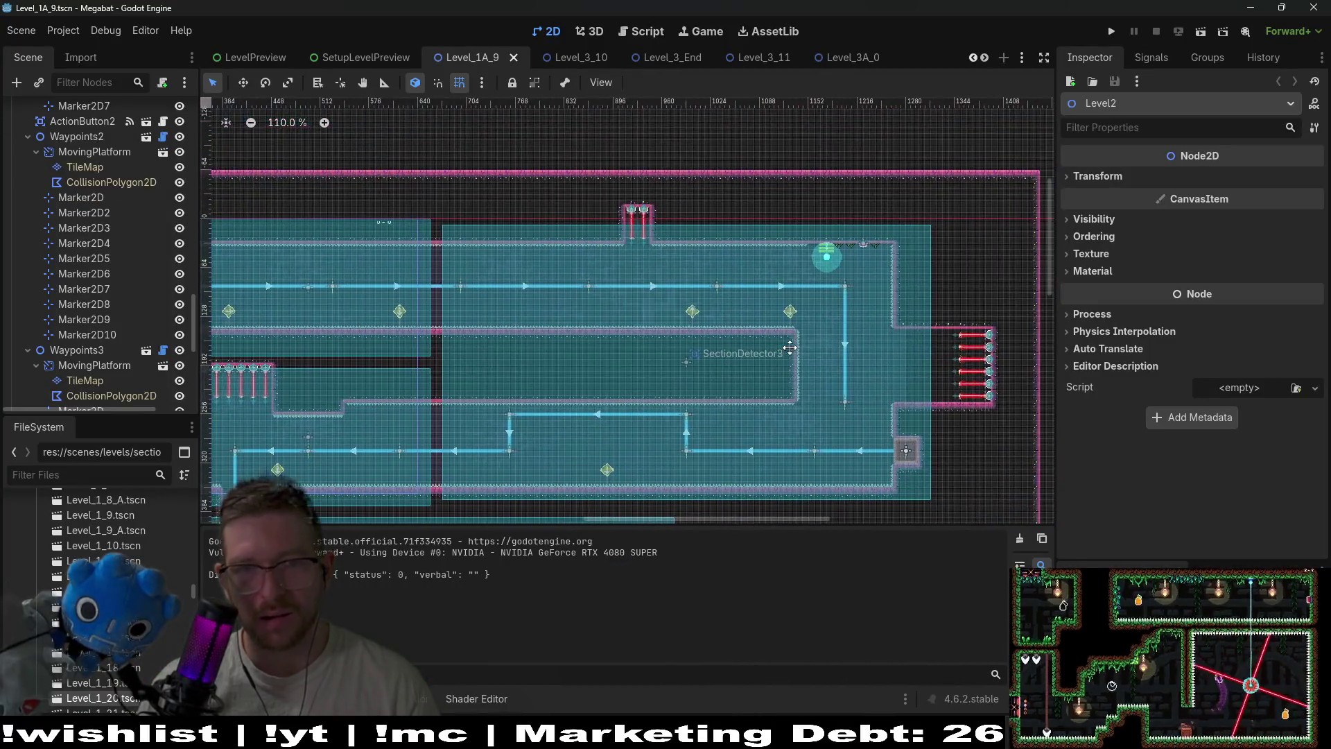
Confirm HatCollectible keeps the christmas_hat hat ID, then open HatCollectible.gd
{"action": "scroll", "coordinate": [789, 346], "scroll_direction": "down", "scroll_amount": 5}
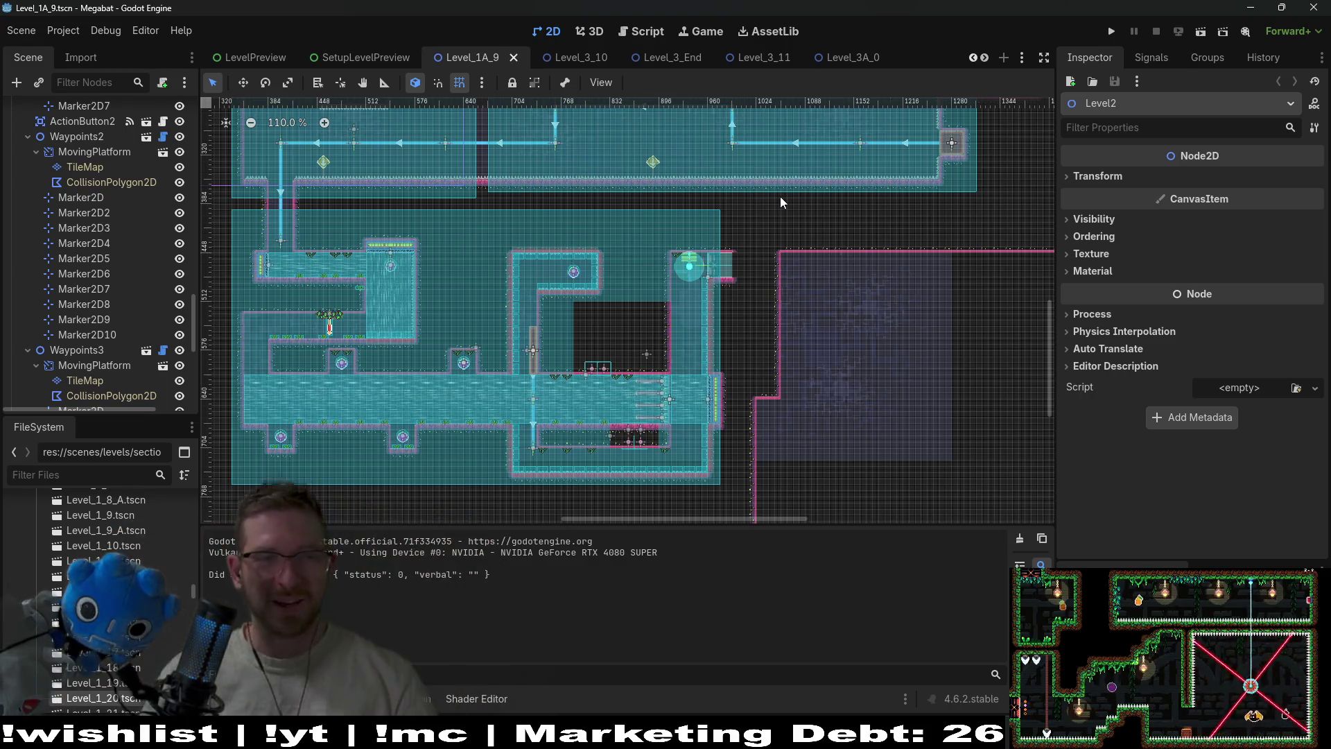
{"action": "scroll", "coordinate": [111, 219], "scroll_direction": "up", "scroll_amount": 10}
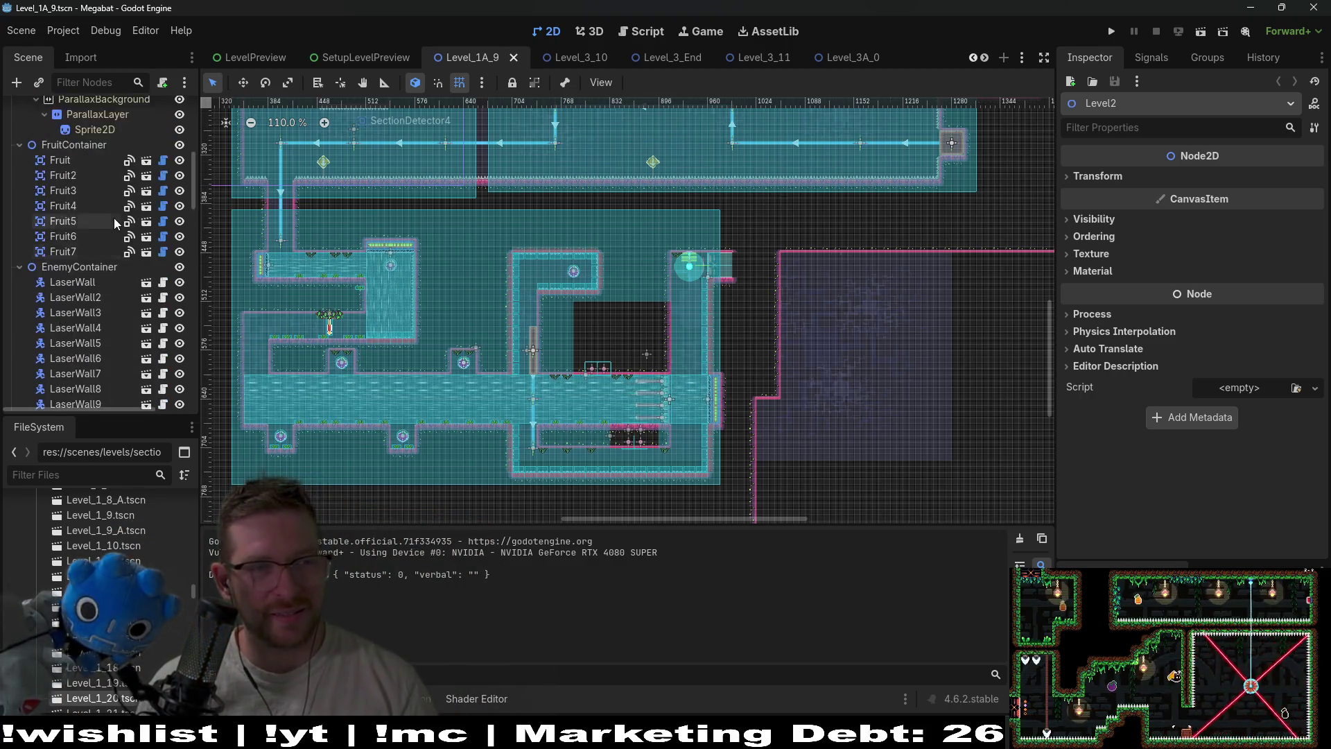
{"action": "scroll", "coordinate": [114, 218], "scroll_direction": "up", "scroll_amount": 6}
{"action": "scroll", "coordinate": [114, 218], "scroll_direction": "down", "scroll_amount": 5}
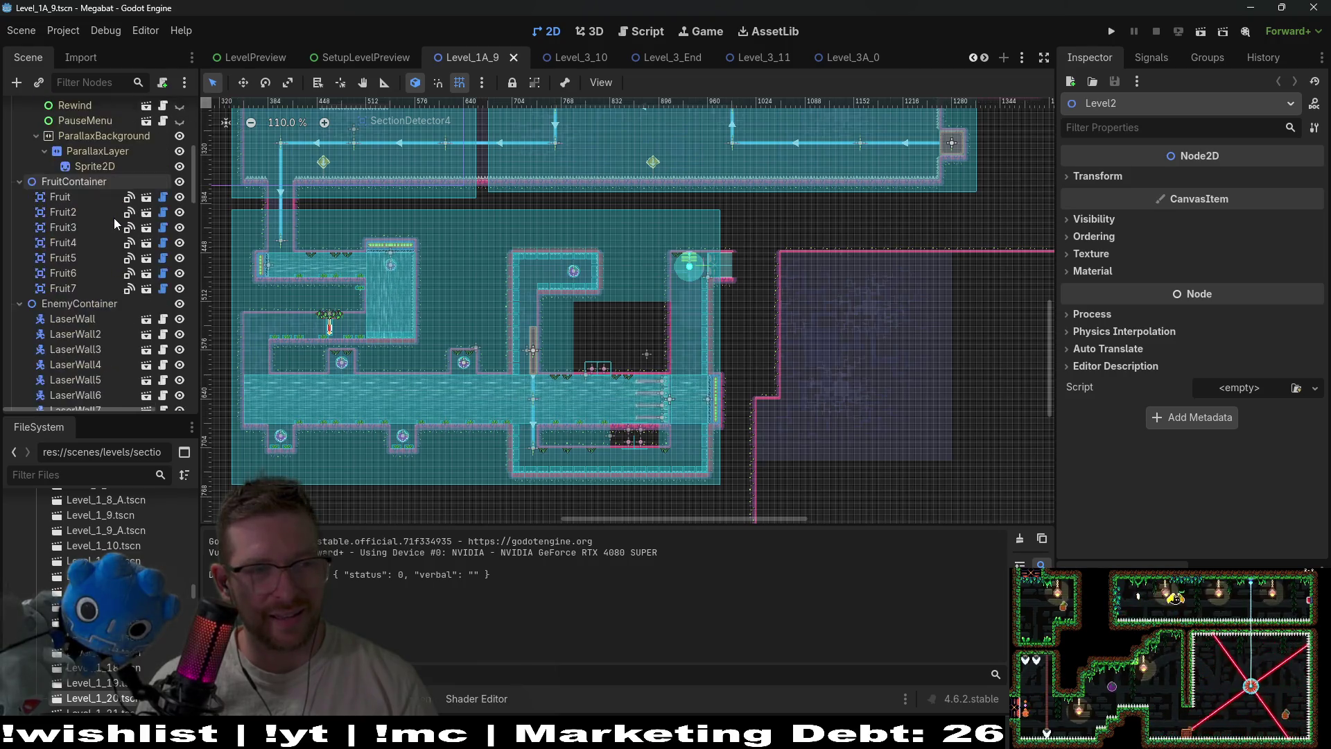
{"action": "scroll", "coordinate": [114, 218], "scroll_direction": "down", "scroll_amount": 10}
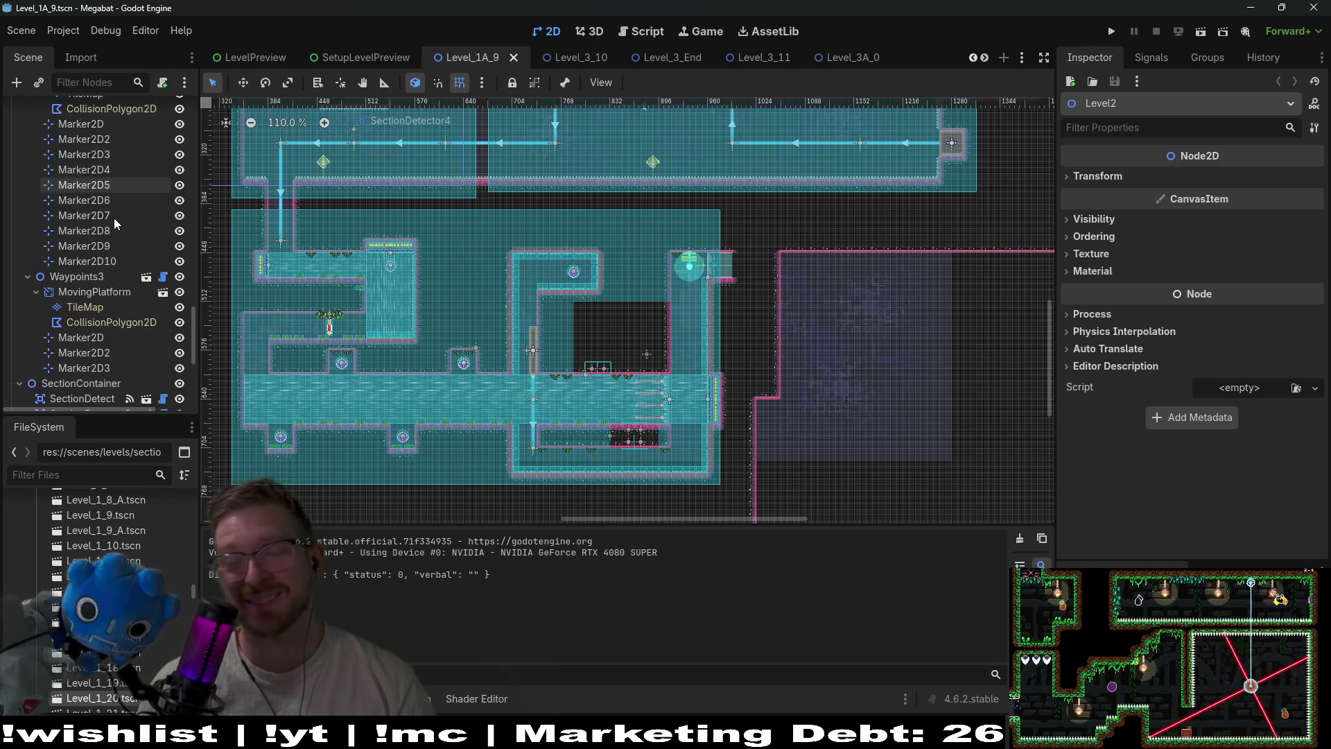
{"action": "scroll", "coordinate": [104, 263], "scroll_direction": "down", "scroll_amount": 5}
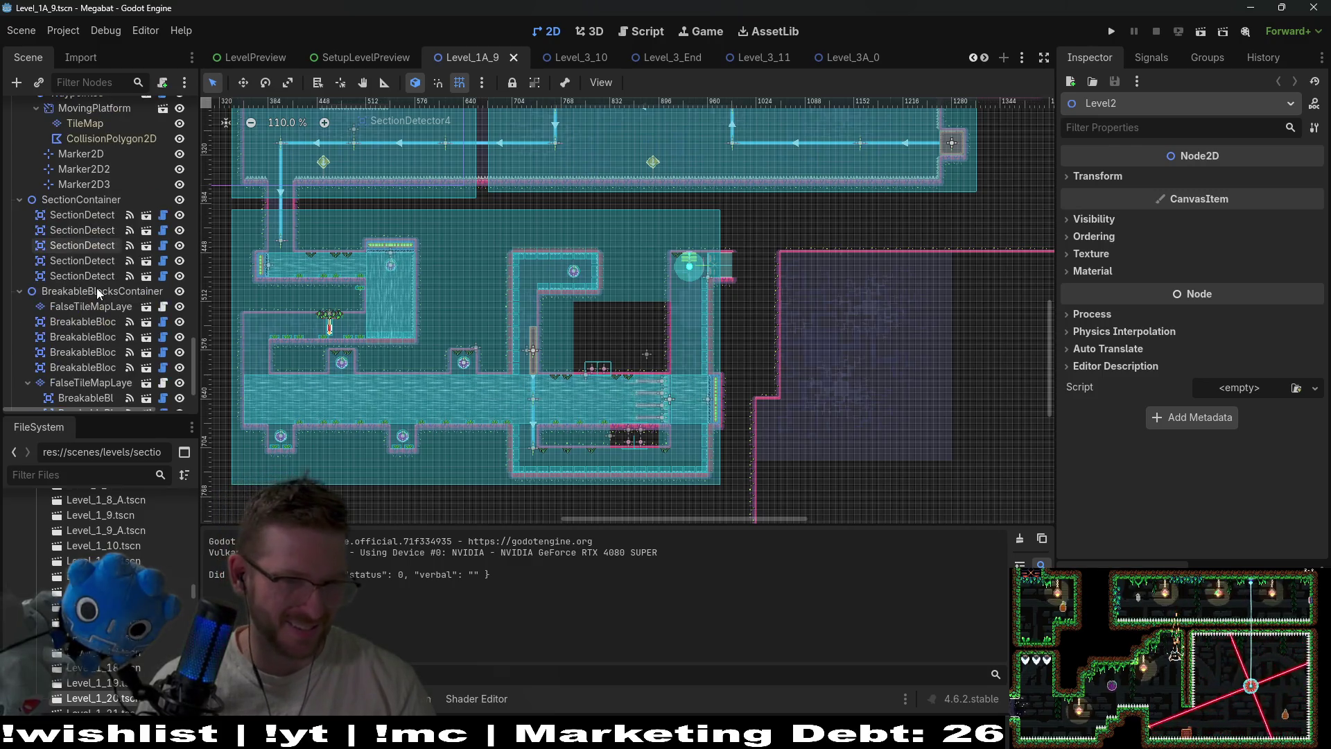
{"action": "scroll", "coordinate": [97, 288], "scroll_direction": "down", "scroll_amount": 2}
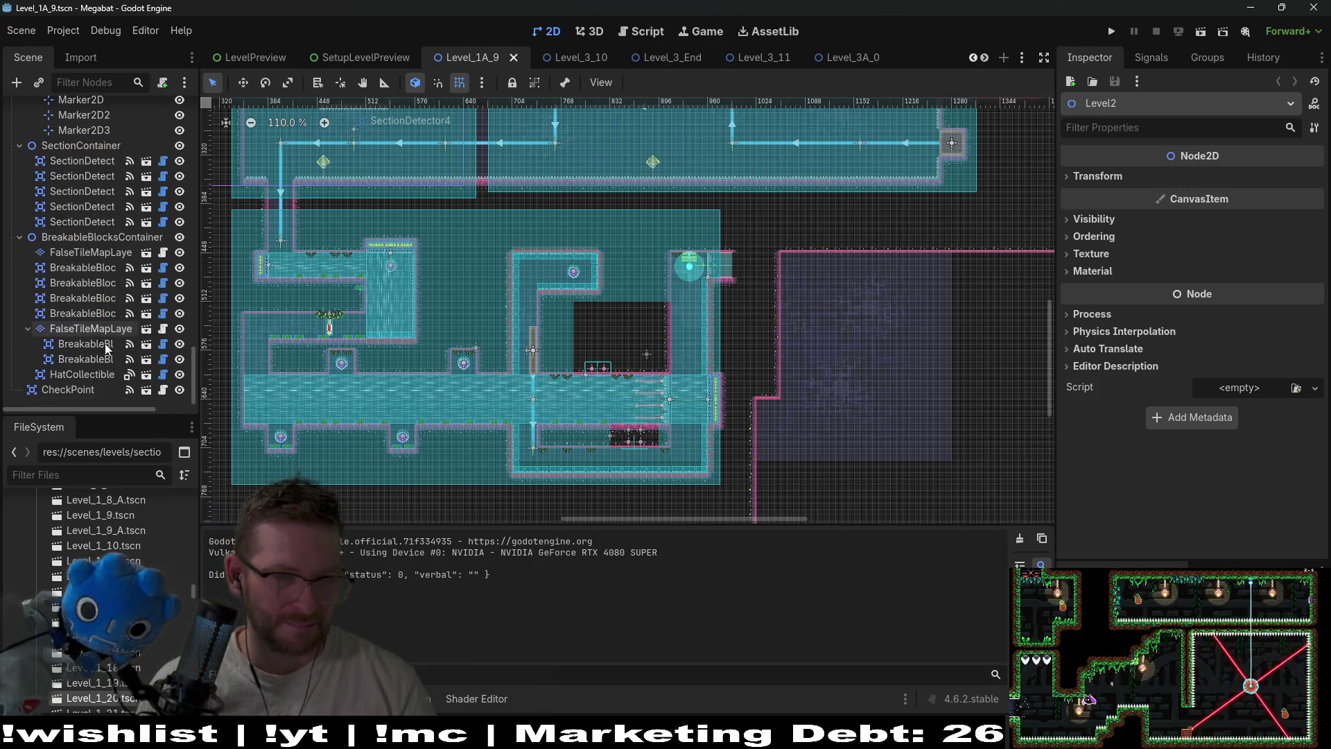
{"action": "left_click", "coordinate": [77, 375]}
{"action": "left_click", "coordinate": [1263, 178]}
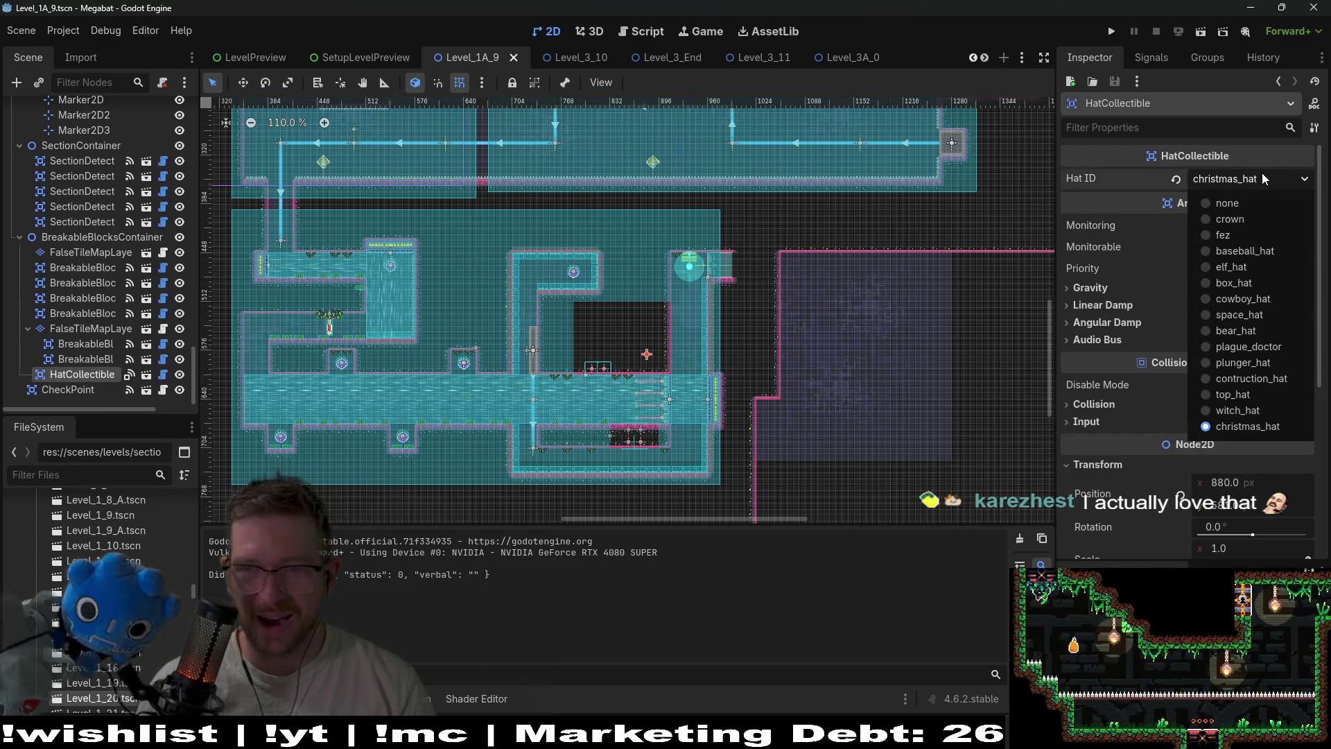
{"action": "left_click", "coordinate": [167, 385]}
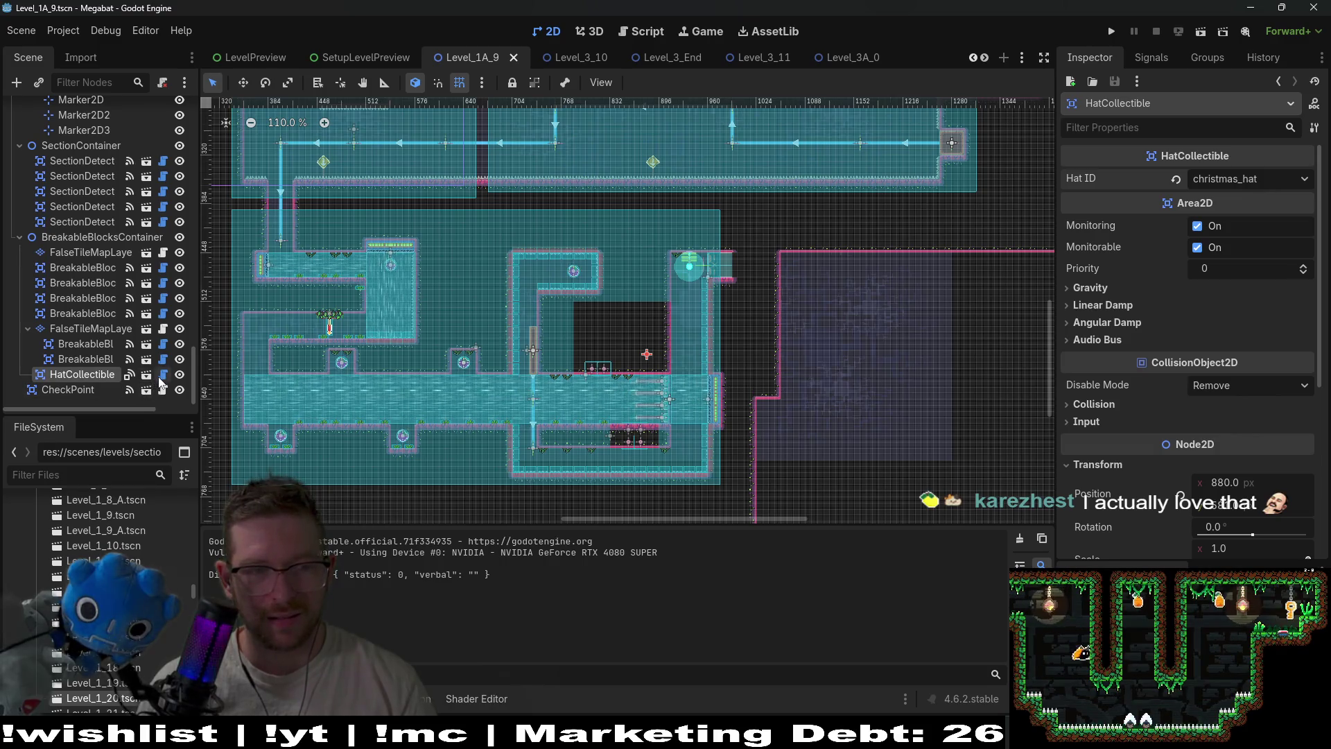
{"action": "left_click", "coordinate": [162, 375]}
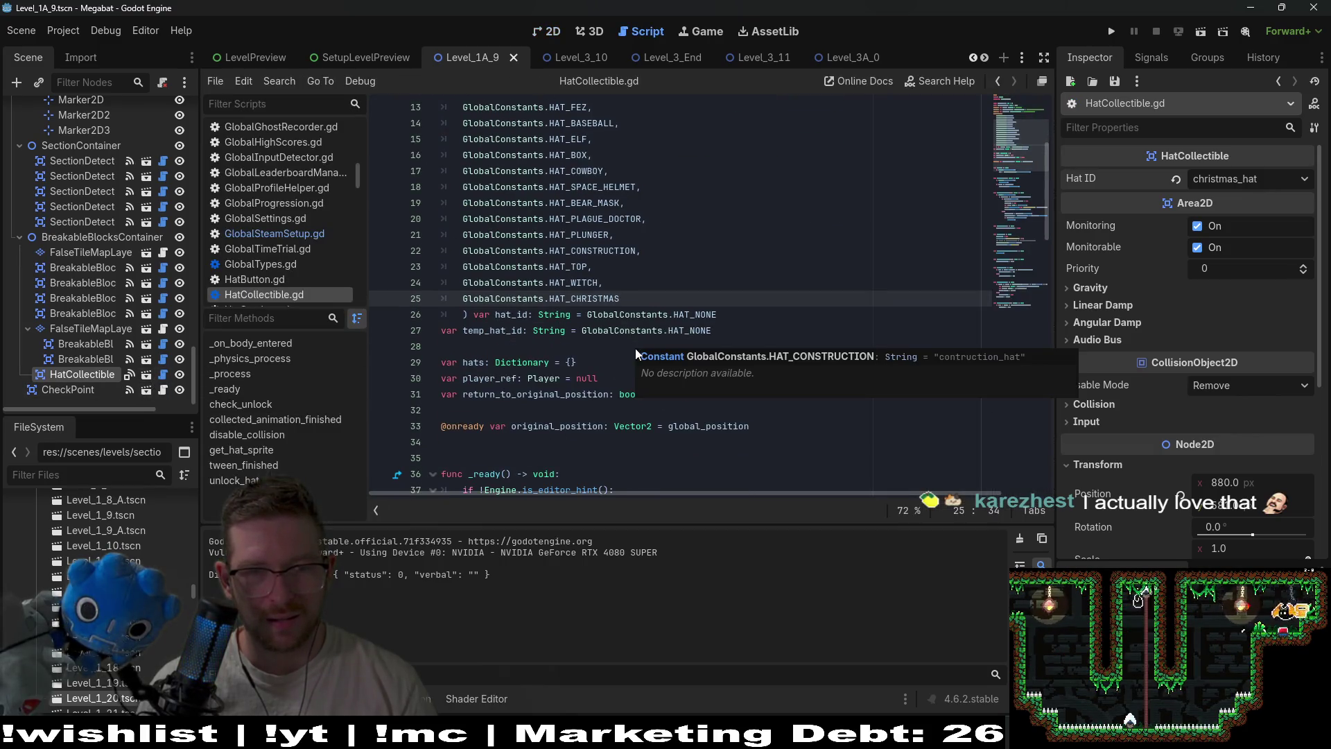
Read through HatCollectible.gd, then bring up the quick-open file picker
{"action": "left_click", "coordinate": [588, 299]}
{"action": "scroll", "coordinate": [595, 303], "scroll_direction": "down", "scroll_amount": 4}
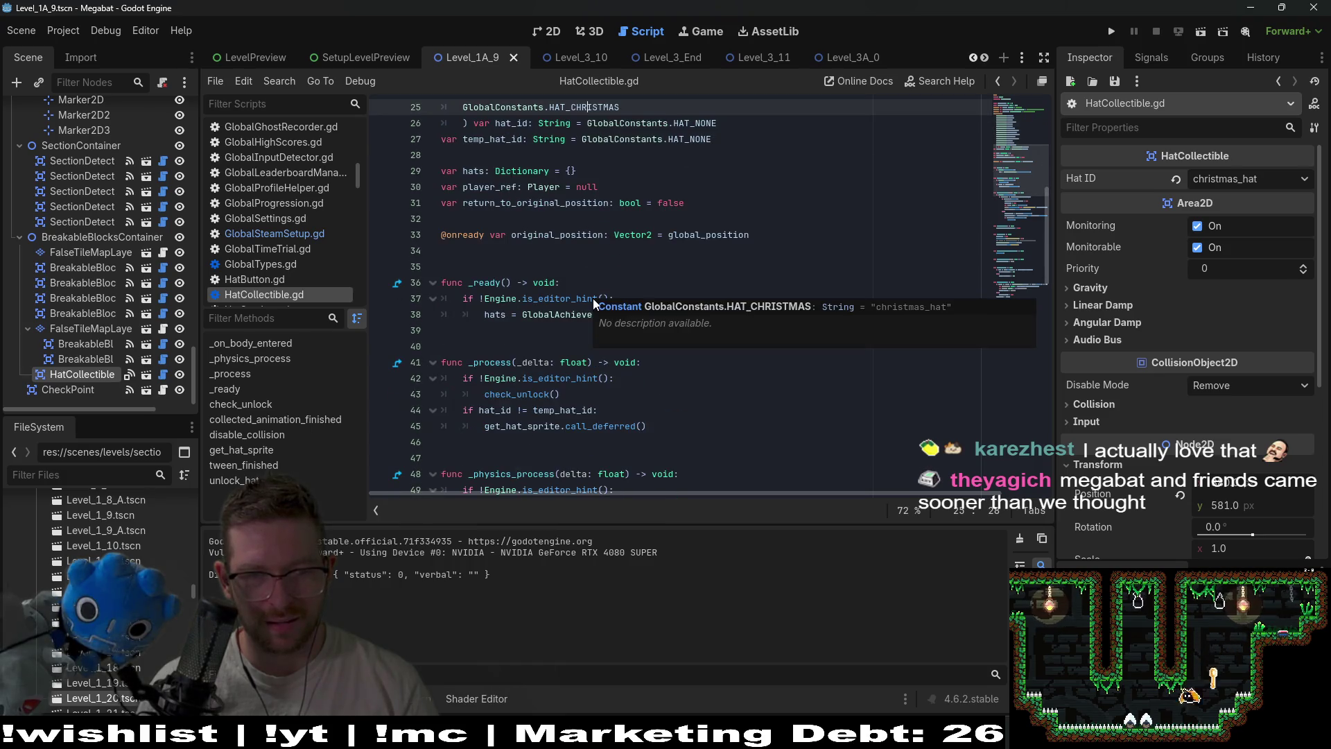
{"action": "scroll", "coordinate": [683, 435], "scroll_direction": "down", "scroll_amount": 17}
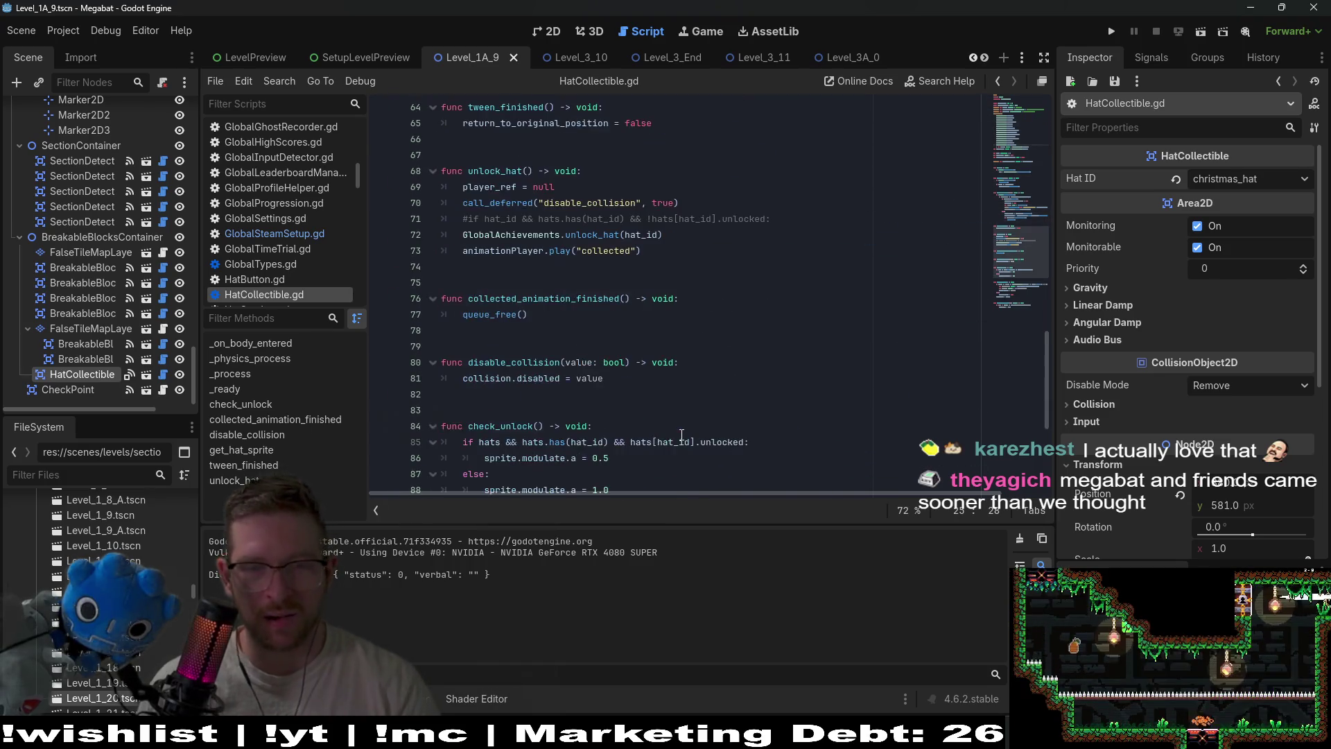
{"action": "scroll", "coordinate": [681, 435], "scroll_direction": "down", "scroll_amount": 2}
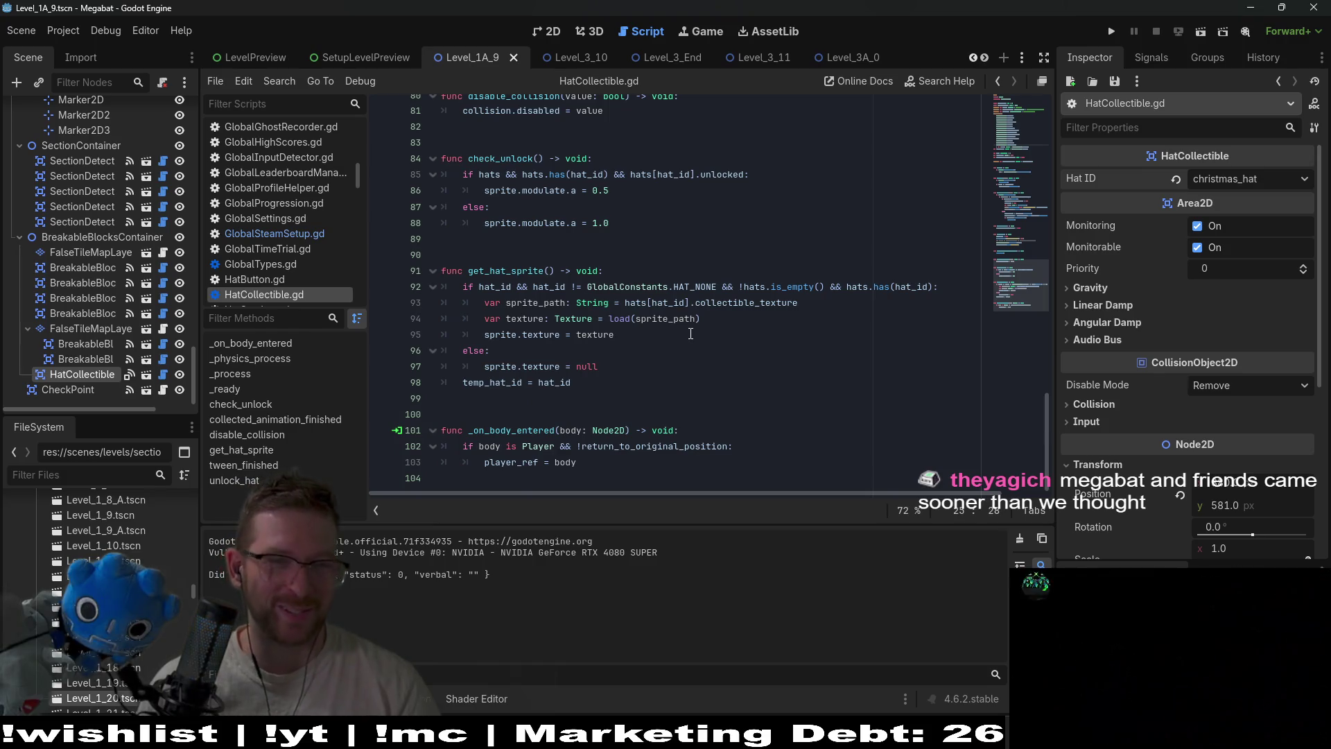
{"action": "scroll", "coordinate": [686, 381], "scroll_direction": "up", "scroll_amount": 7}
{"action": "scroll", "coordinate": [691, 333], "scroll_direction": "up", "scroll_amount": 4}
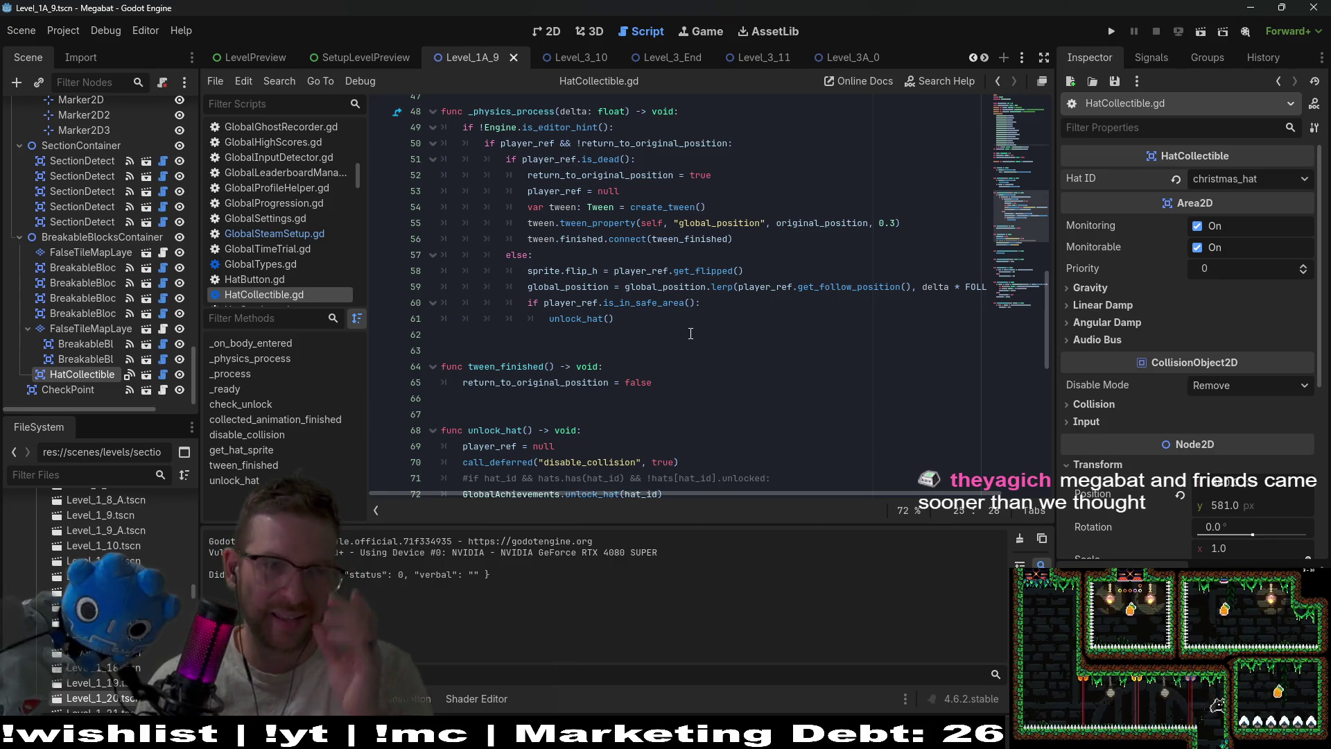
{"action": "scroll", "coordinate": [691, 334], "scroll_direction": "up", "scroll_amount": 4}
{"action": "scroll", "coordinate": [691, 334], "scroll_direction": "down", "scroll_amount": 5}
{"action": "scroll", "coordinate": [691, 333], "scroll_direction": "up", "scroll_amount": 11}
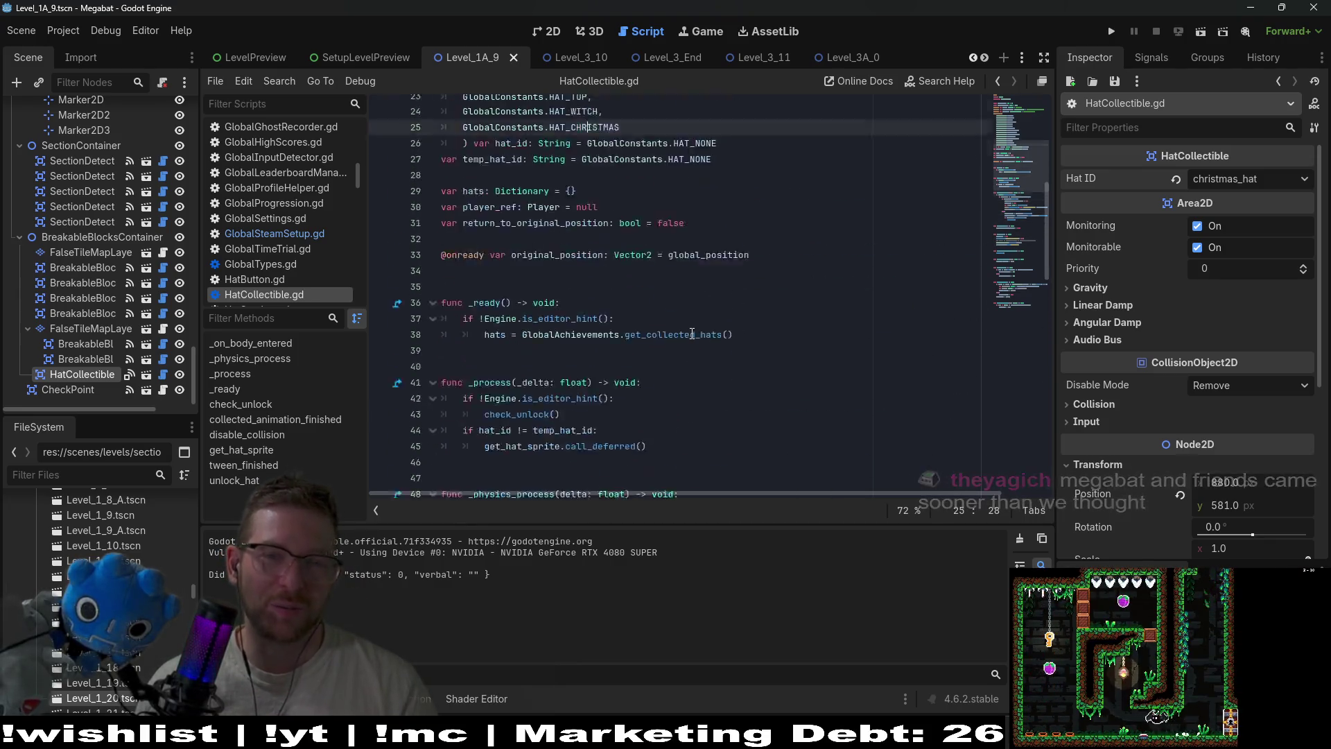
{"action": "scroll", "coordinate": [690, 333], "scroll_direction": "down", "scroll_amount": 6}
{"action": "scroll", "coordinate": [685, 402], "scroll_direction": "down", "scroll_amount": 5}
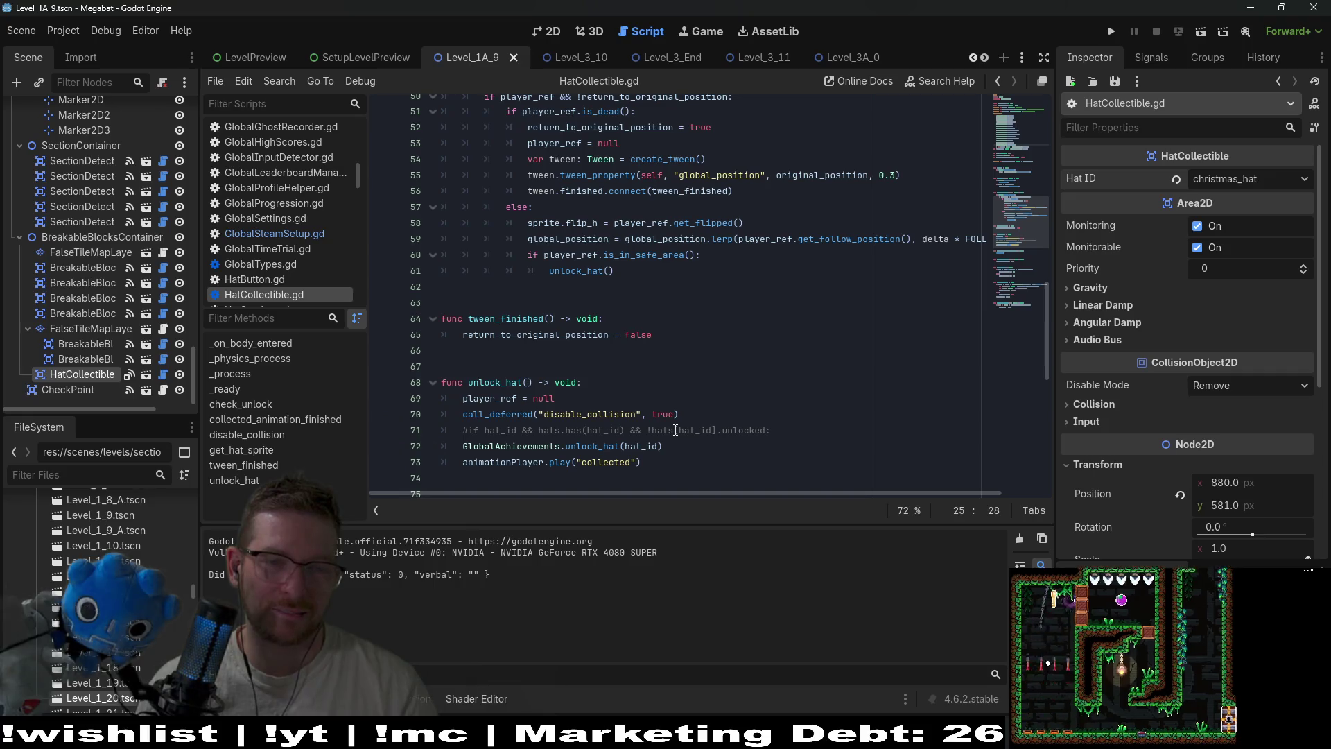
{"action": "scroll", "coordinate": [611, 342], "scroll_direction": "down", "scroll_amount": 5}
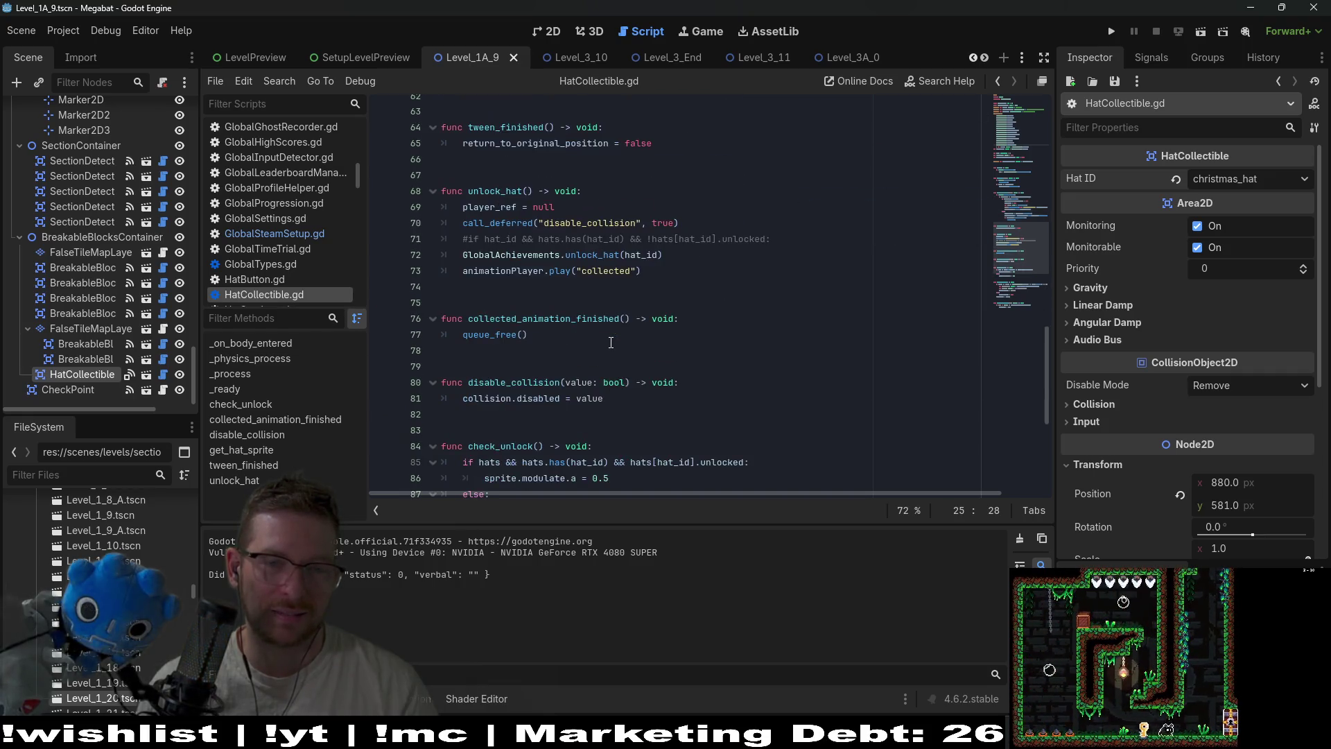
{"action": "scroll", "coordinate": [610, 342], "scroll_direction": "down", "scroll_amount": 4}
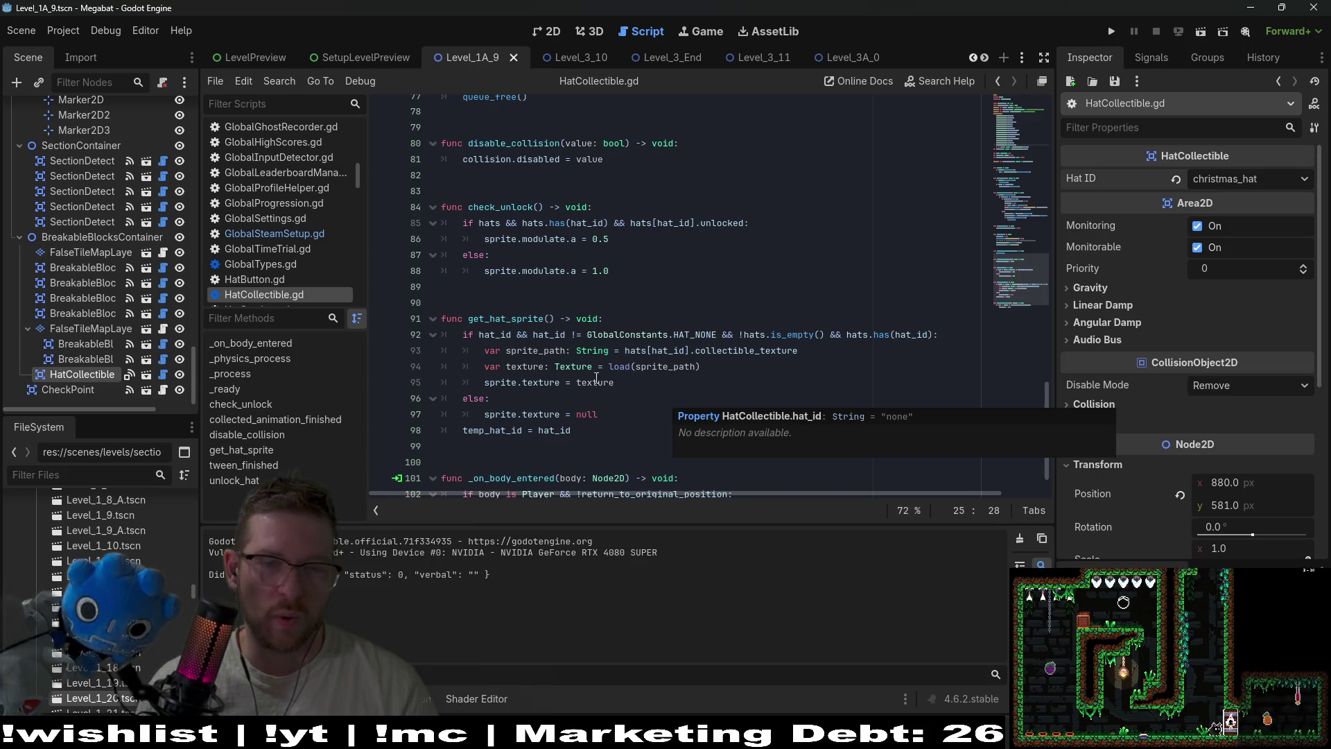
{"action": "scroll", "coordinate": [595, 377], "scroll_direction": "down", "scroll_amount": 1}
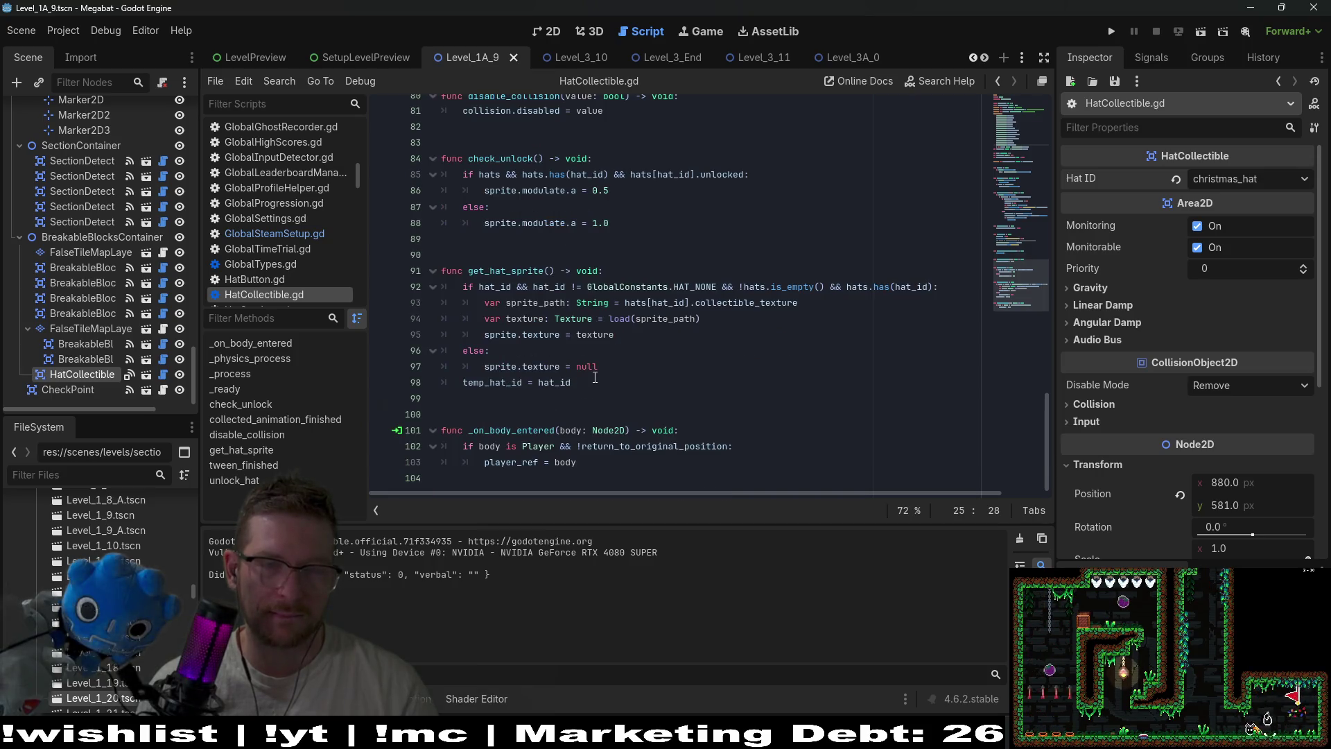
{"action": "key", "text": "shift+alt+o"}
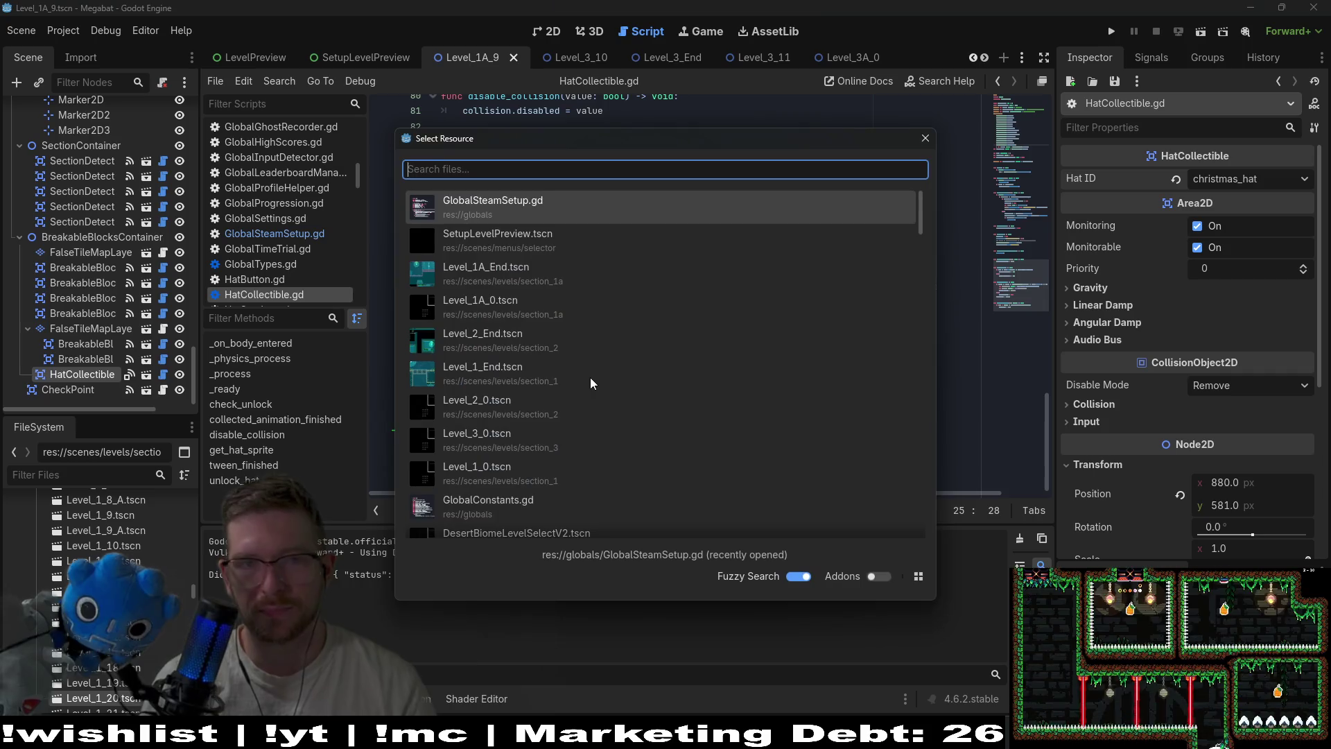
Open GlobalConstants.gd by searching 'globalcons' in the quick-open picker
{"action": "type", "text": "globalconst"}
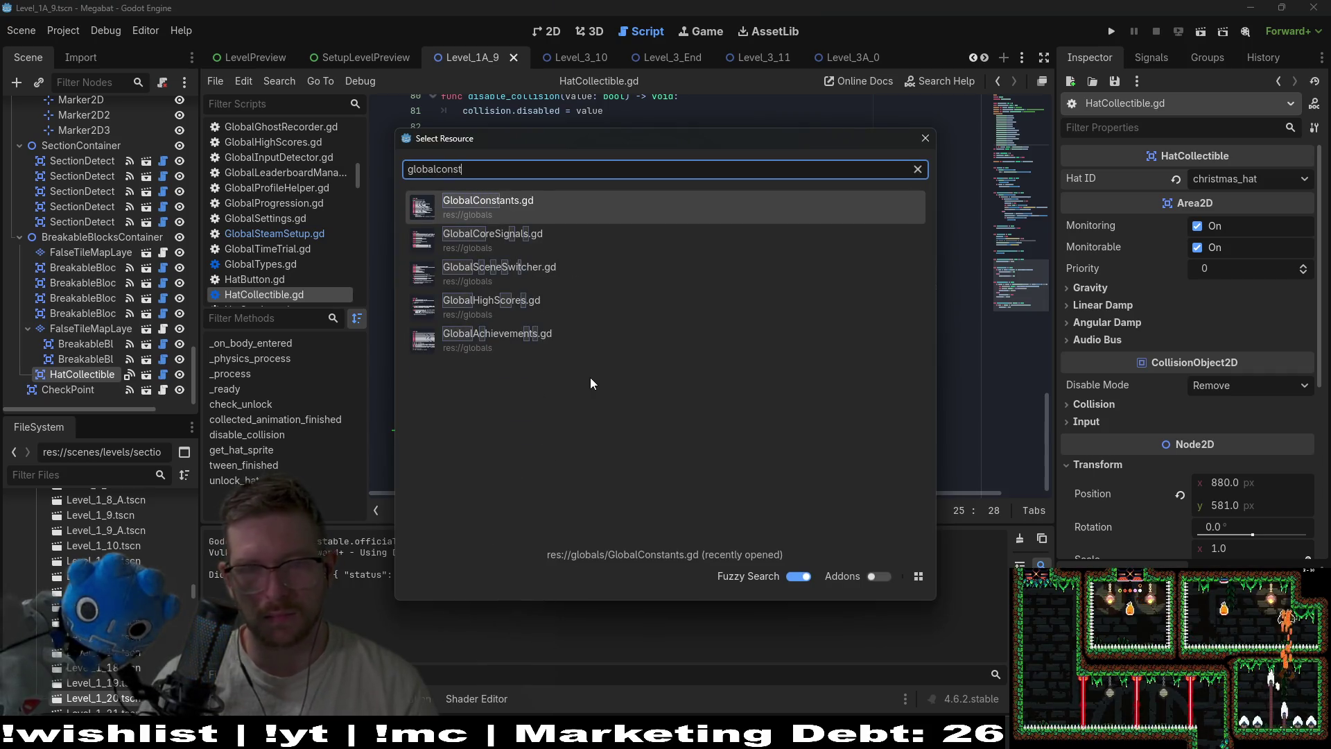
{"action": "key", "text": "Return"}
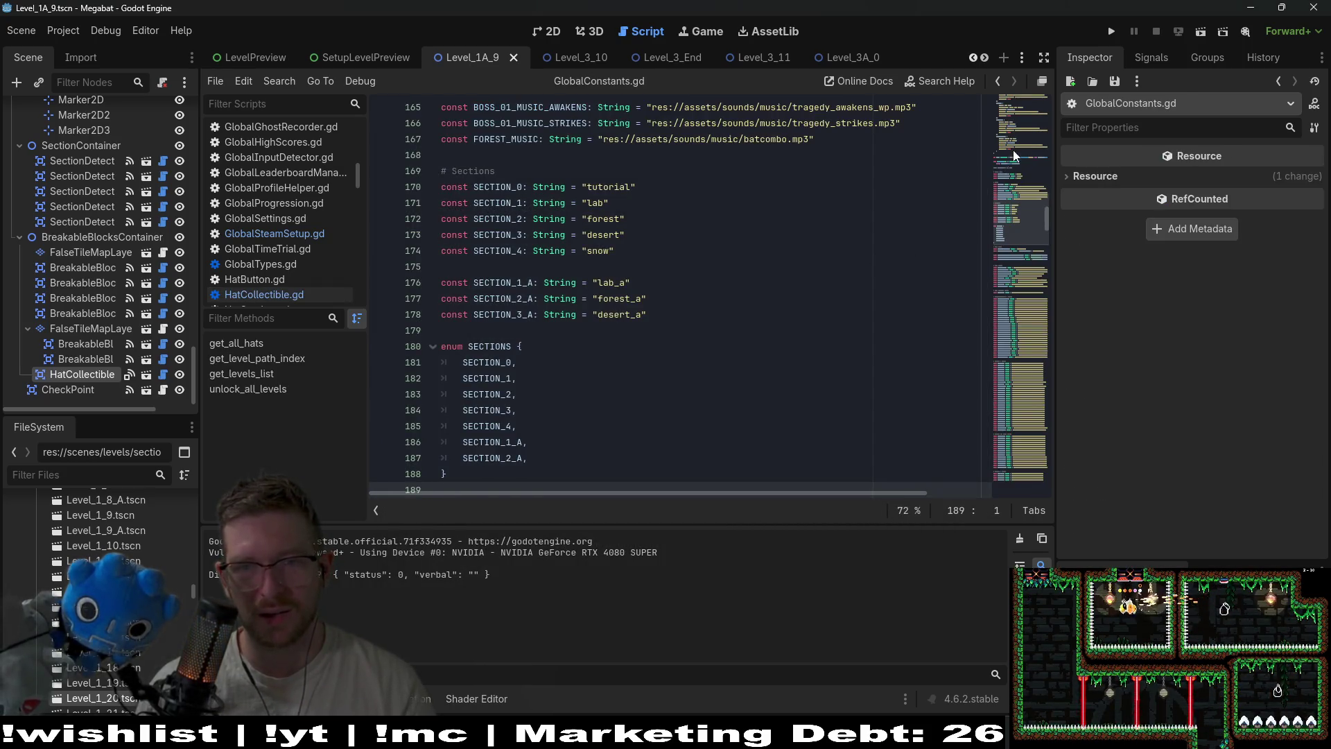
{"action": "scroll", "coordinate": [750, 289], "scroll_direction": "up", "scroll_amount": 10}
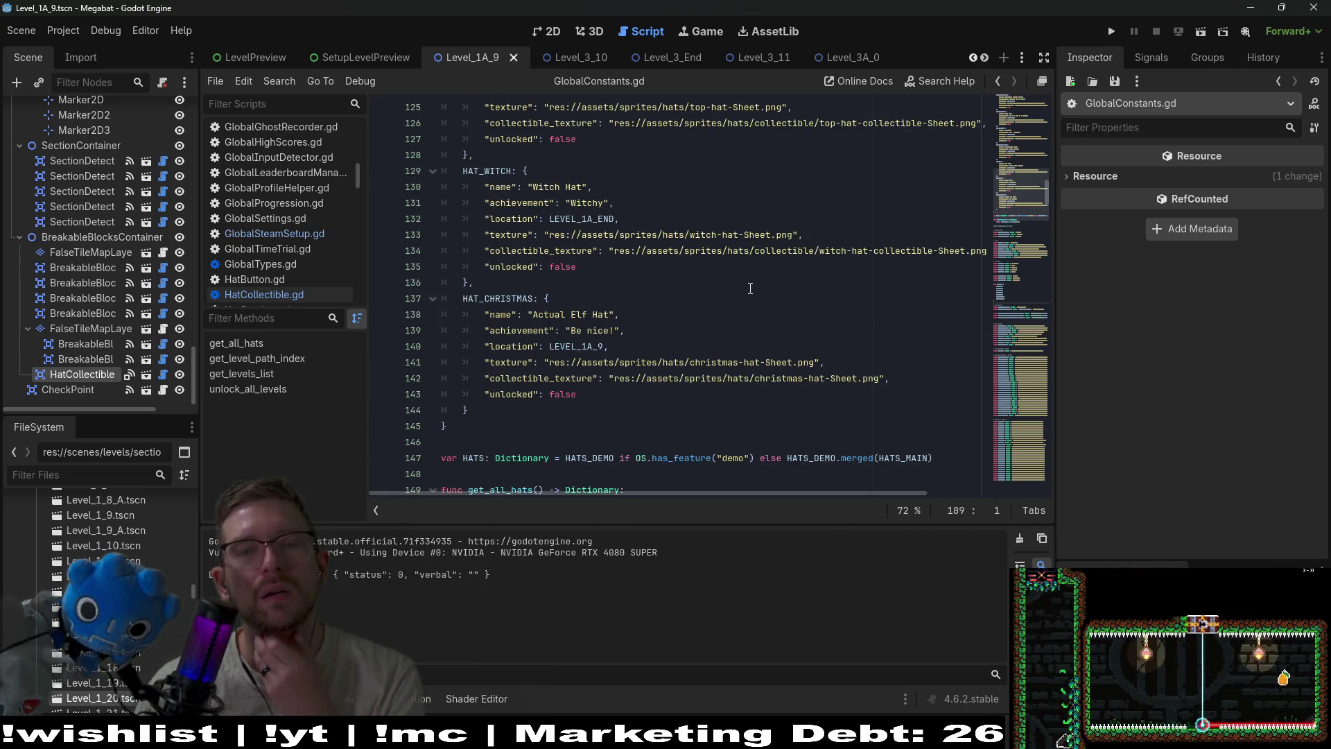
Point HAT_CHRISTMAS's collectible_texture to hats/collectible/christmas-hat-collectible-Sheet.png and save
{"action": "double_click", "coordinate": [845, 380]}
{"action": "mouse_move", "coordinate": [844, 383]}
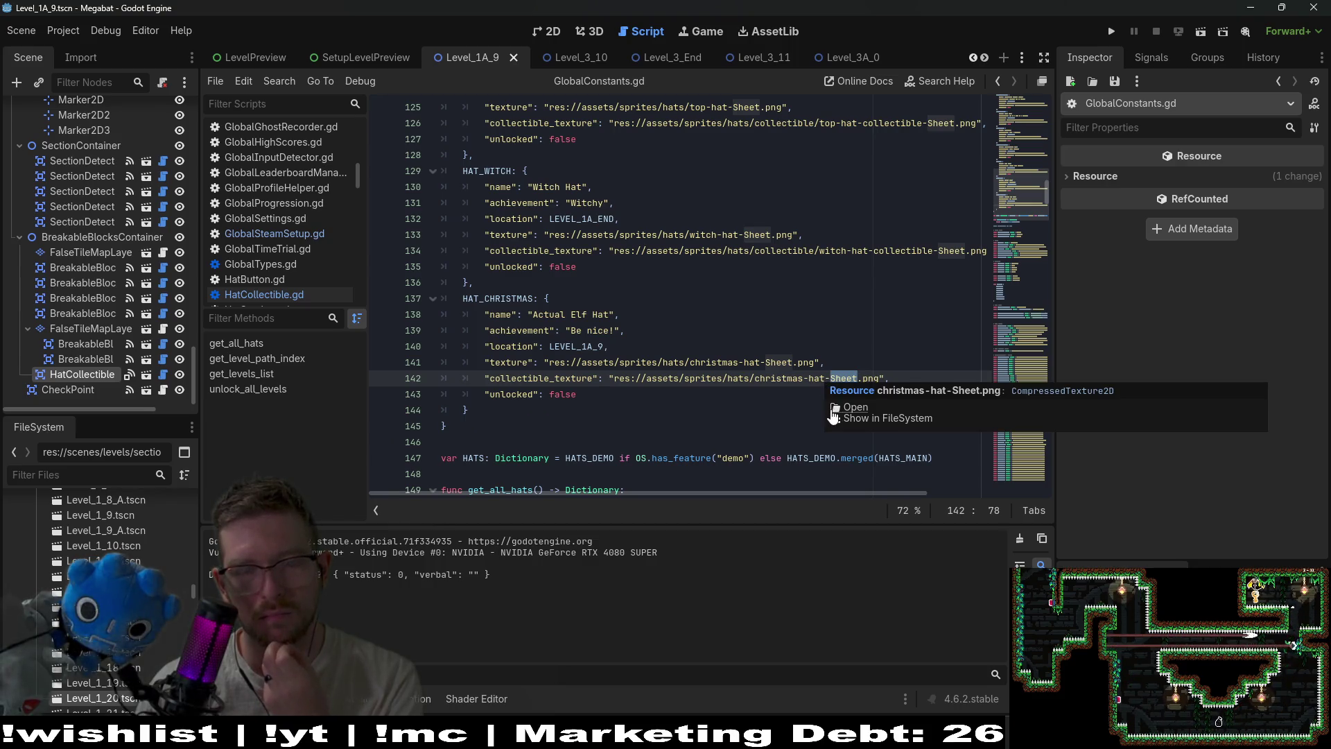
{"action": "left_click", "coordinate": [98, 475]}
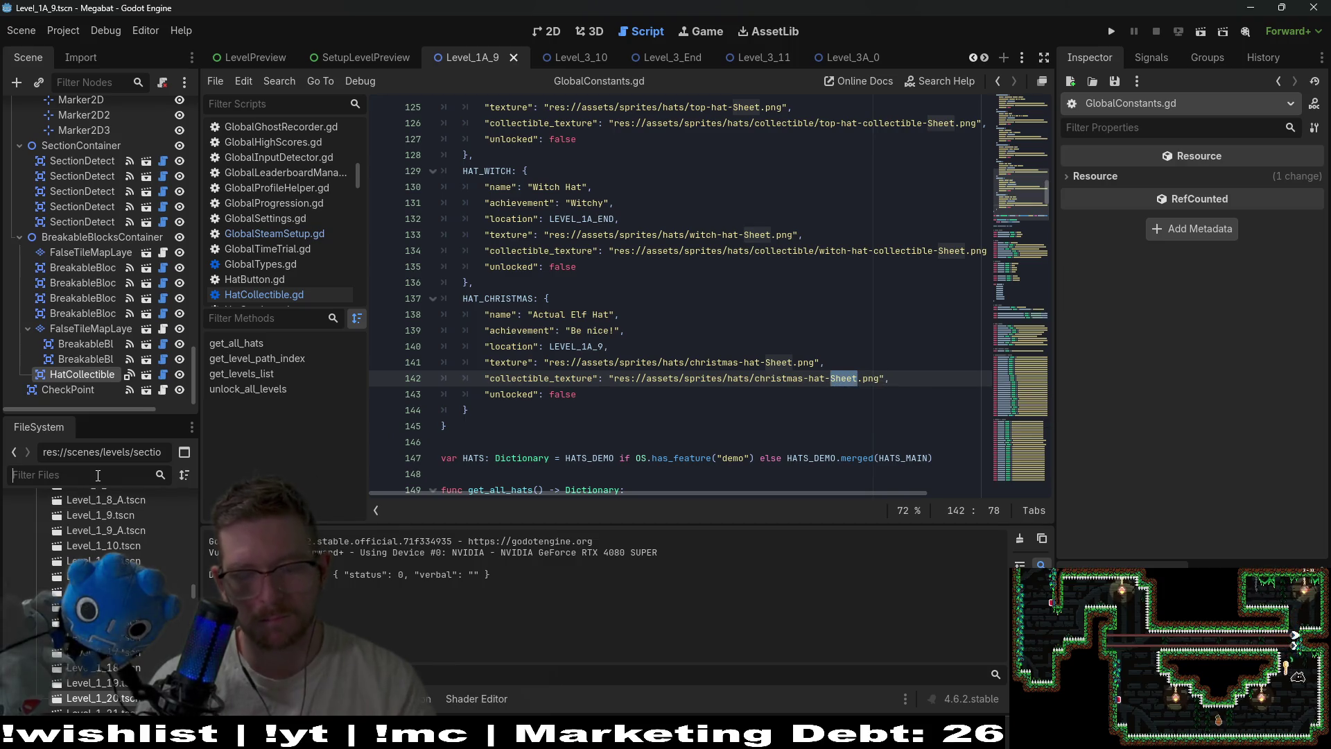
{"action": "type", "text": "christmas"}
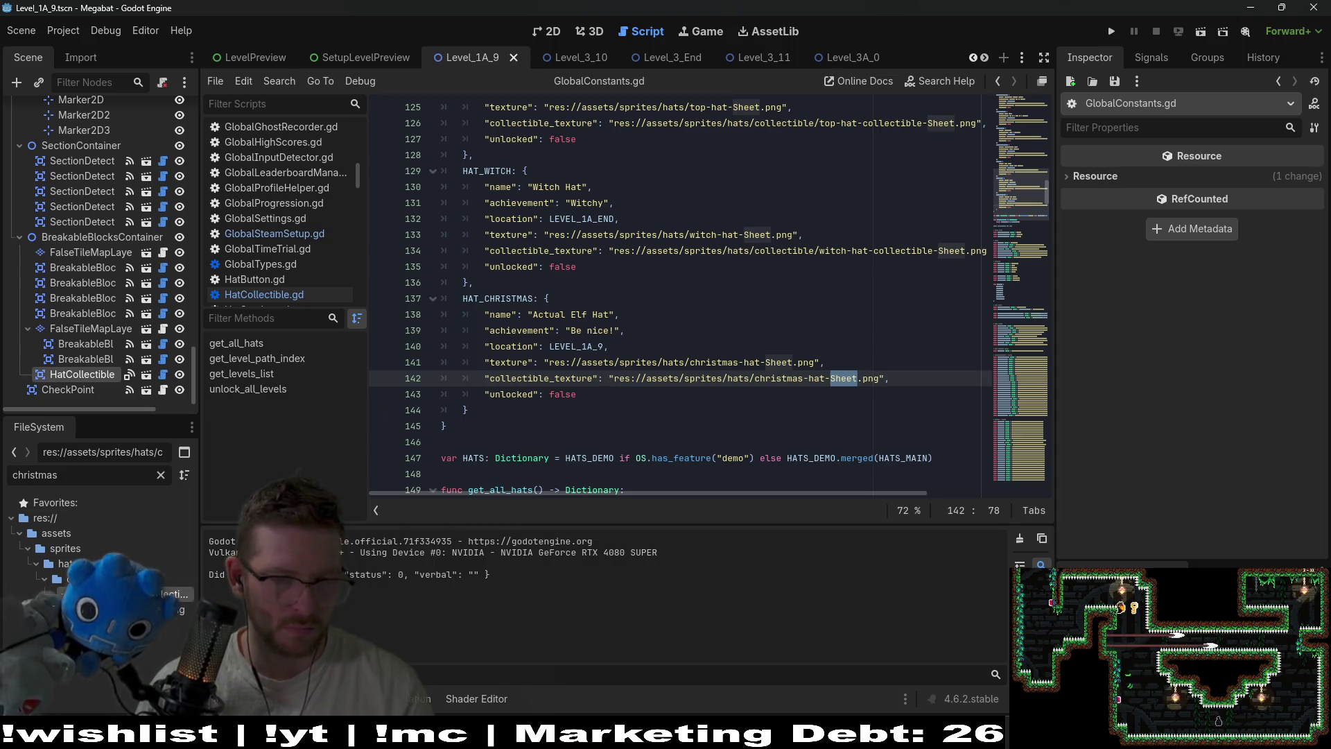
{"action": "left_click", "coordinate": [880, 378]}
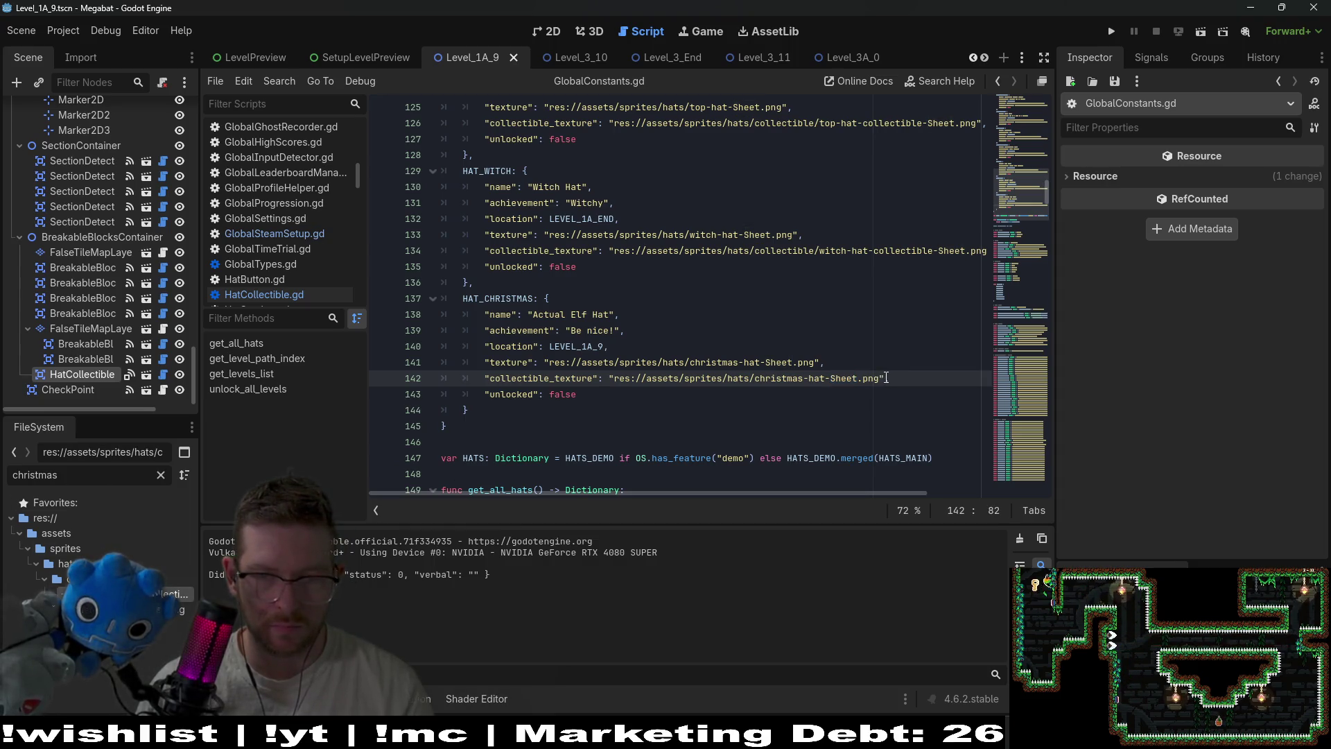
{"action": "left_click_drag", "start_coordinate": [886, 377], "coordinate": [607, 378]}
{"action": "key", "text": "BackSpace"}
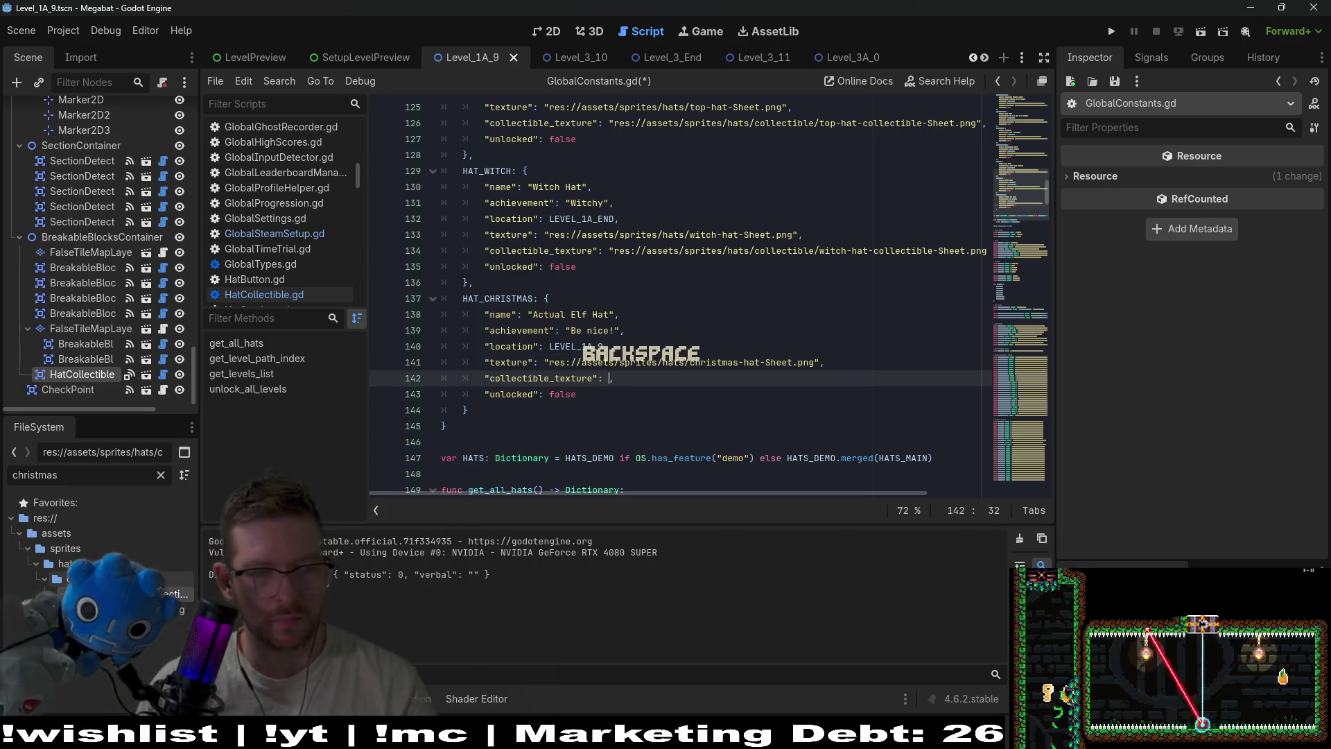
{"action": "mouse_move", "coordinate": [170, 594]}
{"action": "left_mouse_down"}
{"action": "mouse_move", "coordinate": [655, 447]}
{"action": "mouse_move", "coordinate": [610, 374]}
{"action": "left_mouse_up"}
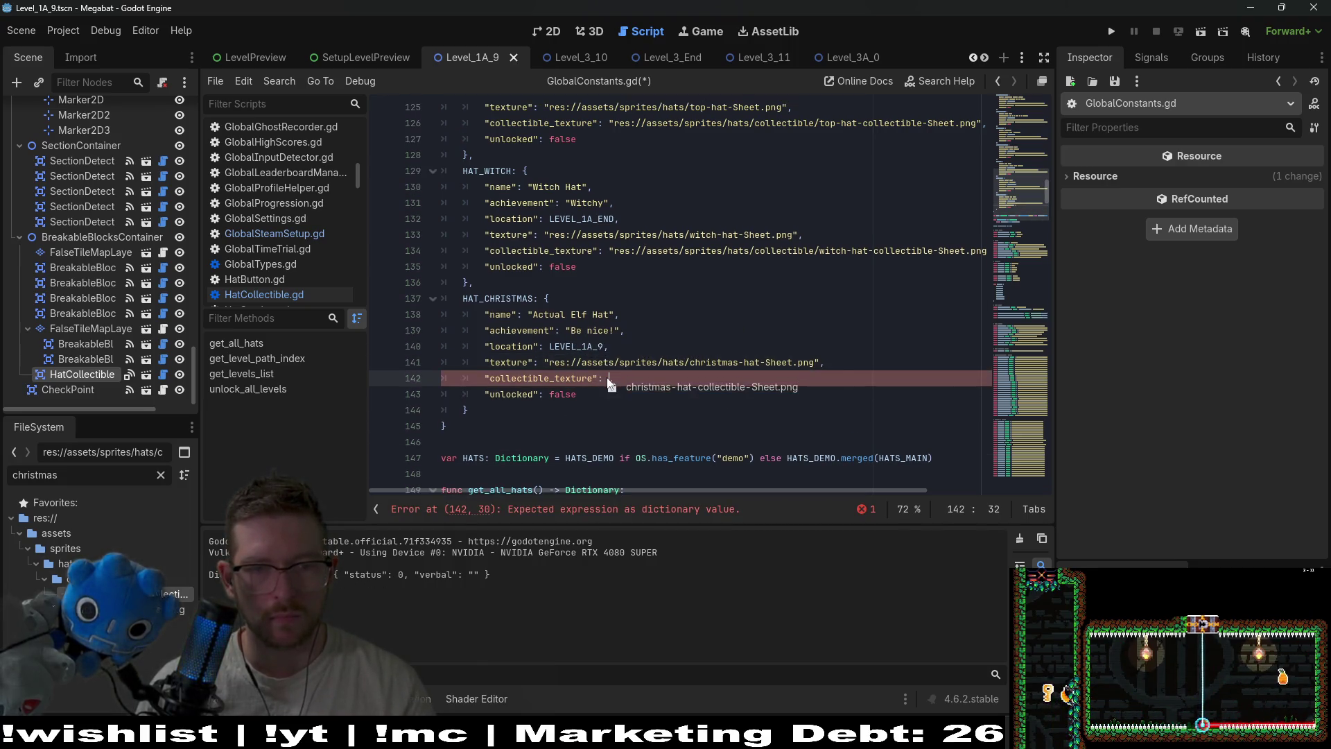
{"action": "left_click", "coordinate": [708, 302]}
{"action": "key", "text": "ctrl+s"}
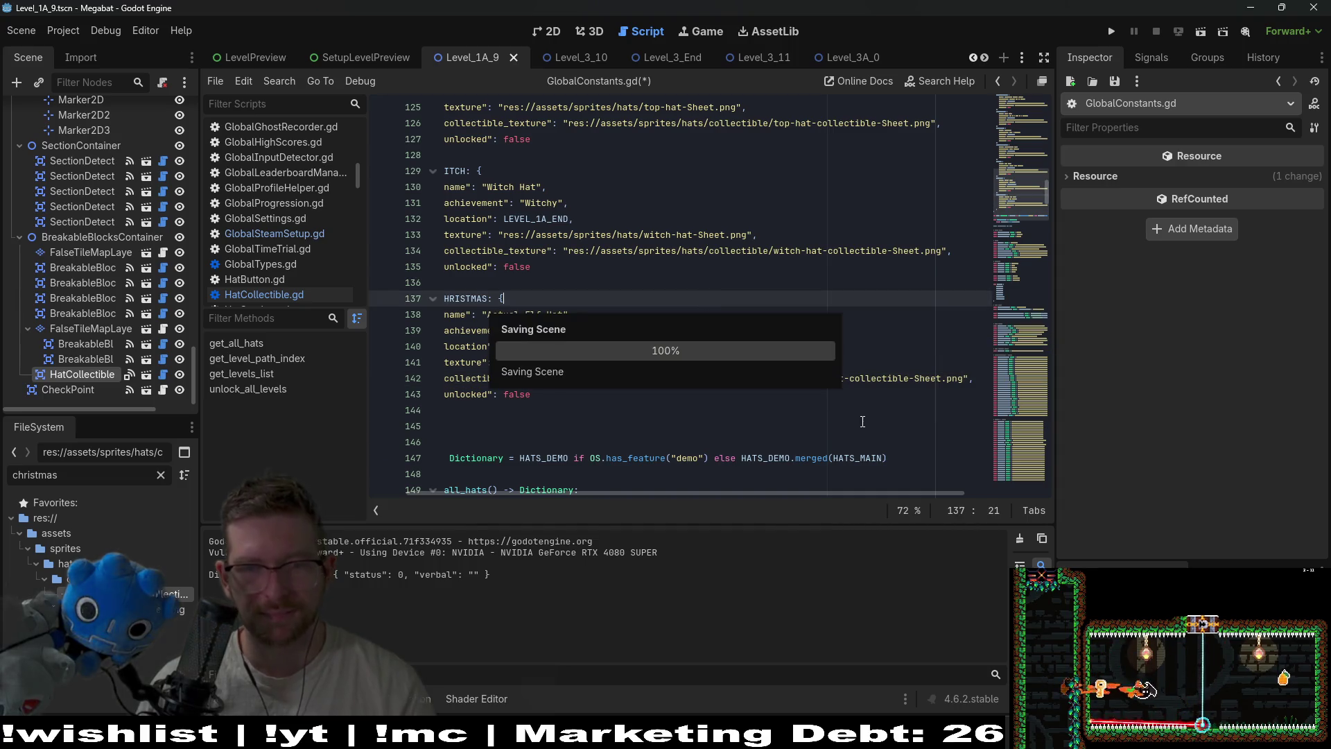
{"action": "left_click", "coordinate": [801, 426]}
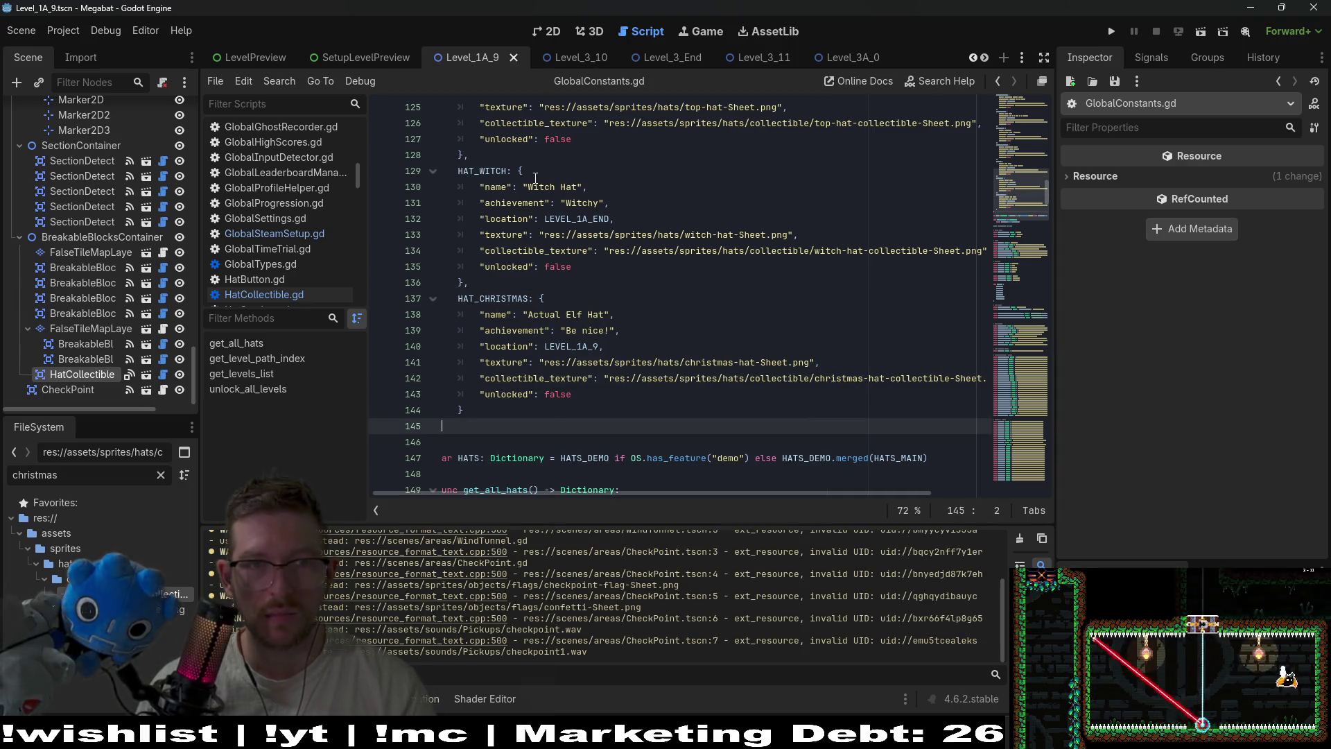
Run Level_1A_9 from the 2D view, glide the cat onto the moving block, then quit
{"action": "left_click", "coordinate": [555, 32]}
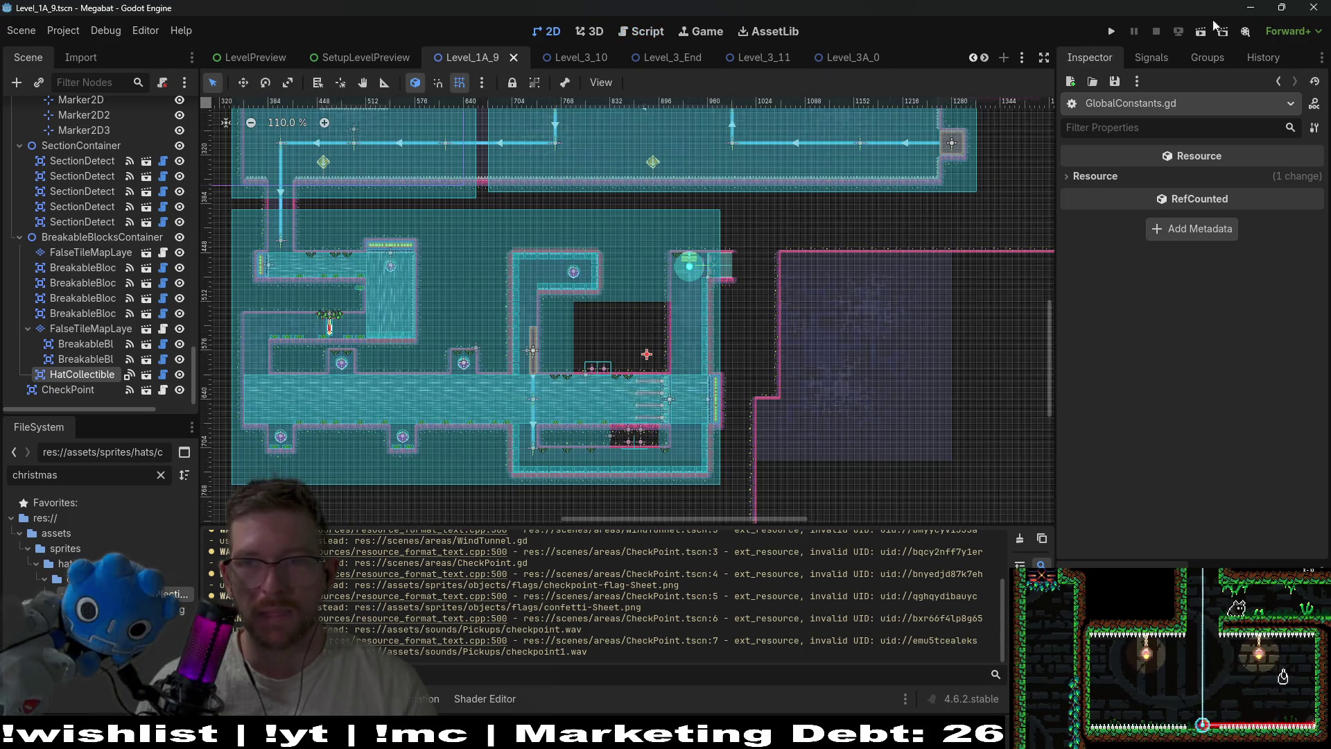
{"action": "left_click", "coordinate": [1199, 32]}
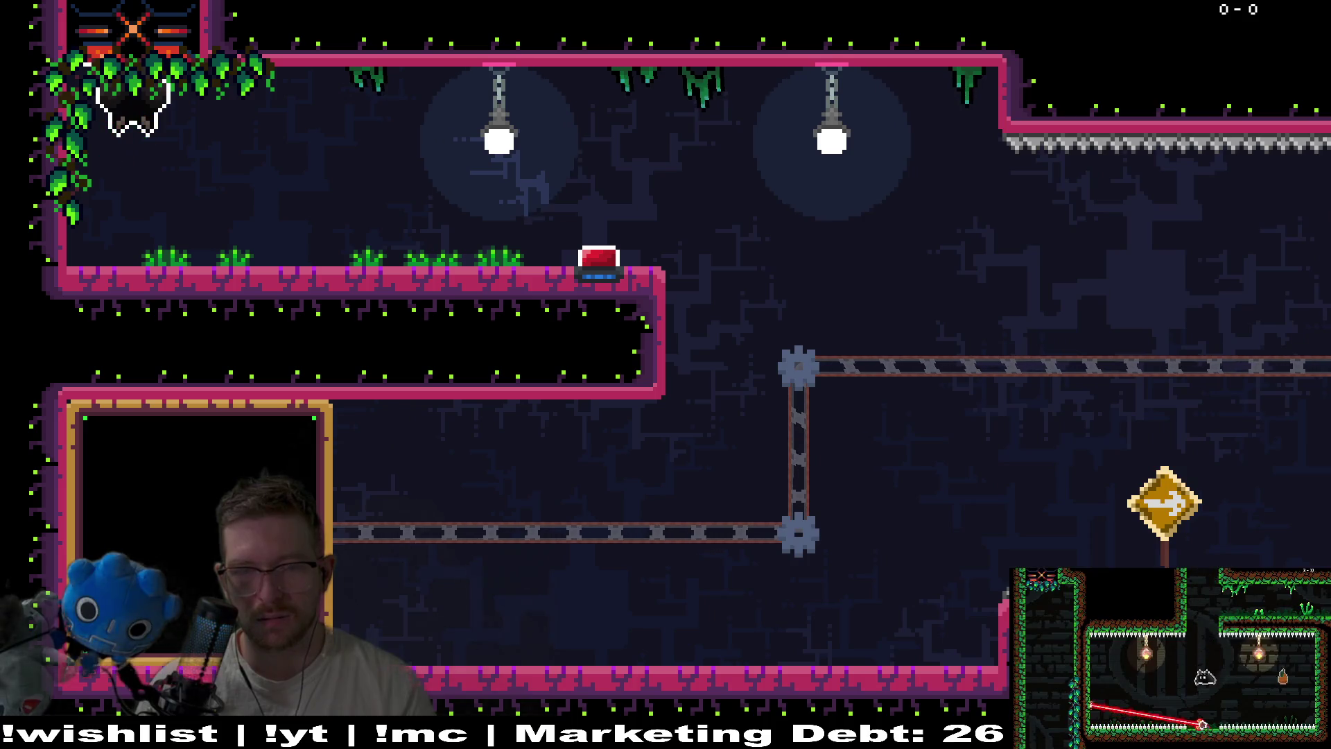
{"action": "key", "text": "Right"}
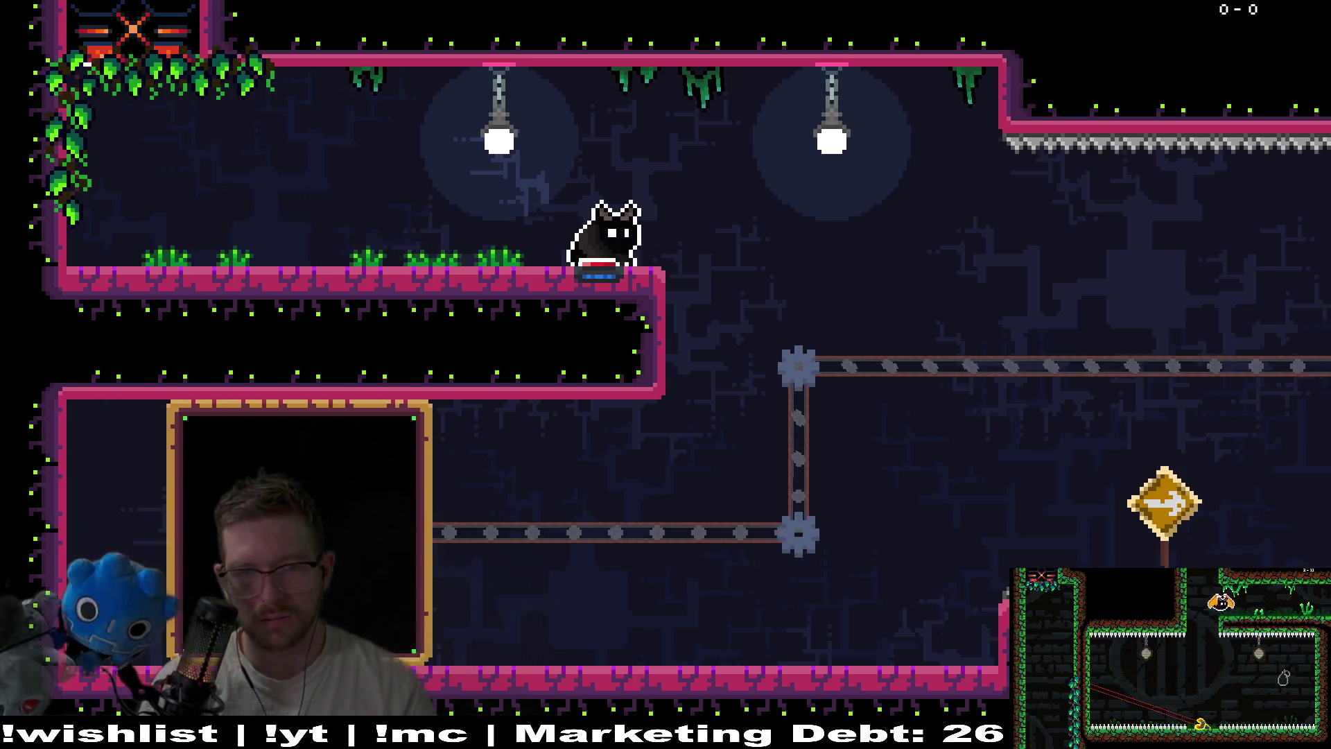
{"action": "key", "text": "space"}
{"action": "key", "text": "Right"}
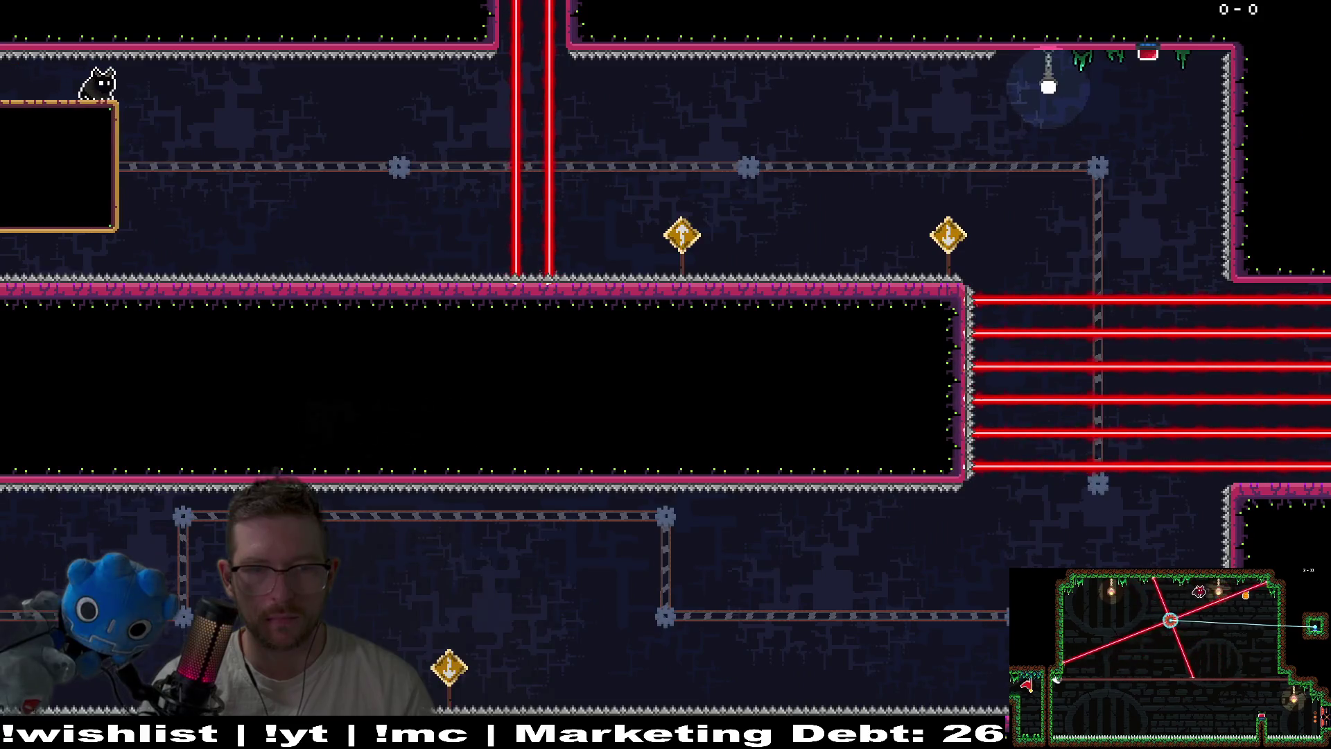
{"action": "key", "text": "Escape"}
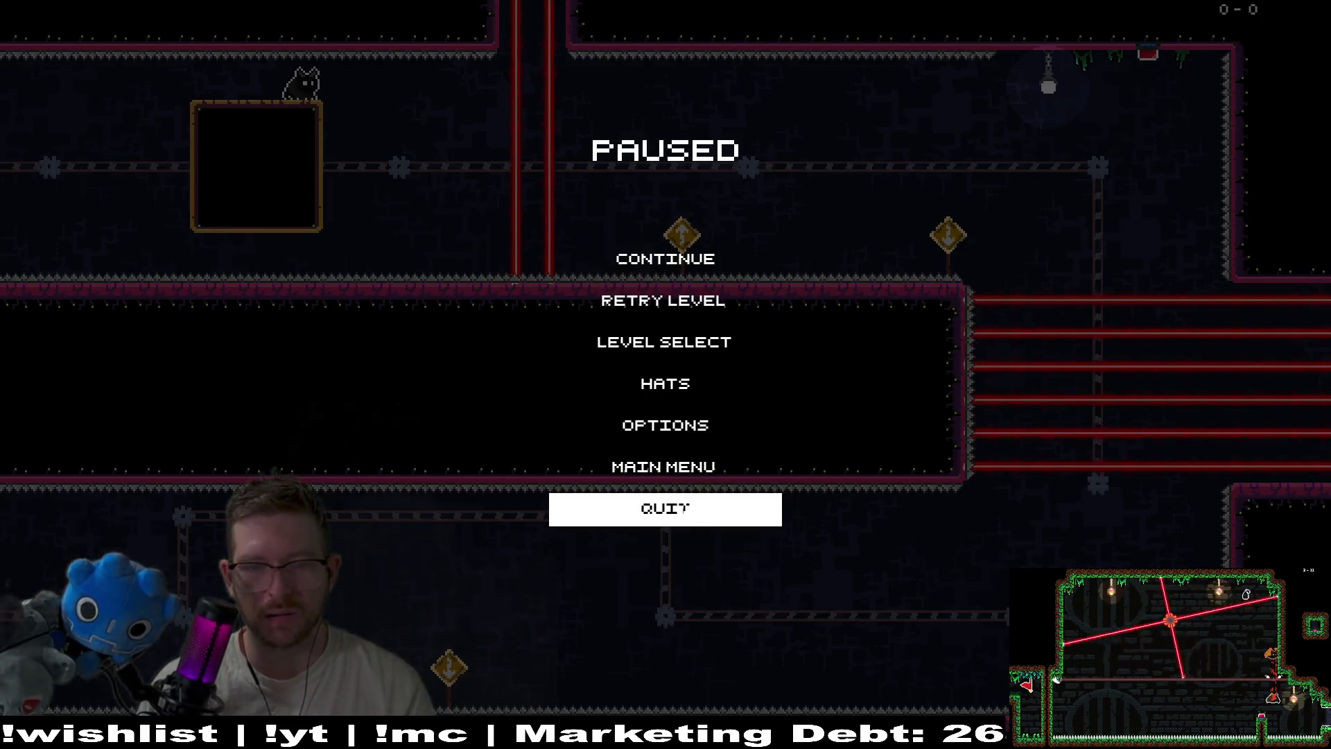
{"action": "left_click", "coordinate": [691, 500]}
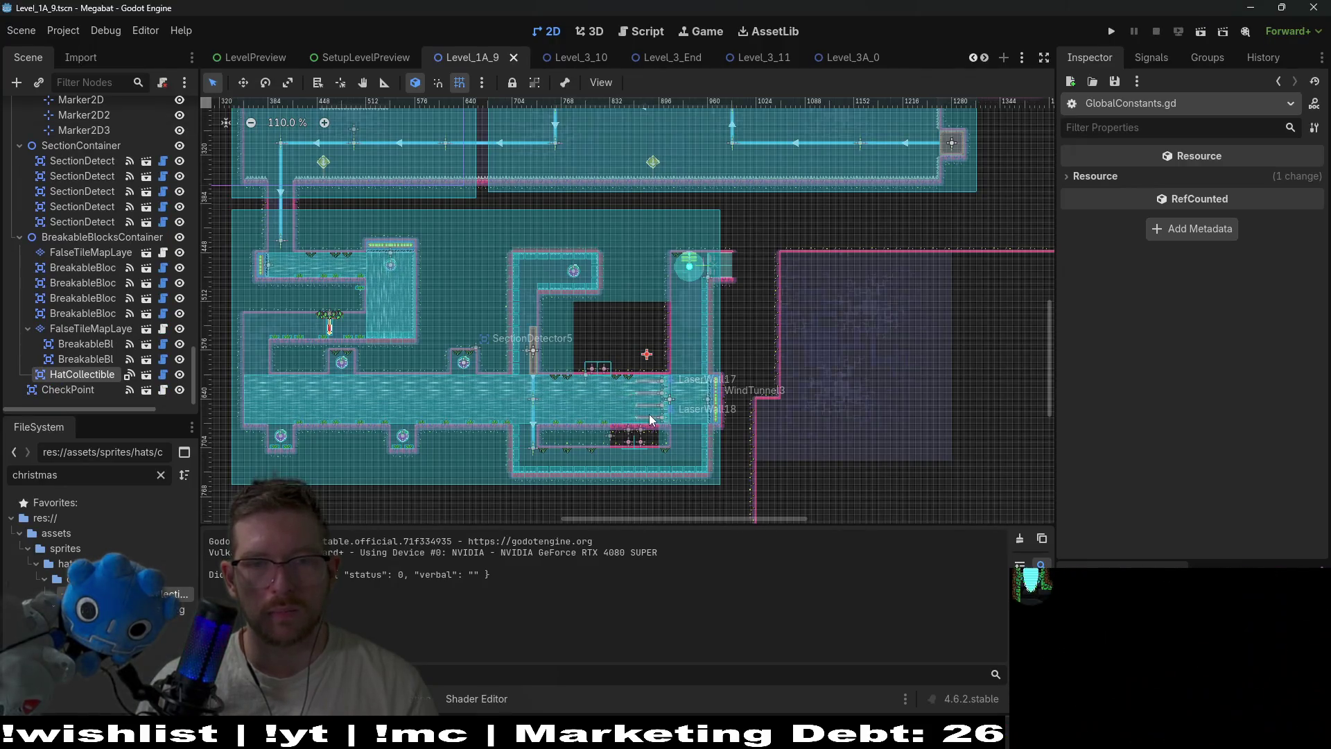
{"action": "scroll", "coordinate": [679, 250], "scroll_direction": "up", "scroll_amount": 5}
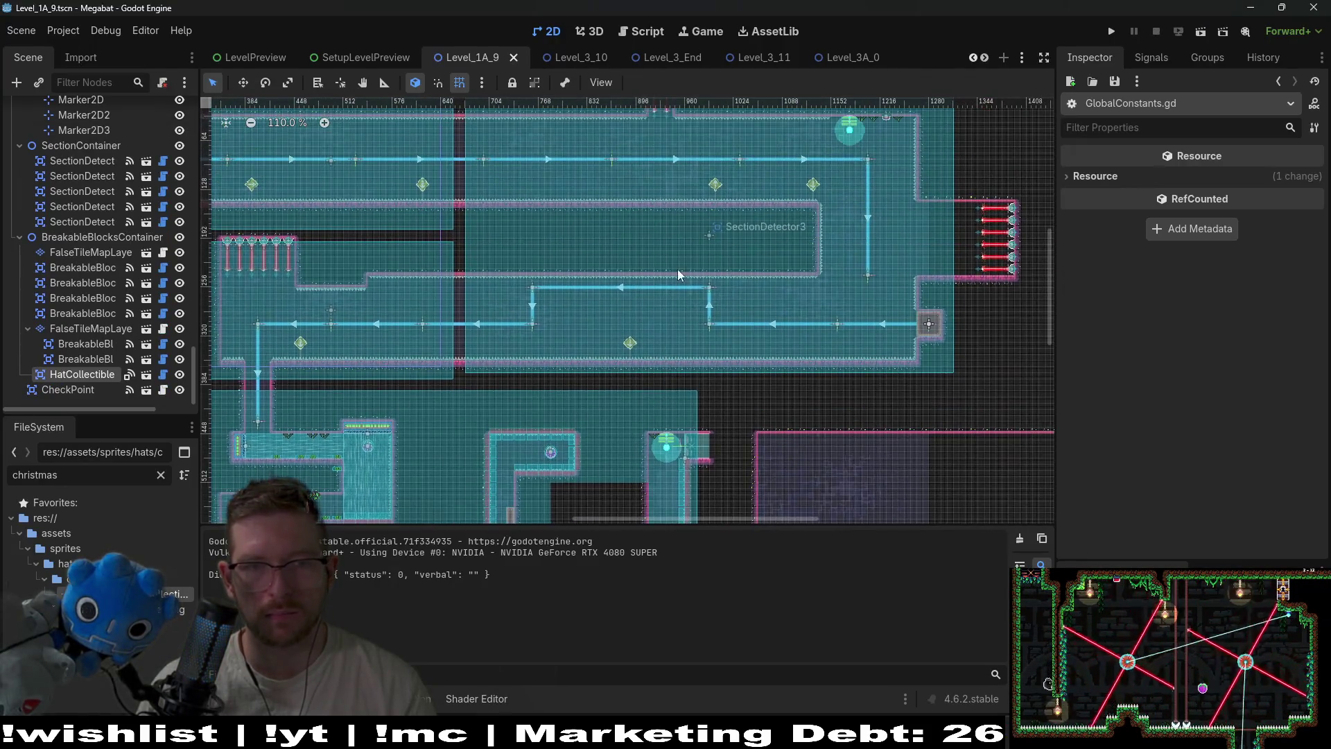
{"action": "scroll", "coordinate": [751, 361], "scroll_direction": "down", "scroll_amount": 2}
{"action": "scroll", "coordinate": [715, 360], "scroll_direction": "down", "scroll_amount": 2}
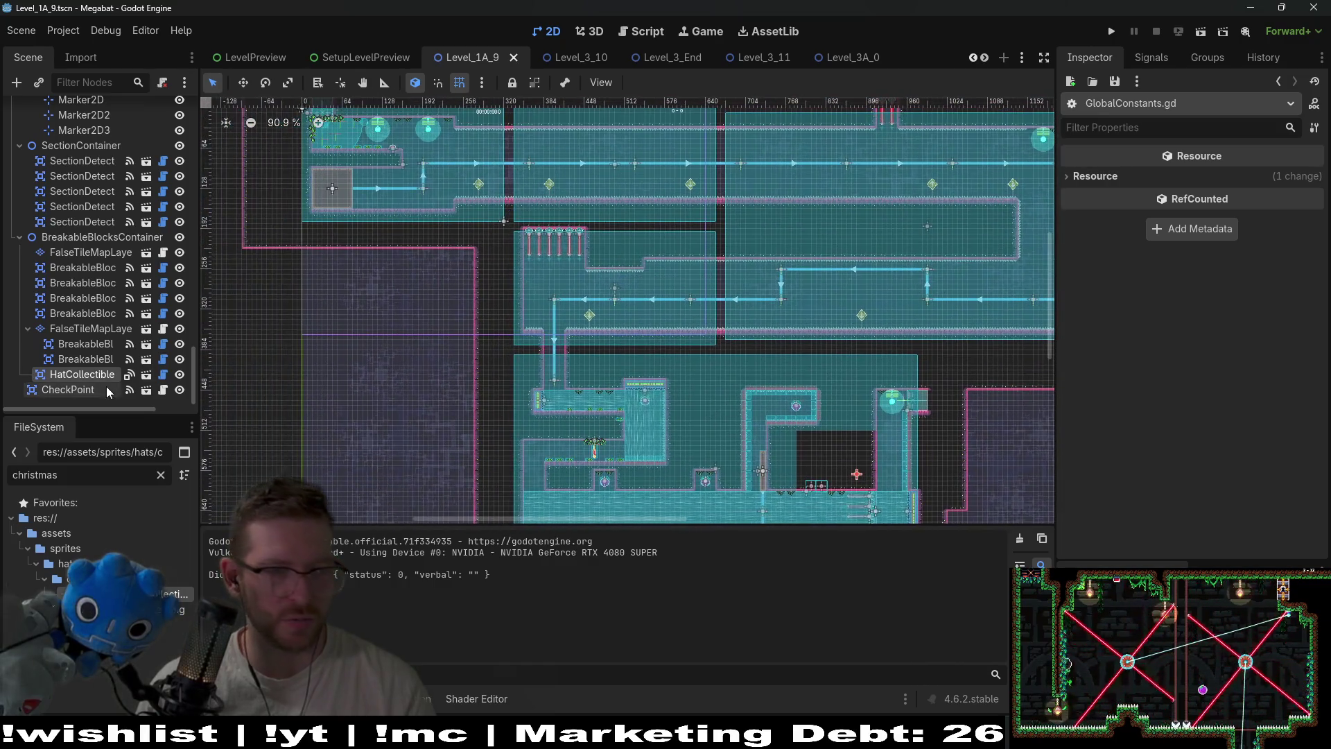
{"action": "scroll", "coordinate": [76, 389], "scroll_direction": "up", "scroll_amount": 3}
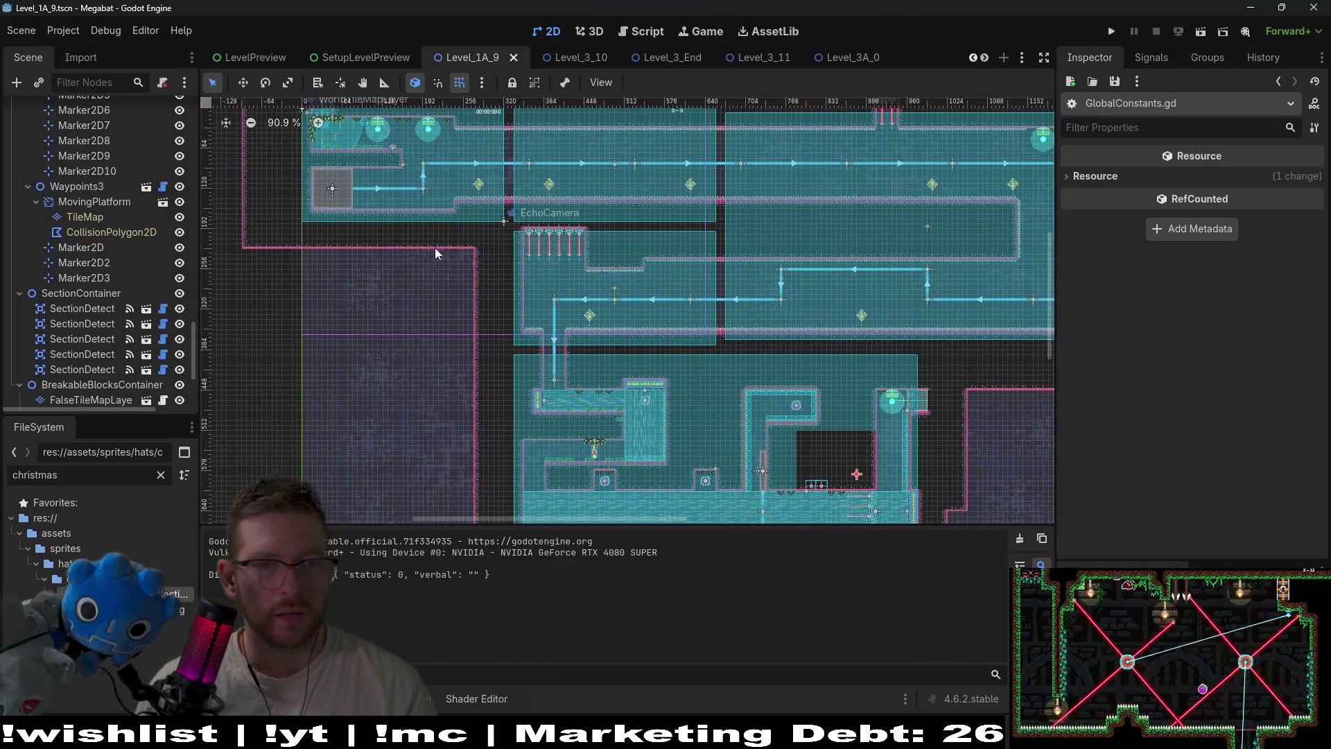
{"action": "left_click", "coordinate": [76, 186]}
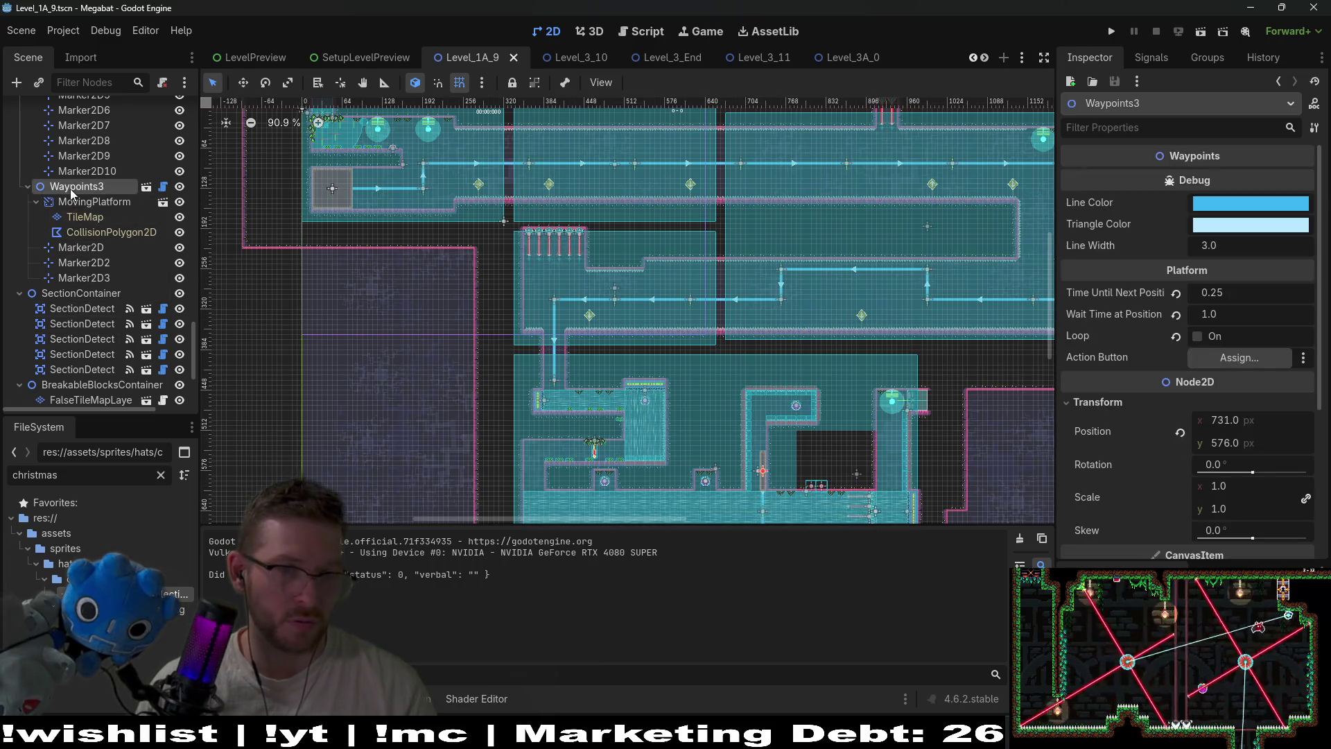
{"action": "left_click", "coordinate": [82, 202]}
{"action": "scroll", "coordinate": [216, 231], "scroll_direction": "up", "scroll_amount": 1}
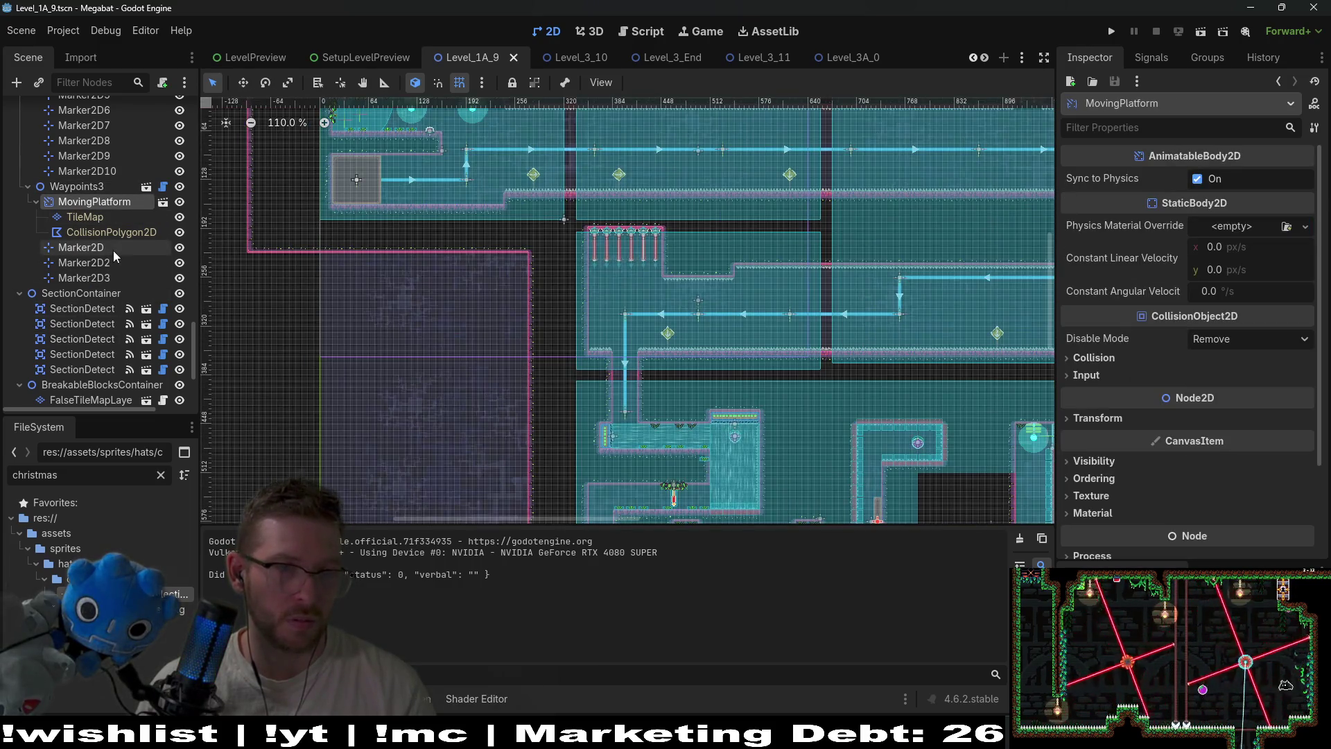
{"action": "left_click", "coordinate": [76, 186]}
{"action": "scroll", "coordinate": [463, 275], "scroll_direction": "up", "scroll_amount": 1}
{"action": "key", "text": "w"}
{"action": "left_click_drag", "start_coordinate": [463, 274], "coordinate": [428, 255]}
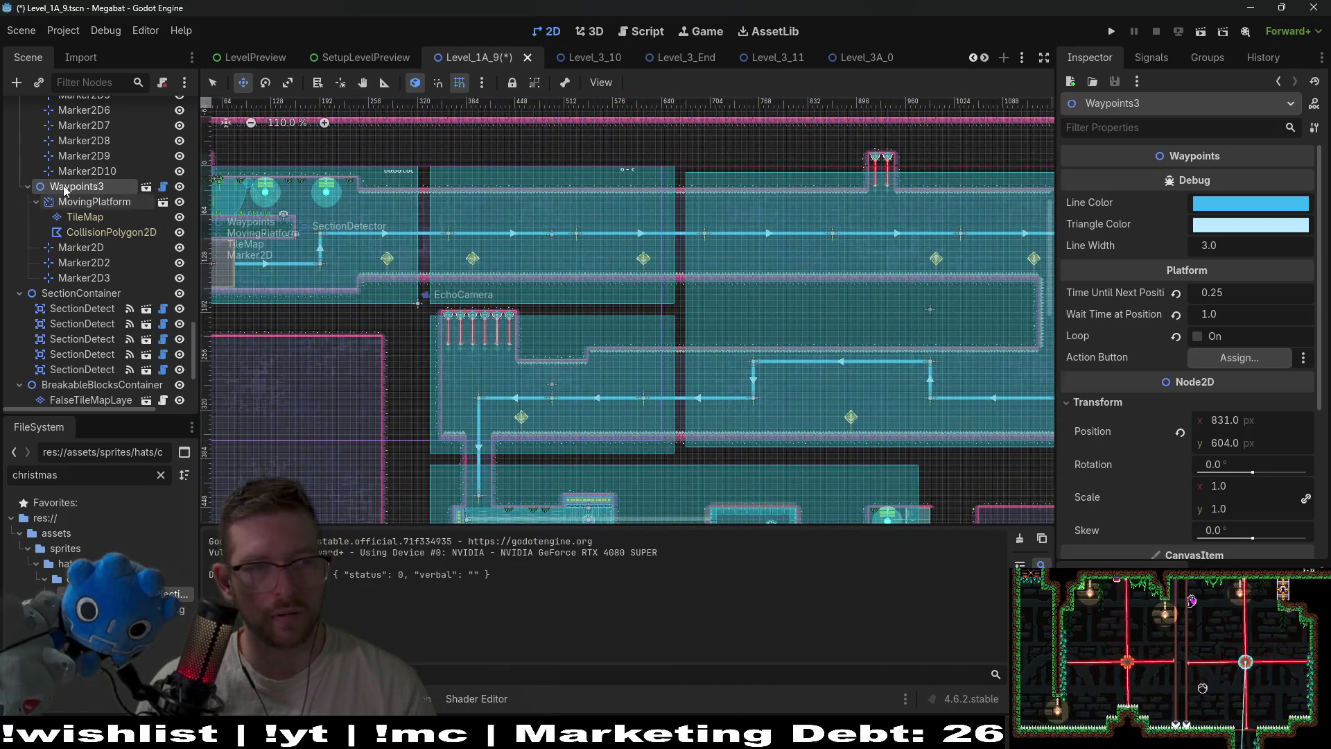
{"action": "scroll", "coordinate": [72, 201], "scroll_direction": "up", "scroll_amount": 5}
{"action": "scroll", "coordinate": [695, 307], "scroll_direction": "down", "scroll_amount": 6}
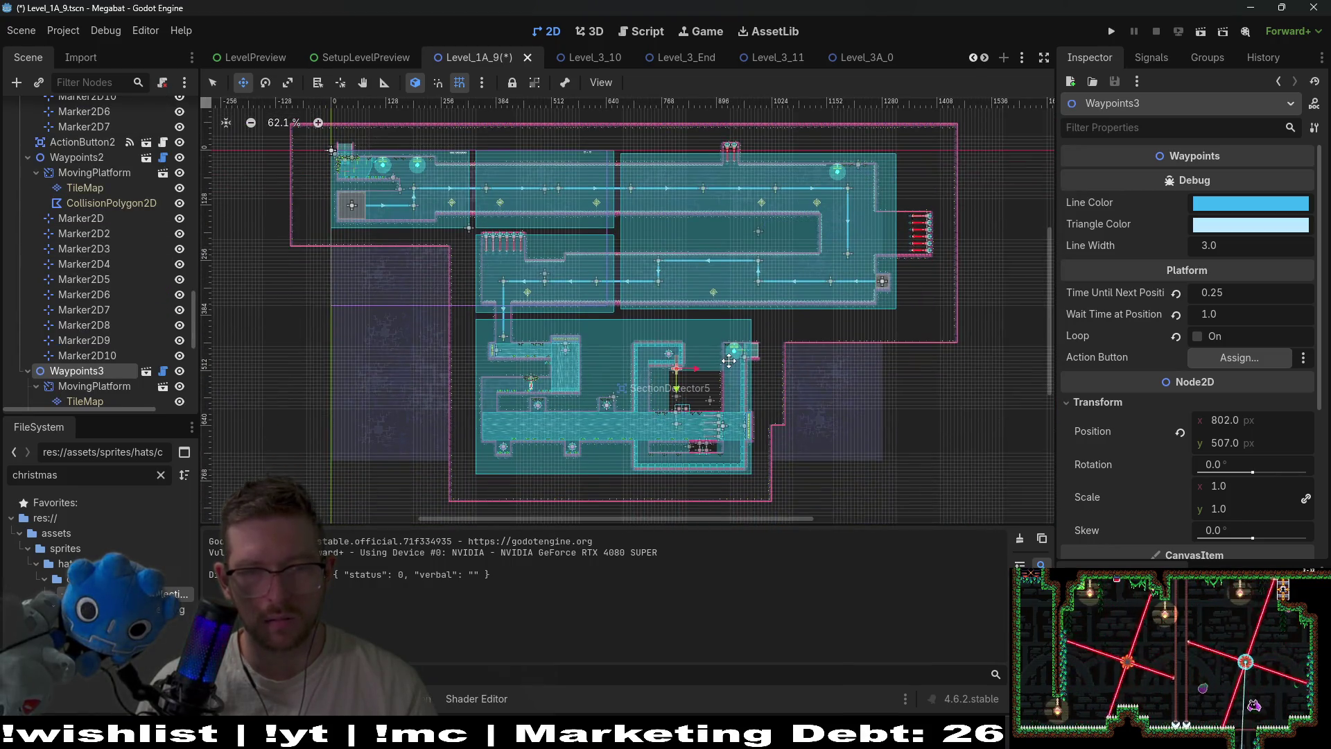
{"action": "key", "text": "ctrl+s"}
{"action": "key", "text": "ctrl+z"}
{"action": "scroll", "coordinate": [687, 428], "scroll_direction": "up", "scroll_amount": 2}
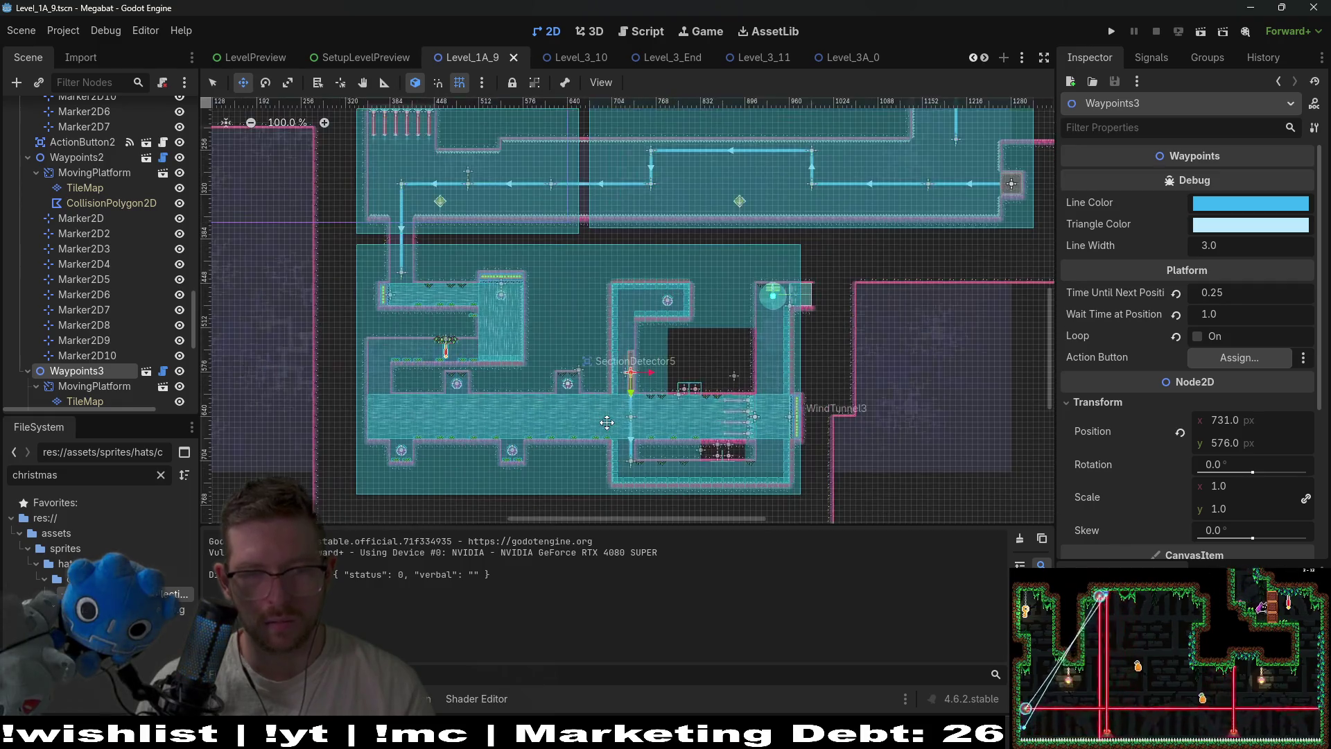
{"action": "scroll", "coordinate": [613, 417], "scroll_direction": "down", "scroll_amount": 1}
{"action": "scroll", "coordinate": [104, 277], "scroll_direction": "up", "scroll_amount": 2}
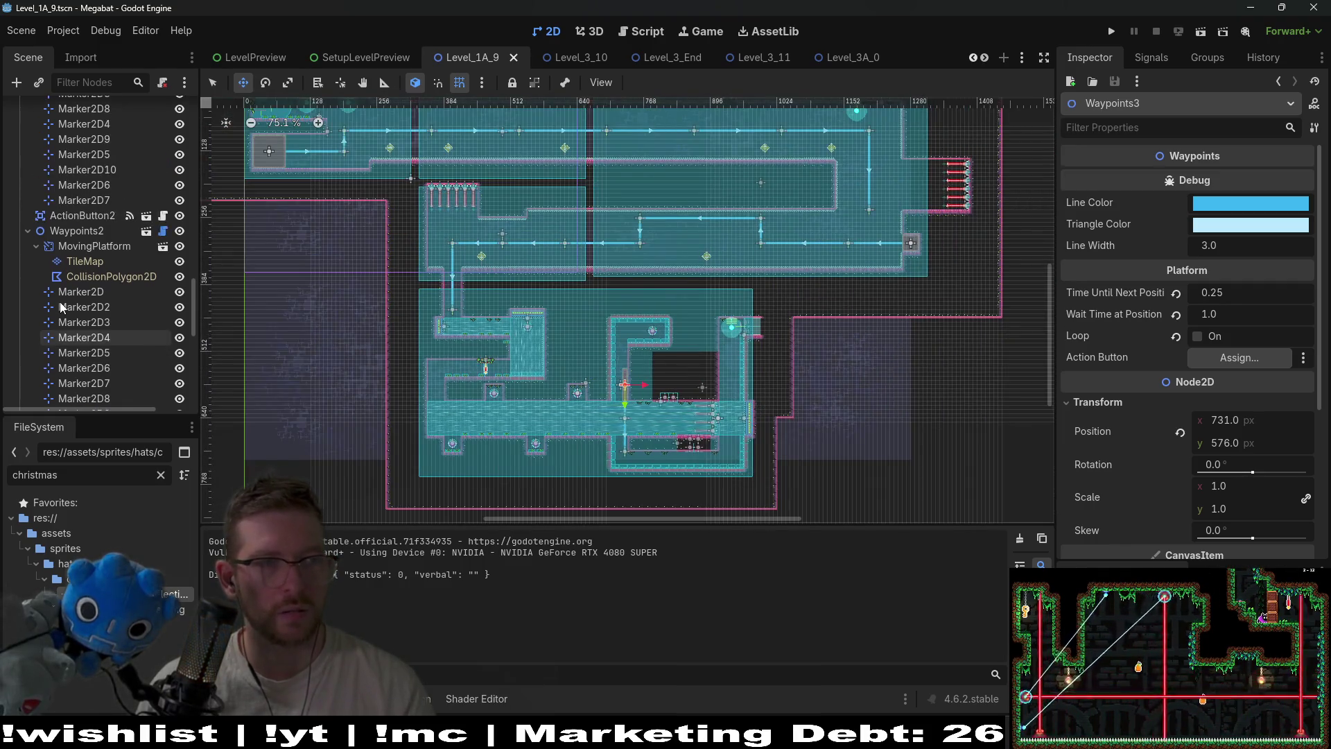
{"action": "left_click", "coordinate": [63, 232]}
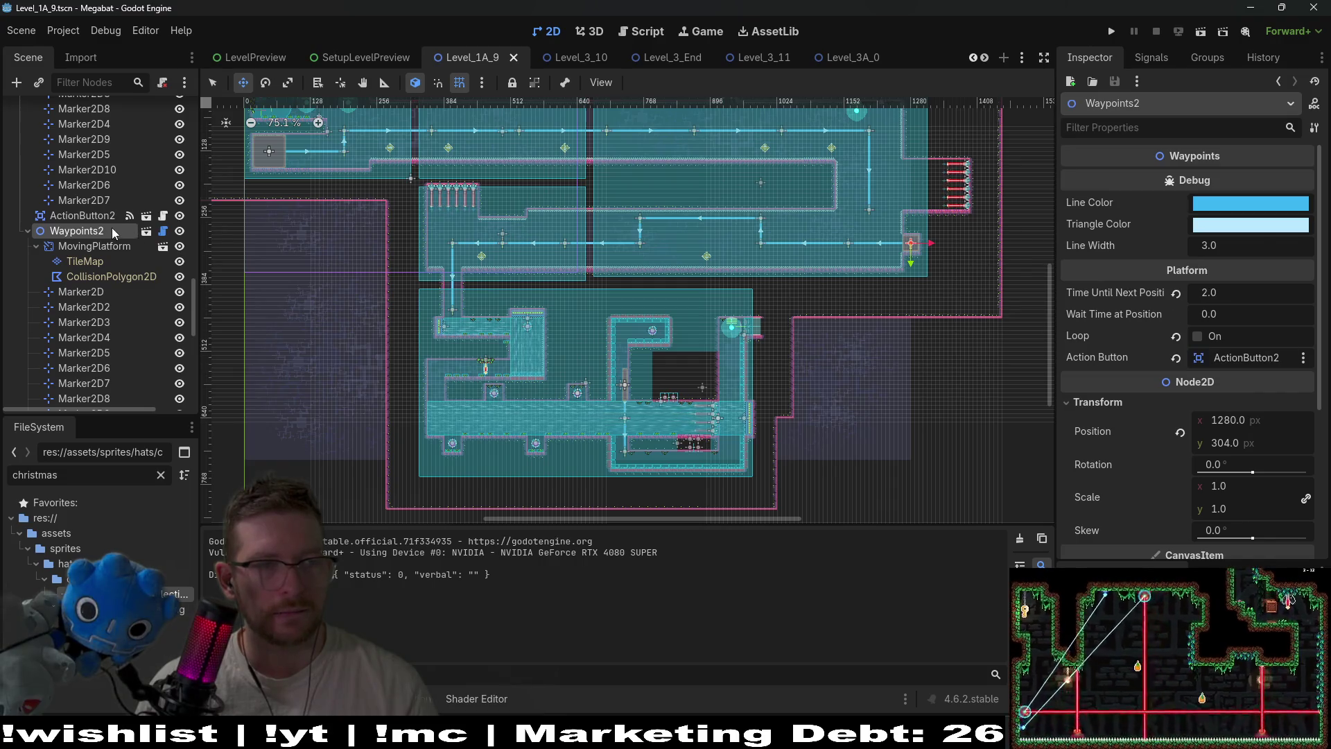
{"action": "scroll", "coordinate": [109, 229], "scroll_direction": "up", "scroll_amount": 5}
{"action": "left_click", "coordinate": [69, 224]}
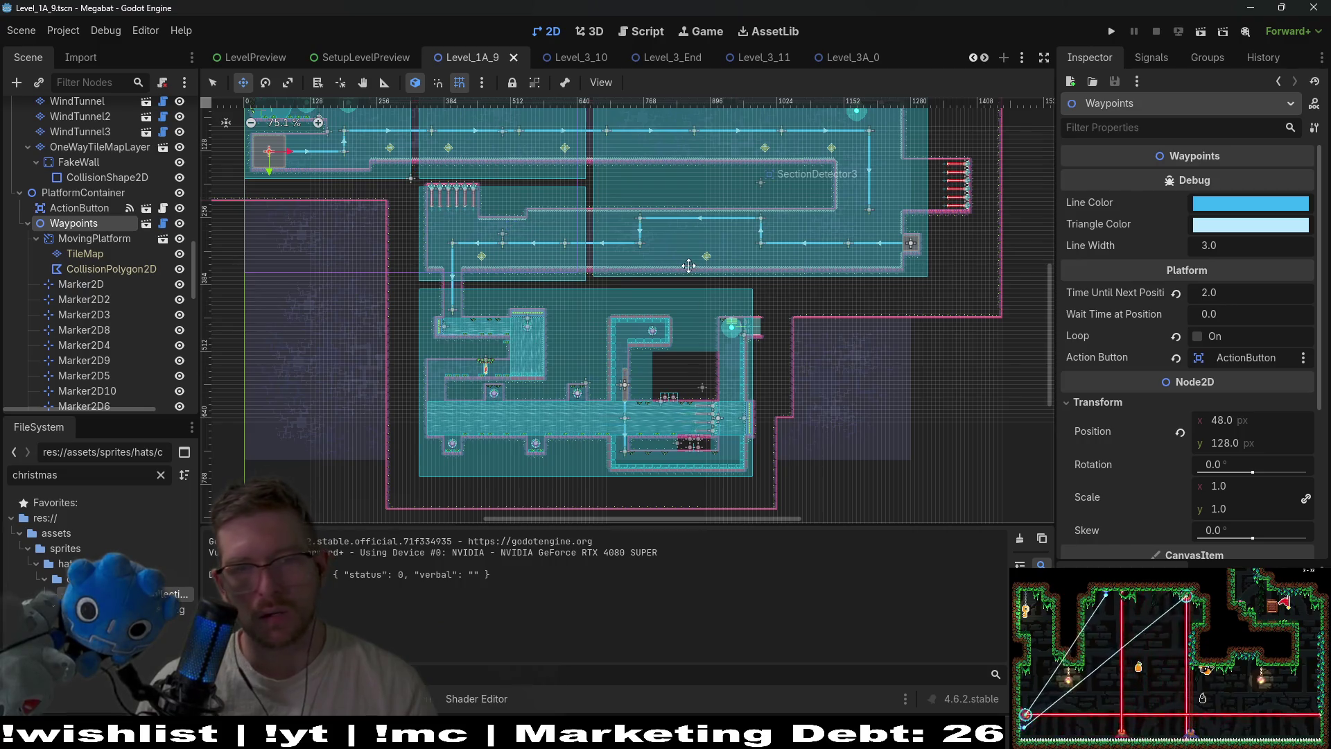
{"action": "scroll", "coordinate": [694, 340], "scroll_direction": "up", "scroll_amount": 3}
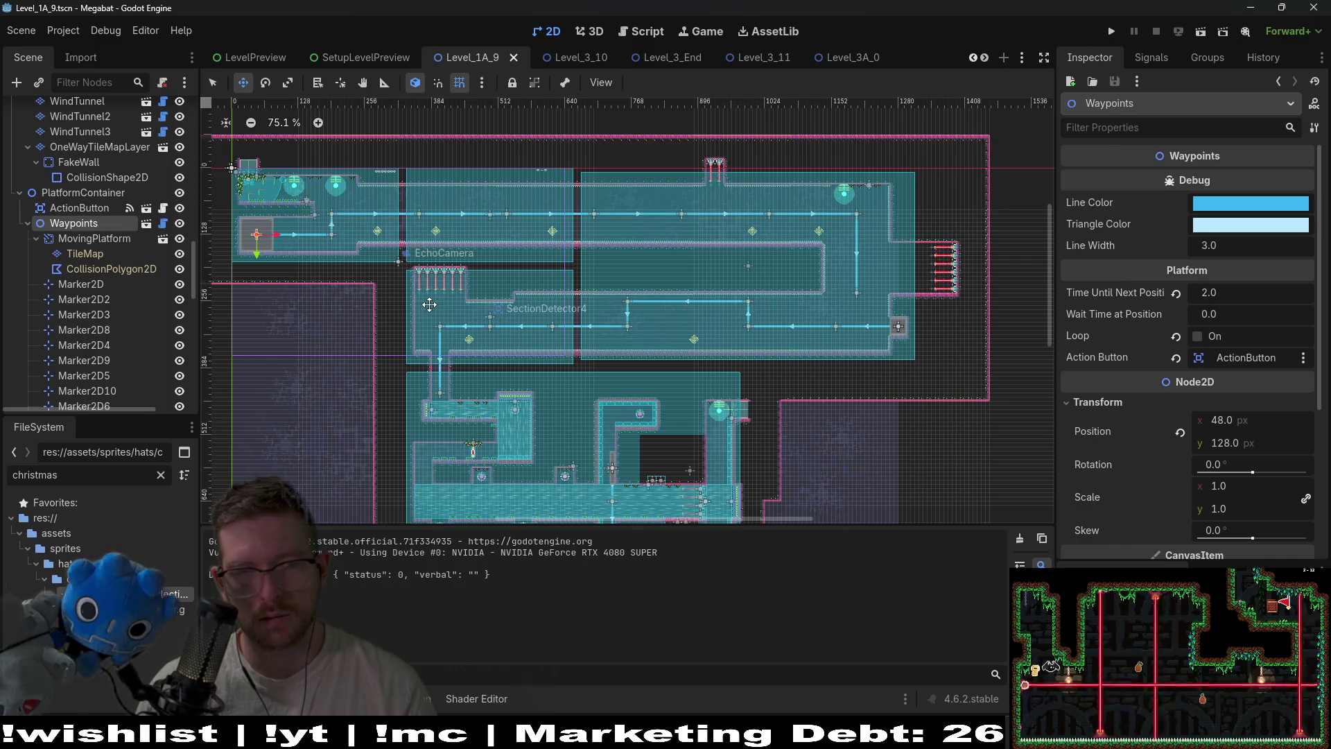
{"action": "left_click", "coordinate": [80, 238]}
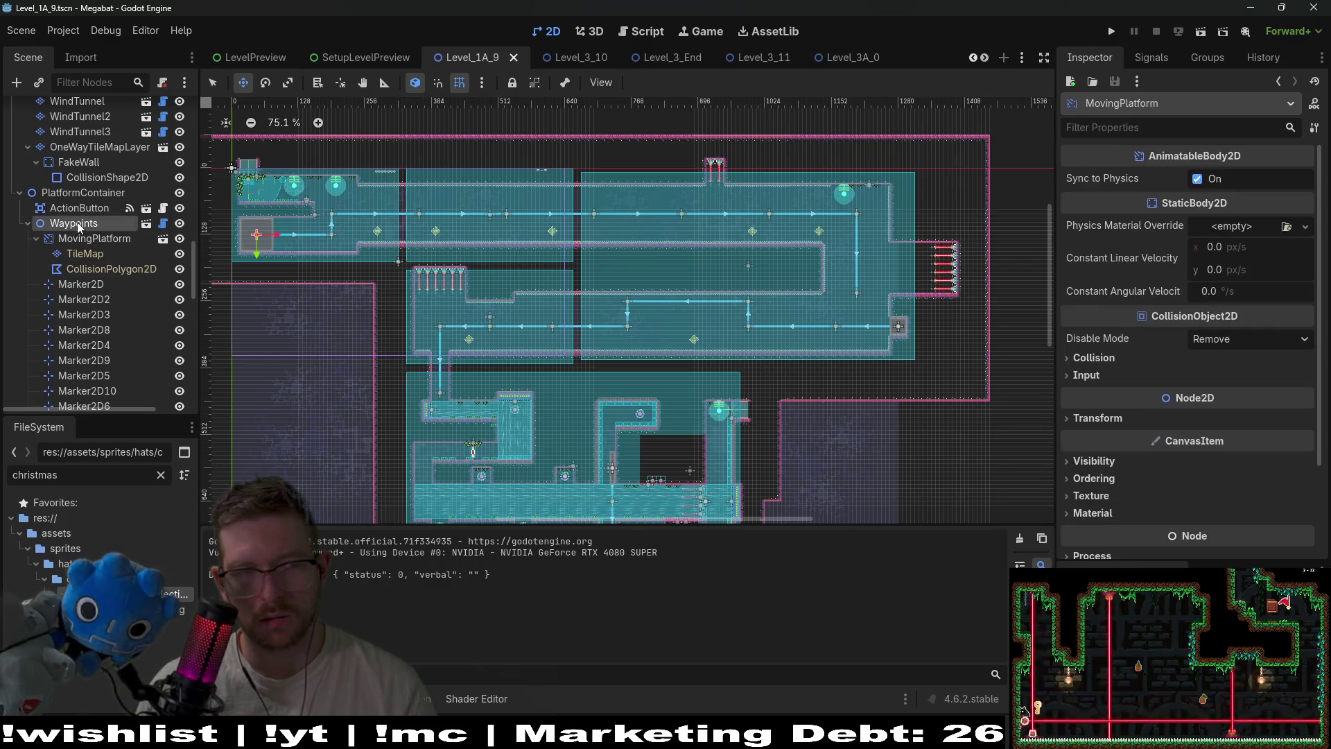
Delete the Waypoints and Waypoints2 groups while keeping Waypoints3
{"action": "left_click", "coordinate": [78, 224]}
{"action": "key", "text": "Delete"}
{"action": "key", "text": "Return"}
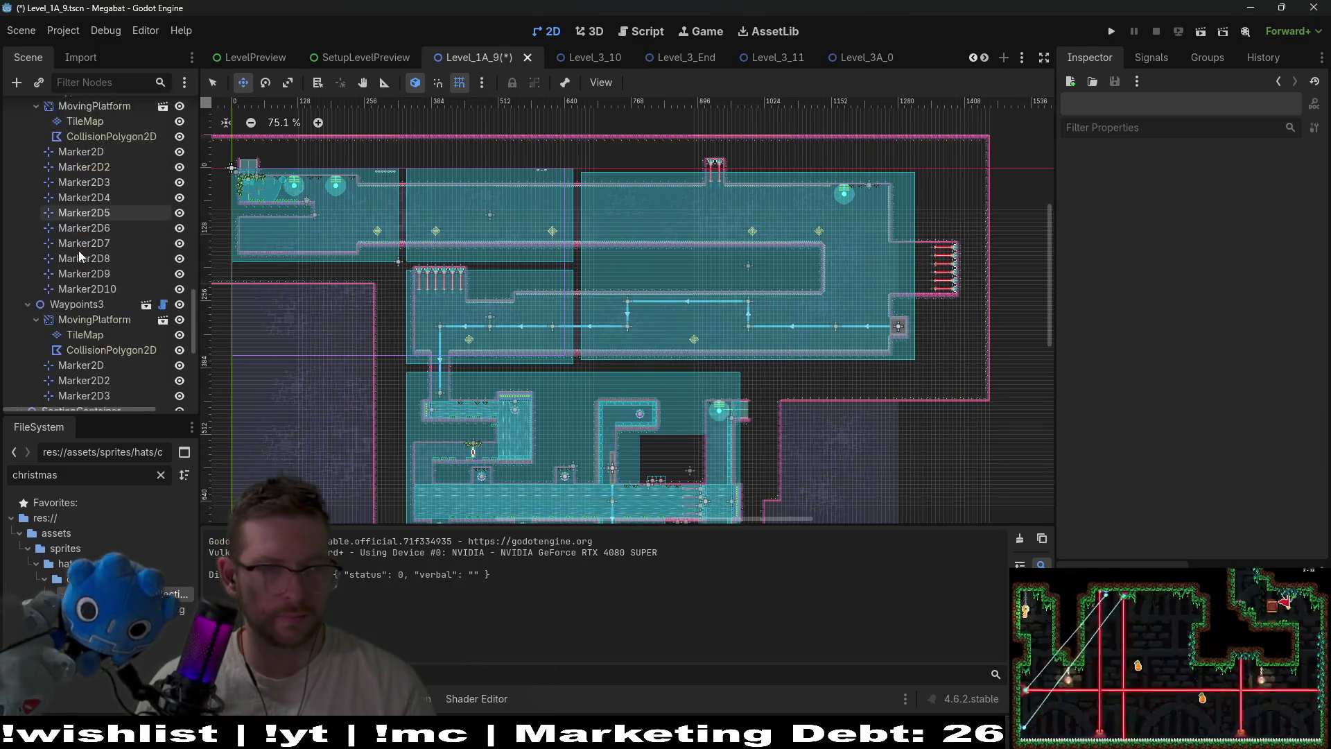
{"action": "scroll", "coordinate": [97, 277], "scroll_direction": "down", "scroll_amount": 3}
{"action": "left_click", "coordinate": [82, 229]}
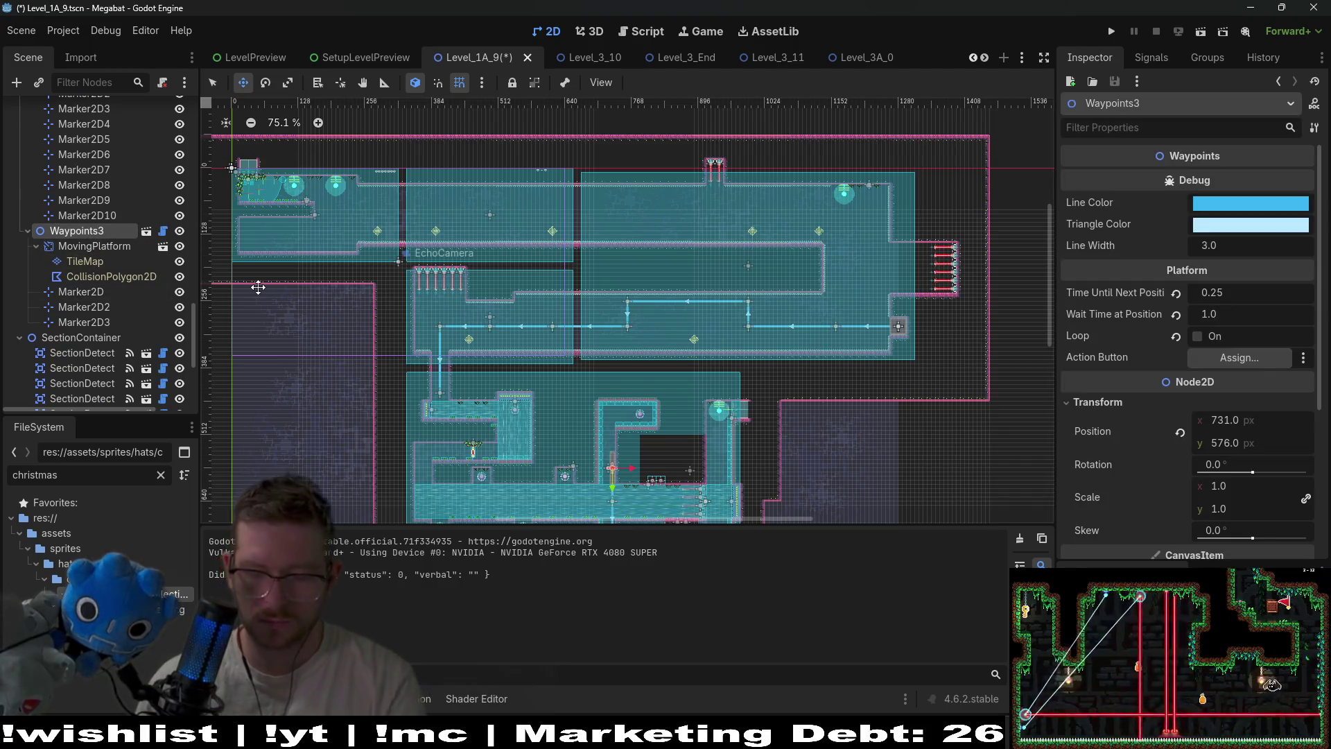
{"action": "key", "text": "Delete"}
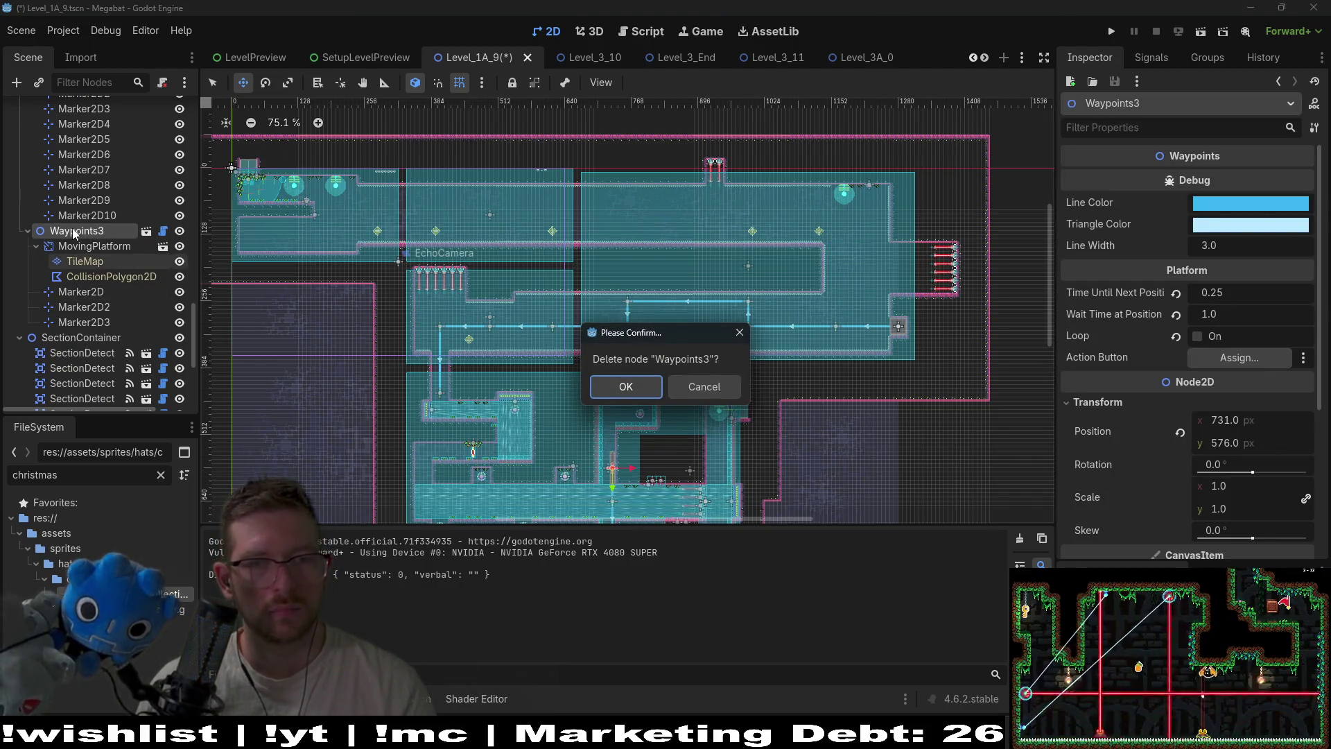
{"action": "key", "text": "Escape"}
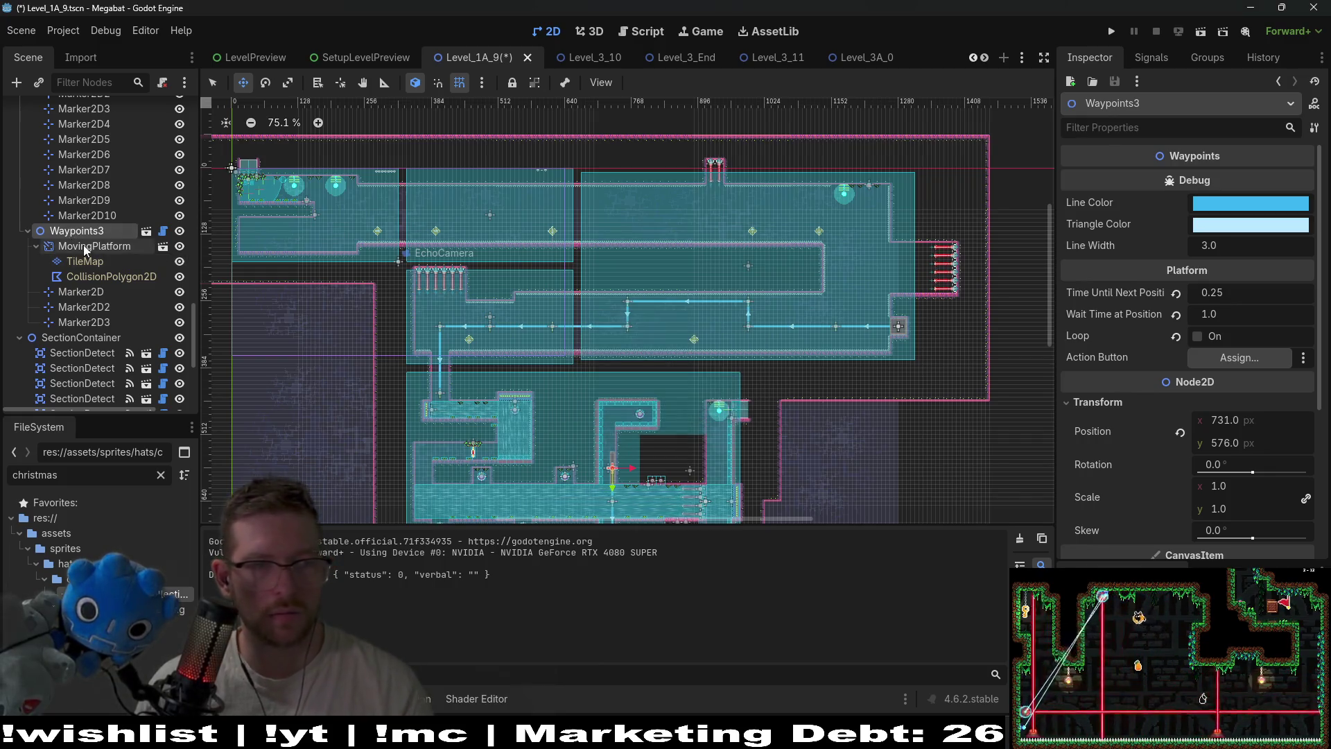
{"action": "scroll", "coordinate": [83, 250], "scroll_direction": "up", "scroll_amount": 5}
{"action": "scroll", "coordinate": [84, 249], "scroll_direction": "up", "scroll_amount": 1}
{"action": "left_click", "coordinate": [79, 185]}
{"action": "left_click", "coordinate": [76, 202]}
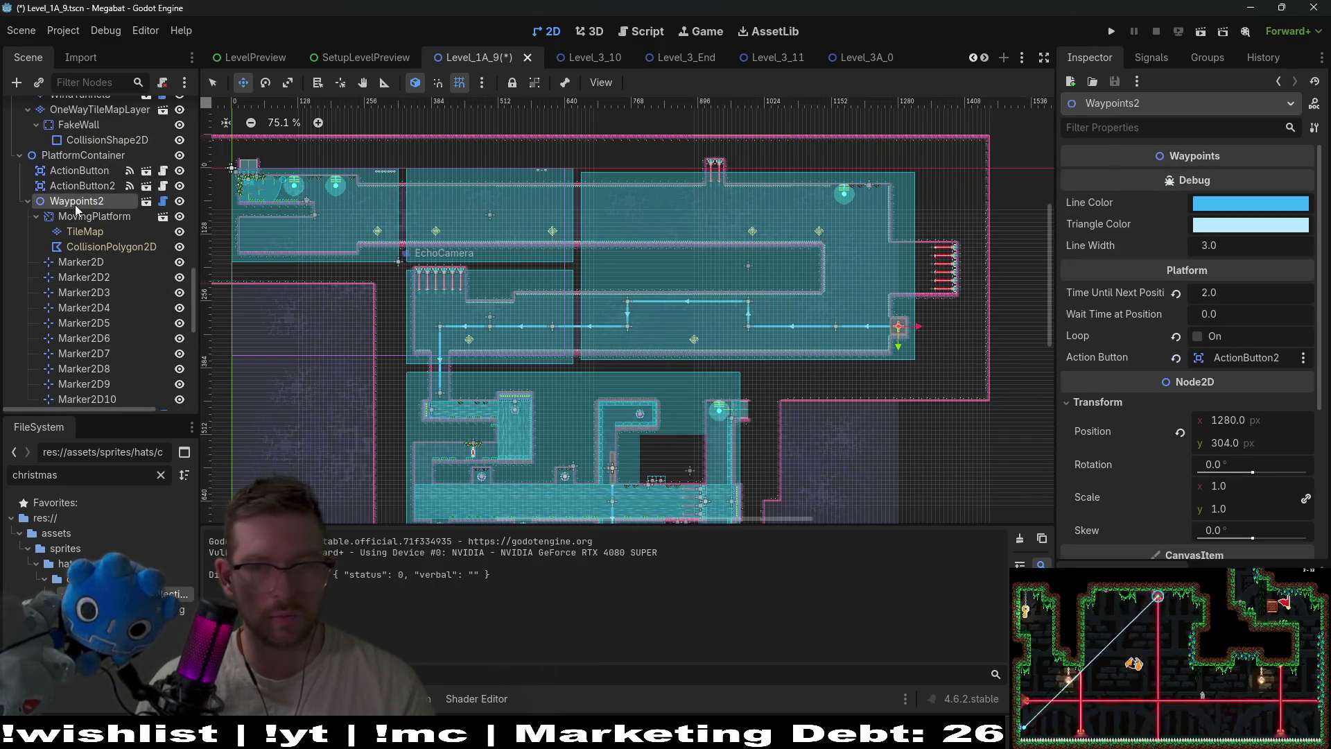
{"action": "key", "text": "Delete"}
{"action": "key", "text": "Return"}
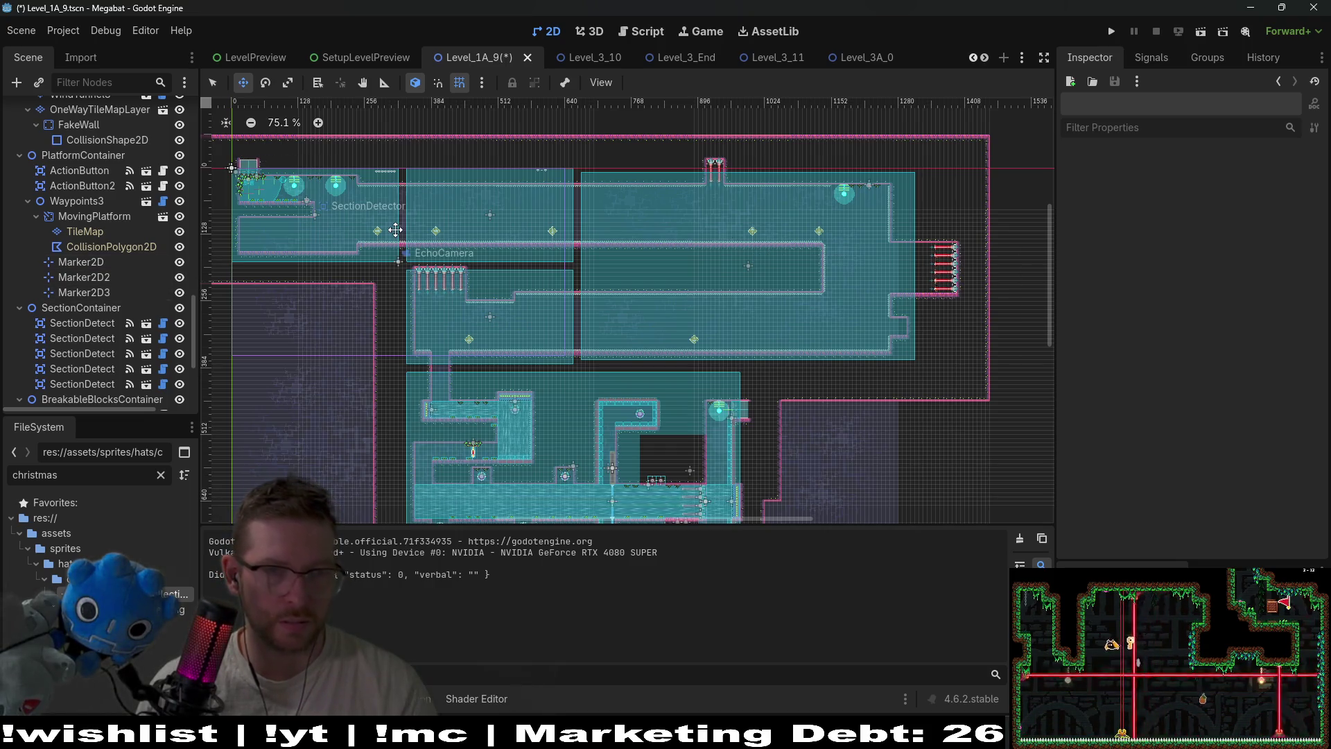
Filter the Scene tree for 'button' and delete both ActionButton and ActionButton2
{"action": "scroll", "coordinate": [98, 190], "scroll_direction": "down", "scroll_amount": 8}
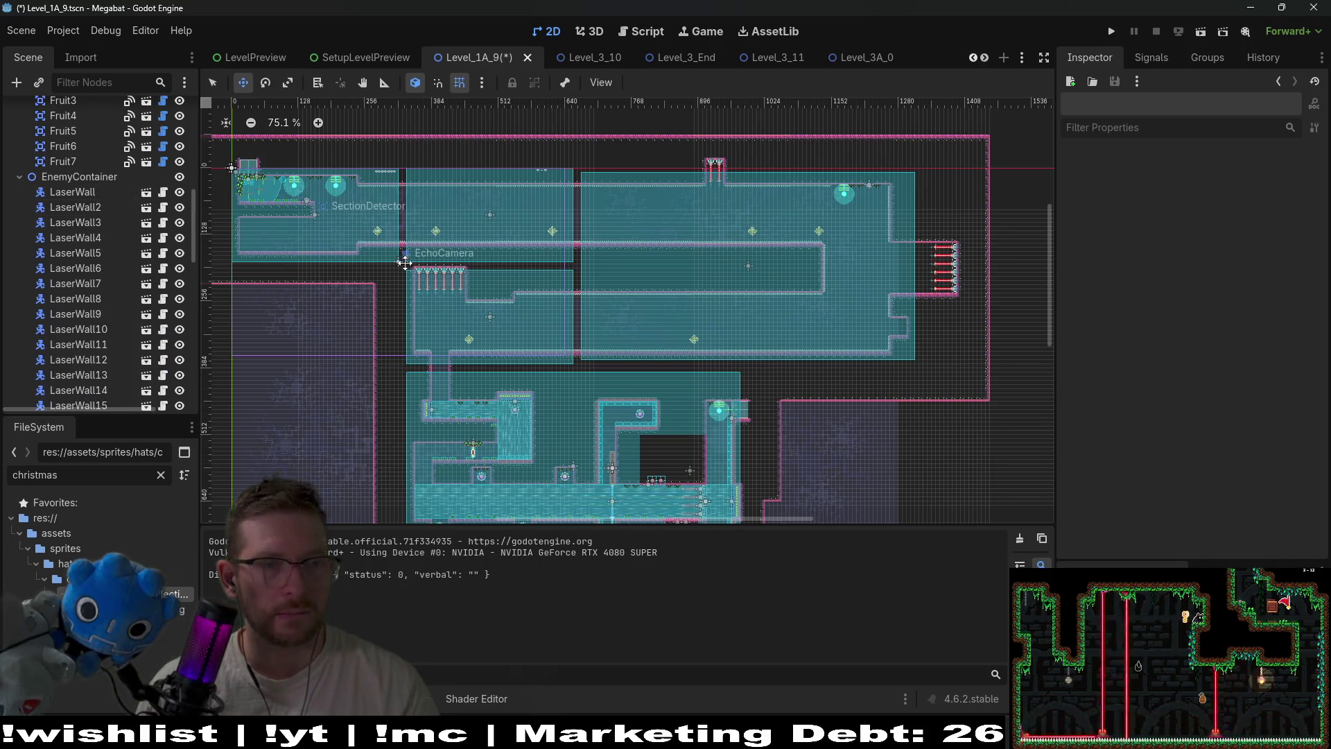
{"action": "scroll", "coordinate": [404, 262], "scroll_direction": "up", "scroll_amount": 8}
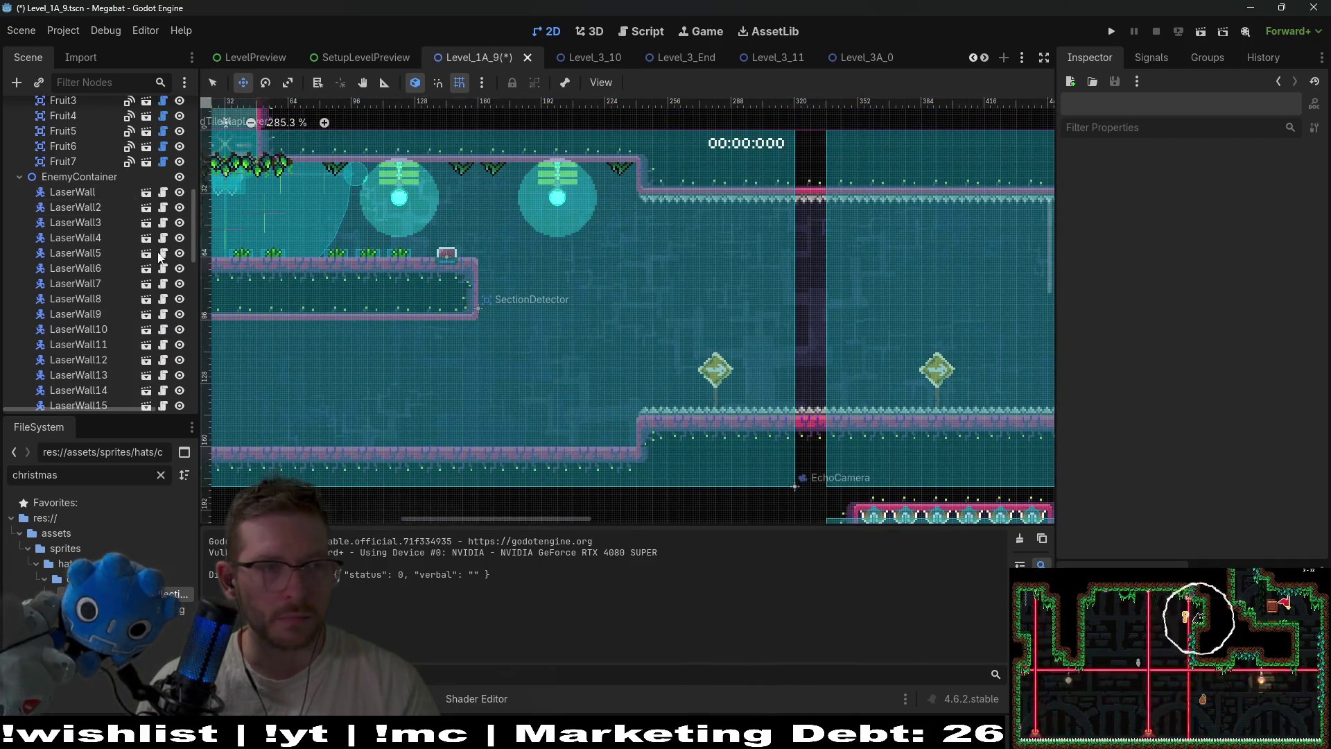
{"action": "scroll", "coordinate": [160, 257], "scroll_direction": "up", "scroll_amount": 8}
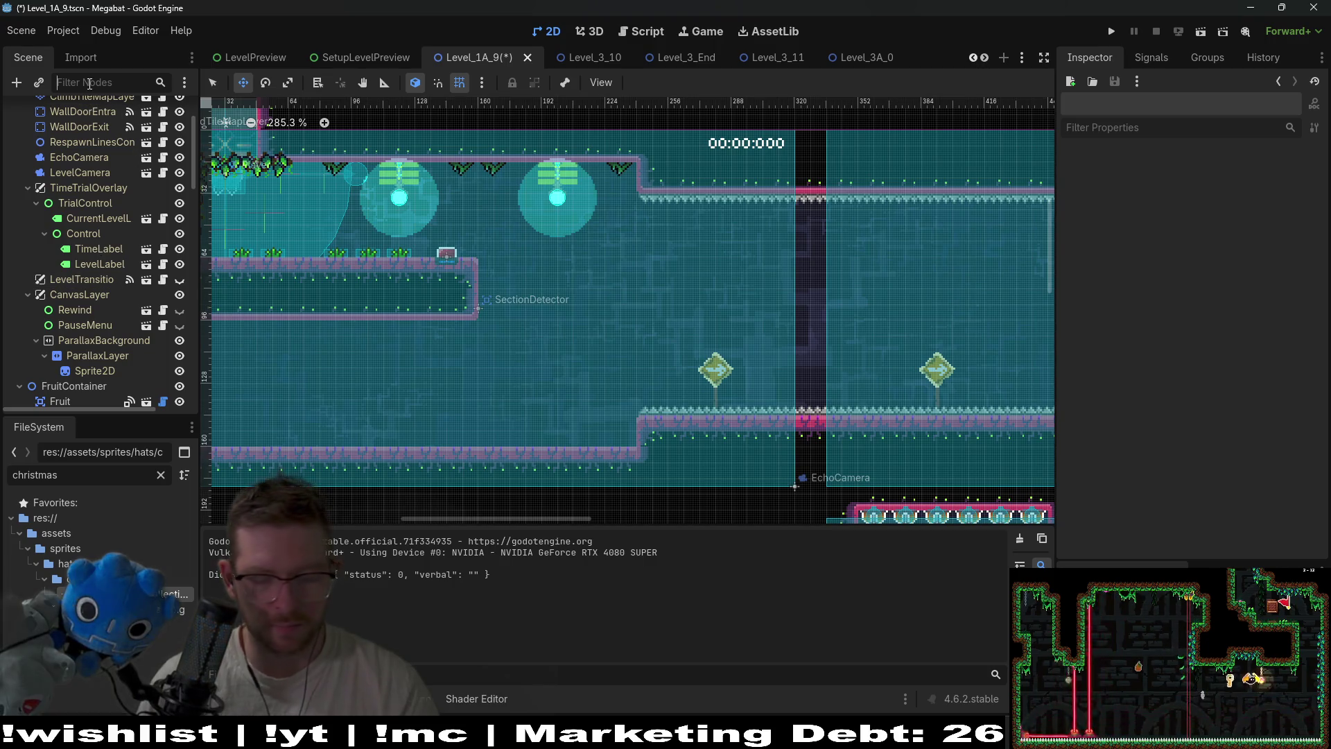
{"action": "left_click", "coordinate": [89, 83]}
{"action": "type", "text": "button"}
{"action": "left_click", "coordinate": [76, 110]}
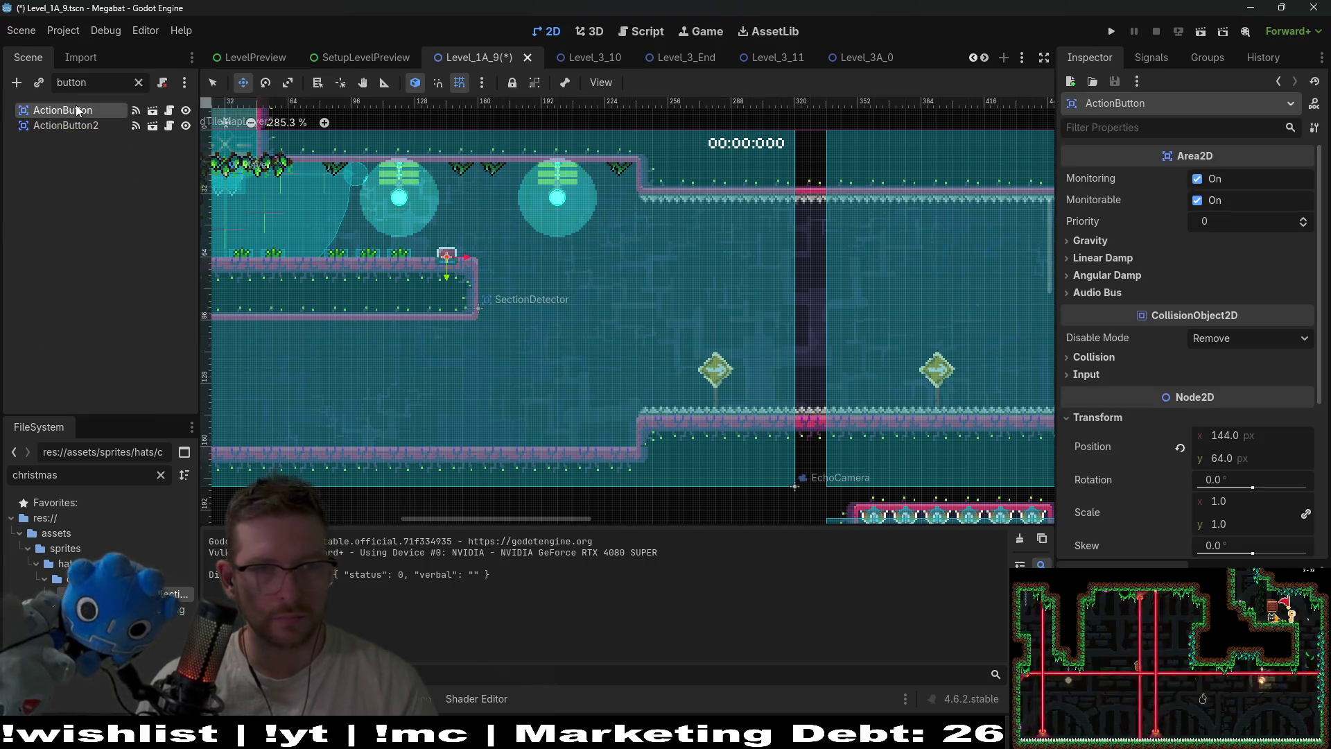
{"action": "left_click", "coordinate": [65, 125], "text": "shift"}
{"action": "key", "text": "shift+f"}
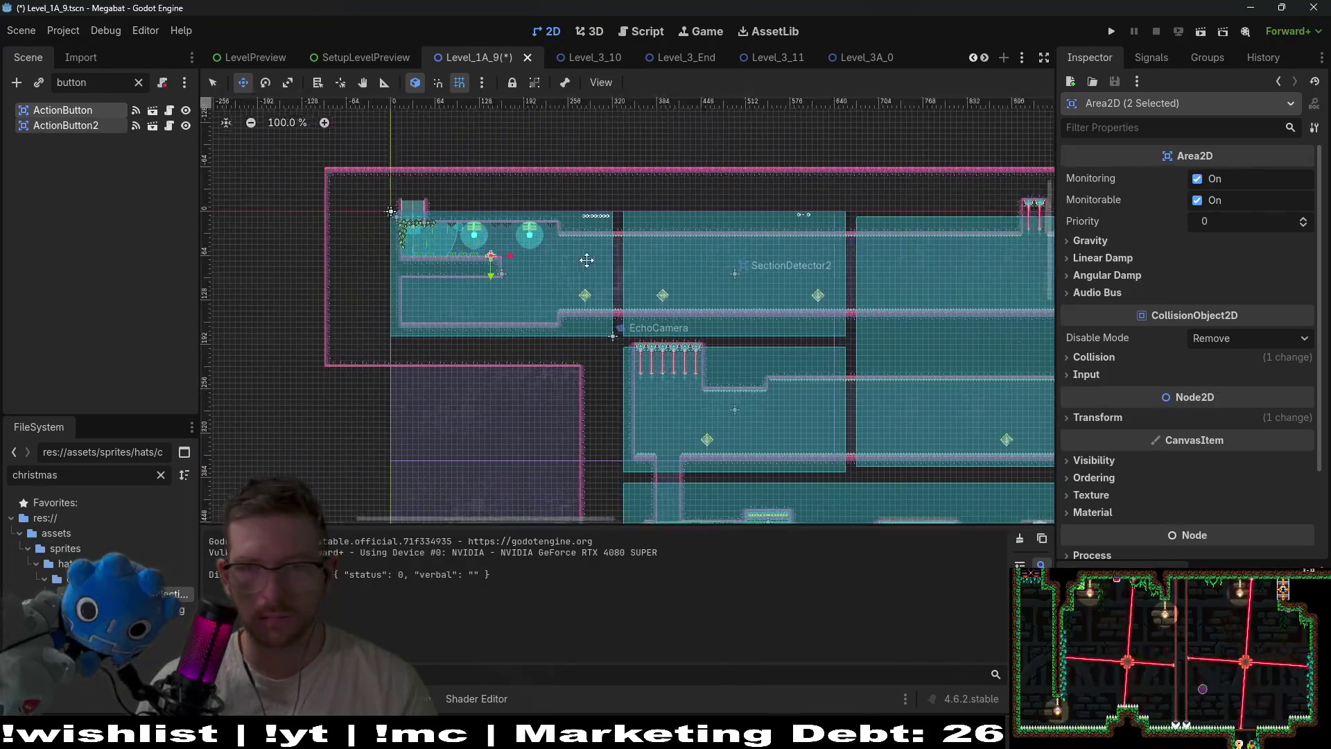
{"action": "key", "text": "Delete"}
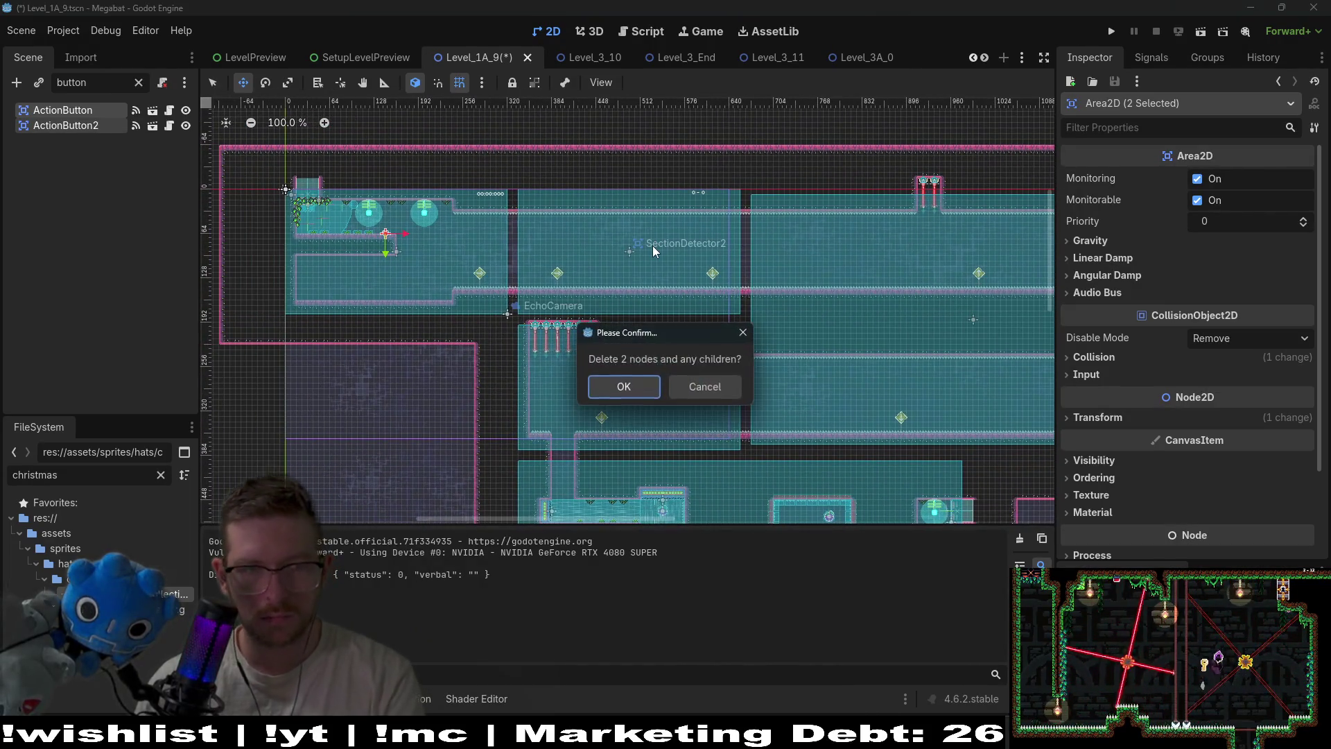
{"action": "key", "text": "Return"}
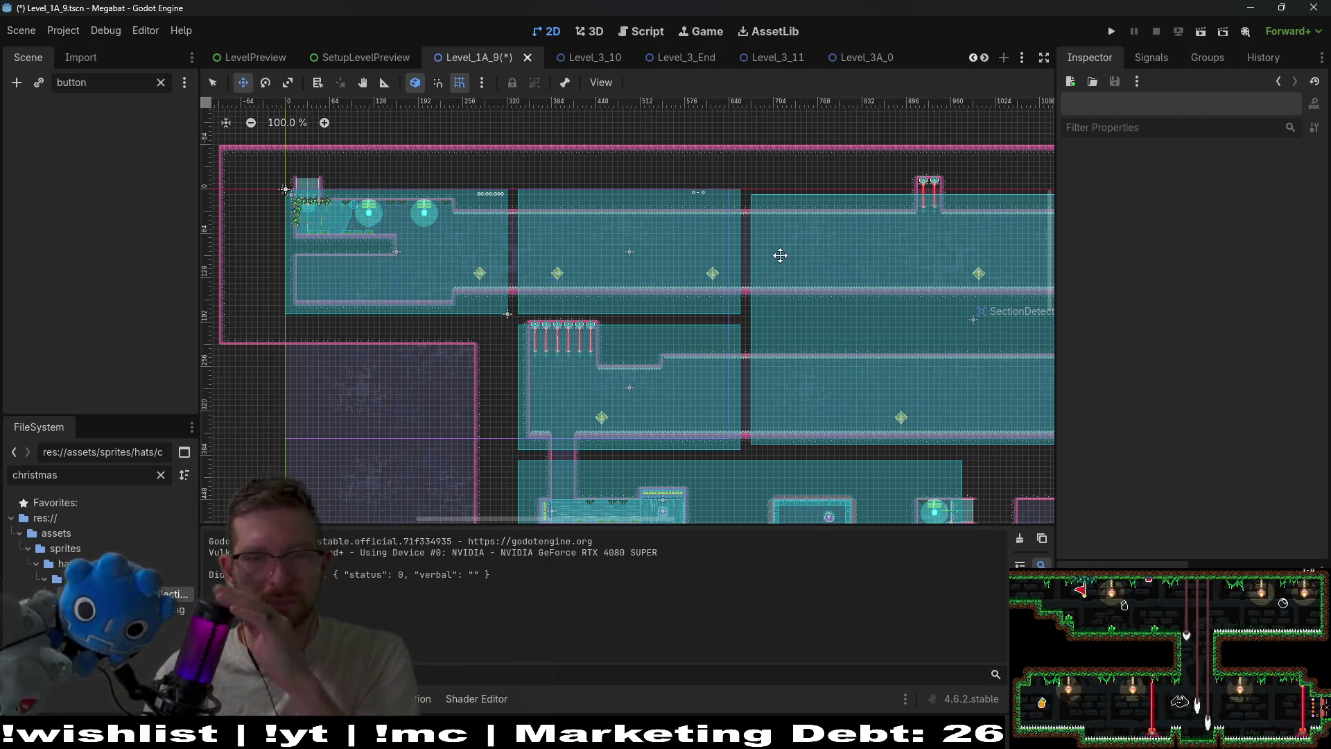
{"action": "scroll", "coordinate": [456, 299], "scroll_direction": "up", "scroll_amount": 3}
{"action": "scroll", "coordinate": [457, 300], "scroll_direction": "up", "scroll_amount": 3}
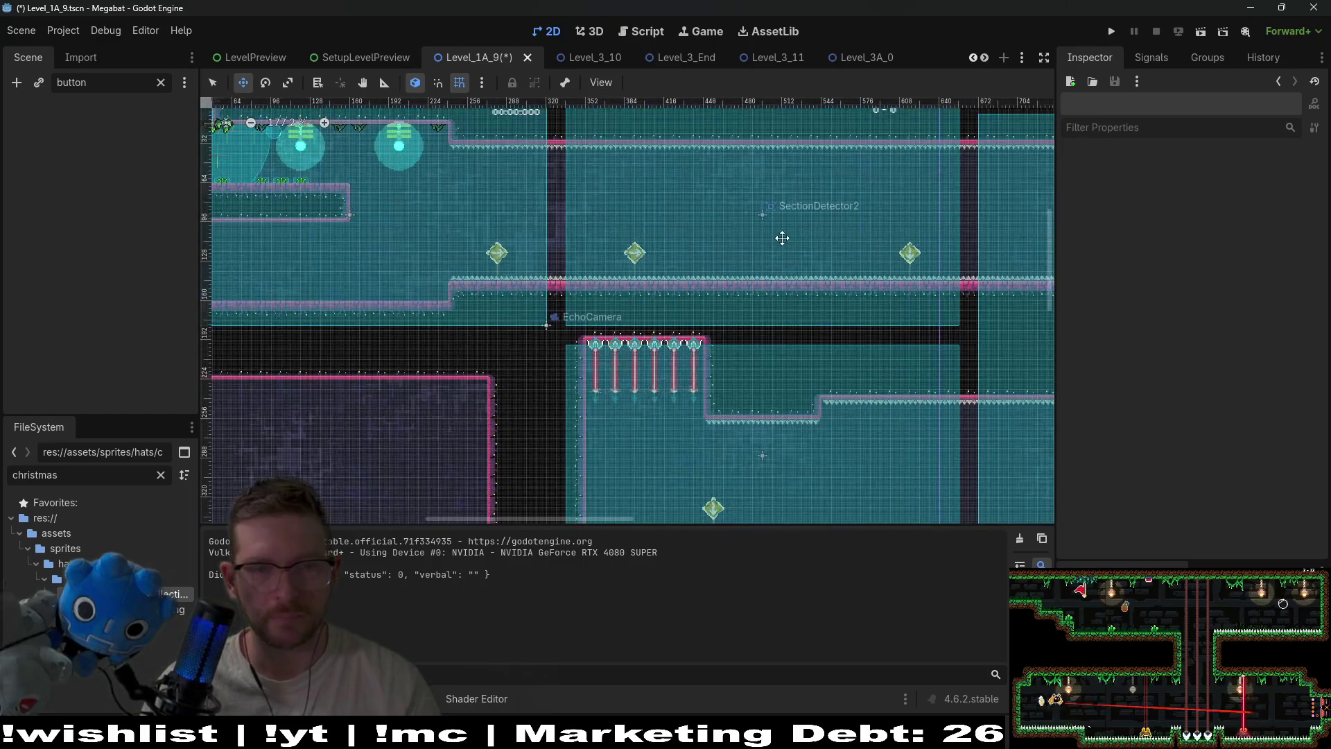
{"action": "left_click_drag", "start_coordinate": [438, 235], "coordinate": [744, 291]}
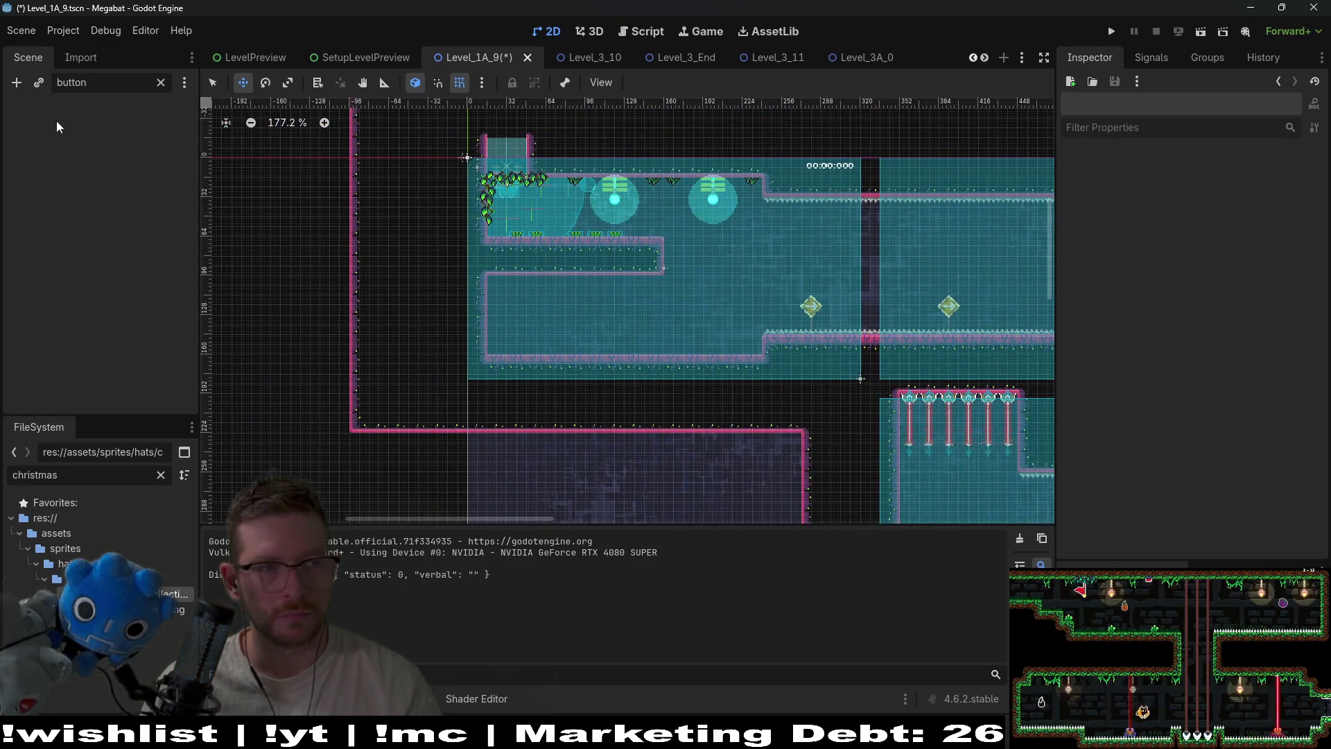
{"action": "left_click", "coordinate": [160, 83]}
Select WorldTileMapLayer and pick its terrain set in the Terrains tab, then check Obsidian's board
{"action": "left_click", "coordinate": [90, 170]}
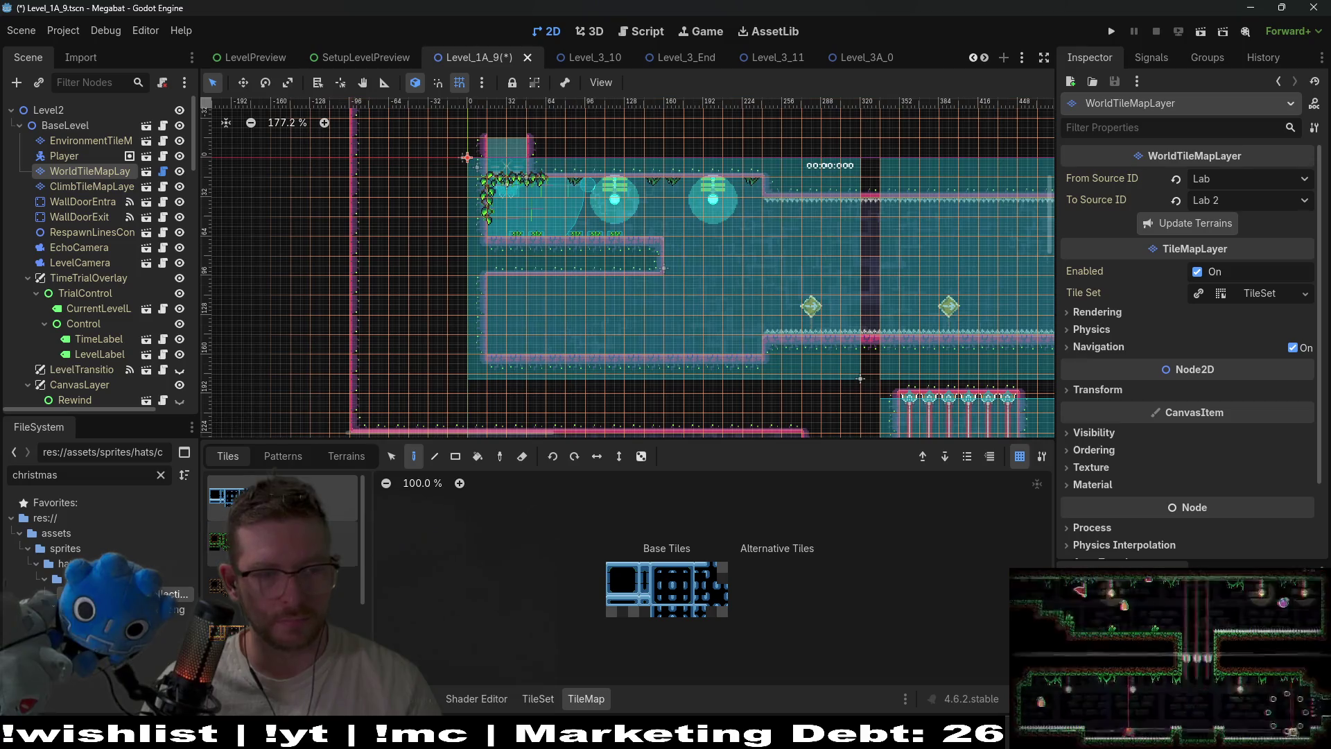
{"action": "left_click", "coordinate": [346, 456]}
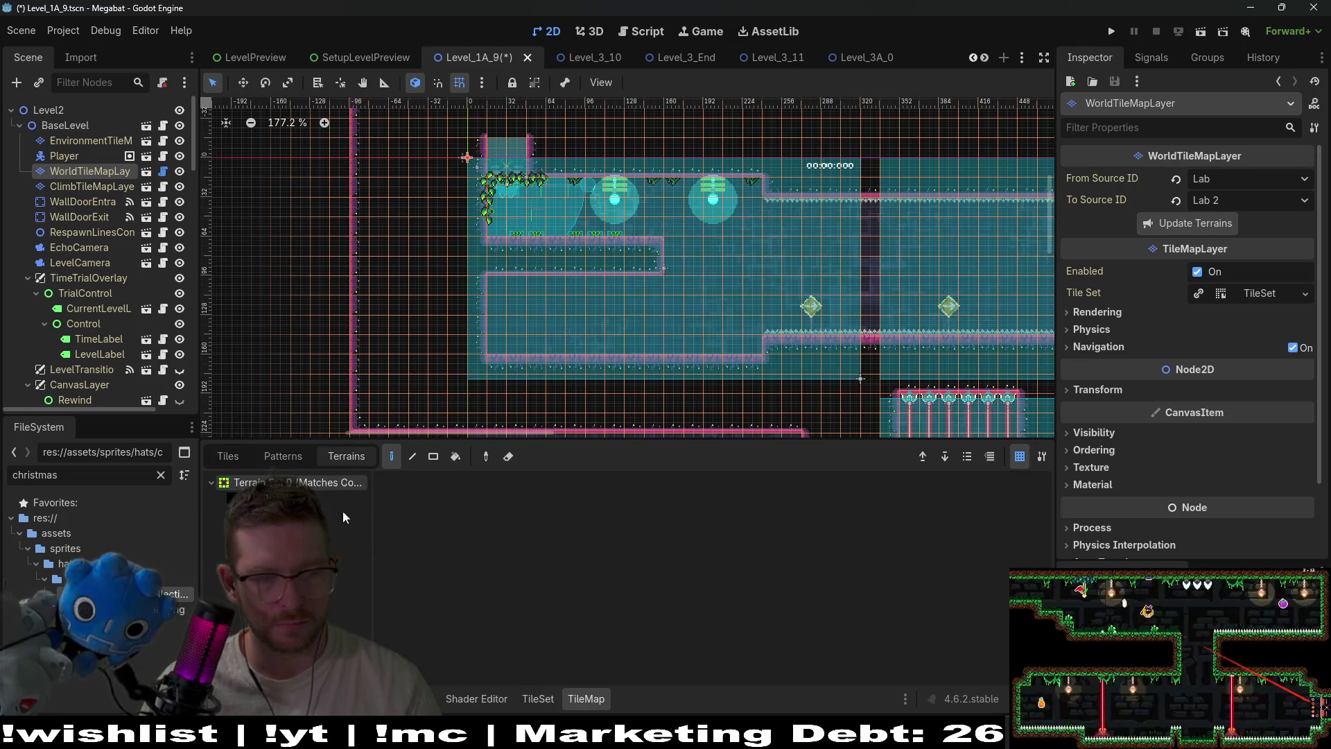
{"action": "left_click", "coordinate": [332, 573]}
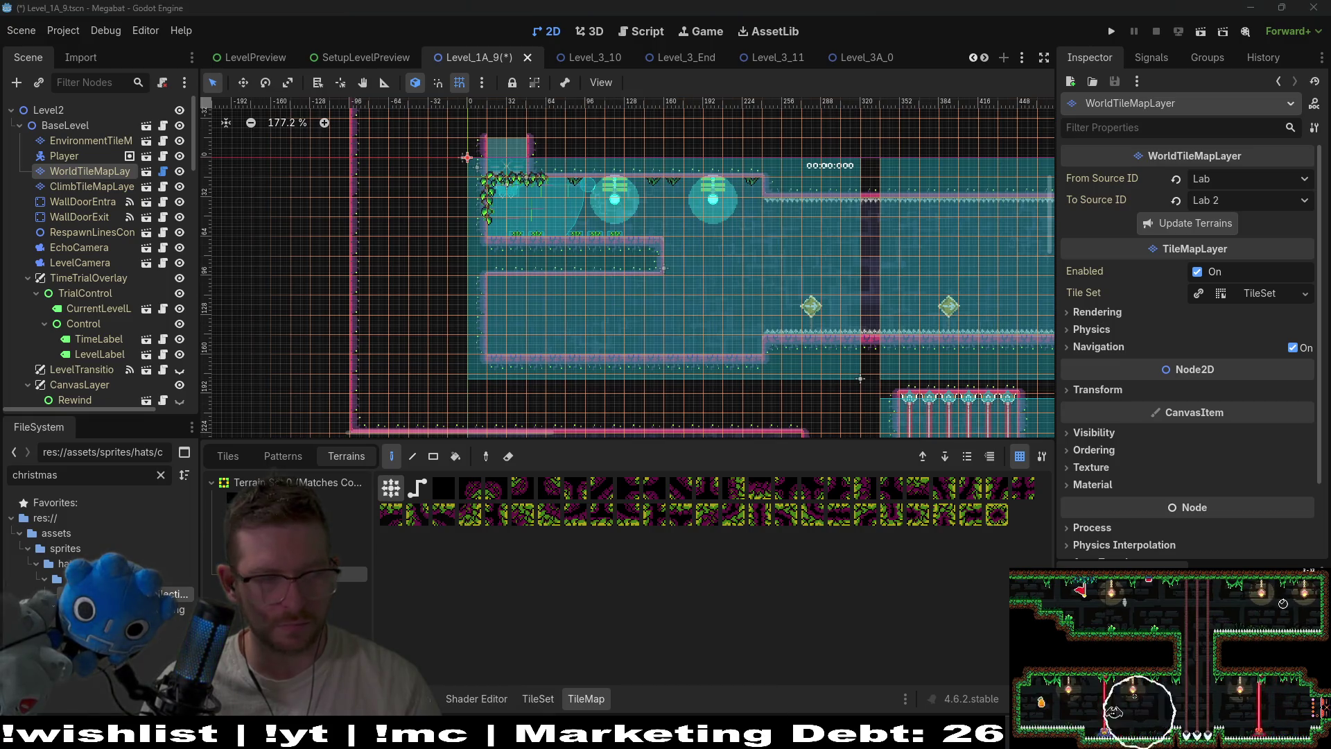
{"action": "key", "text": "alt+Tab"}
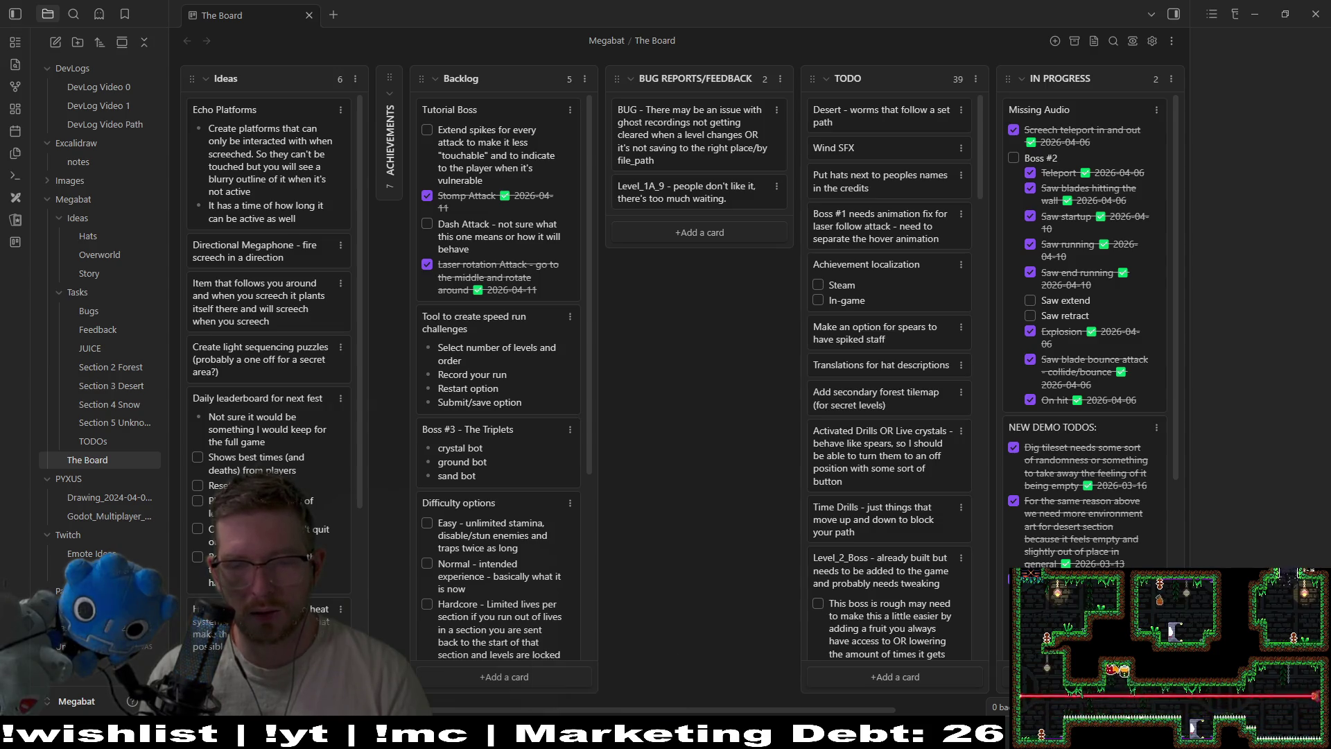
Switch from the Obsidian task board back to the Godot editor showing Level_1A_9
{"action": "key", "text": "alt+Tab"}
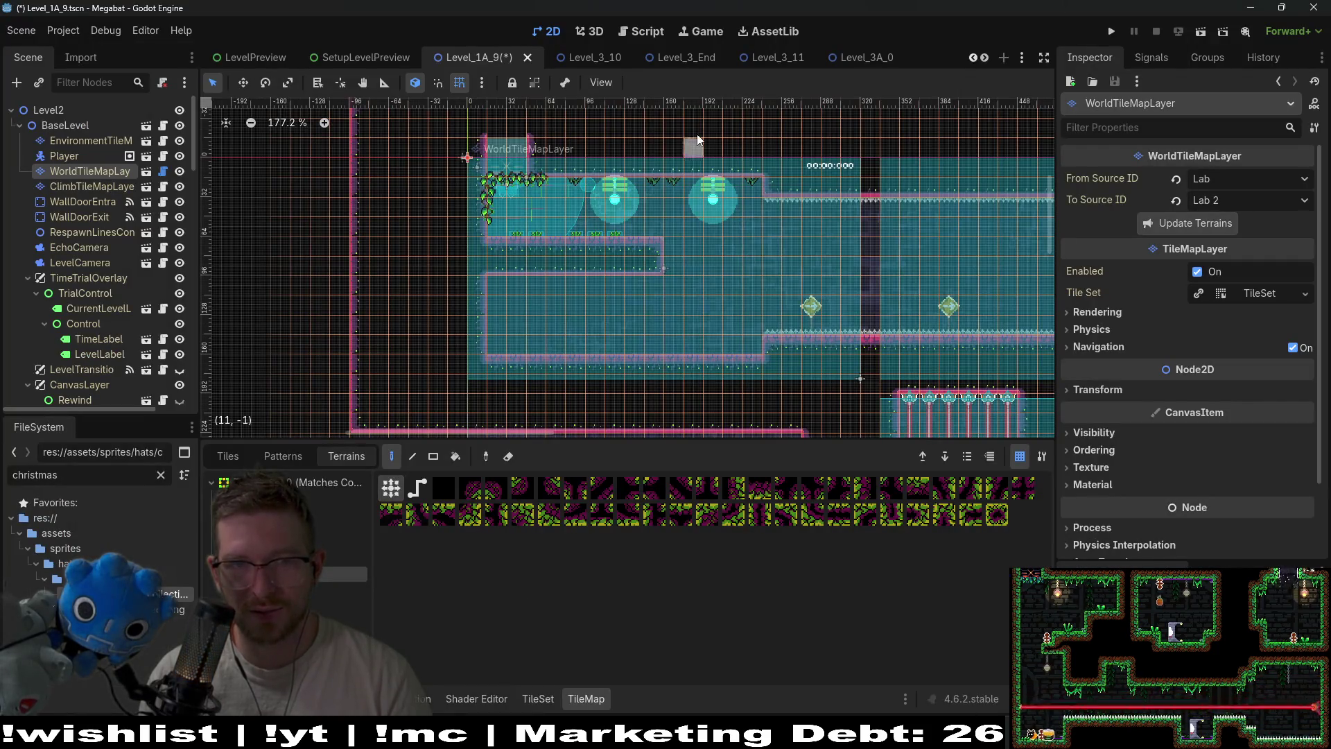
{"action": "left_click", "coordinate": [640, 32]}
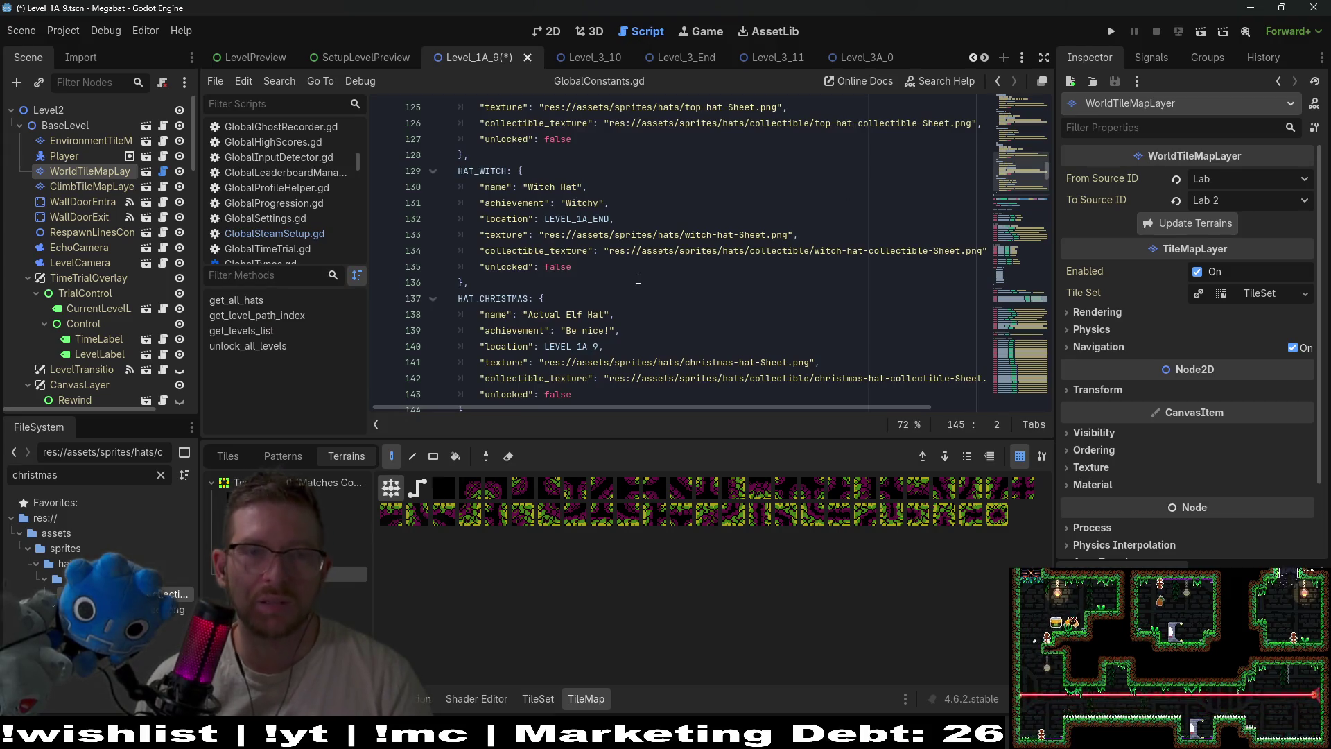
{"action": "scroll", "coordinate": [894, 291], "scroll_direction": "up", "scroll_amount": 1}
{"action": "scroll", "coordinate": [873, 303], "scroll_direction": "up", "scroll_amount": 12}
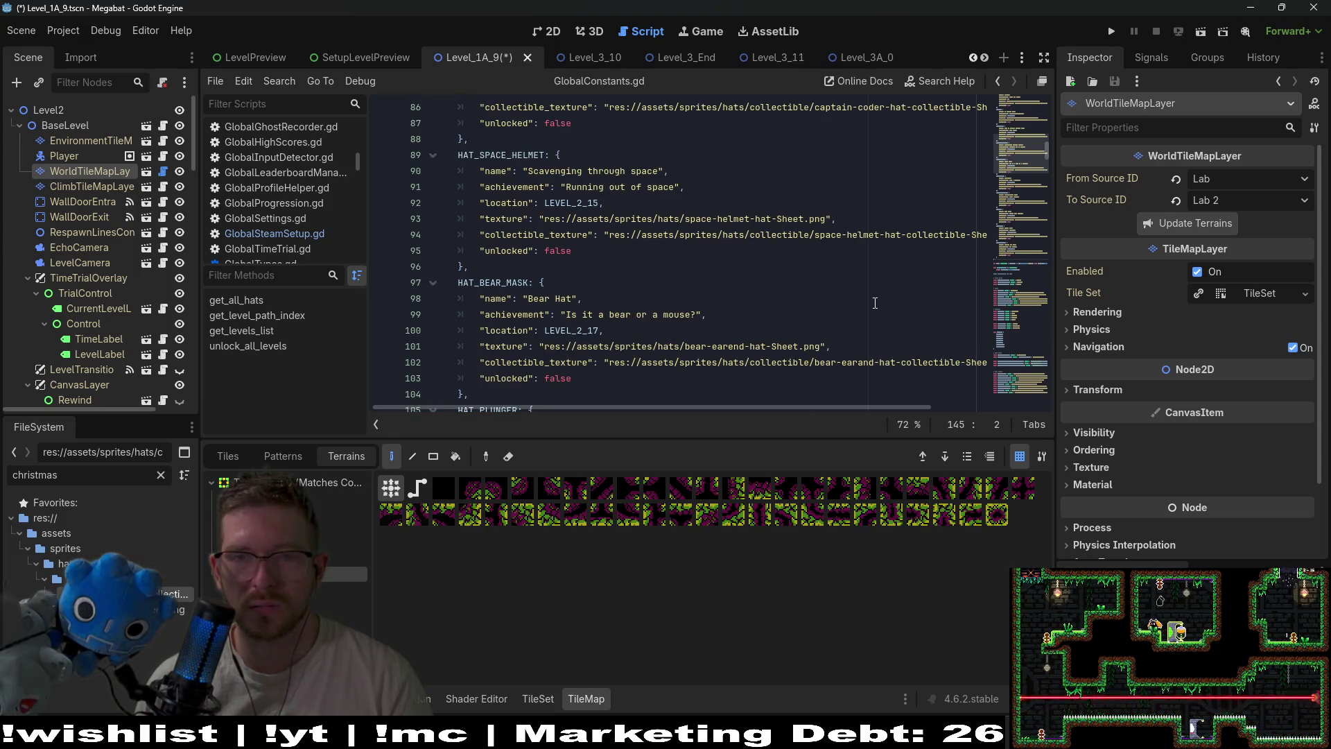
{"action": "scroll", "coordinate": [875, 303], "scroll_direction": "up", "scroll_amount": 2}
{"action": "scroll", "coordinate": [897, 229], "scroll_direction": "up", "scroll_amount": 11}
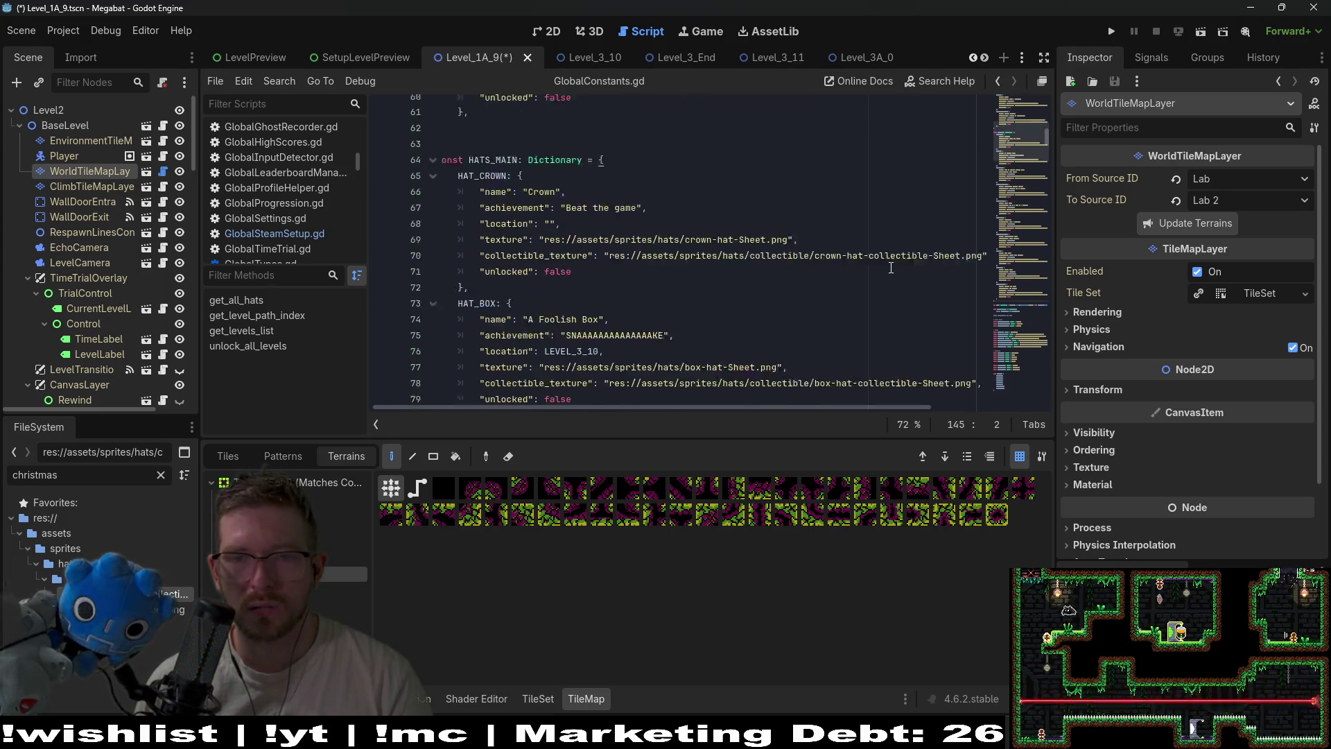
{"action": "scroll", "coordinate": [890, 268], "scroll_direction": "up", "scroll_amount": 12}
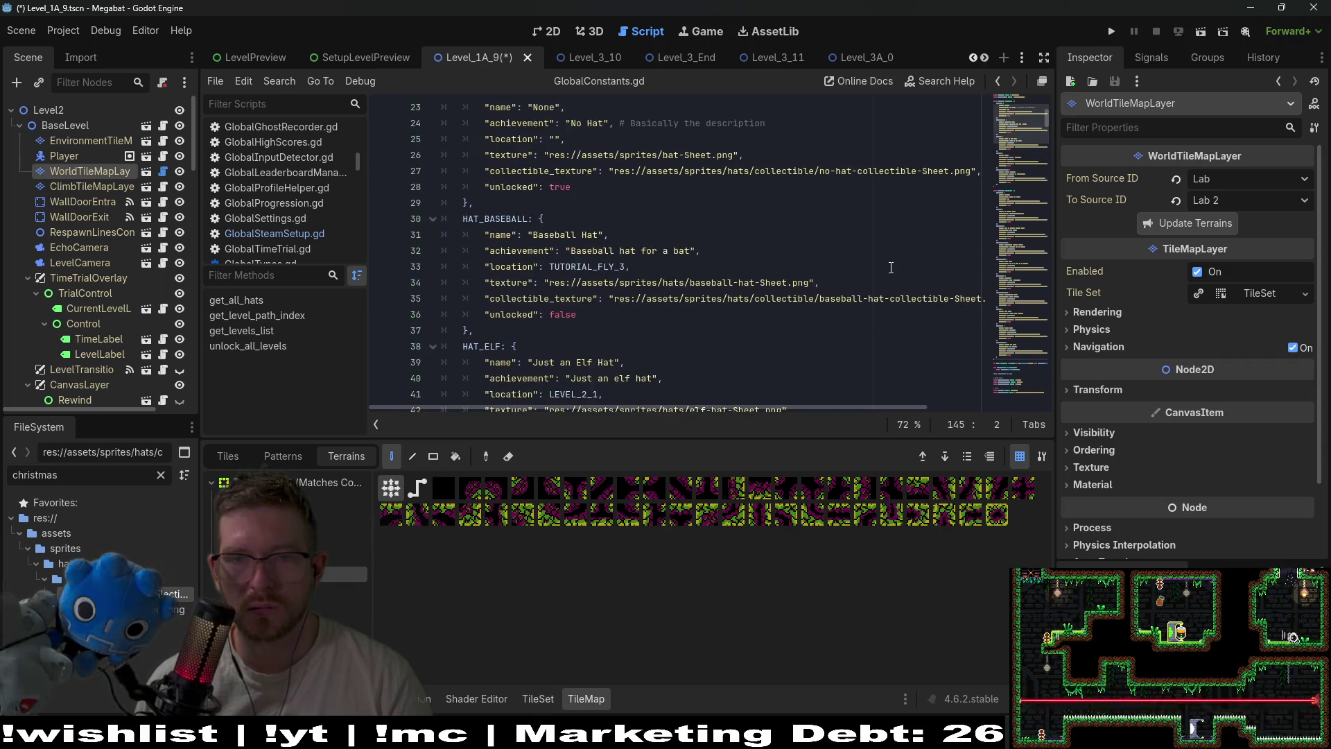
{"action": "scroll", "coordinate": [890, 268], "scroll_direction": "down", "scroll_amount": 20}
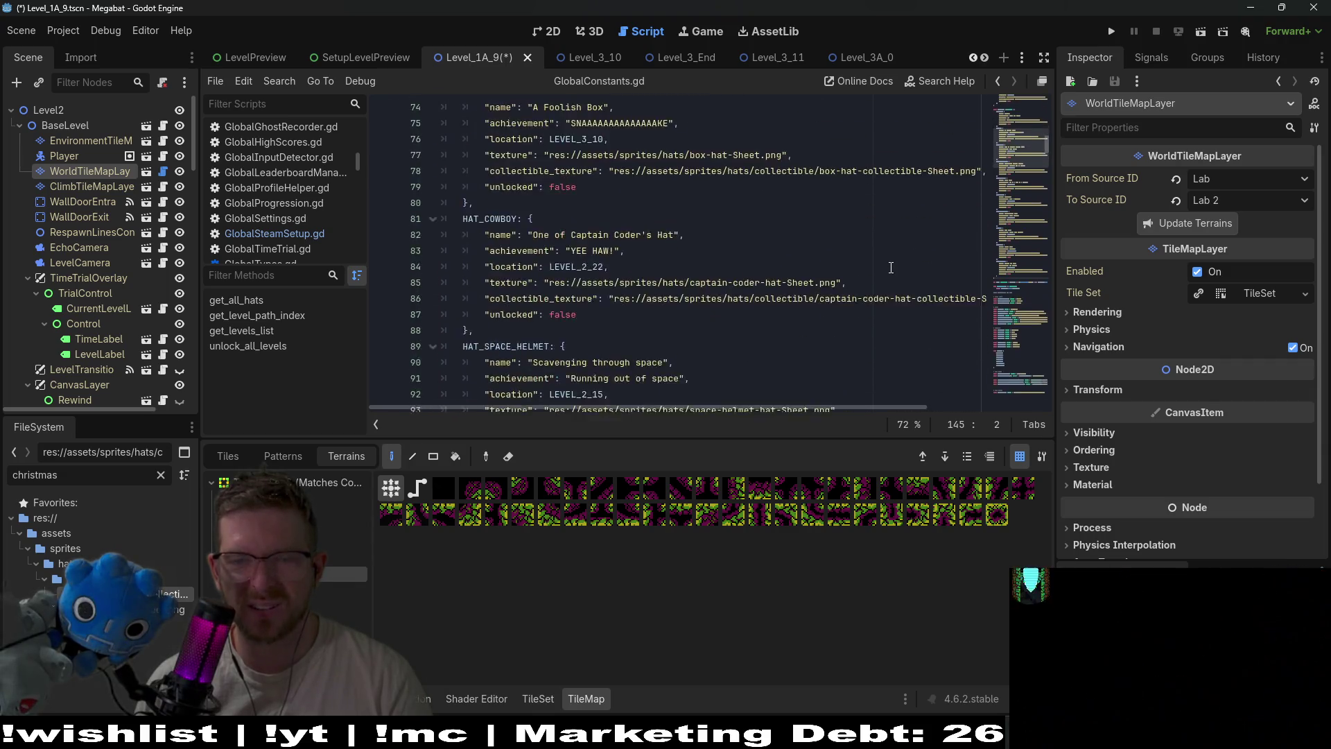
{"action": "scroll", "coordinate": [891, 268], "scroll_direction": "down", "scroll_amount": 10}
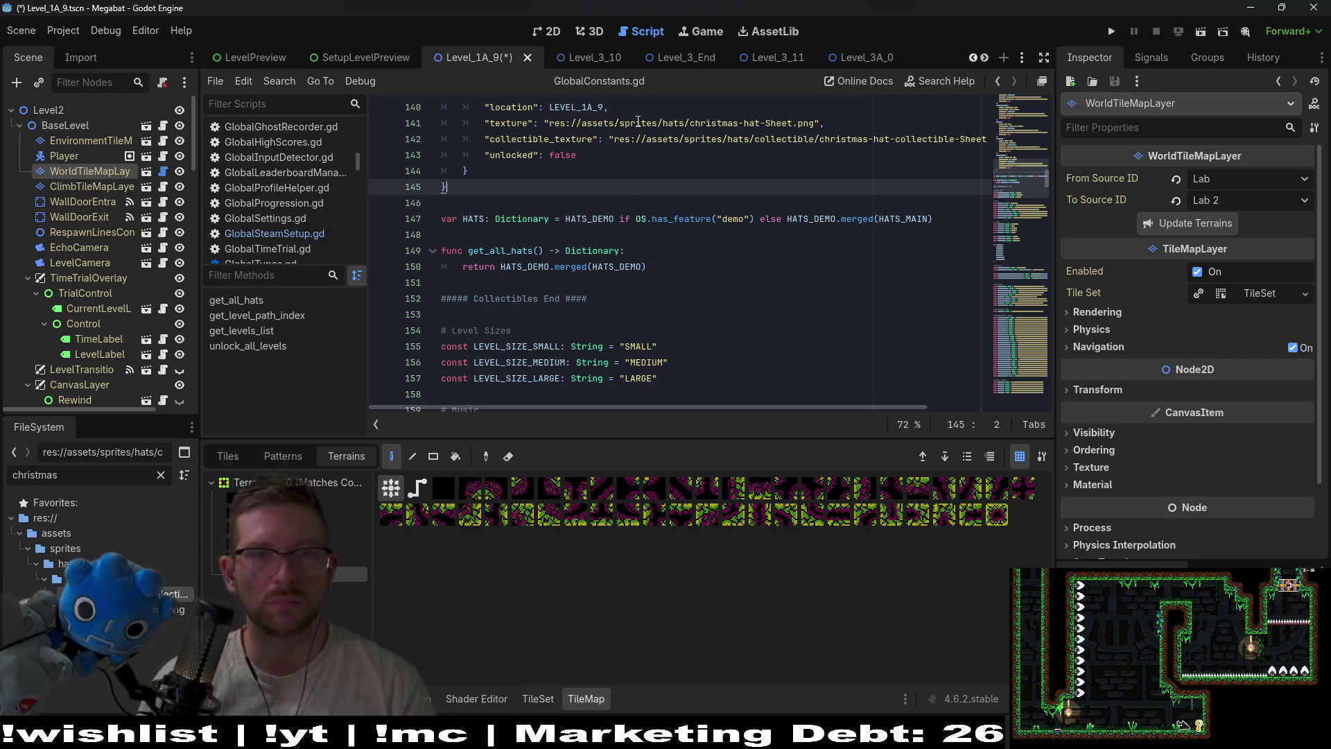
{"action": "left_click", "coordinate": [560, 36]}
{"action": "scroll", "coordinate": [705, 236], "scroll_direction": "down", "scroll_amount": 2}
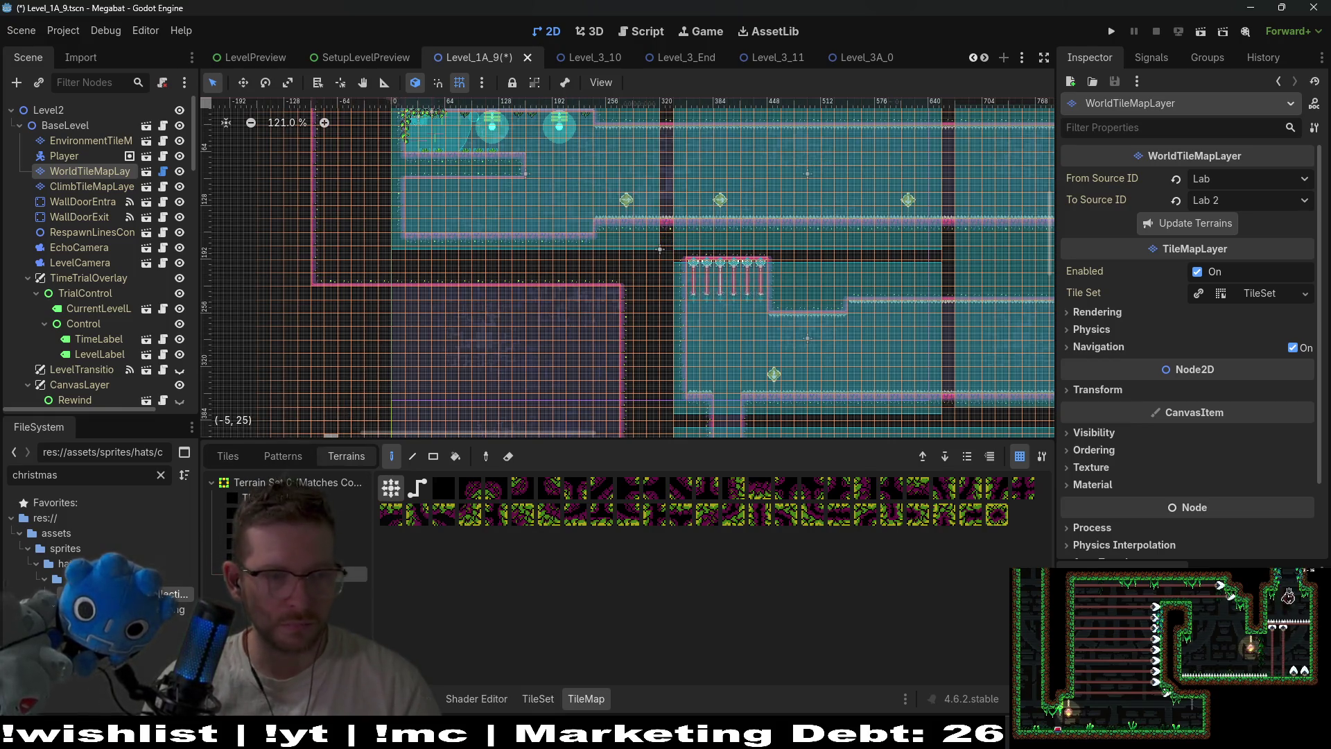
Paint a rectangular block of pink wall terrain over the upper room's lower-left area
{"action": "left_click", "coordinate": [292, 558]}
{"action": "left_click", "coordinate": [433, 457]}
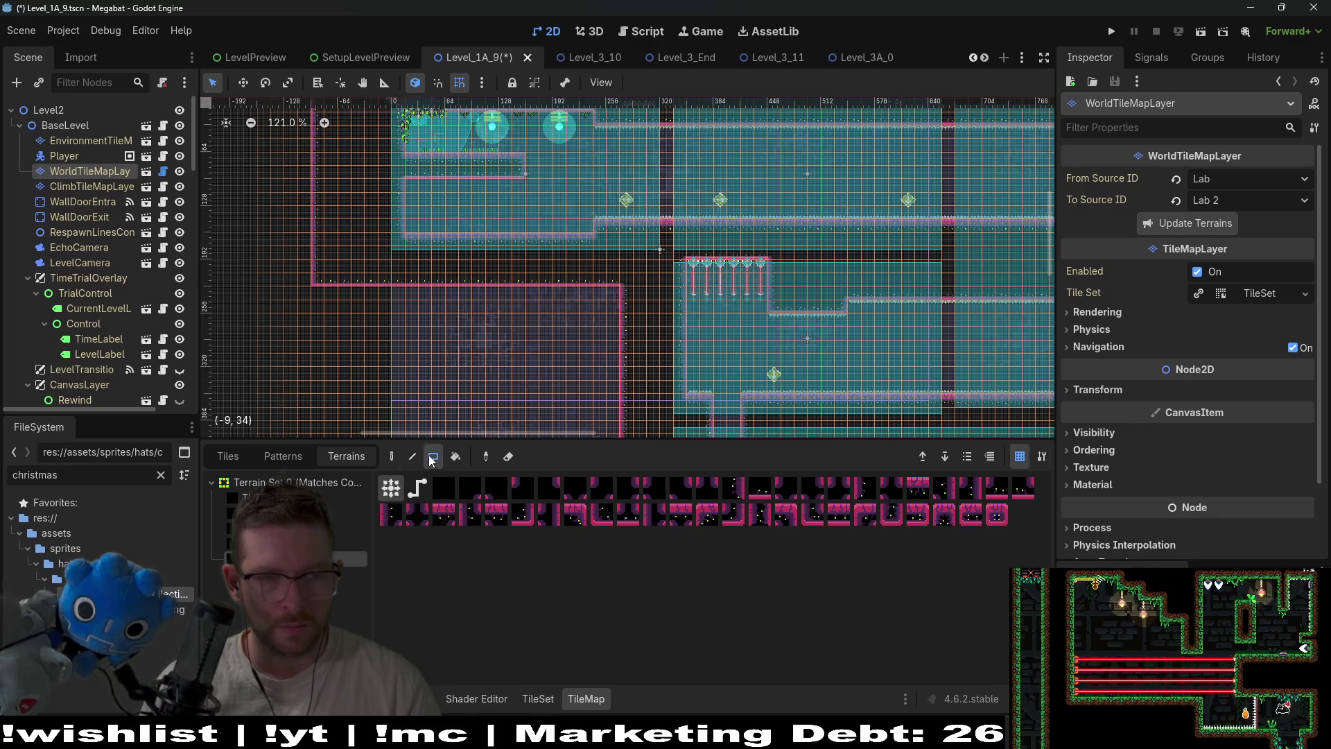
{"action": "scroll", "coordinate": [384, 253], "scroll_direction": "up", "scroll_amount": 2}
{"action": "left_click_drag", "start_coordinate": [384, 254], "coordinate": [525, 298]}
{"action": "scroll", "coordinate": [534, 249], "scroll_direction": "up", "scroll_amount": 4}
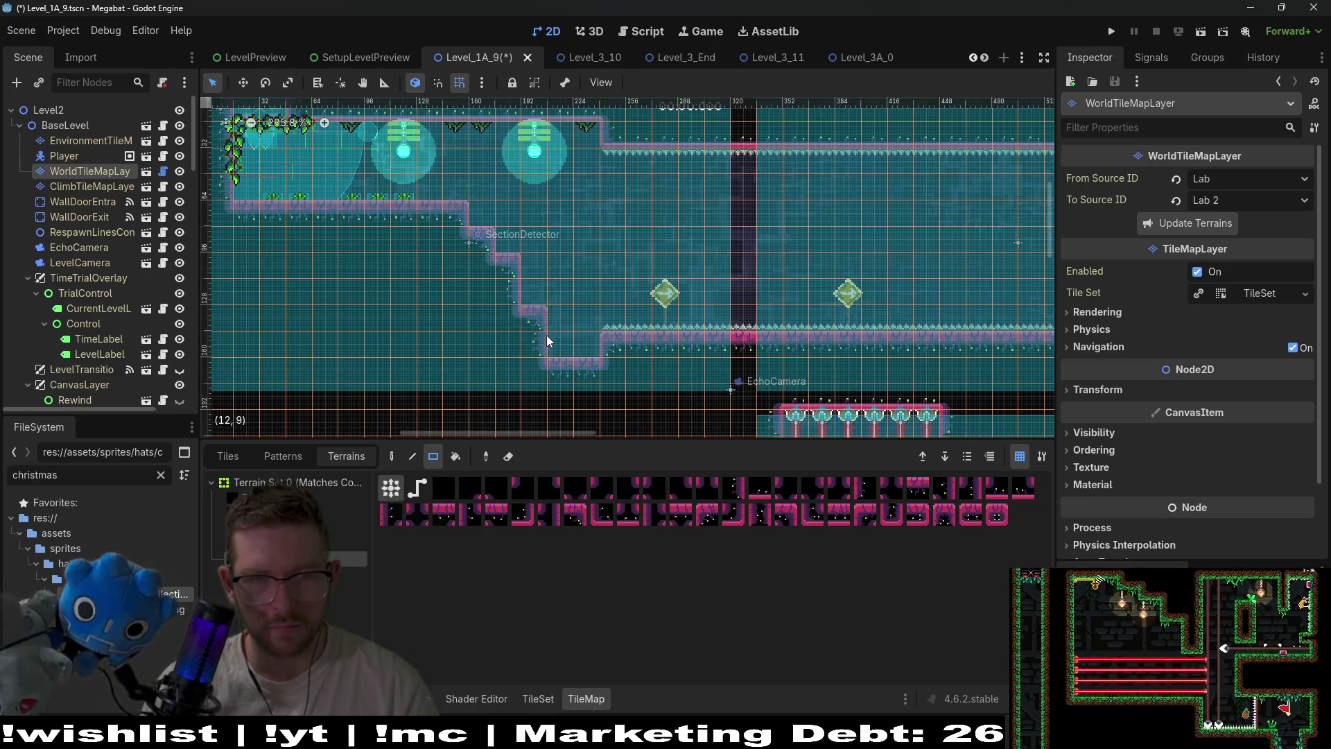
{"action": "scroll", "coordinate": [504, 340], "scroll_direction": "right", "scroll_amount": 3}
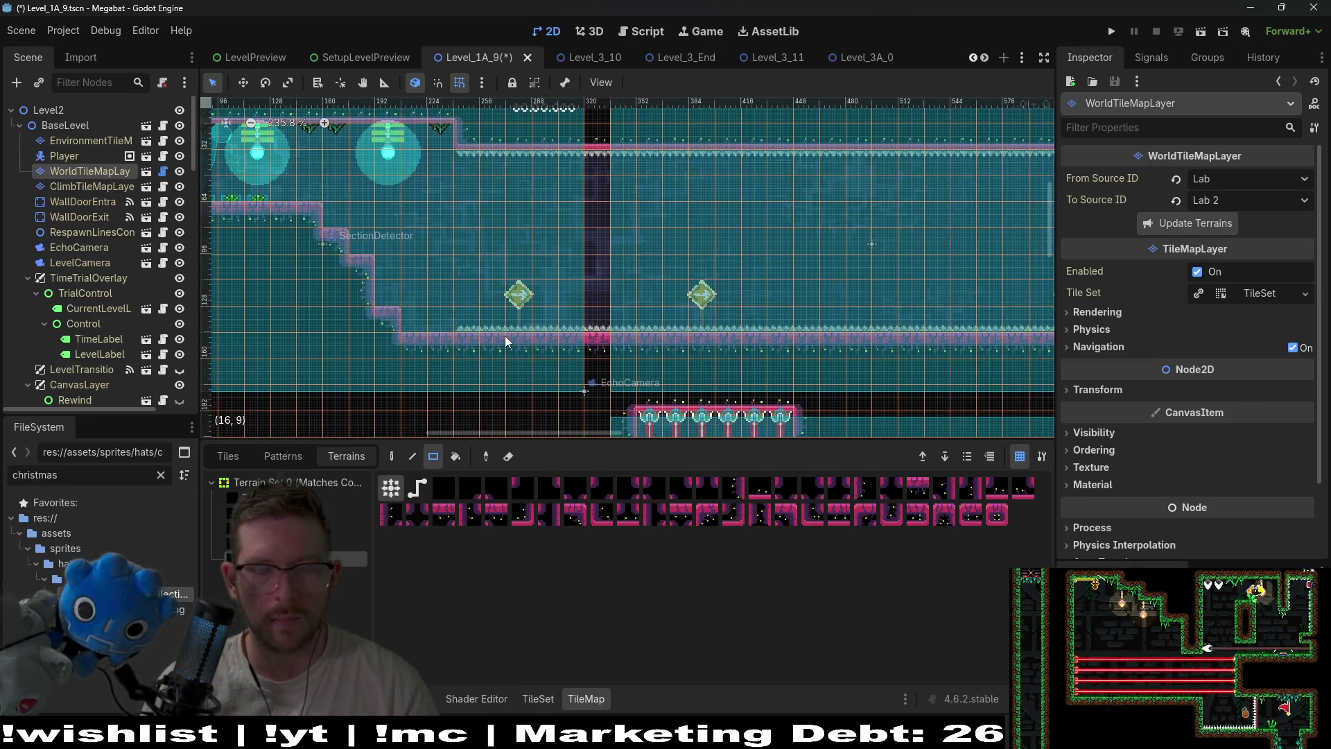
{"action": "scroll", "coordinate": [421, 284], "scroll_direction": "right", "scroll_amount": 2}
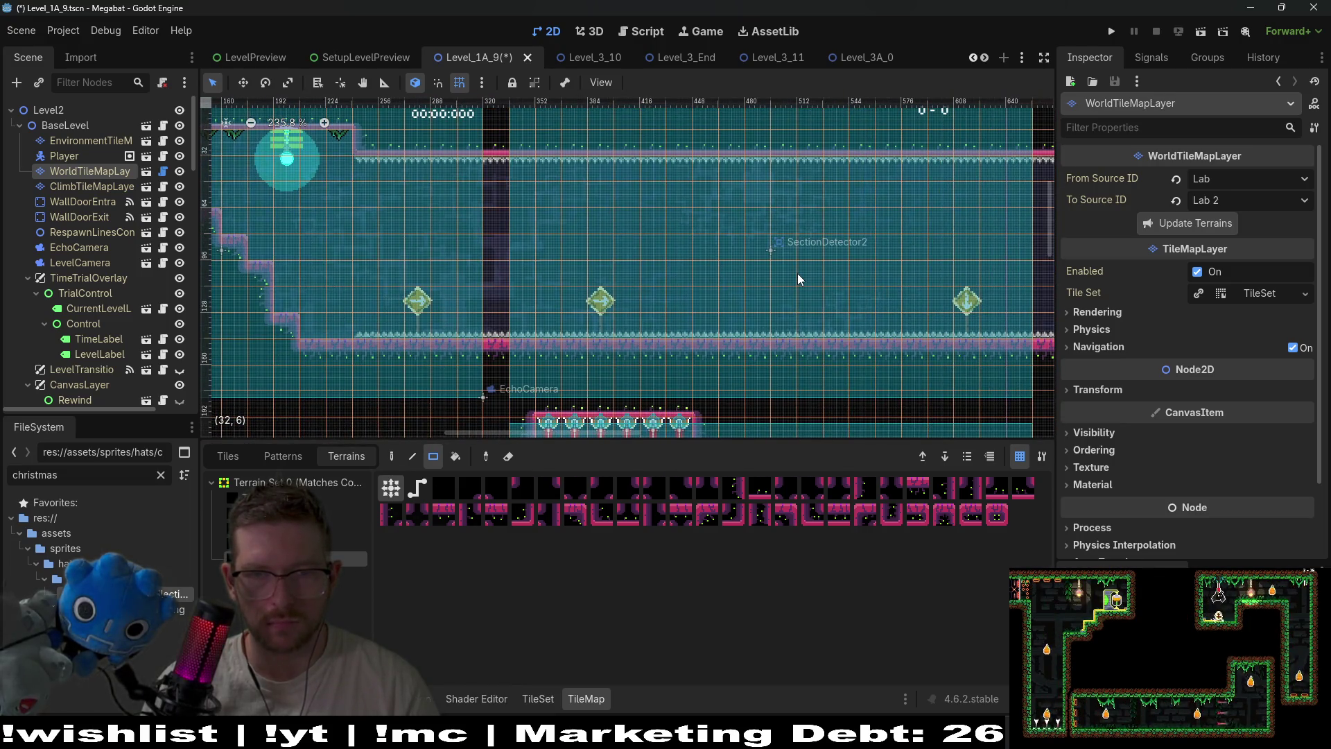
{"action": "scroll", "coordinate": [702, 252], "scroll_direction": "right", "scroll_amount": 3}
{"action": "scroll", "coordinate": [779, 262], "scroll_direction": "left", "scroll_amount": 2}
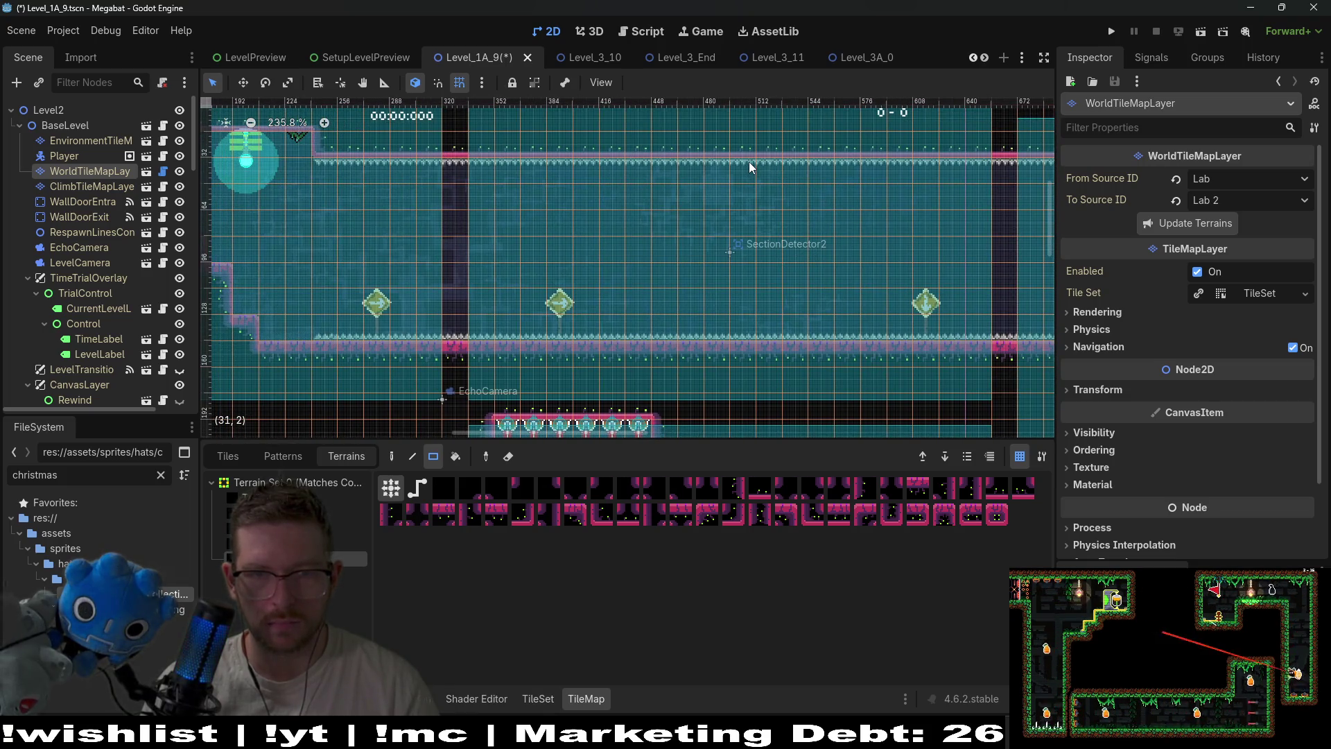
{"action": "scroll", "coordinate": [605, 231], "scroll_direction": "down", "scroll_amount": 2}
{"action": "scroll", "coordinate": [70, 191], "scroll_direction": "down", "scroll_amount": 6}
{"action": "scroll", "coordinate": [71, 191], "scroll_direction": "up", "scroll_amount": 3}
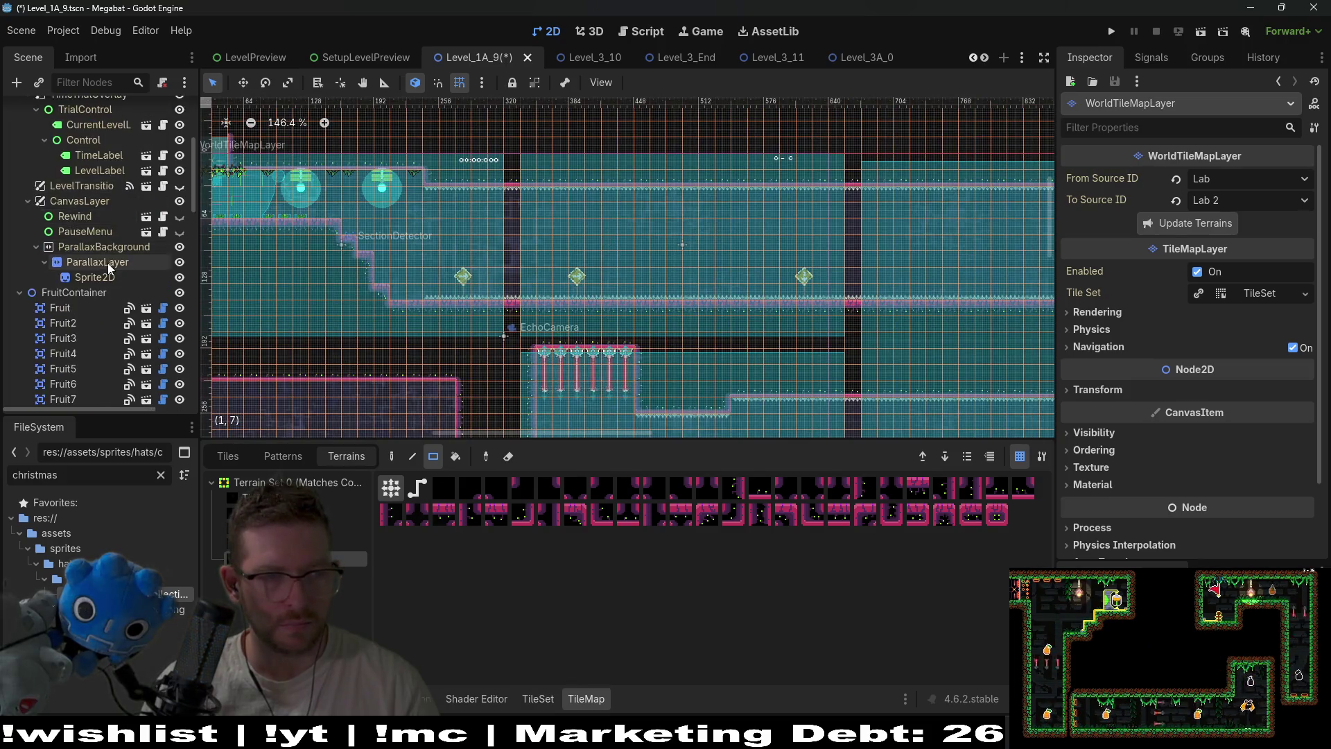
Select HazardTileMapLayer by filtering the Scene dock for 'haz', then clear the filter
{"action": "left_click", "coordinate": [101, 81]}
{"action": "type", "text": "haz"}
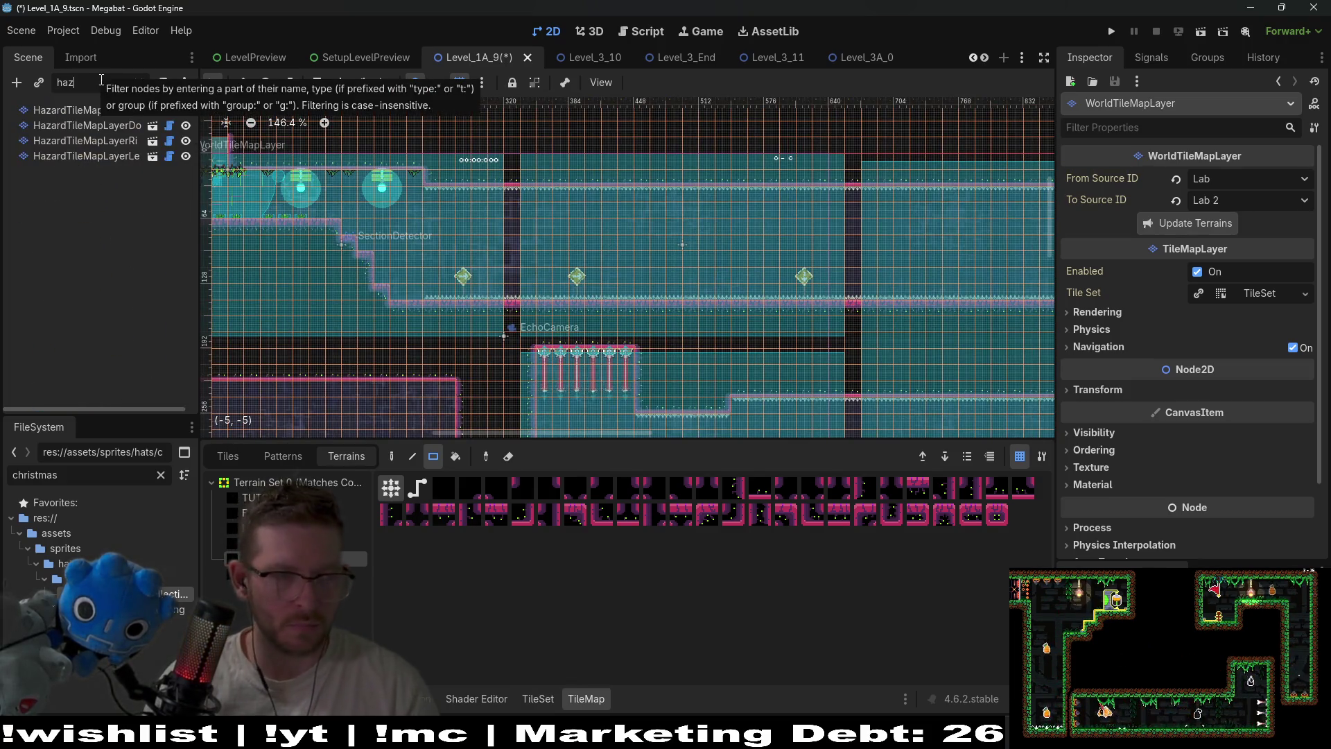
{"action": "left_click", "coordinate": [80, 111]}
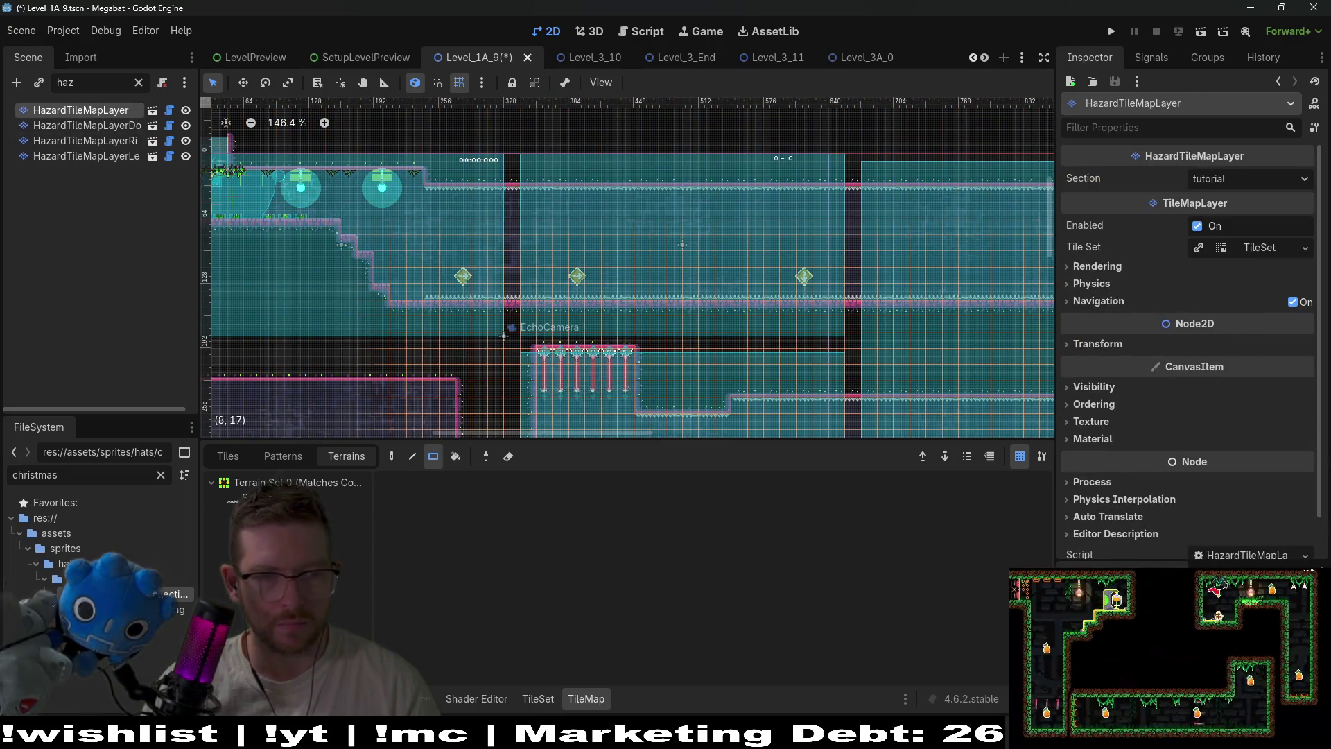
{"action": "left_click", "coordinate": [139, 83]}
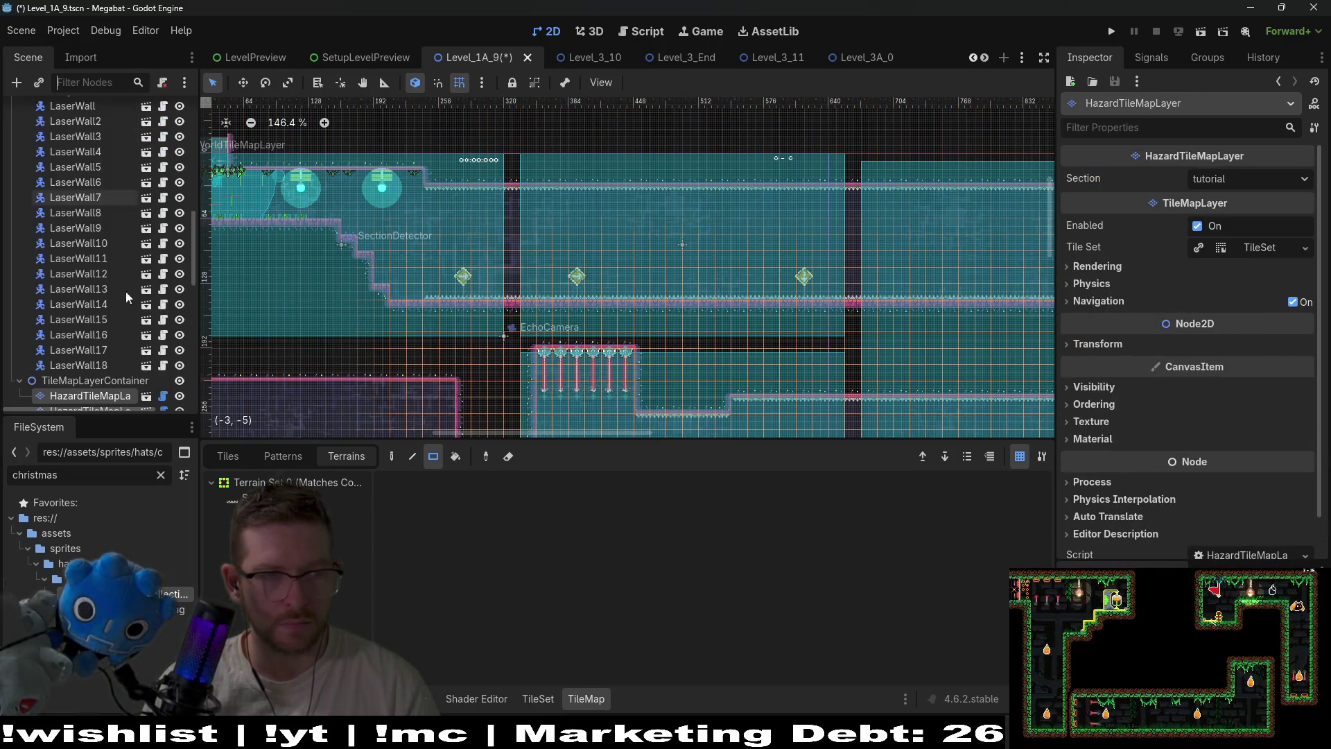
{"action": "scroll", "coordinate": [121, 318], "scroll_direction": "up", "scroll_amount": 2}
{"action": "scroll", "coordinate": [121, 319], "scroll_direction": "down", "scroll_amount": 3}
{"action": "scroll", "coordinate": [121, 318], "scroll_direction": "up", "scroll_amount": 2}
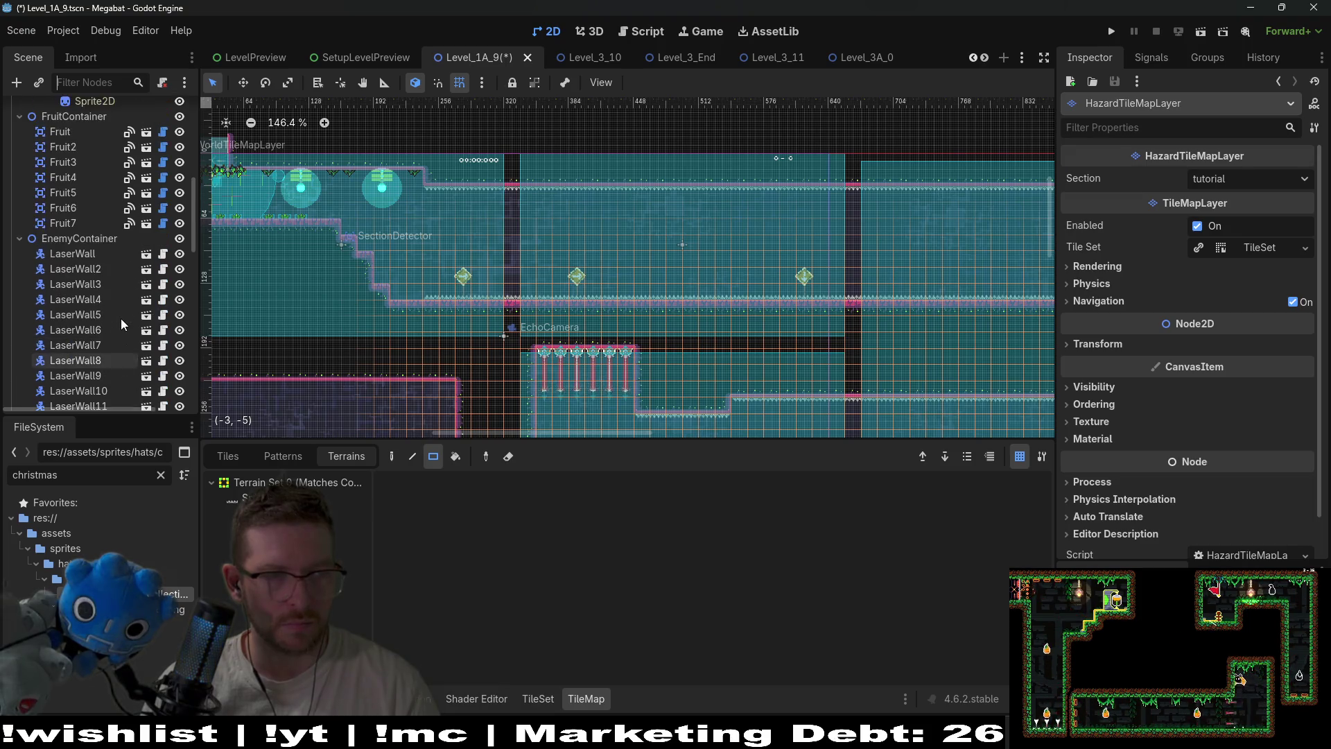
{"action": "scroll", "coordinate": [77, 286], "scroll_direction": "down", "scroll_amount": 5}
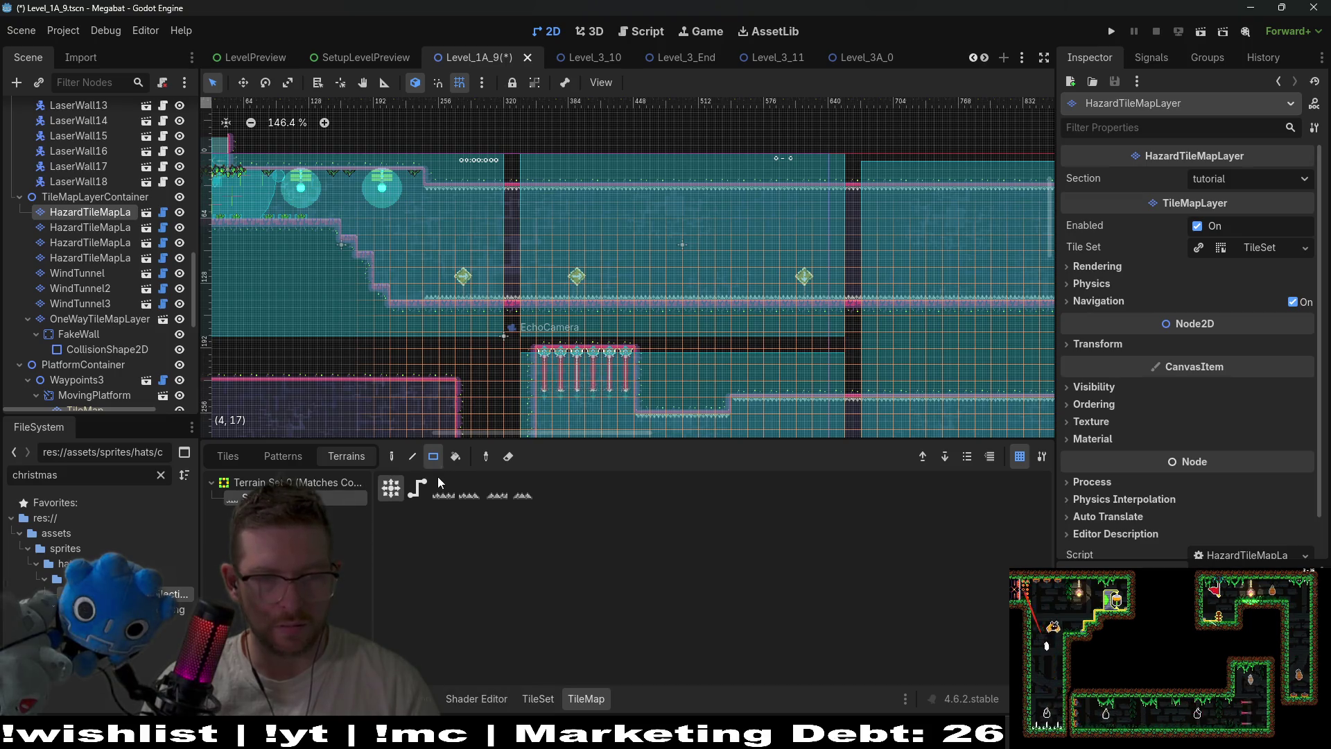
Erase the long row of hazard spikes along the floor, including a remaining 7x2 block
{"action": "mouse_move", "coordinate": [392, 298]}
{"action": "left_mouse_down"}
{"action": "mouse_move", "coordinate": [796, 273]}
{"action": "mouse_move", "coordinate": [957, 309]}
{"action": "left_mouse_up"}
{"action": "scroll", "coordinate": [763, 277], "scroll_direction": "right", "scroll_amount": 5}
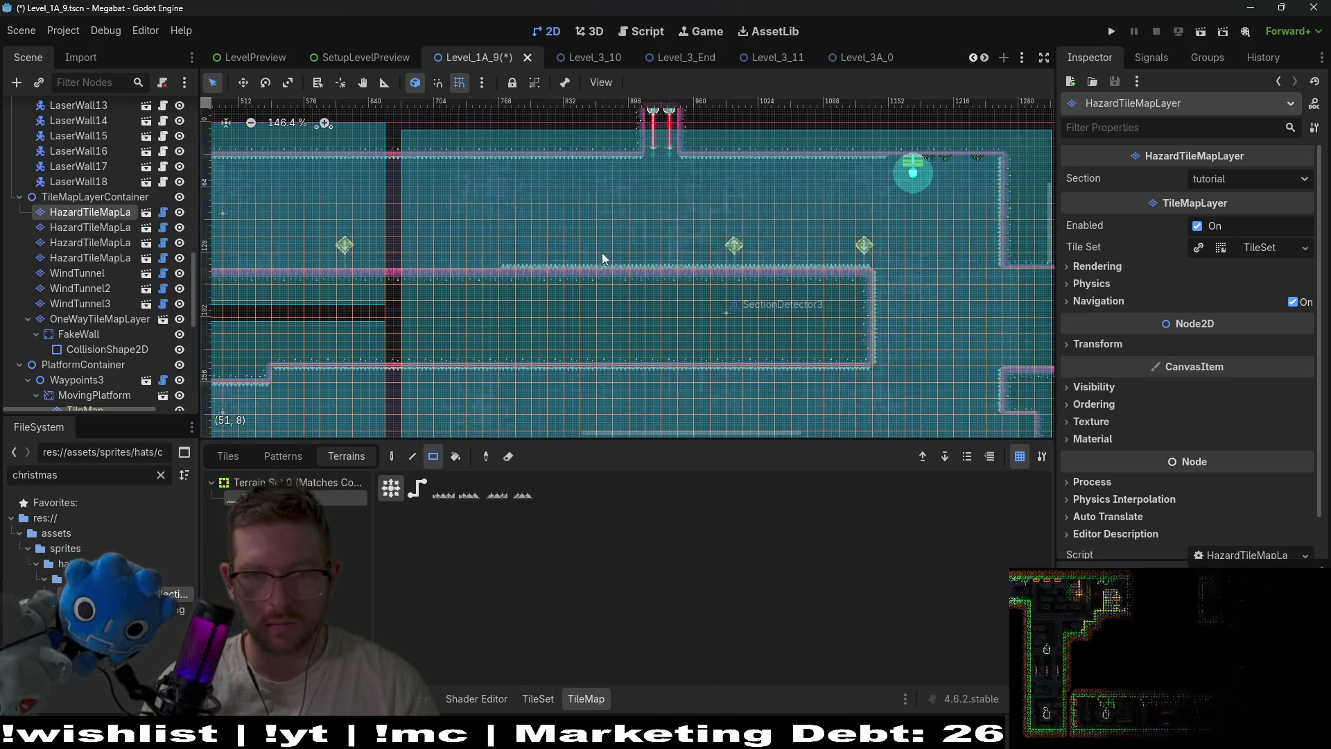
{"action": "left_click_drag", "start_coordinate": [766, 272], "coordinate": [906, 270]}
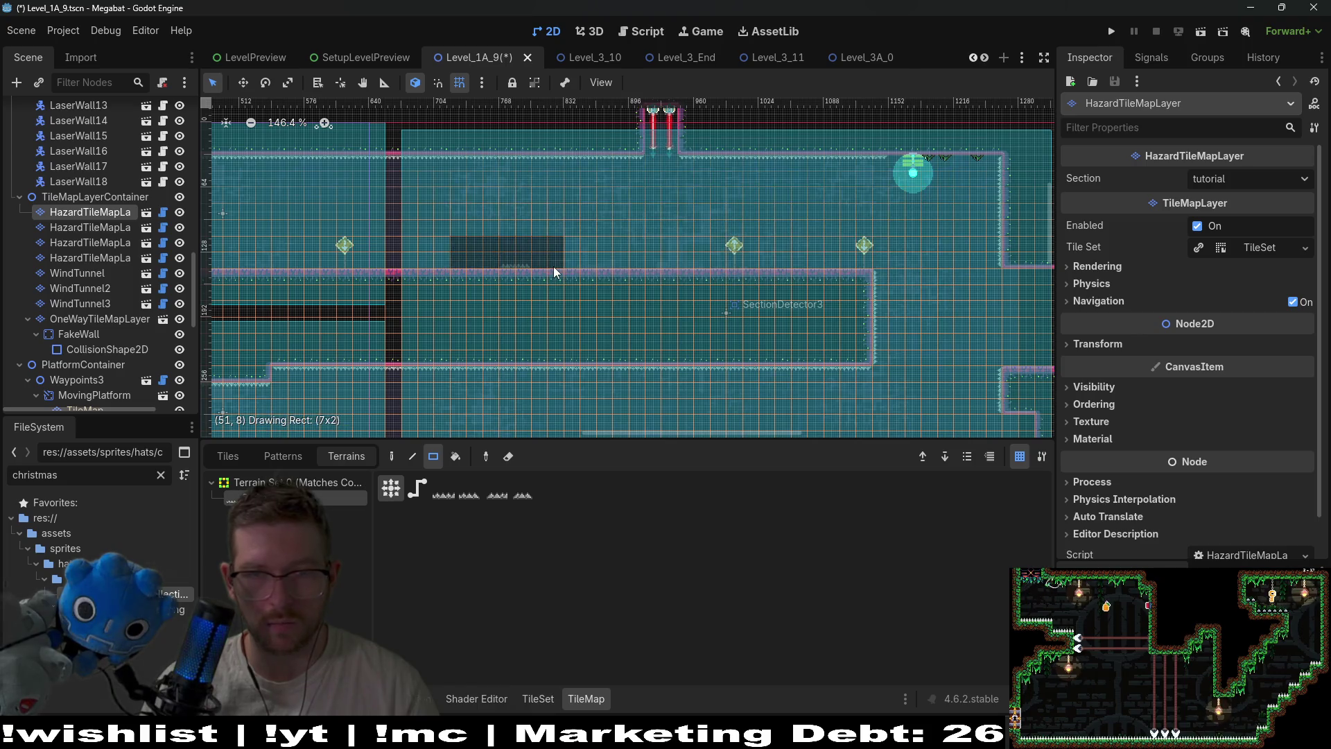
{"action": "left_click_drag", "start_coordinate": [553, 266], "coordinate": [553, 267]}
{"action": "scroll", "coordinate": [498, 259], "scroll_direction": "left", "scroll_amount": 6}
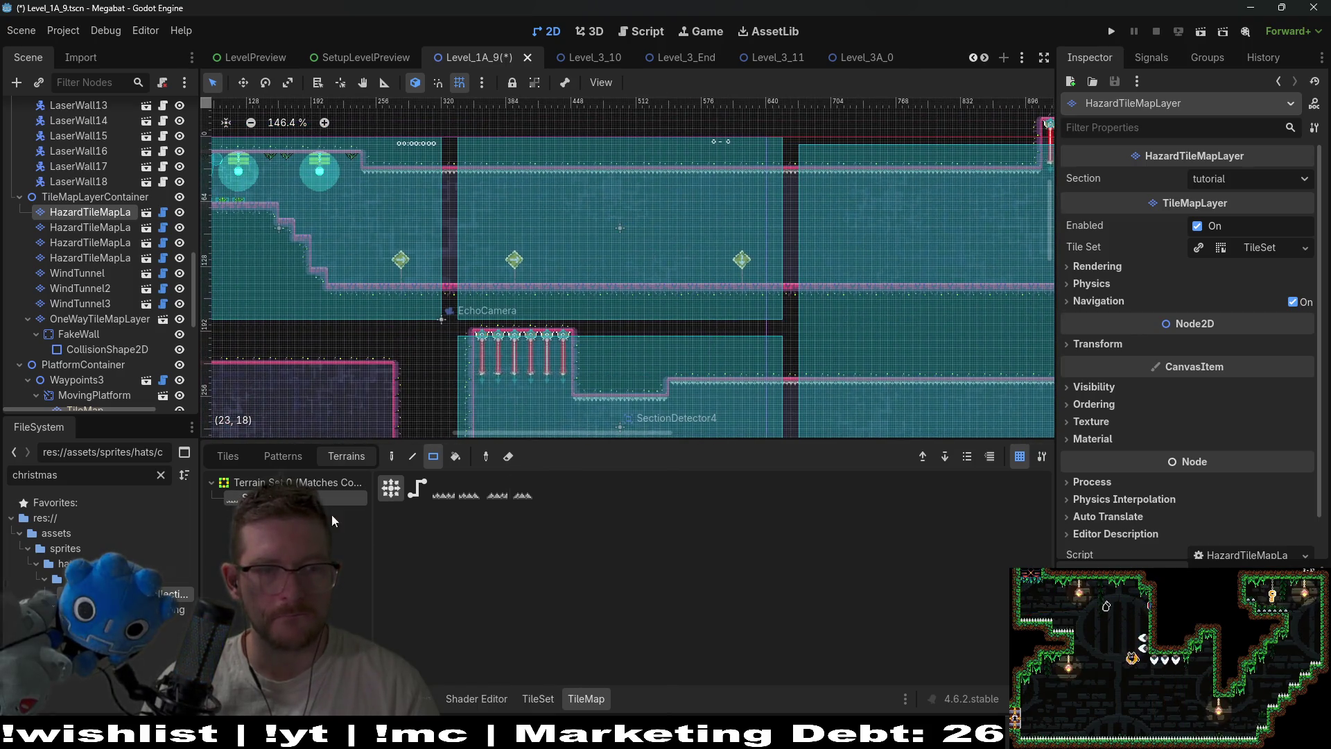
Select HazardTileMapLayerDown and pick the spike terrain for it
{"action": "left_click", "coordinate": [92, 229]}
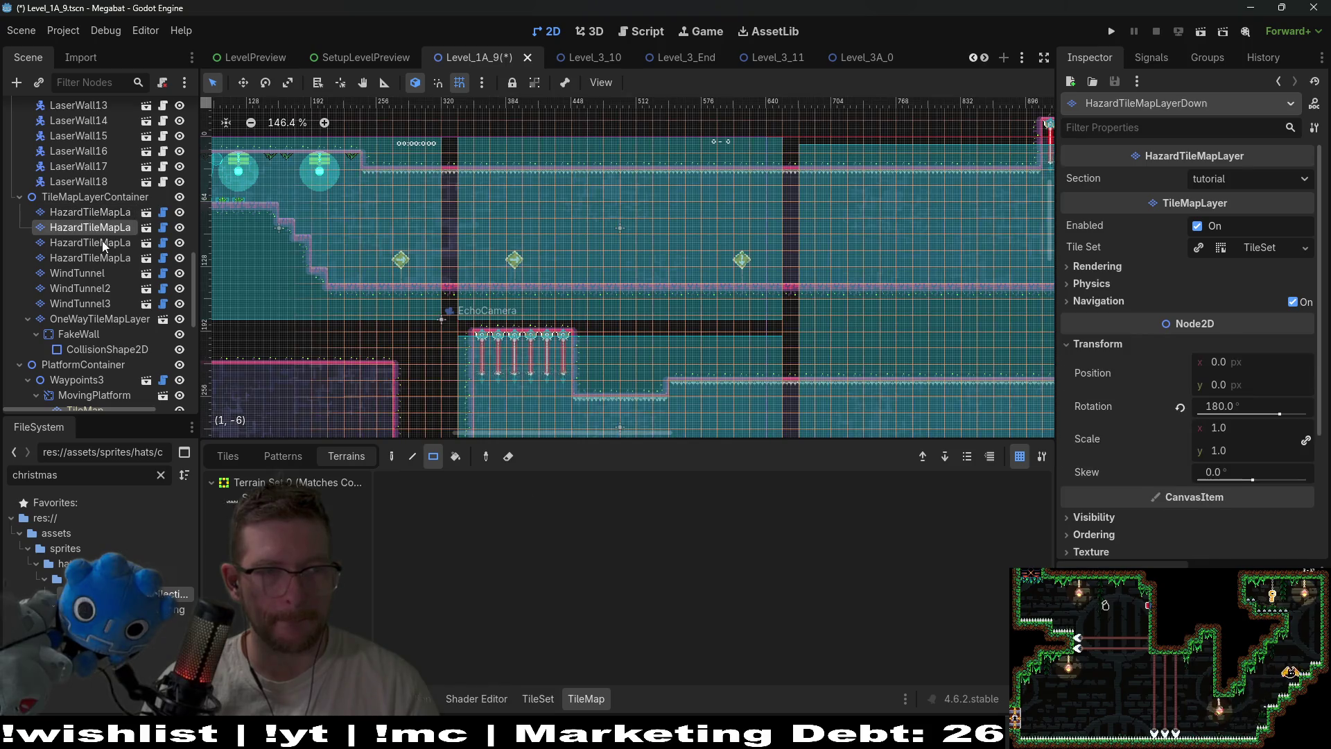
{"action": "left_click_drag", "start_coordinate": [197, 248], "coordinate": [245, 248]}
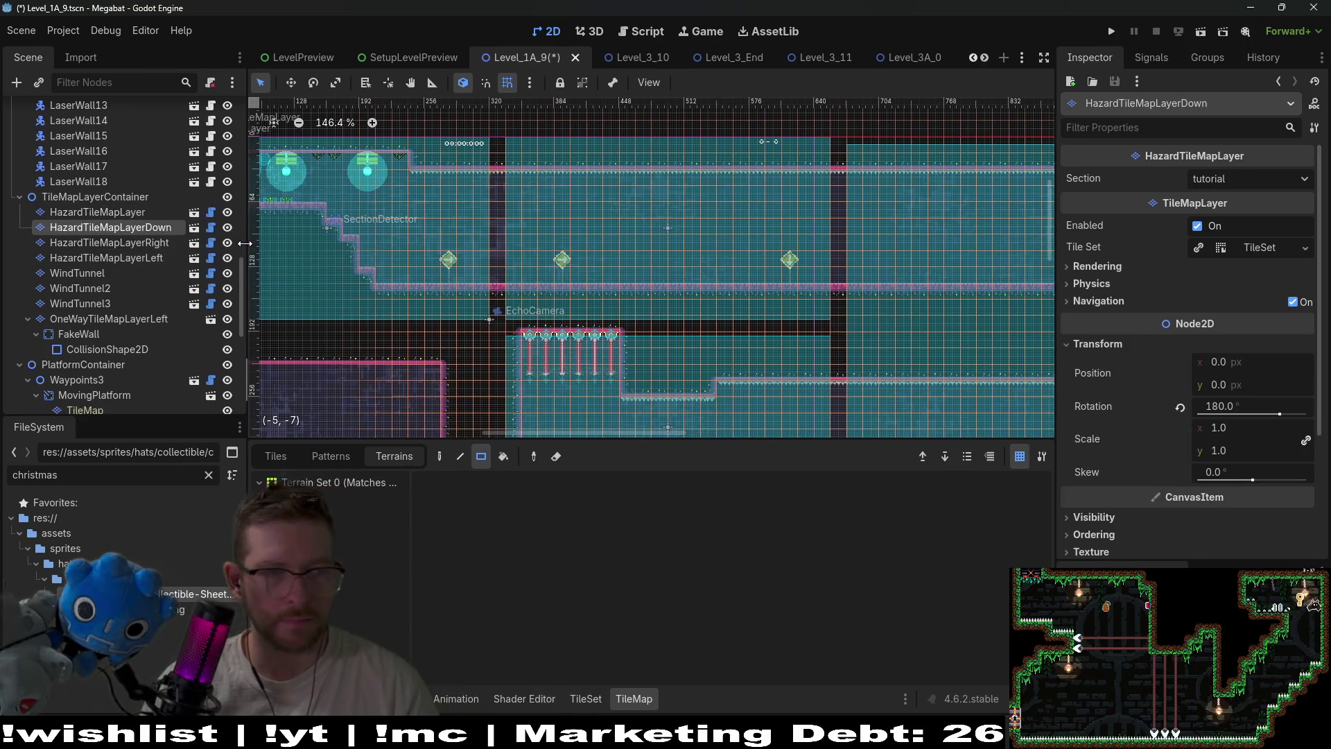
{"action": "left_click", "coordinate": [320, 498]}
{"action": "scroll", "coordinate": [663, 270], "scroll_direction": "down", "scroll_amount": 3}
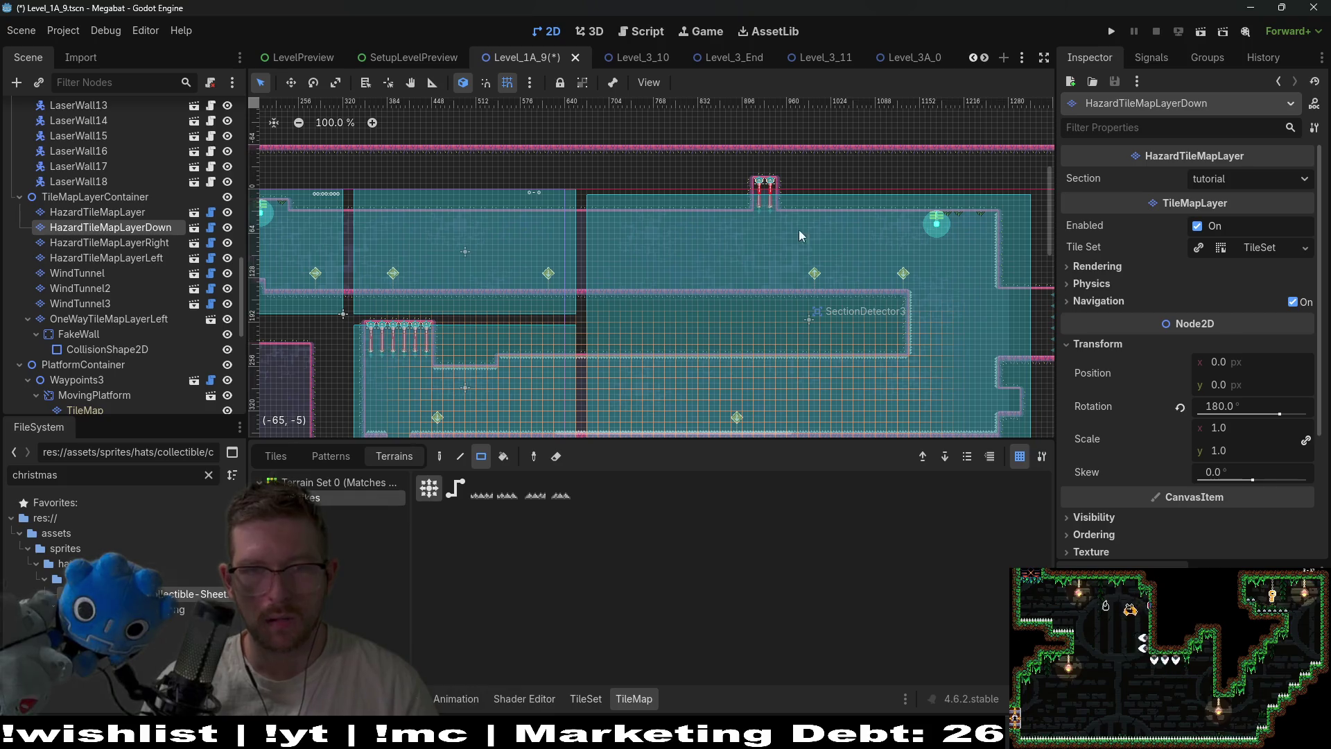
{"action": "scroll", "coordinate": [78, 189], "scroll_direction": "up", "scroll_amount": 10}
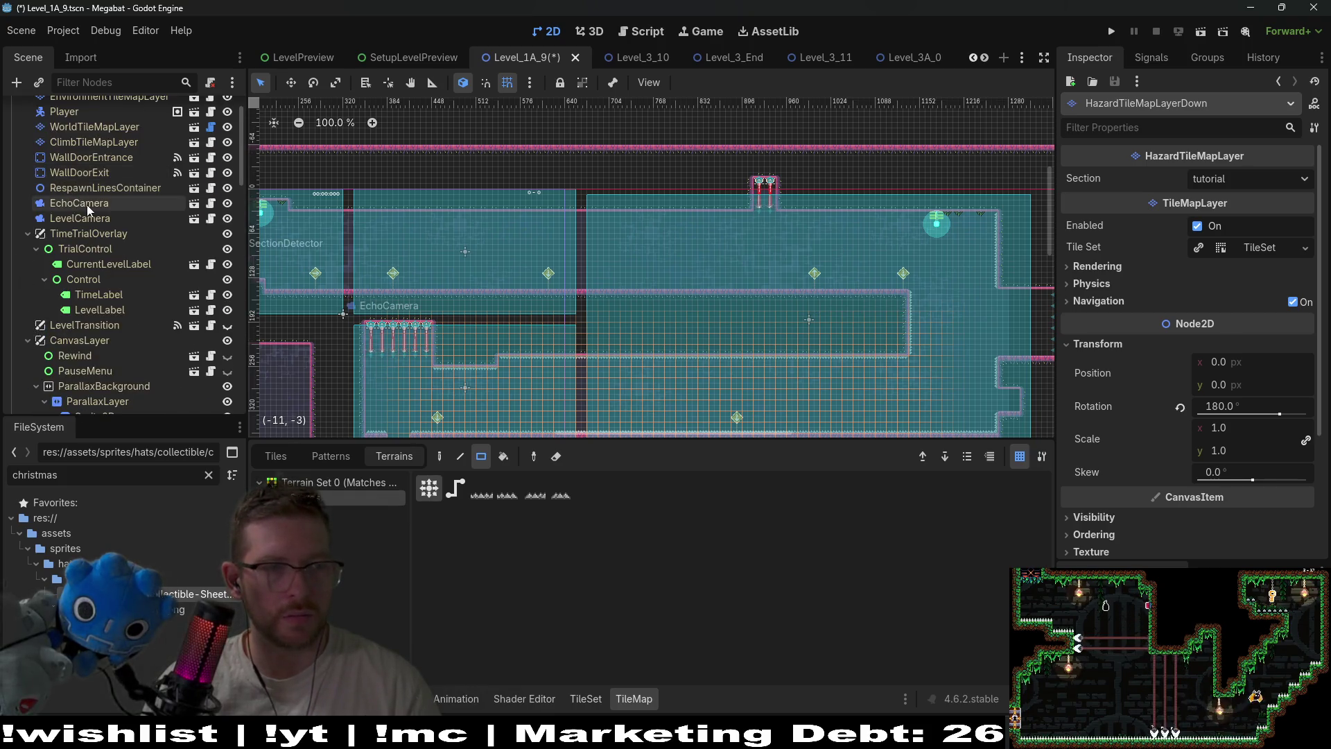
{"action": "scroll", "coordinate": [86, 205], "scroll_direction": "down", "scroll_amount": 5}
Step through the LaserWall nodes in EnemyContainer to inspect their settings
{"action": "left_click", "coordinate": [86, 229]}
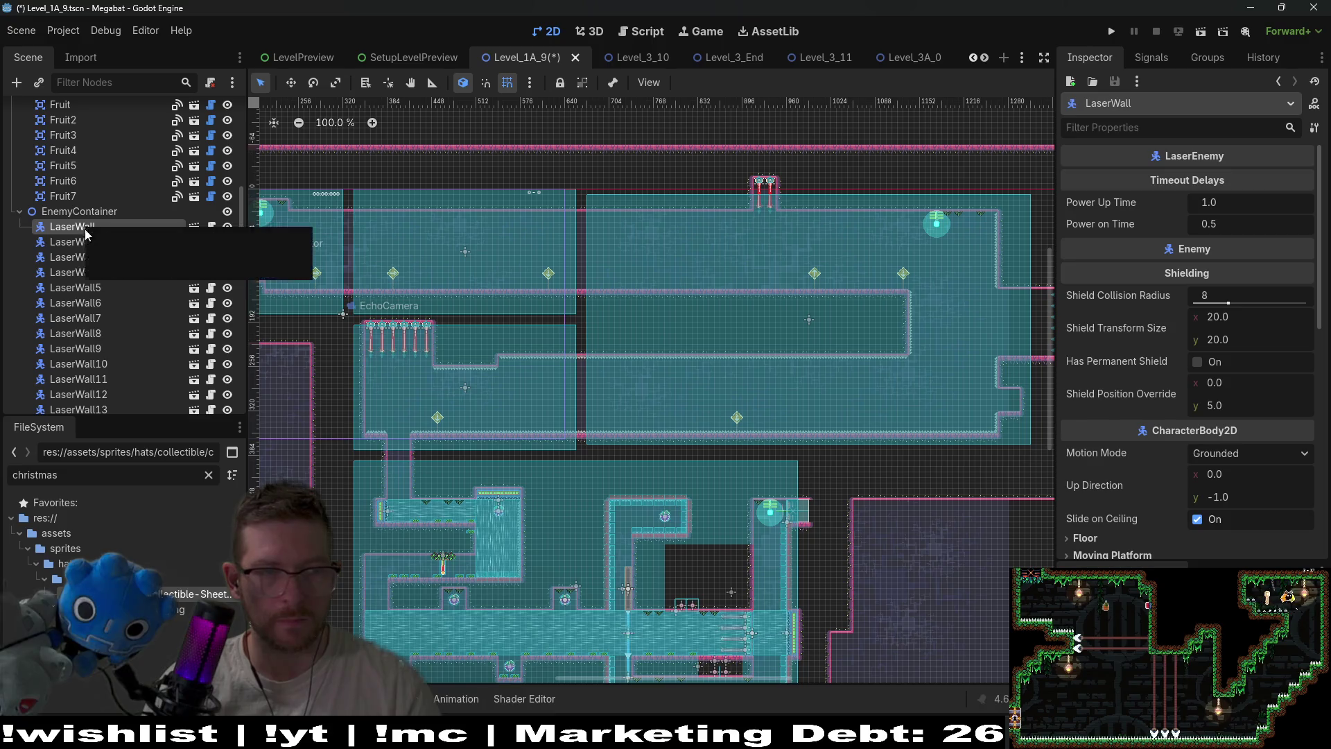
{"action": "left_click", "coordinate": [84, 244]}
{"action": "left_click", "coordinate": [94, 262]}
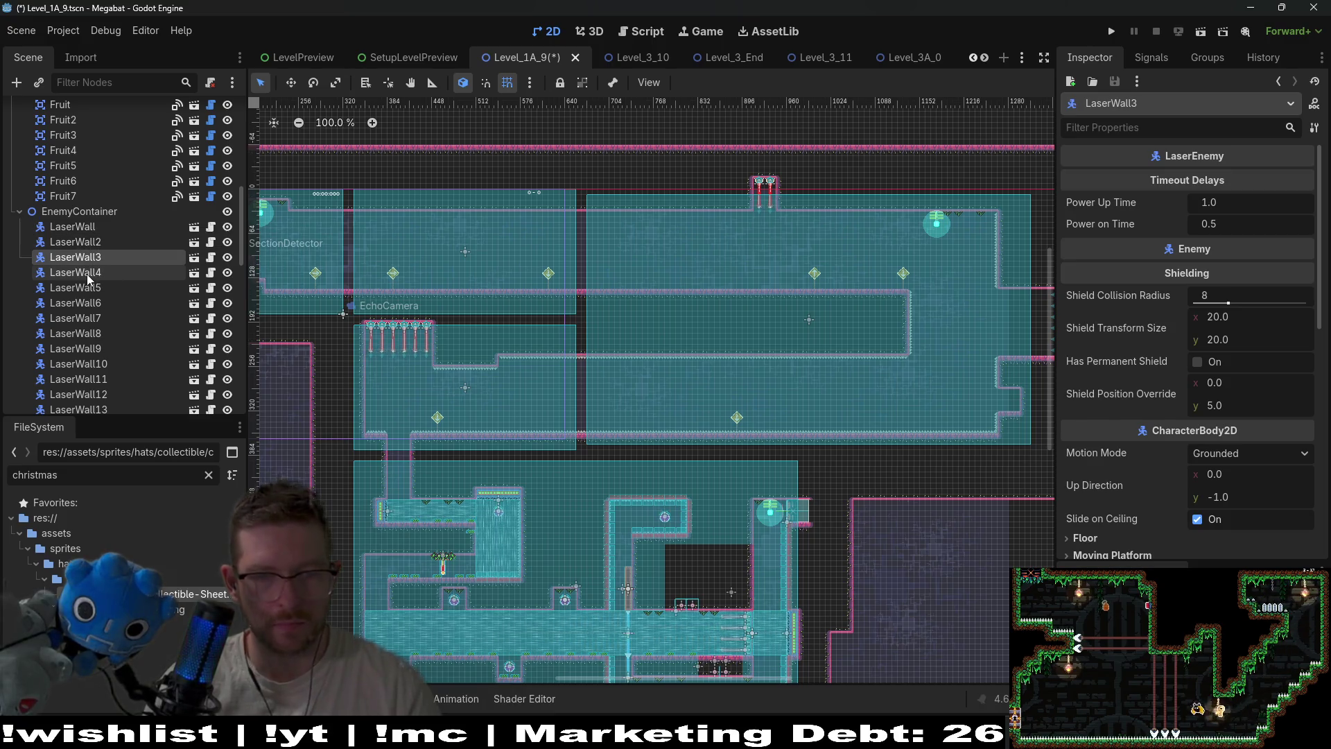
{"action": "key", "text": "Down"}
{"action": "key", "text": "Down"}
{"action": "key", "text": "Down"}
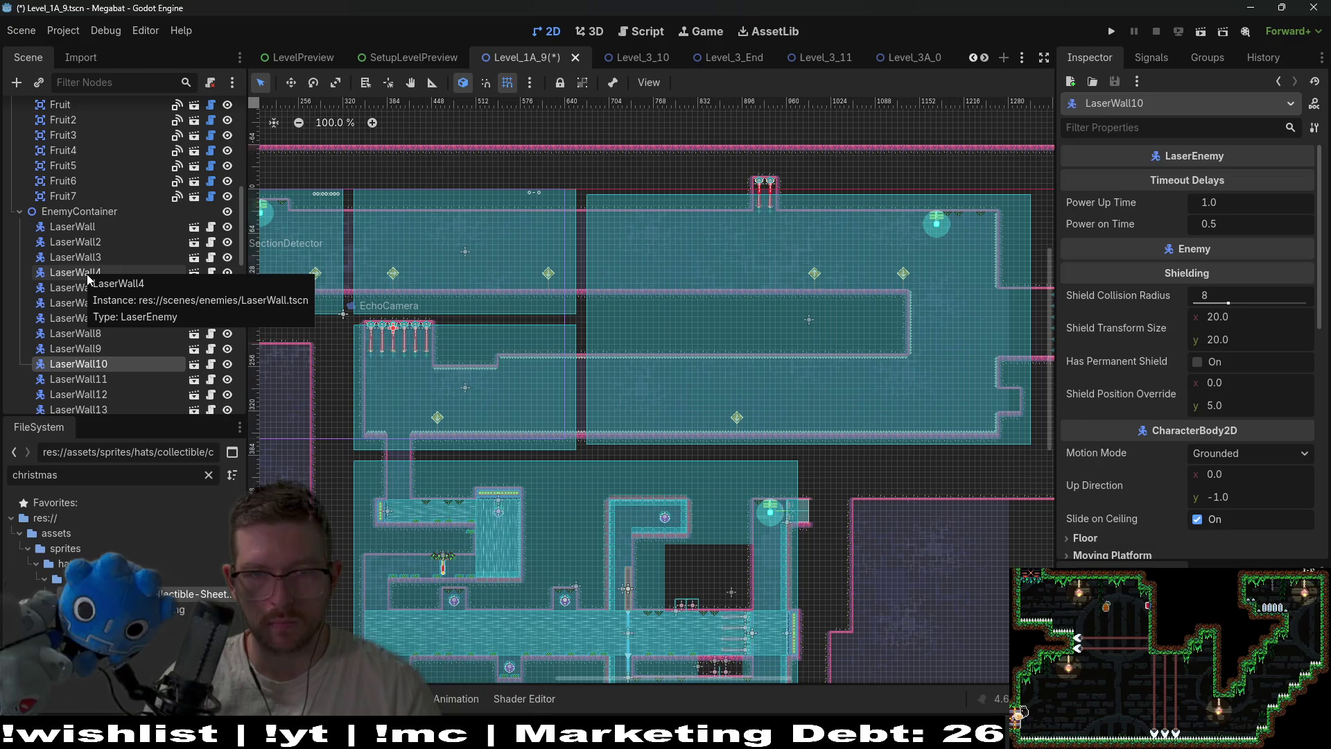
{"action": "key", "text": "Down"}
{"action": "key", "text": "Down"}
{"action": "key", "text": "Down"}
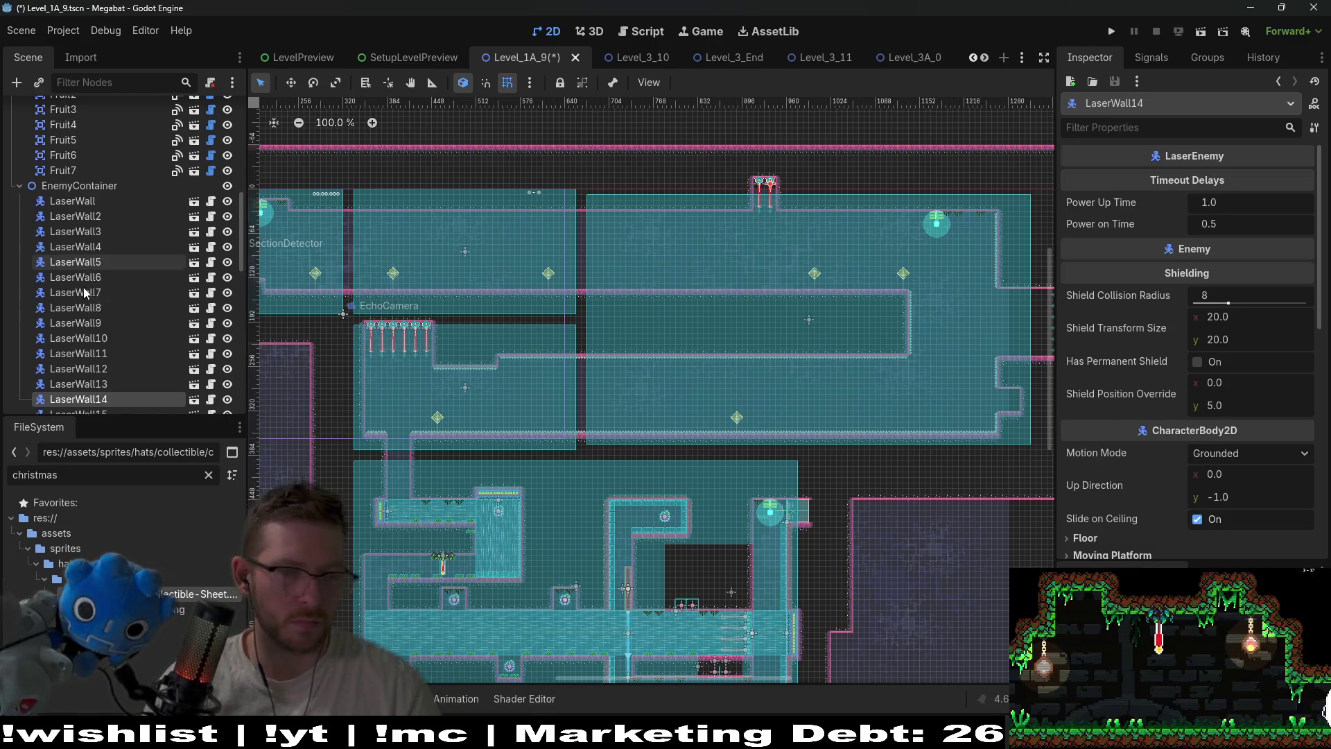
{"action": "scroll", "coordinate": [126, 340], "scroll_direction": "down", "scroll_amount": 3}
Select LaserWall13 and LaserWall14 and delete both nodes
{"action": "left_click", "coordinate": [110, 297]}
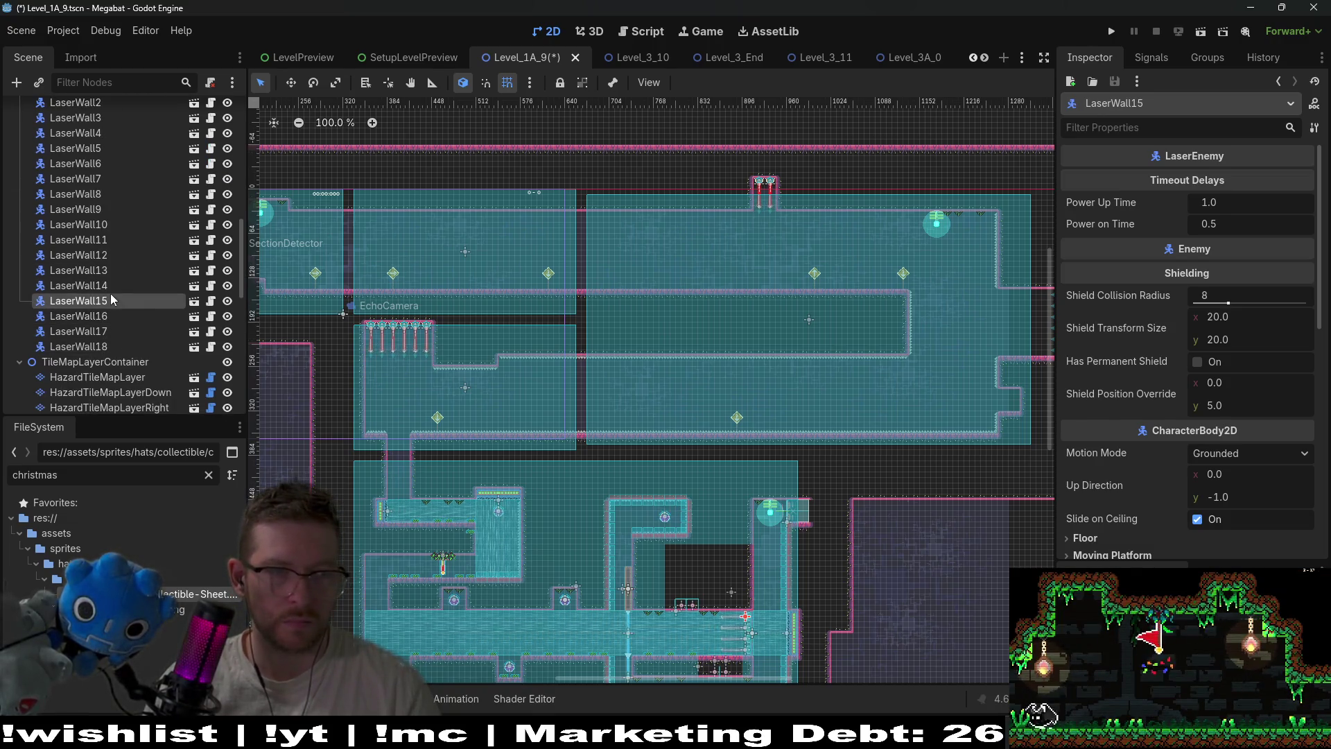
{"action": "left_click", "coordinate": [105, 280]}
{"action": "left_click", "coordinate": [104, 274]}
{"action": "left_click", "coordinate": [97, 287], "text": "ctrl"}
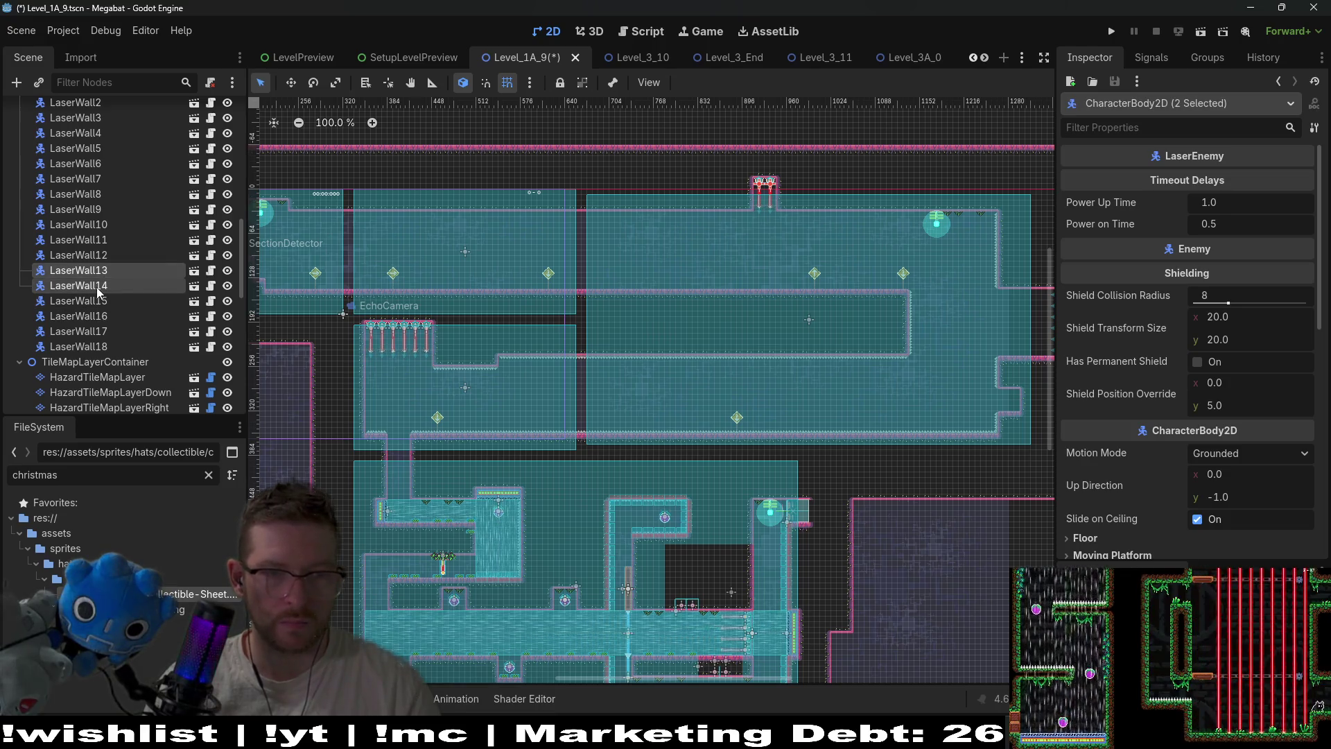
{"action": "key", "text": "Delete"}
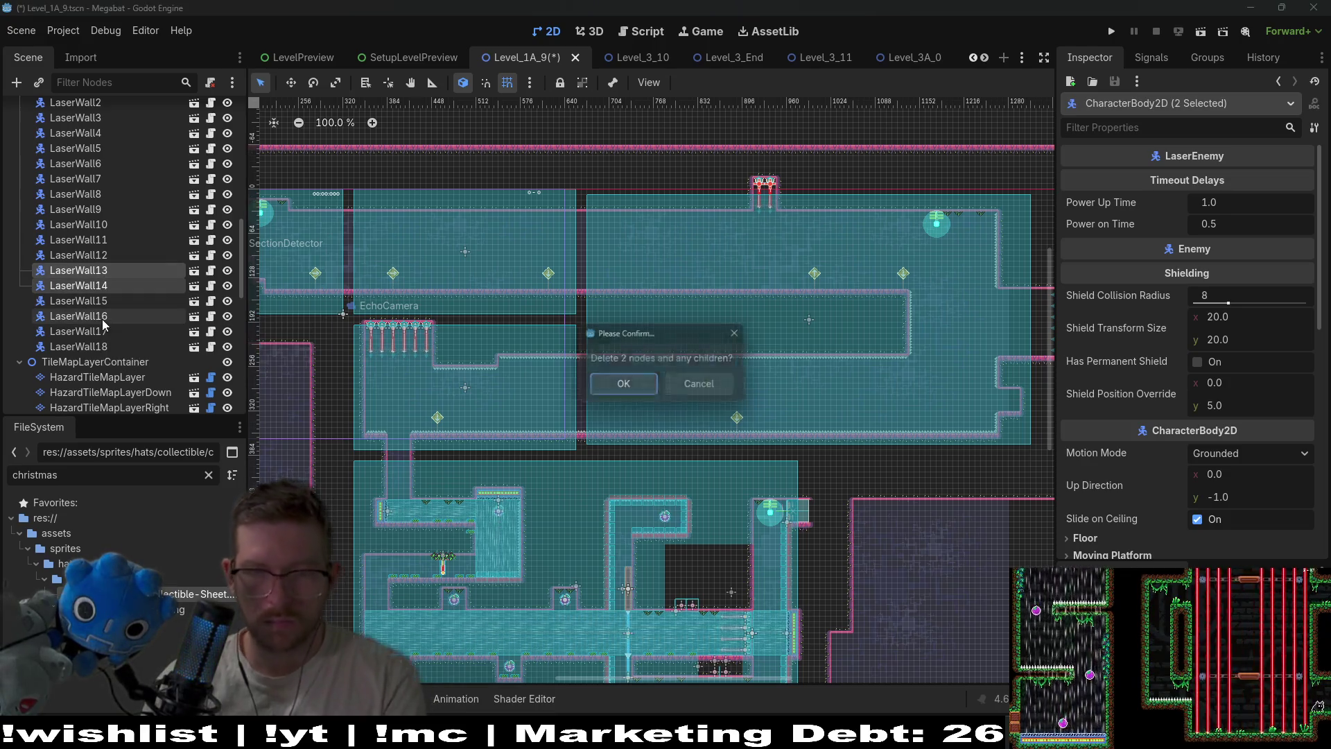
{"action": "key", "text": "Return"}
Select WorldTileMapLayer and choose the pink terrain for painting
{"action": "scroll", "coordinate": [93, 202], "scroll_direction": "up", "scroll_amount": 8}
{"action": "scroll", "coordinate": [105, 231], "scroll_direction": "up", "scroll_amount": 5}
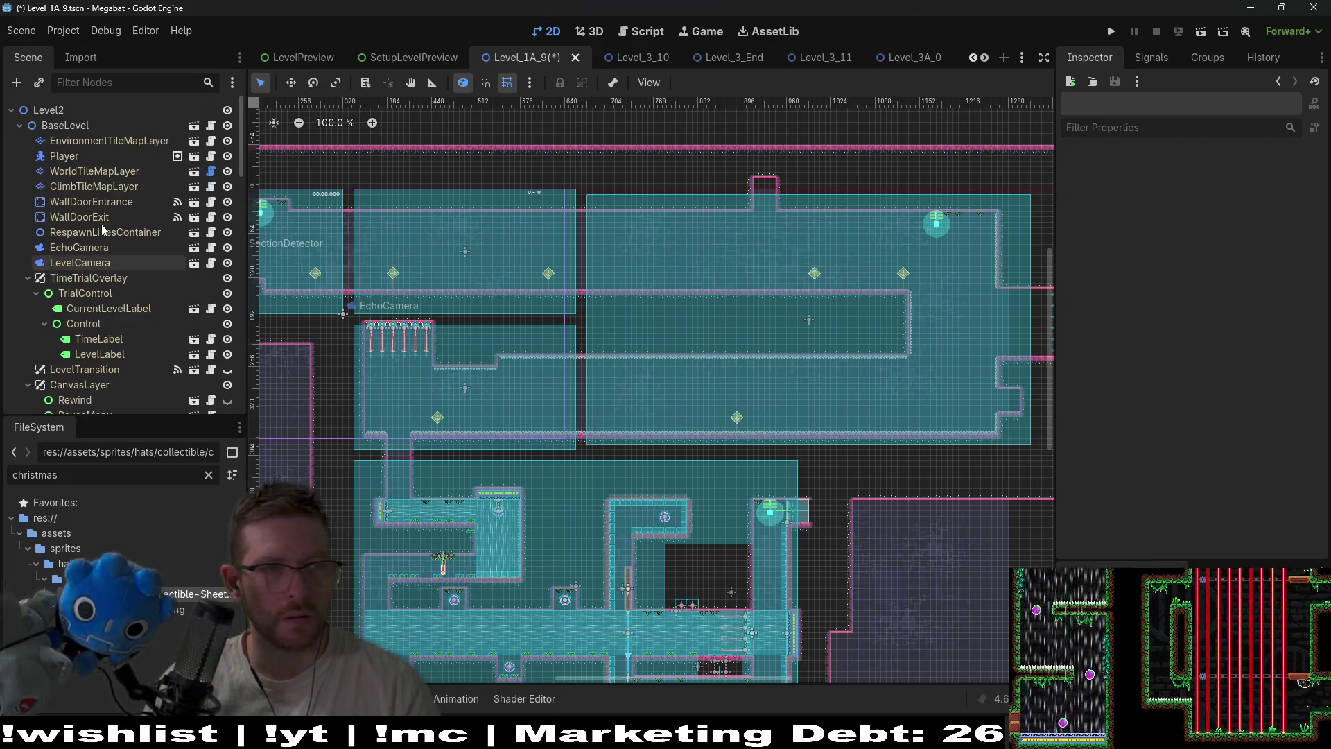
{"action": "left_click", "coordinate": [94, 171]}
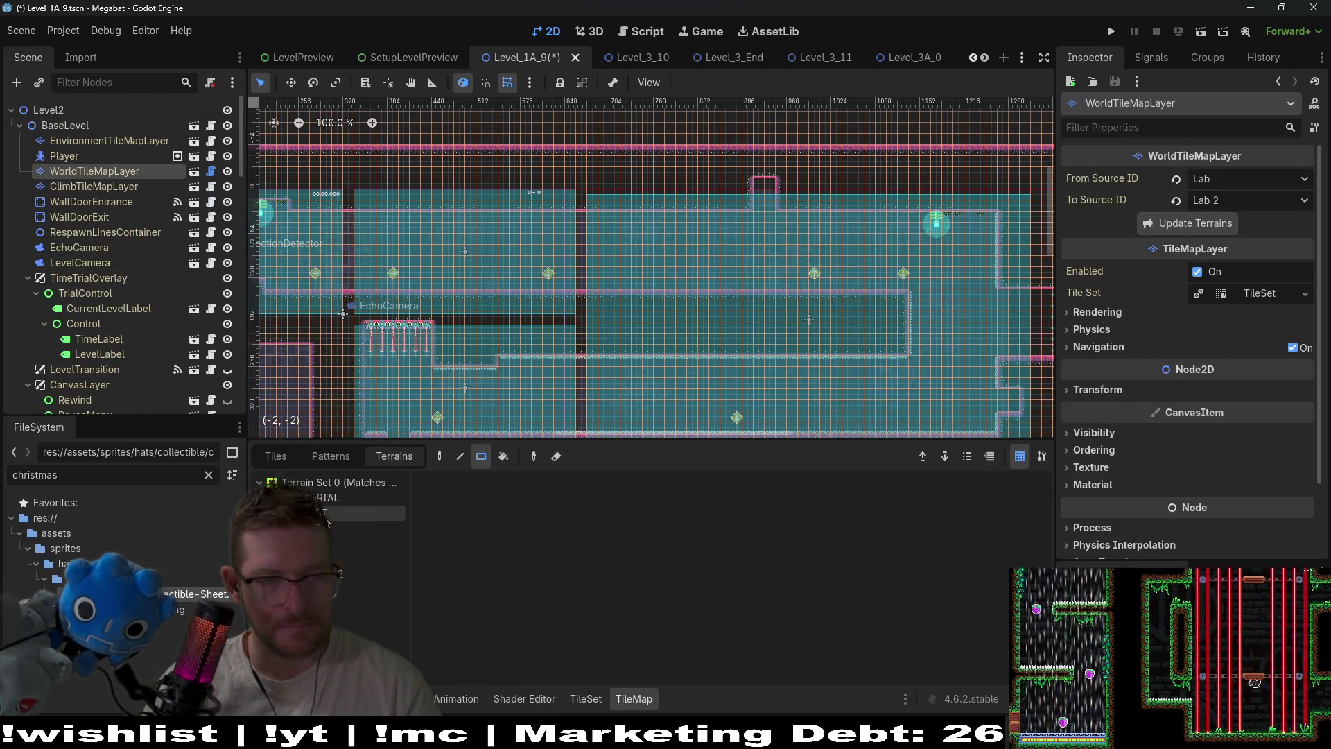
{"action": "left_click", "coordinate": [326, 514]}
{"action": "left_click", "coordinate": [338, 559]}
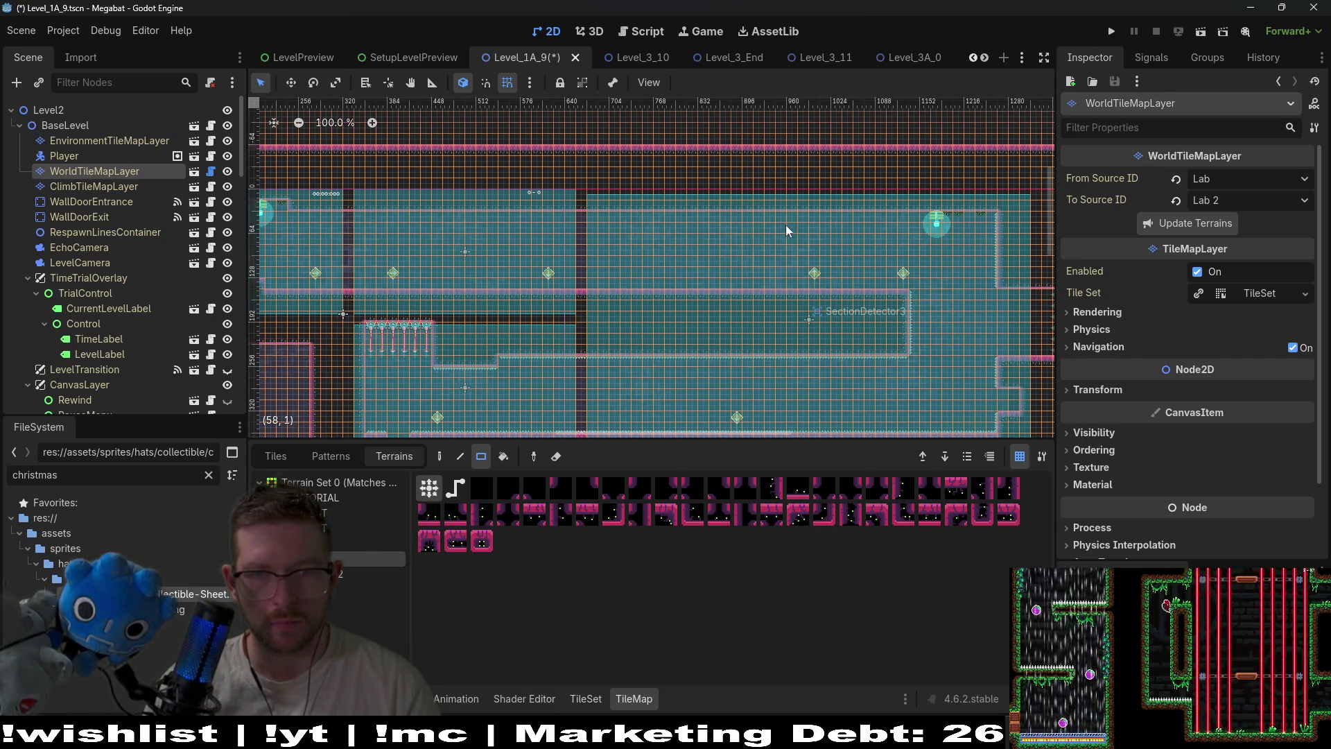
Fill the empty tiles beside the laser room with a solid rectangle of pink terrain
{"action": "scroll", "coordinate": [753, 261], "scroll_direction": "up", "scroll_amount": 3}
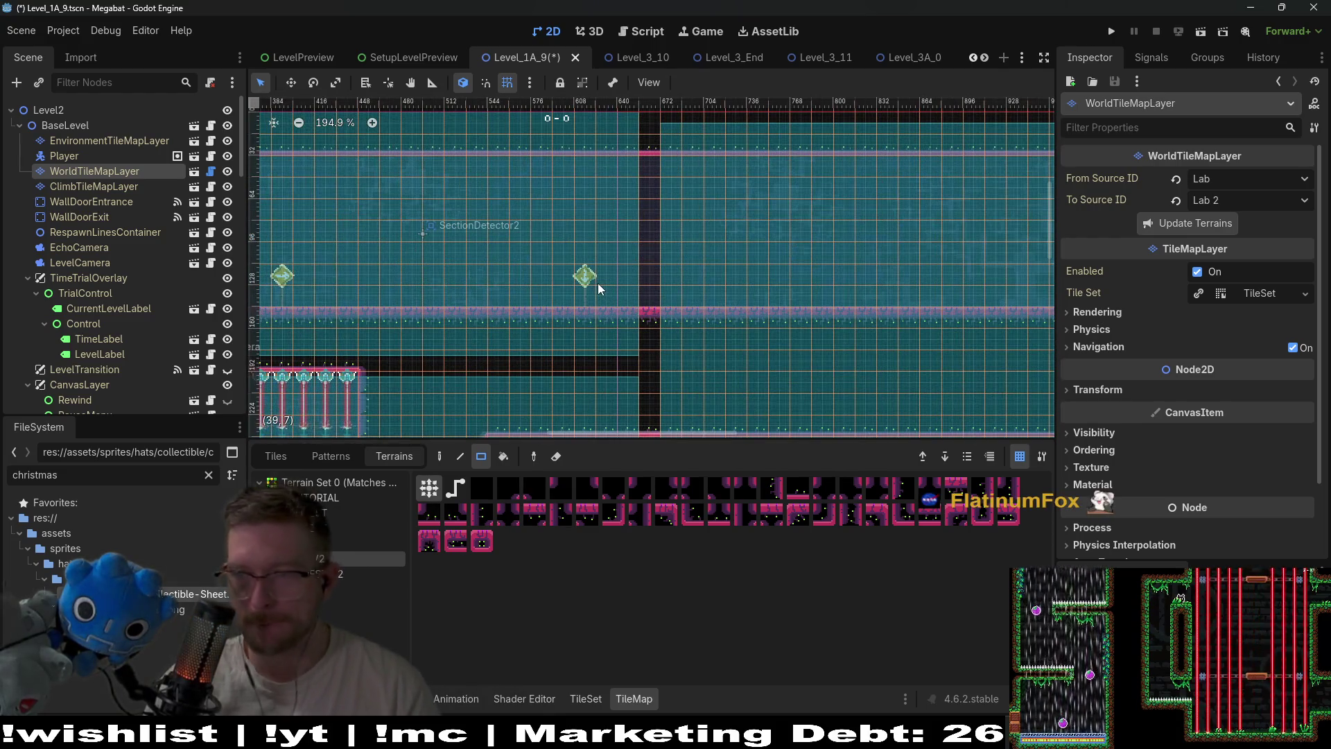
{"action": "scroll", "coordinate": [695, 287], "scroll_direction": "down", "scroll_amount": 3}
{"action": "scroll", "coordinate": [693, 243], "scroll_direction": "right", "scroll_amount": 8}
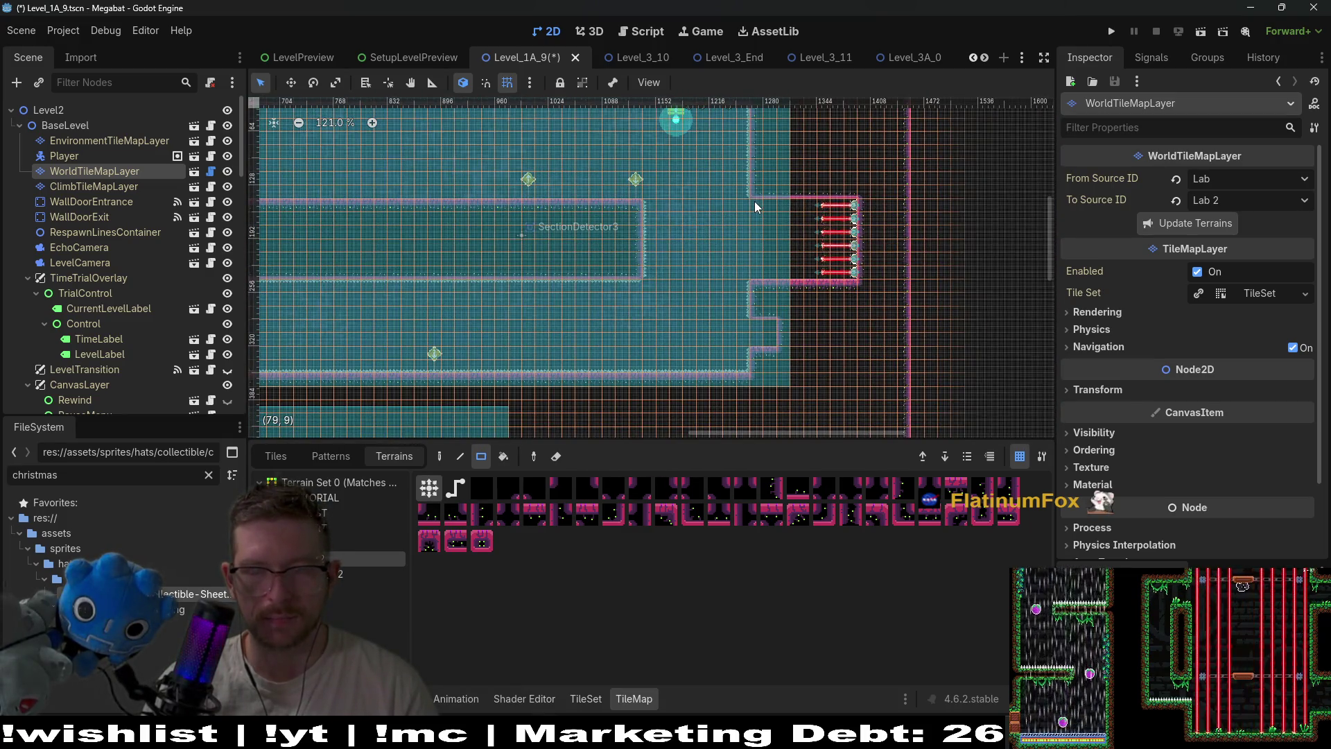
{"action": "mouse_move", "coordinate": [754, 201]}
{"action": "left_mouse_down"}
{"action": "mouse_move", "coordinate": [843, 276]}
{"action": "mouse_move", "coordinate": [863, 274]}
{"action": "left_mouse_up"}
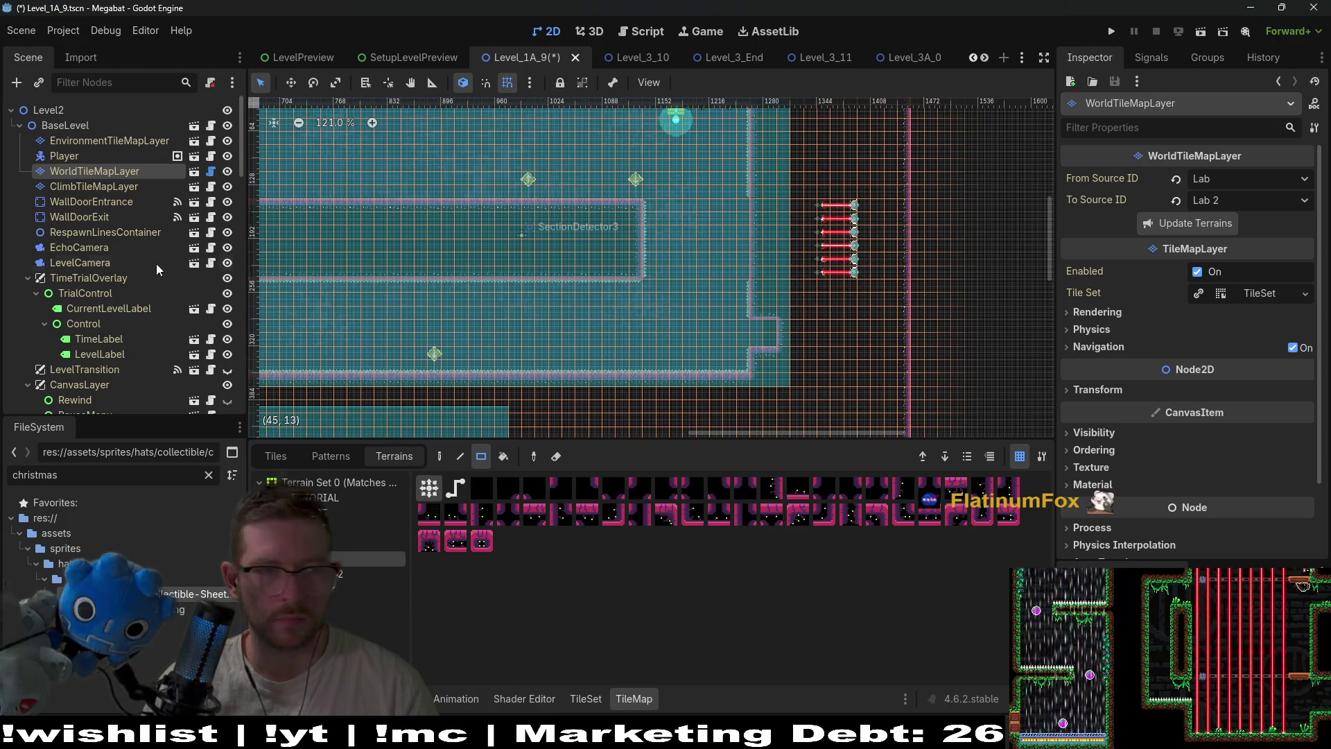
{"action": "scroll", "coordinate": [134, 271], "scroll_direction": "down", "scroll_amount": 5}
{"action": "scroll", "coordinate": [132, 267], "scroll_direction": "down", "scroll_amount": 5}
{"action": "left_click", "coordinate": [94, 155]}
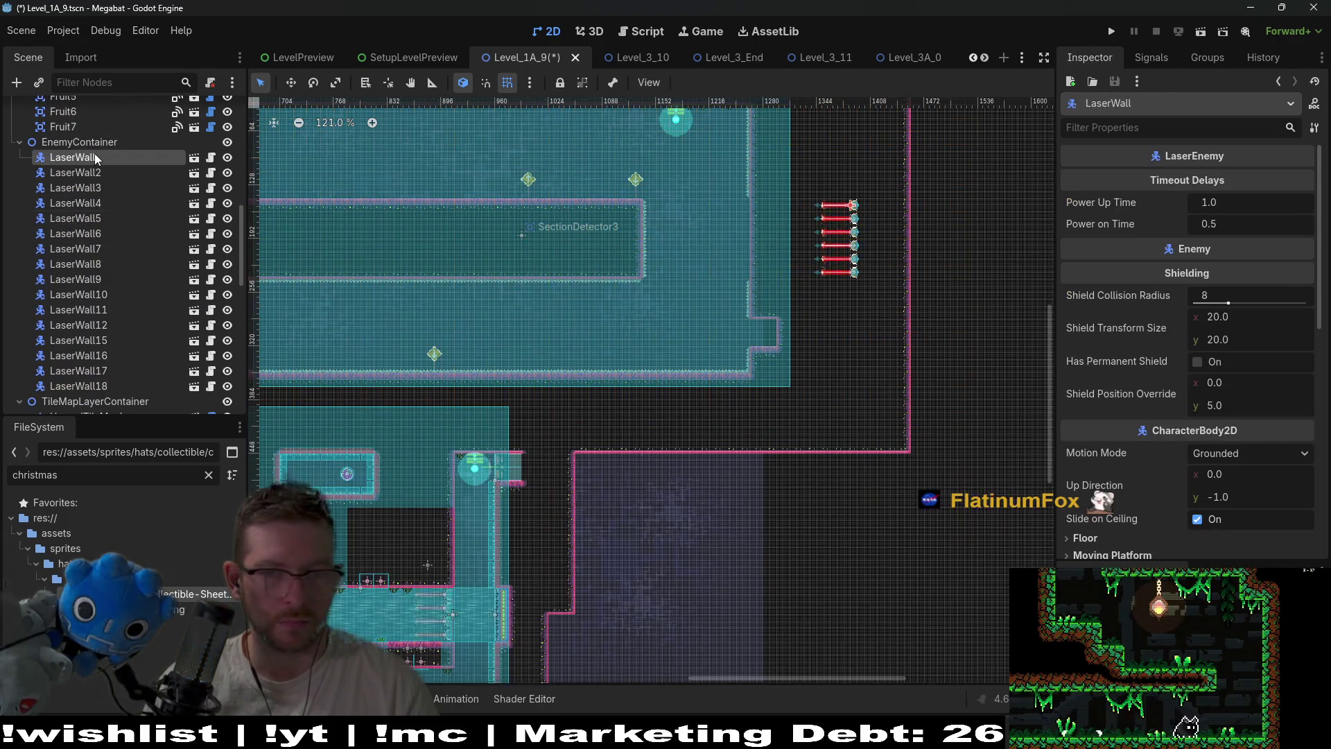
Select the six nodes LaserWall to LaserWall6 in the Scene dock and delete them
{"action": "left_click", "coordinate": [99, 248], "text": "shift"}
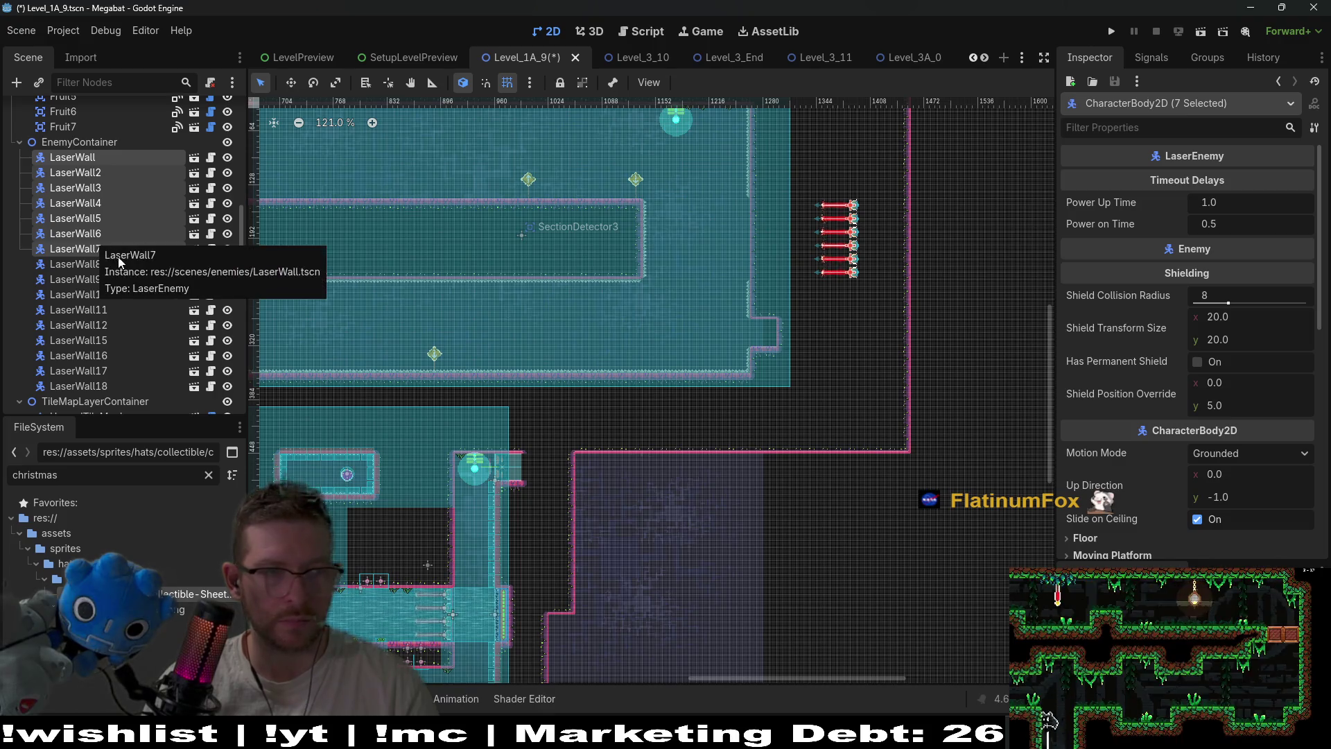
{"action": "left_click", "coordinate": [101, 234]}
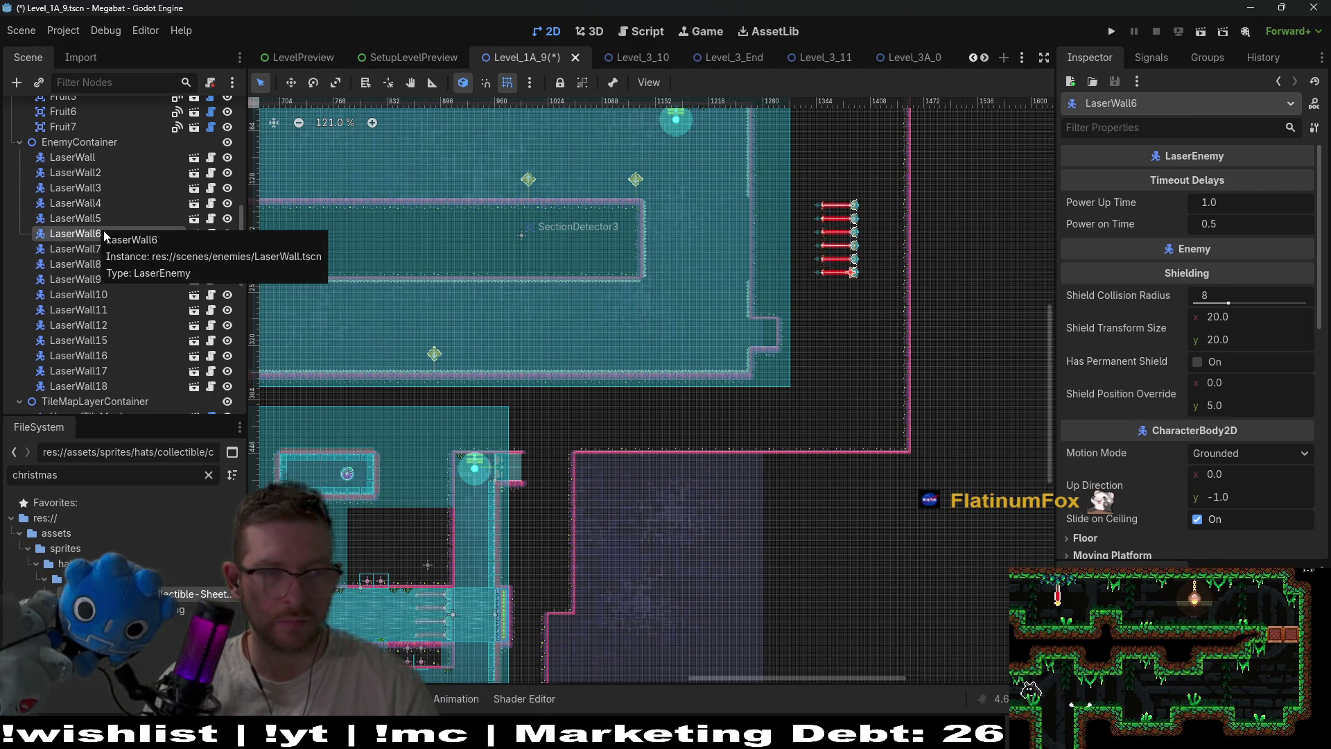
{"action": "left_click", "coordinate": [96, 160], "text": "shift"}
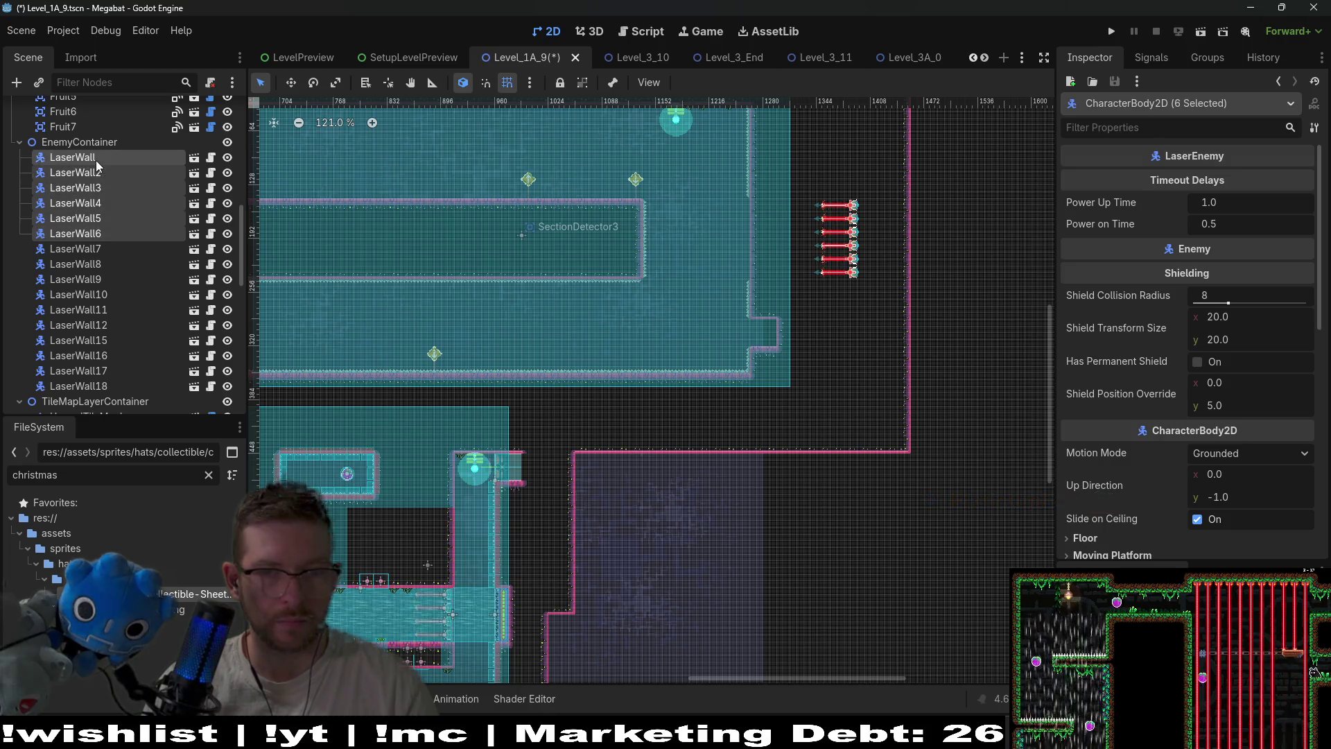
{"action": "key", "text": "Delete"}
{"action": "key", "text": "Return"}
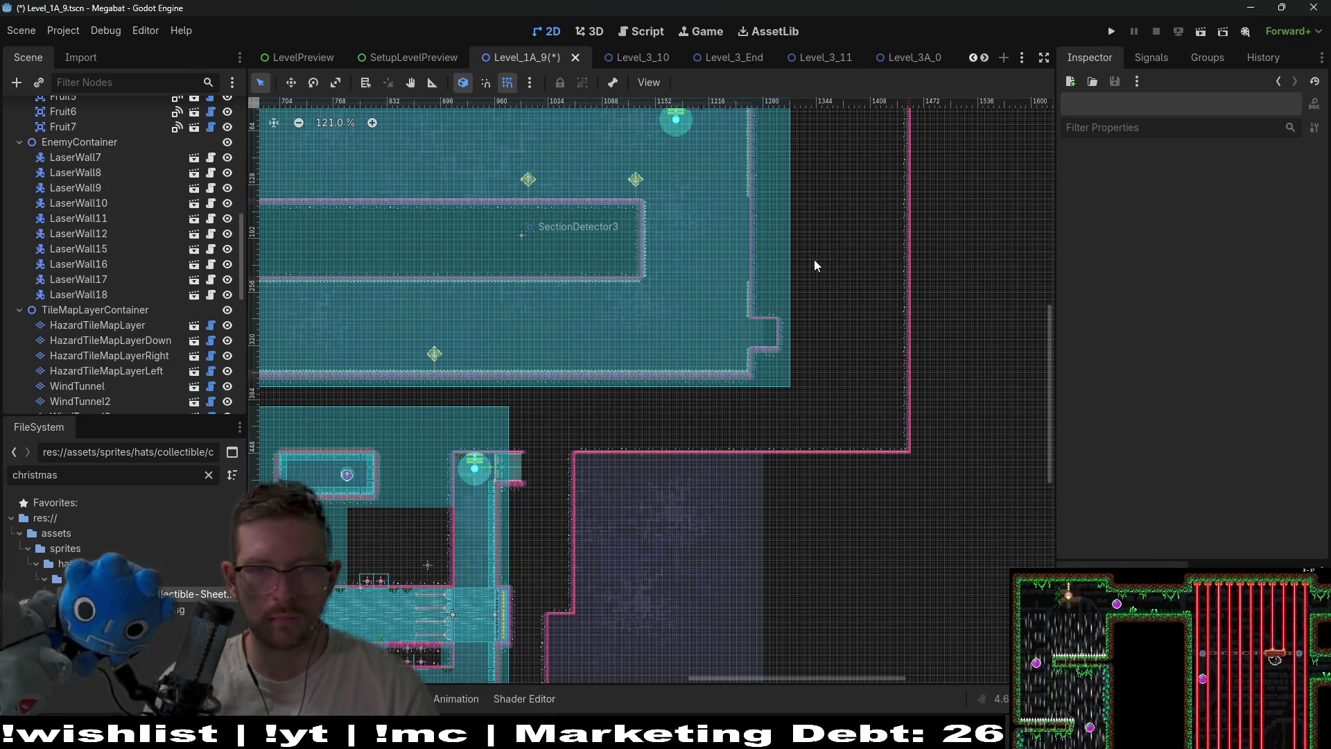
{"action": "scroll", "coordinate": [805, 277], "scroll_direction": "down", "scroll_amount": 3}
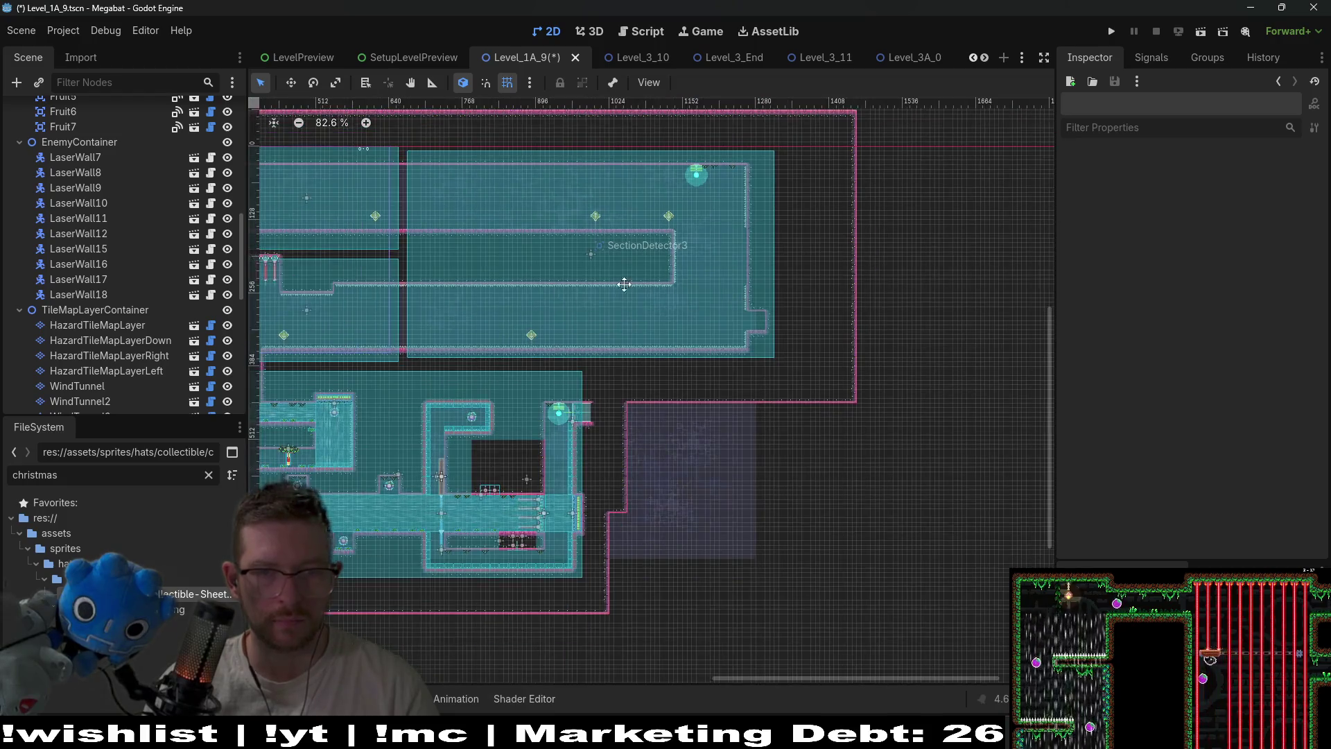
{"action": "scroll", "coordinate": [923, 313], "scroll_direction": "up", "scroll_amount": 5}
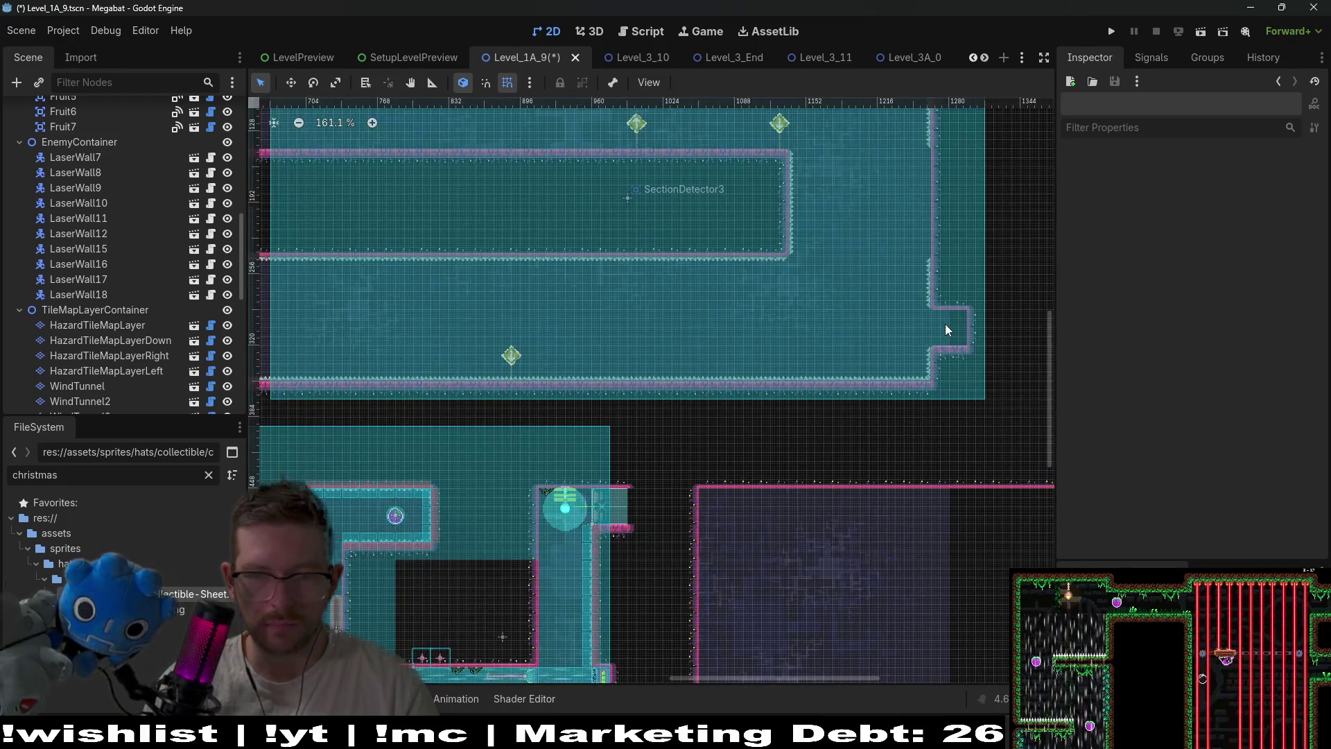
{"action": "scroll", "coordinate": [739, 240], "scroll_direction": "left", "scroll_amount": 6}
{"action": "scroll", "coordinate": [739, 240], "scroll_direction": "up", "scroll_amount": 2}
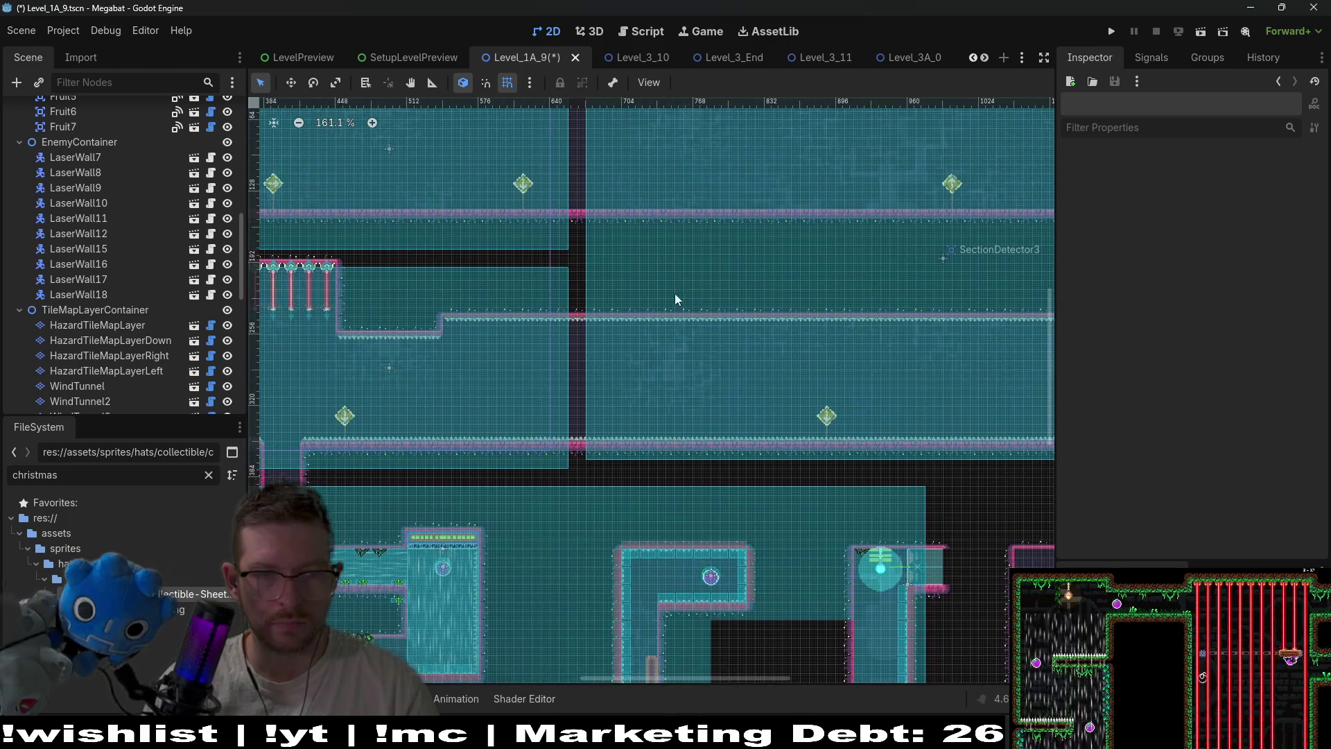
{"action": "scroll", "coordinate": [675, 280], "scroll_direction": "left", "scroll_amount": 1}
{"action": "scroll", "coordinate": [676, 280], "scroll_direction": "down", "scroll_amount": 1}
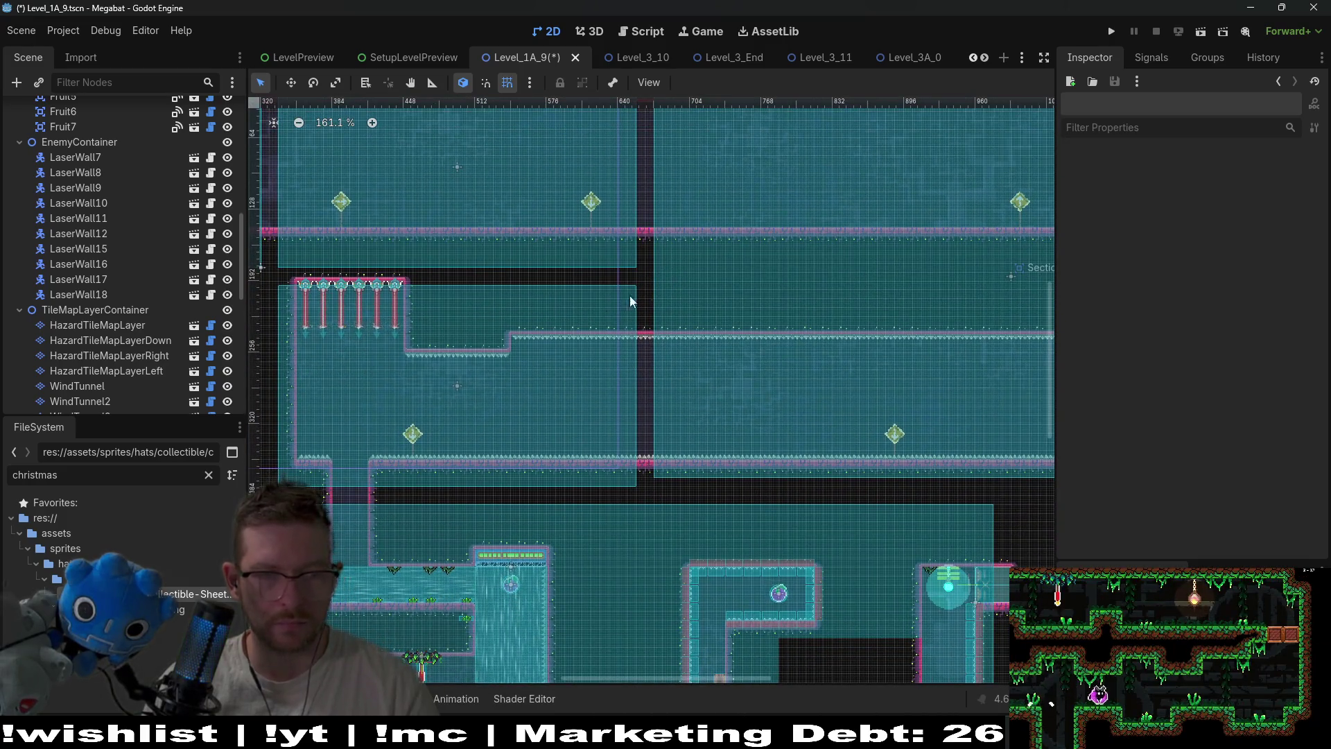
{"action": "left_click", "coordinate": [99, 292], "text": "shift"}
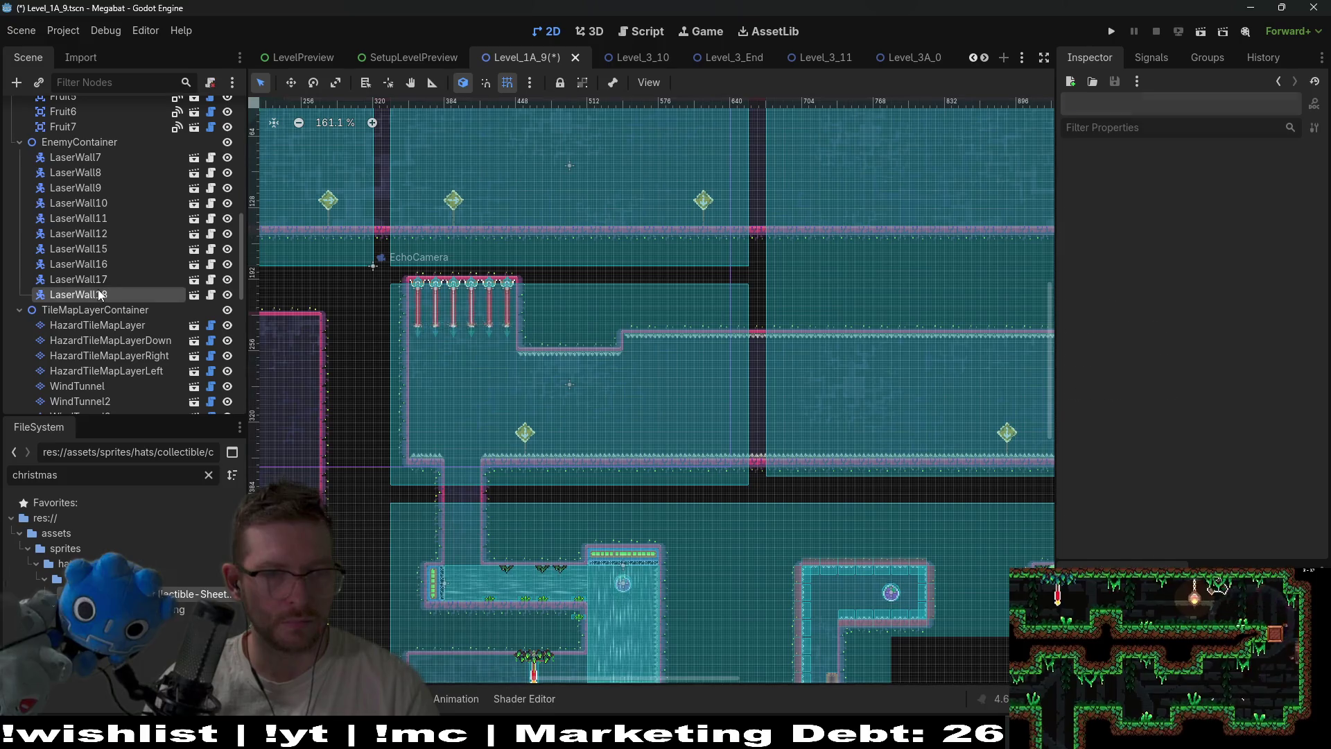
Select the six nodes LaserWall7 to LaserWall12 and delete them, confirming with OK
{"action": "left_click", "coordinate": [99, 154]}
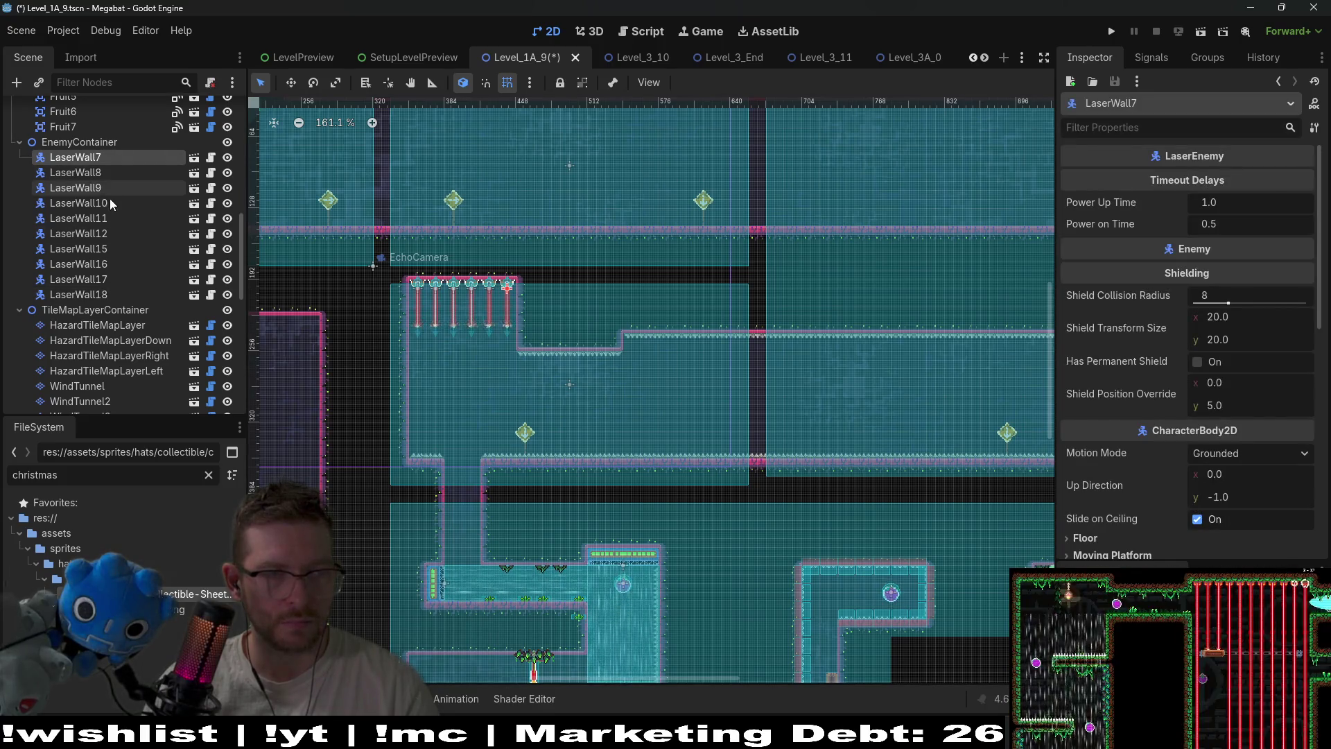
{"action": "left_click", "coordinate": [104, 233], "text": "shift"}
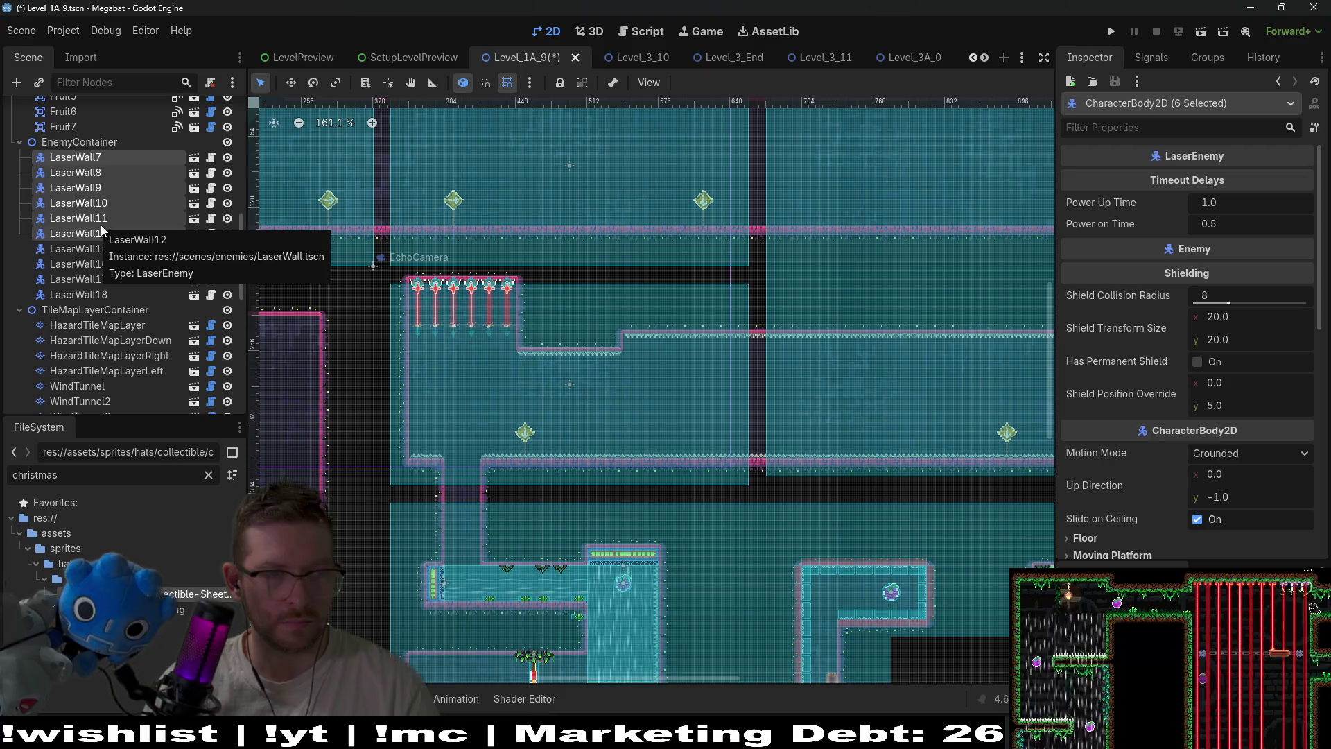
{"action": "left_click", "coordinate": [100, 233]}
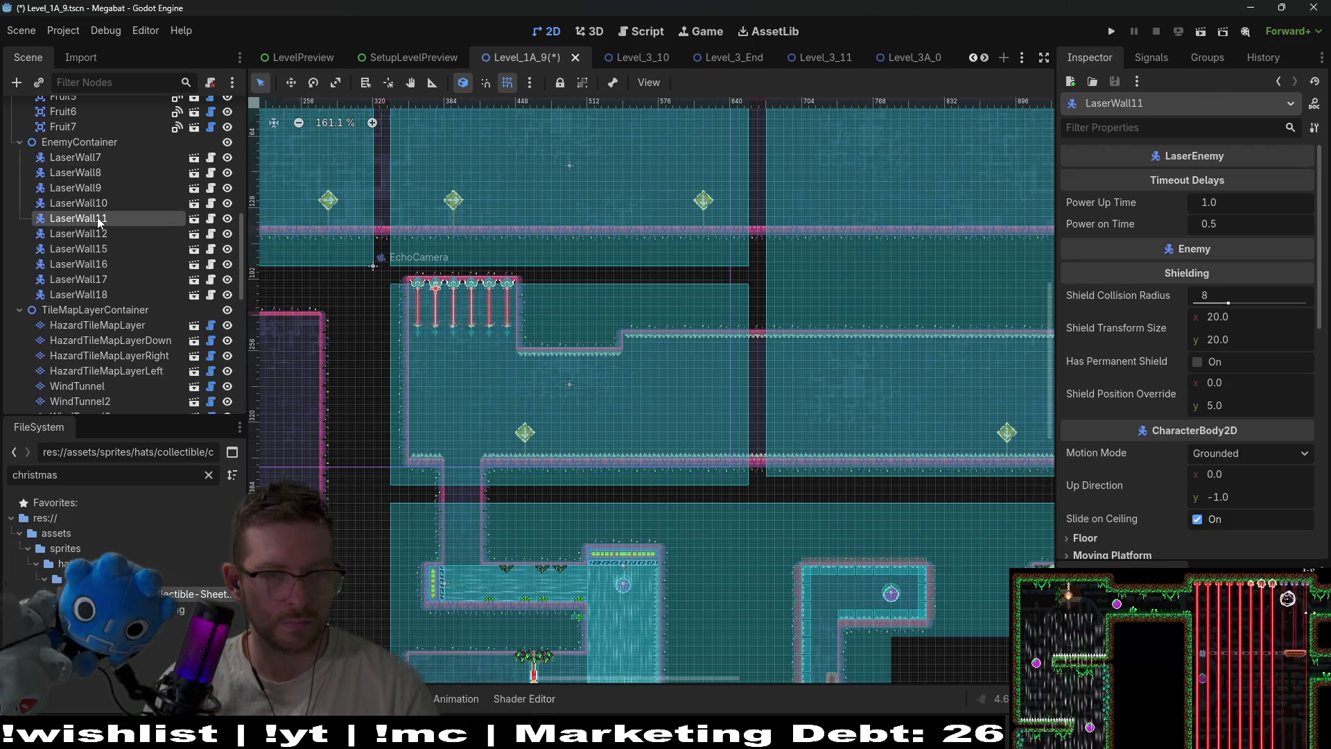
{"action": "left_click", "coordinate": [89, 158], "text": "shift"}
{"action": "key", "text": "Delete"}
{"action": "left_click", "coordinate": [610, 381]}
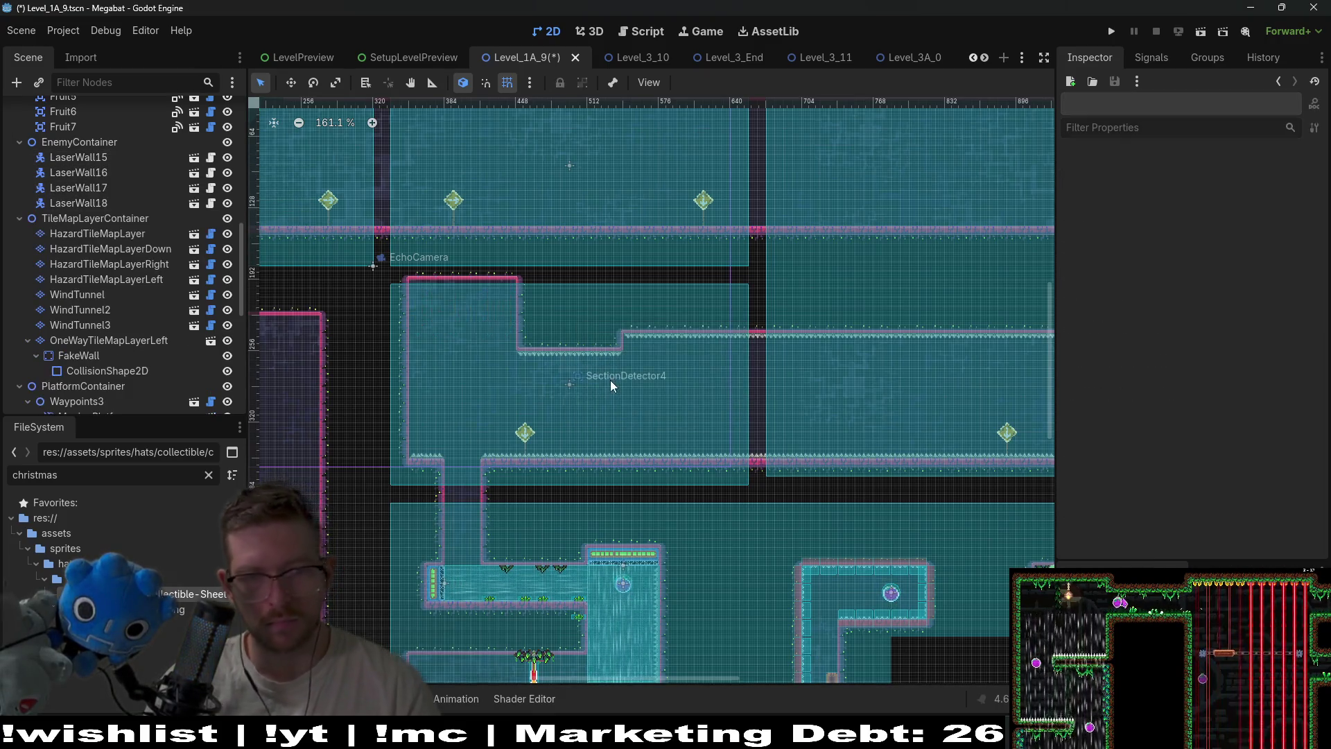
{"action": "scroll", "coordinate": [110, 150], "scroll_direction": "up", "scroll_amount": 10}
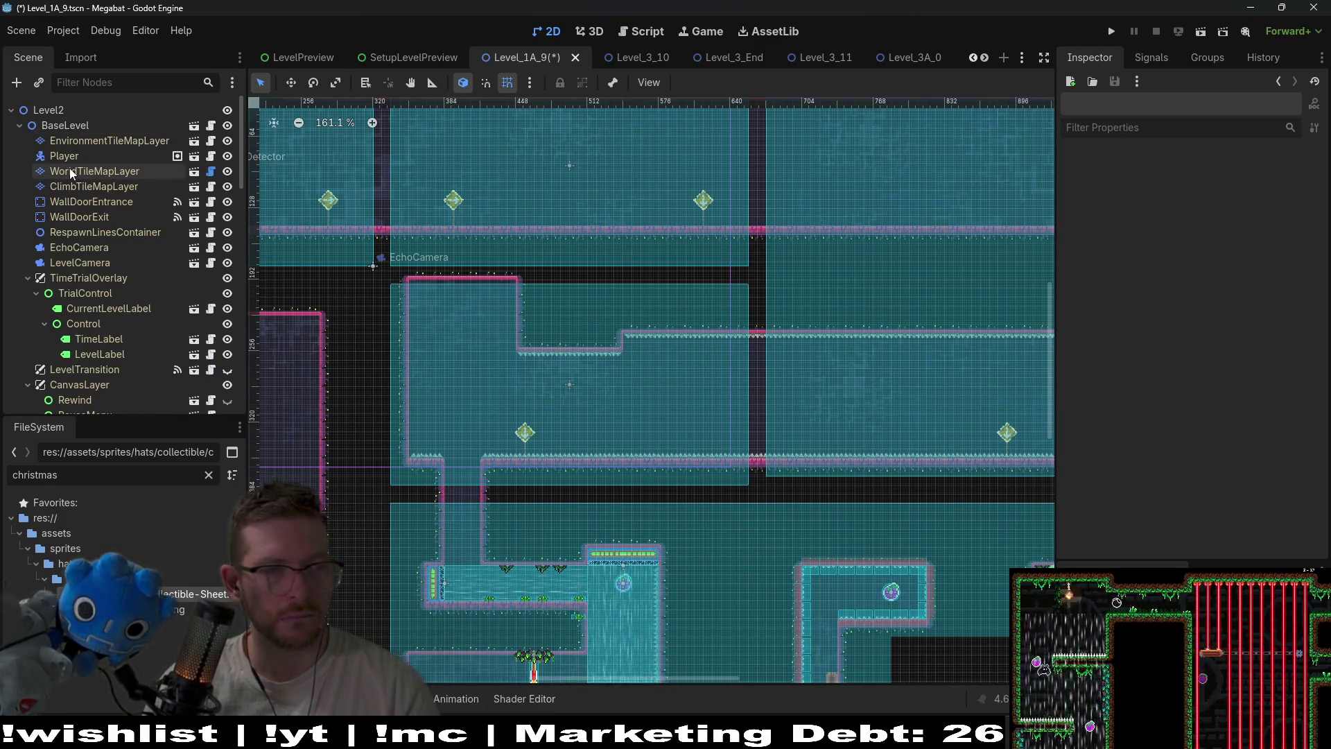
{"action": "left_click", "coordinate": [75, 172]}
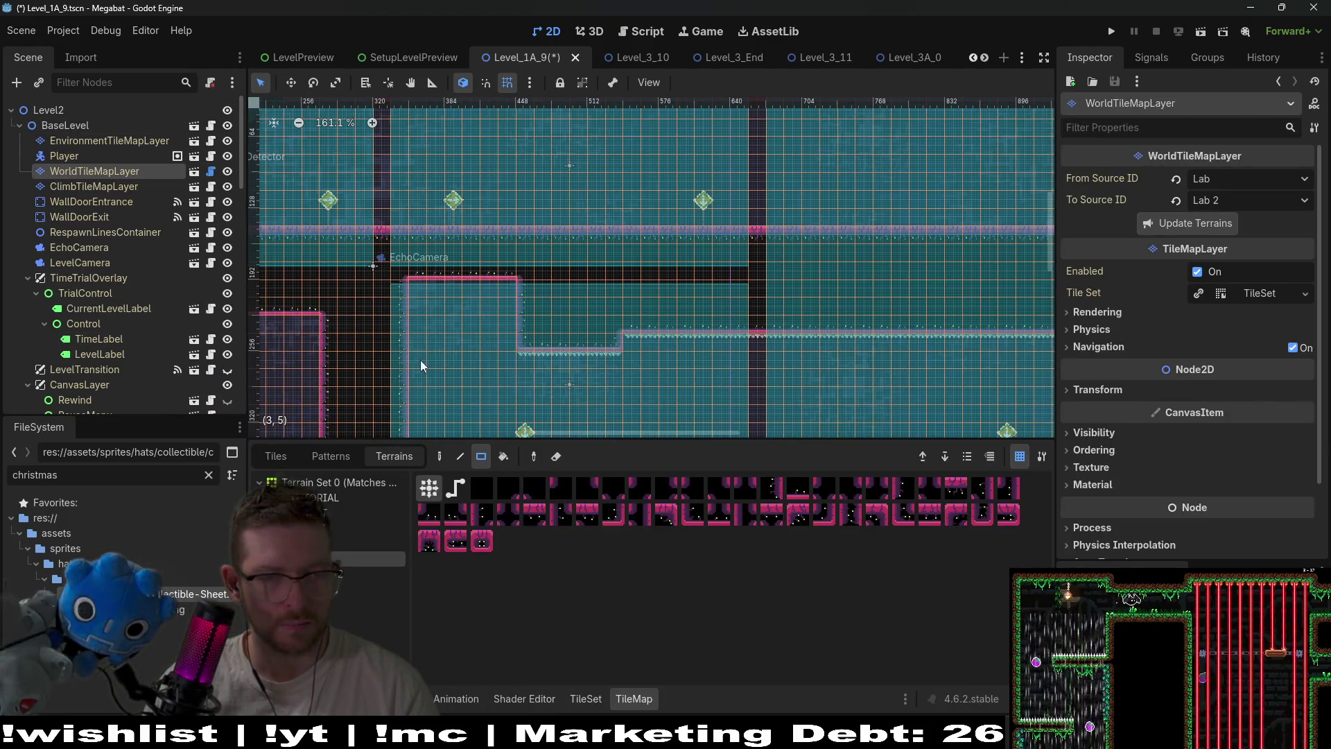
Paint a 6x5 block of terrain into the empty room corner and pan around to check it
{"action": "left_click_drag", "start_coordinate": [508, 345], "coordinate": [513, 343]}
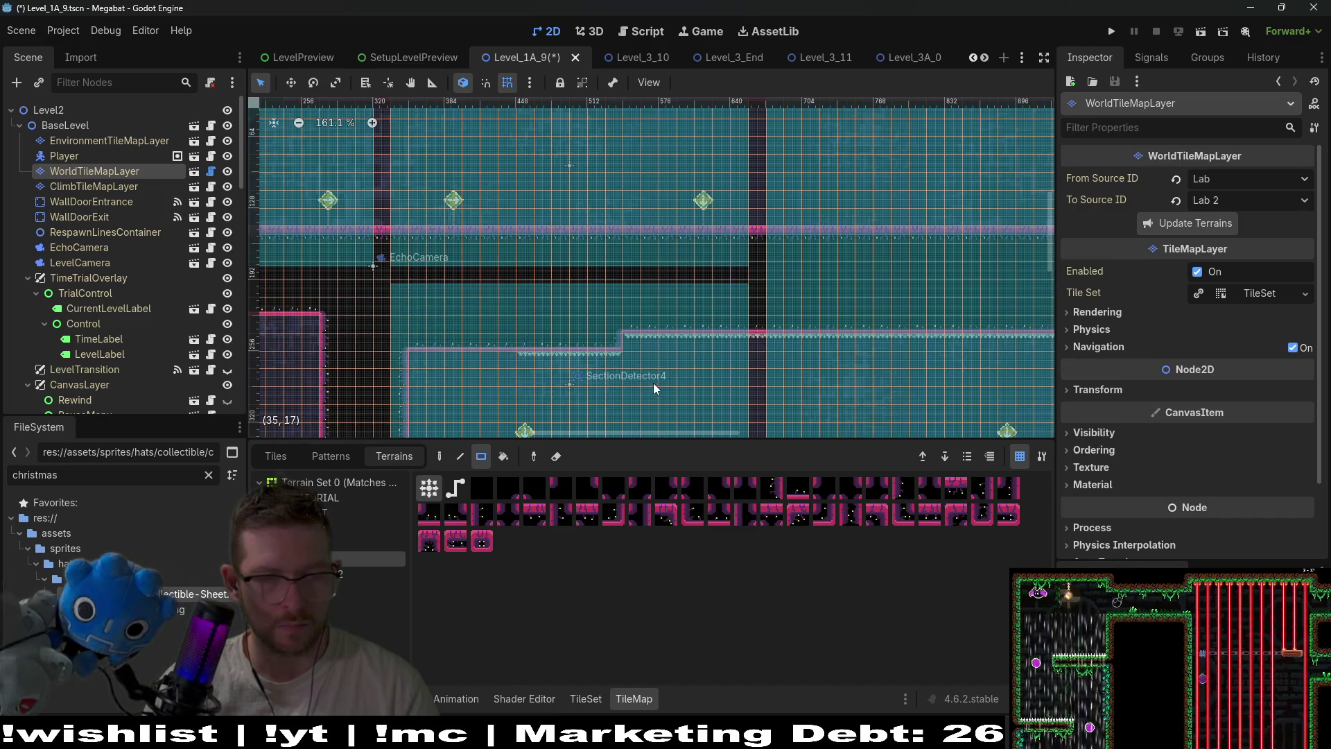
{"action": "scroll", "coordinate": [653, 382], "scroll_direction": "down", "scroll_amount": 2}
{"action": "left_click_drag", "start_coordinate": [598, 284], "coordinate": [611, 248]}
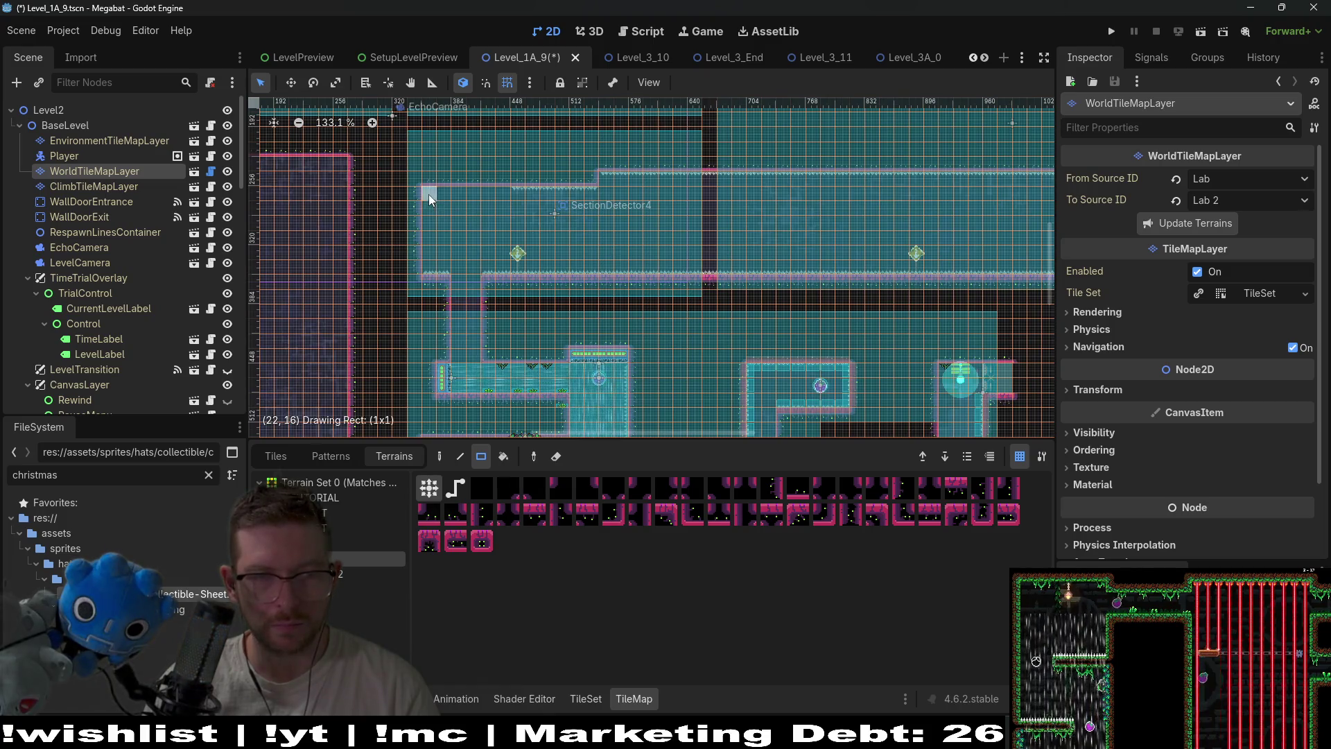
{"action": "scroll", "coordinate": [426, 216], "scroll_direction": "up", "scroll_amount": 3}
{"action": "left_click_drag", "start_coordinate": [690, 233], "coordinate": [597, 298]}
{"action": "scroll", "coordinate": [598, 298], "scroll_direction": "down", "scroll_amount": 6}
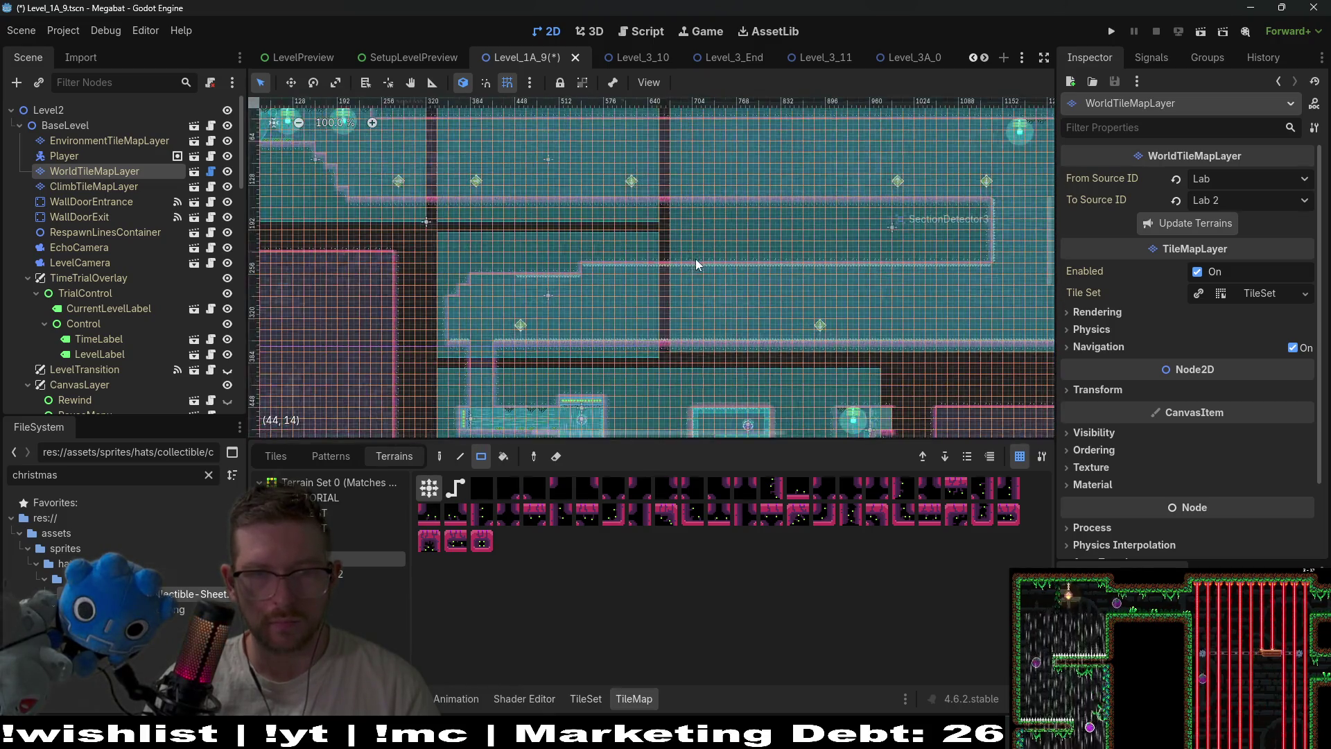
{"action": "left_click_drag", "start_coordinate": [695, 311], "coordinate": [784, 301]}
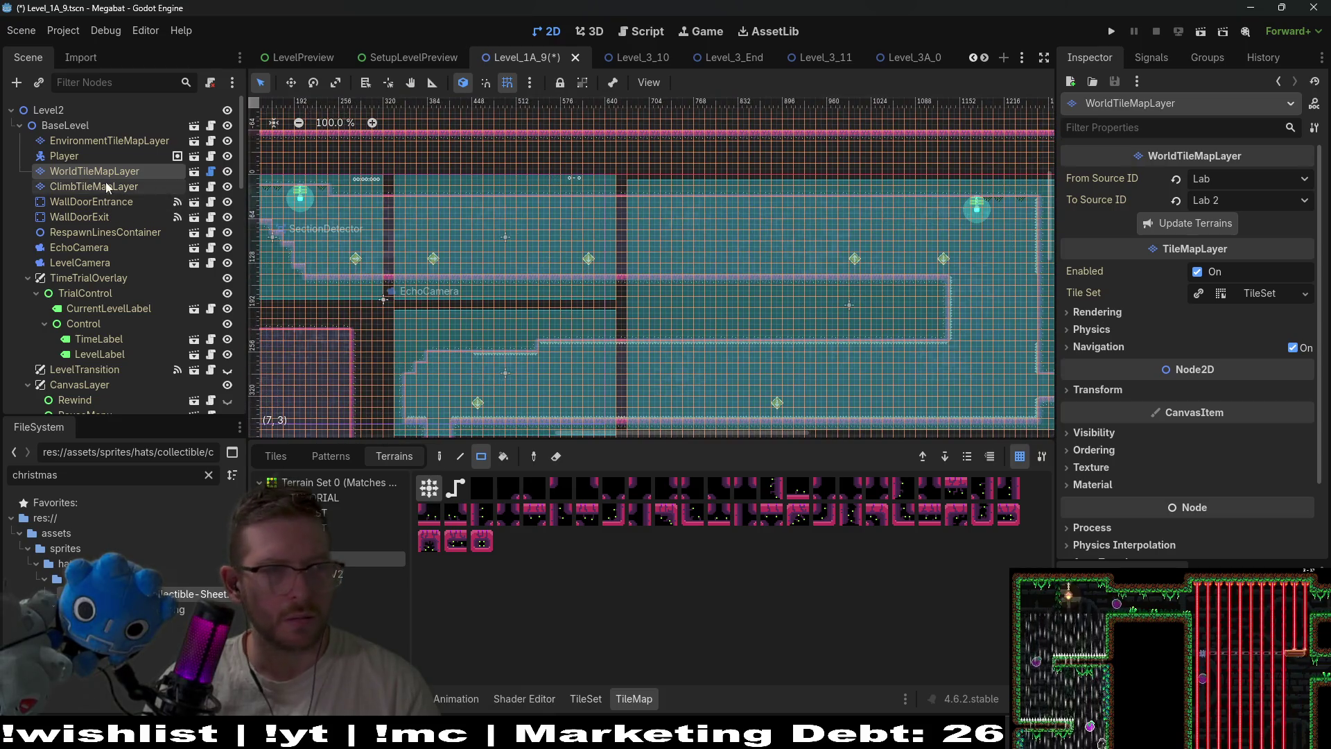
{"action": "left_click", "coordinate": [85, 144]}
{"action": "left_click", "coordinate": [330, 499]}
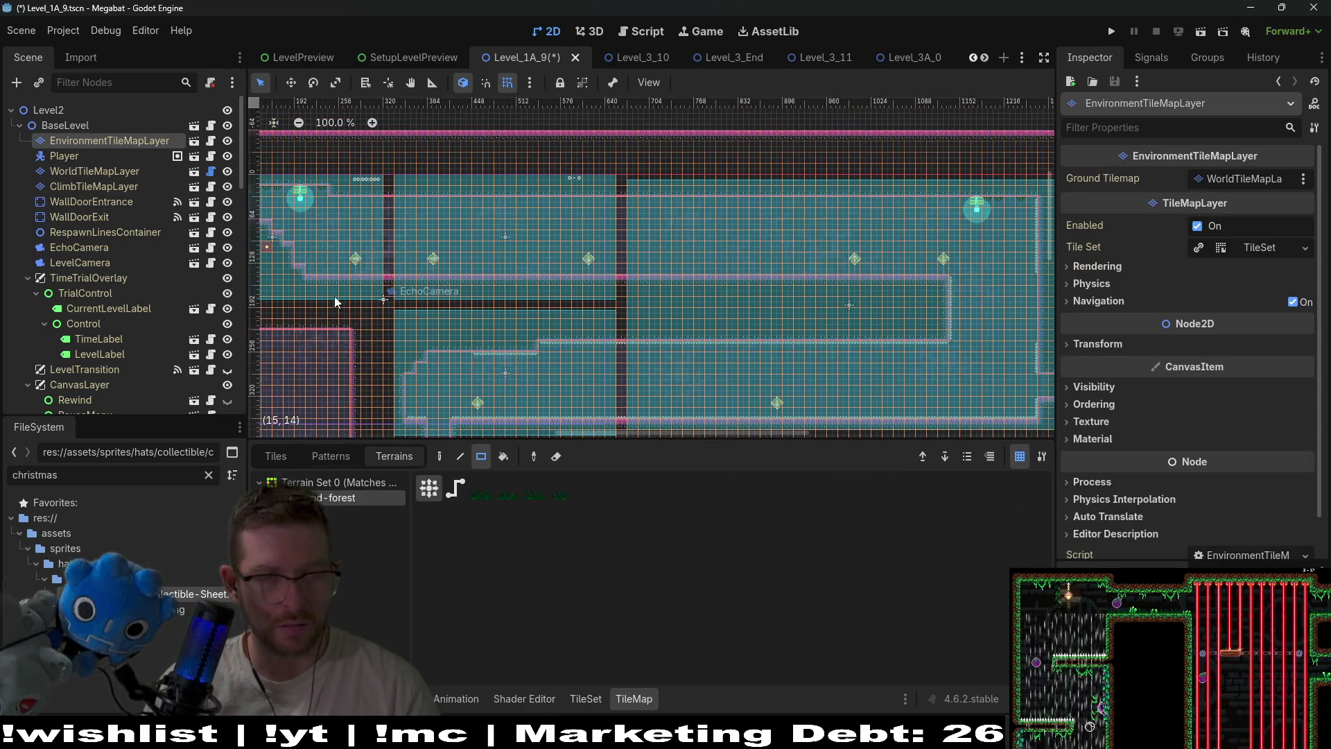
Pan and zoom across the level until the MovingPlatform's vertical shaft fills the view
{"action": "scroll", "coordinate": [338, 291], "scroll_direction": "up", "scroll_amount": 4}
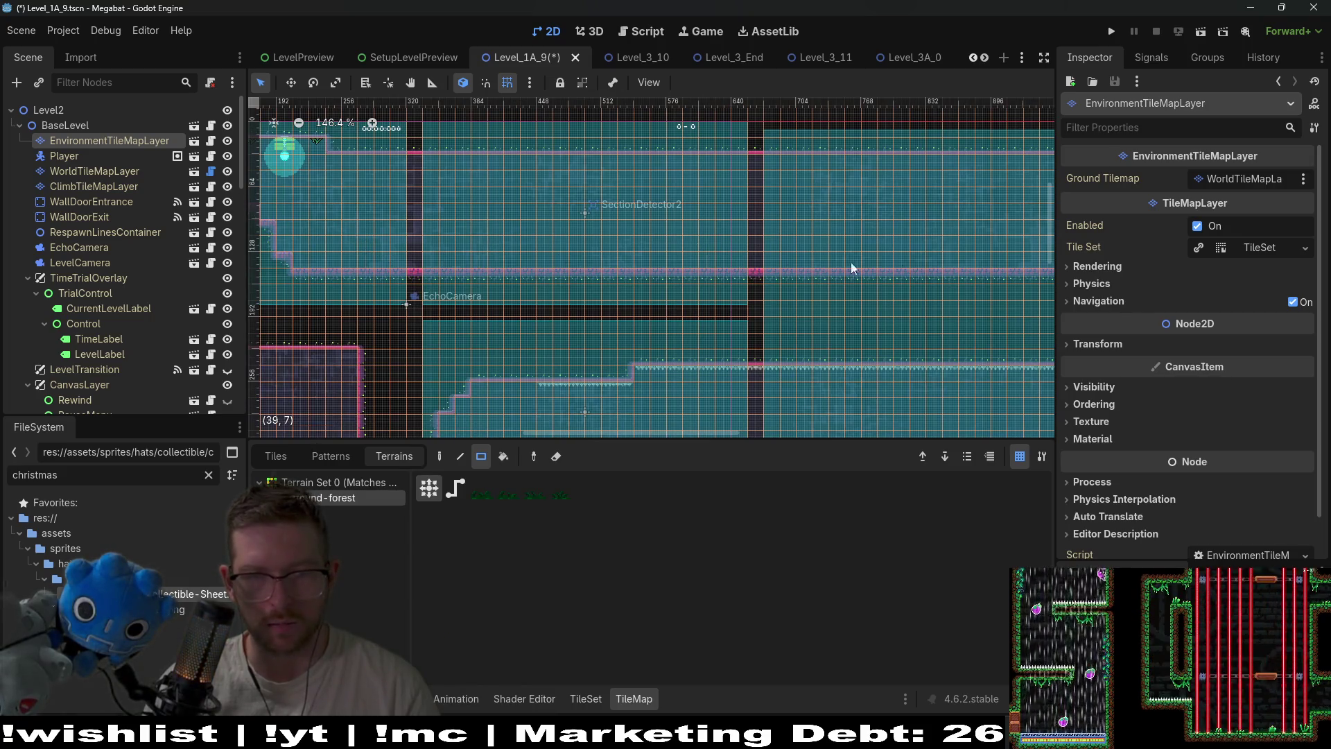
{"action": "scroll", "coordinate": [850, 270], "scroll_direction": "right", "scroll_amount": 5}
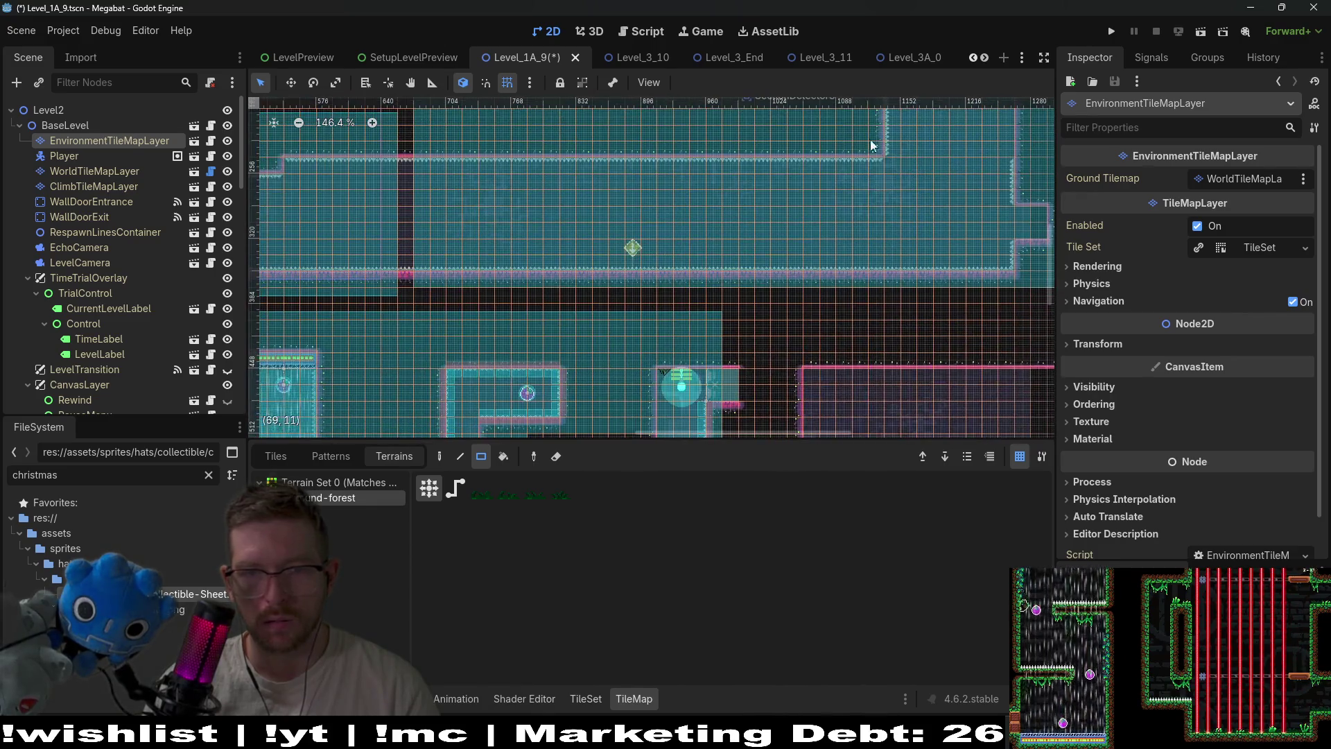
{"action": "scroll", "coordinate": [861, 250], "scroll_direction": "down", "scroll_amount": 3}
{"action": "scroll", "coordinate": [862, 250], "scroll_direction": "left", "scroll_amount": 5}
{"action": "scroll", "coordinate": [619, 246], "scroll_direction": "right", "scroll_amount": 1}
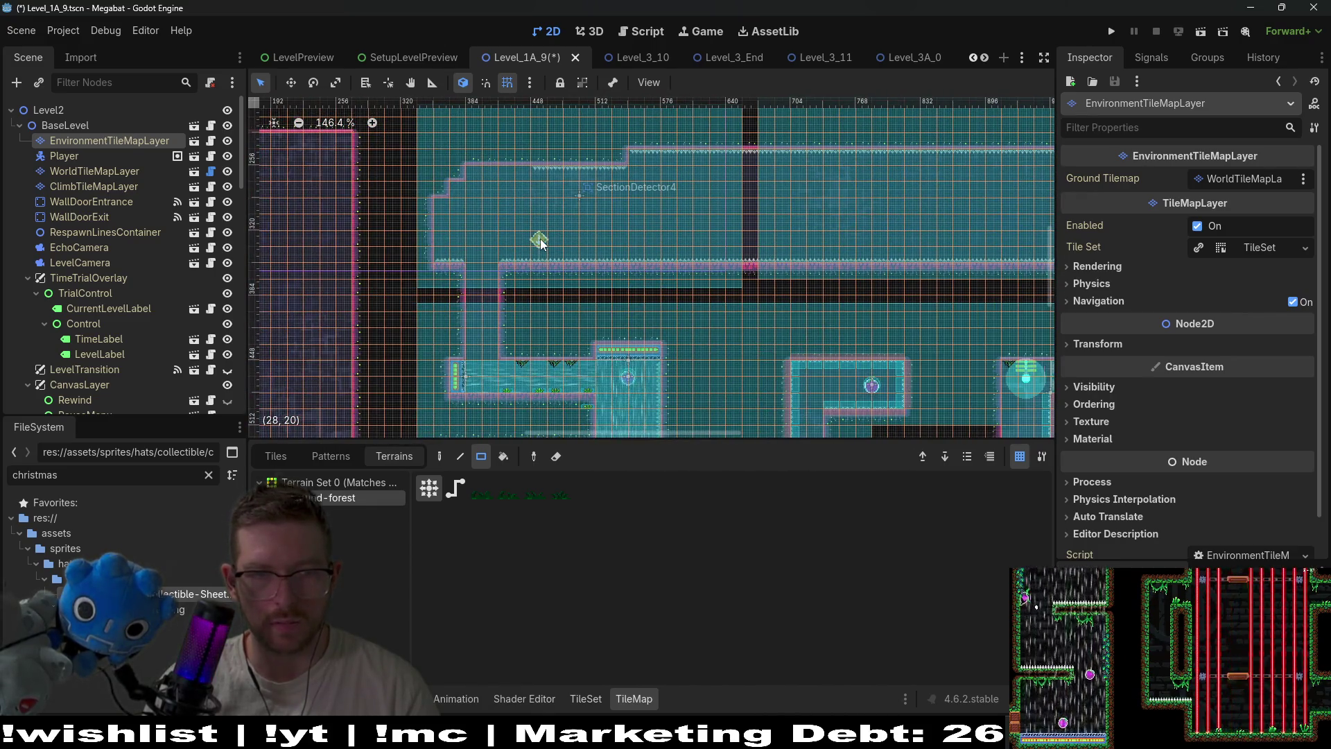
{"action": "scroll", "coordinate": [540, 236], "scroll_direction": "down", "scroll_amount": 1}
{"action": "scroll", "coordinate": [693, 250], "scroll_direction": "right", "scroll_amount": 4}
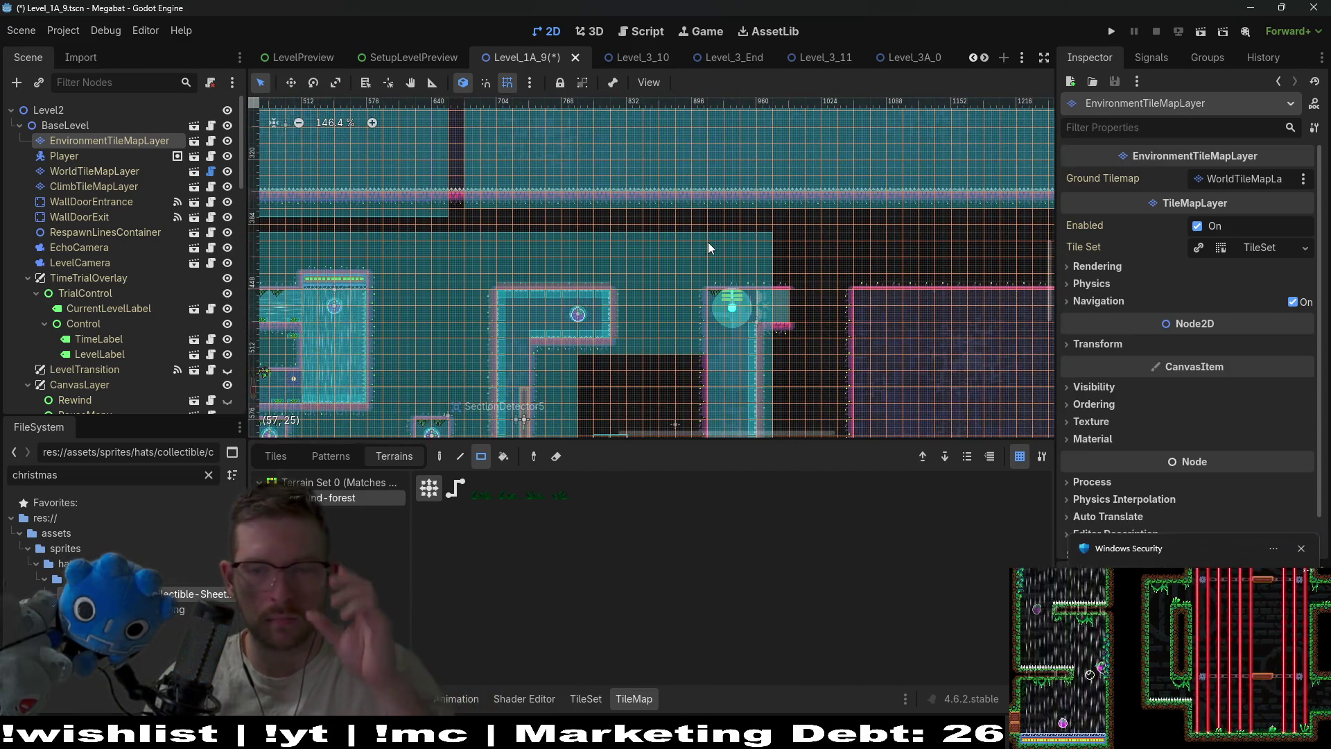
{"action": "scroll", "coordinate": [716, 301], "scroll_direction": "up", "scroll_amount": 7}
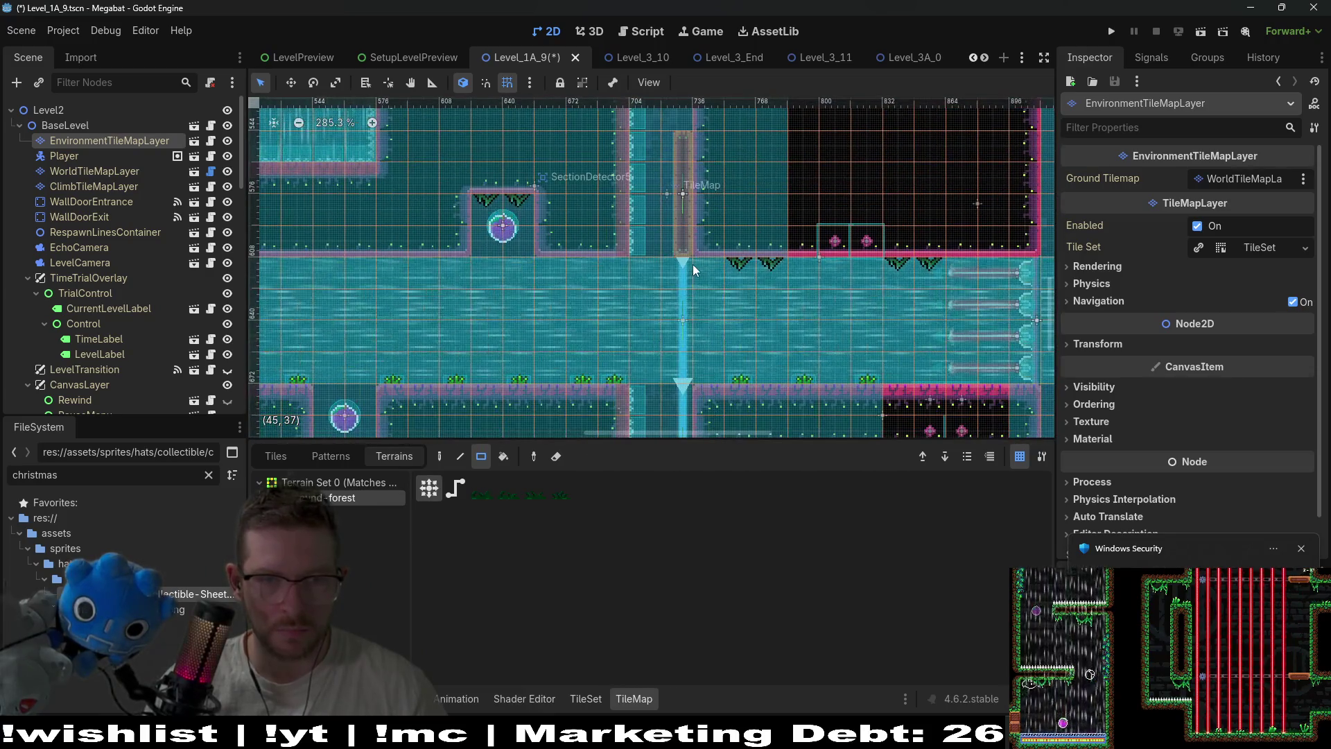
{"action": "scroll", "coordinate": [105, 305], "scroll_direction": "down", "scroll_amount": 10}
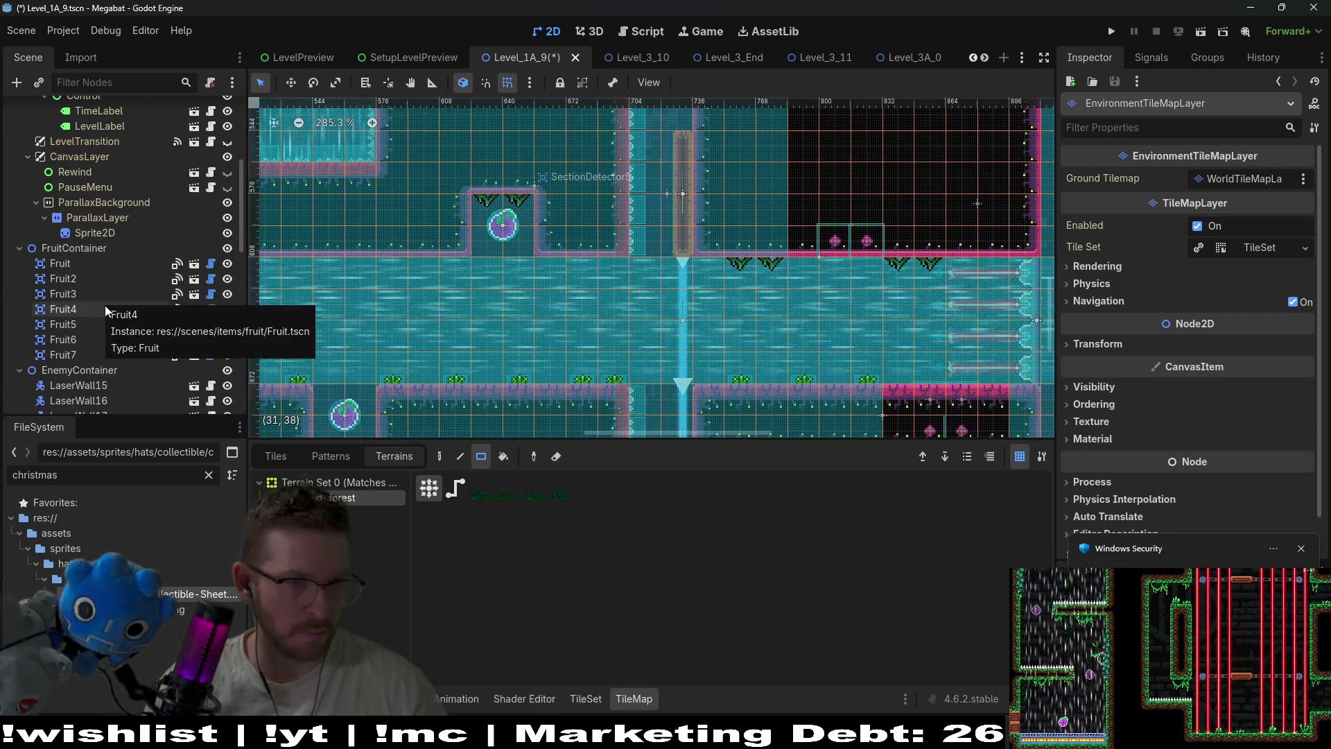
{"action": "scroll", "coordinate": [122, 357], "scroll_direction": "down", "scroll_amount": 3}
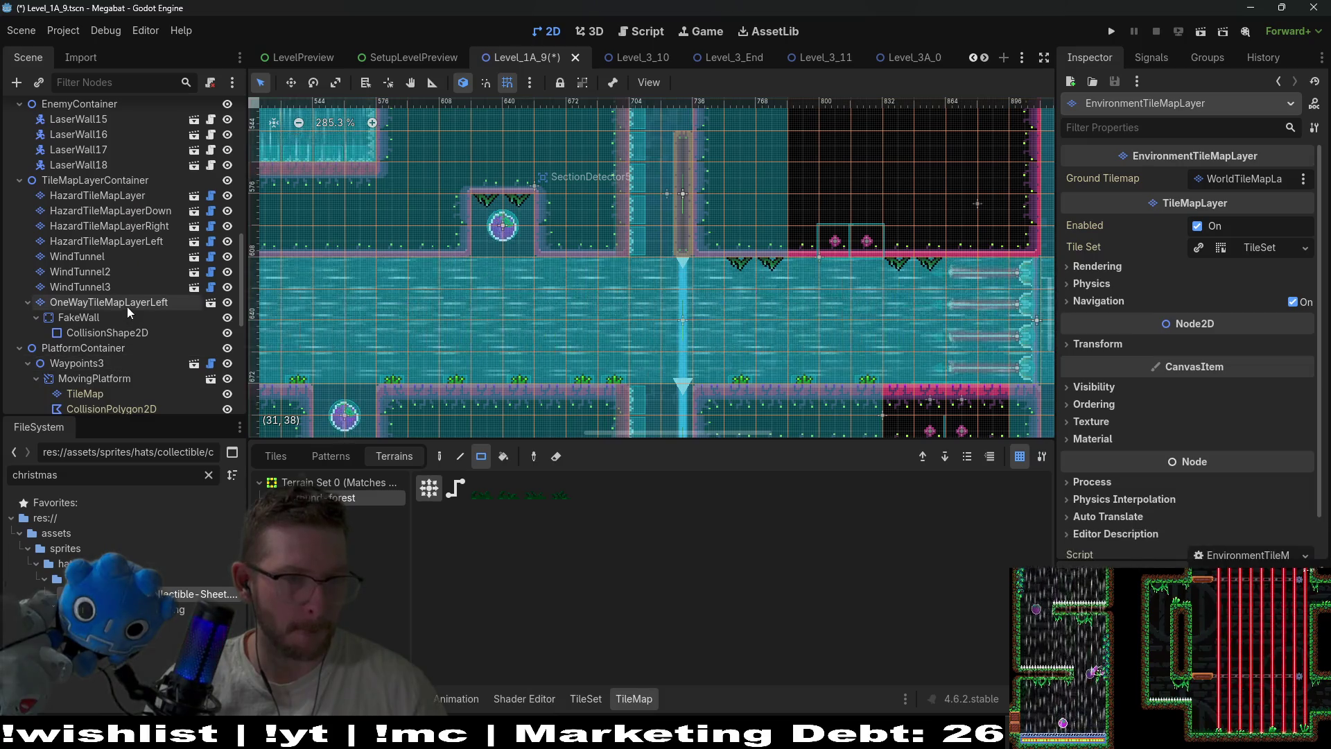
Select the MovingPlatform's TileMap node and choose a terrain to paint it with
{"action": "left_click", "coordinate": [127, 307]}
{"action": "scroll", "coordinate": [129, 322], "scroll_direction": "down", "scroll_amount": 4}
{"action": "left_click", "coordinate": [83, 227]}
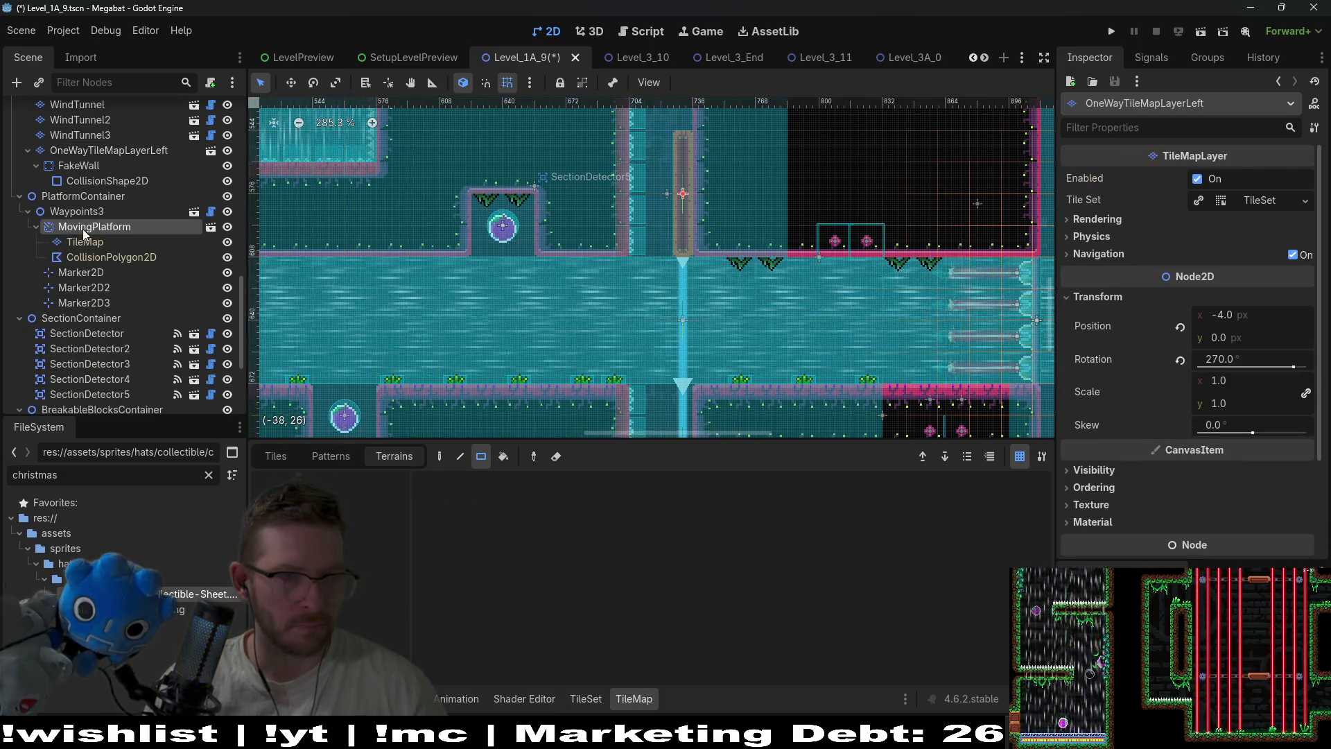
{"action": "left_click", "coordinate": [99, 256]}
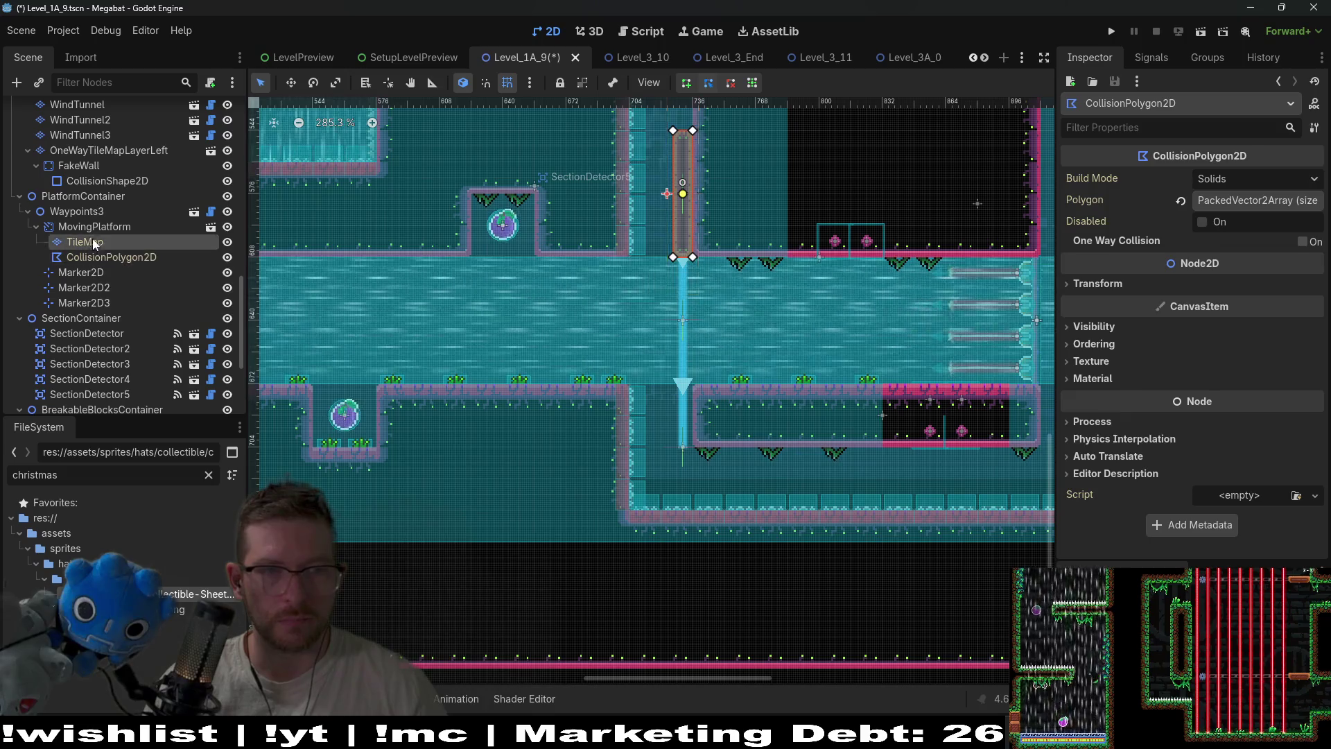
{"action": "left_click", "coordinate": [93, 240]}
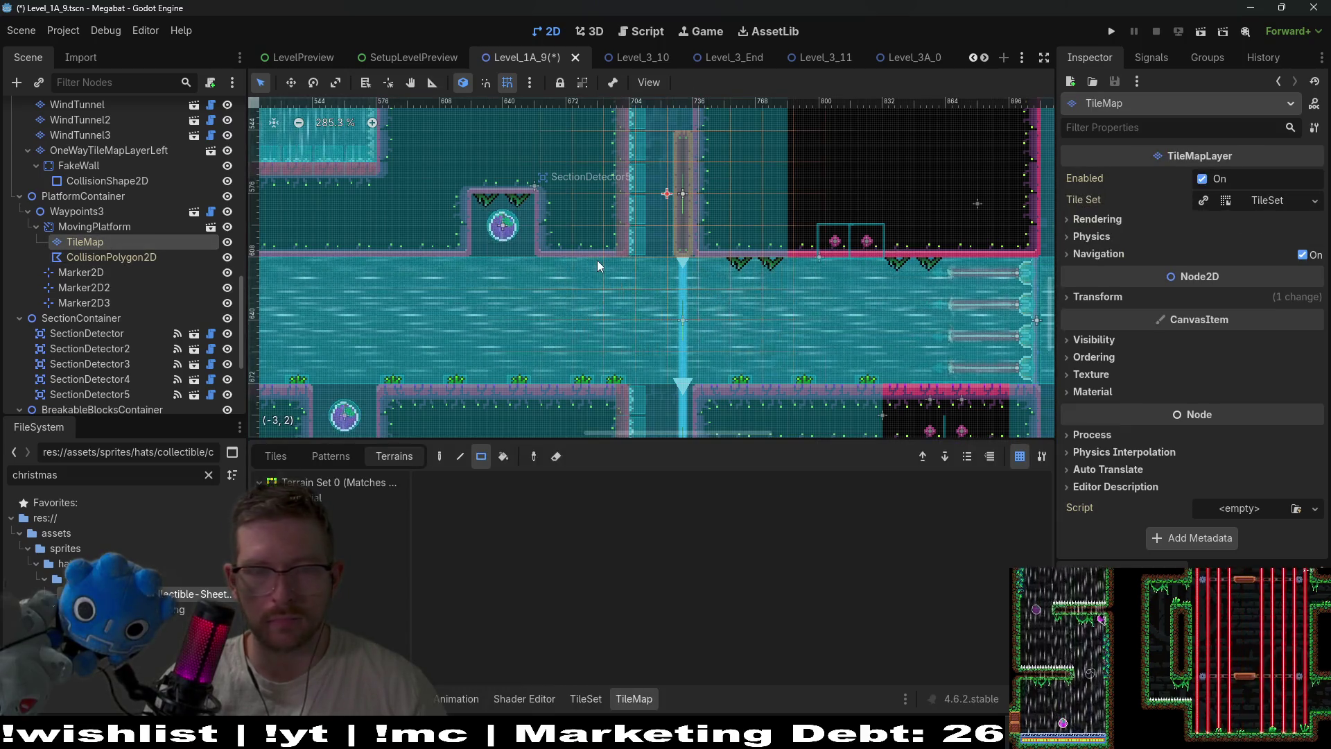
{"action": "left_click", "coordinate": [370, 543]}
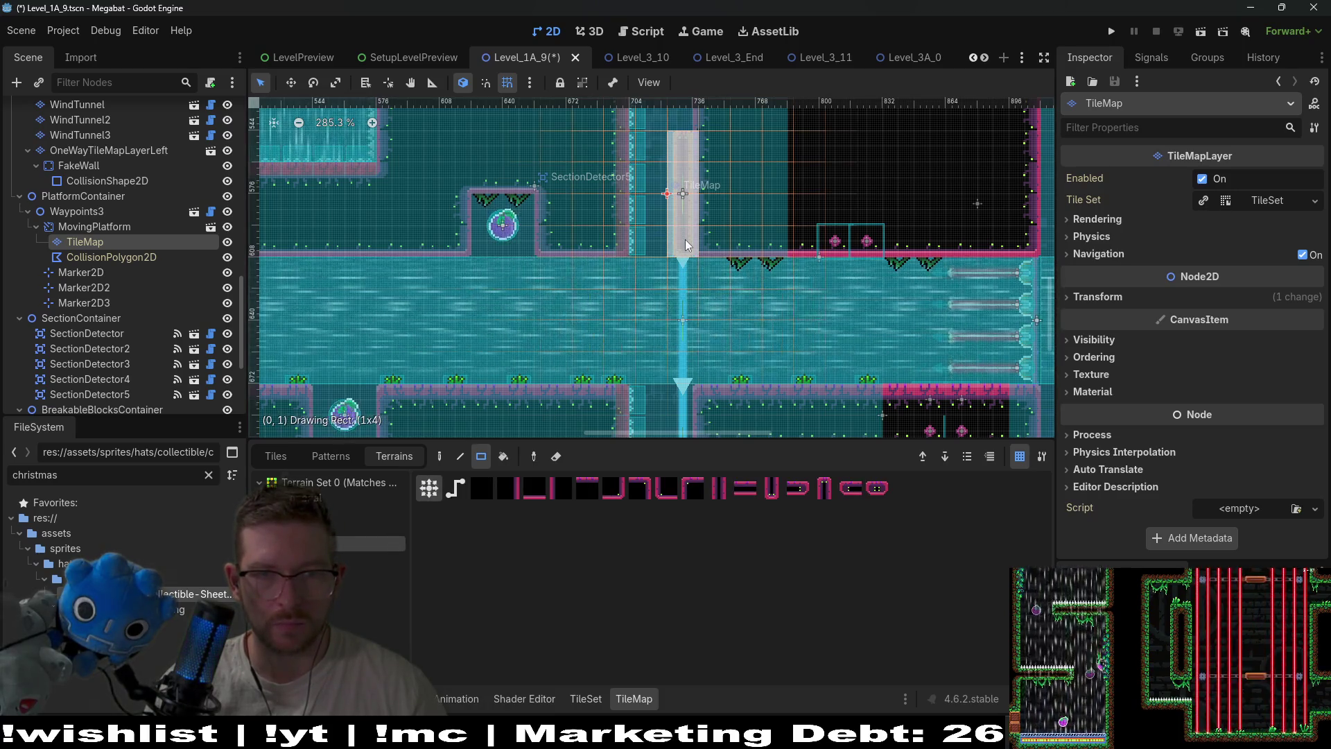
Save the Level_1A_9 scene with Ctrl+S
{"action": "key", "text": "ctrl+s"}
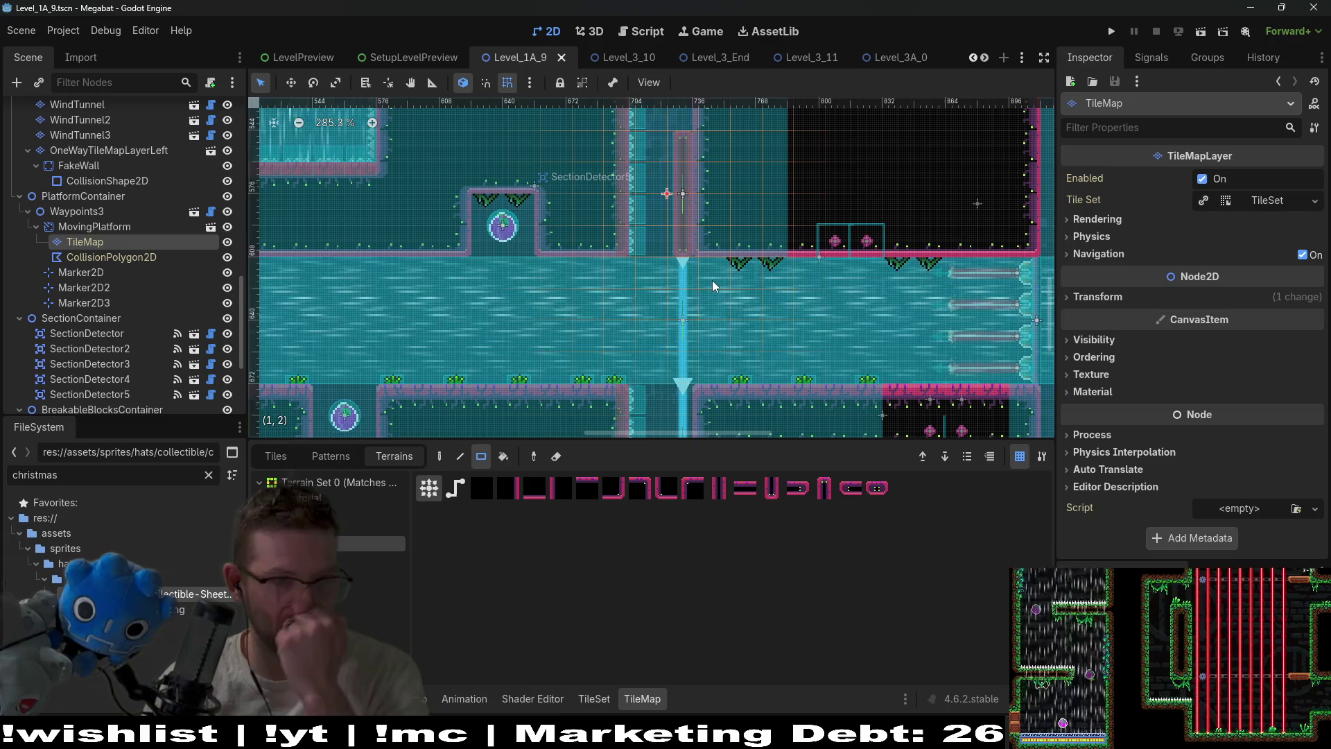
{"action": "scroll", "coordinate": [603, 365], "scroll_direction": "down", "scroll_amount": 6}
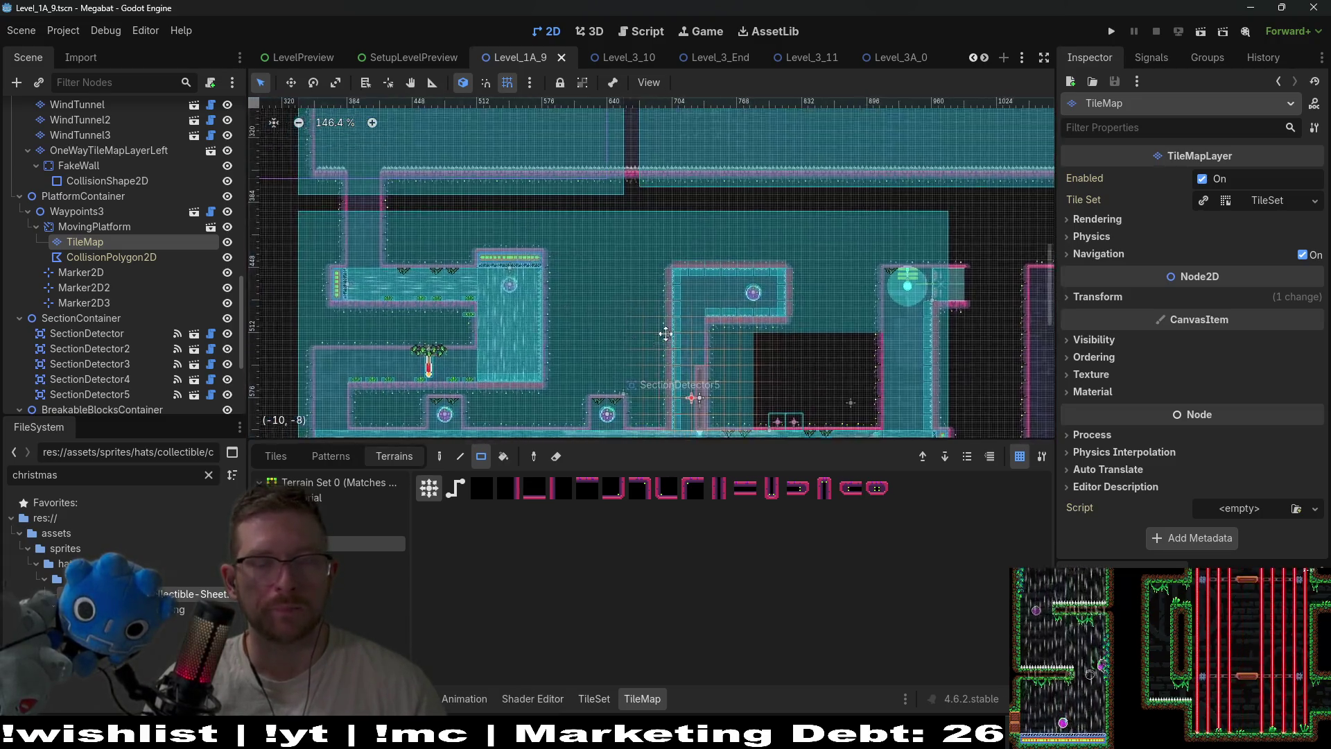
{"action": "scroll", "coordinate": [596, 333], "scroll_direction": "left", "scroll_amount": 2}
{"action": "scroll", "coordinate": [568, 305], "scroll_direction": "up", "scroll_amount": 4}
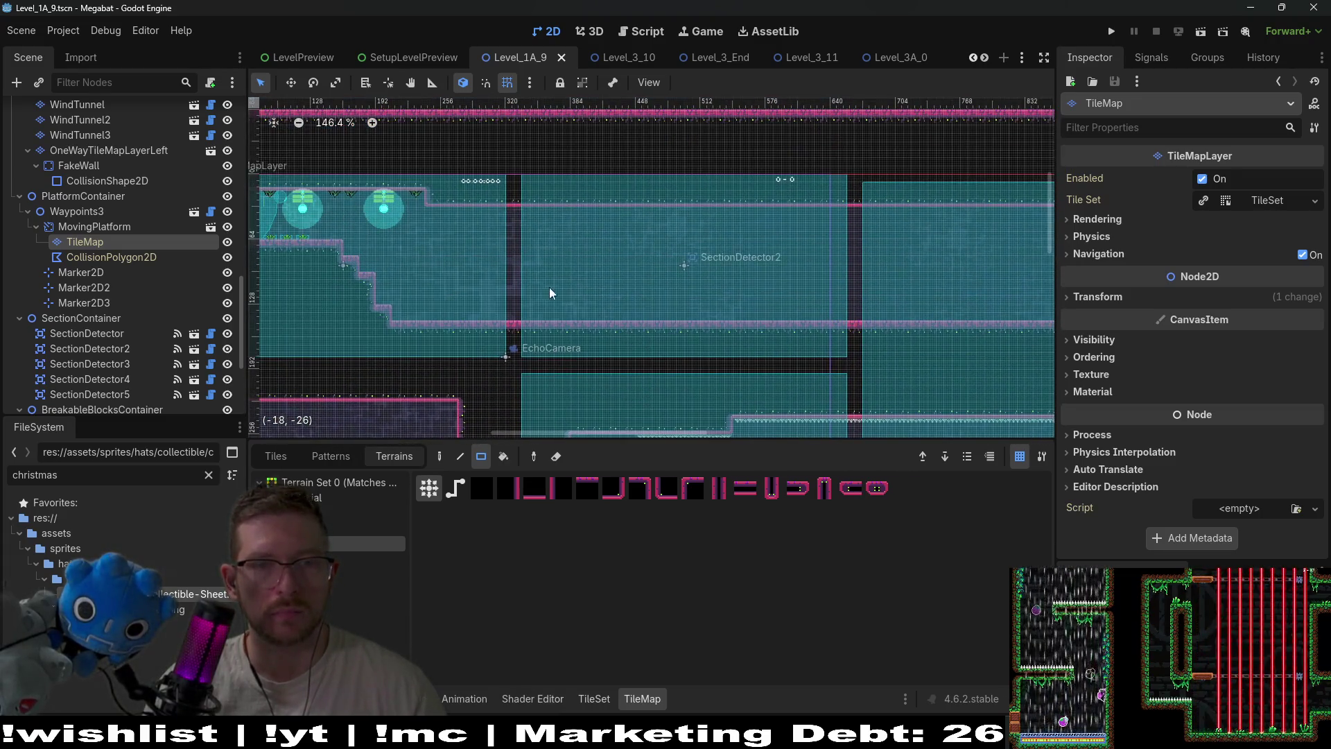
{"action": "scroll", "coordinate": [60, 133], "scroll_direction": "up", "scroll_amount": 10}
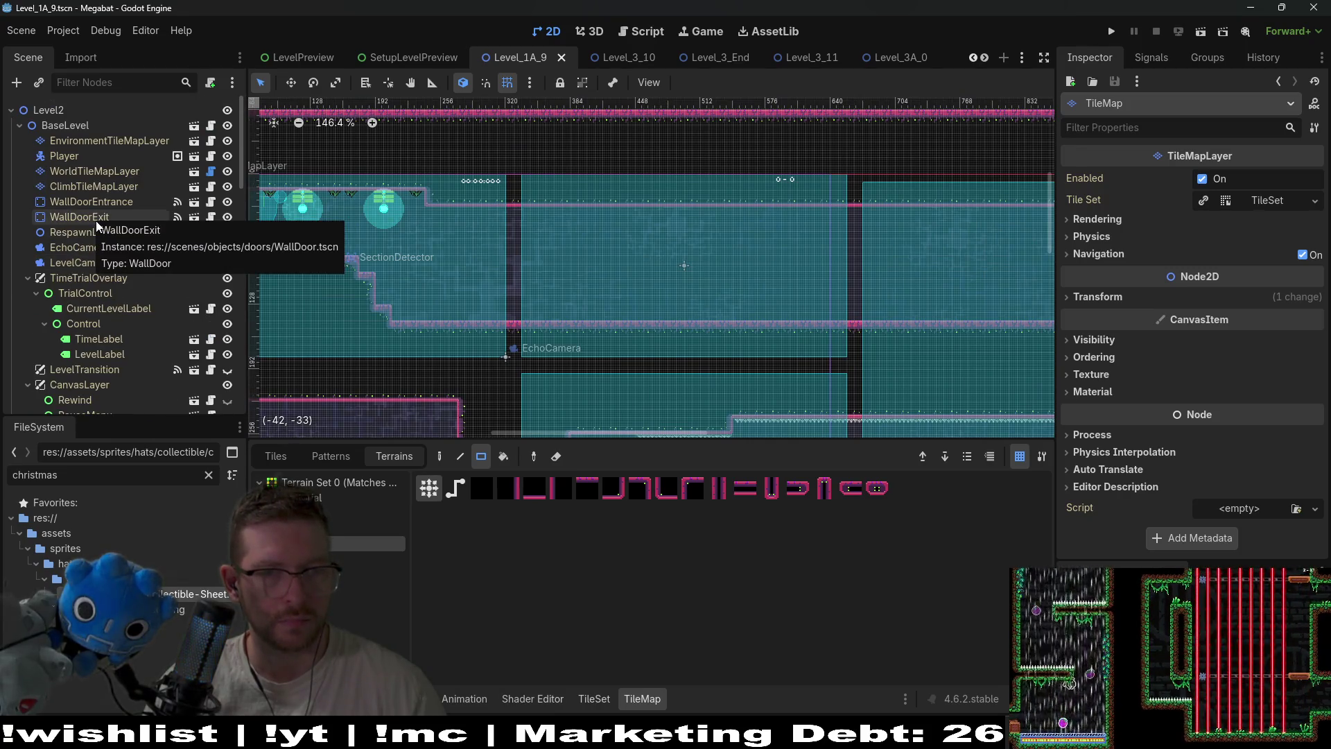
On WorldTileMapLayer, paint a 4x2 block of world terrain near the level's upper-left start
{"action": "left_click", "coordinate": [95, 174]}
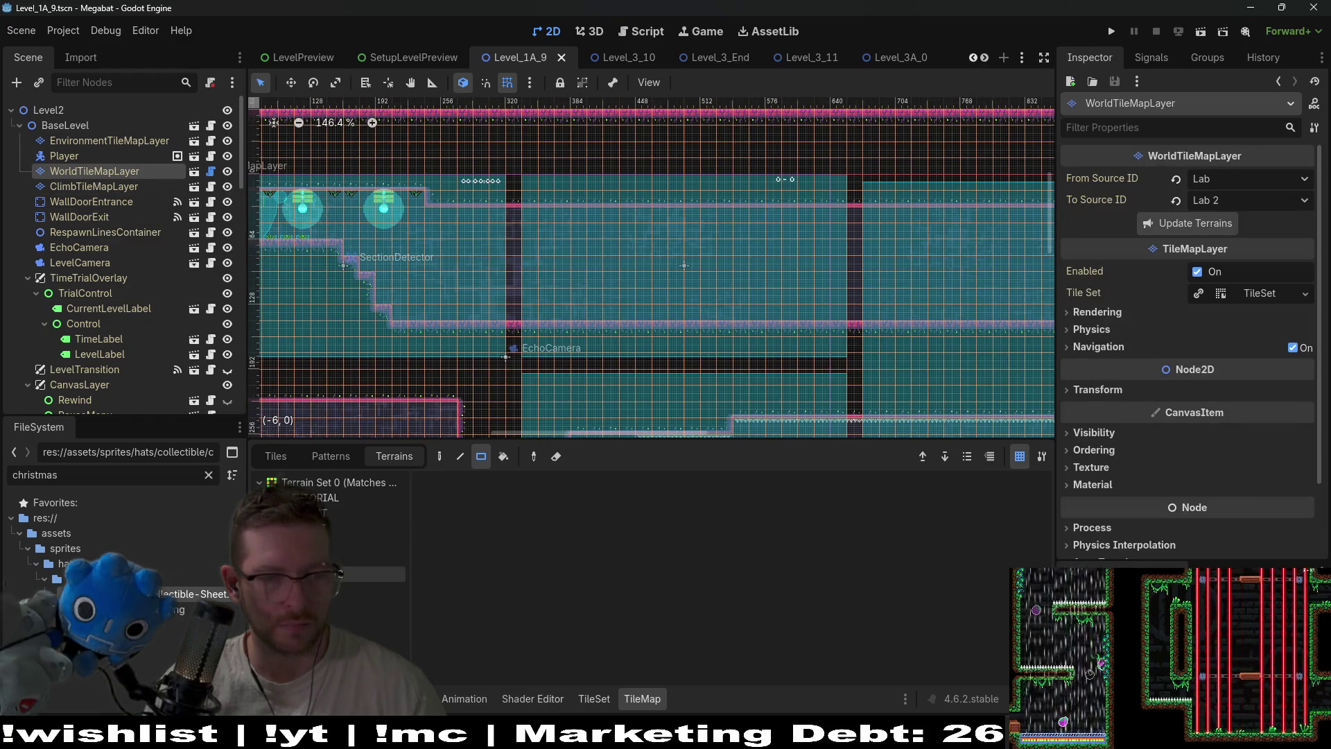
{"action": "left_click_drag", "start_coordinate": [393, 305], "coordinate": [438, 330]}
{"action": "scroll", "coordinate": [493, 264], "scroll_direction": "left", "scroll_amount": 5}
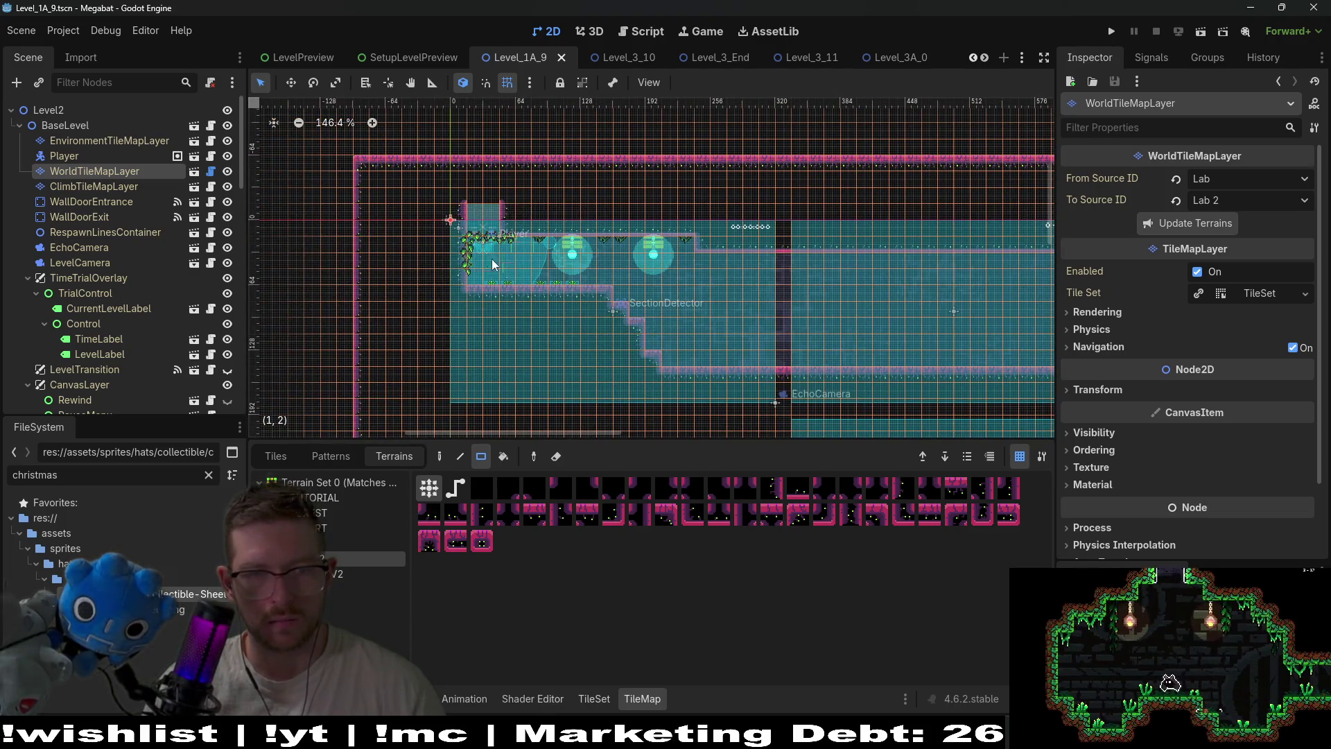
{"action": "scroll", "coordinate": [620, 313], "scroll_direction": "right", "scroll_amount": 4}
{"action": "scroll", "coordinate": [620, 313], "scroll_direction": "down", "scroll_amount": 2}
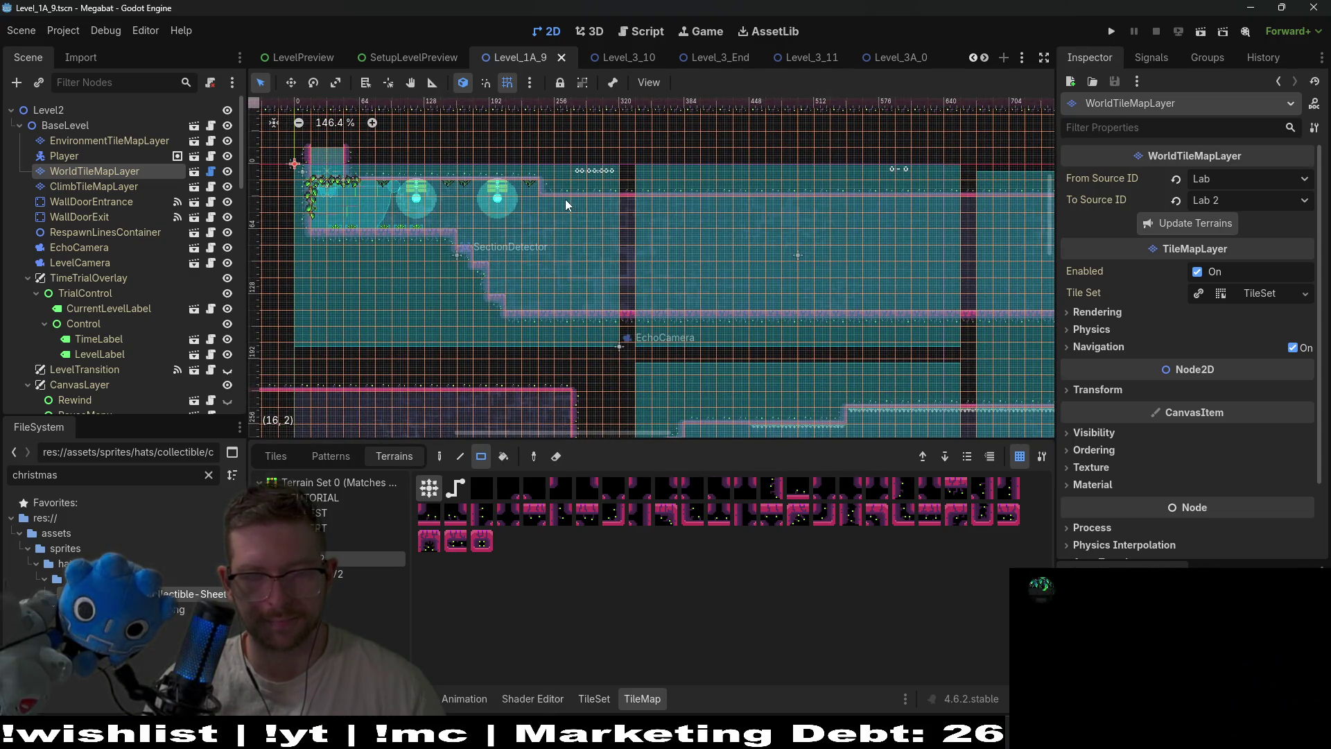
{"action": "scroll", "coordinate": [630, 267], "scroll_direction": "right", "scroll_amount": 2}
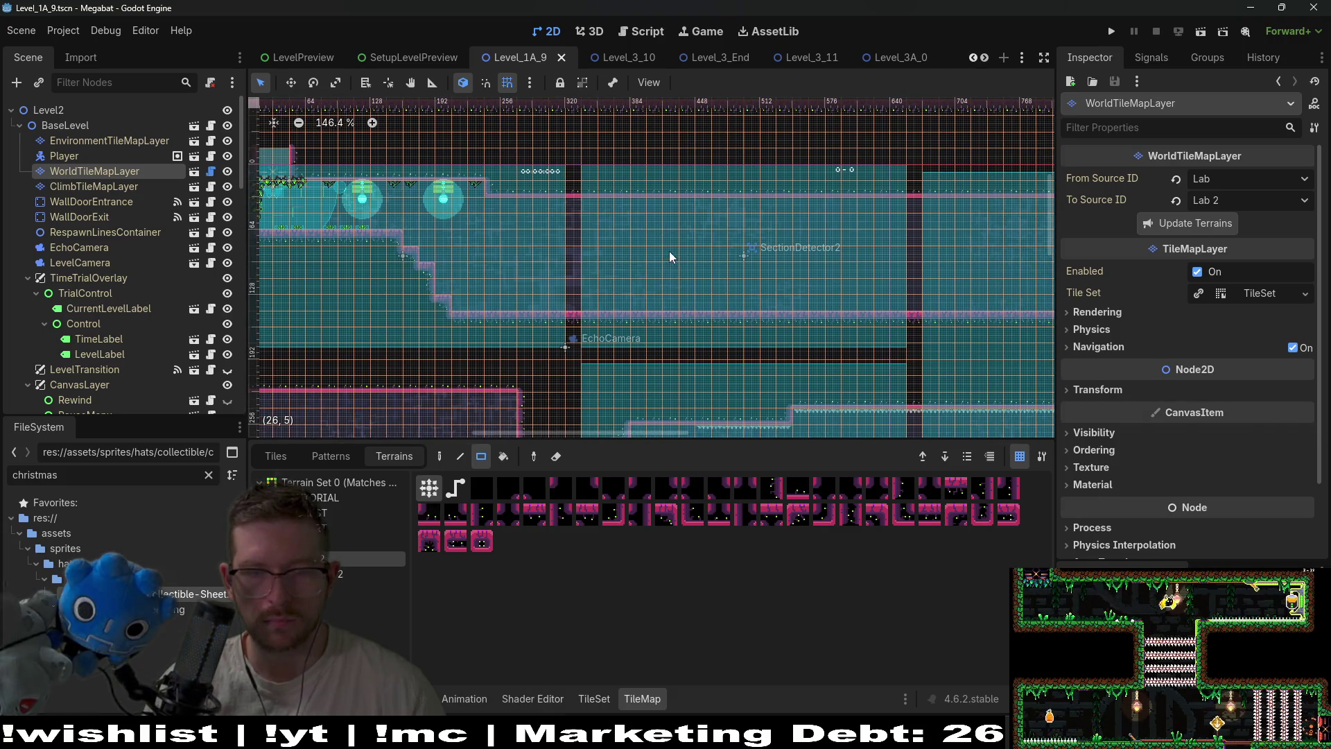
{"action": "left_click_drag", "start_coordinate": [716, 267], "coordinate": [716, 268]}
Paint a 4x4 terrain block into the corridor and repaint the top platform's edge row
{"action": "scroll", "coordinate": [630, 267], "scroll_direction": "right", "scroll_amount": 3}
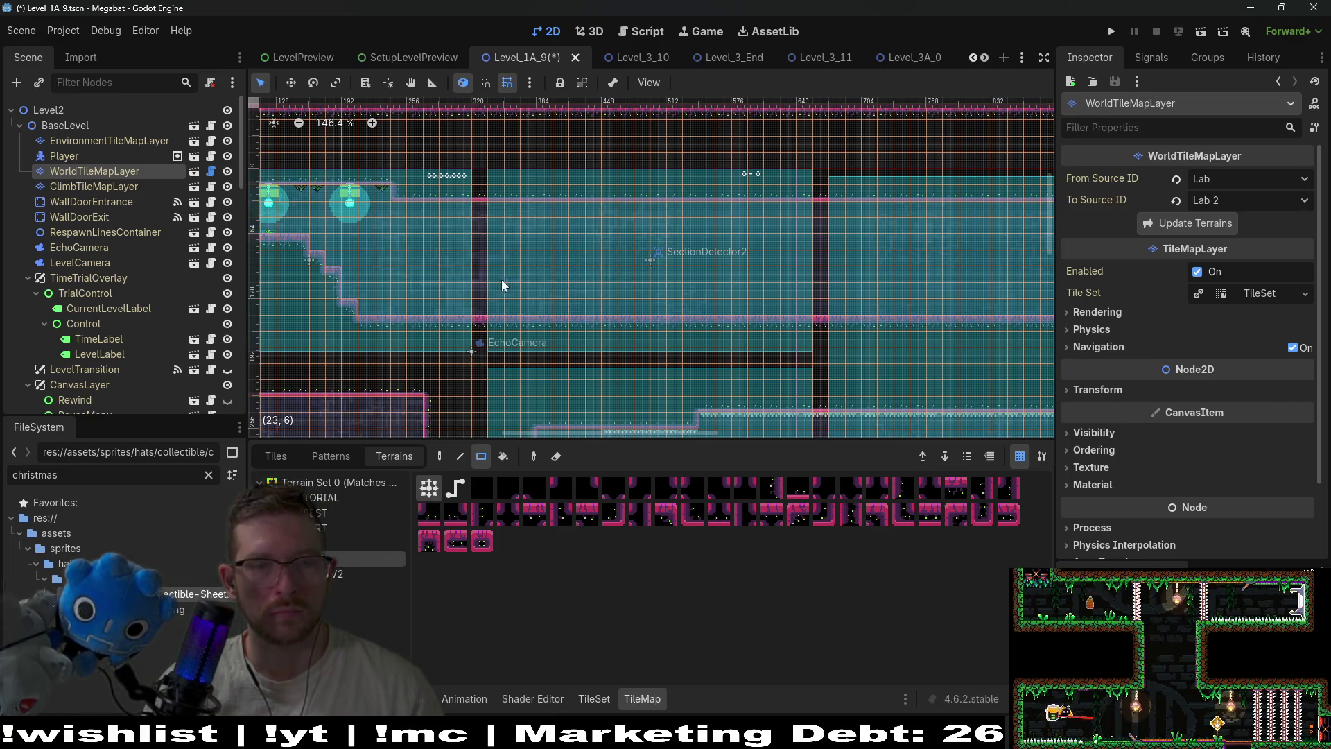
{"action": "mouse_move", "coordinate": [447, 261]}
{"action": "left_mouse_down"}
{"action": "mouse_move", "coordinate": [521, 302]}
{"action": "mouse_move", "coordinate": [503, 310]}
{"action": "mouse_move", "coordinate": [813, 305]}
{"action": "left_mouse_up"}
{"action": "scroll", "coordinate": [618, 288], "scroll_direction": "down", "scroll_amount": 1}
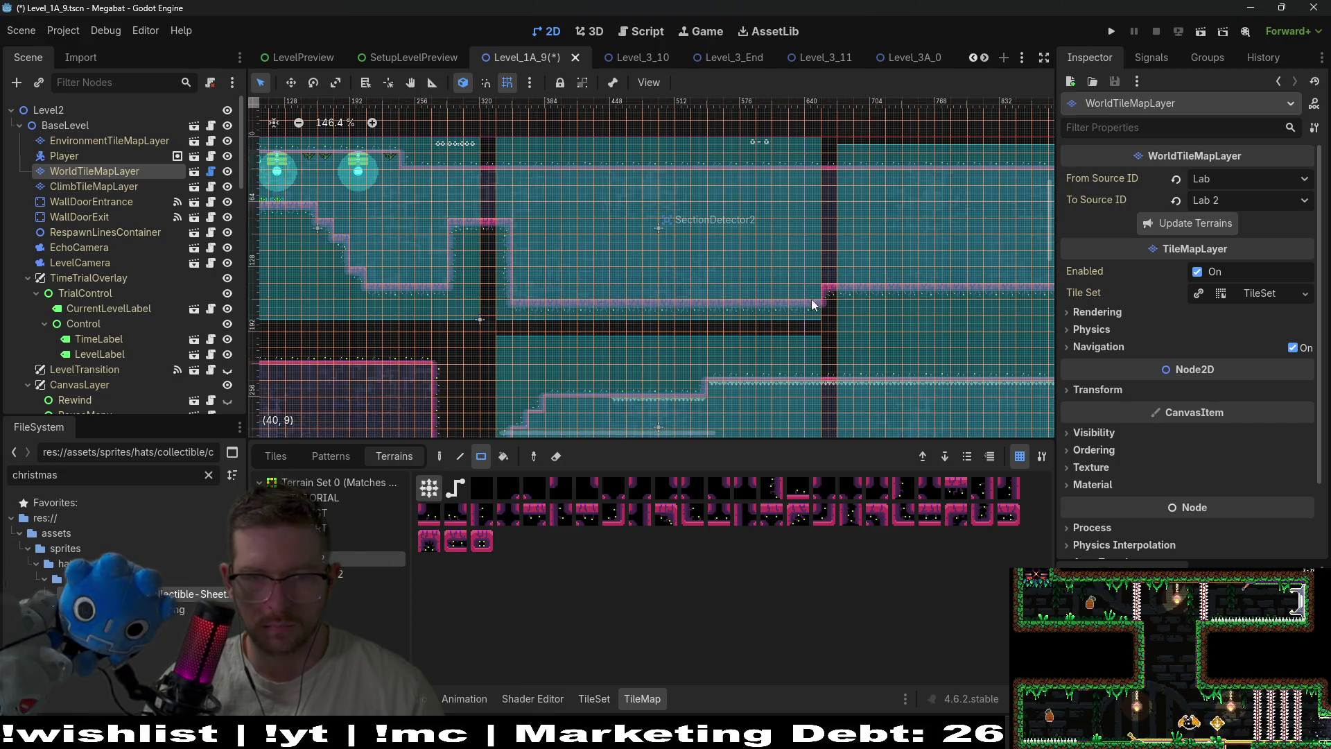
{"action": "left_click_drag", "start_coordinate": [816, 166], "coordinate": [415, 166]}
Paint single-row terrain strips along the top edge, the lower corridor and the long middle strip
{"action": "scroll", "coordinate": [642, 178], "scroll_direction": "down", "scroll_amount": 2}
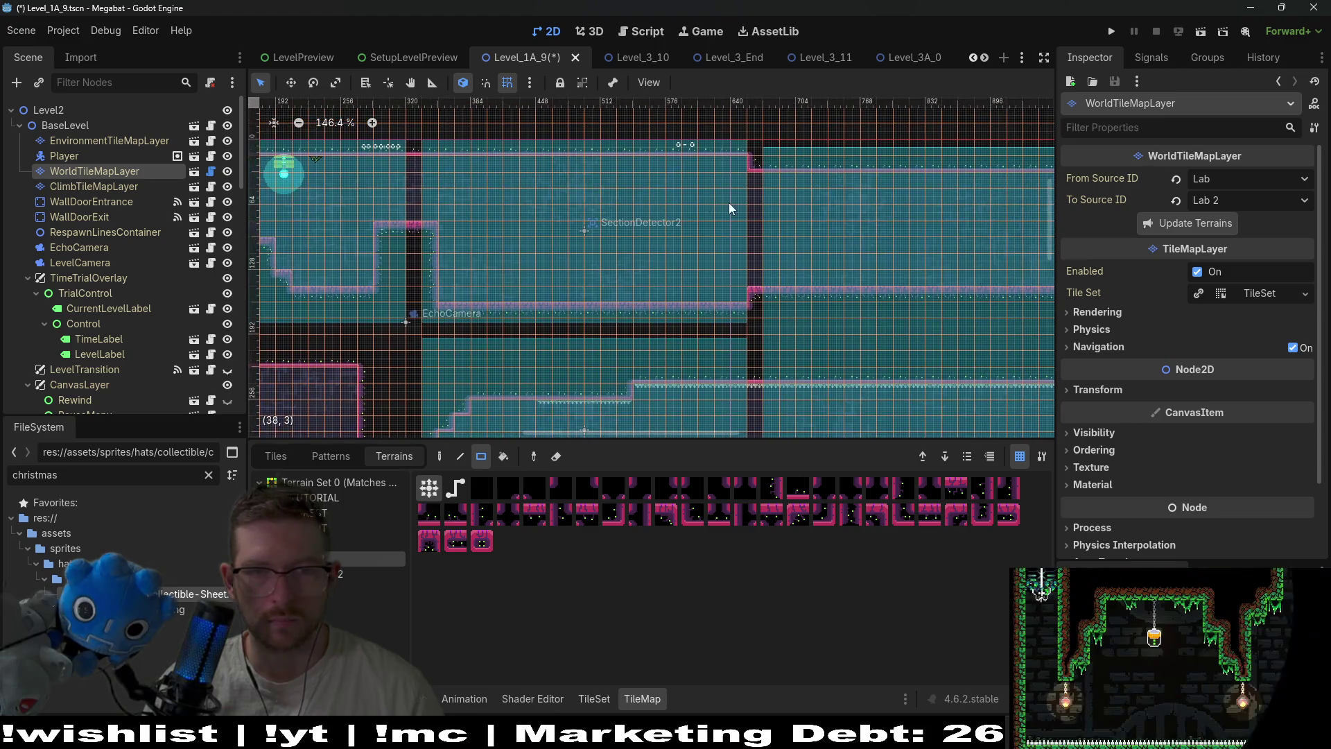
{"action": "scroll", "coordinate": [729, 203], "scroll_direction": "right", "scroll_amount": 10}
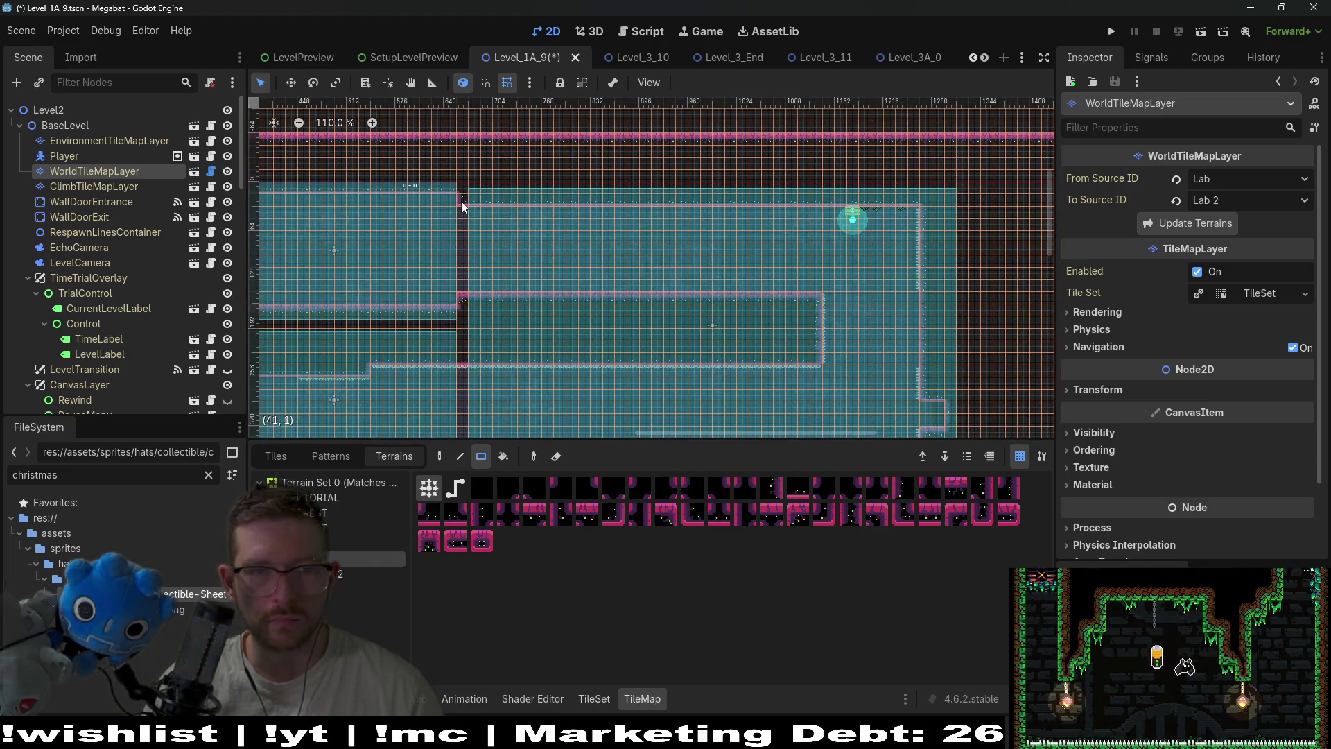
{"action": "left_click_drag", "start_coordinate": [462, 206], "coordinate": [786, 204]}
{"action": "left_click_drag", "start_coordinate": [897, 196], "coordinate": [920, 198]}
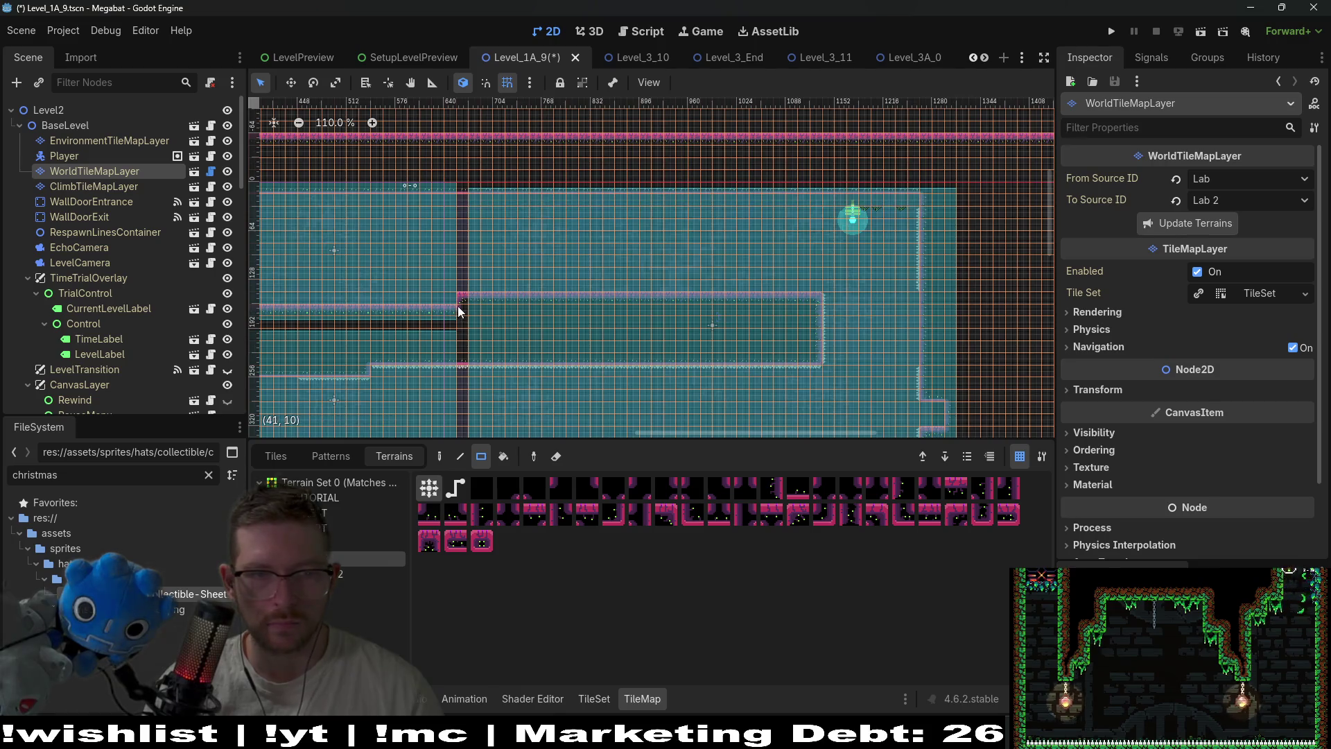
{"action": "left_click_drag", "start_coordinate": [457, 306], "coordinate": [819, 298]}
{"action": "scroll", "coordinate": [556, 303], "scroll_direction": "up", "scroll_amount": 5}
{"action": "scroll", "coordinate": [756, 328], "scroll_direction": "down", "scroll_amount": 3}
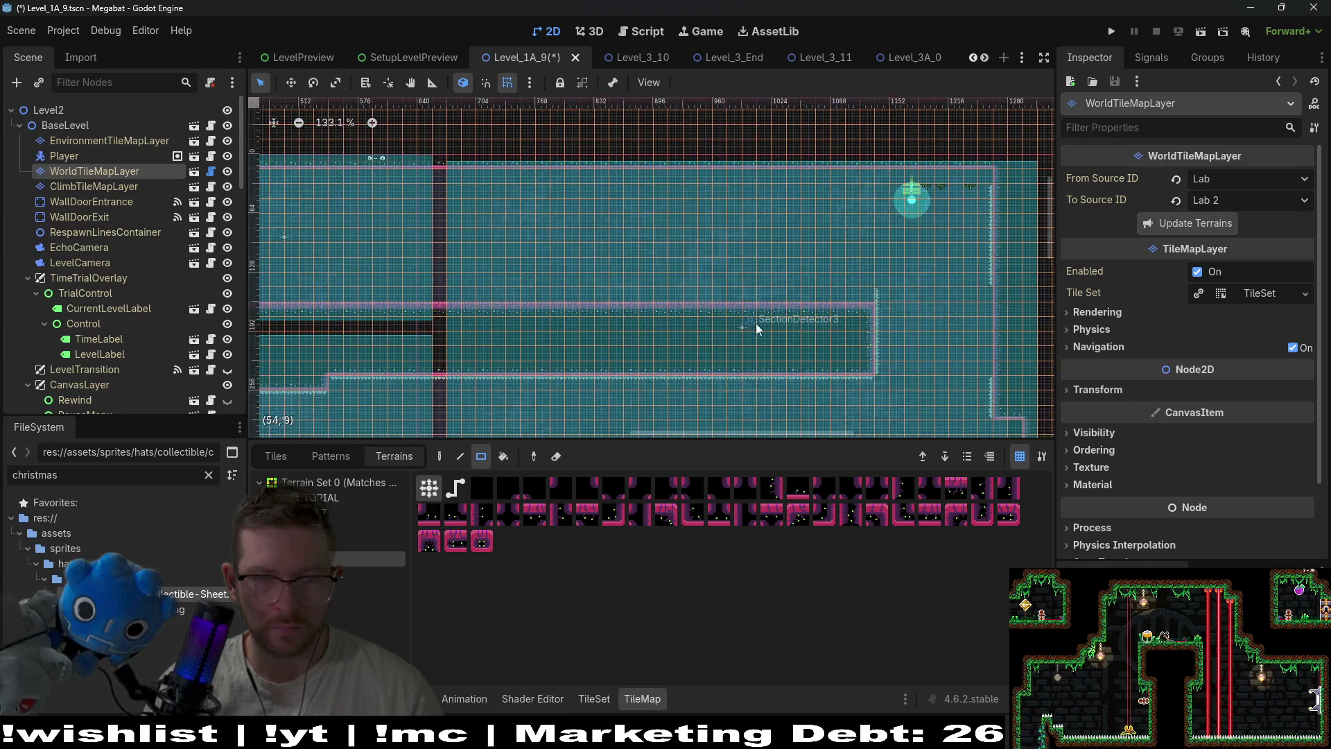
{"action": "scroll", "coordinate": [757, 328], "scroll_direction": "down", "scroll_amount": 2}
{"action": "scroll", "coordinate": [122, 224], "scroll_direction": "down", "scroll_amount": 5}
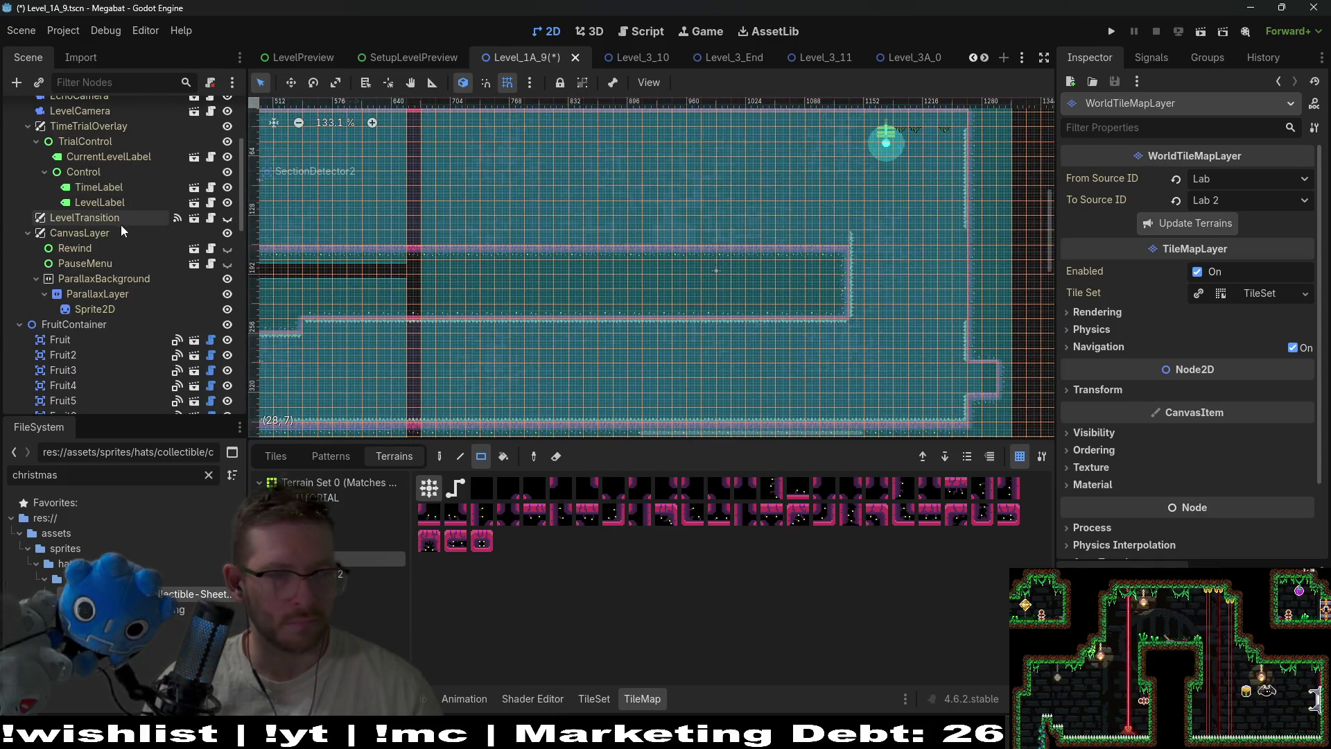
{"action": "scroll", "coordinate": [122, 242], "scroll_direction": "down", "scroll_amount": 5}
{"action": "scroll", "coordinate": [124, 256], "scroll_direction": "up", "scroll_amount": 10}
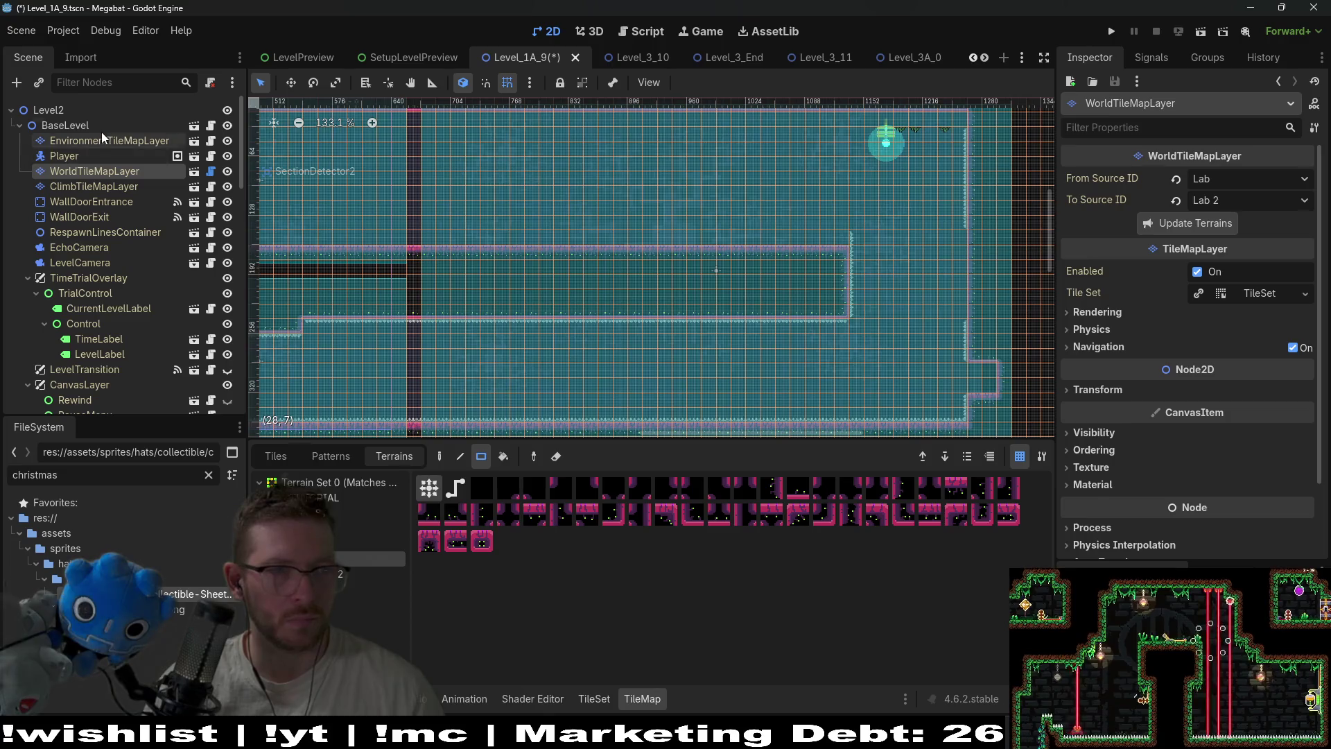
{"action": "left_click", "coordinate": [101, 131]}
{"action": "left_click", "coordinate": [102, 143]}
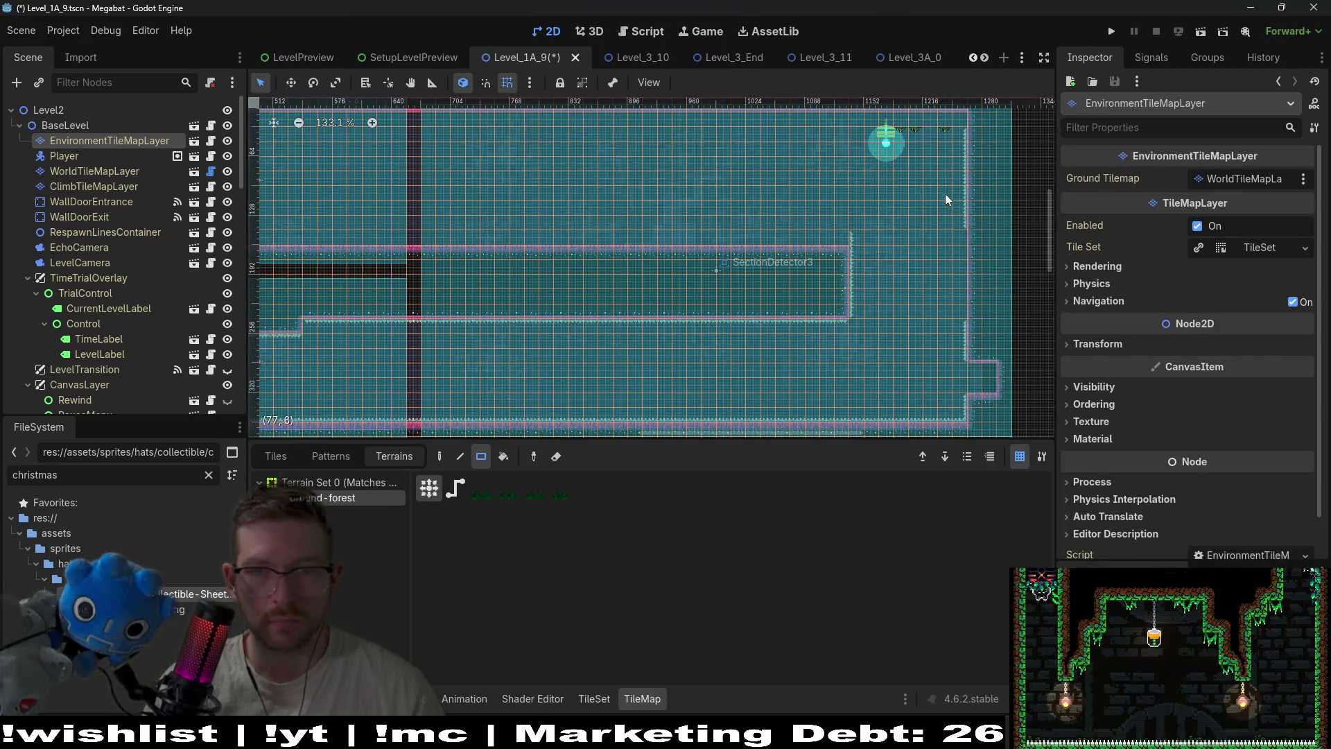
{"action": "scroll", "coordinate": [691, 344], "scroll_direction": "down", "scroll_amount": 3}
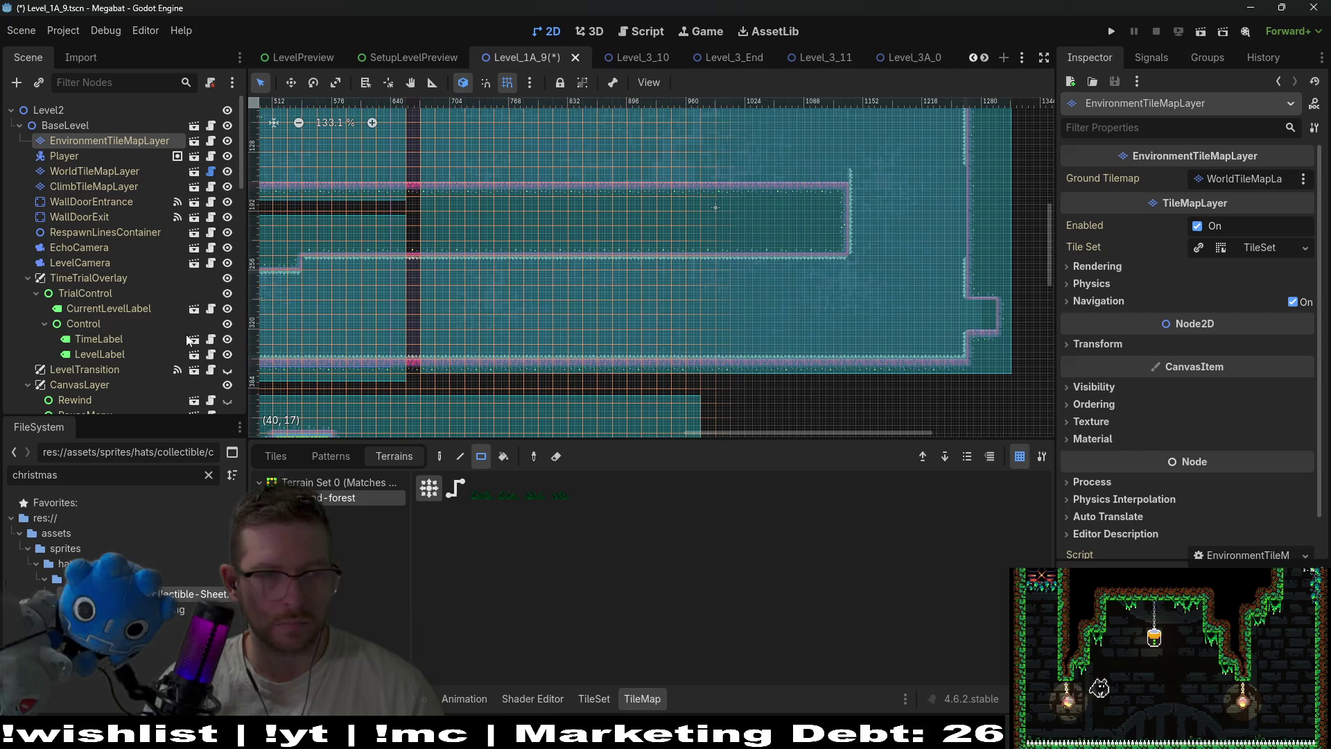
{"action": "scroll", "coordinate": [105, 291], "scroll_direction": "down", "scroll_amount": 5}
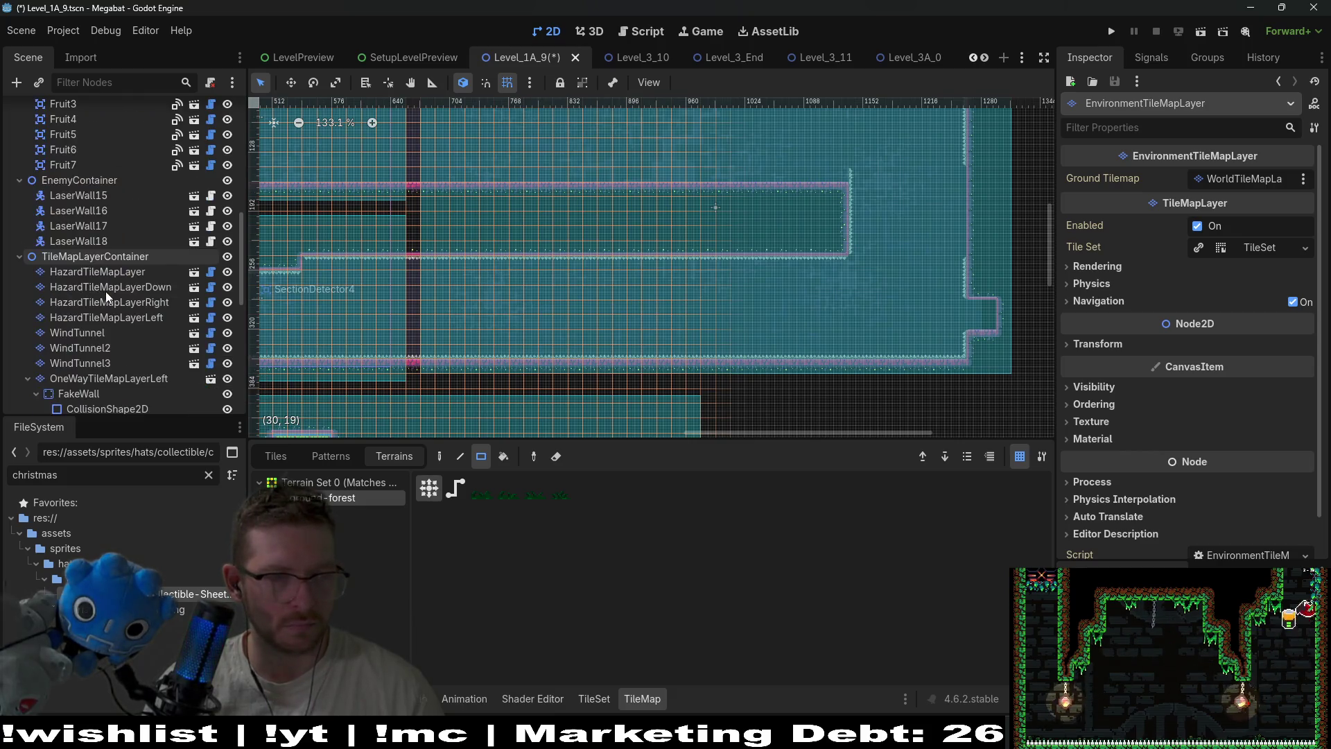
{"action": "scroll", "coordinate": [105, 277], "scroll_direction": "down", "scroll_amount": 5}
{"action": "left_click", "coordinate": [142, 264]}
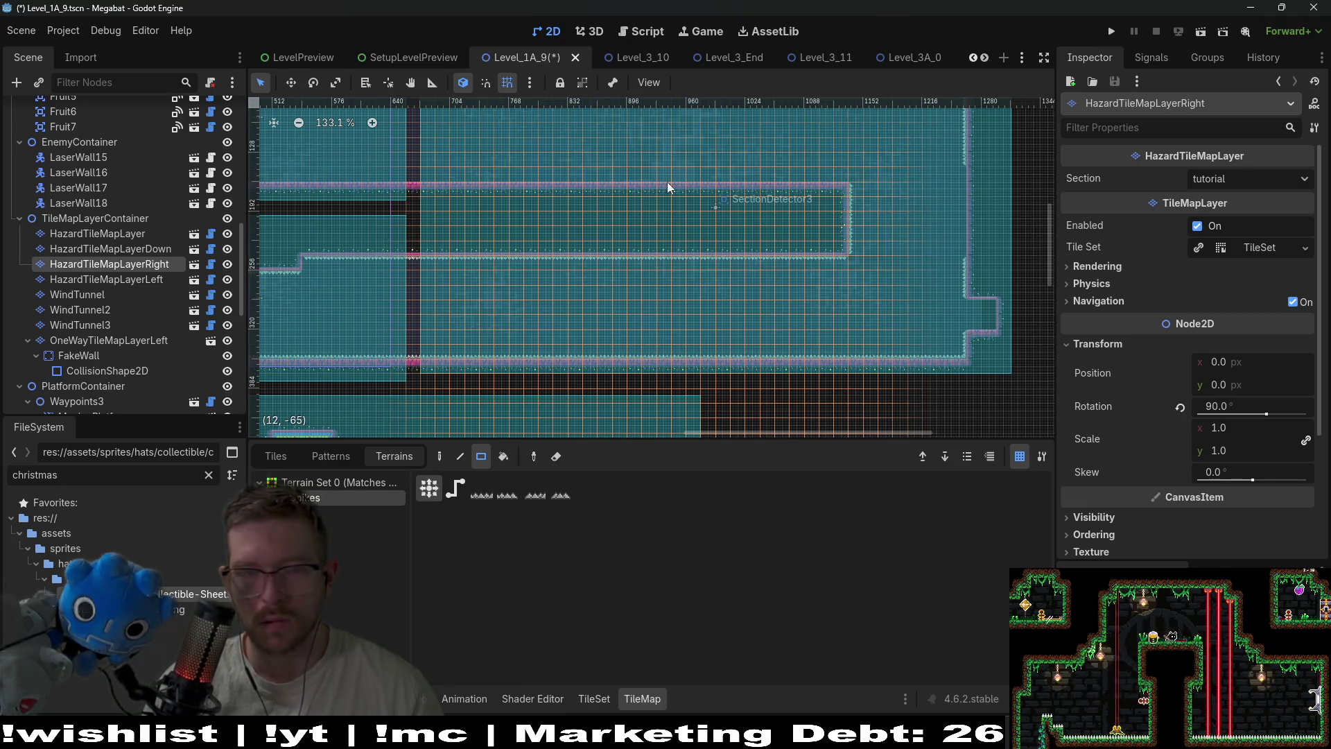
{"action": "scroll", "coordinate": [664, 283], "scroll_direction": "up", "scroll_amount": 3}
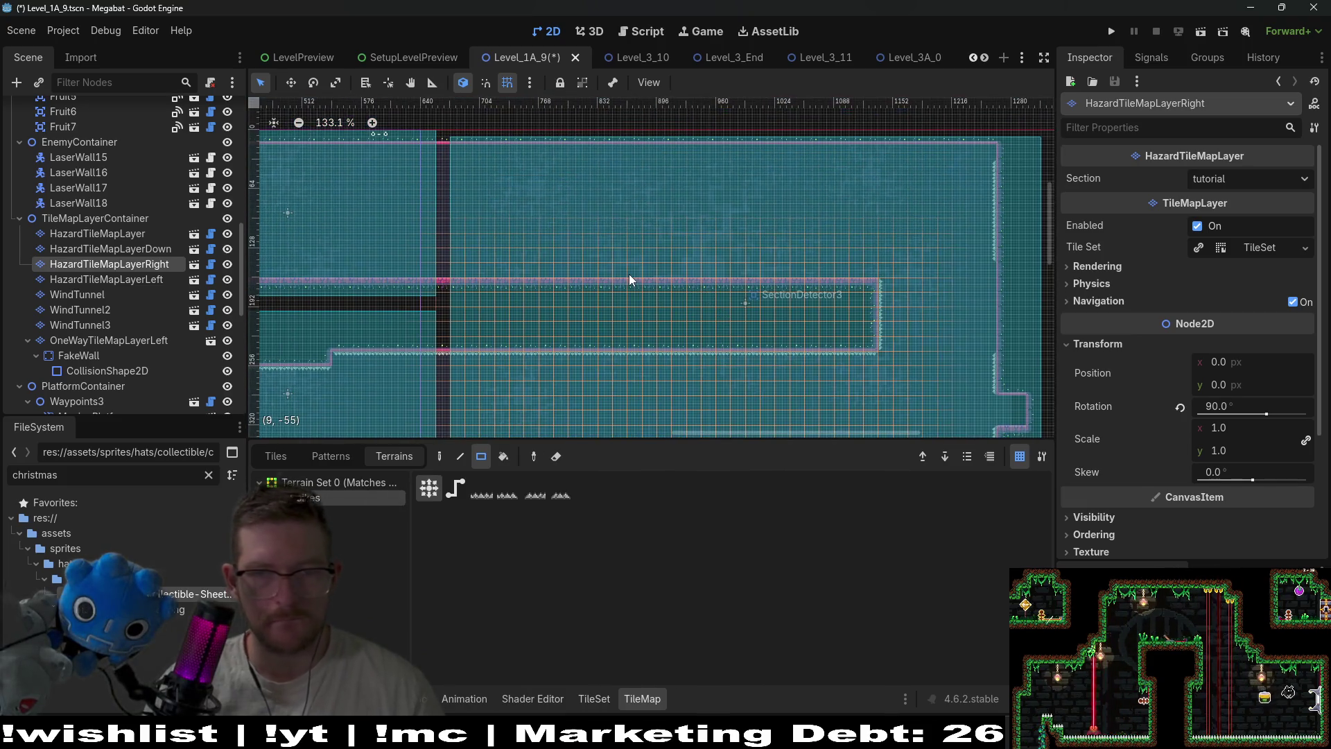
{"action": "left_click_drag", "start_coordinate": [613, 244], "coordinate": [609, 247]}
{"action": "scroll", "coordinate": [879, 306], "scroll_direction": "down", "scroll_amount": 3}
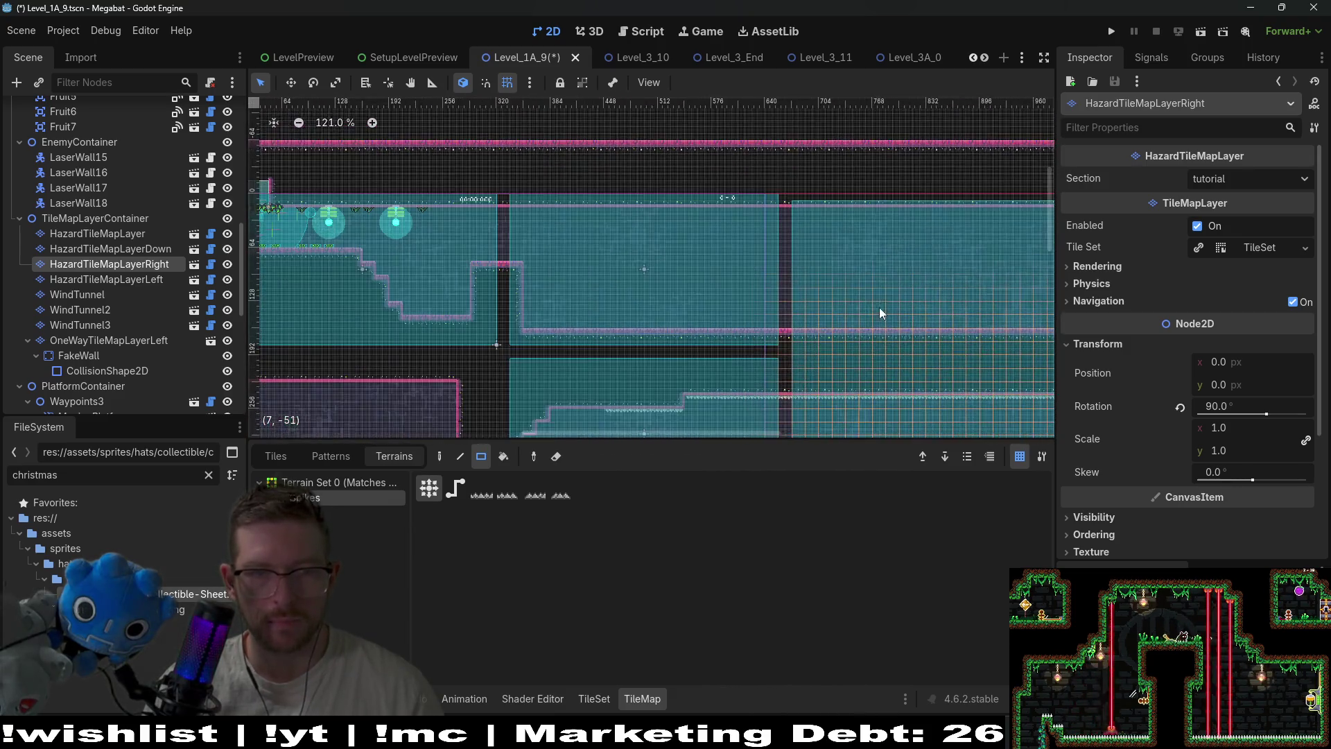
{"action": "scroll", "coordinate": [930, 256], "scroll_direction": "up", "scroll_amount": 2}
{"action": "scroll", "coordinate": [870, 203], "scroll_direction": "up", "scroll_amount": 2}
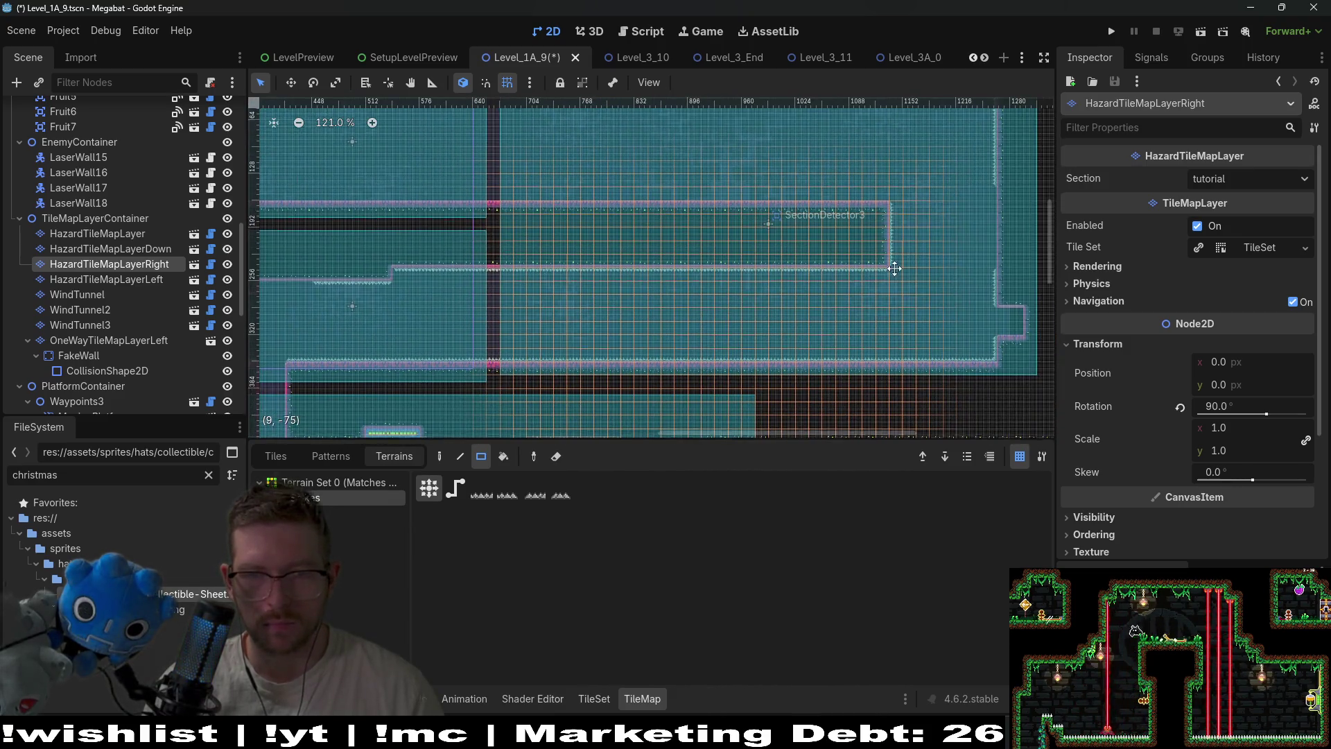
{"action": "scroll", "coordinate": [534, 247], "scroll_direction": "left", "scroll_amount": 7}
{"action": "scroll", "coordinate": [543, 207], "scroll_direction": "up", "scroll_amount": 7}
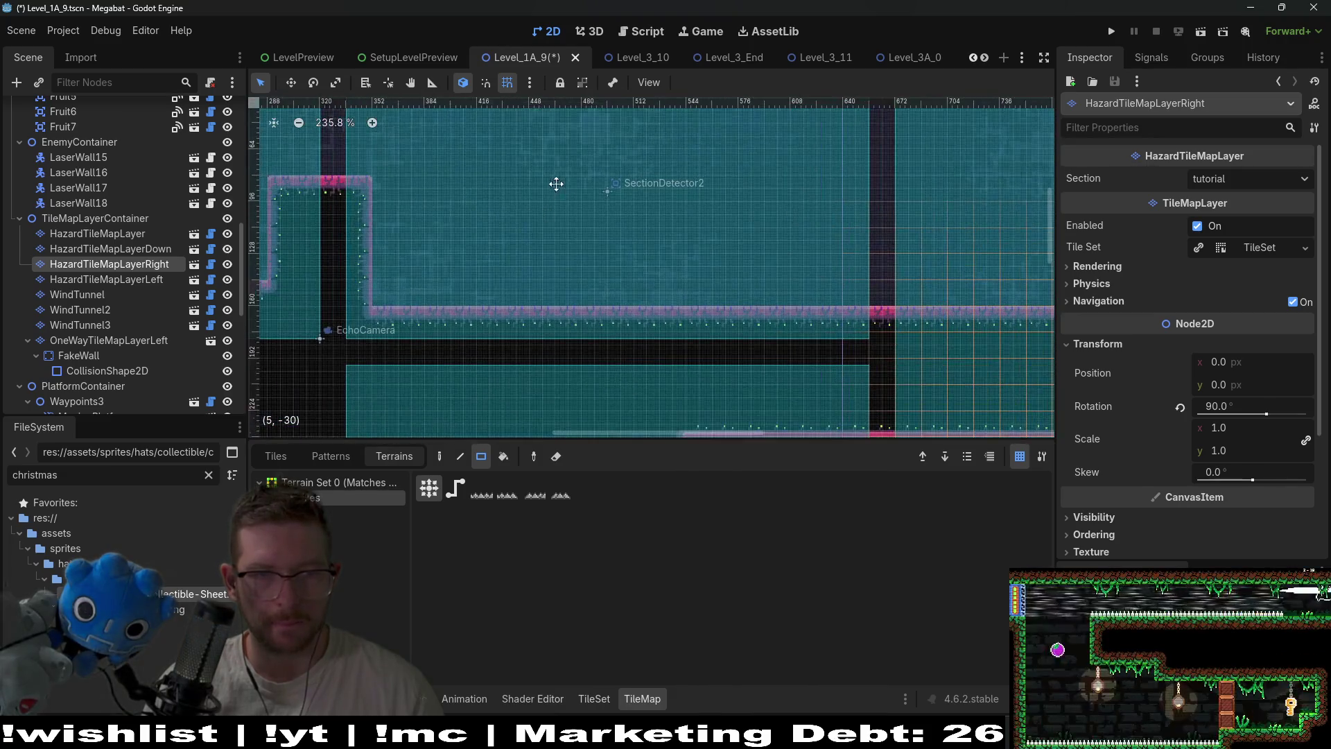
{"action": "scroll", "coordinate": [101, 197], "scroll_direction": "up", "scroll_amount": 10}
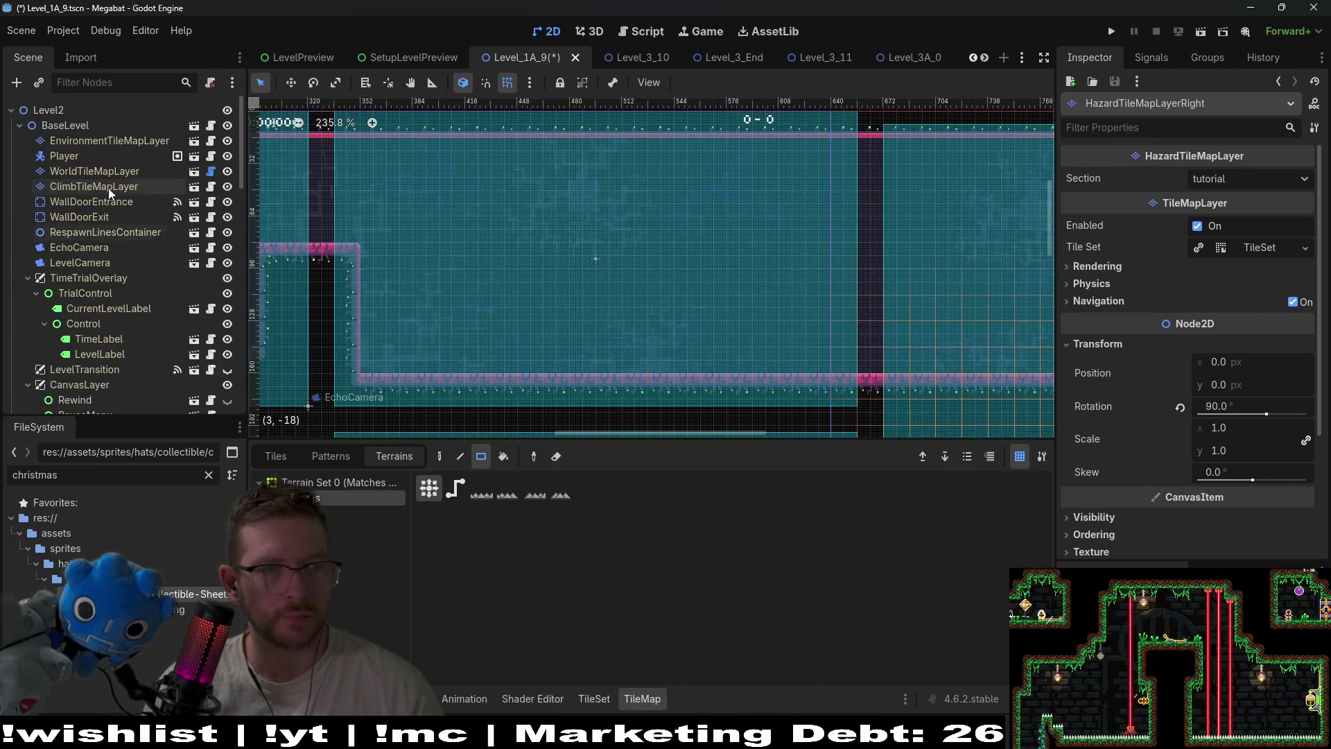
{"action": "left_click", "coordinate": [89, 170]}
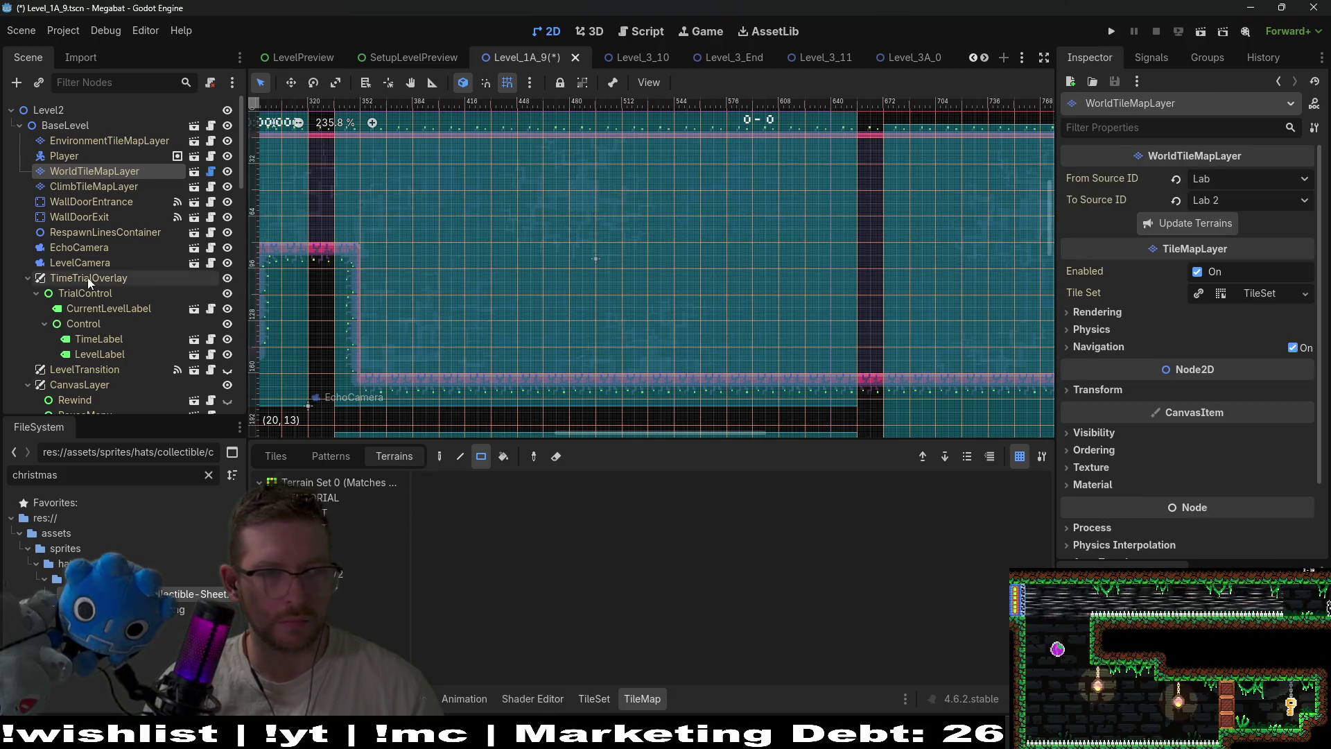
Instantiate Waypoints.tscn under PlatformContainer and move it to the top of its children
{"action": "scroll", "coordinate": [88, 277], "scroll_direction": "down", "scroll_amount": 10}
{"action": "scroll", "coordinate": [89, 277], "scroll_direction": "down", "scroll_amount": 5}
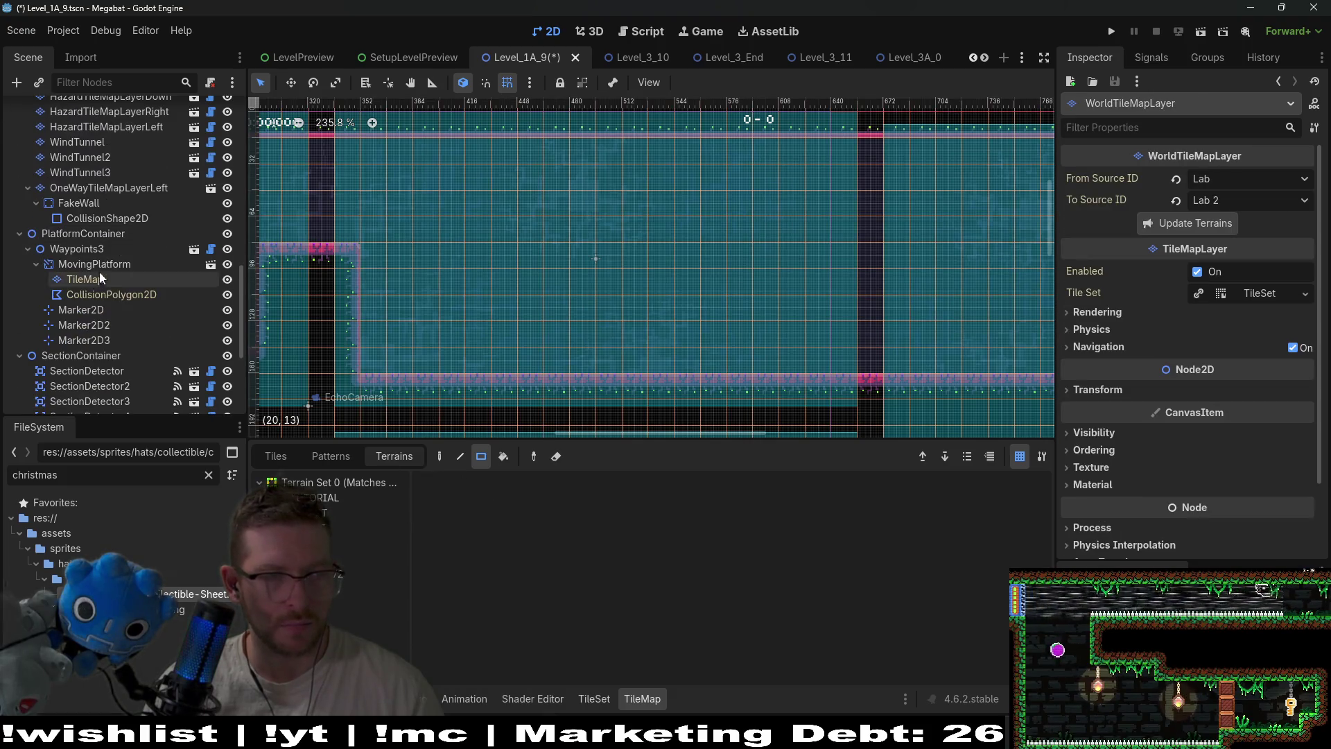
{"action": "right_click", "coordinate": [76, 233]}
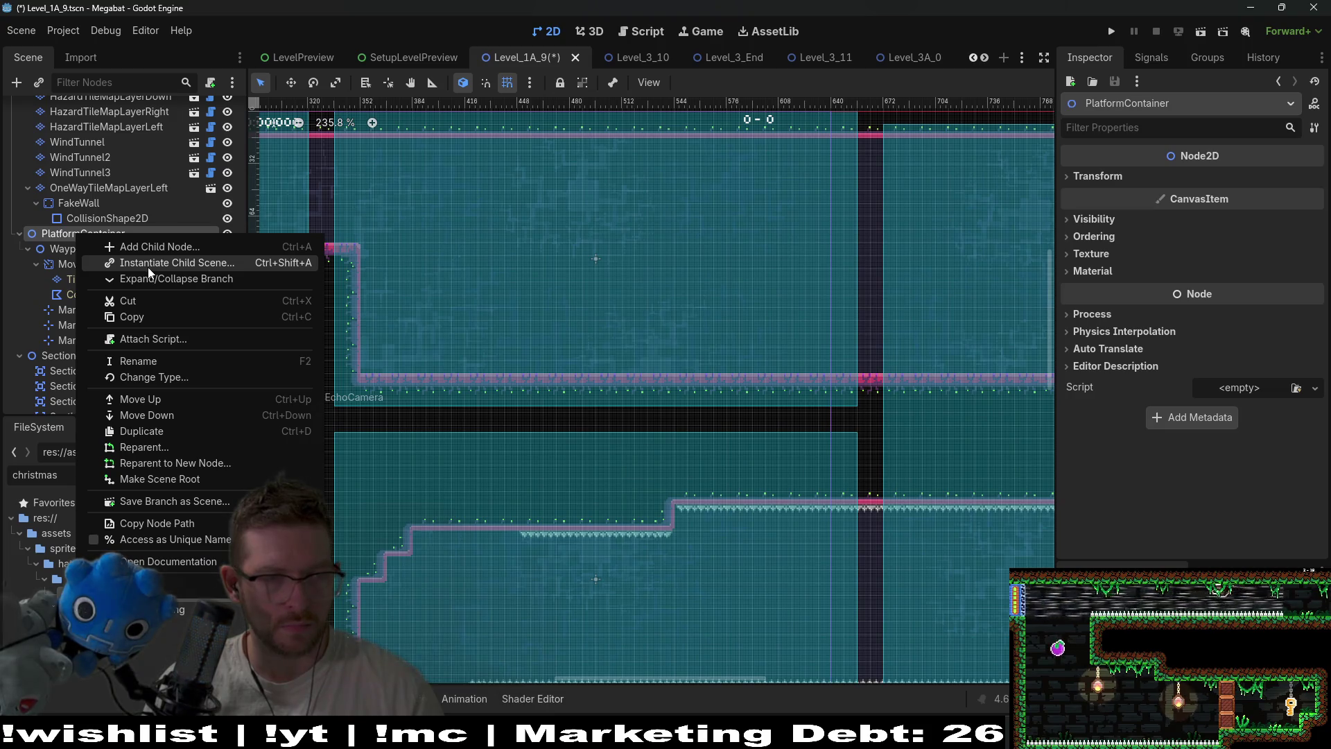
{"action": "left_click", "coordinate": [147, 267]}
{"action": "type", "text": "wayp"}
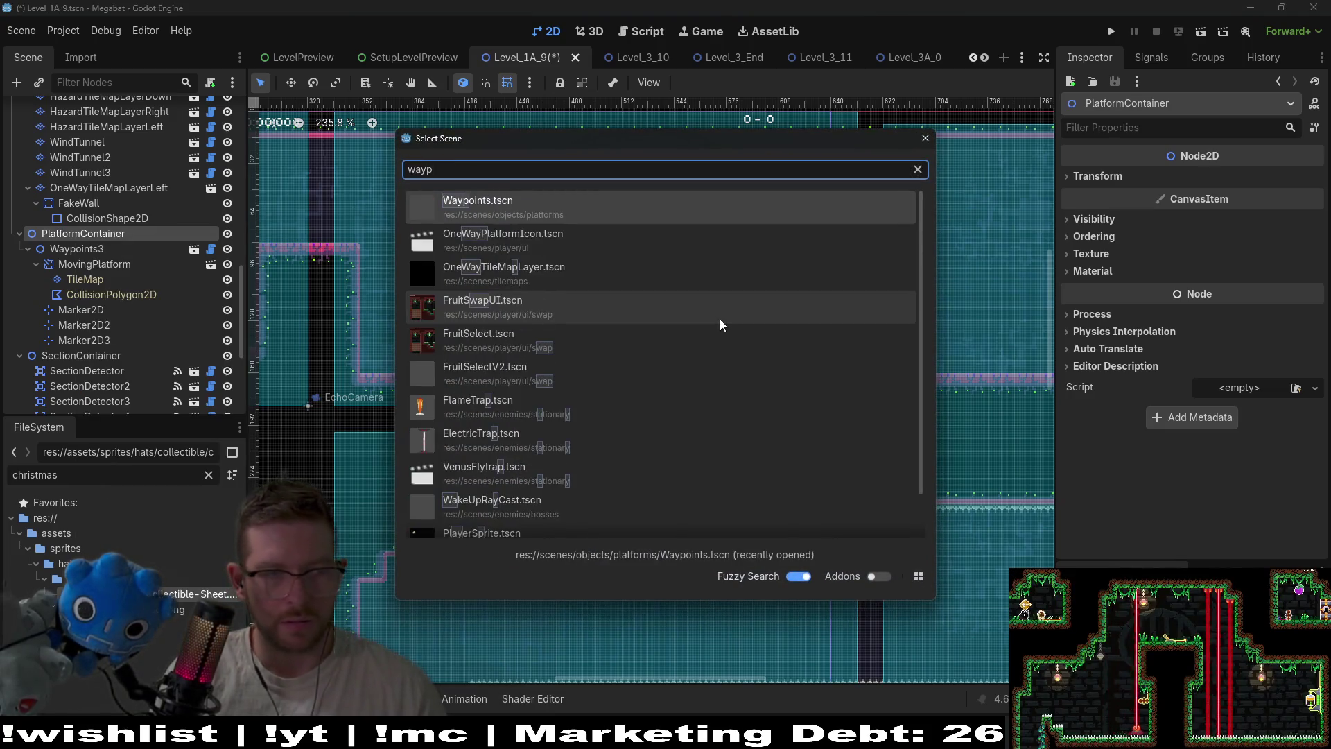
{"action": "key", "text": "Return"}
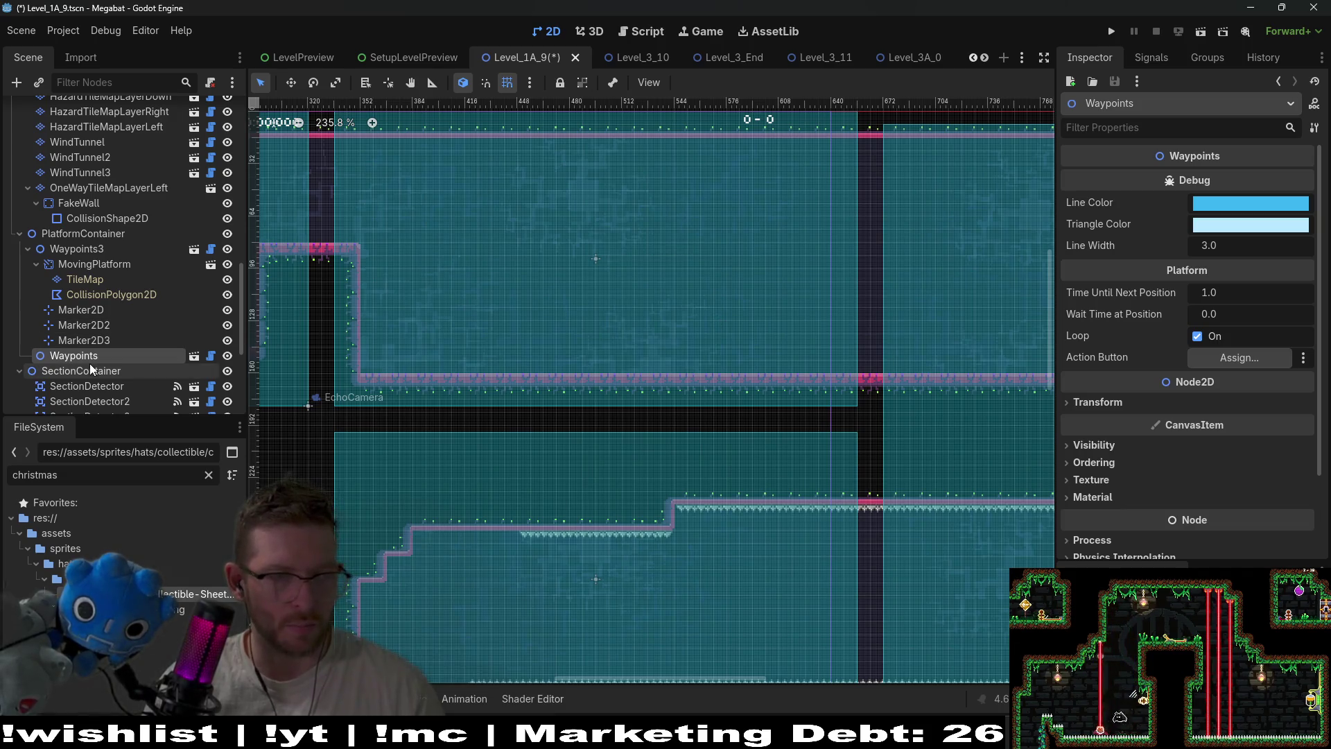
{"action": "left_click_drag", "start_coordinate": [89, 363], "coordinate": [64, 243]}
Instantiate the MovingPlatform scene as a child of the new Waypoints
{"action": "right_click", "coordinate": [66, 248]}
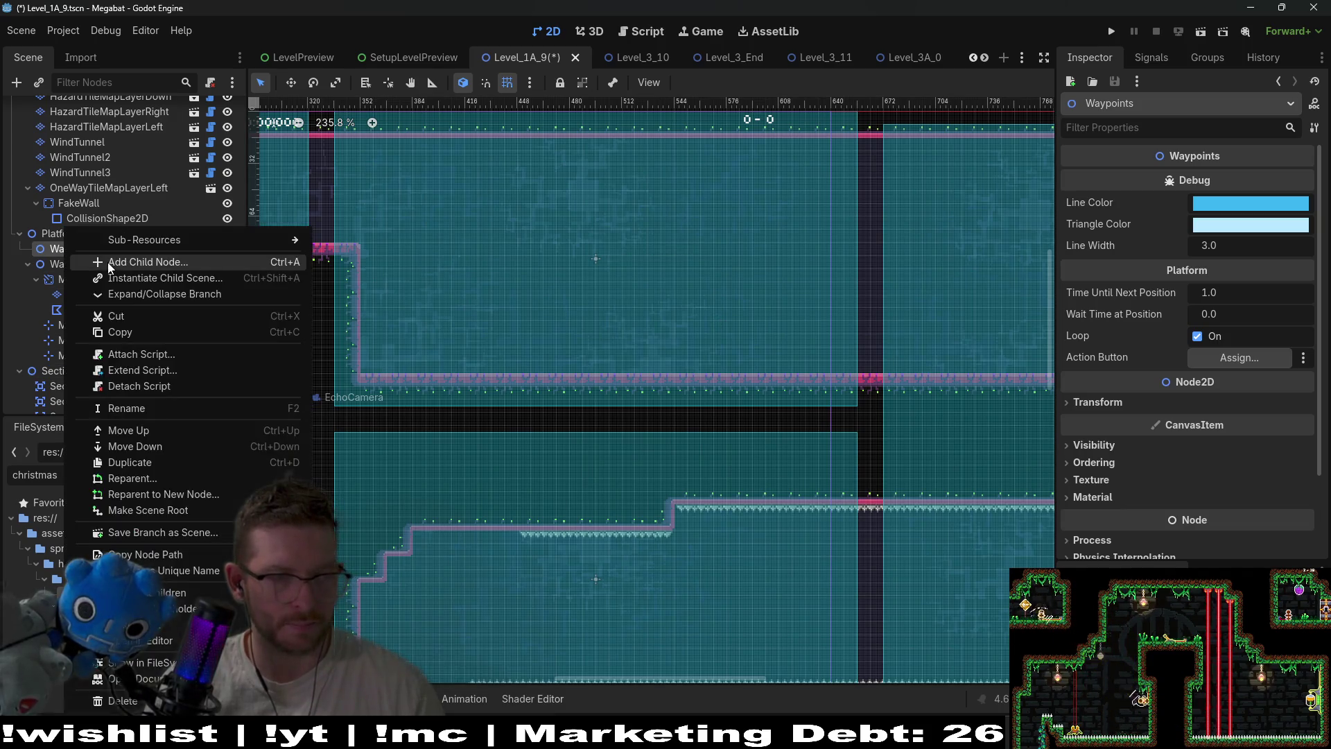
{"action": "left_click", "coordinate": [169, 281]}
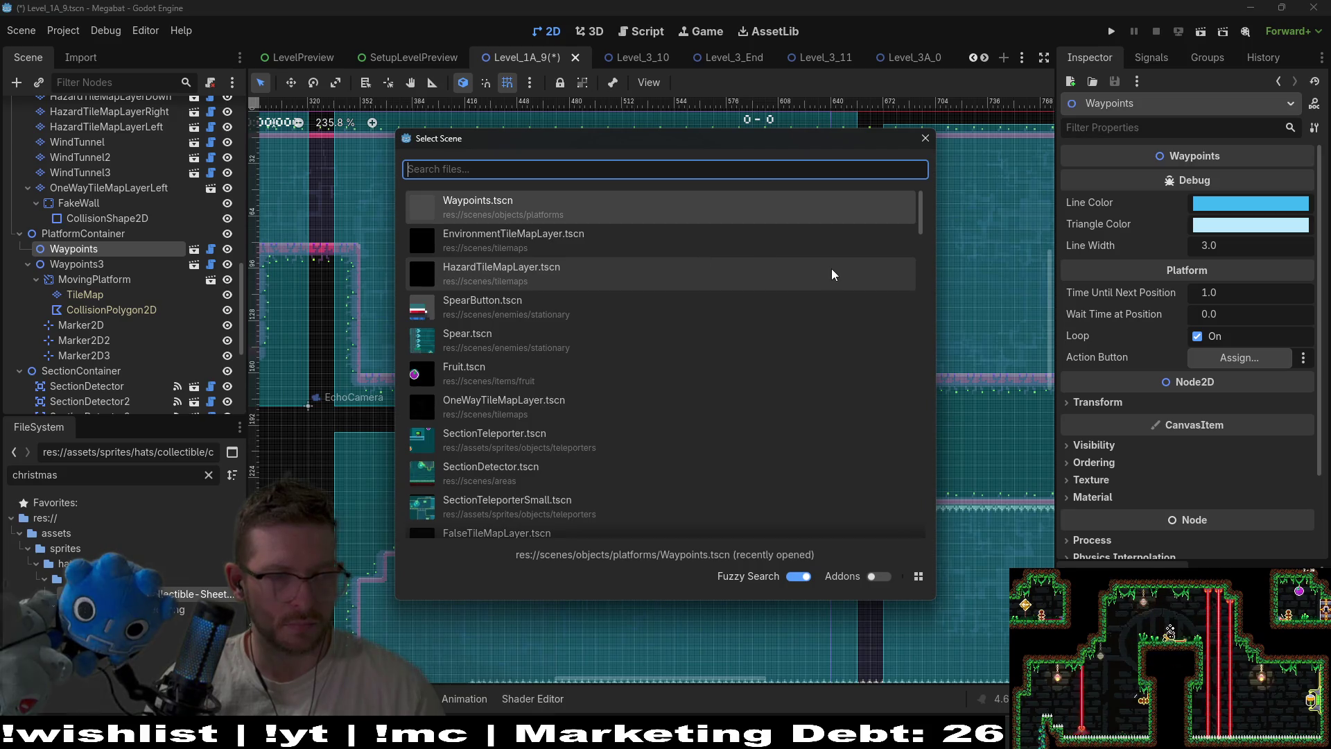
{"action": "type", "text": "moving"}
{"action": "key", "text": "Return"}
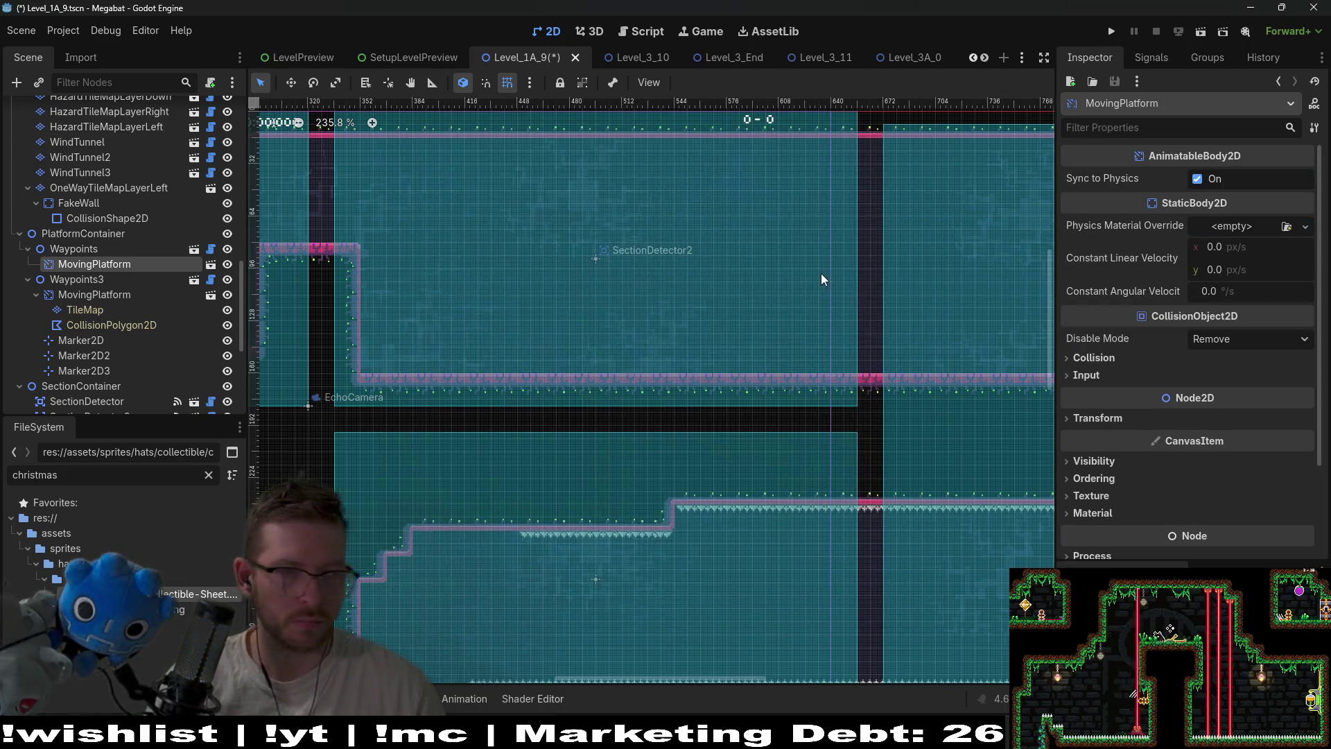
Add a Marker2D under Waypoints and duplicate it into Marker2D2
{"action": "left_click", "coordinate": [81, 248]}
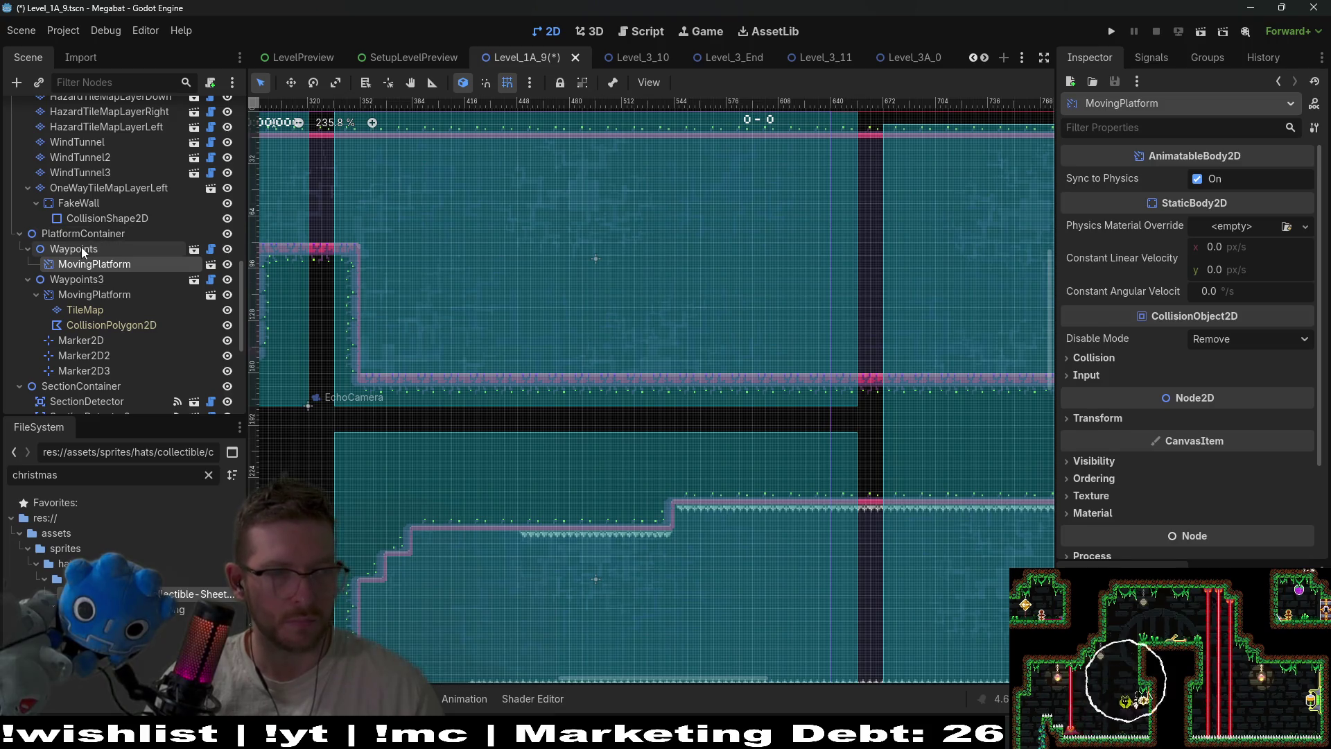
{"action": "key", "text": "ctrl+a"}
{"action": "type", "text": "marker"}
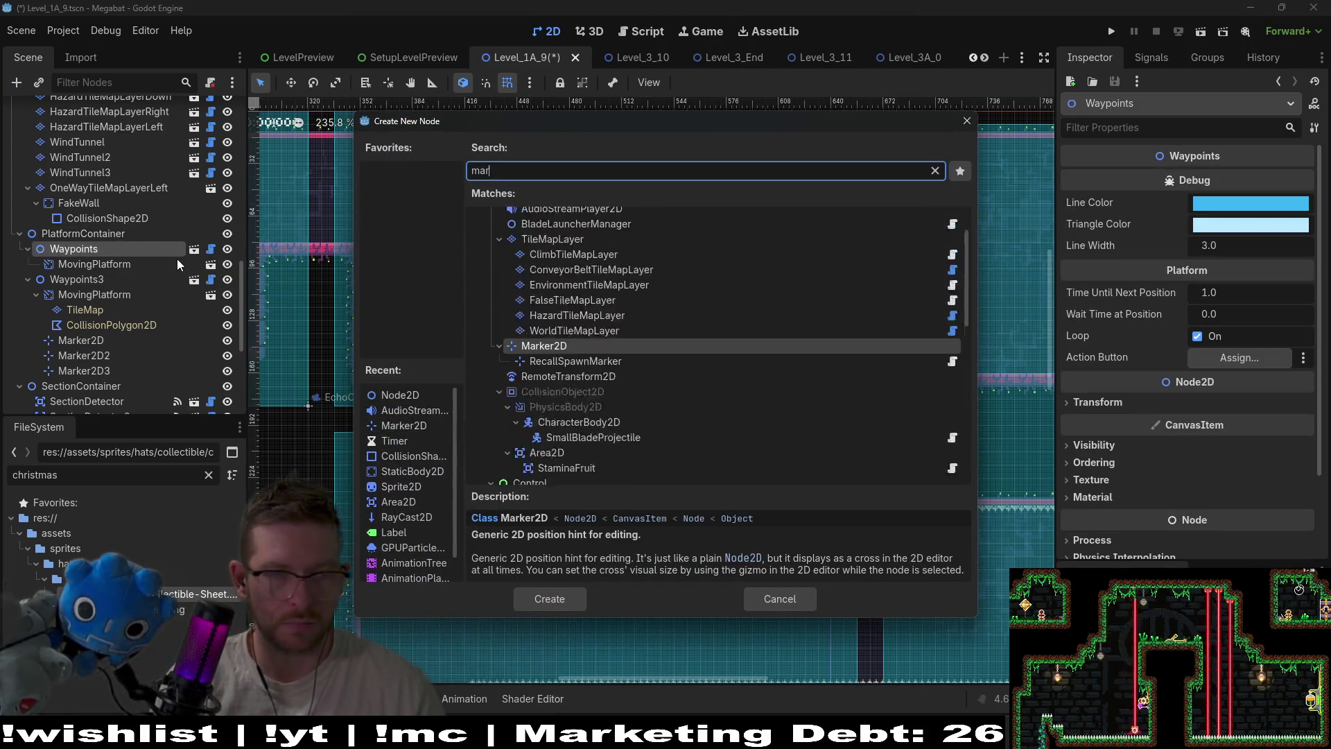
{"action": "key", "text": "Return"}
{"action": "key", "text": "ctrl+d"}
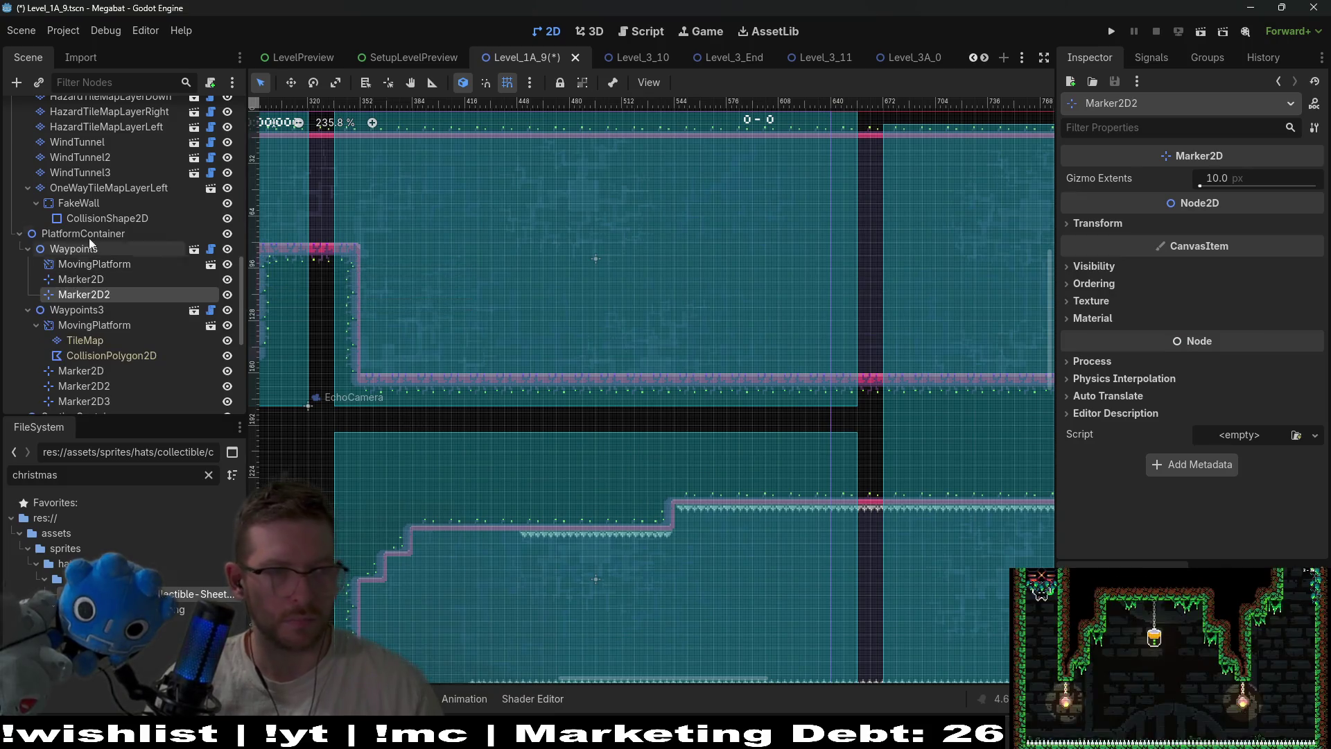
{"action": "left_click", "coordinate": [74, 248]}
Drag the new Waypoints group up into the room near SectionDetector2
{"action": "scroll", "coordinate": [374, 235], "scroll_direction": "down", "scroll_amount": 3}
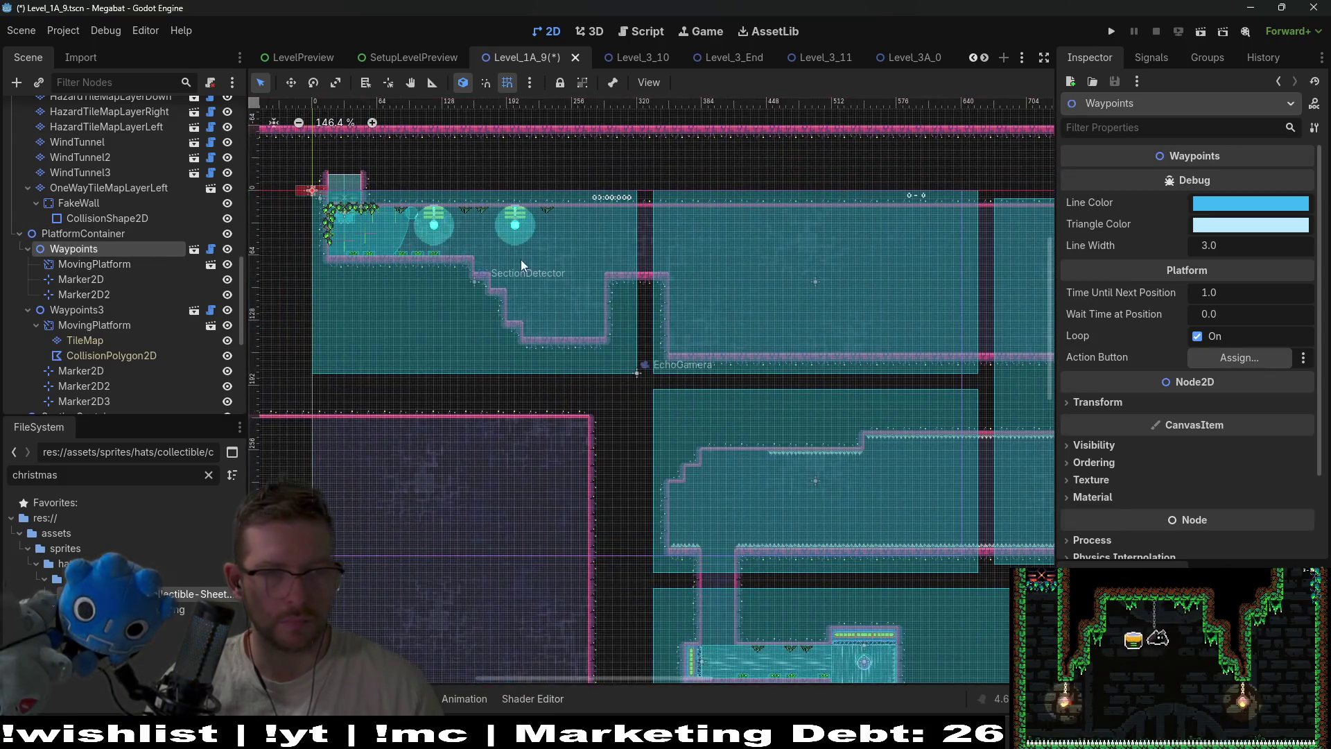
{"action": "key", "text": "w"}
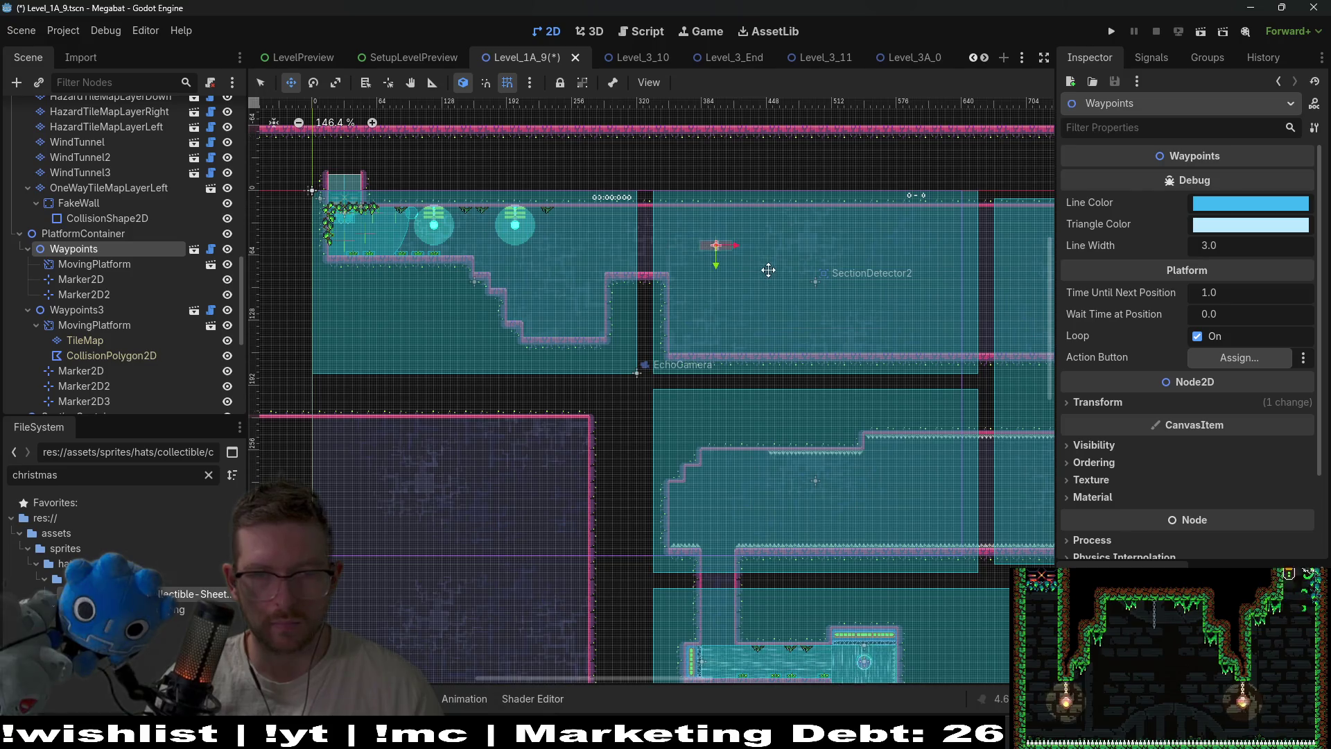
{"action": "scroll", "coordinate": [766, 270], "scroll_direction": "up", "scroll_amount": 5}
{"action": "scroll", "coordinate": [579, 264], "scroll_direction": "down", "scroll_amount": 2}
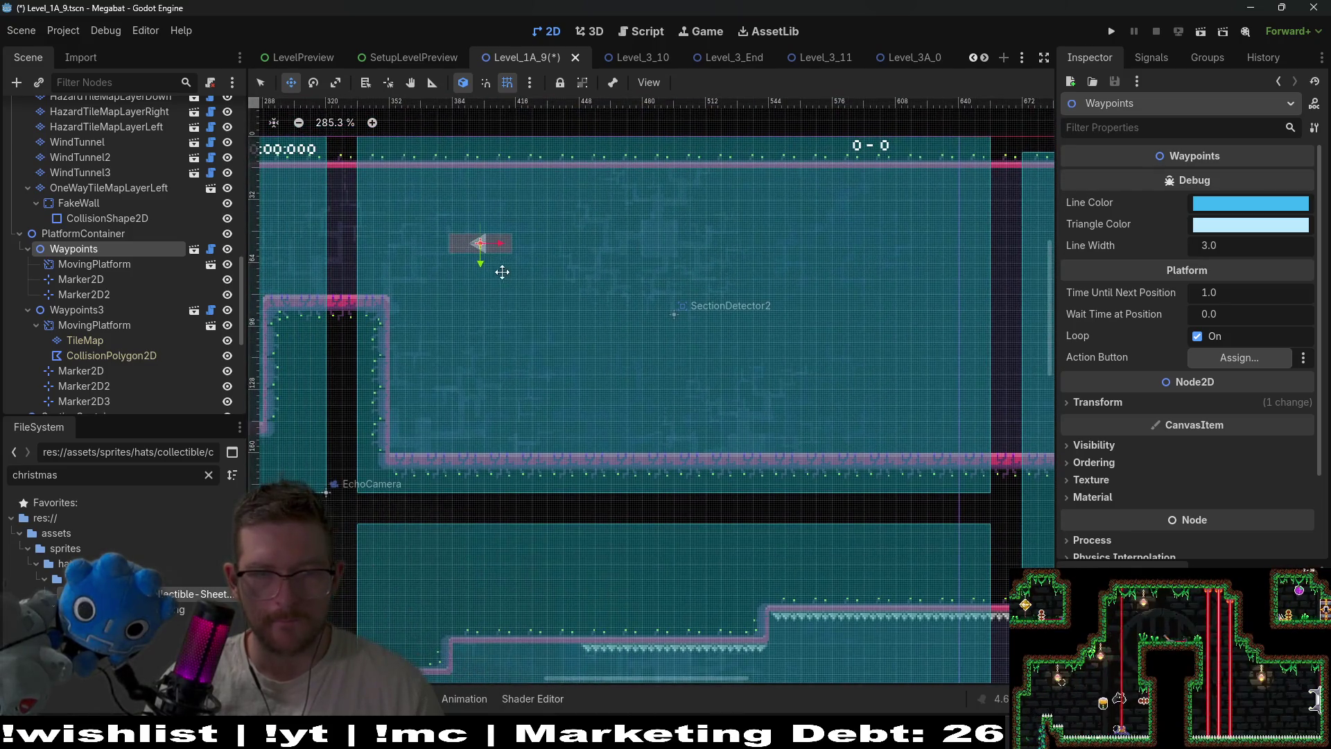
{"action": "mouse_move", "coordinate": [500, 271]}
{"action": "left_mouse_down"}
{"action": "mouse_move", "coordinate": [801, 298]}
{"action": "mouse_move", "coordinate": [791, 303]}
{"action": "left_mouse_up"}
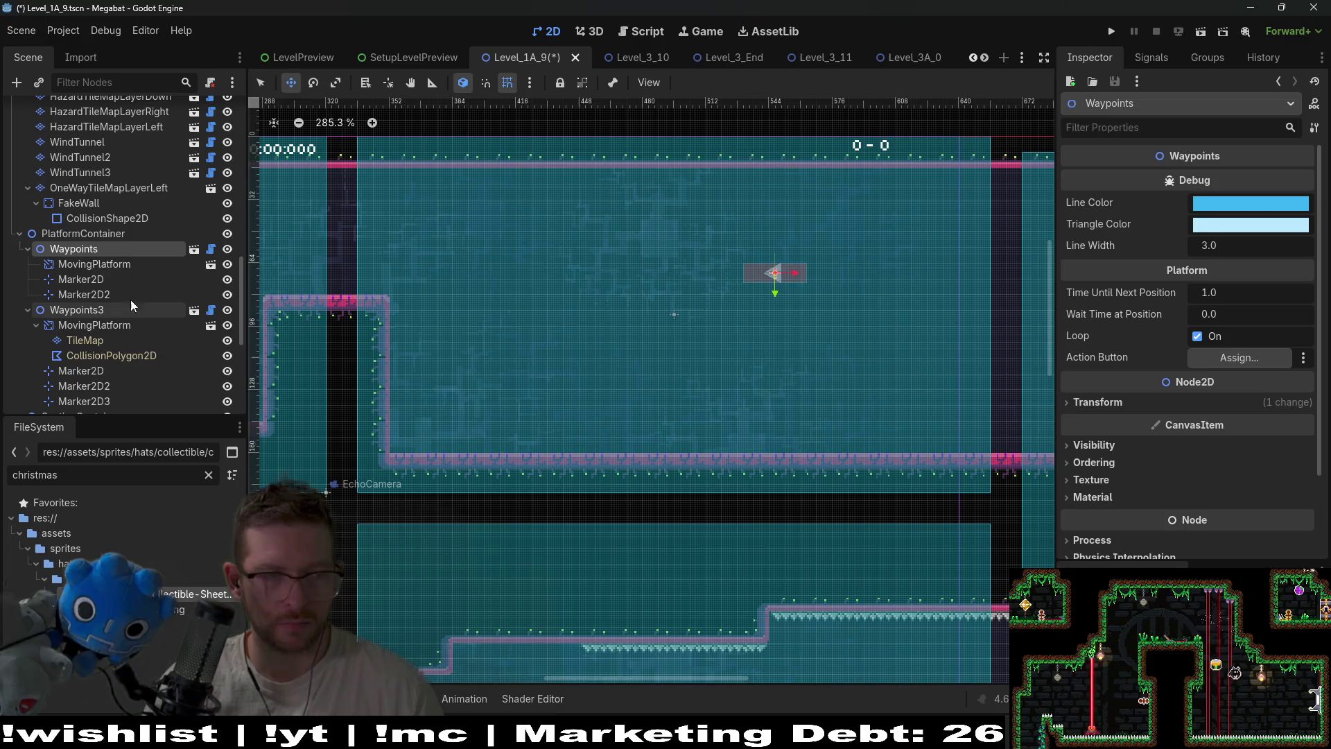
Place Marker2D2 straight below the platform just above the floor, nudging it up-left slightly
{"action": "left_click", "coordinate": [80, 280]}
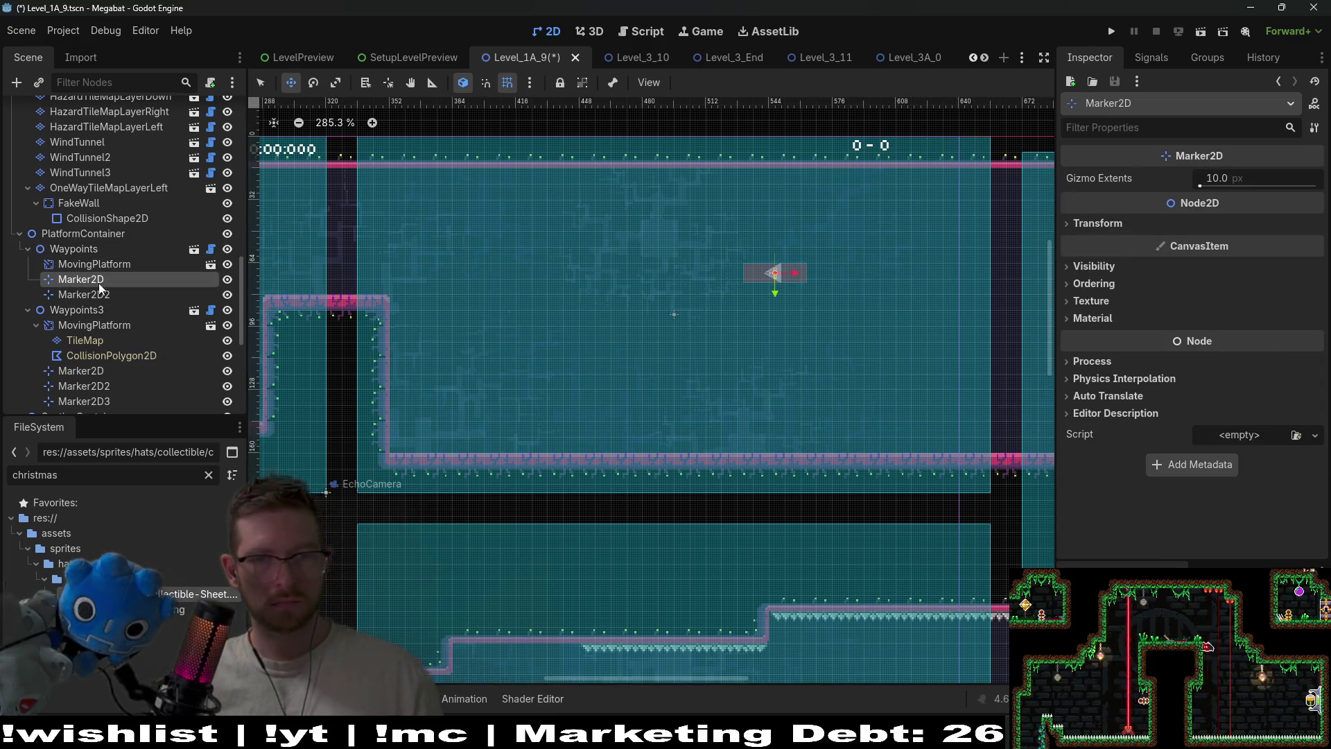
{"action": "left_click_drag", "start_coordinate": [777, 285], "coordinate": [776, 422]}
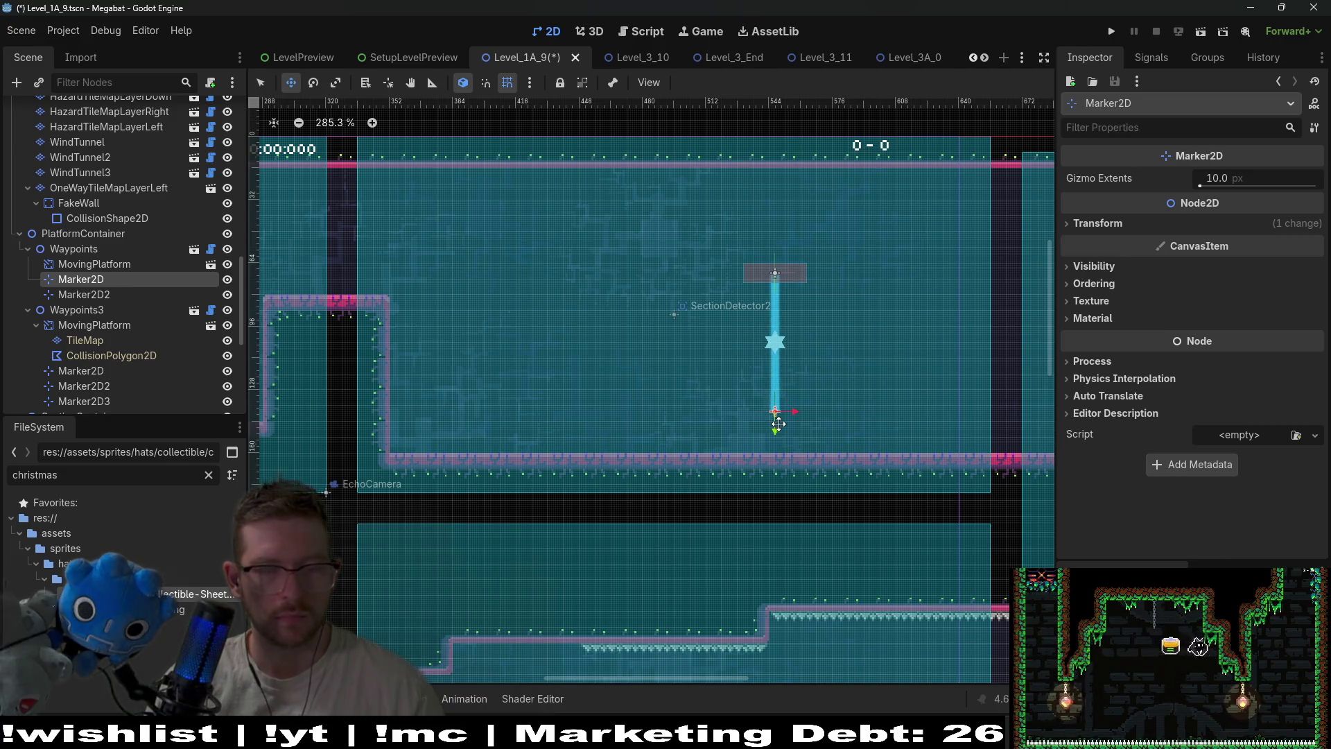
{"action": "key", "text": "ctrl+z"}
{"action": "left_click", "coordinate": [82, 294]}
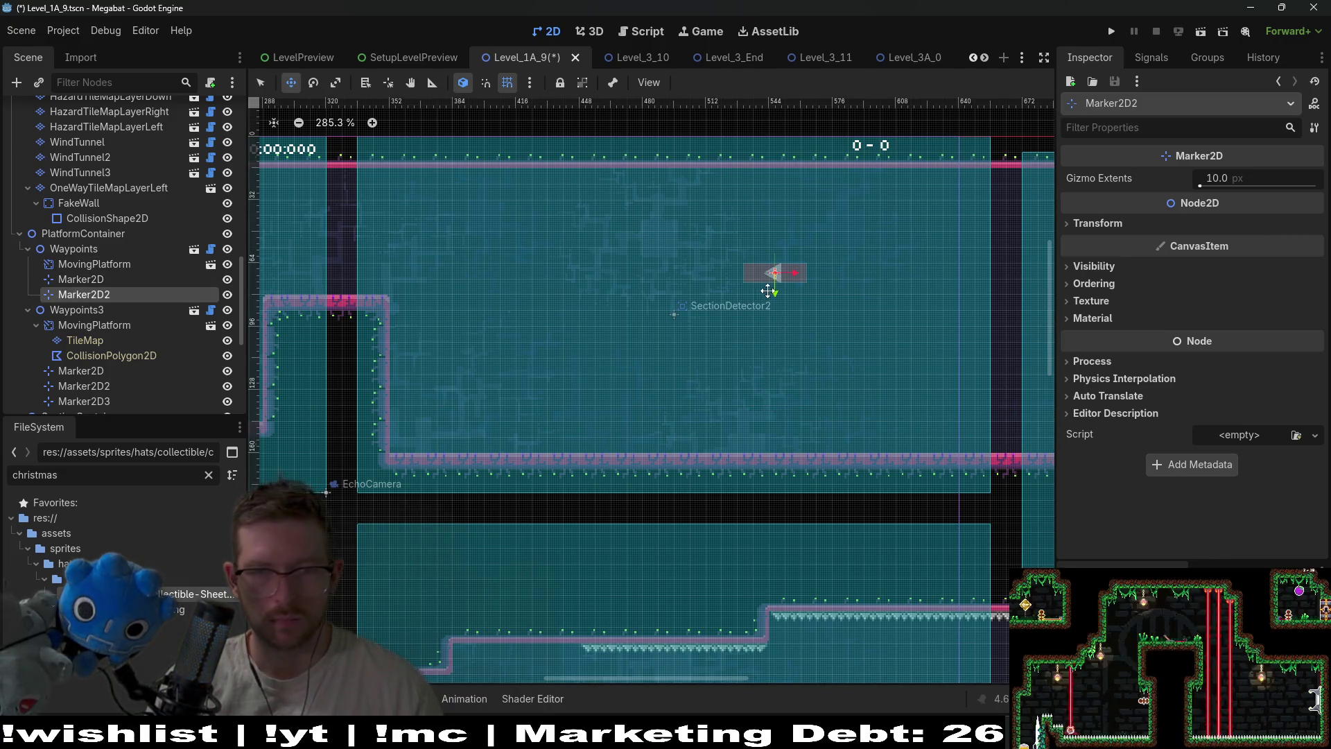
{"action": "left_click_drag", "start_coordinate": [768, 290], "coordinate": [769, 441]}
{"action": "scroll", "coordinate": [793, 424], "scroll_direction": "up", "scroll_amount": 5}
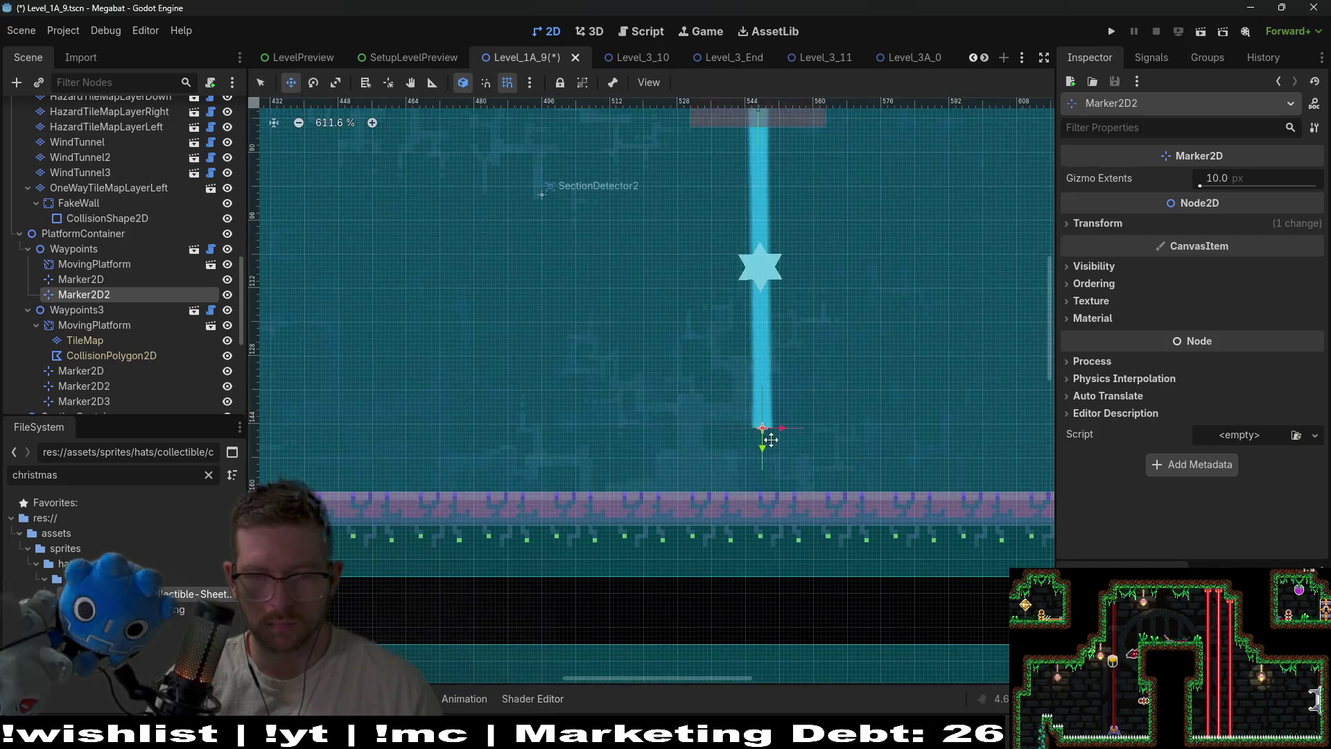
{"action": "scroll", "coordinate": [792, 338], "scroll_direction": "up", "scroll_amount": 1}
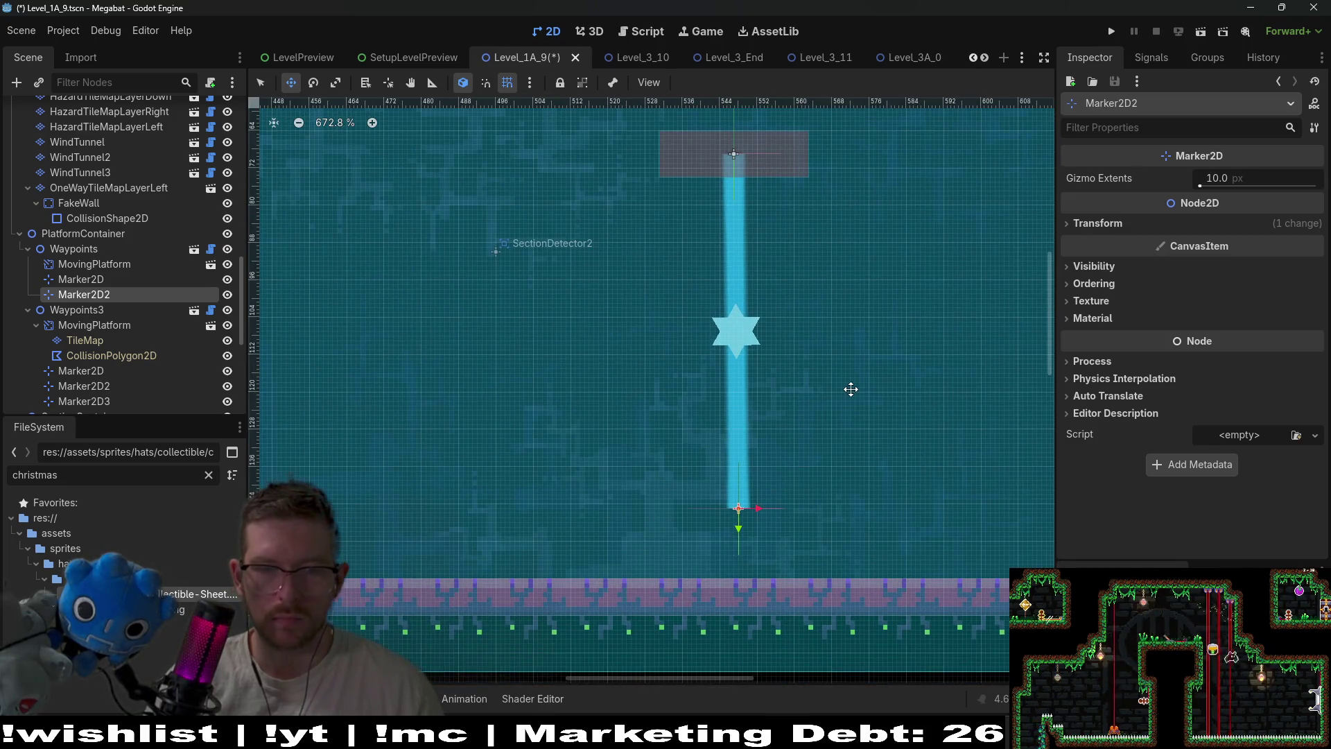
{"action": "key", "text": "Left"}
{"action": "key", "text": "Up"}
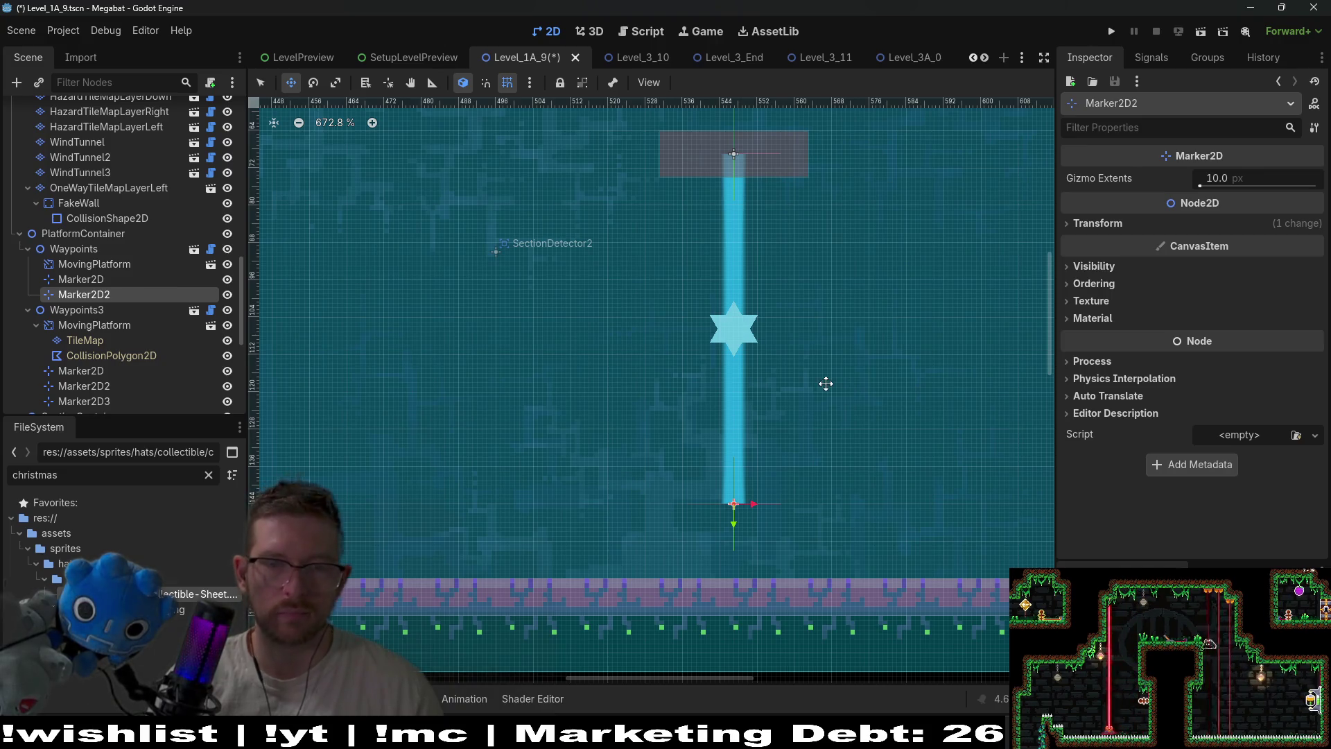
{"action": "scroll", "coordinate": [826, 383], "scroll_direction": "down", "scroll_amount": 5}
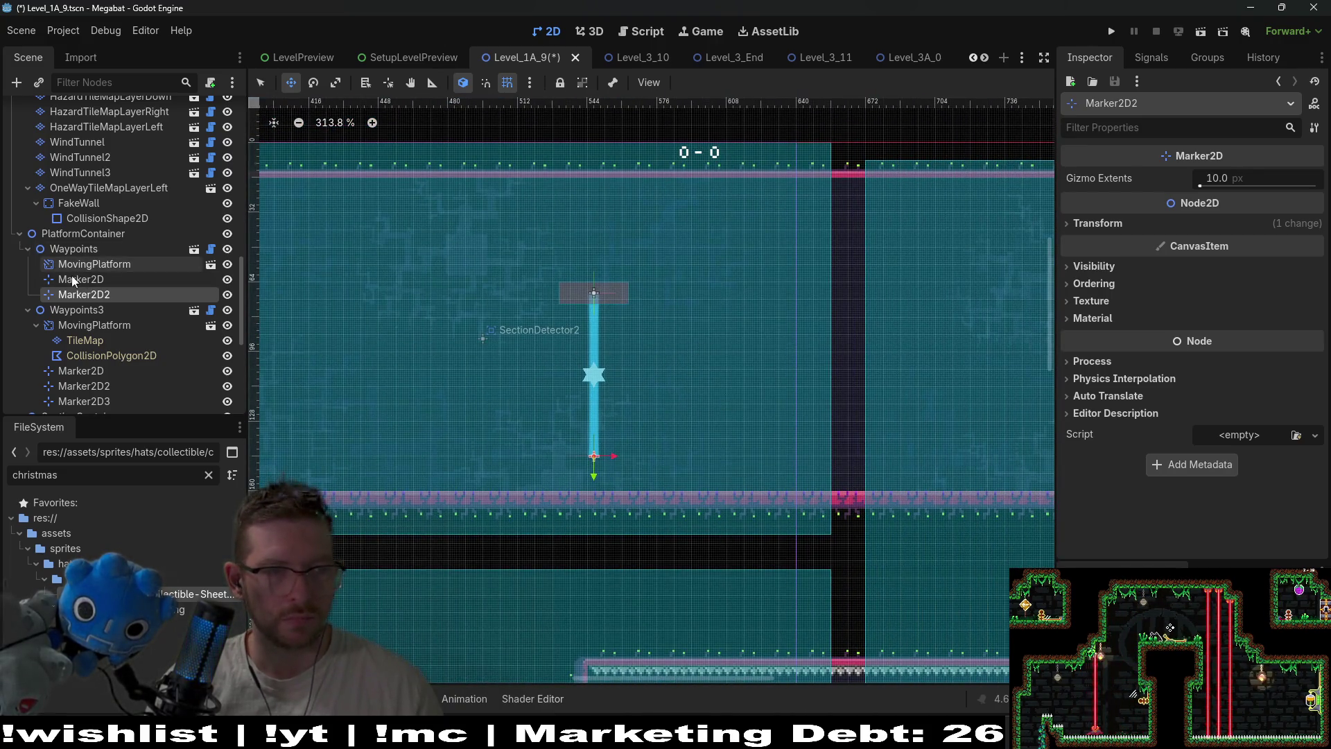
{"action": "scroll", "coordinate": [574, 272], "scroll_direction": "down", "scroll_amount": 1}
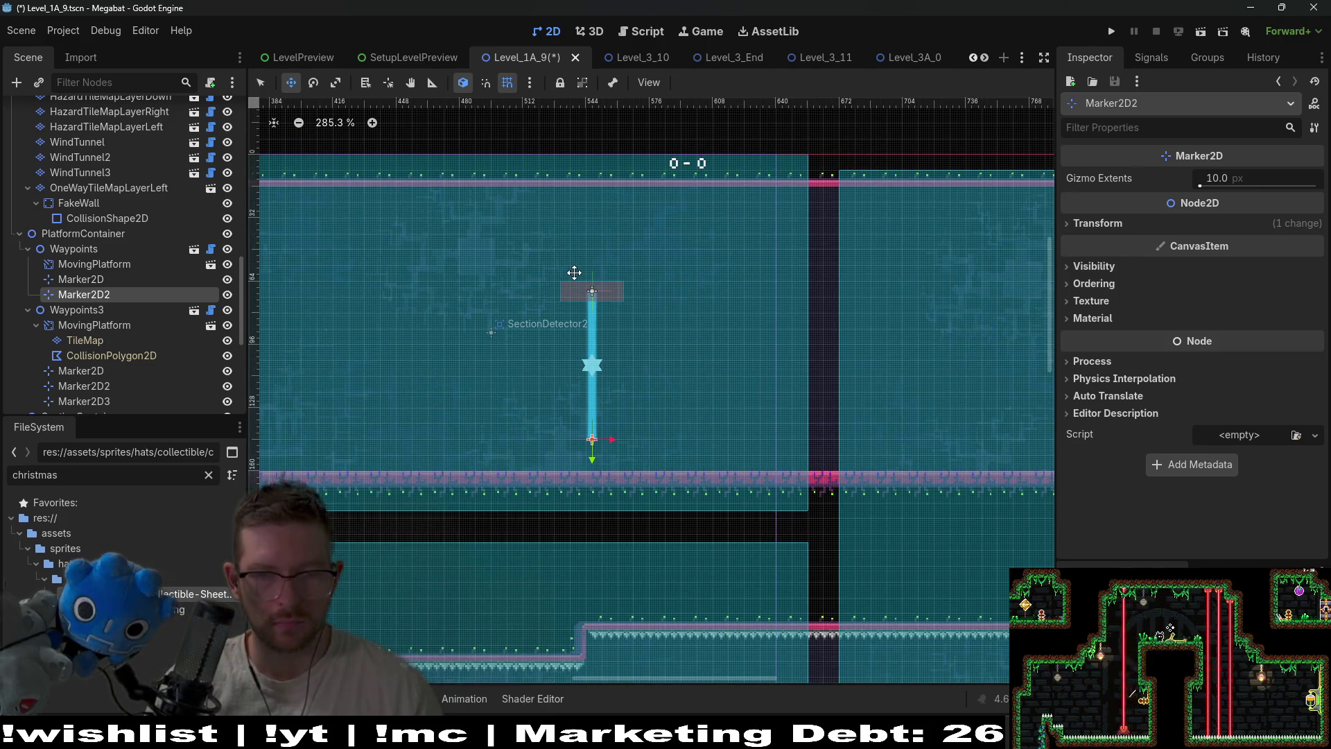
Enable Editable Children on the new MovingPlatform
{"action": "left_click", "coordinate": [78, 249]}
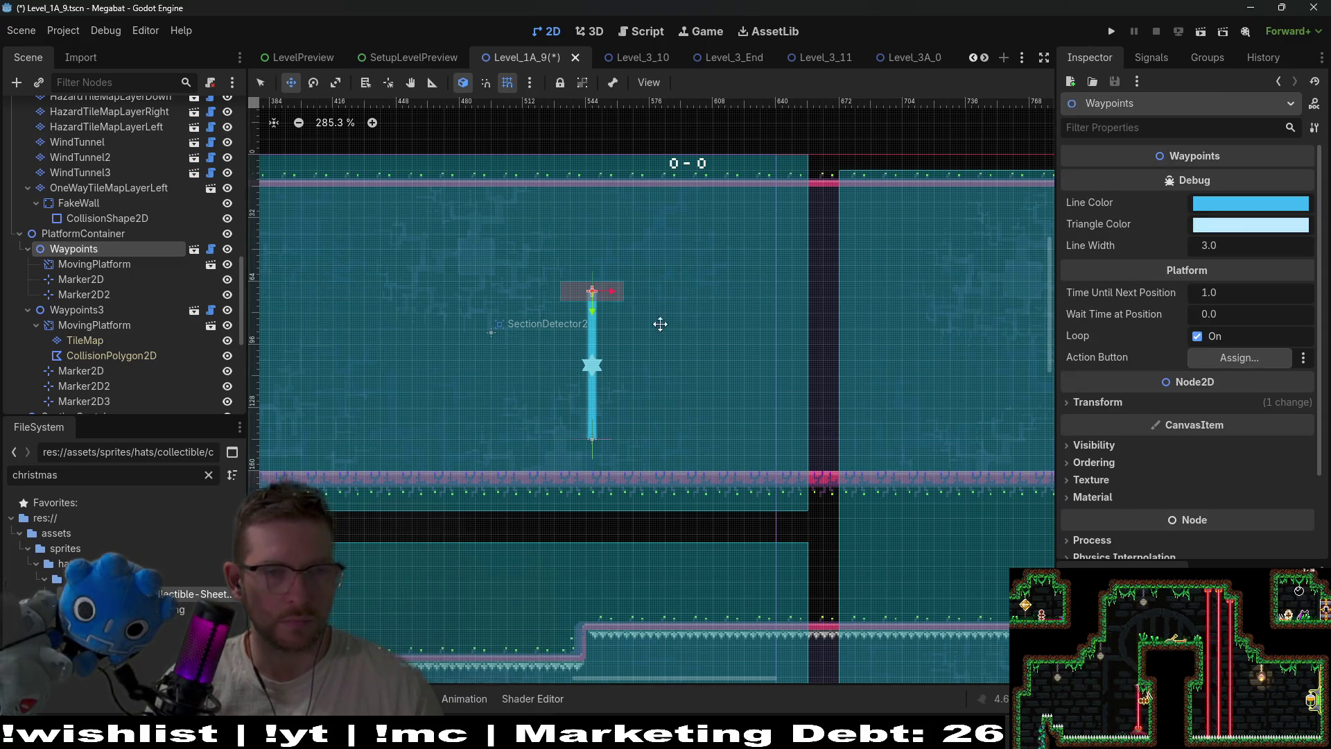
{"action": "left_click", "coordinate": [81, 264]}
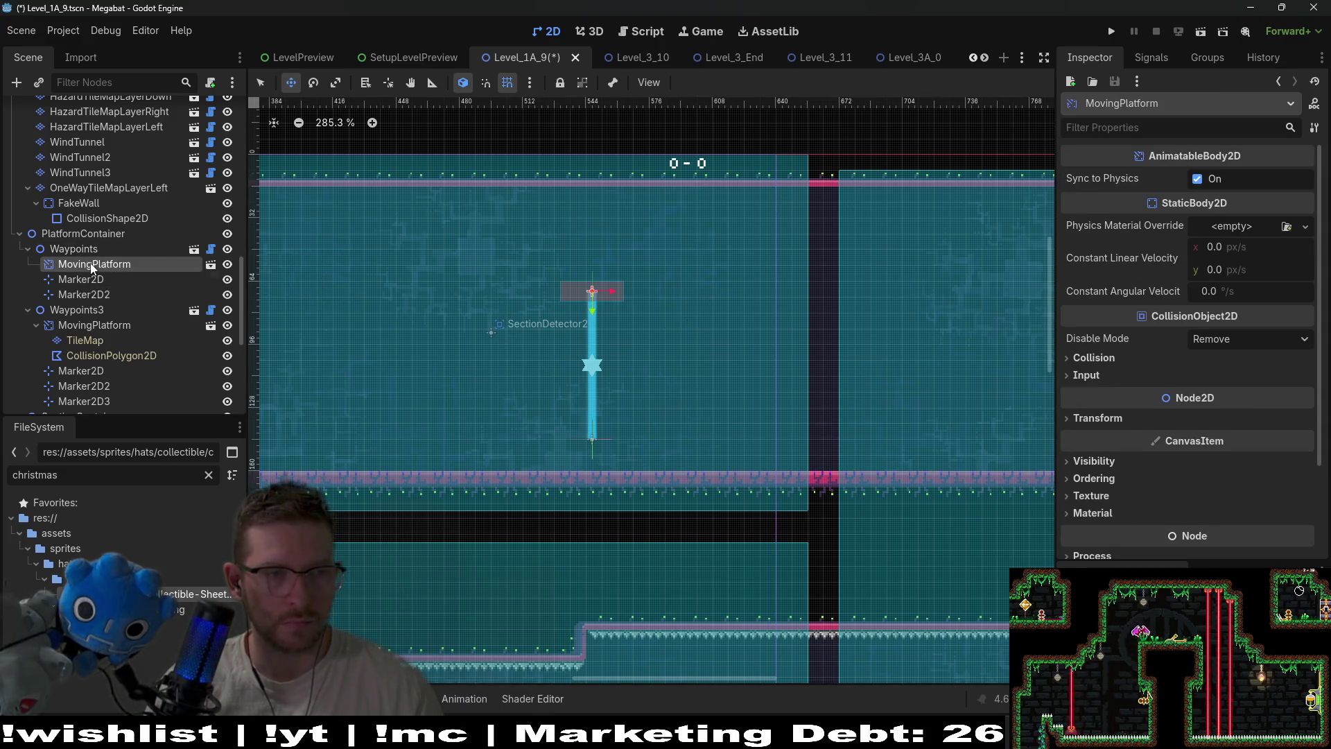
{"action": "right_click", "coordinate": [90, 263]}
{"action": "left_click", "coordinate": [174, 574]}
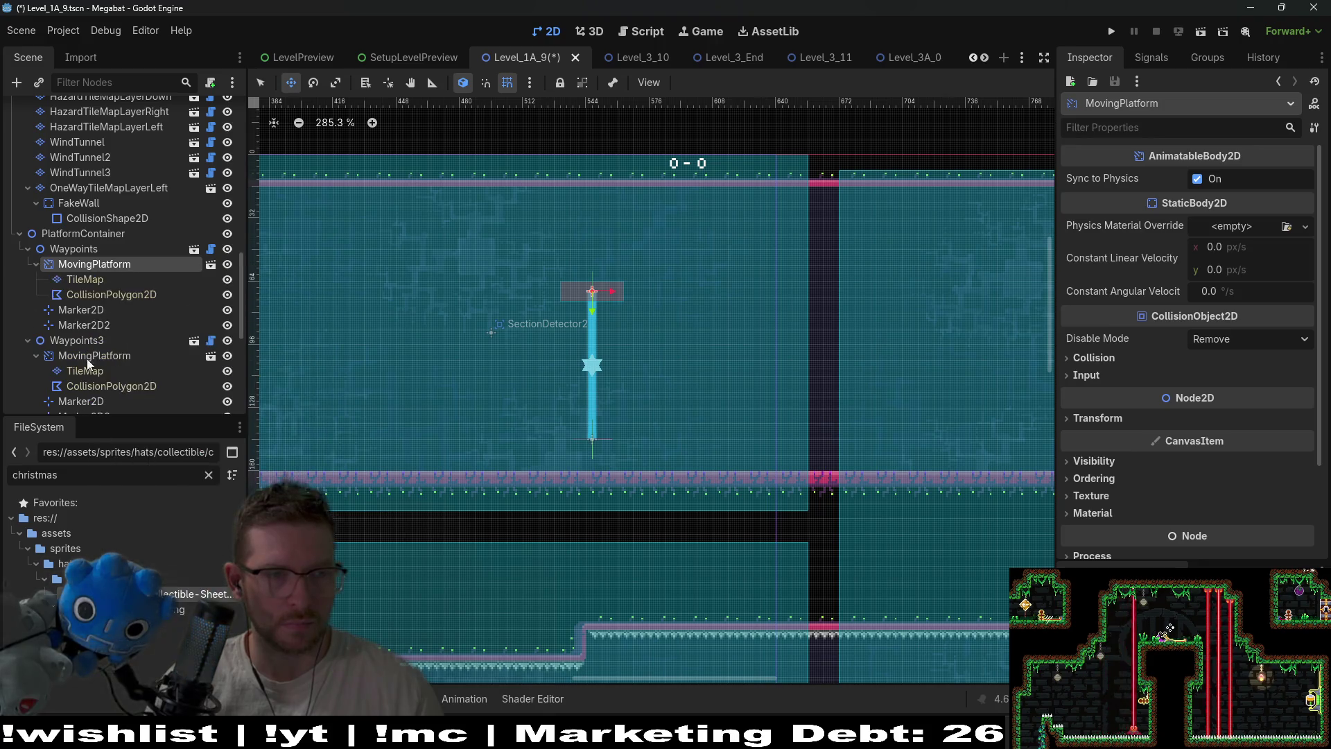
Paint a narrow vertical strip of terrain onto the platform's TileMap
{"action": "left_click", "coordinate": [99, 279]}
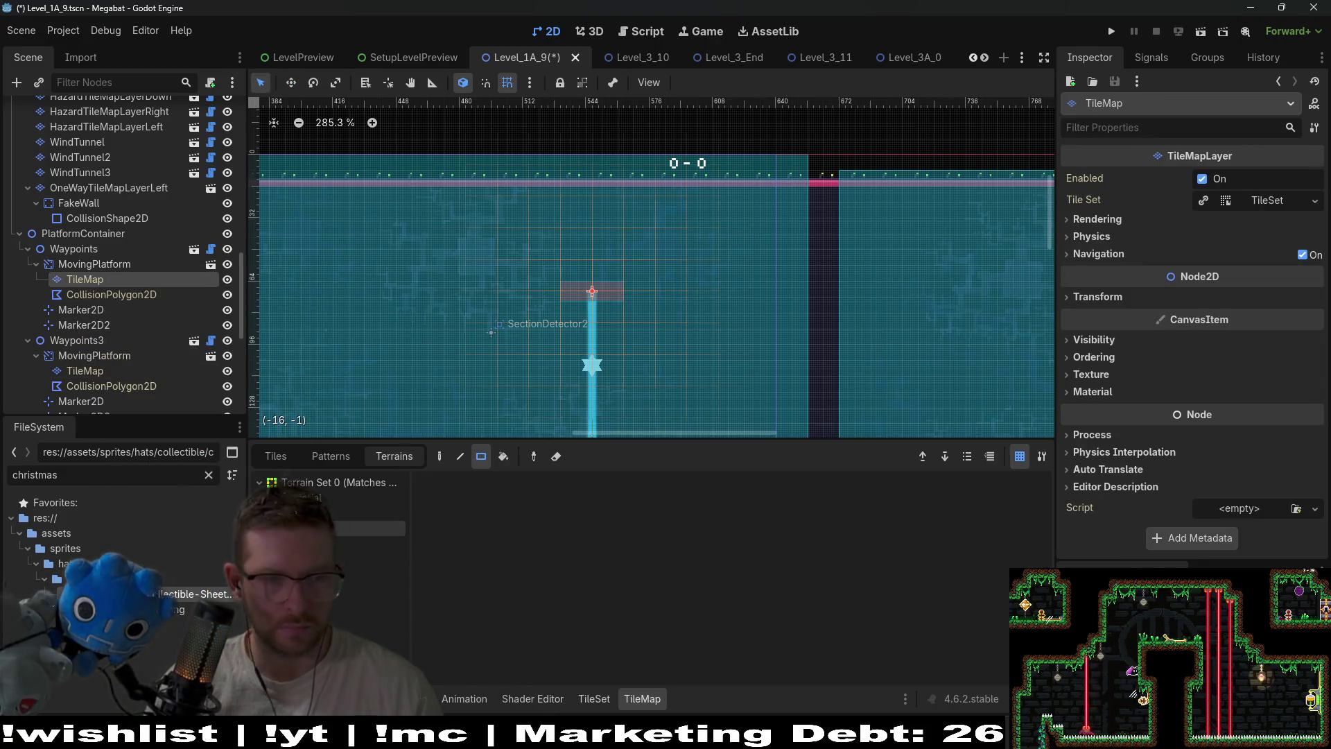
{"action": "left_click", "coordinate": [368, 543]}
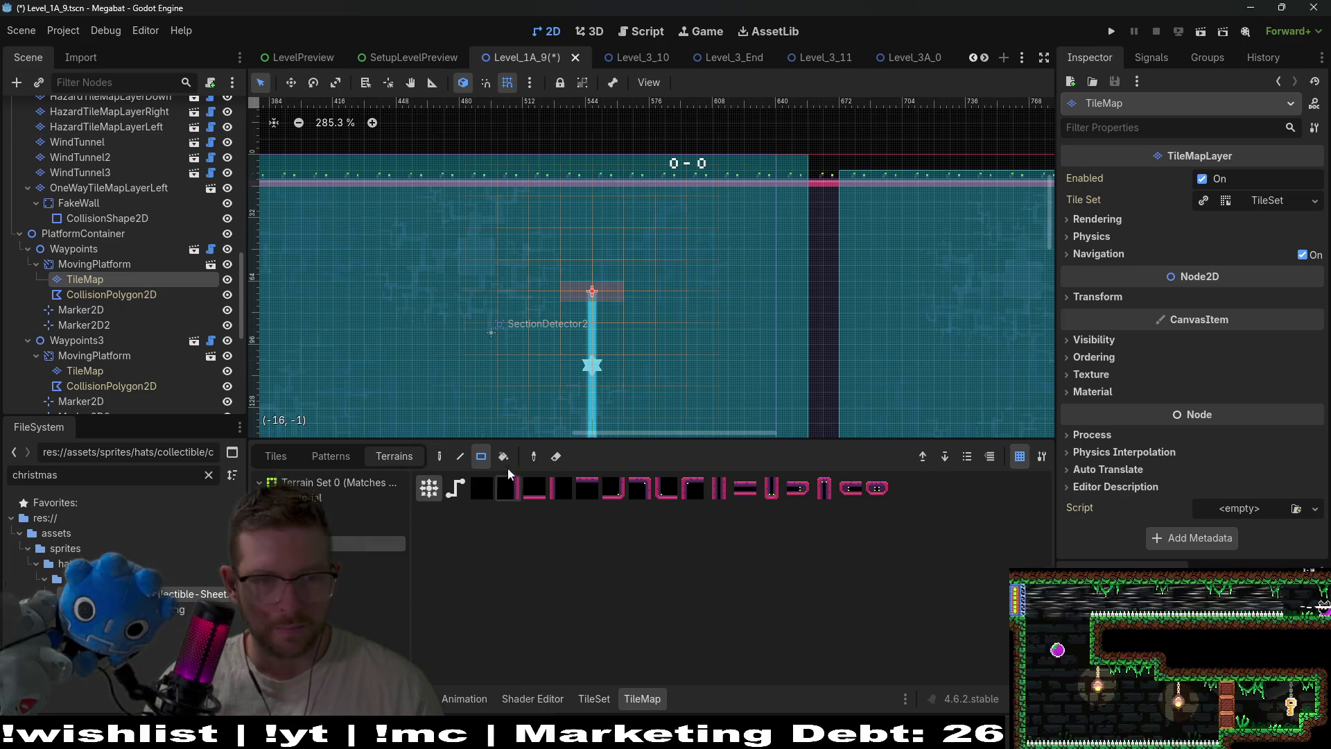
{"action": "left_click_drag", "start_coordinate": [607, 234], "coordinate": [610, 291]}
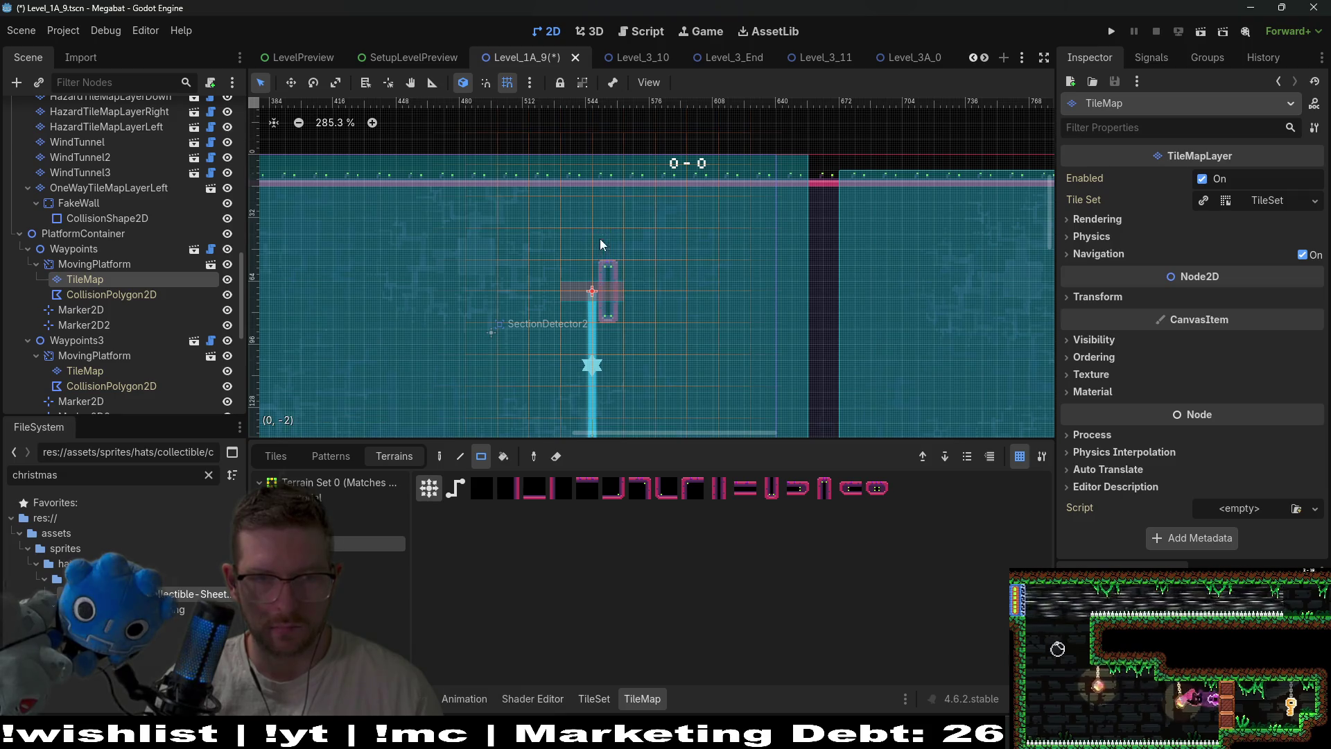
{"action": "scroll", "coordinate": [671, 227], "scroll_direction": "down", "scroll_amount": 2}
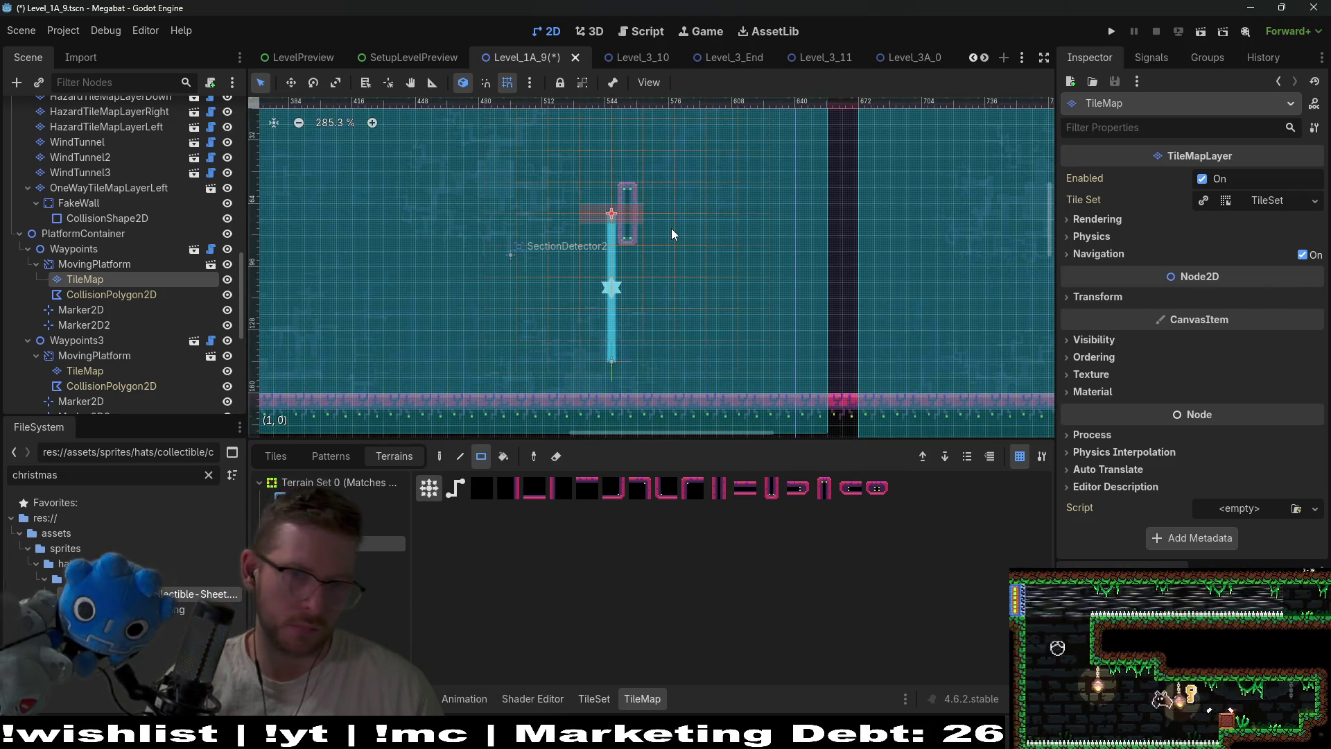
{"action": "double_click", "coordinate": [101, 295]}
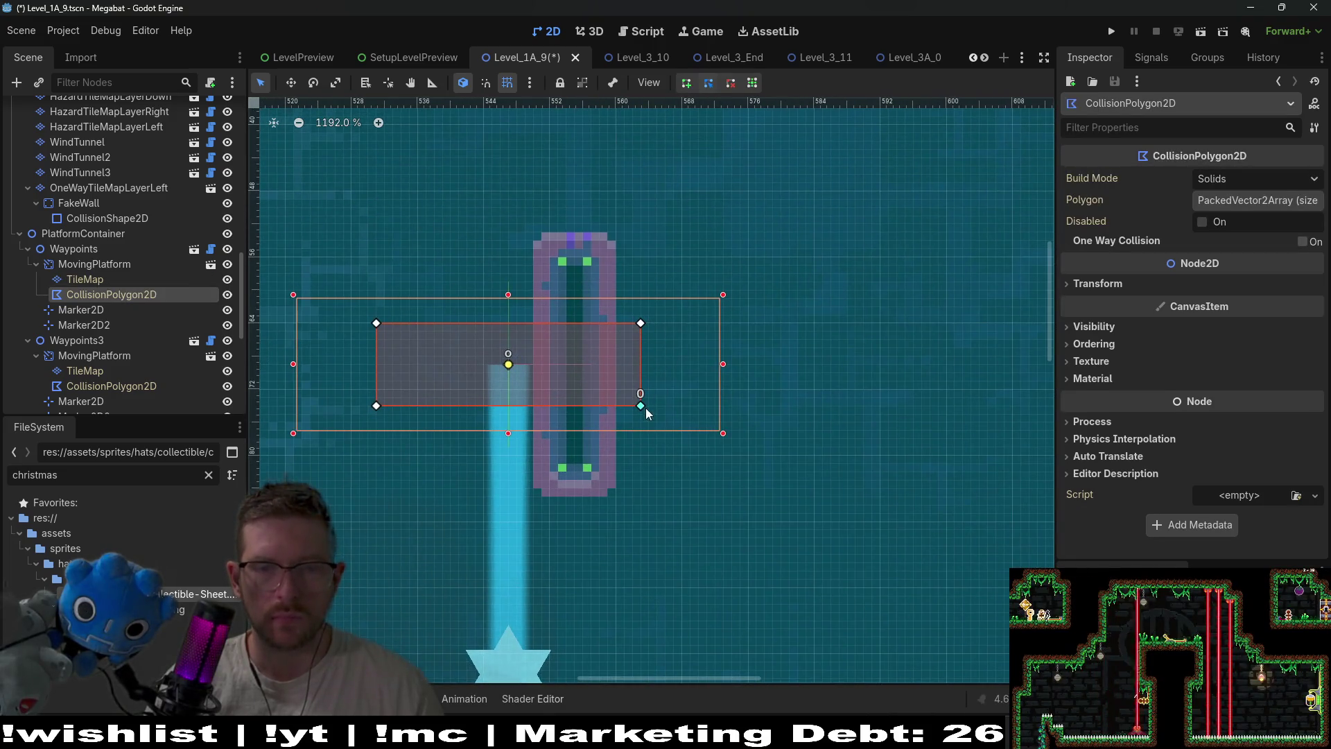
Drag the four CollisionPolygon2D corners onto the pillar's top and bottom corners, then reselect MovingPlatform
{"action": "mouse_move", "coordinate": [640, 405]}
{"action": "left_mouse_down"}
{"action": "mouse_move", "coordinate": [618, 456]}
{"action": "mouse_move", "coordinate": [619, 507]}
{"action": "left_mouse_up"}
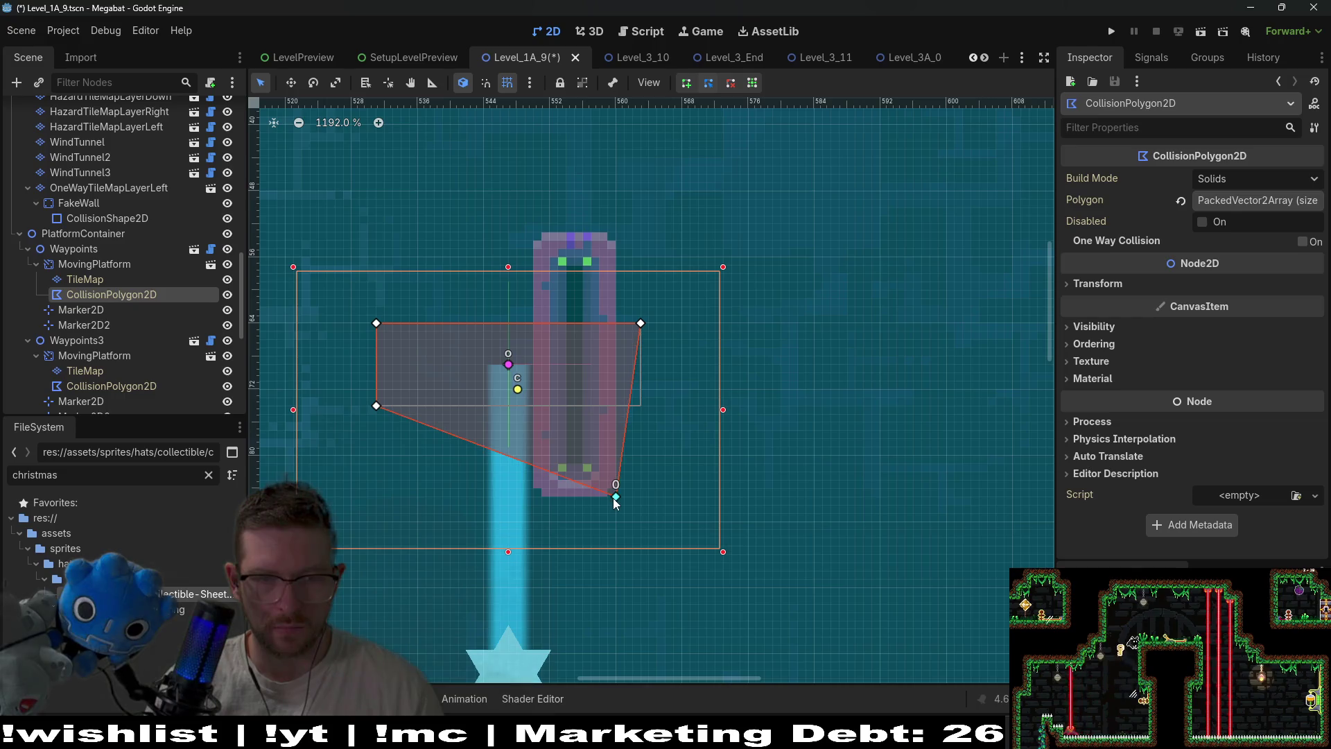
{"action": "left_click_drag", "start_coordinate": [641, 323], "coordinate": [616, 233]}
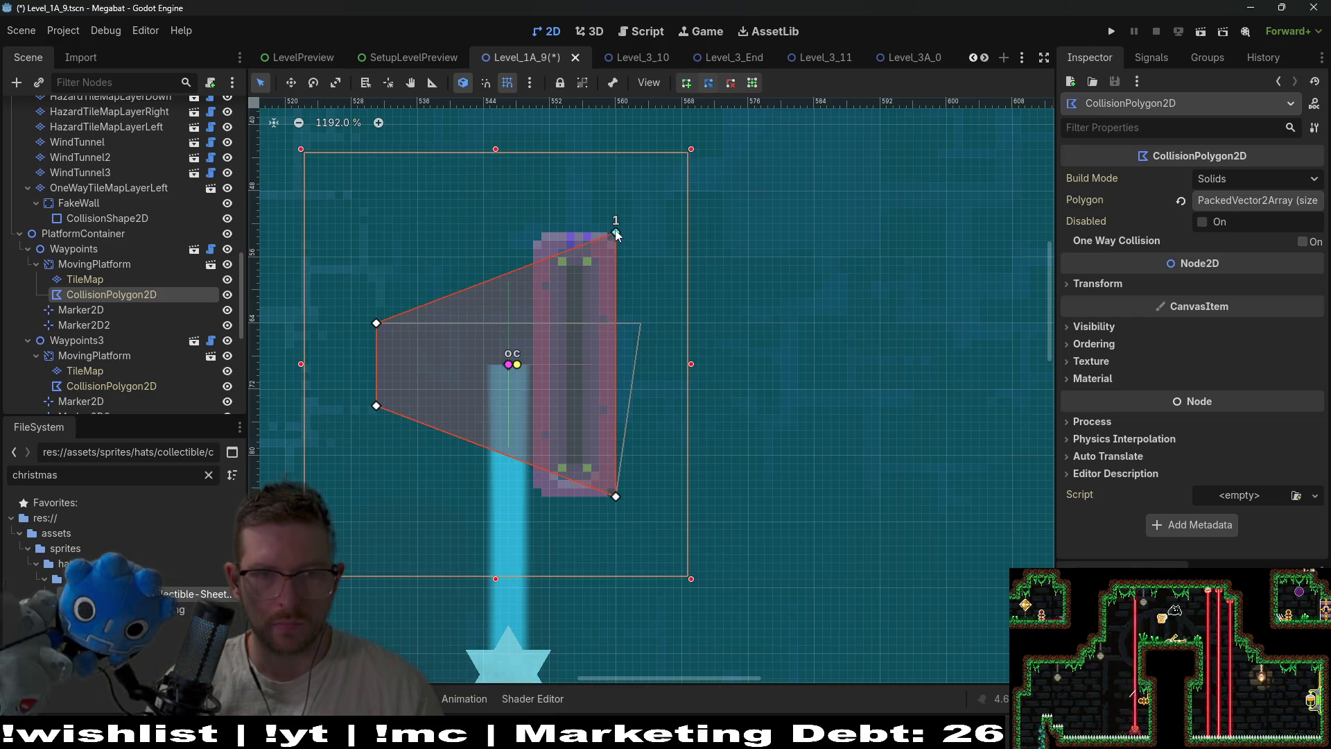
{"action": "mouse_move", "coordinate": [376, 323]}
{"action": "left_mouse_down"}
{"action": "mouse_move", "coordinate": [508, 262]}
{"action": "mouse_move", "coordinate": [533, 232]}
{"action": "left_mouse_up"}
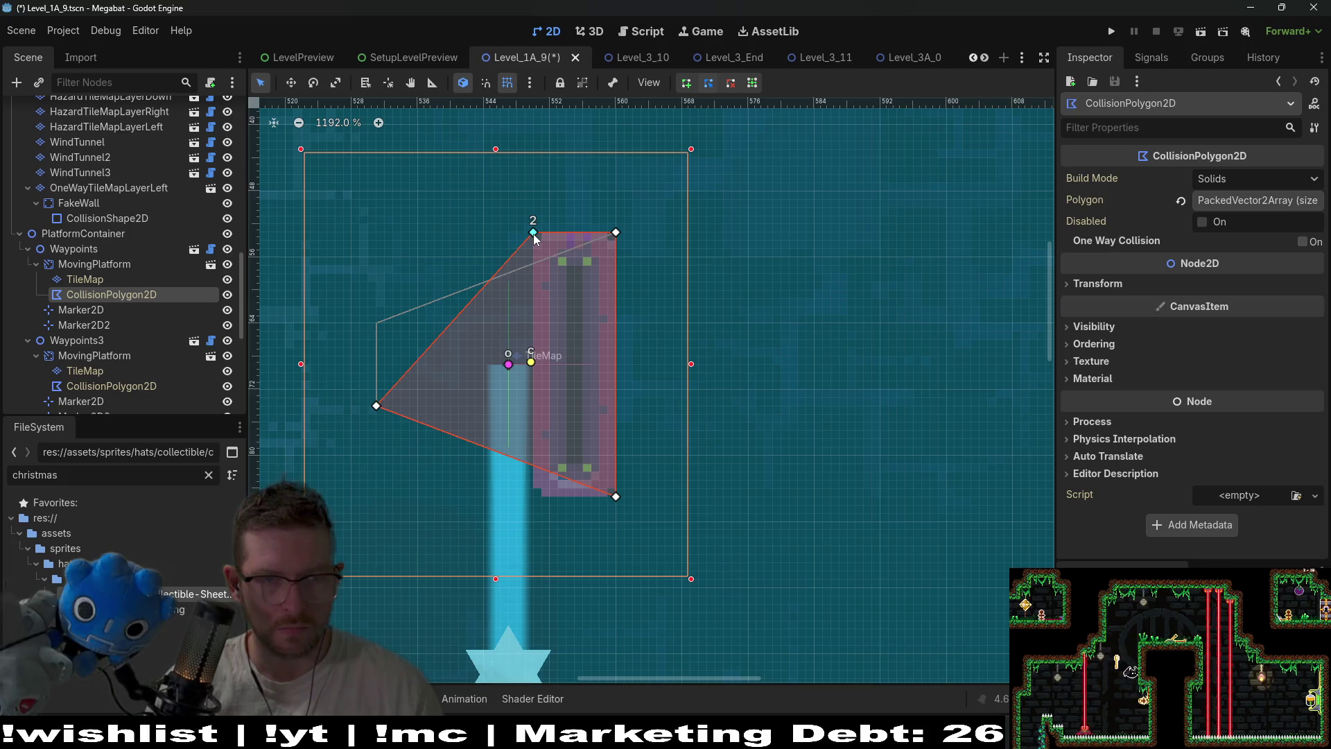
{"action": "left_click_drag", "start_coordinate": [378, 407], "coordinate": [533, 499]}
{"action": "scroll", "coordinate": [539, 418], "scroll_direction": "down", "scroll_amount": 4}
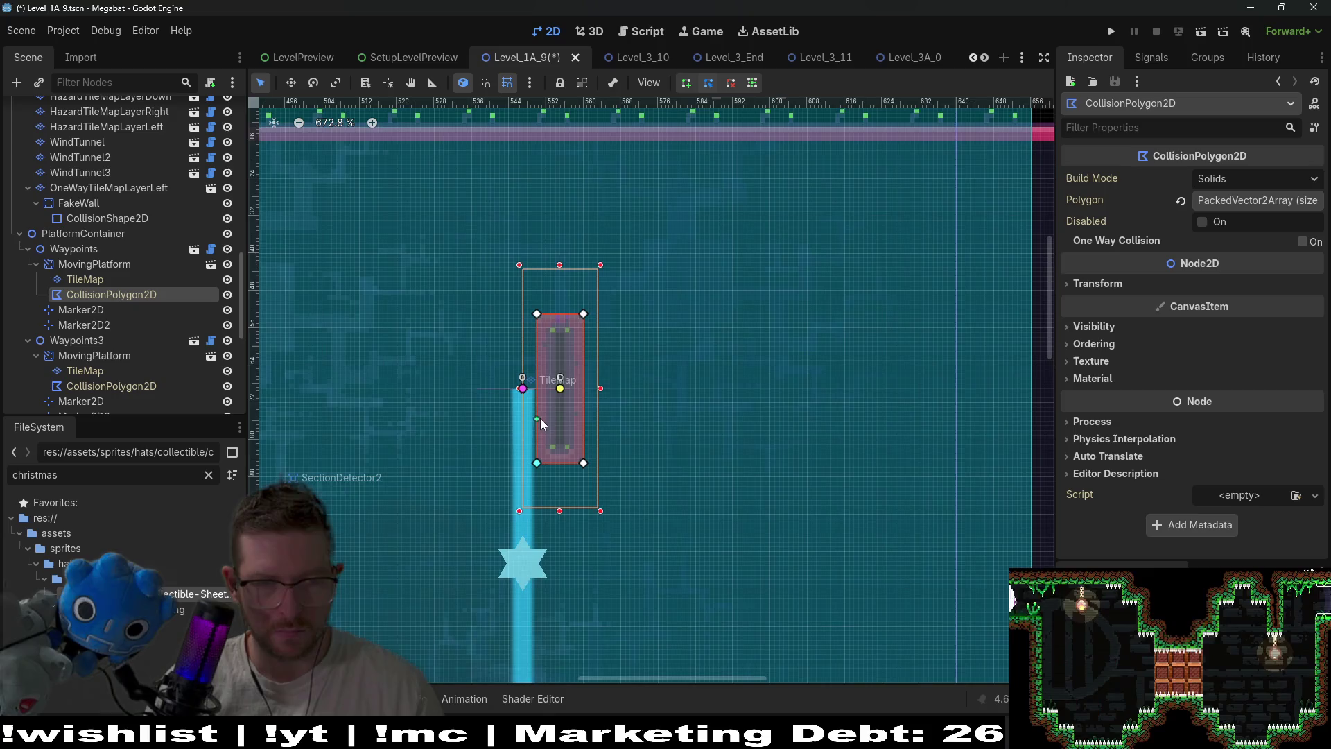
{"action": "left_click", "coordinate": [77, 265]}
{"action": "left_click", "coordinate": [90, 280]}
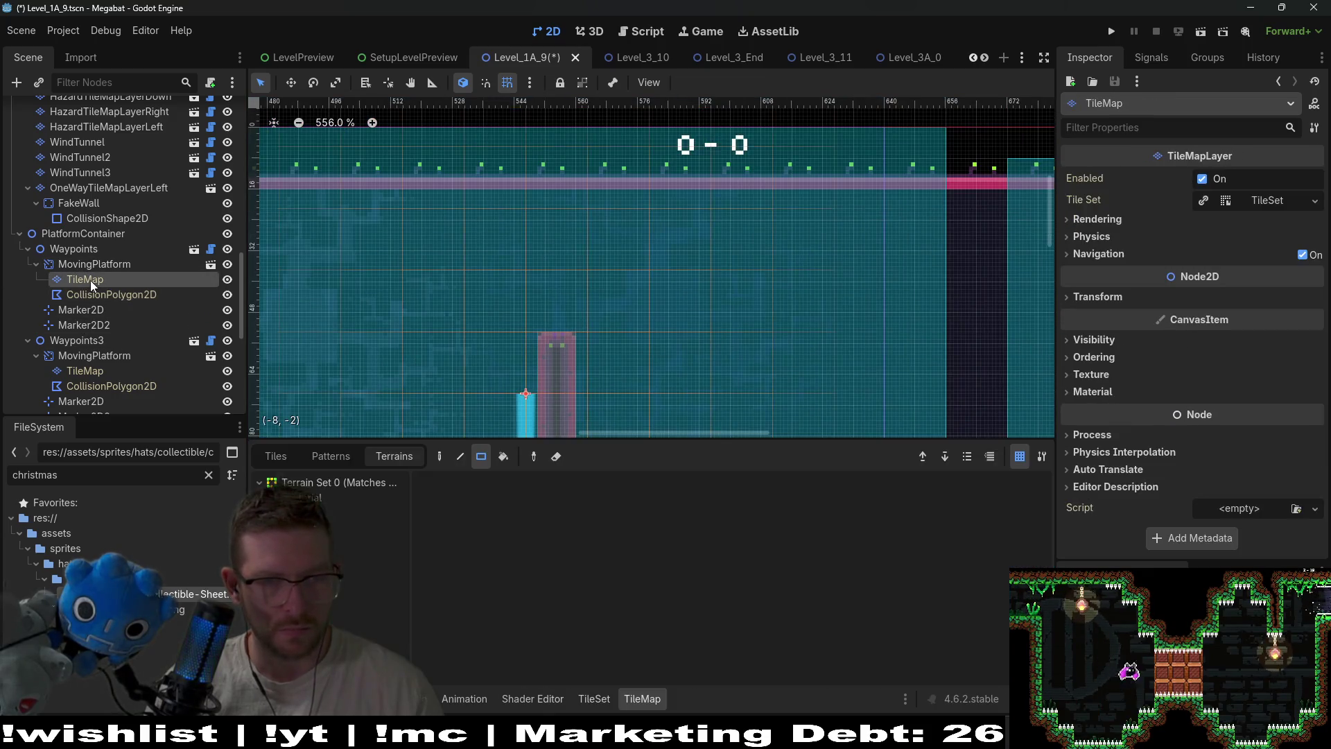
{"action": "left_click", "coordinate": [101, 298]}
{"action": "left_click", "coordinate": [89, 267]}
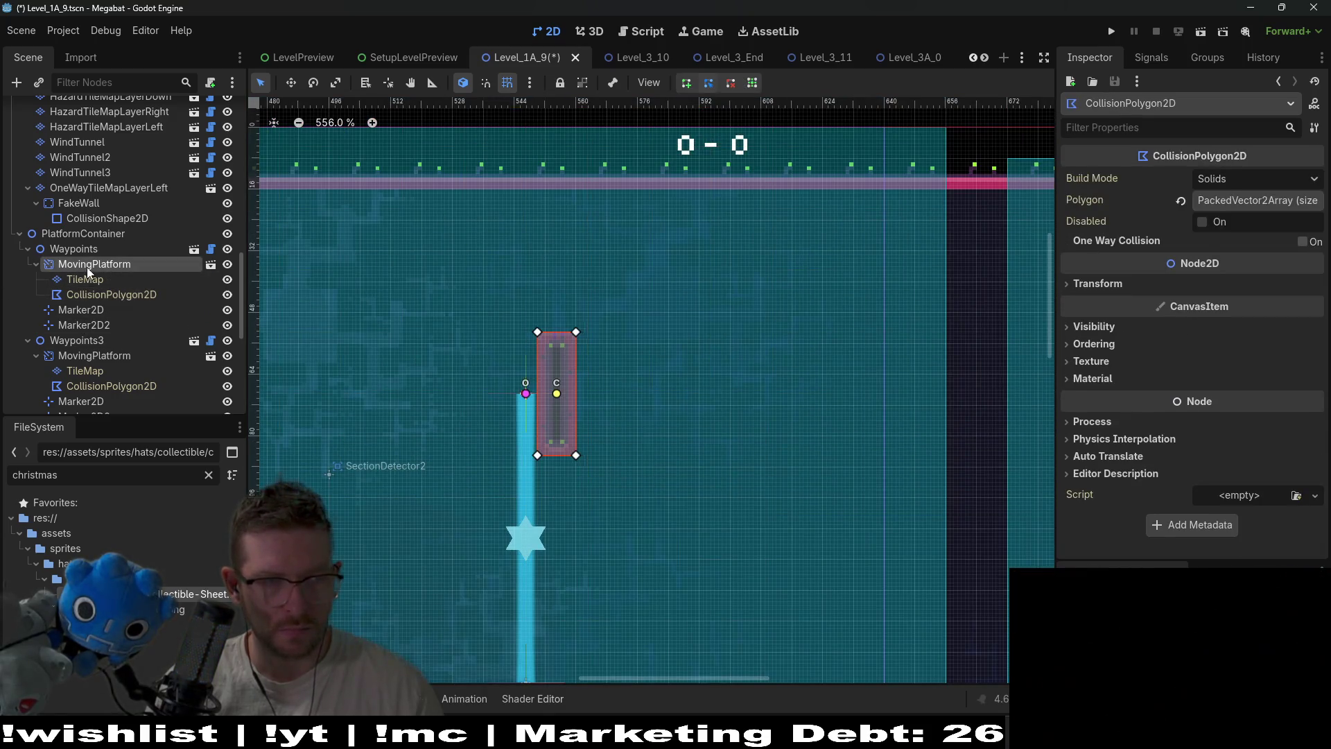
Nudge the MovingPlatform one unit left to centre it on its path
{"action": "key", "text": "w"}
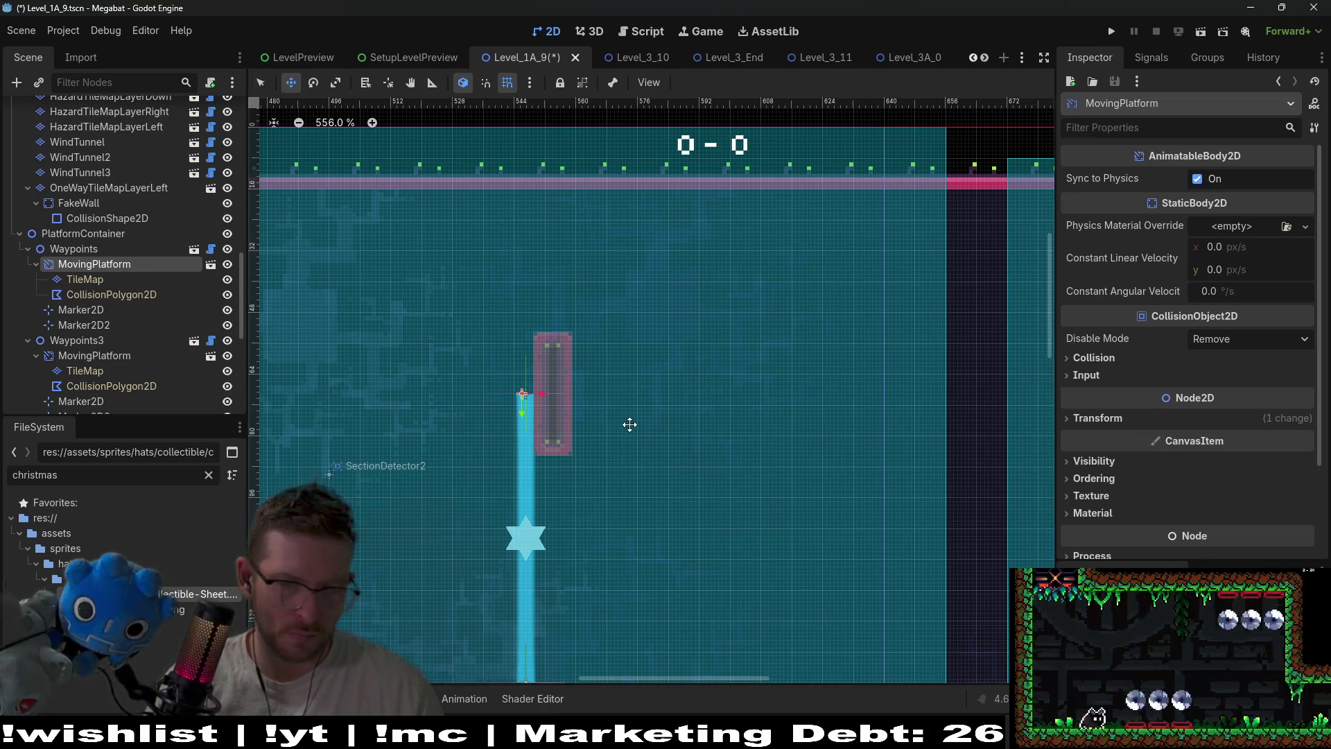
{"action": "key", "text": "Left"}
{"action": "key", "text": "Left"}
{"action": "key", "text": "Left"}
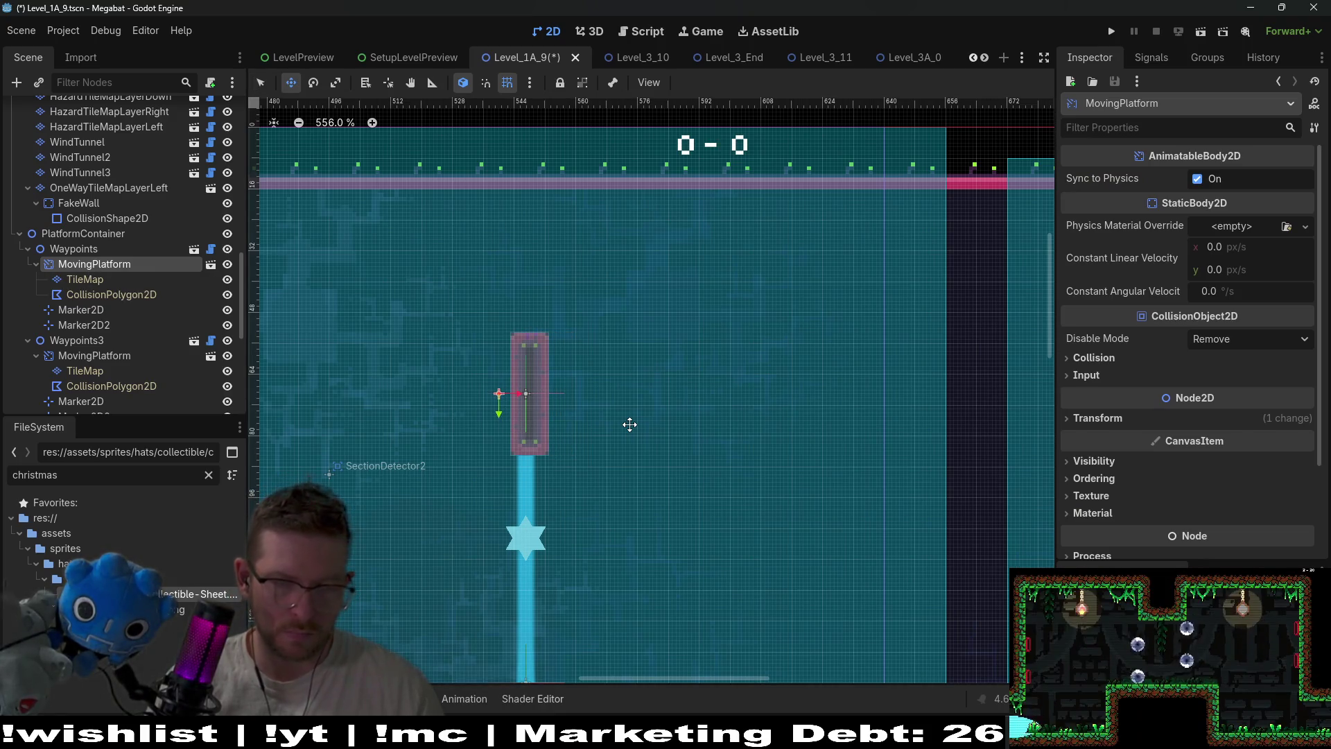
{"action": "scroll", "coordinate": [630, 424], "scroll_direction": "up", "scroll_amount": 4}
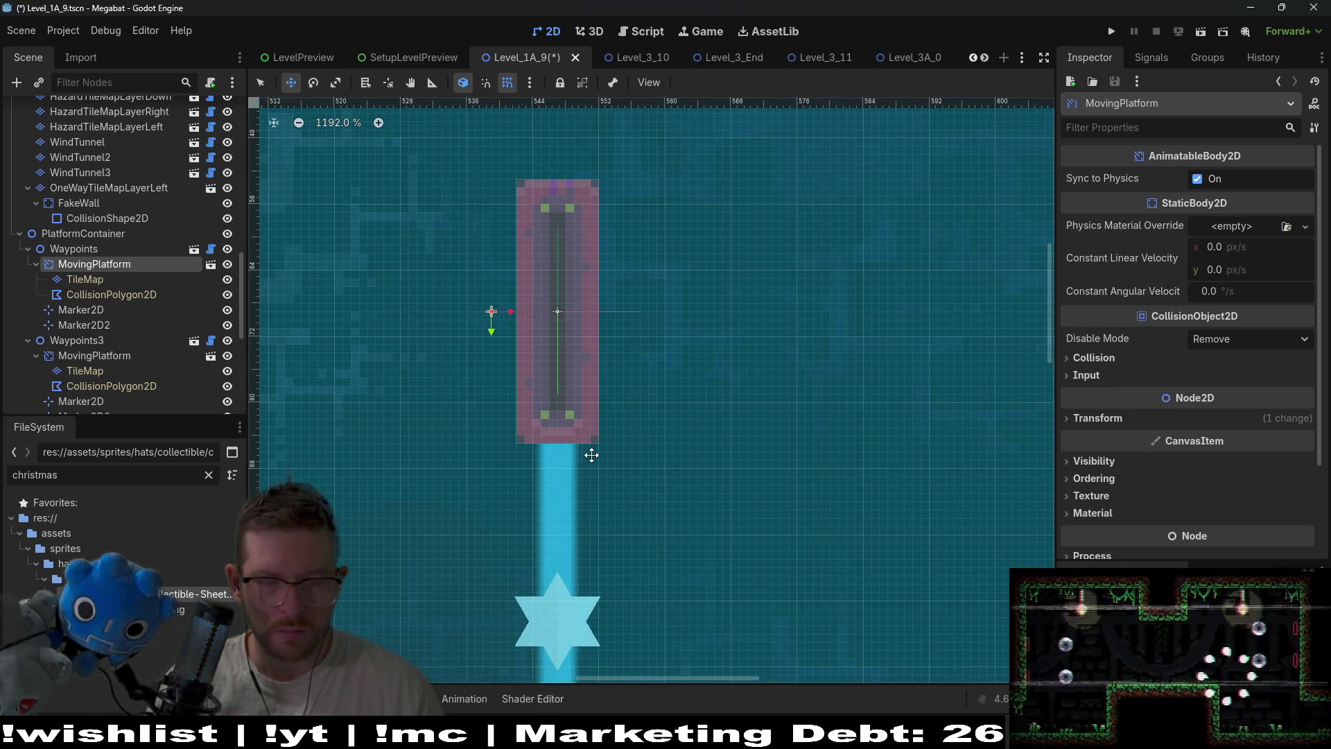
{"action": "scroll", "coordinate": [591, 455], "scroll_direction": "down", "scroll_amount": 4}
Move the Waypoints group up beside the right wall under the ceiling, nudging it up and left
{"action": "left_click", "coordinate": [10, 254]}
{"action": "scroll", "coordinate": [509, 319], "scroll_direction": "down", "scroll_amount": 3}
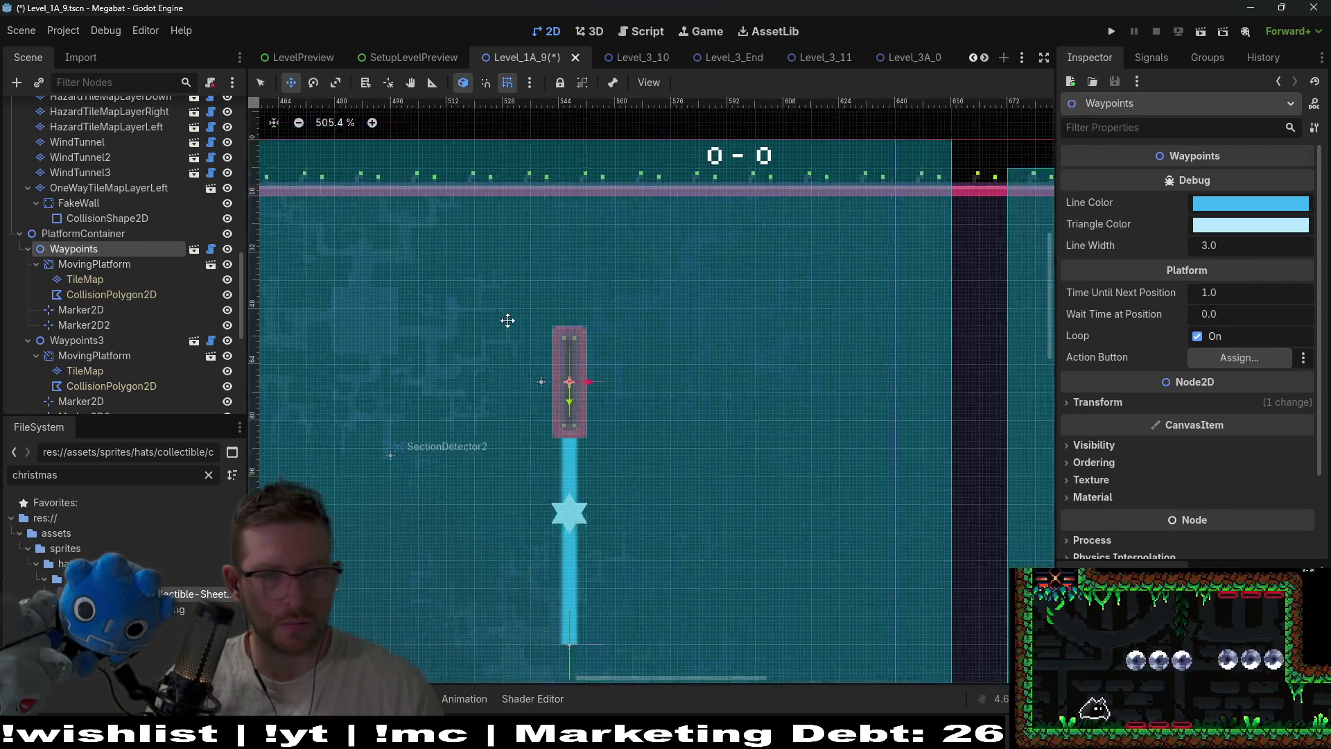
{"action": "mouse_move", "coordinate": [527, 381]}
{"action": "left_mouse_down"}
{"action": "mouse_move", "coordinate": [745, 331]}
{"action": "mouse_move", "coordinate": [763, 291]}
{"action": "left_mouse_up"}
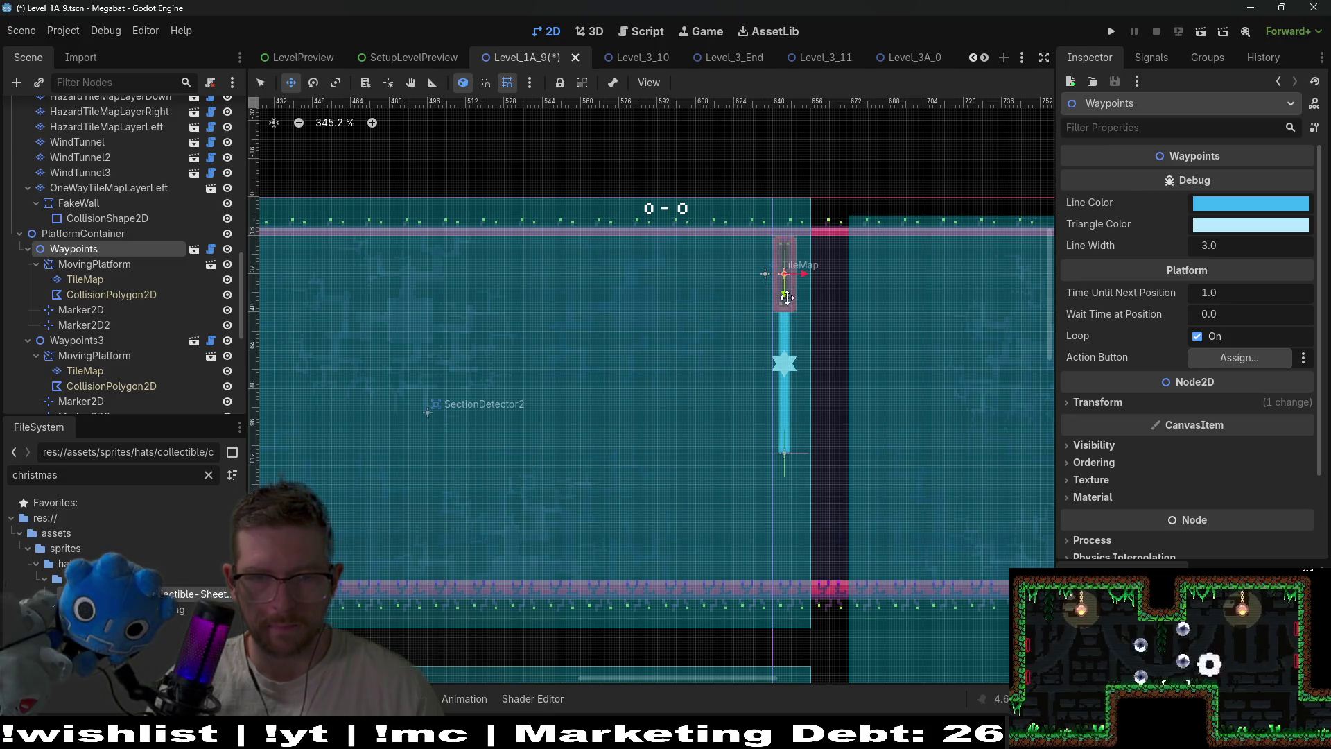
{"action": "key", "text": "Up"}
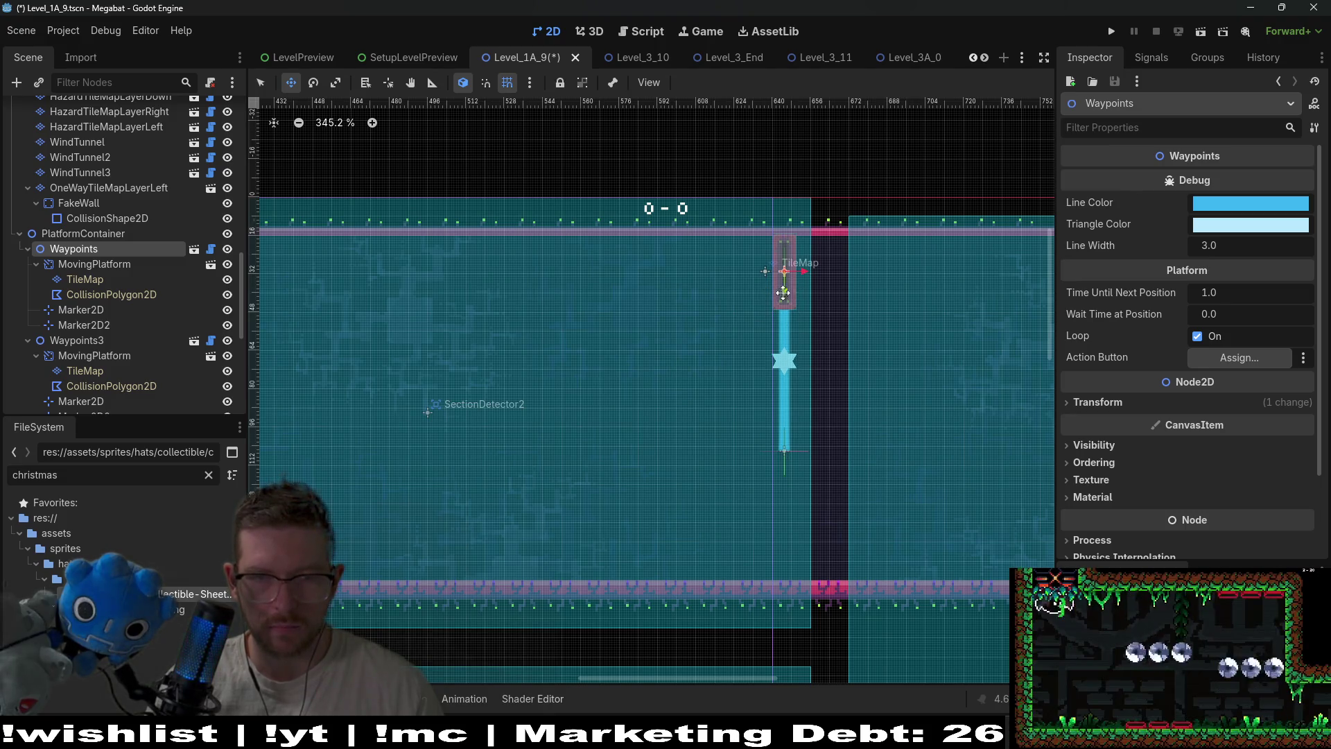
{"action": "left_click_drag", "start_coordinate": [783, 292], "coordinate": [752, 289]}
{"action": "scroll", "coordinate": [776, 361], "scroll_direction": "down", "scroll_amount": 2}
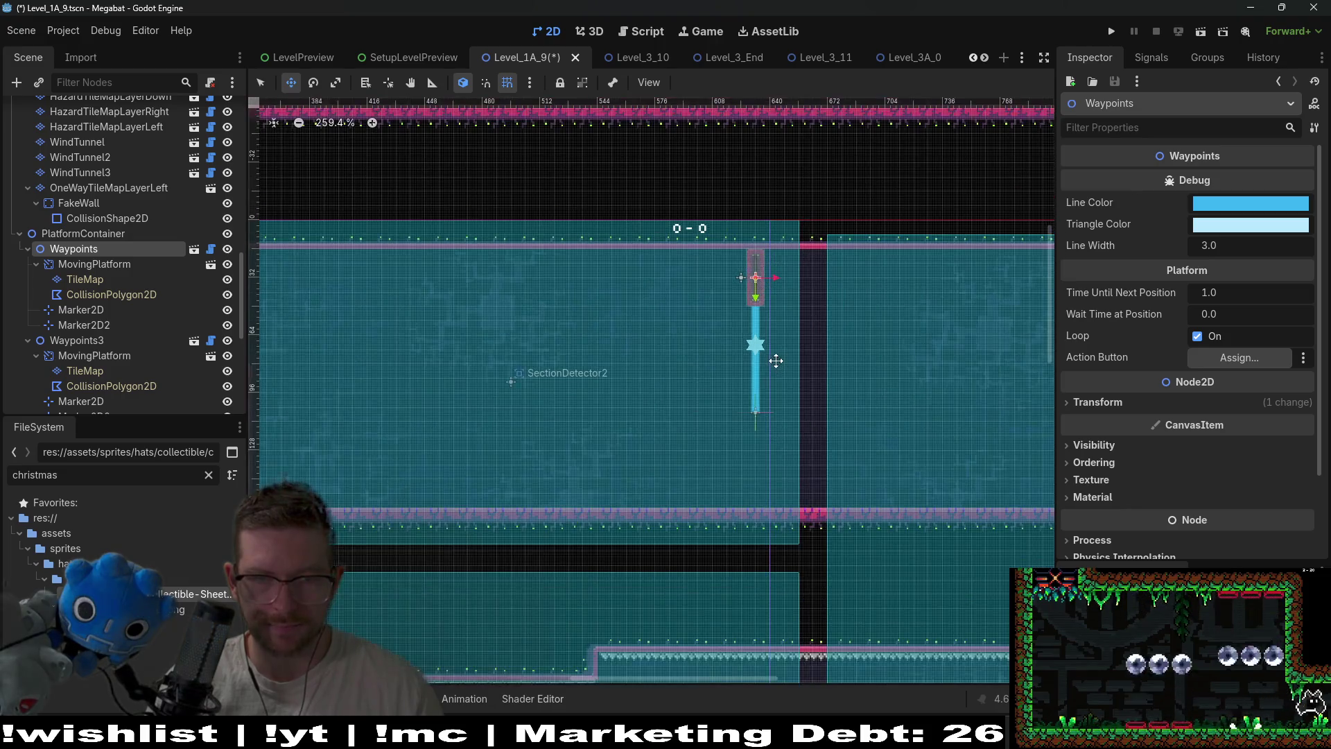
{"action": "scroll", "coordinate": [776, 361], "scroll_direction": "up", "scroll_amount": 4}
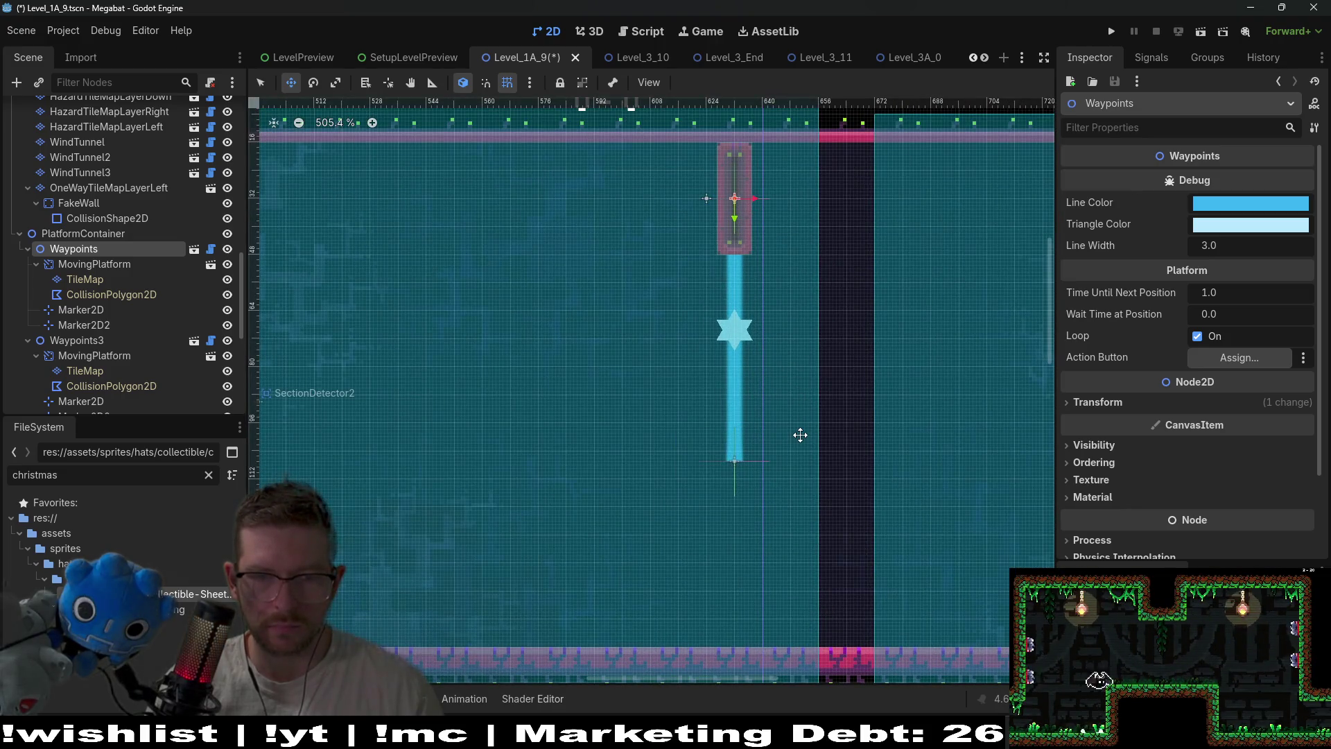
{"action": "scroll", "coordinate": [800, 434], "scroll_direction": "down", "scroll_amount": 2}
{"action": "scroll", "coordinate": [65, 280], "scroll_direction": "up", "scroll_amount": 10}
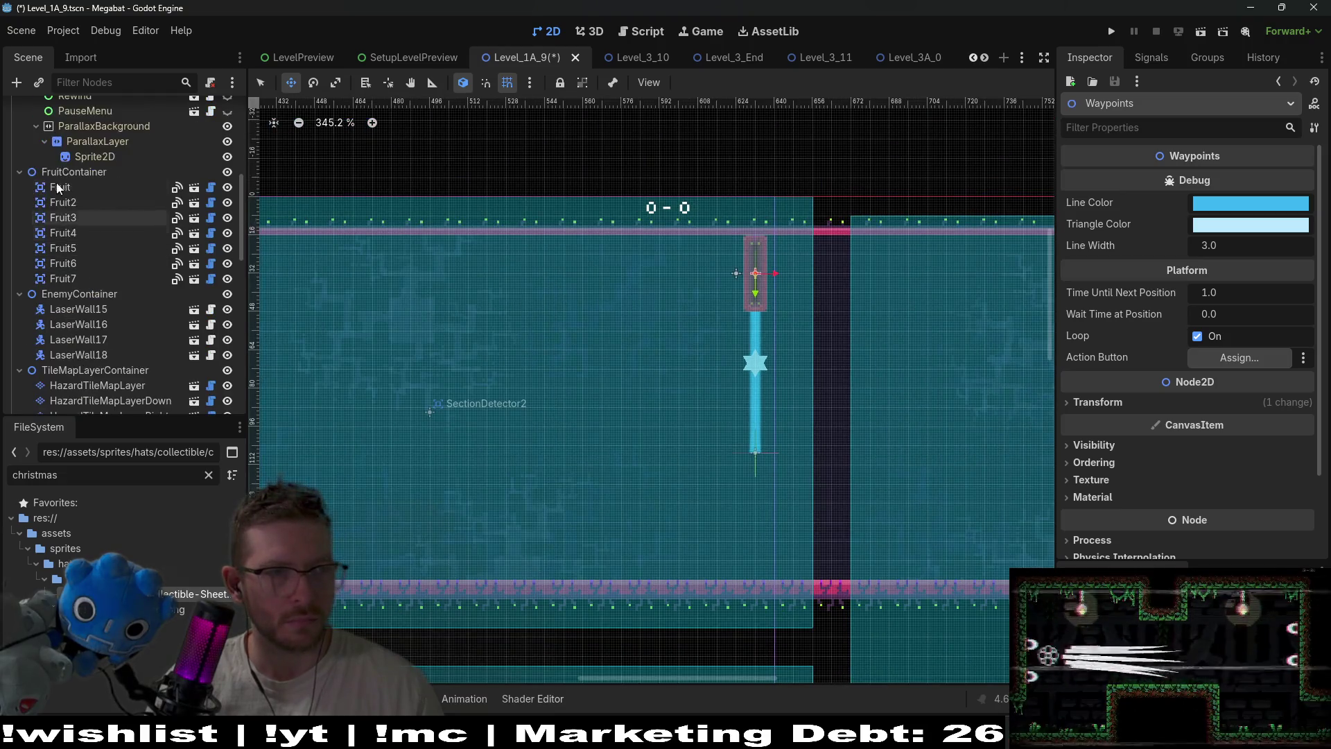
{"action": "scroll", "coordinate": [63, 152], "scroll_direction": "up", "scroll_amount": 3}
On WorldTileMapLayer, paint terrain to raise the pink platform's top
{"action": "left_click", "coordinate": [68, 172]}
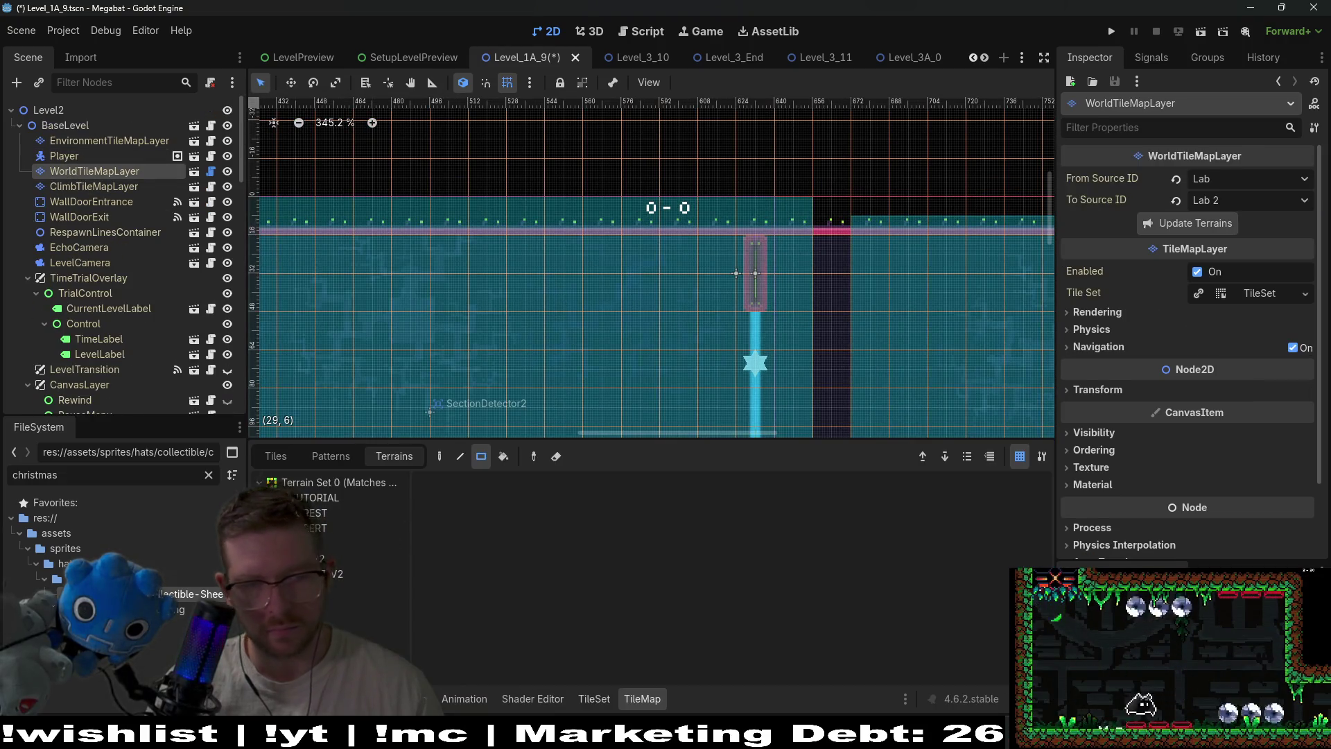
{"action": "left_click", "coordinate": [310, 514]}
{"action": "left_click", "coordinate": [319, 558]}
{"action": "scroll", "coordinate": [682, 347], "scroll_direction": "down", "scroll_amount": 2}
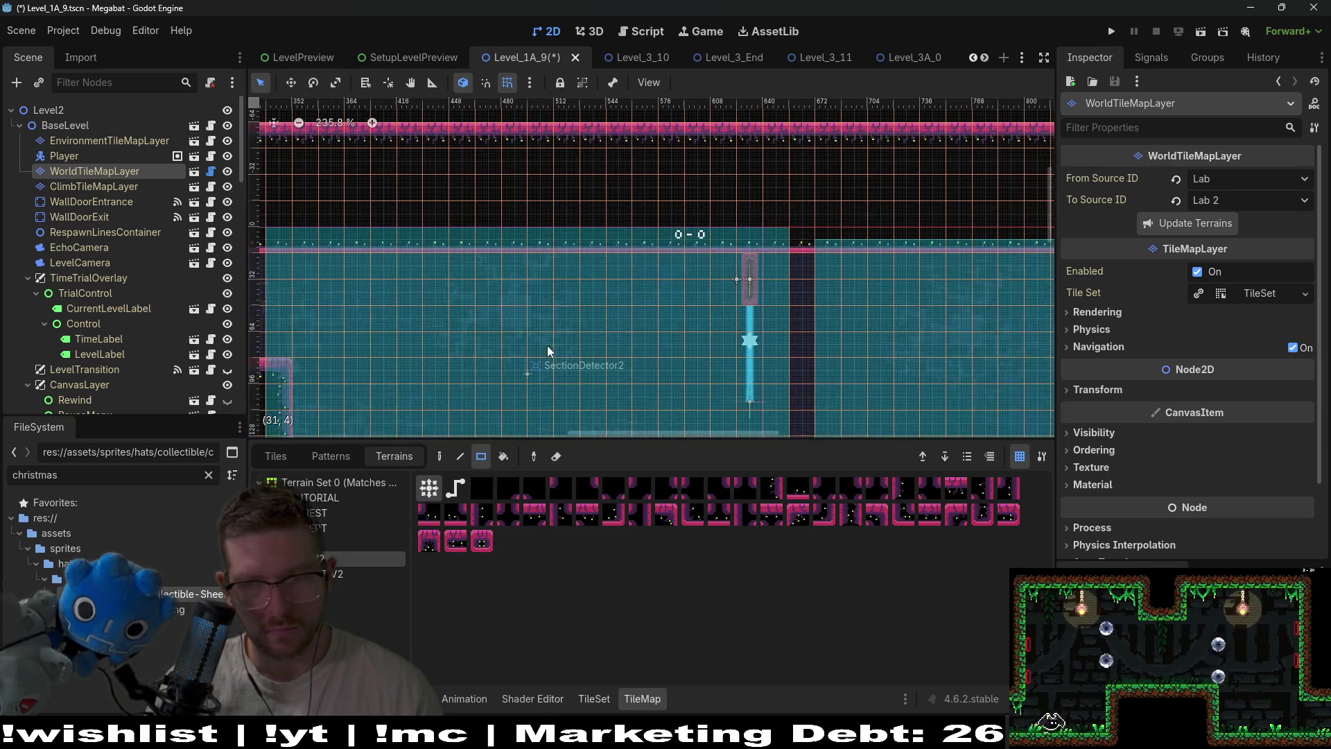
{"action": "scroll", "coordinate": [670, 247], "scroll_direction": "down", "scroll_amount": 2}
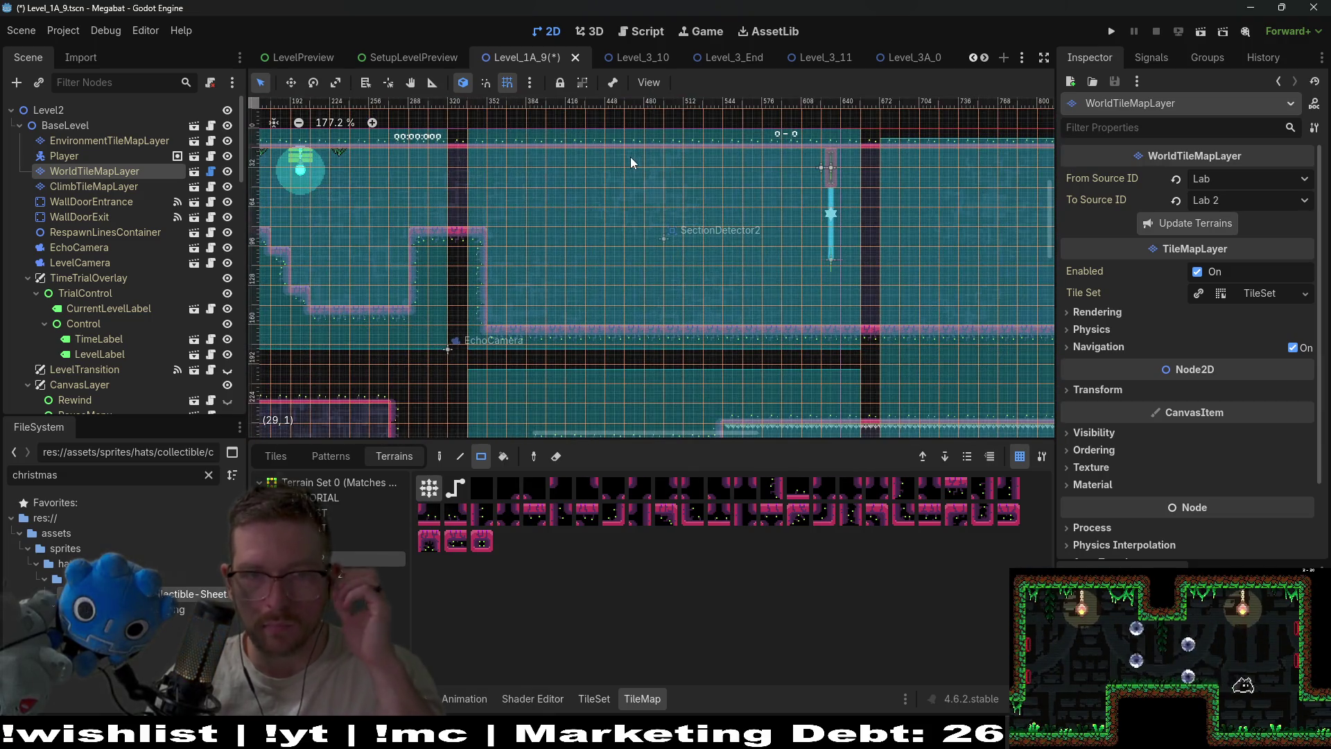
{"action": "mouse_move", "coordinate": [414, 214]}
{"action": "left_mouse_down"}
{"action": "mouse_move", "coordinate": [483, 221]}
{"action": "mouse_move", "coordinate": [503, 298]}
{"action": "left_mouse_up"}
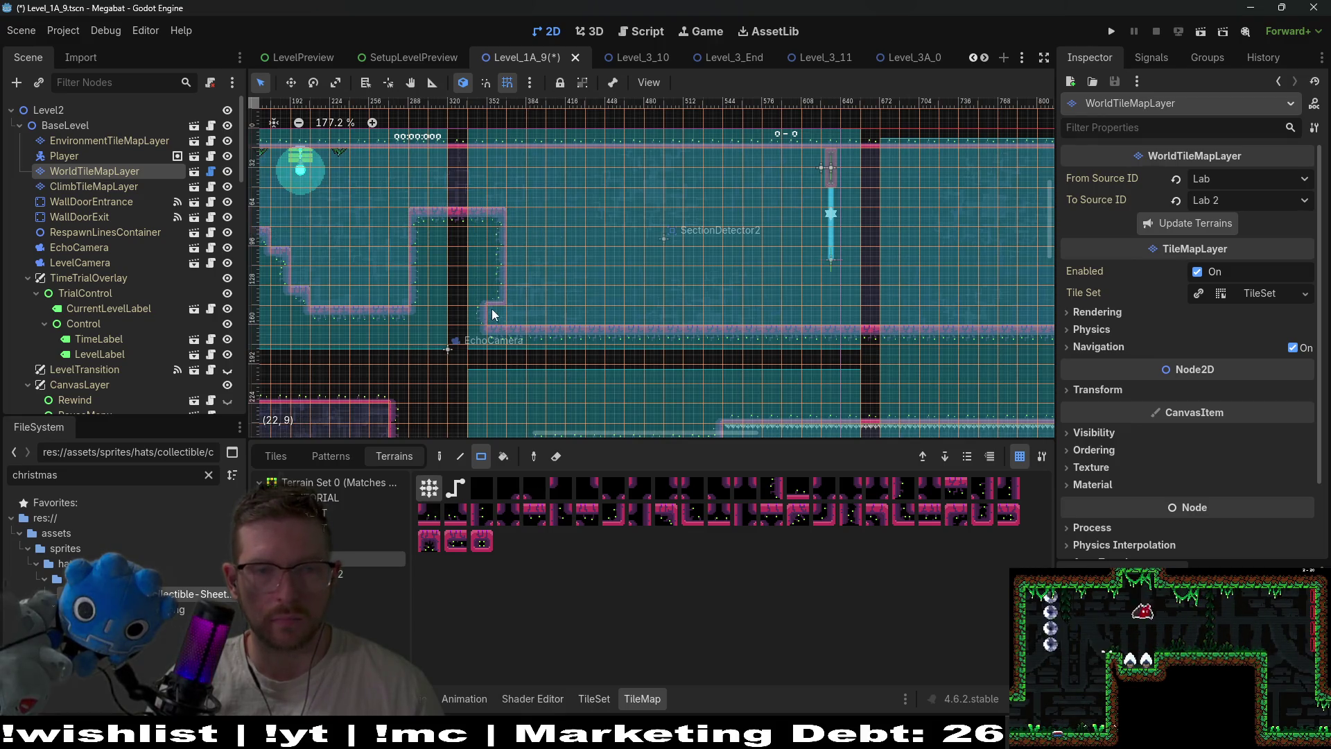
Fill the platform's step and the ledge step with terrain so the ledge ends earlier
{"action": "scroll", "coordinate": [573, 231], "scroll_direction": "up", "scroll_amount": 2}
{"action": "scroll", "coordinate": [554, 242], "scroll_direction": "right", "scroll_amount": 2}
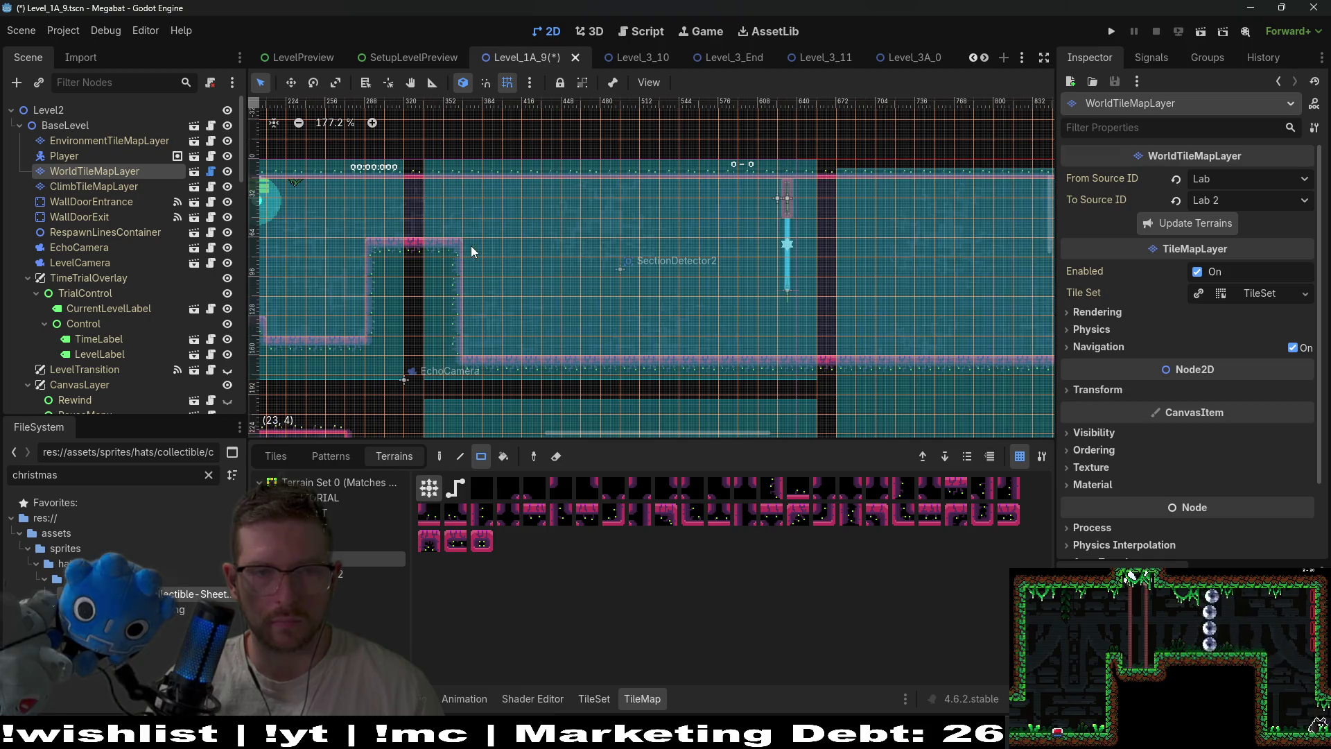
{"action": "mouse_move", "coordinate": [471, 251]}
{"action": "left_mouse_down"}
{"action": "mouse_move", "coordinate": [513, 248]}
{"action": "mouse_move", "coordinate": [547, 269]}
{"action": "left_mouse_up"}
{"action": "scroll", "coordinate": [614, 267], "scroll_direction": "up", "scroll_amount": 3}
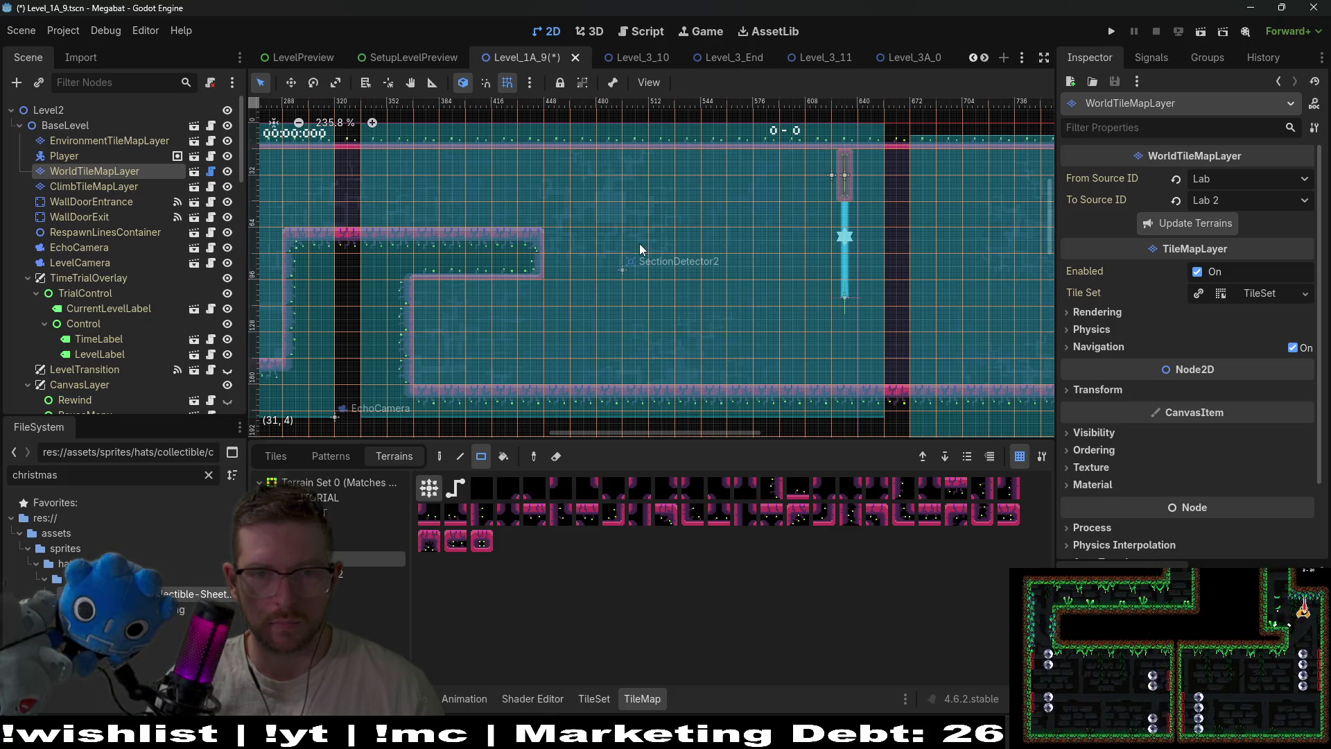
{"action": "scroll", "coordinate": [680, 216], "scroll_direction": "right", "scroll_amount": 3}
{"action": "scroll", "coordinate": [680, 216], "scroll_direction": "up", "scroll_amount": 1}
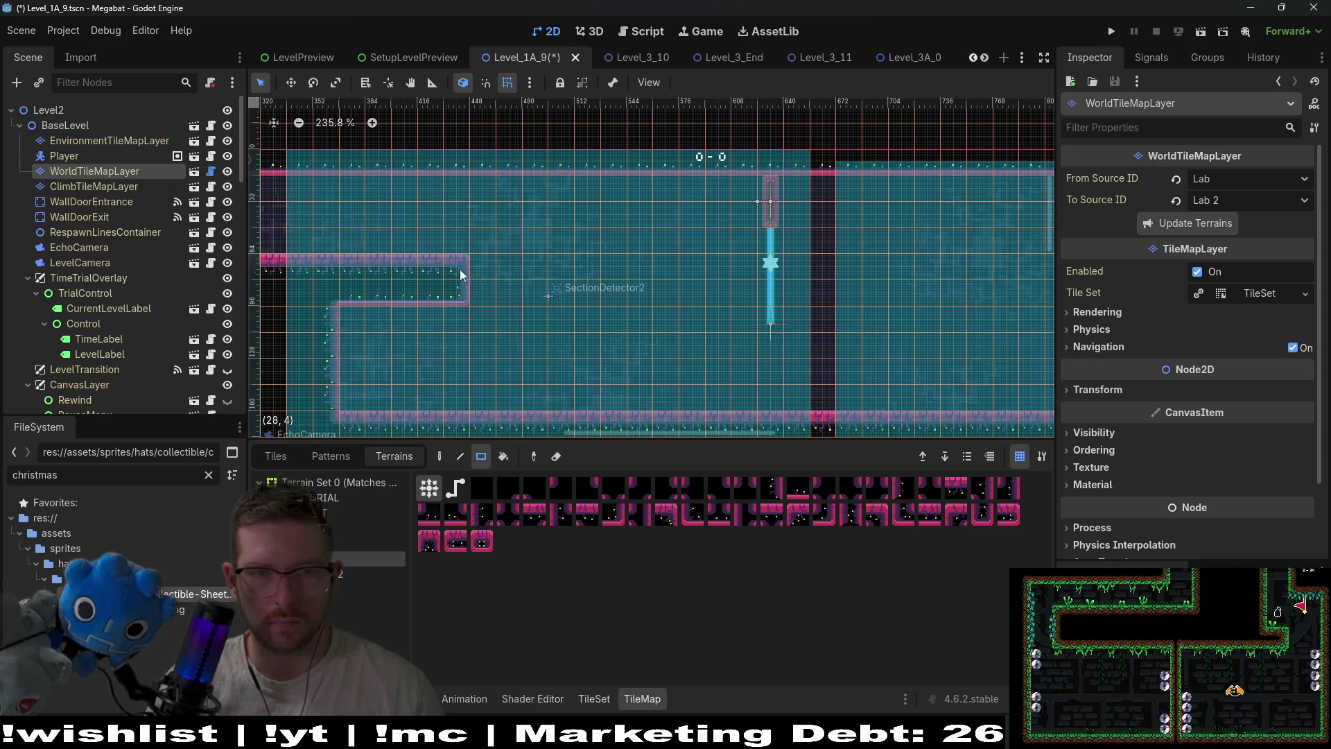
{"action": "left_click_drag", "start_coordinate": [360, 251], "coordinate": [469, 302]}
Carve and widen the ceiling notch, adding a raised wall block in its centre
{"action": "left_click_drag", "start_coordinate": [512, 179], "coordinate": [614, 294]}
{"action": "scroll", "coordinate": [699, 293], "scroll_direction": "down", "scroll_amount": 2}
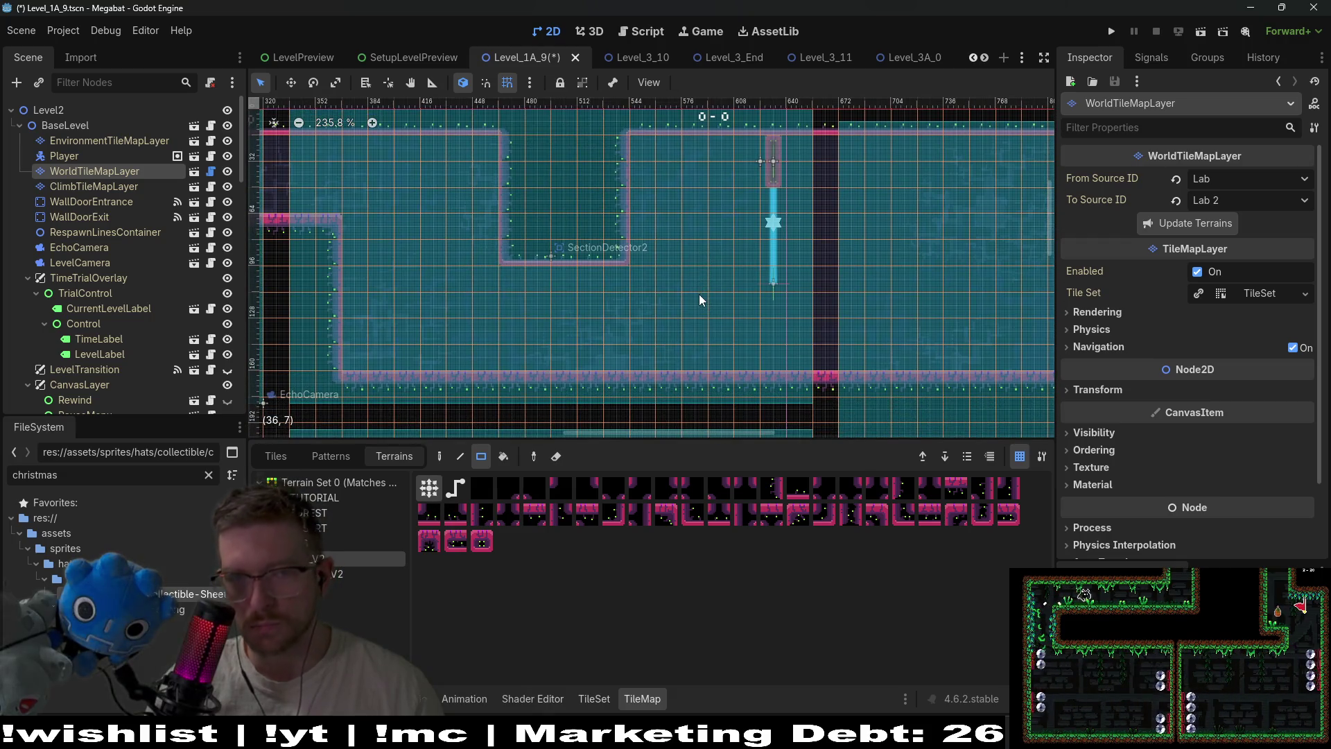
{"action": "left_click_drag", "start_coordinate": [485, 138], "coordinate": [498, 254]}
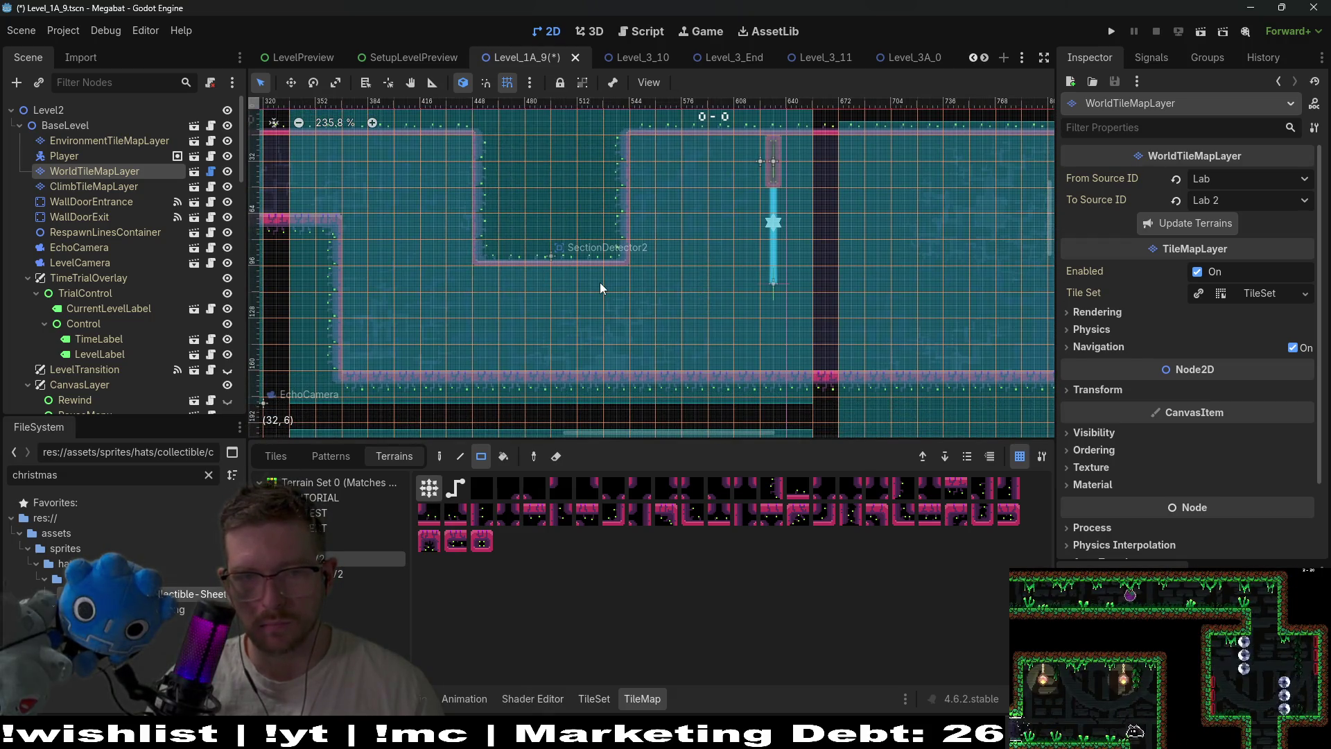
{"action": "left_click_drag", "start_coordinate": [752, 273], "coordinate": [674, 279]}
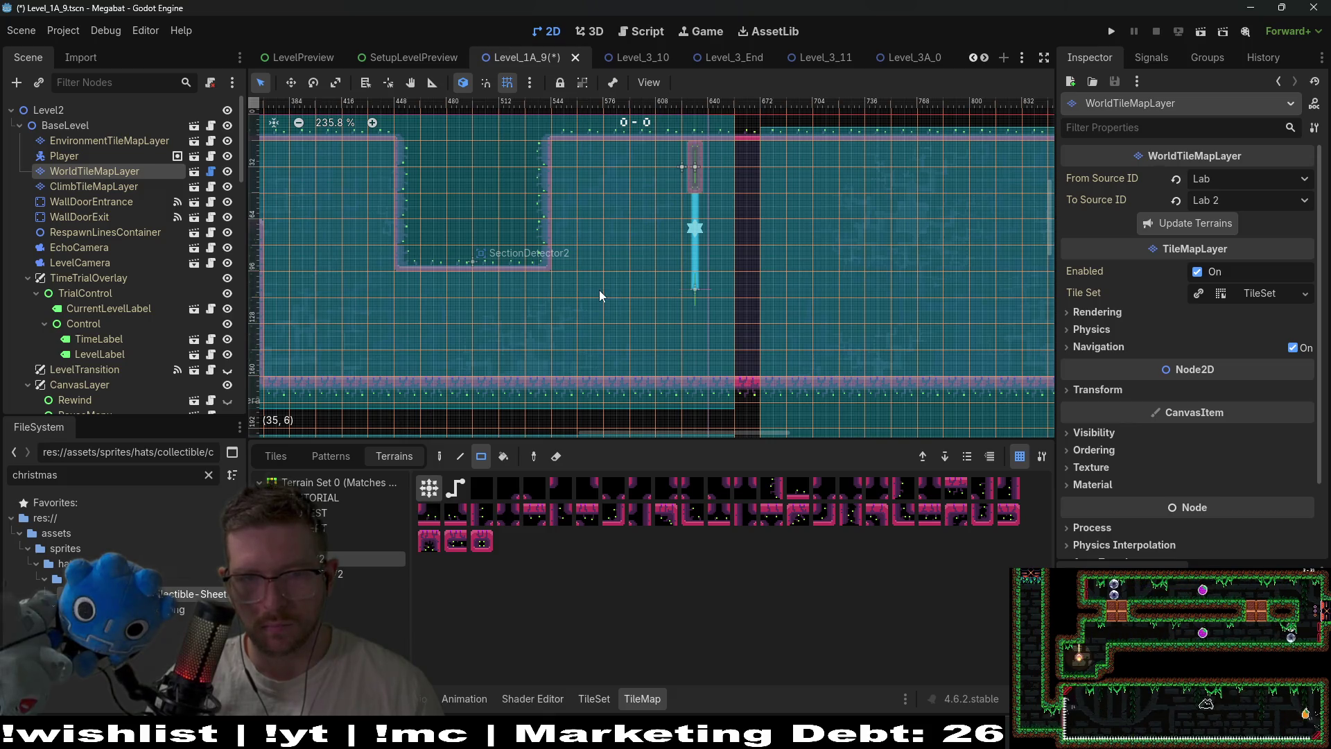
{"action": "left_click_drag", "start_coordinate": [599, 290], "coordinate": [739, 303]}
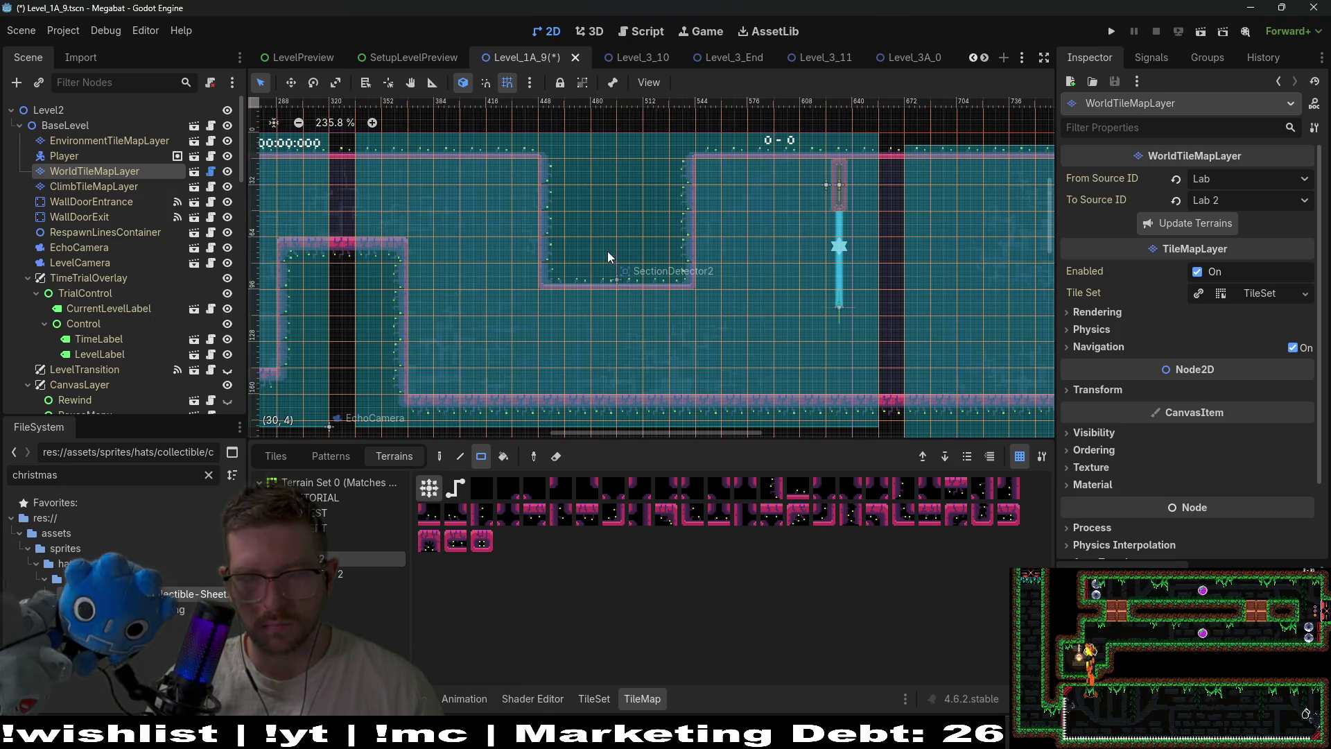
{"action": "left_click_drag", "start_coordinate": [626, 283], "coordinate": [628, 282]}
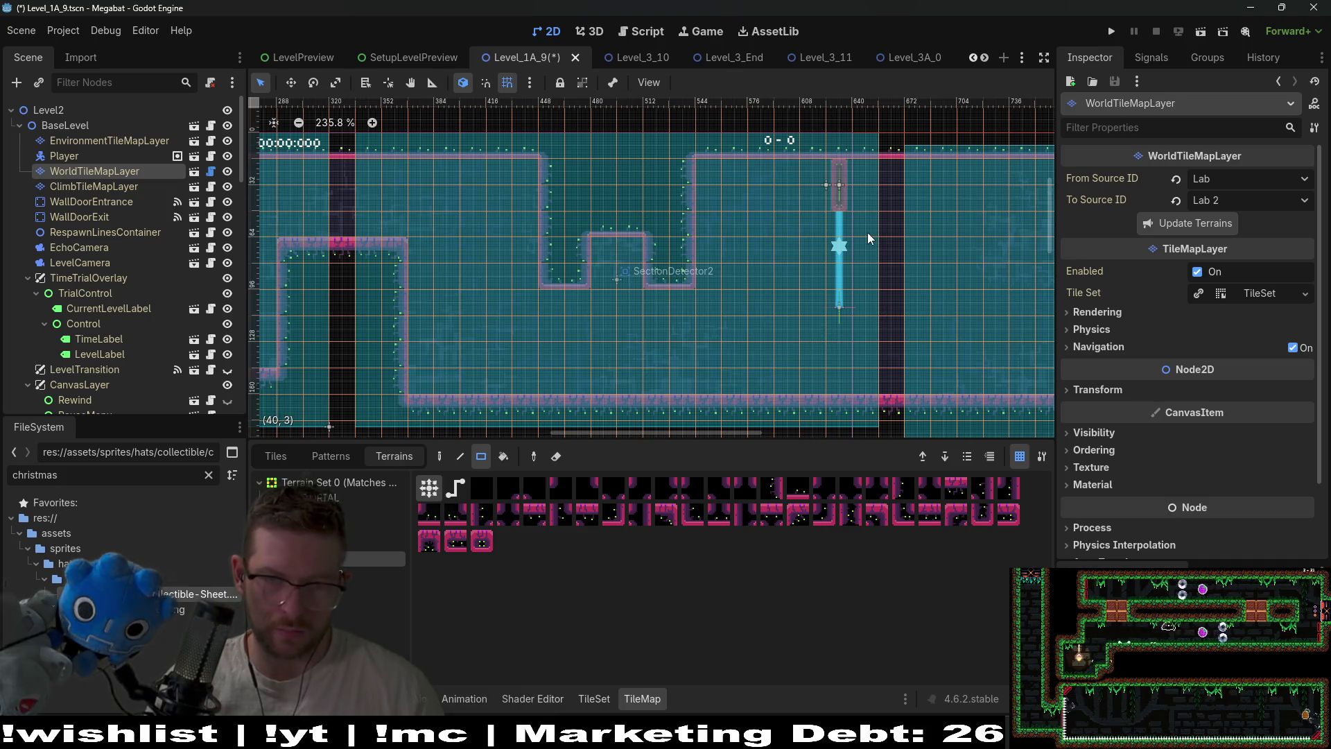
Paint a 4x7 block and a wall column beside the platform, then push the pit walls outward
{"action": "mouse_move", "coordinate": [867, 231]}
{"action": "left_mouse_down"}
{"action": "mouse_move", "coordinate": [916, 368]}
{"action": "mouse_move", "coordinate": [942, 385]}
{"action": "left_mouse_up"}
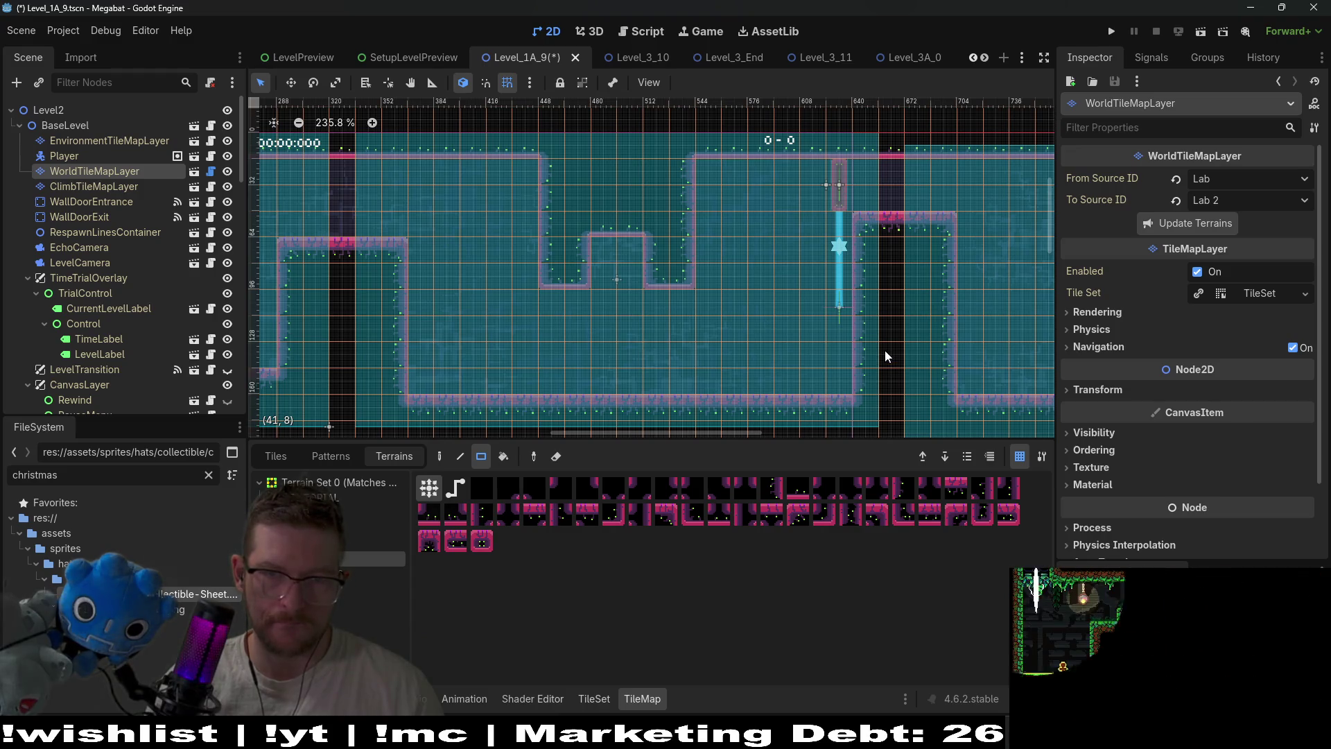
{"action": "left_click_drag", "start_coordinate": [834, 226], "coordinate": [862, 393]}
{"action": "scroll", "coordinate": [139, 319], "scroll_direction": "down", "scroll_amount": 5}
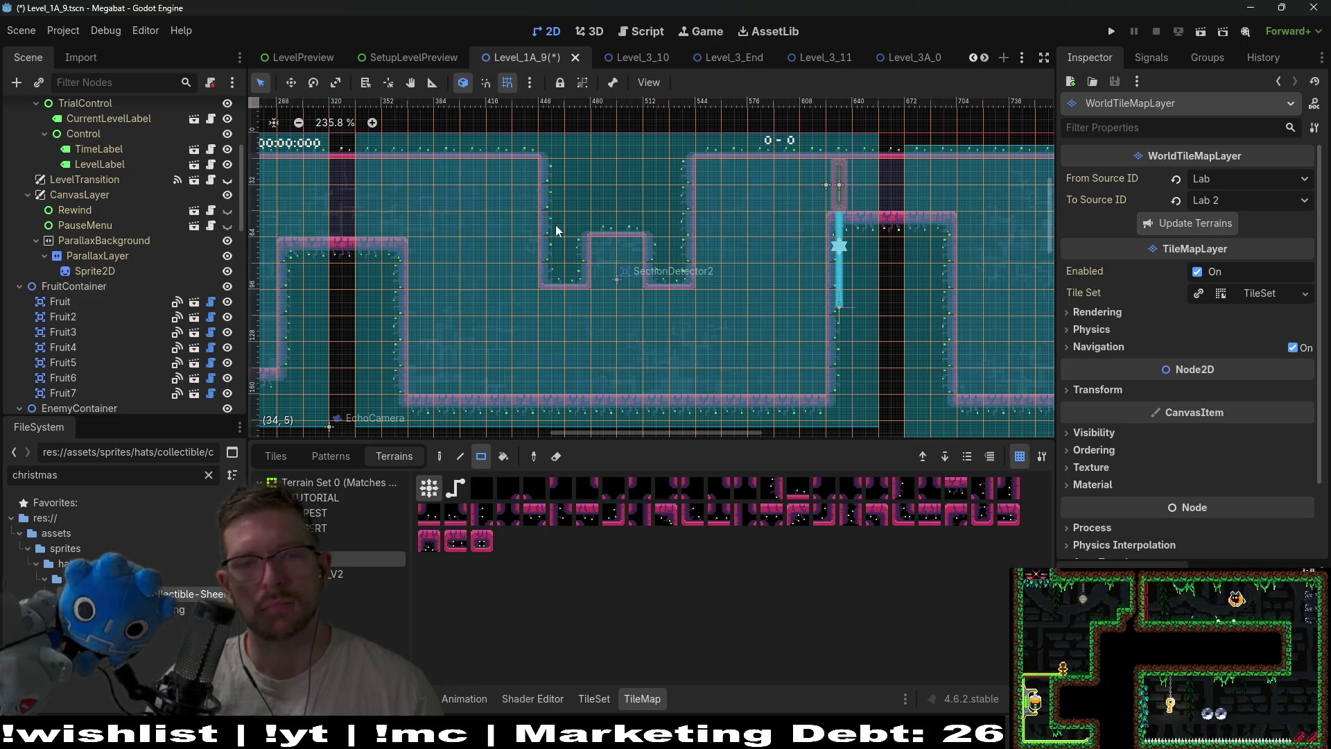
{"action": "left_click_drag", "start_coordinate": [522, 175], "coordinate": [527, 269]}
{"action": "left_click_drag", "start_coordinate": [704, 168], "coordinate": [717, 266]}
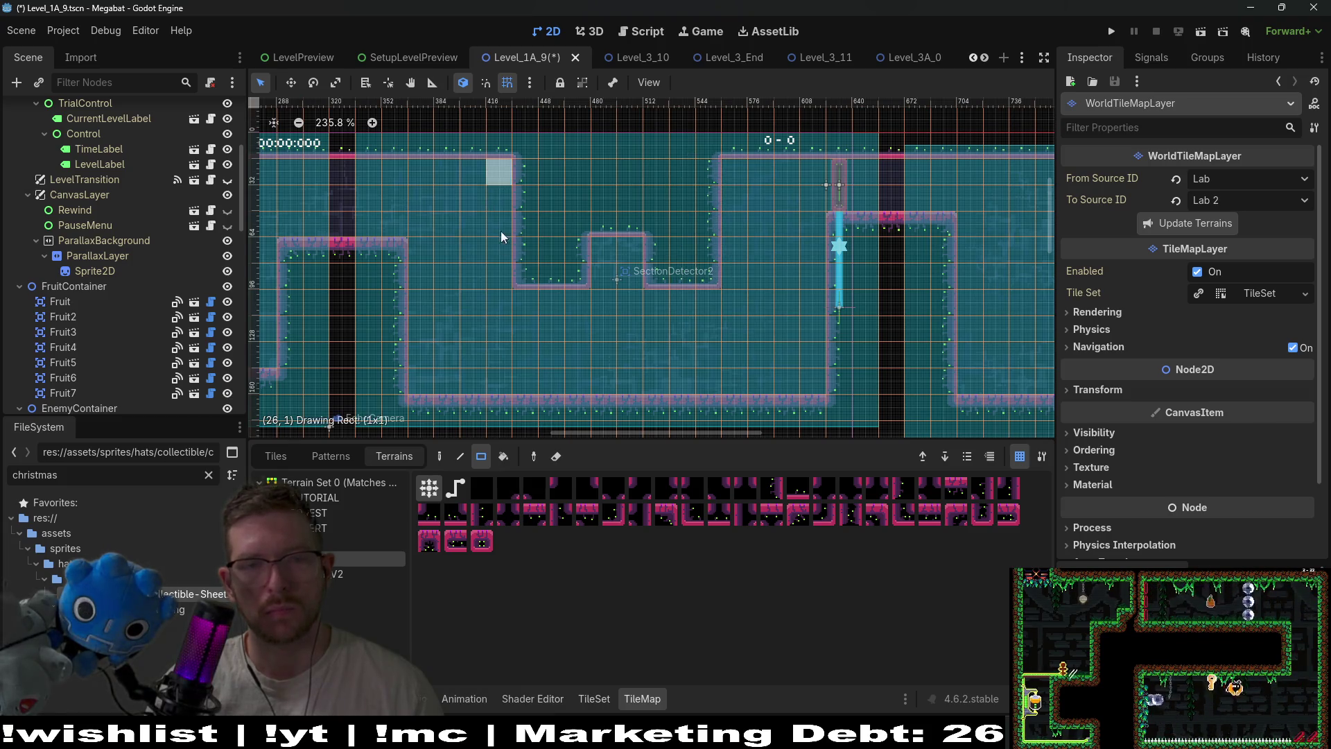
{"action": "left_click_drag", "start_coordinate": [500, 235], "coordinate": [500, 274]}
{"action": "left_click_drag", "start_coordinate": [736, 264], "coordinate": [736, 265]}
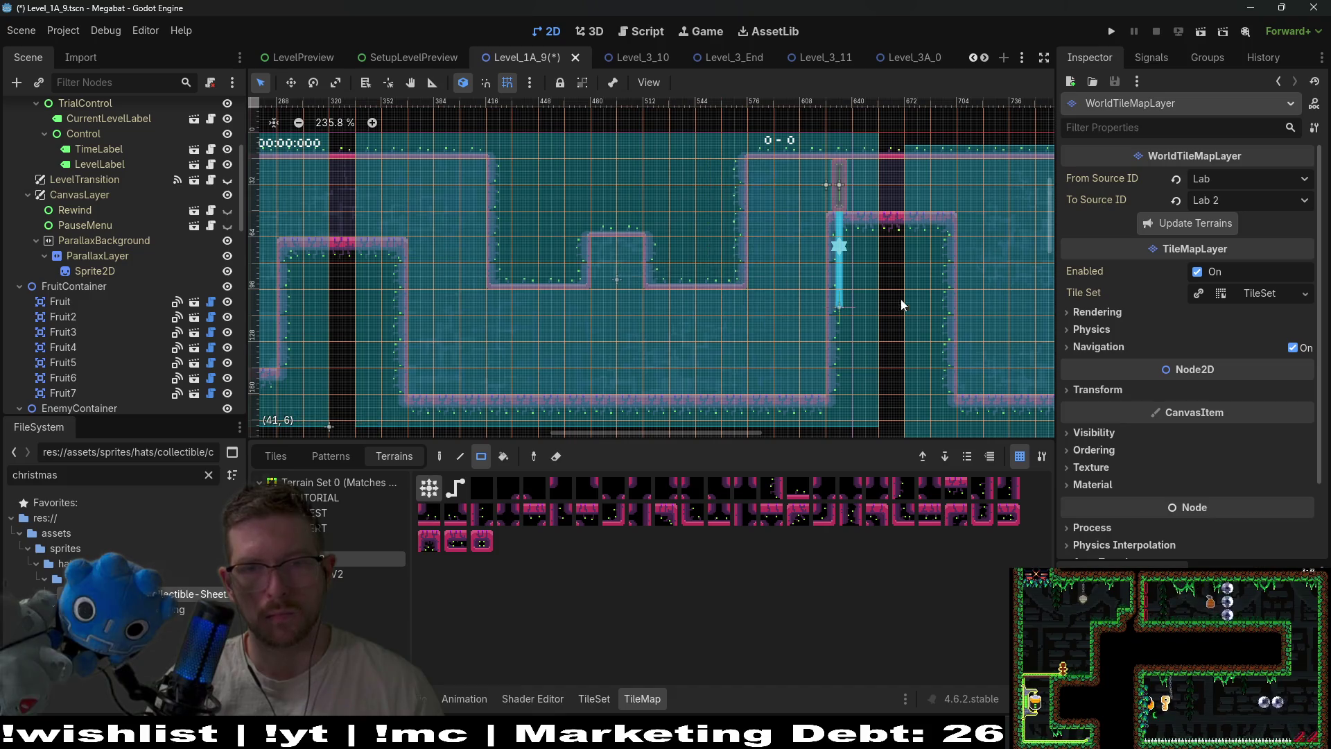
{"action": "scroll", "coordinate": [118, 327], "scroll_direction": "down", "scroll_amount": 10}
{"action": "scroll", "coordinate": [118, 327], "scroll_direction": "up", "scroll_amount": 2}
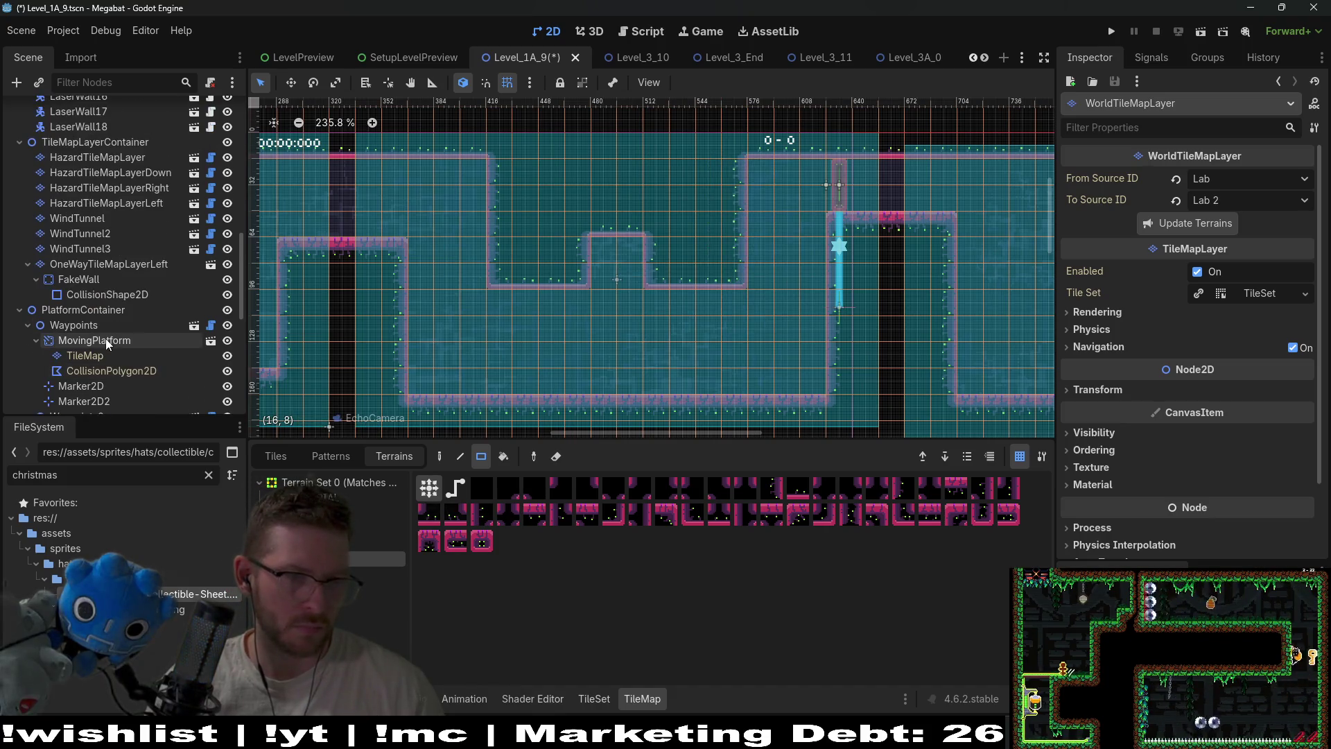
Move the Waypoints group down-left beside the new wall and select the platform's terrain
{"action": "left_click", "coordinate": [97, 323]}
{"action": "key", "text": "w"}
{"action": "left_click_drag", "start_coordinate": [844, 193], "coordinate": [816, 343]}
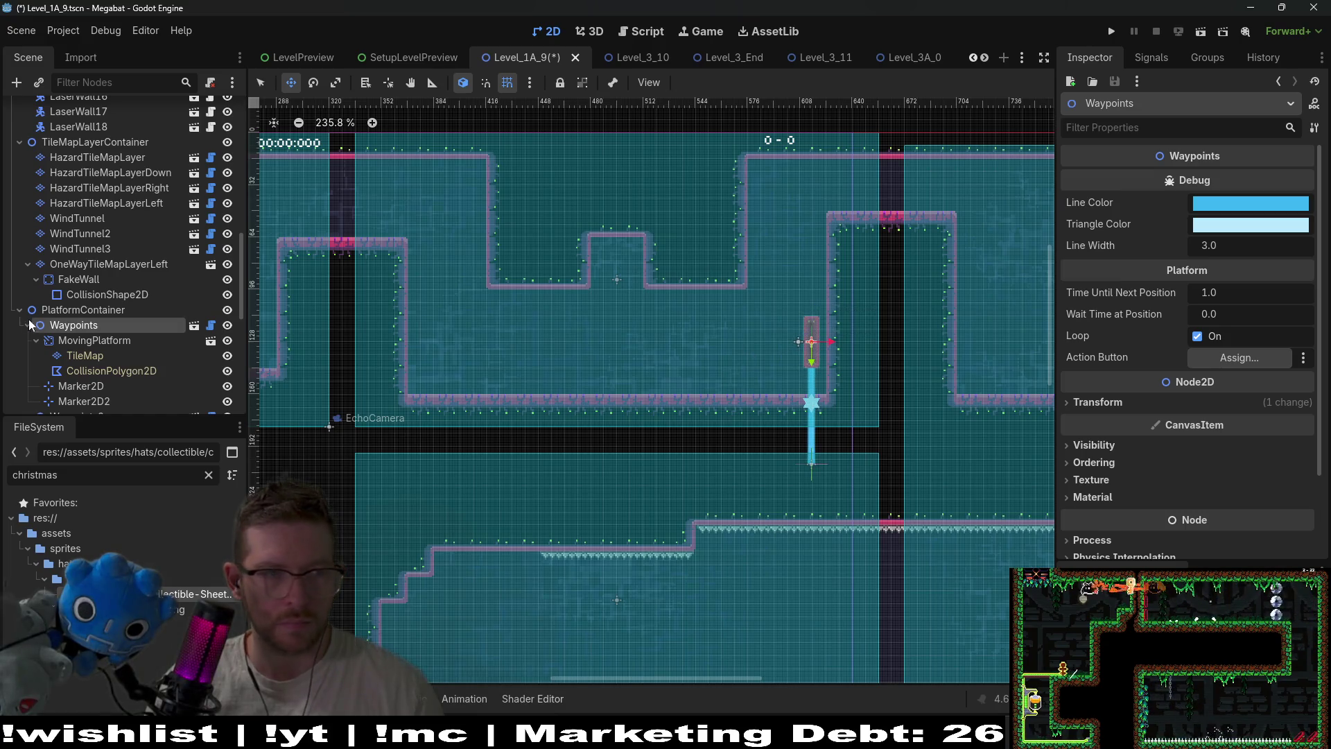
{"action": "left_click", "coordinate": [103, 356]}
{"action": "scroll", "coordinate": [792, 356], "scroll_direction": "up", "scroll_amount": 3}
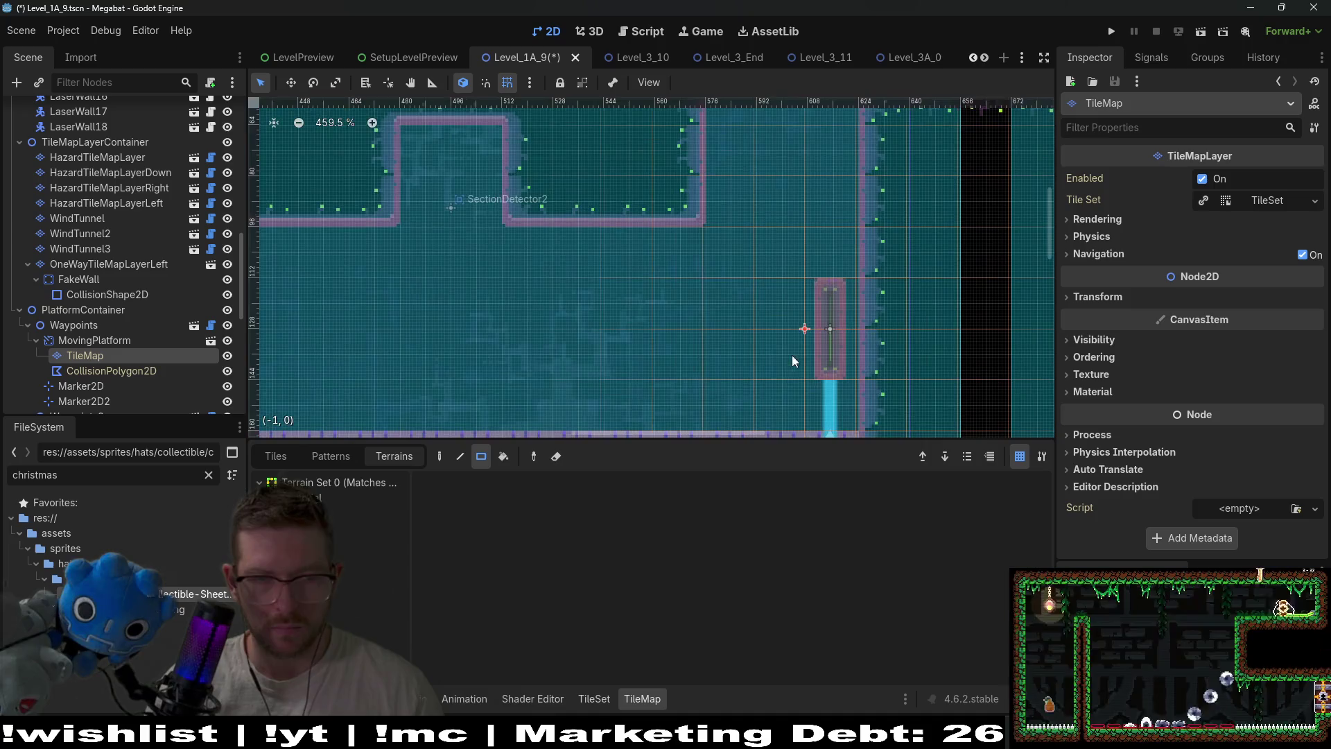
{"action": "left_click", "coordinate": [331, 548]}
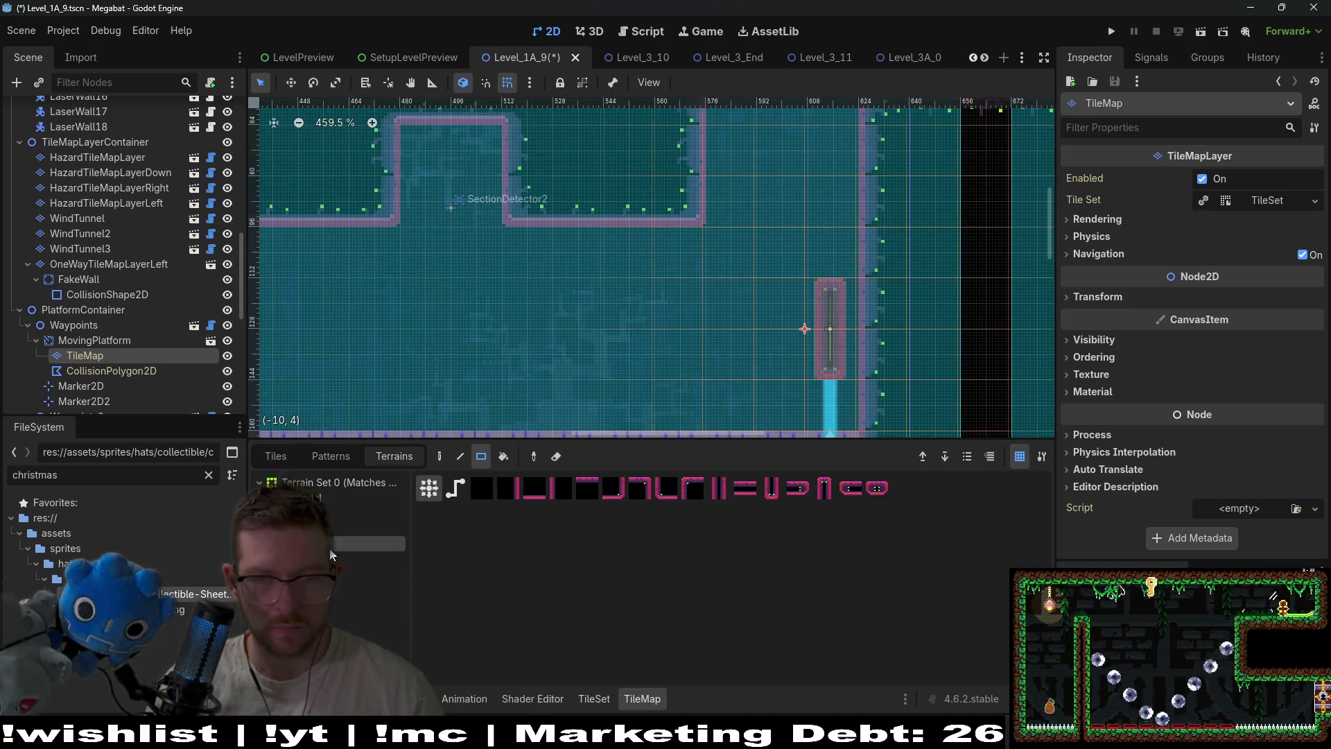
{"action": "scroll", "coordinate": [813, 406], "scroll_direction": "down", "scroll_amount": 2}
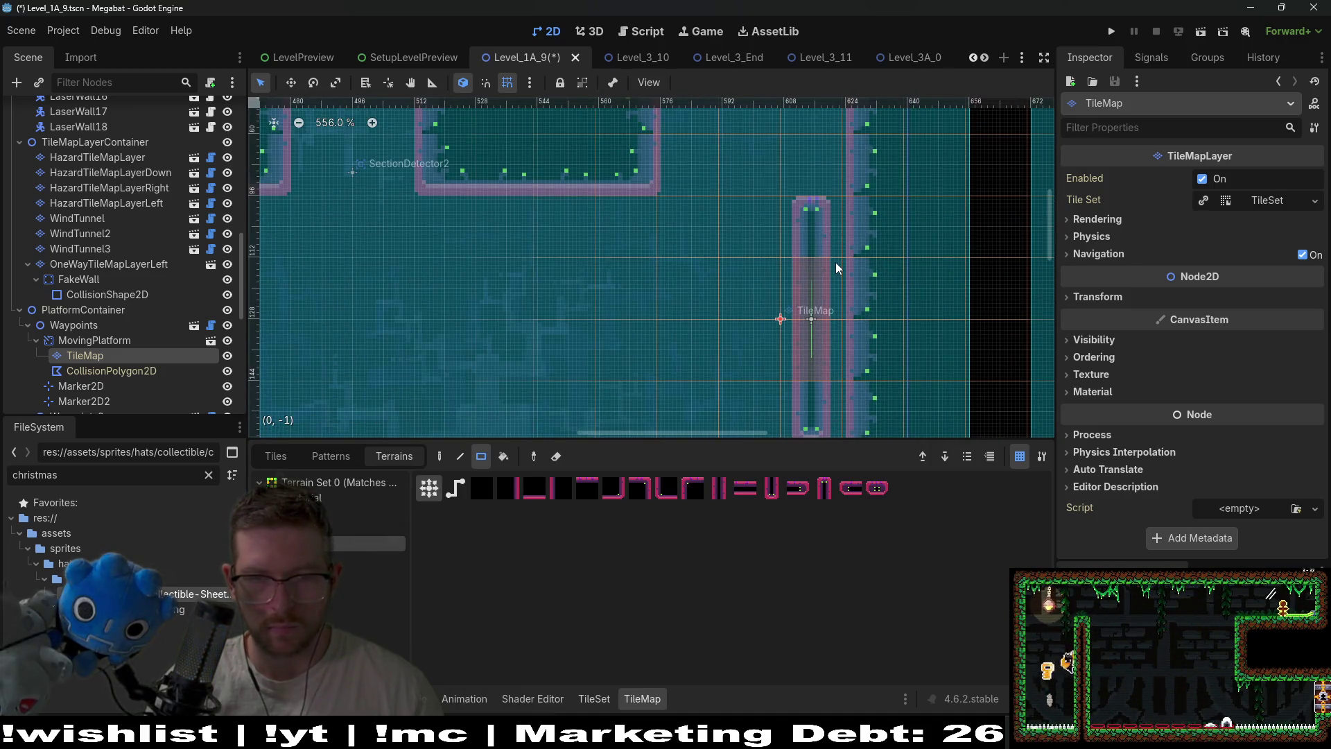
Drag Marker2D2 far left so the platform's path runs horizontally across the room
{"action": "left_click", "coordinate": [83, 401]}
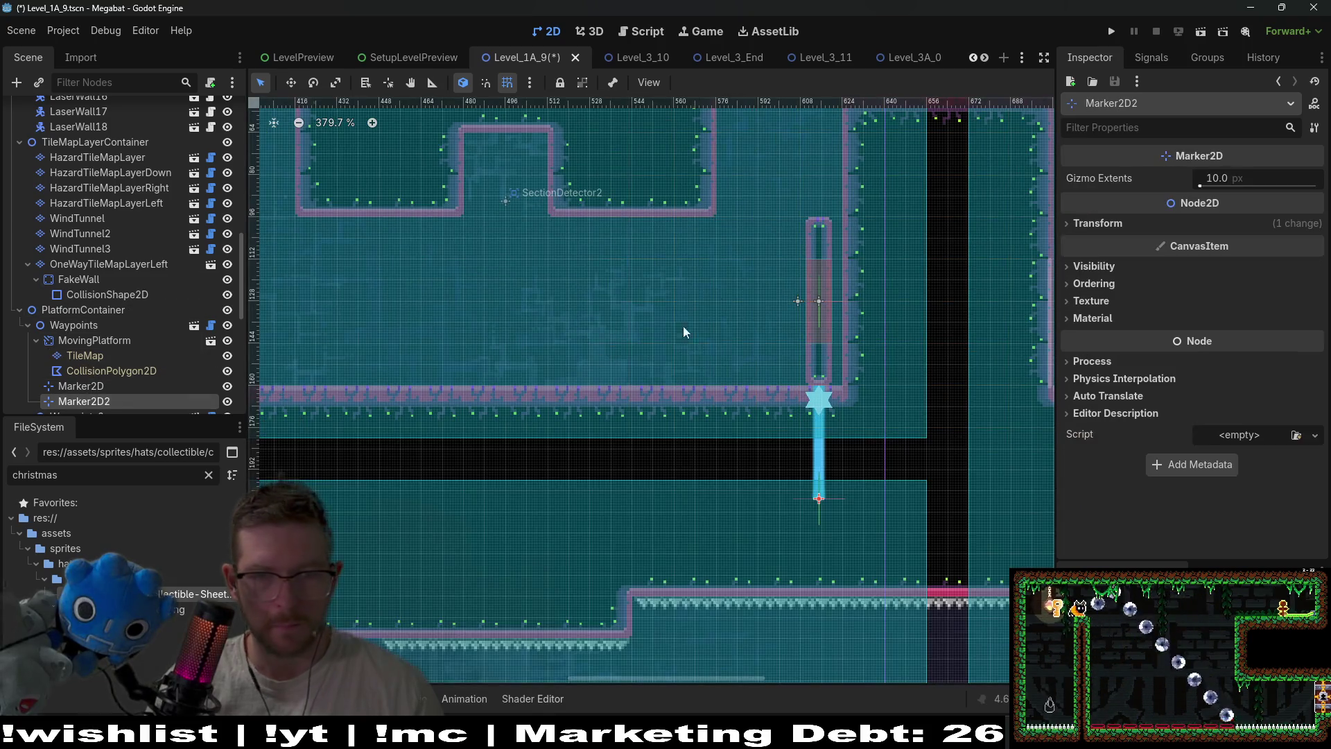
{"action": "scroll", "coordinate": [745, 318], "scroll_direction": "down", "scroll_amount": 1}
{"action": "mouse_move", "coordinate": [803, 474]}
{"action": "left_mouse_down"}
{"action": "mouse_move", "coordinate": [514, 308]}
{"action": "mouse_move", "coordinate": [510, 290]}
{"action": "left_mouse_up"}
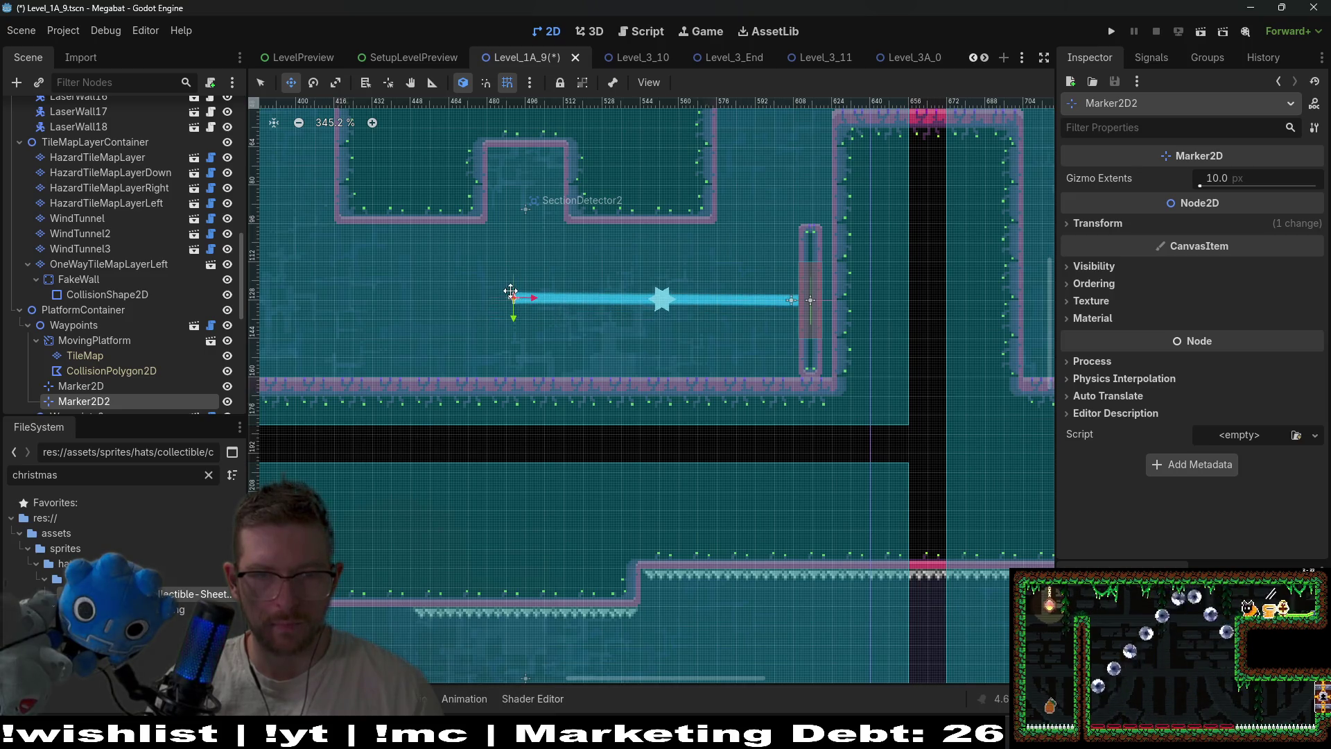
{"action": "left_click", "coordinate": [111, 370]}
Drag the collision polygon's corners to the pillar's top and bottom to form a tall rectangle
{"action": "scroll", "coordinate": [743, 362], "scroll_direction": "up", "scroll_amount": 5}
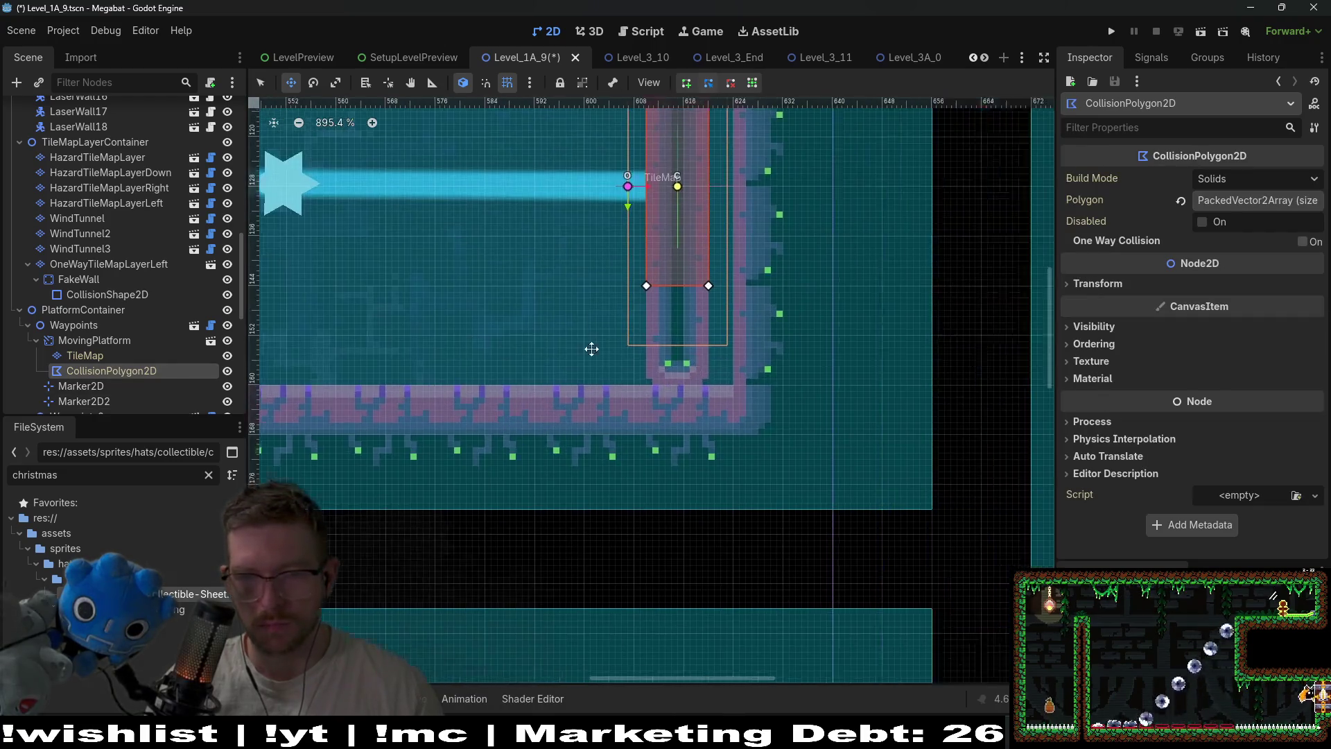
{"action": "key", "text": "q"}
{"action": "left_click_drag", "start_coordinate": [578, 273], "coordinate": [577, 374]}
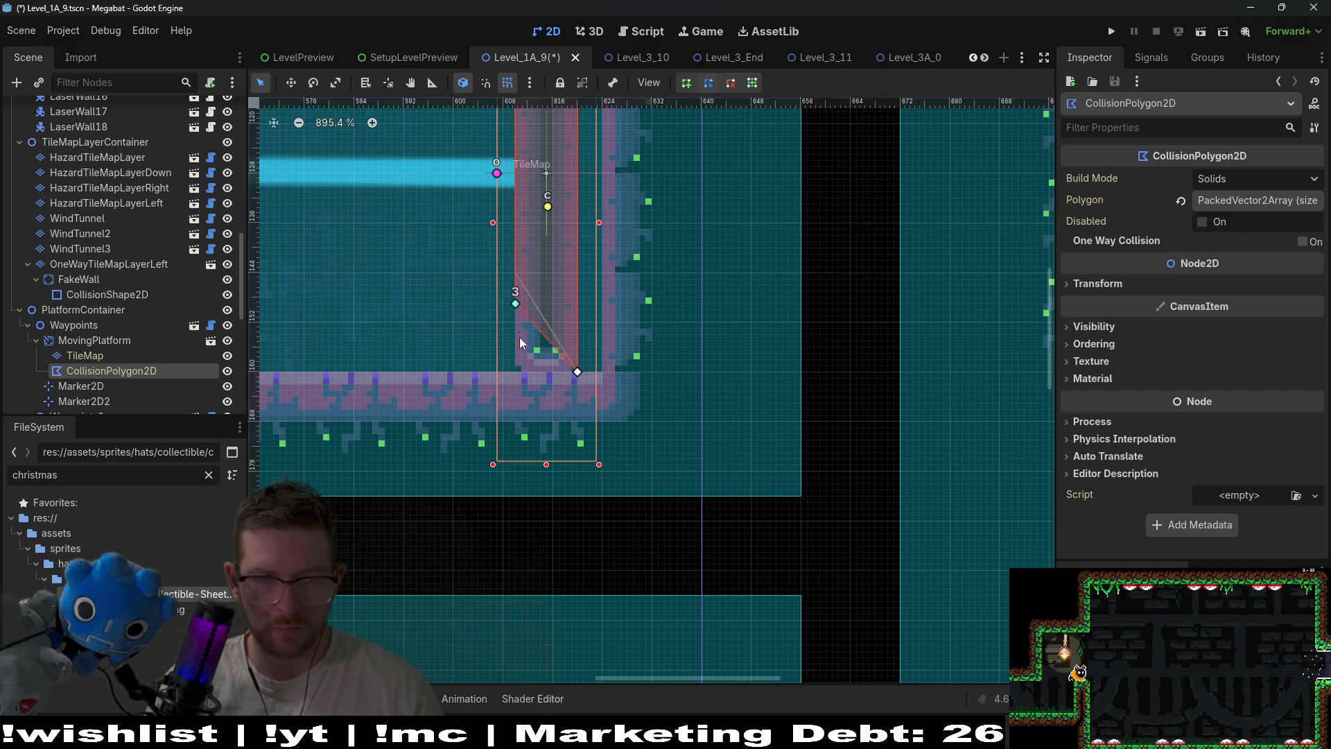
{"action": "scroll", "coordinate": [559, 346], "scroll_direction": "up", "scroll_amount": 5}
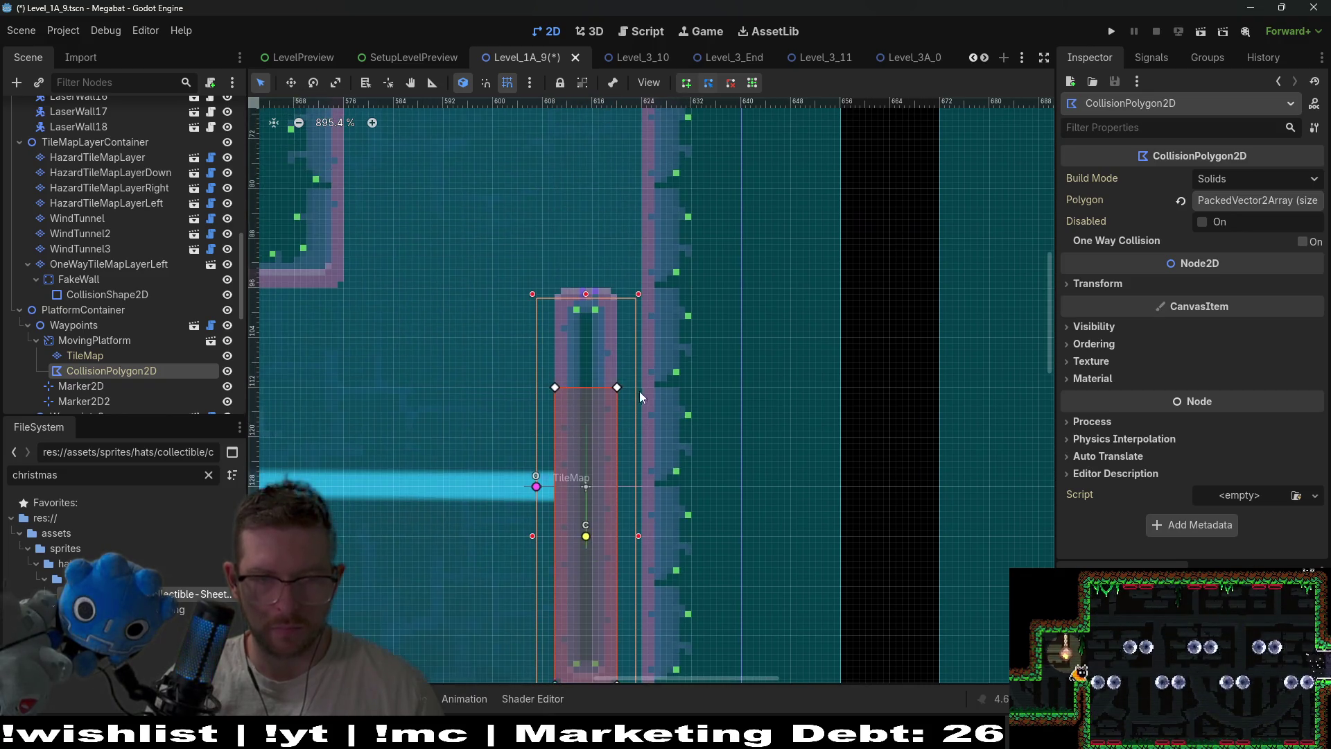
{"action": "mouse_move", "coordinate": [617, 389]}
{"action": "left_mouse_down"}
{"action": "mouse_move", "coordinate": [618, 289]}
{"action": "mouse_move", "coordinate": [554, 291]}
{"action": "left_mouse_up"}
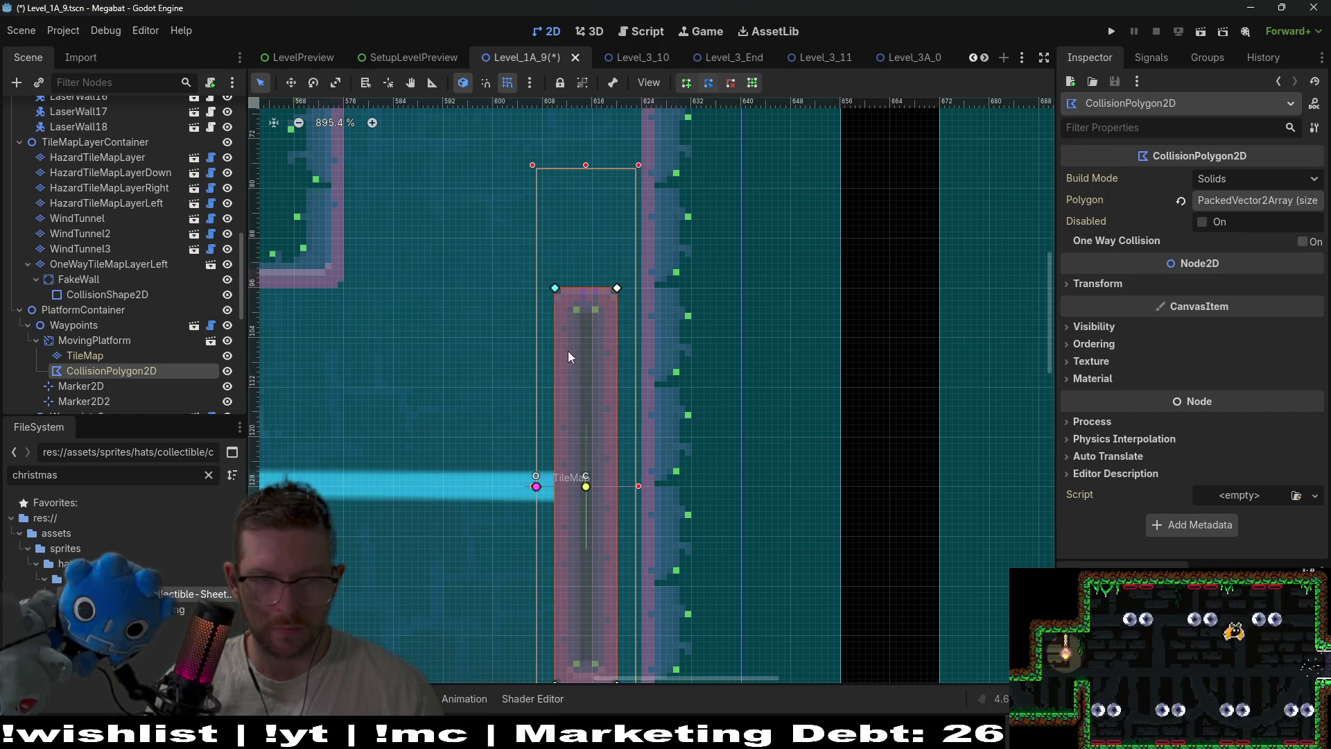
{"action": "scroll", "coordinate": [567, 351], "scroll_direction": "down", "scroll_amount": 4}
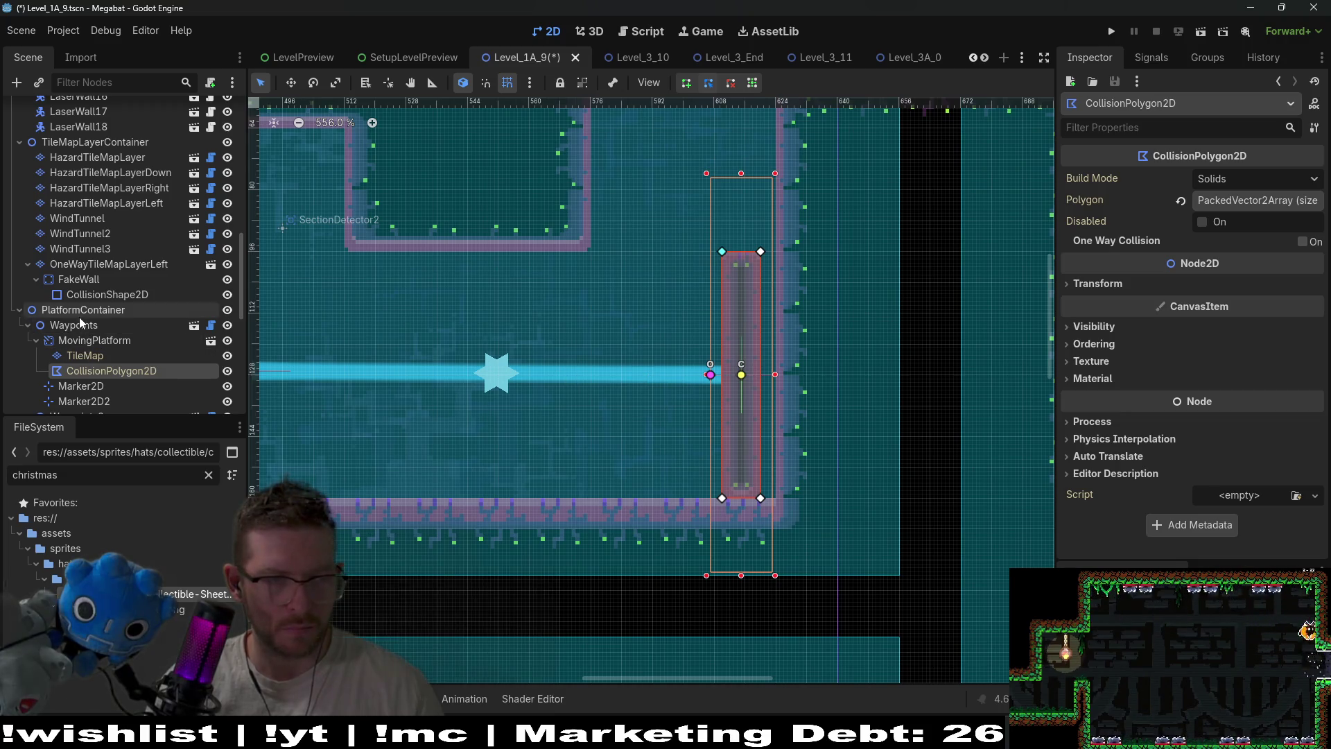
{"action": "left_click", "coordinate": [73, 325]}
Move the platform path's second waypoint left, right against the room's left wall
{"action": "key", "text": "w"}
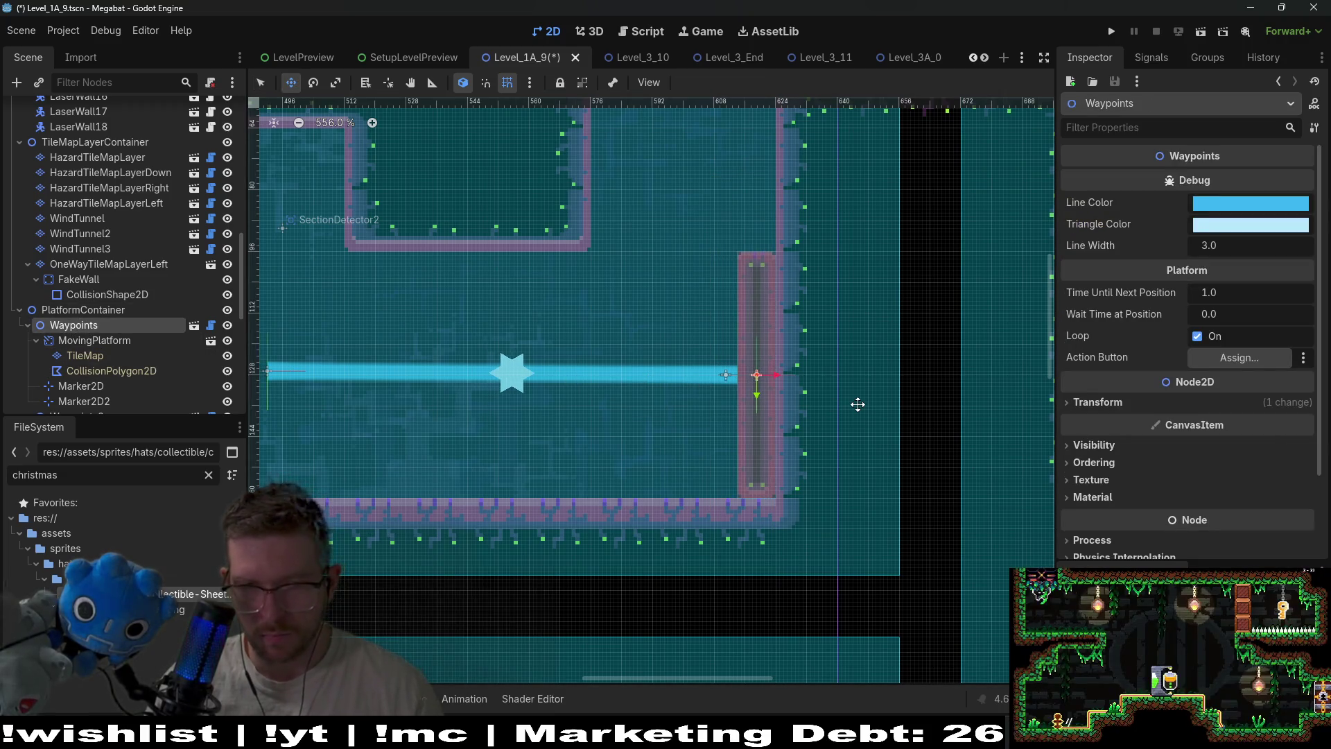
{"action": "scroll", "coordinate": [712, 416], "scroll_direction": "down", "scroll_amount": 4}
{"action": "left_click_drag", "start_coordinate": [434, 407], "coordinate": [714, 424]}
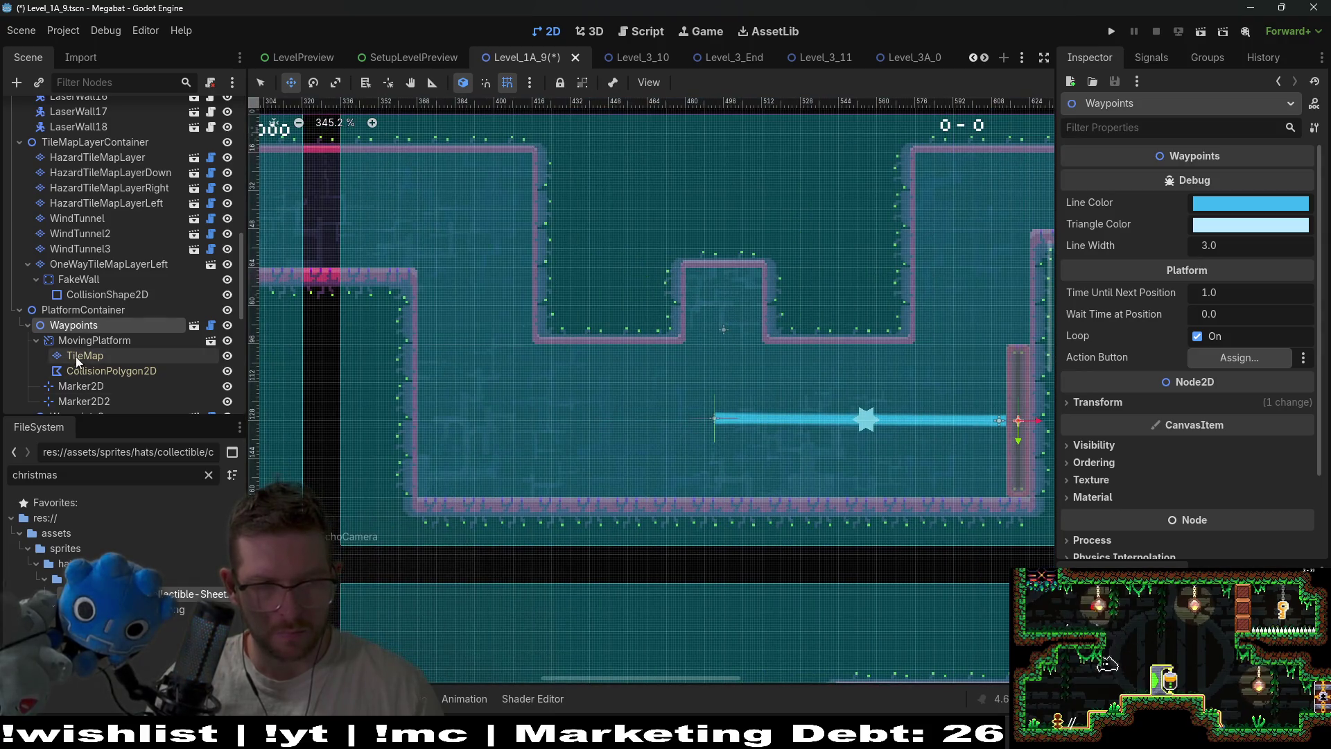
{"action": "left_click", "coordinate": [80, 386]}
{"action": "left_click", "coordinate": [81, 401]}
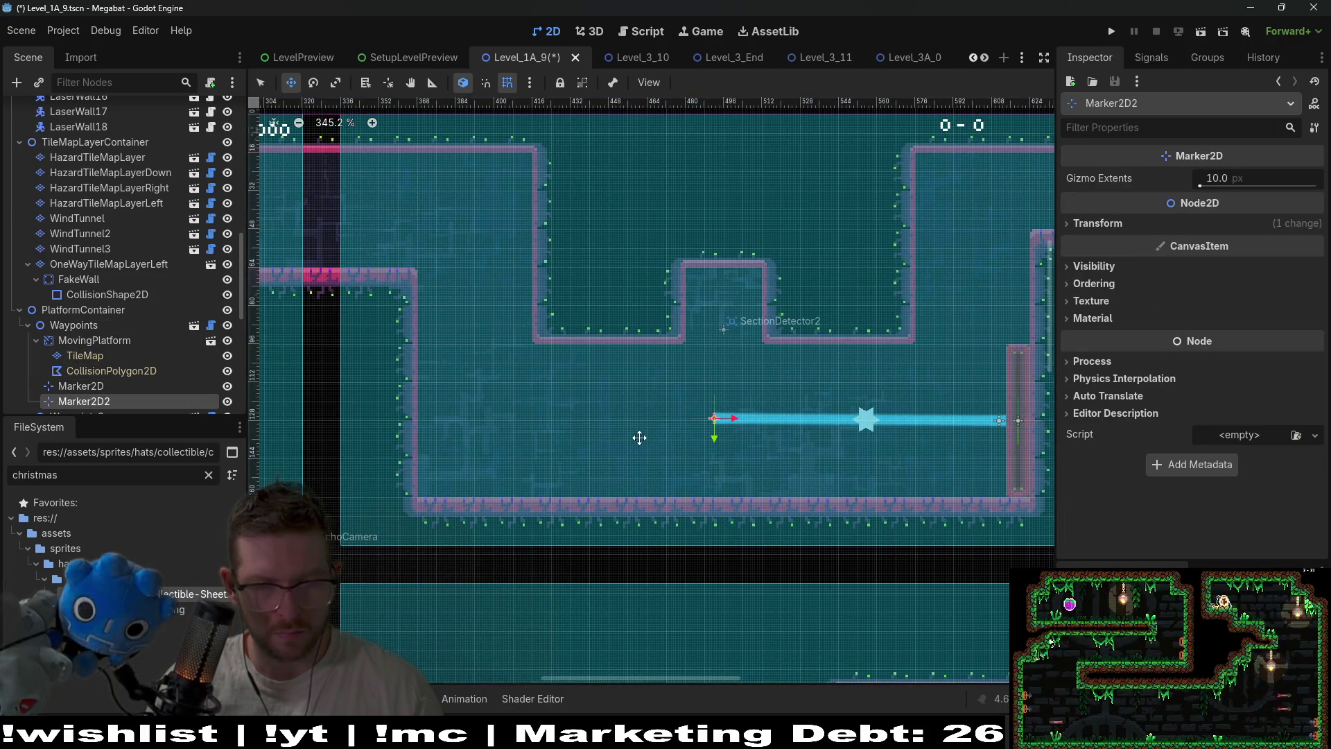
{"action": "scroll", "coordinate": [634, 435], "scroll_direction": "up", "scroll_amount": 3}
{"action": "left_click_drag", "start_coordinate": [647, 435], "coordinate": [354, 425]}
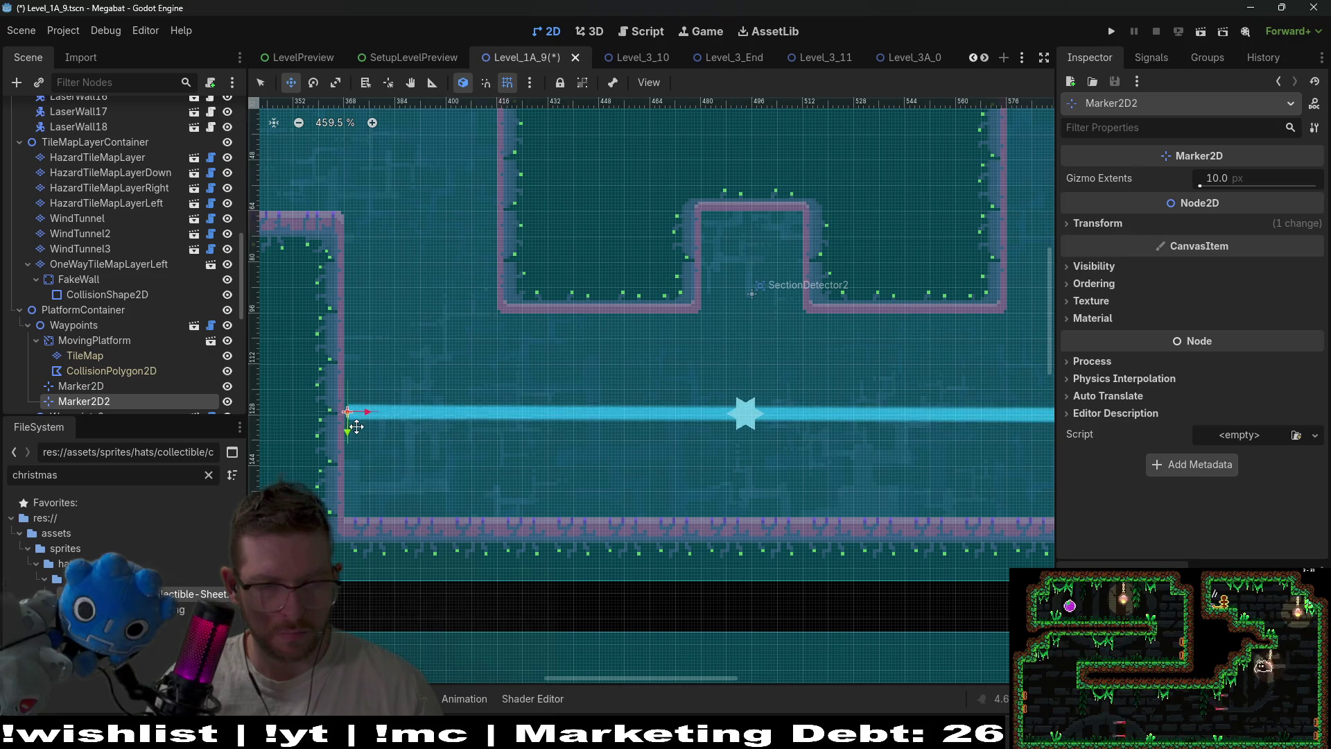
Zoom out to about 259% and select the Waypoints node to show its timing and loop settings
{"action": "scroll", "coordinate": [802, 404], "scroll_direction": "right", "scroll_amount": 5}
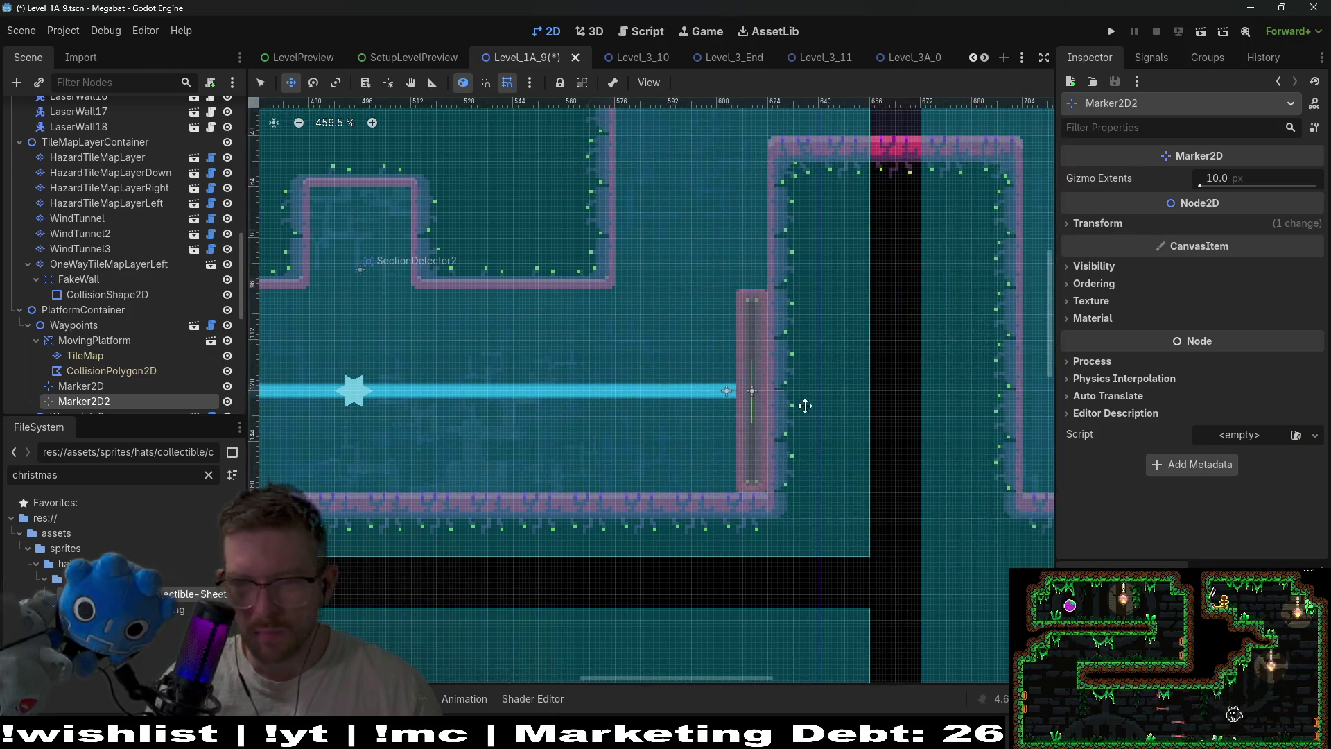
{"action": "scroll", "coordinate": [727, 389], "scroll_direction": "up", "scroll_amount": 7}
{"action": "scroll", "coordinate": [806, 452], "scroll_direction": "down", "scroll_amount": 7}
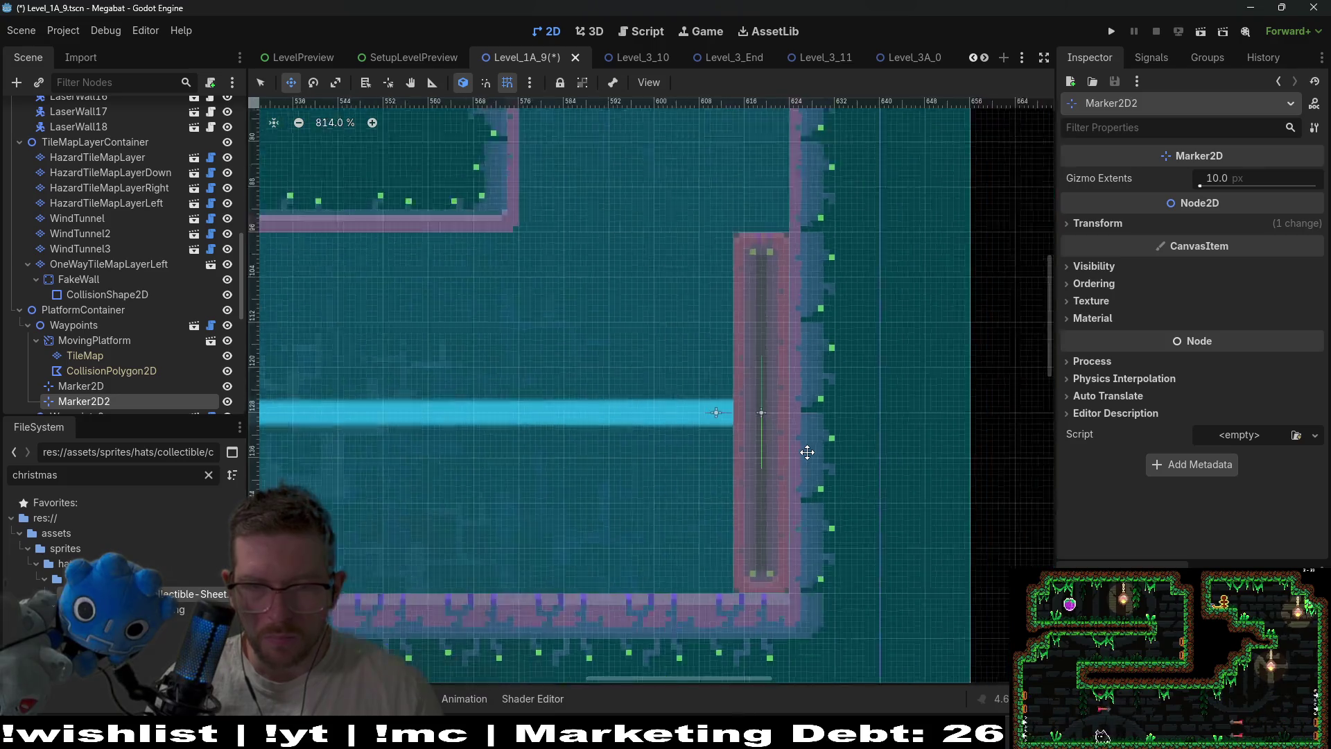
{"action": "scroll", "coordinate": [620, 451], "scroll_direction": "up", "scroll_amount": 6}
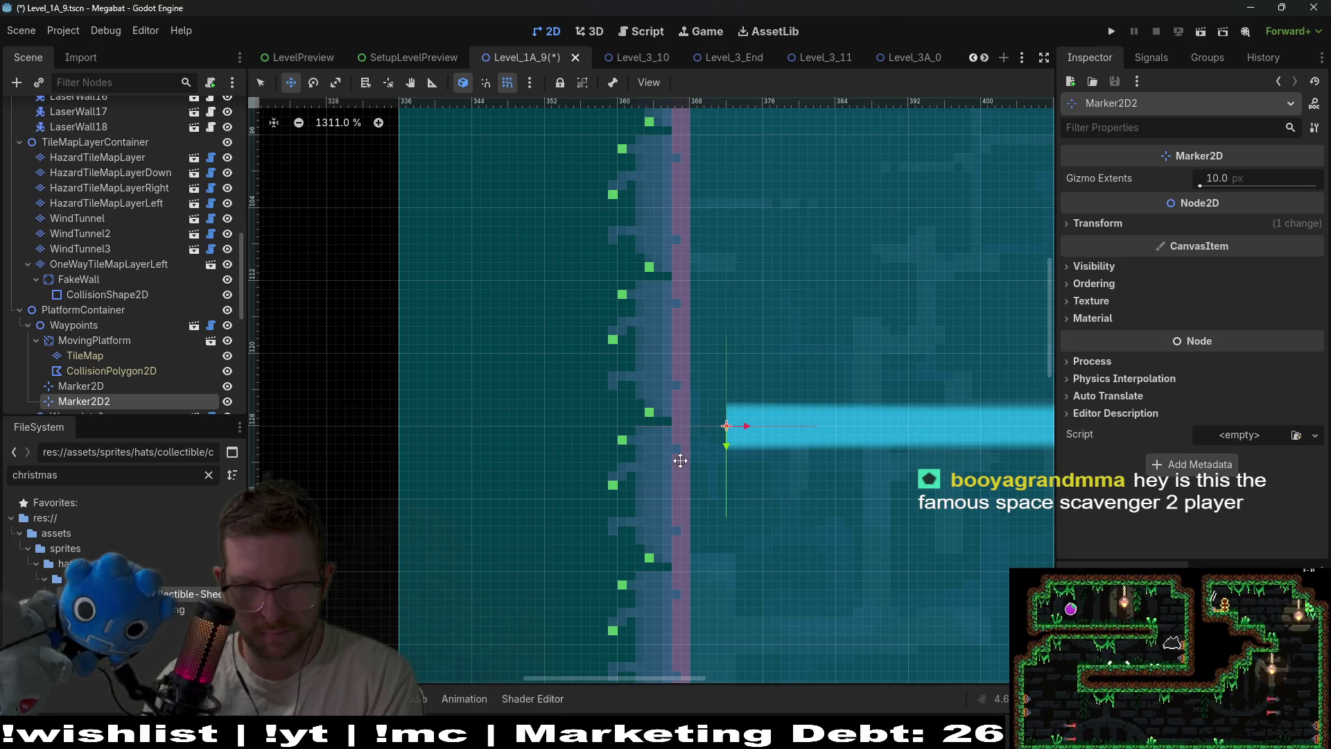
{"action": "scroll", "coordinate": [840, 460], "scroll_direction": "down", "scroll_amount": 3}
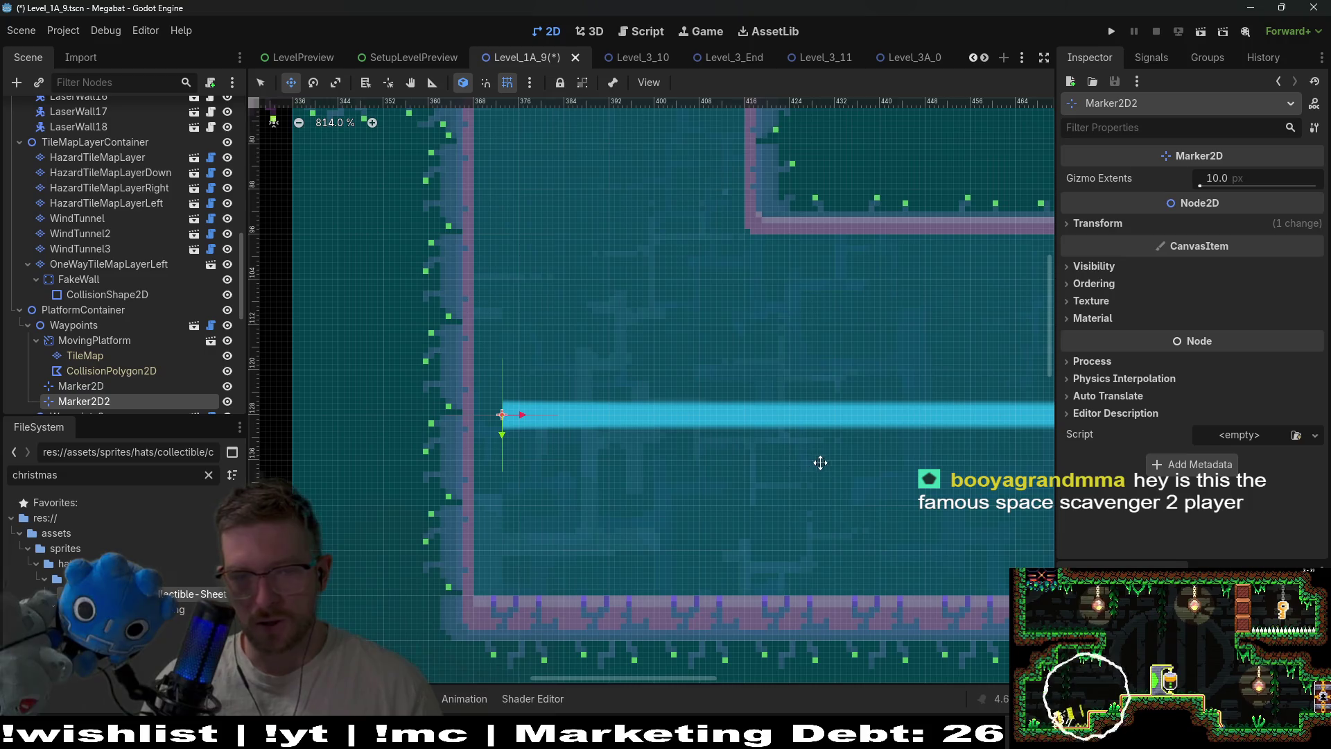
{"action": "scroll", "coordinate": [820, 462], "scroll_direction": "down", "scroll_amount": 3}
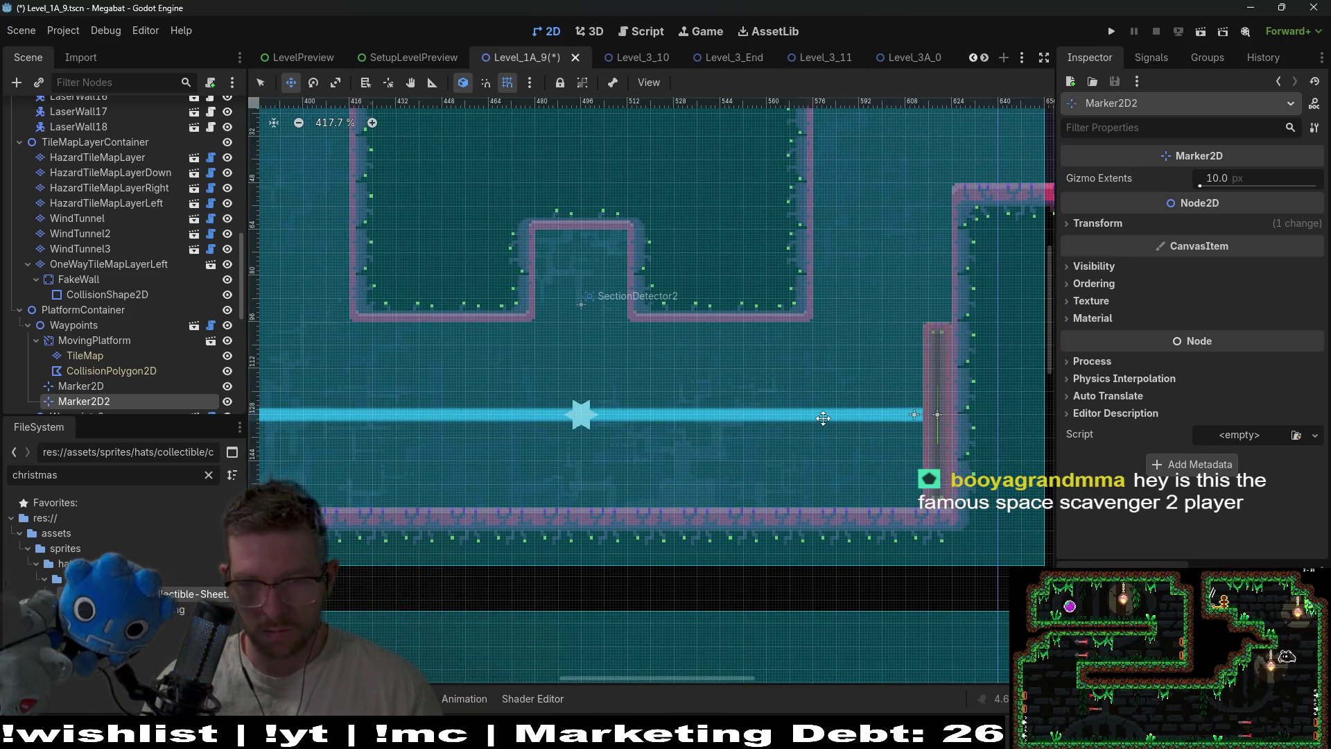
{"action": "scroll", "coordinate": [797, 388], "scroll_direction": "left", "scroll_amount": 5}
{"action": "scroll", "coordinate": [664, 326], "scroll_direction": "down", "scroll_amount": 3}
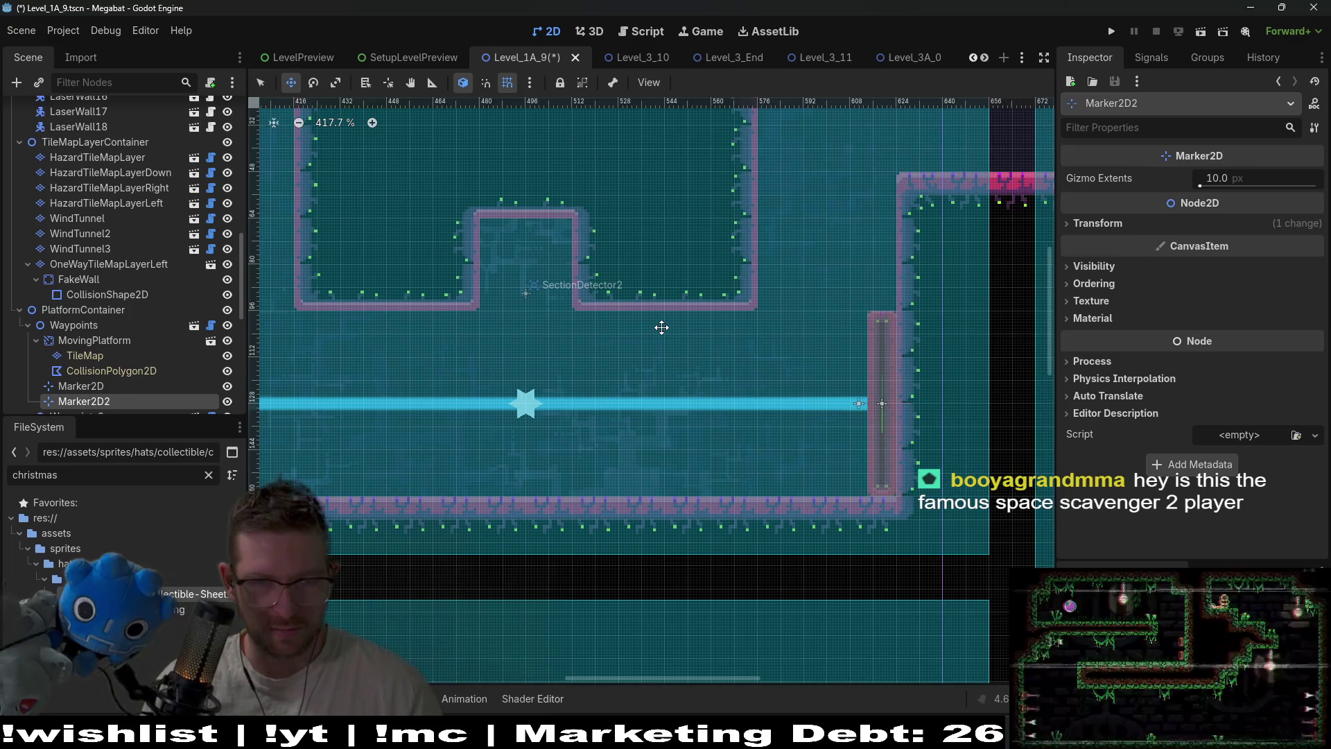
{"action": "scroll", "coordinate": [617, 361], "scroll_direction": "left", "scroll_amount": 5}
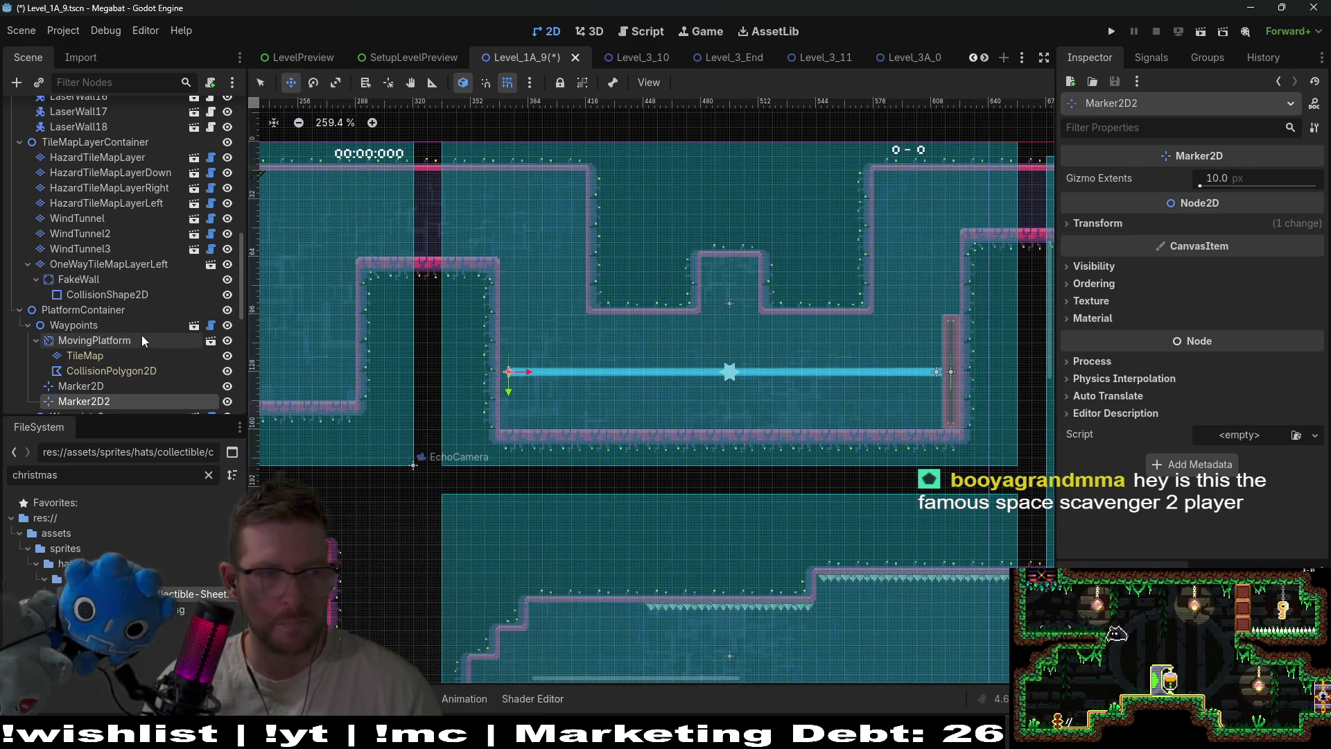
{"action": "left_click", "coordinate": [74, 326]}
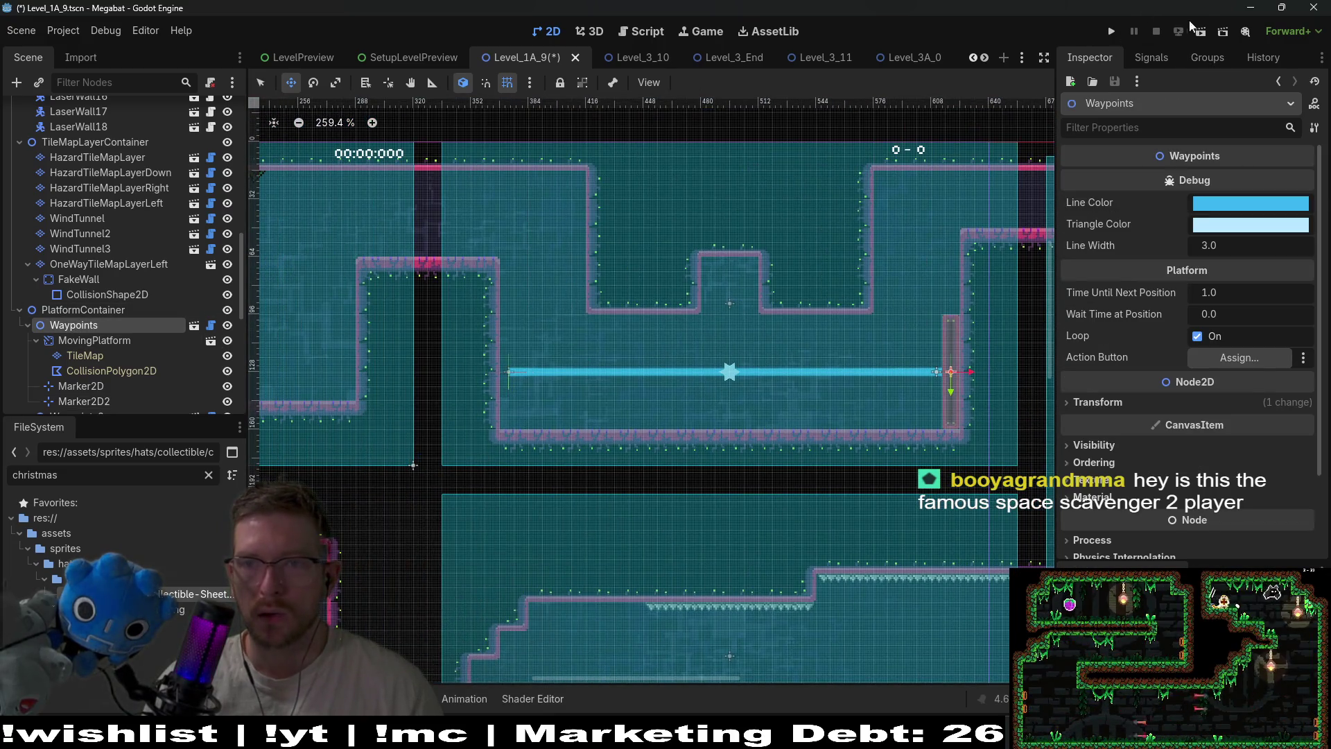
Run Level_1A_9, fly the character right past the sliding pillar platform, then quit via the pause menu
{"action": "left_click", "coordinate": [1208, 32]}
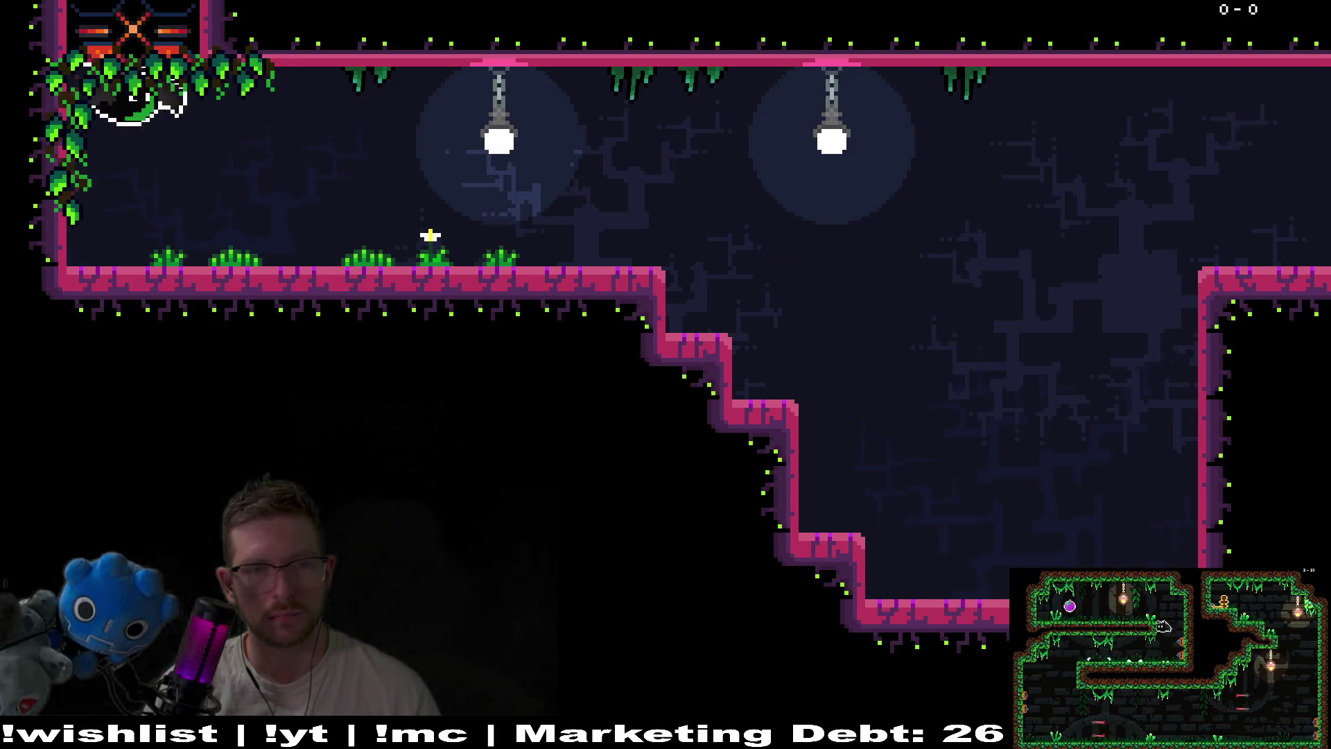
{"action": "key", "text": "Right"}
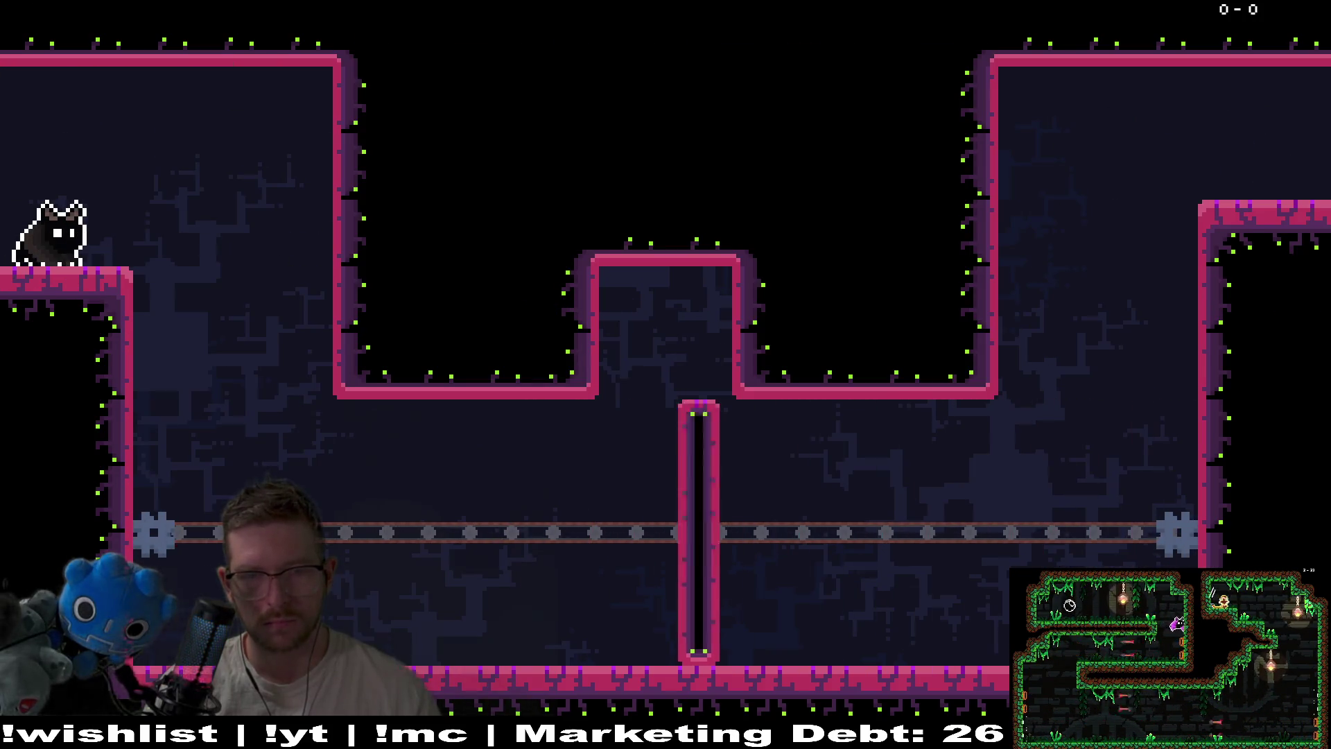
{"action": "key", "text": "Right"}
{"action": "key", "text": "Right"}
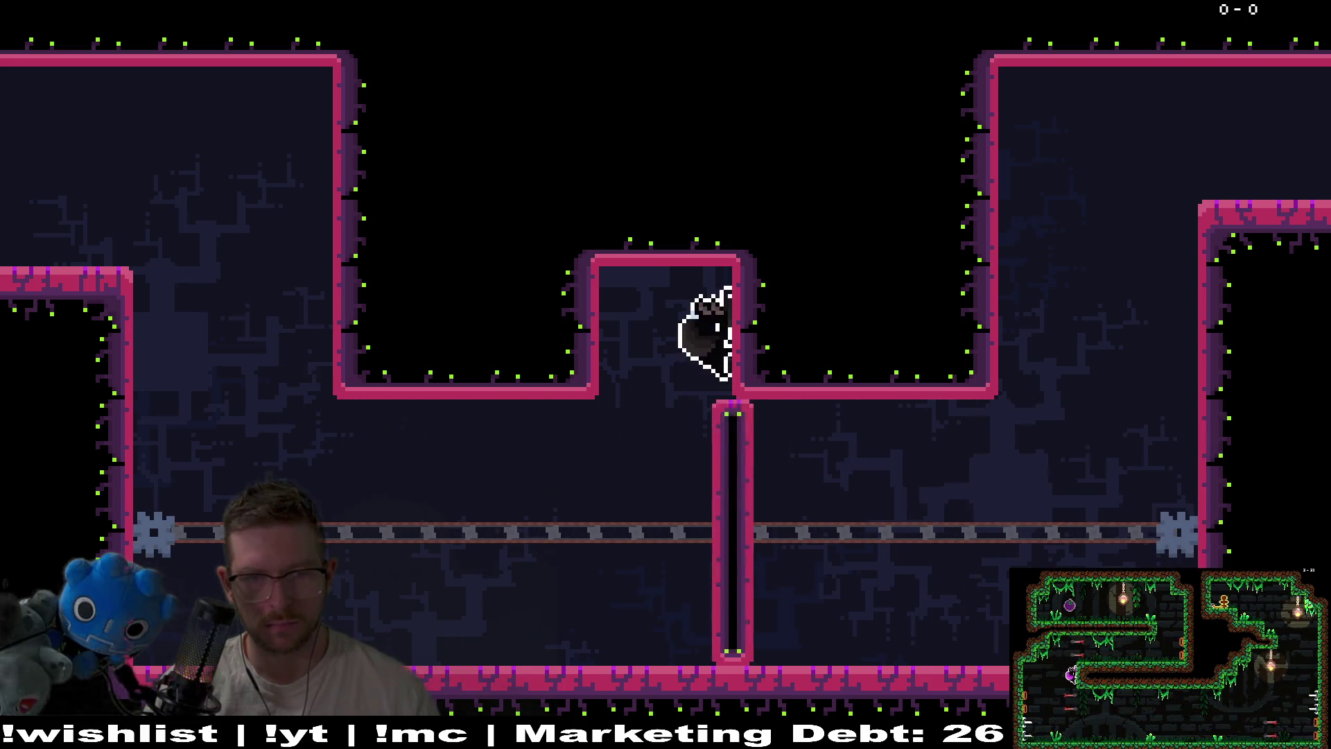
{"action": "key", "text": "Right"}
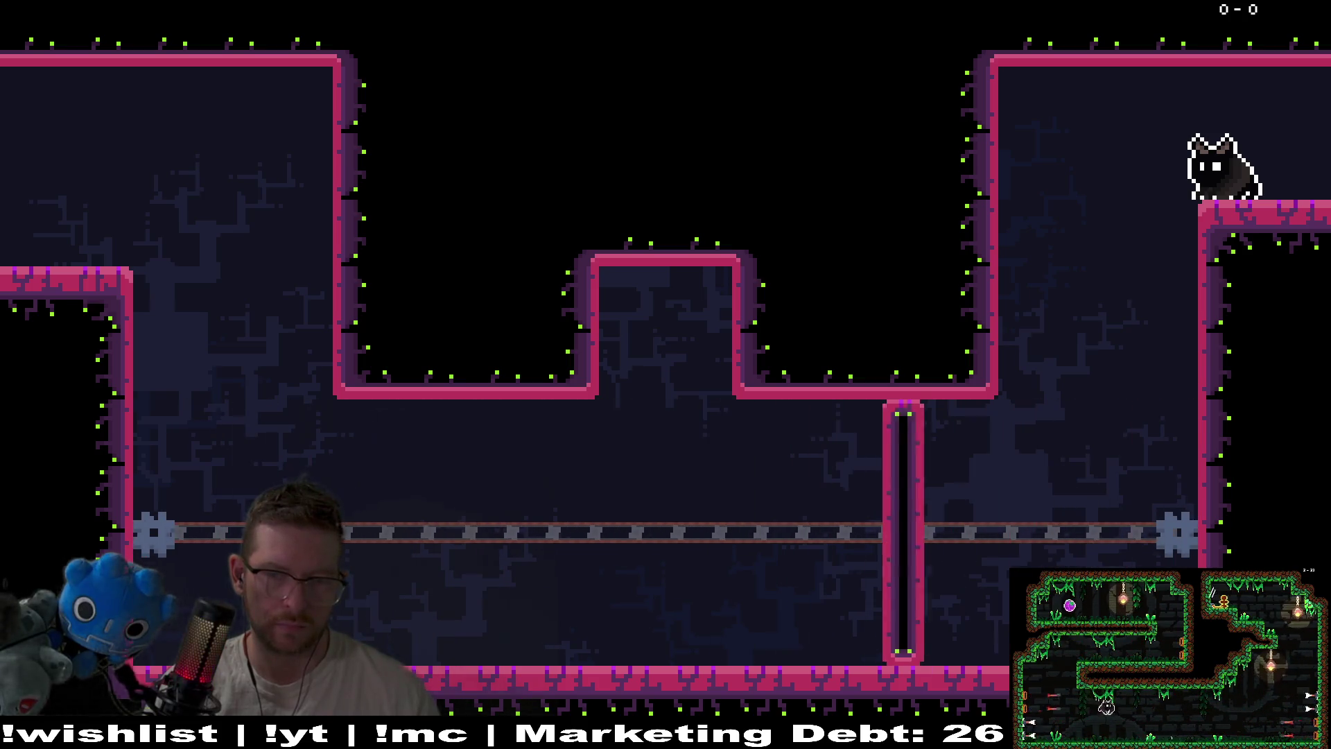
{"action": "key", "text": "Escape"}
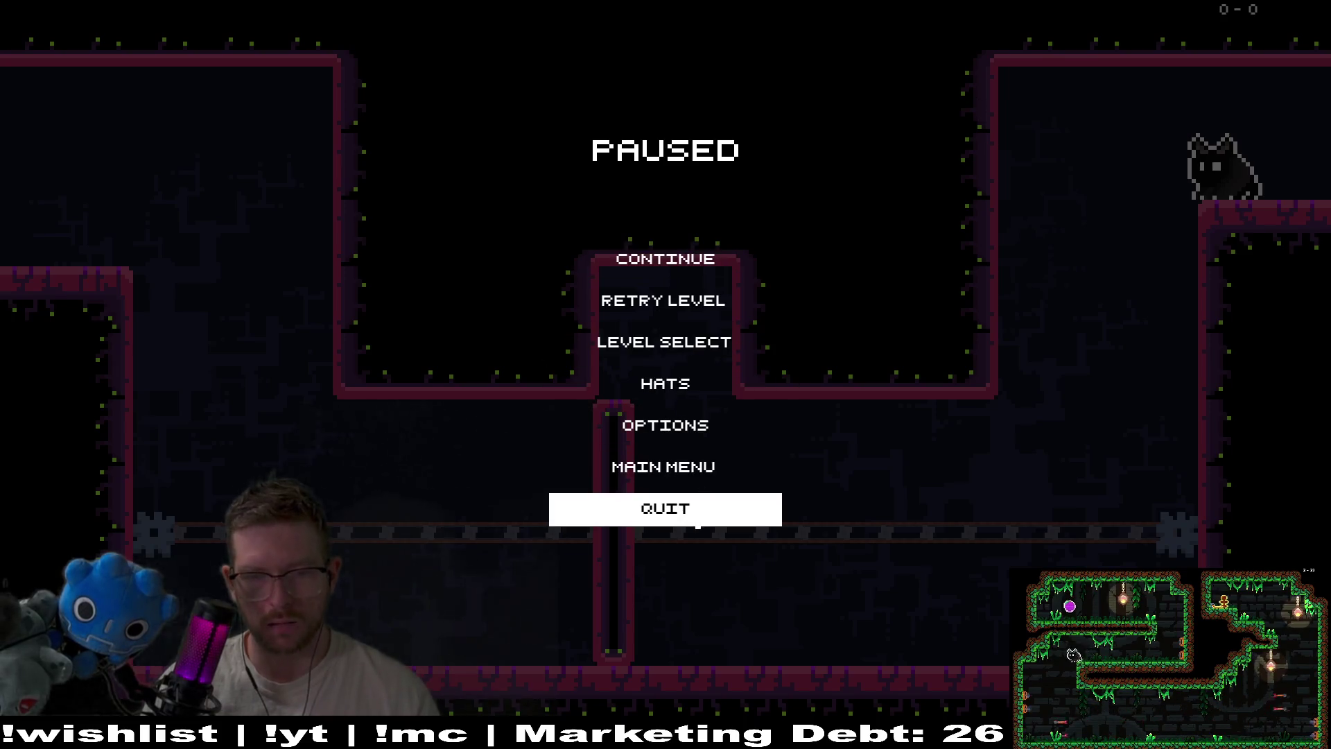
{"action": "left_click", "coordinate": [693, 508]}
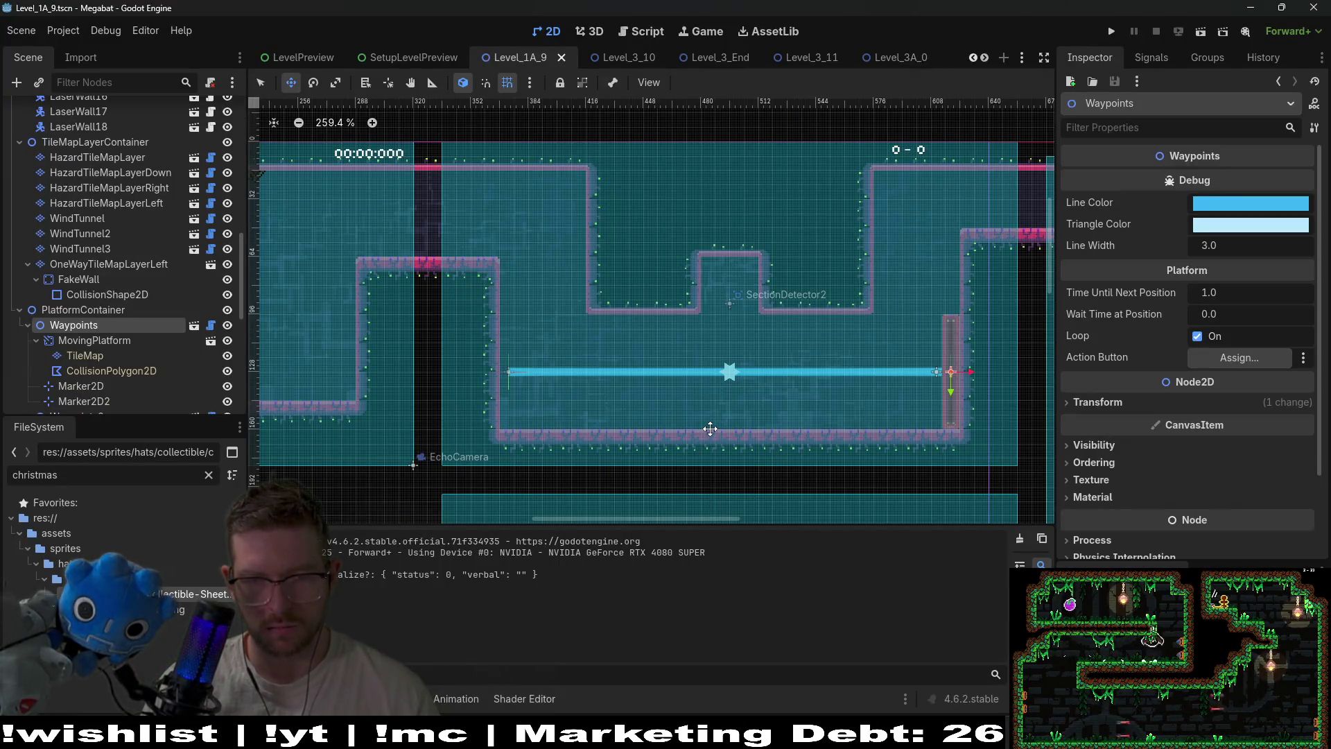
{"action": "scroll", "coordinate": [955, 403], "scroll_direction": "up", "scroll_amount": 3}
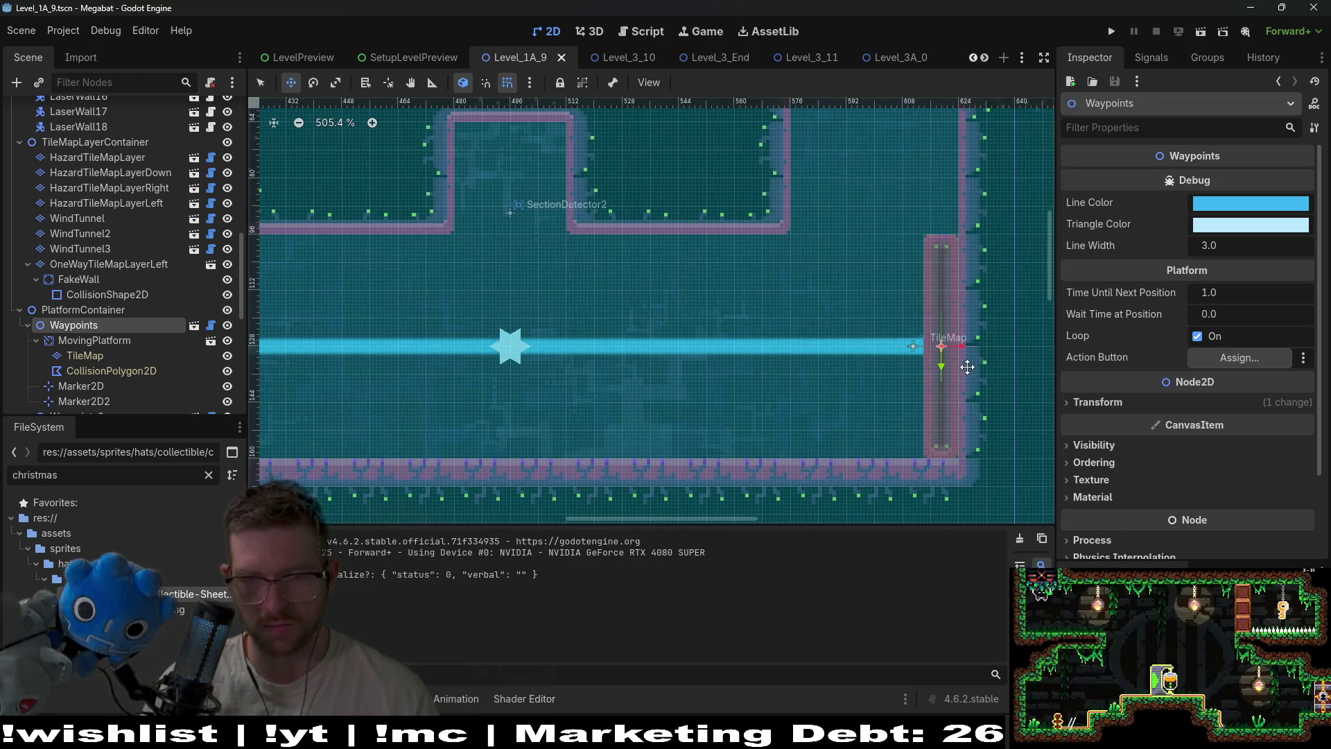
{"action": "scroll", "coordinate": [967, 367], "scroll_direction": "down", "scroll_amount": 2}
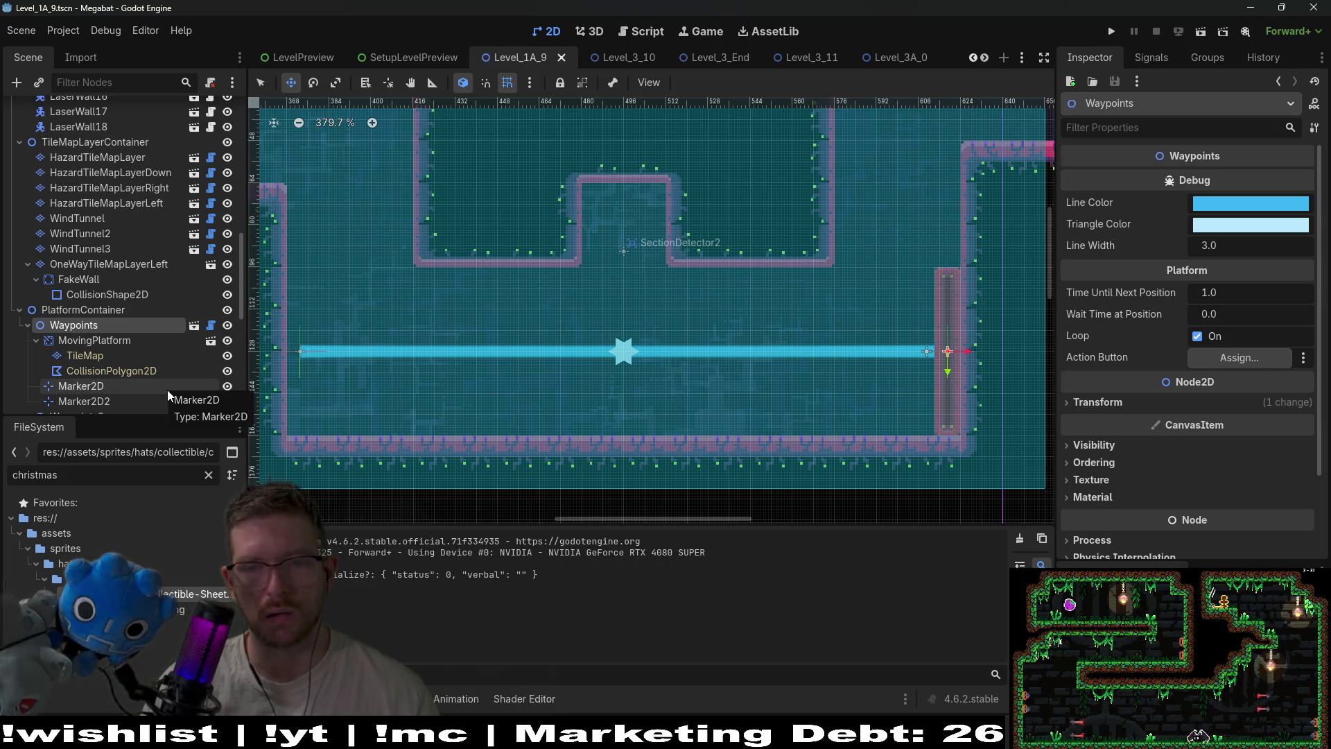
{"action": "left_click", "coordinate": [108, 339]}
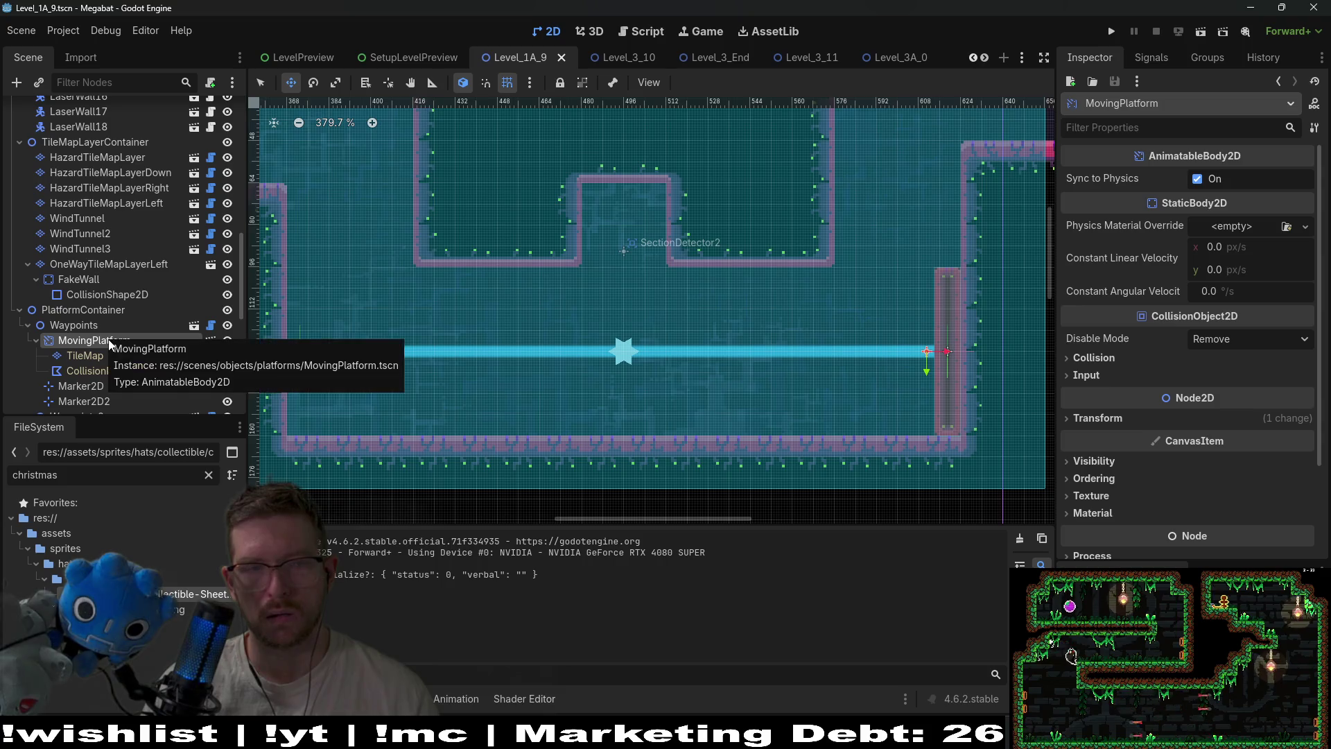
{"action": "left_click", "coordinate": [100, 364]}
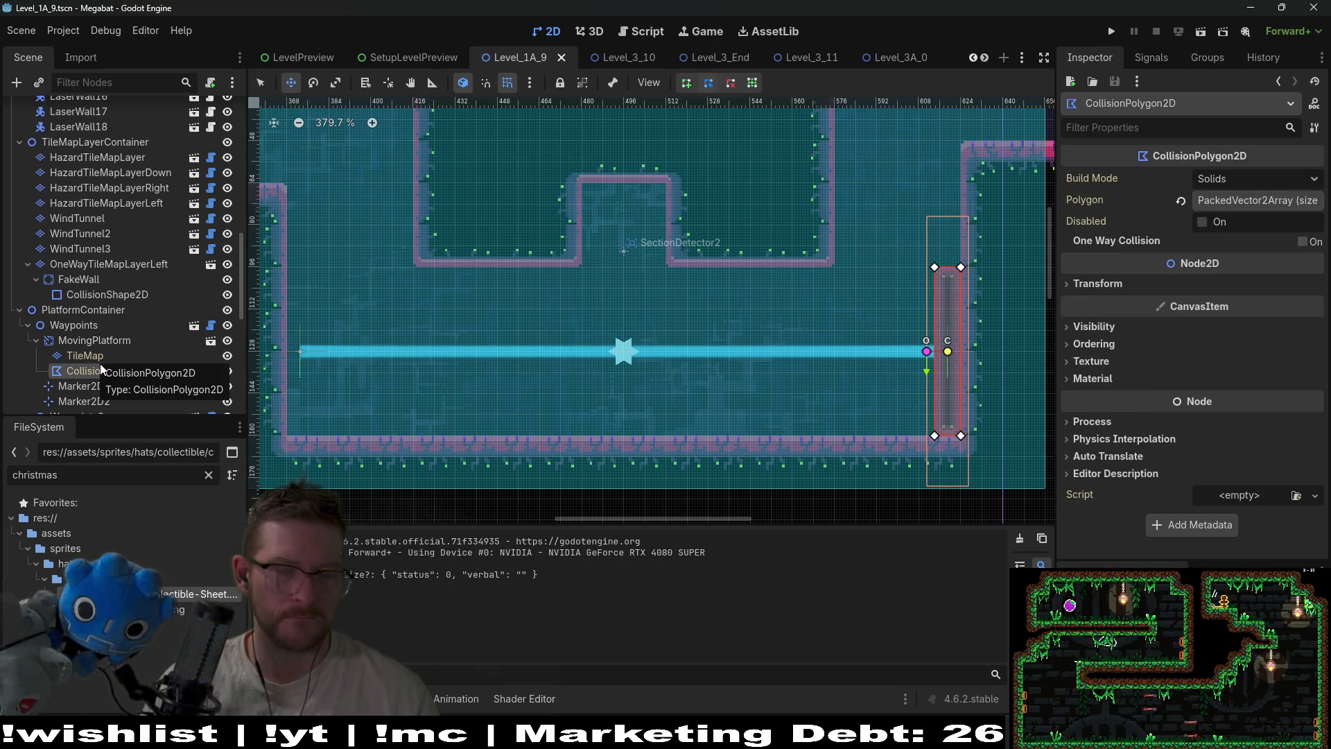
{"action": "left_click", "coordinate": [82, 386]}
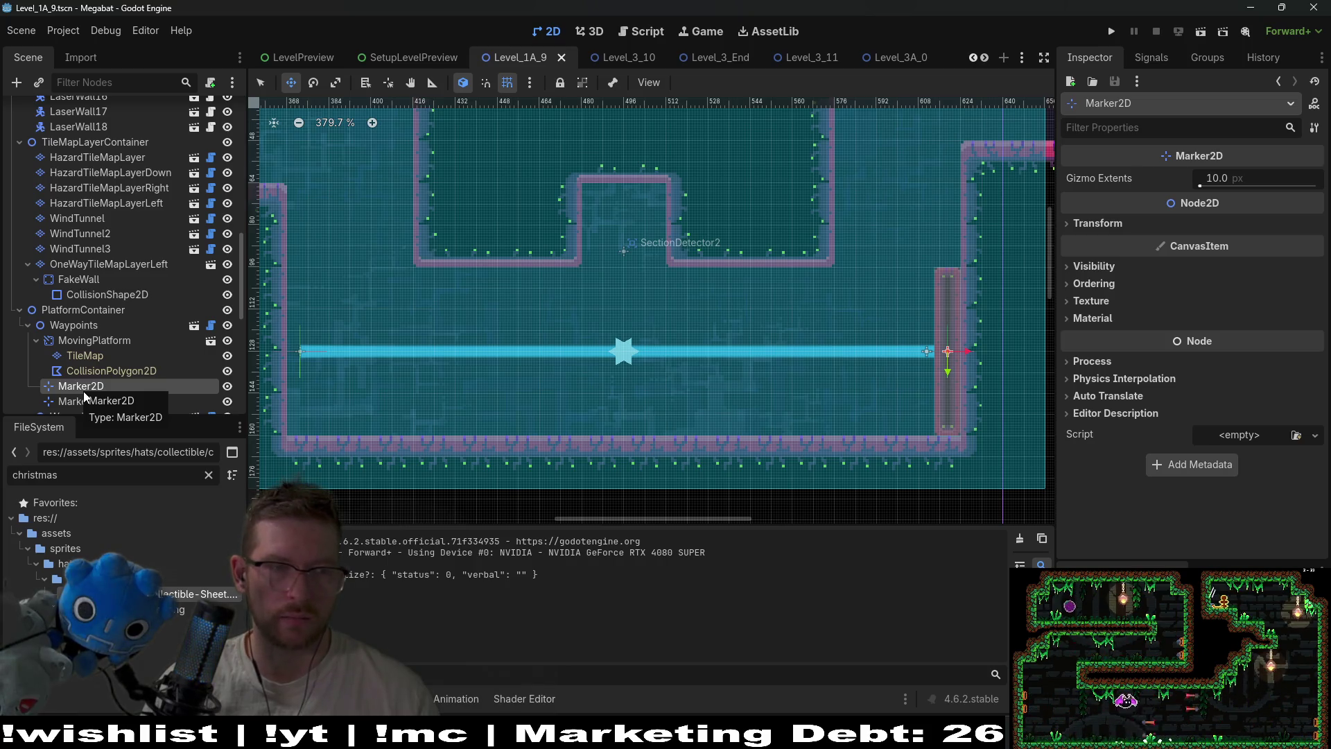
{"action": "left_click", "coordinate": [95, 401]}
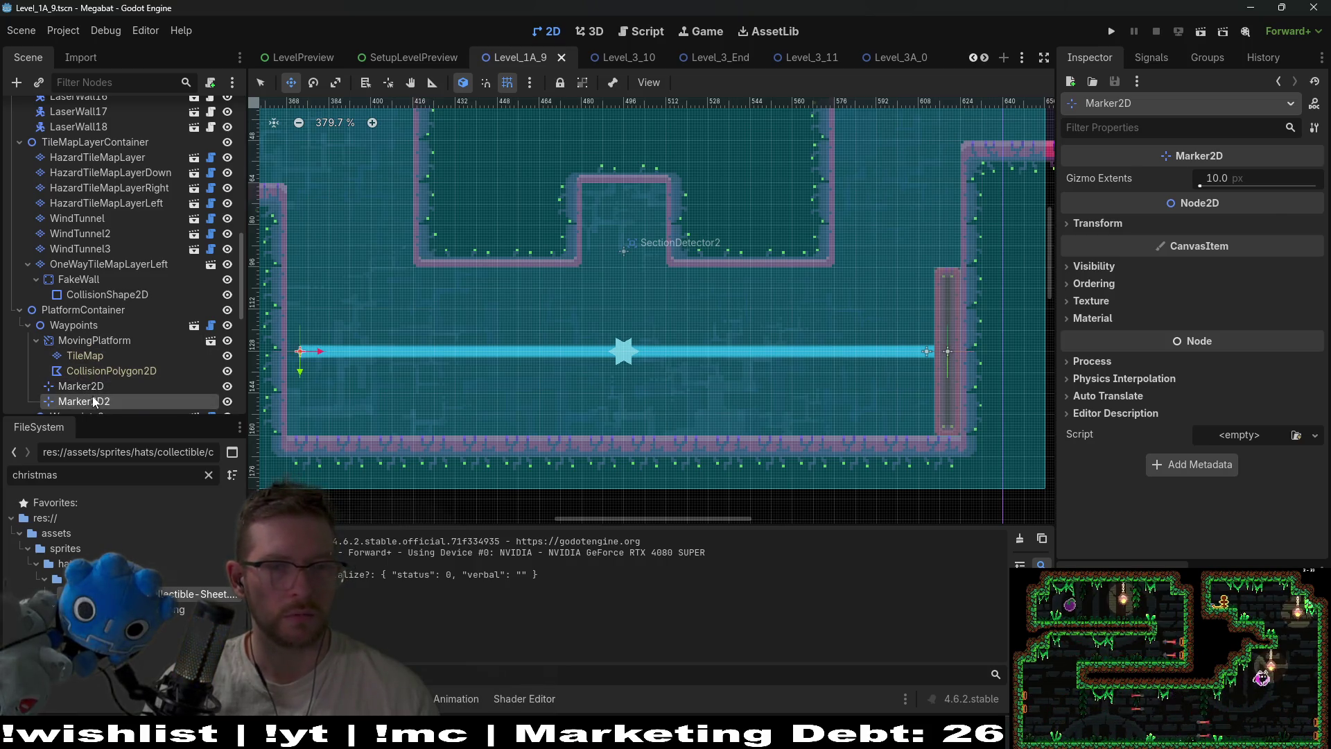
{"action": "left_click", "coordinate": [101, 386]}
{"action": "left_click", "coordinate": [83, 324]}
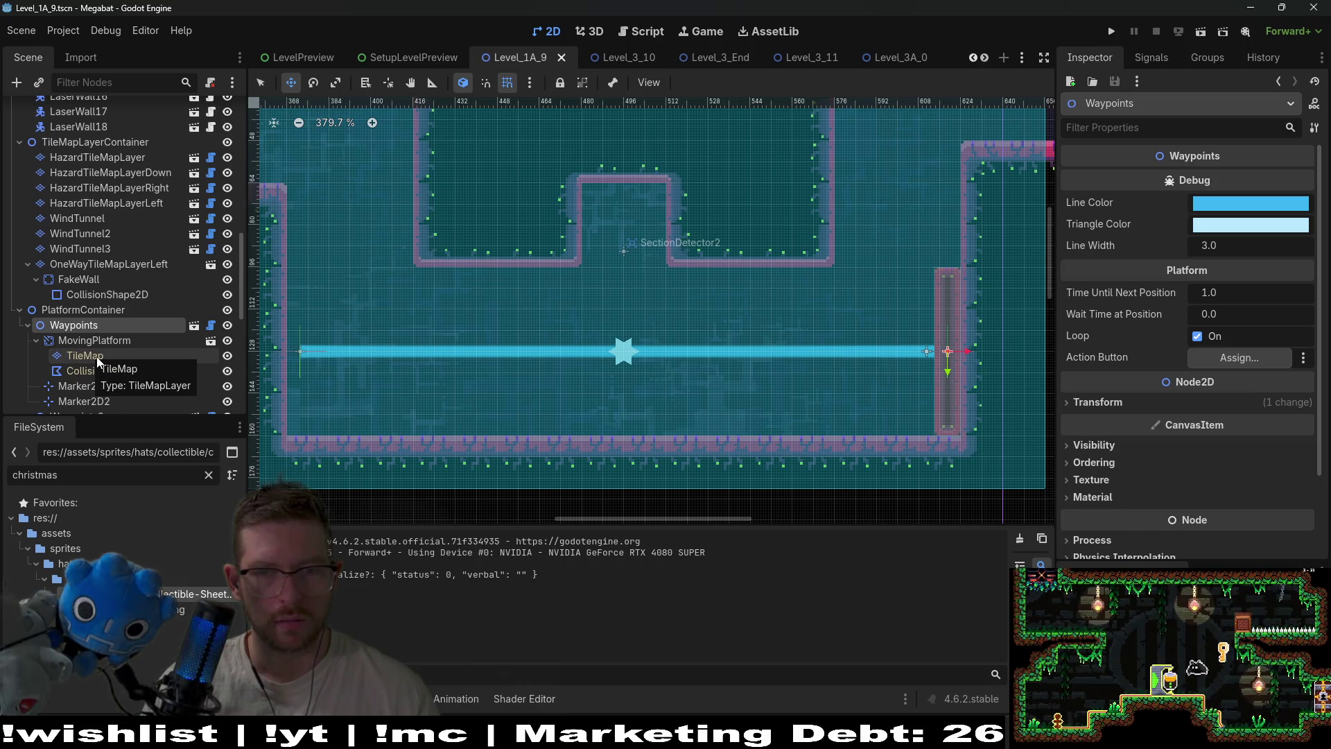
{"action": "left_click", "coordinate": [92, 353]}
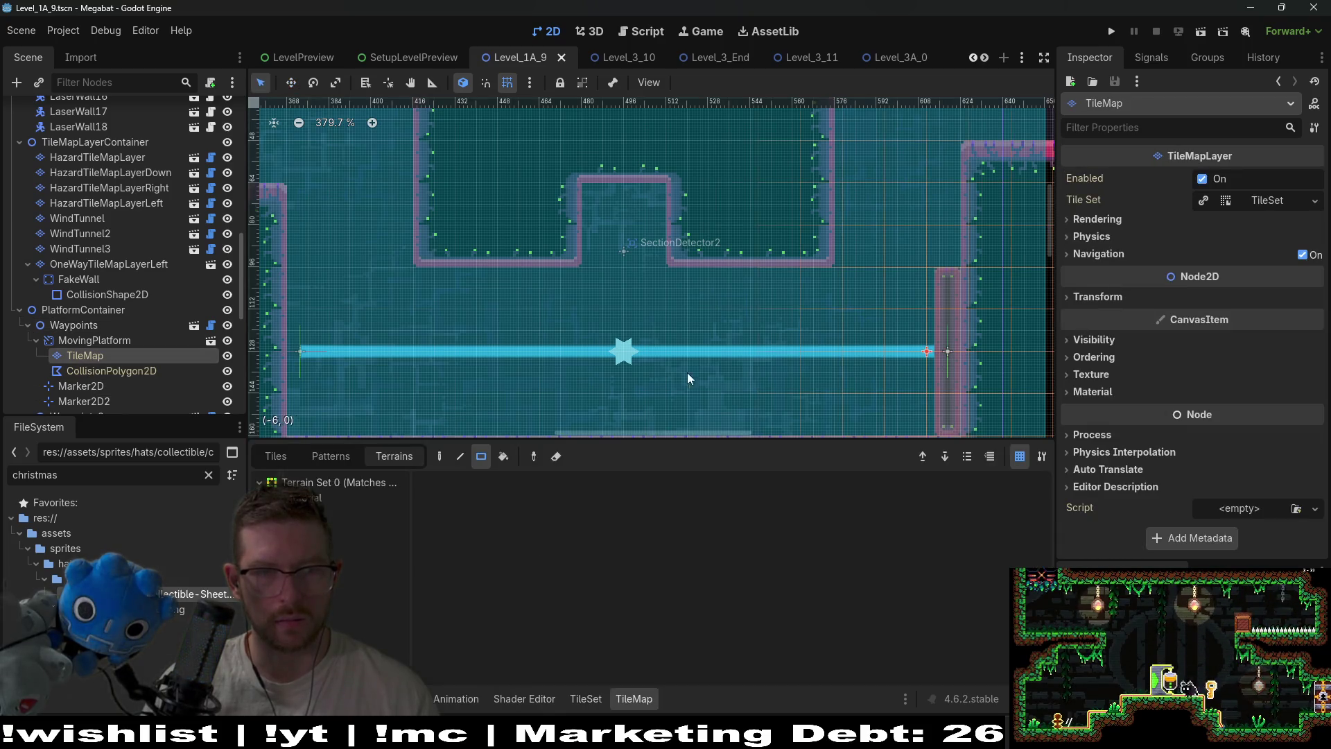
{"action": "left_click", "coordinate": [110, 341]}
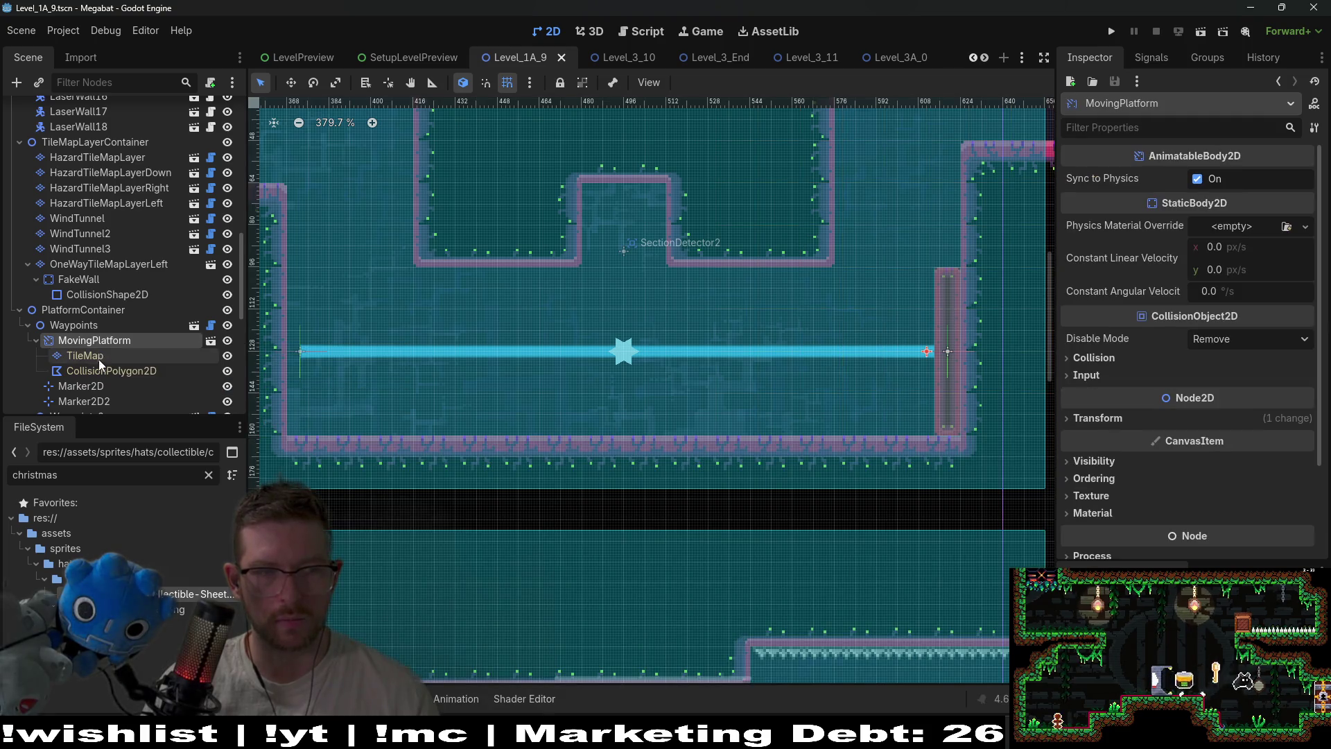
{"action": "left_click", "coordinate": [97, 357]}
{"action": "left_click", "coordinate": [93, 371]}
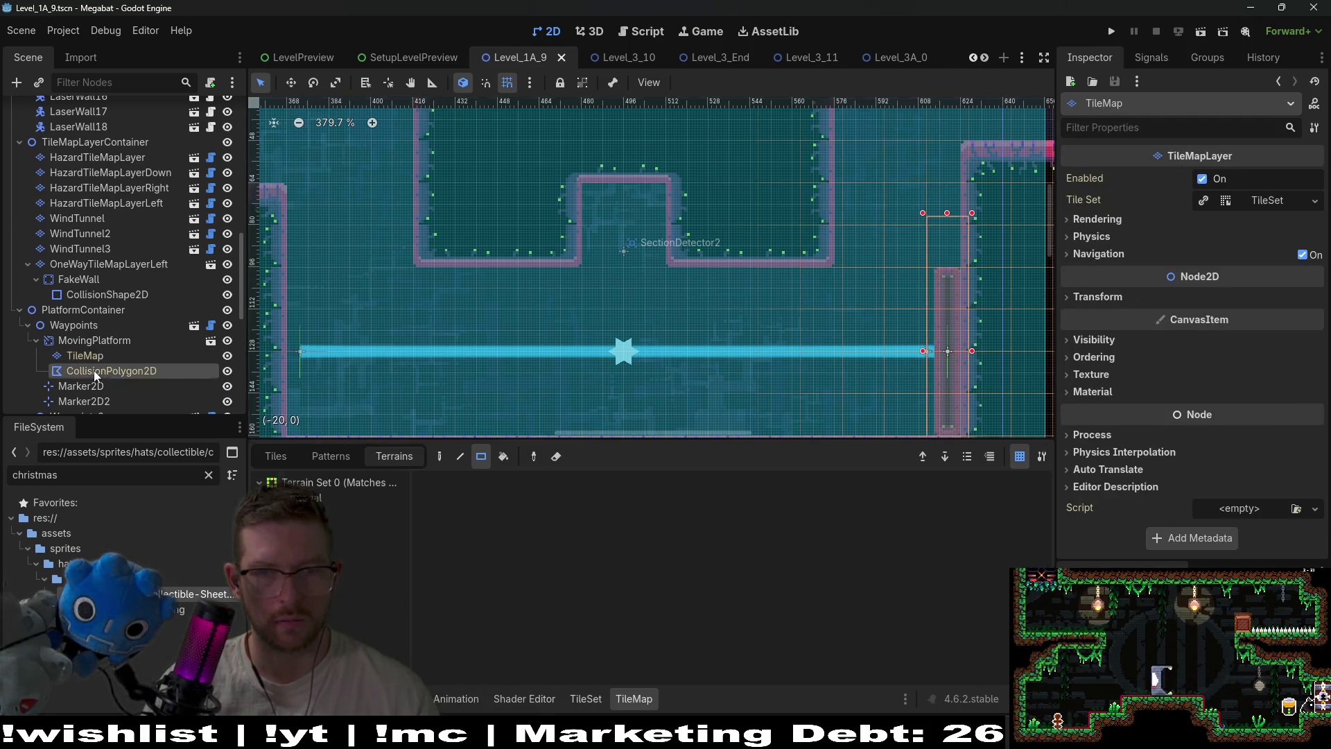
{"action": "scroll", "coordinate": [936, 359], "scroll_direction": "up", "scroll_amount": 4}
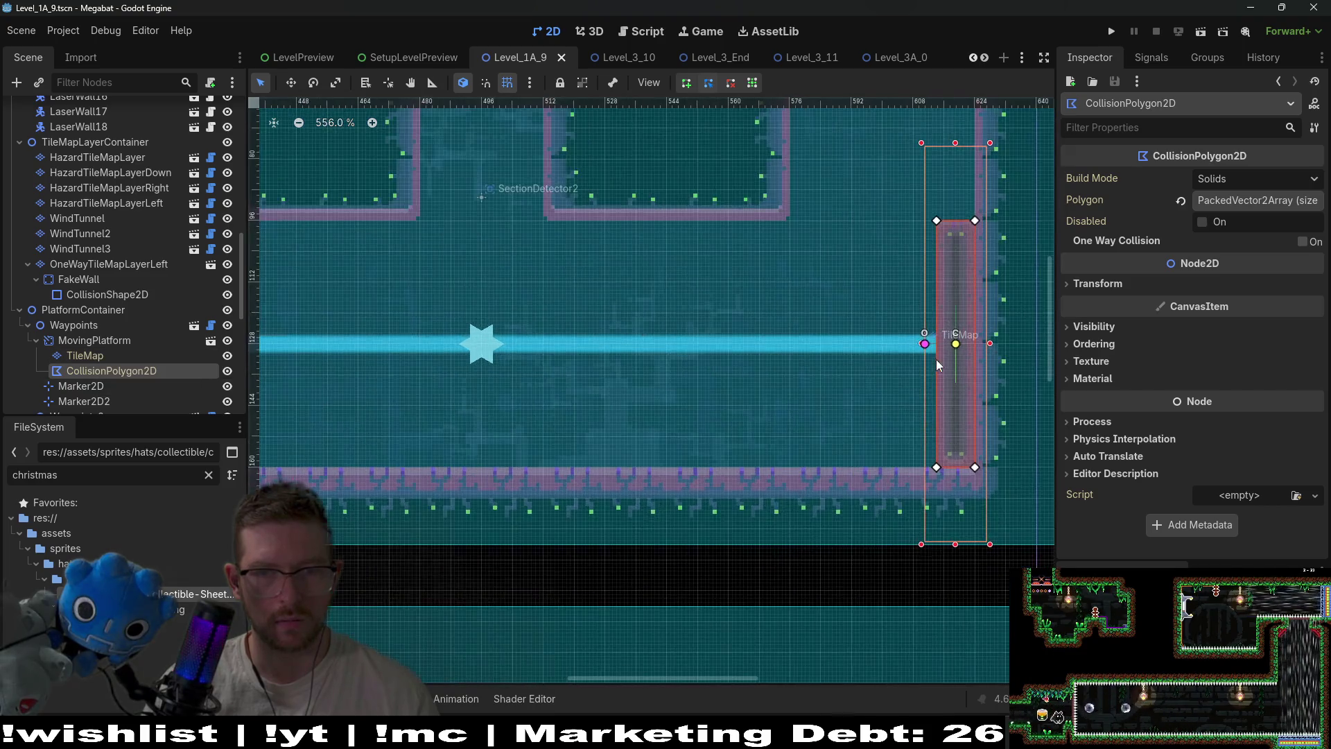
{"action": "scroll", "coordinate": [938, 359], "scroll_direction": "up", "scroll_amount": 1}
{"action": "scroll", "coordinate": [938, 359], "scroll_direction": "right", "scroll_amount": 5}
{"action": "left_click", "coordinate": [75, 326]}
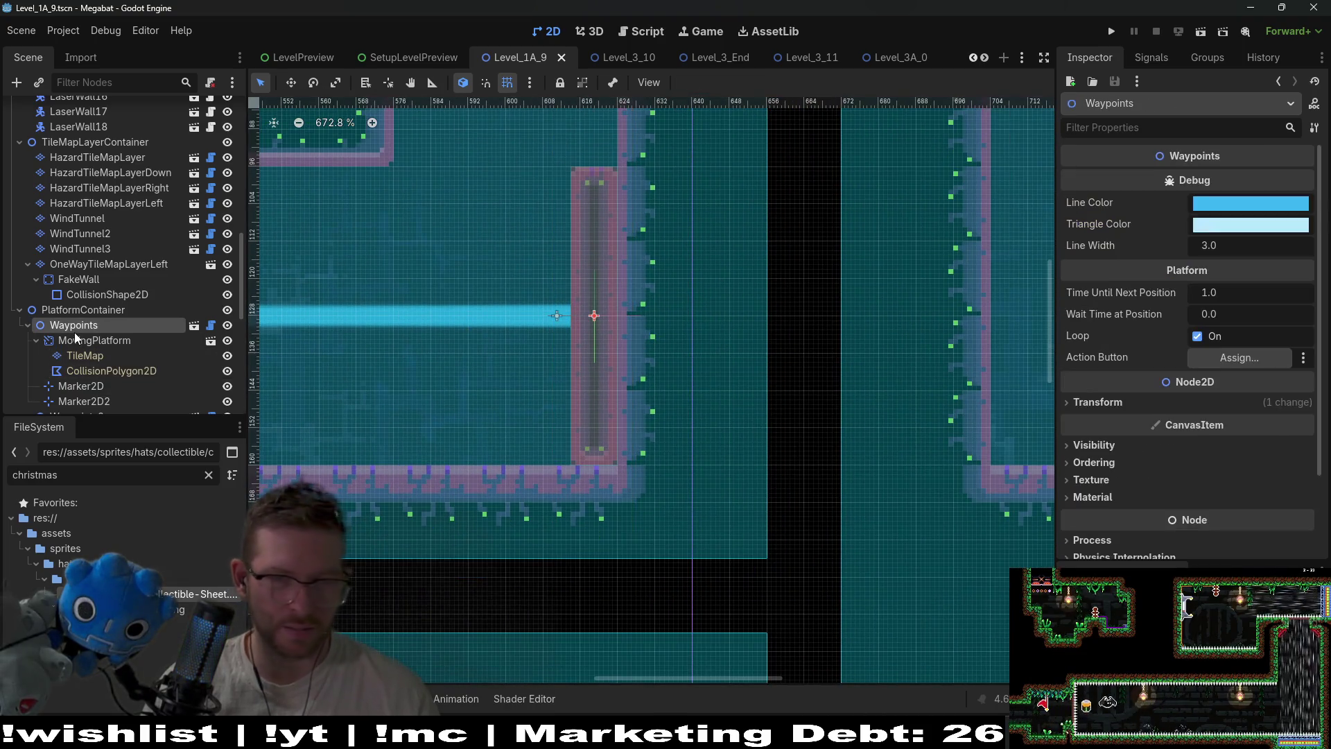